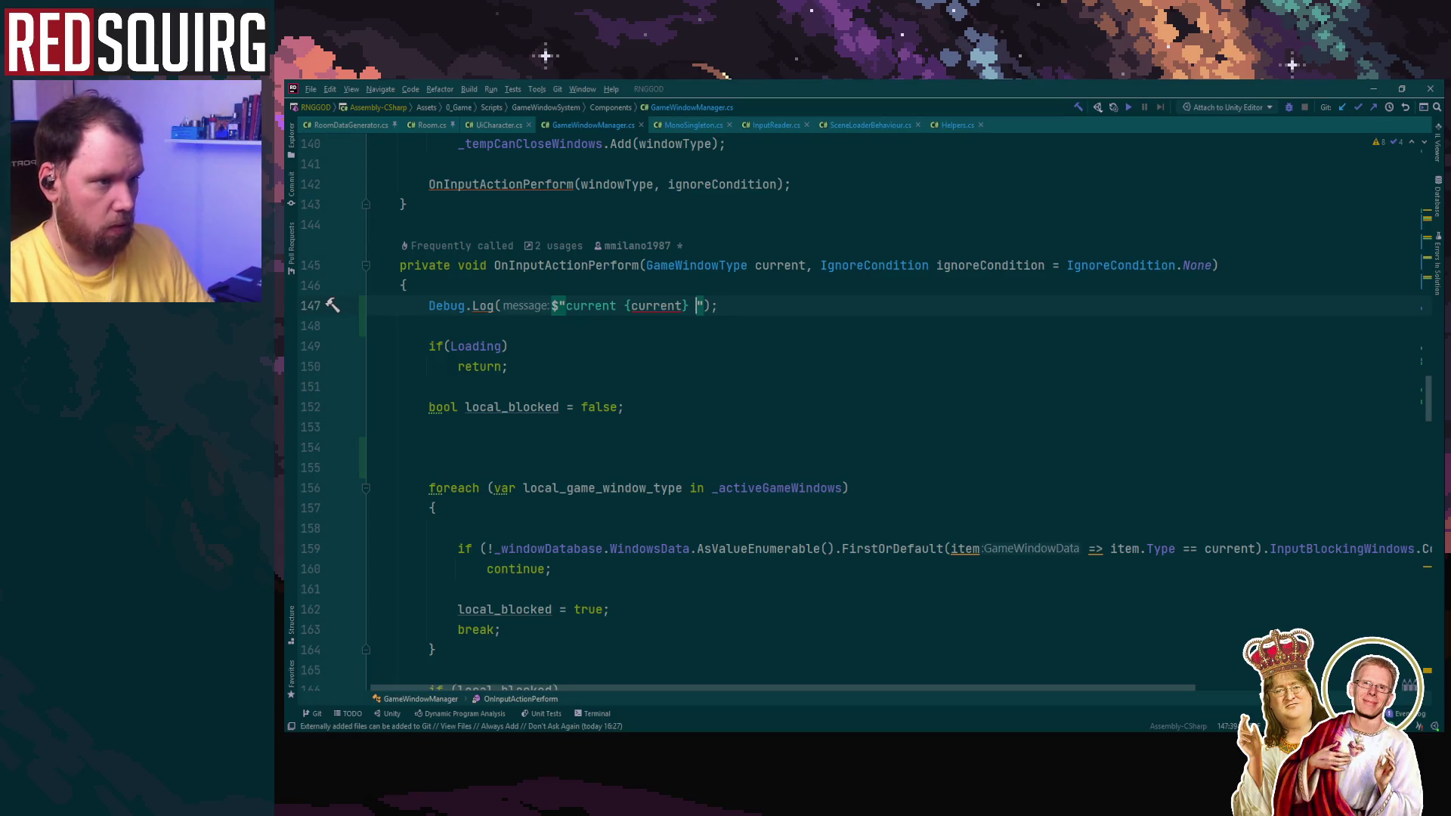
Step: Add 'loading {Loading}' to the Debug.Log message on line 147 using autocomplete
{"action": "type", "text": "loading {loa"}
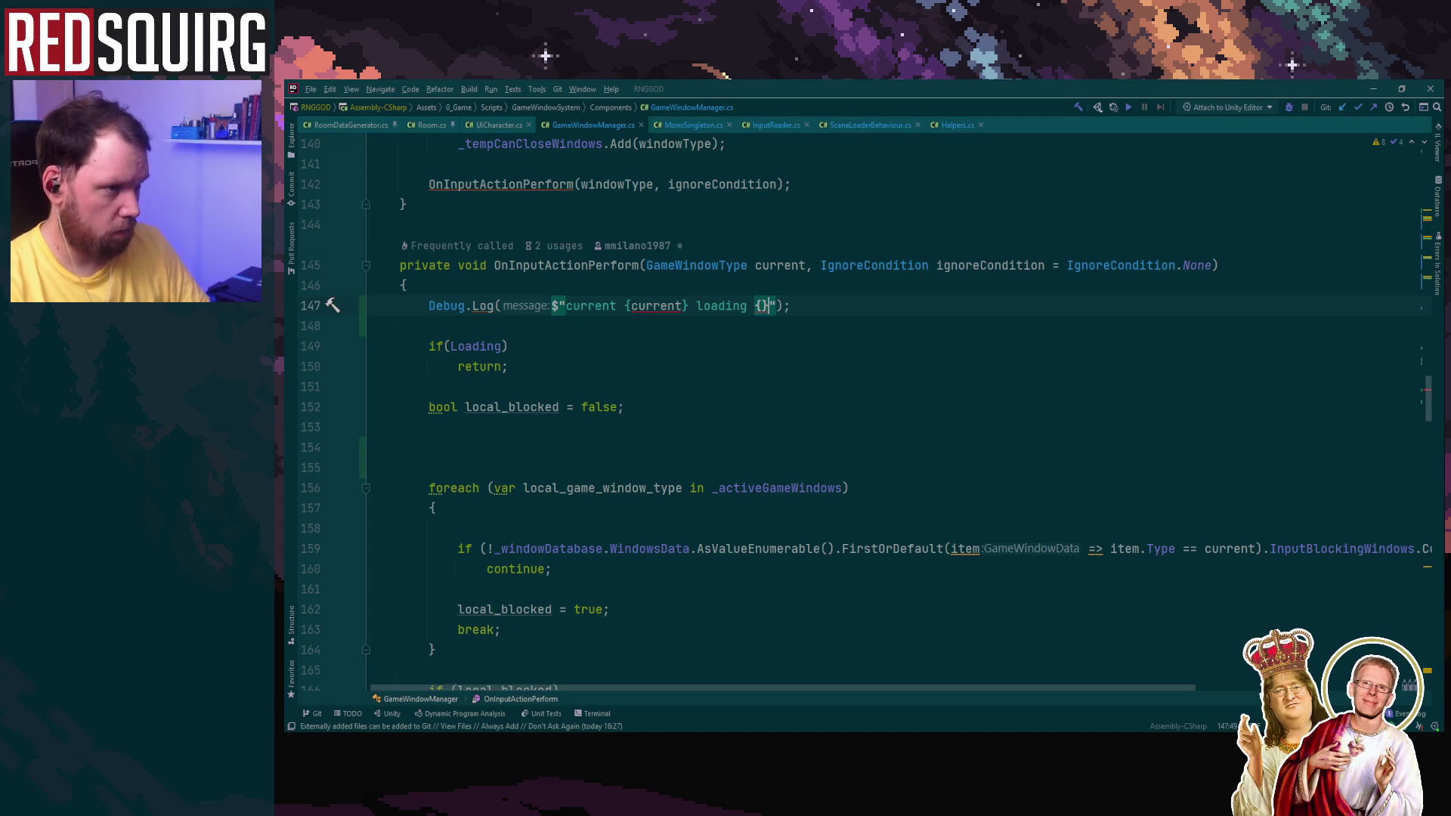
{"action": "key", "text": "Return"}
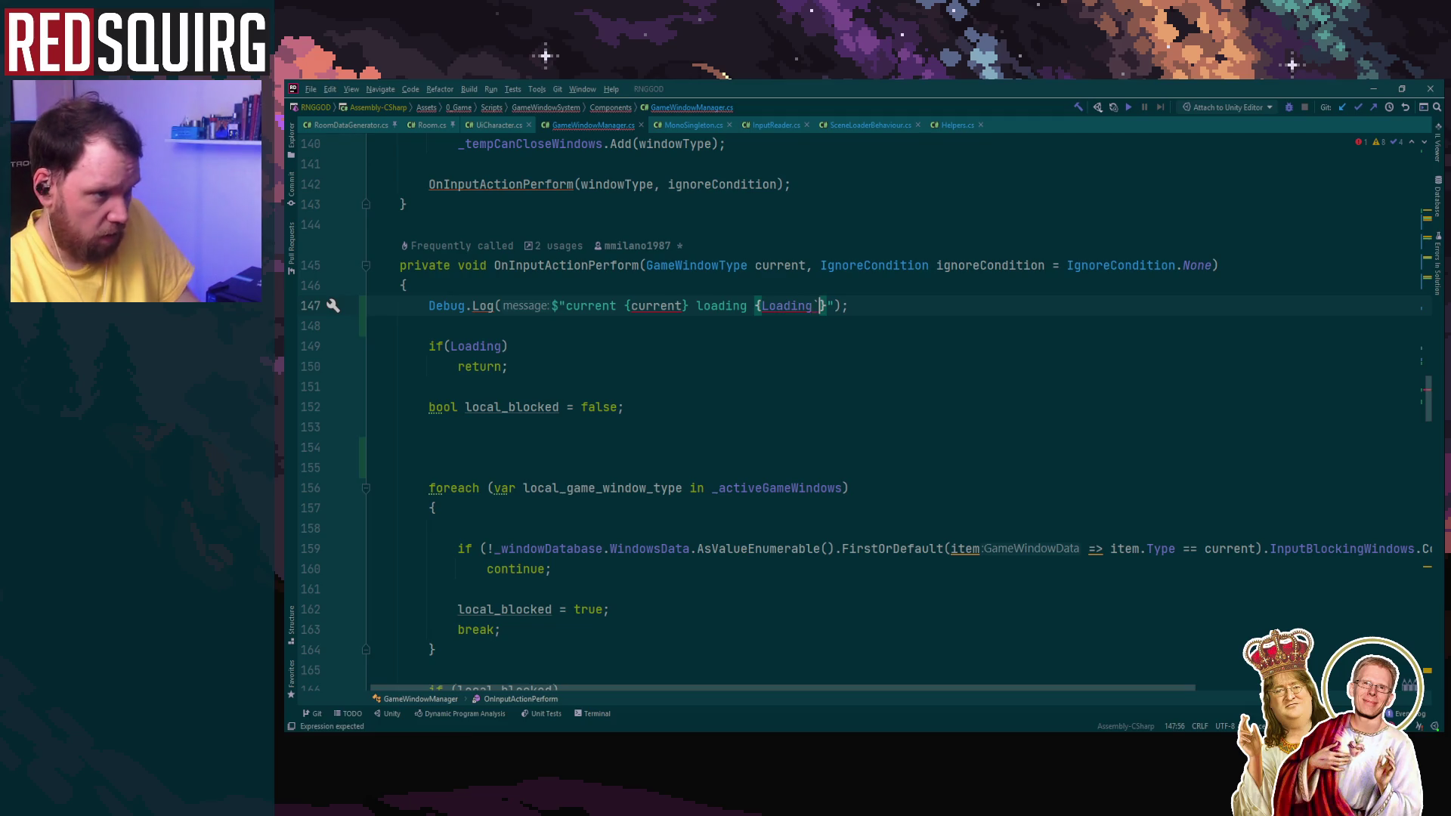
{"action": "key", "text": "Right"}
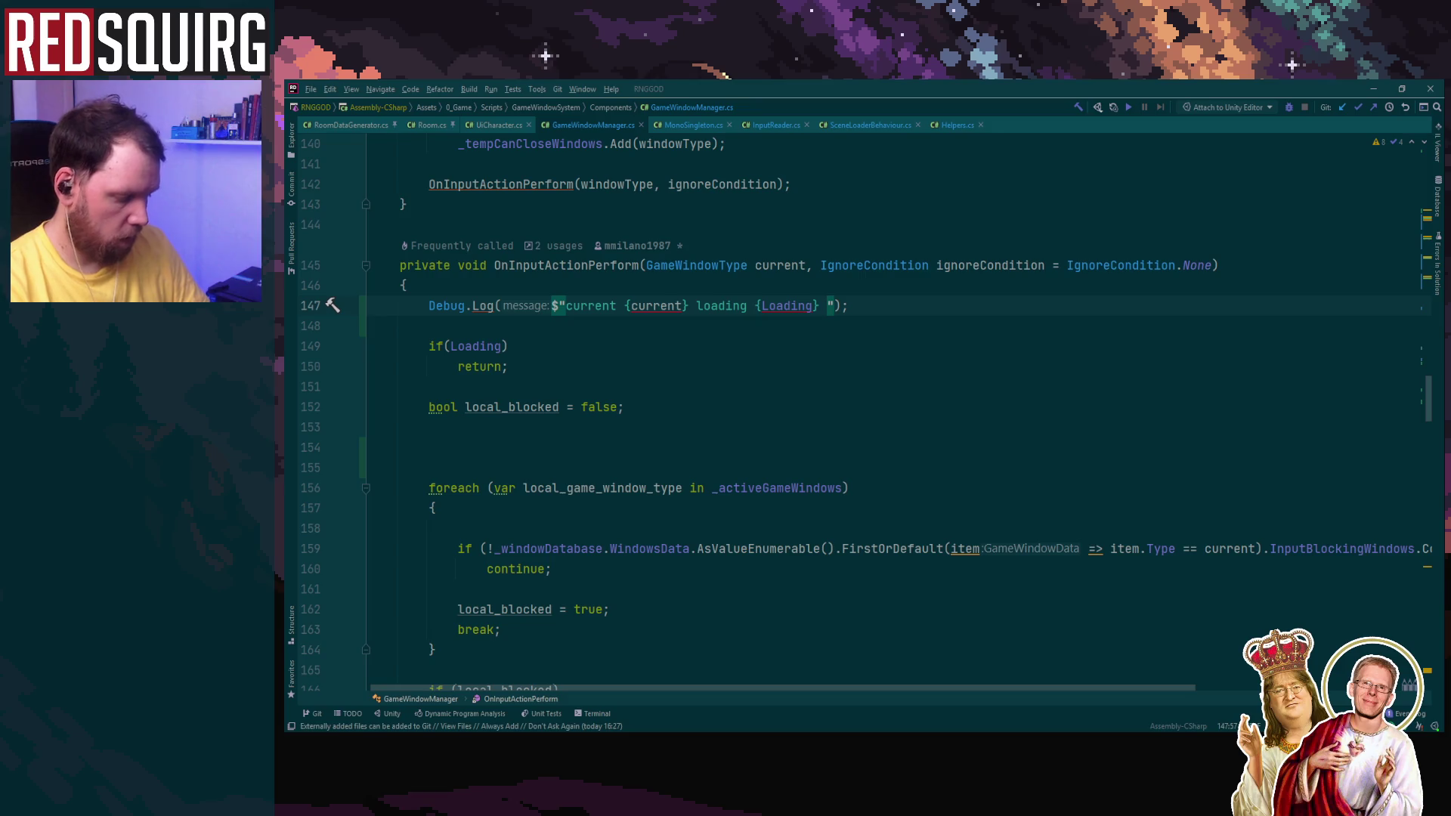
{"action": "key", "text": "BackSpace"}
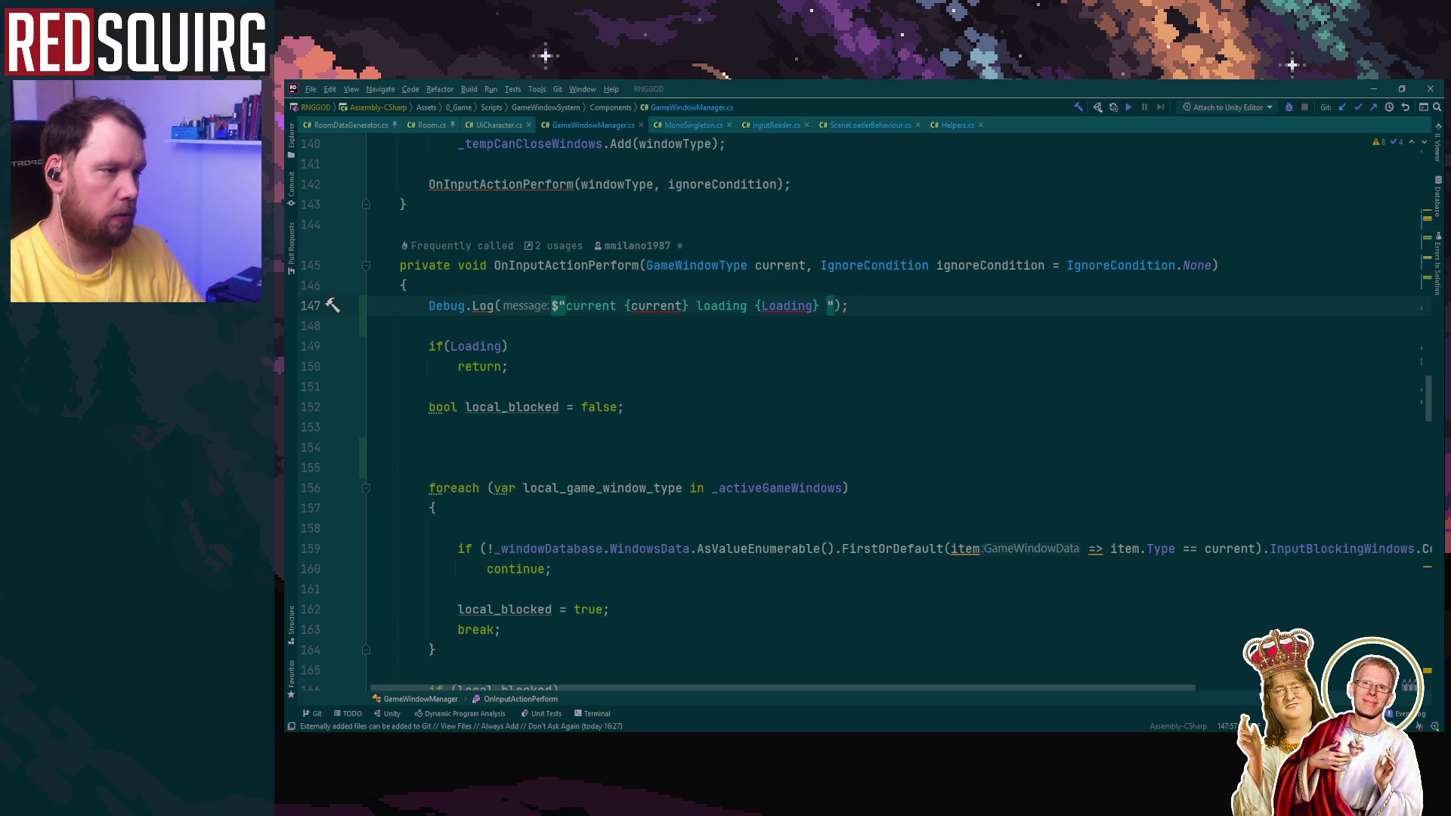
Step: Append 'activeWin {_activeGameWindows.Count}' to the same log message
{"action": "type", "text": "active"}
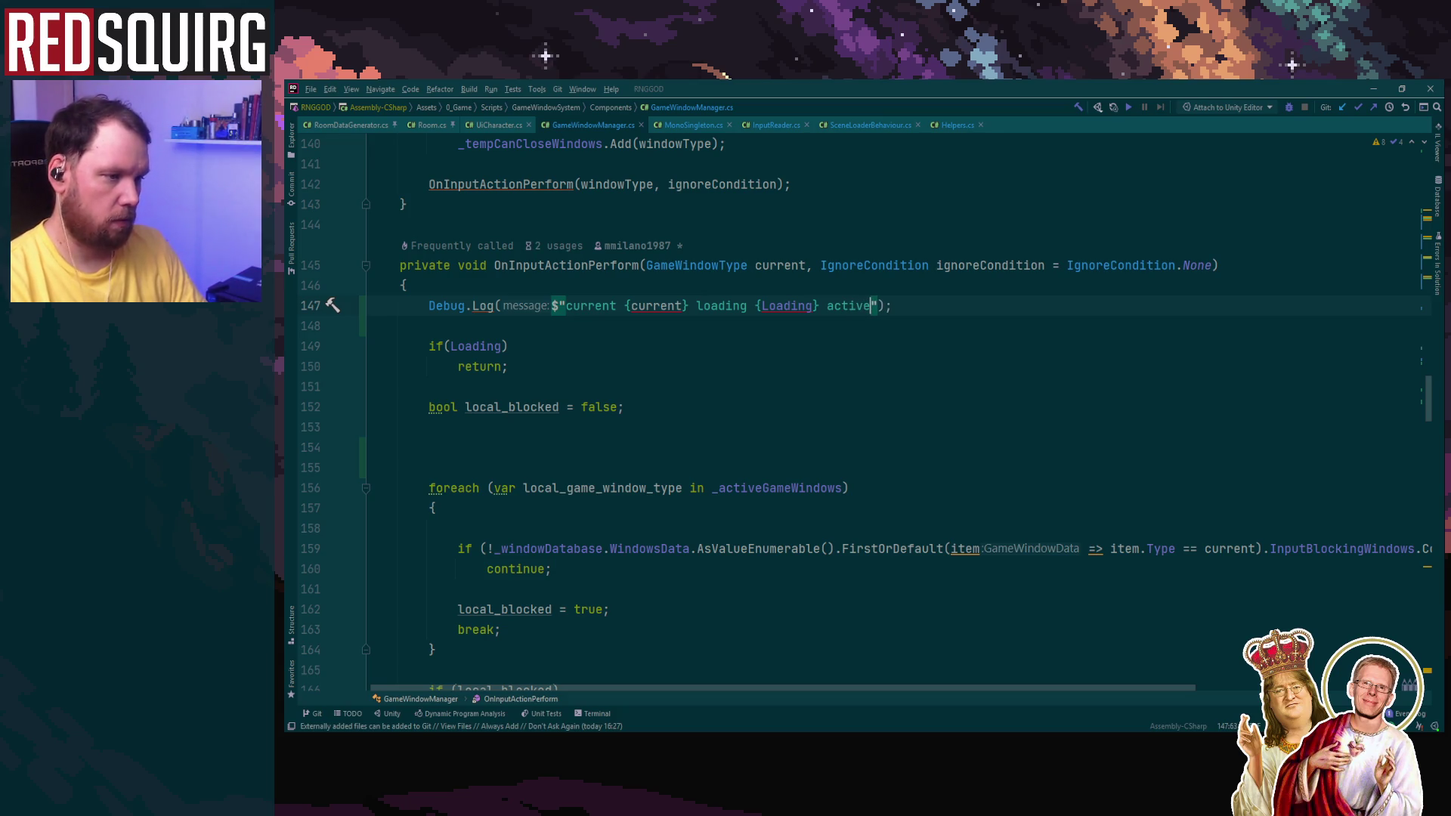
{"action": "type", "text": "Win"}
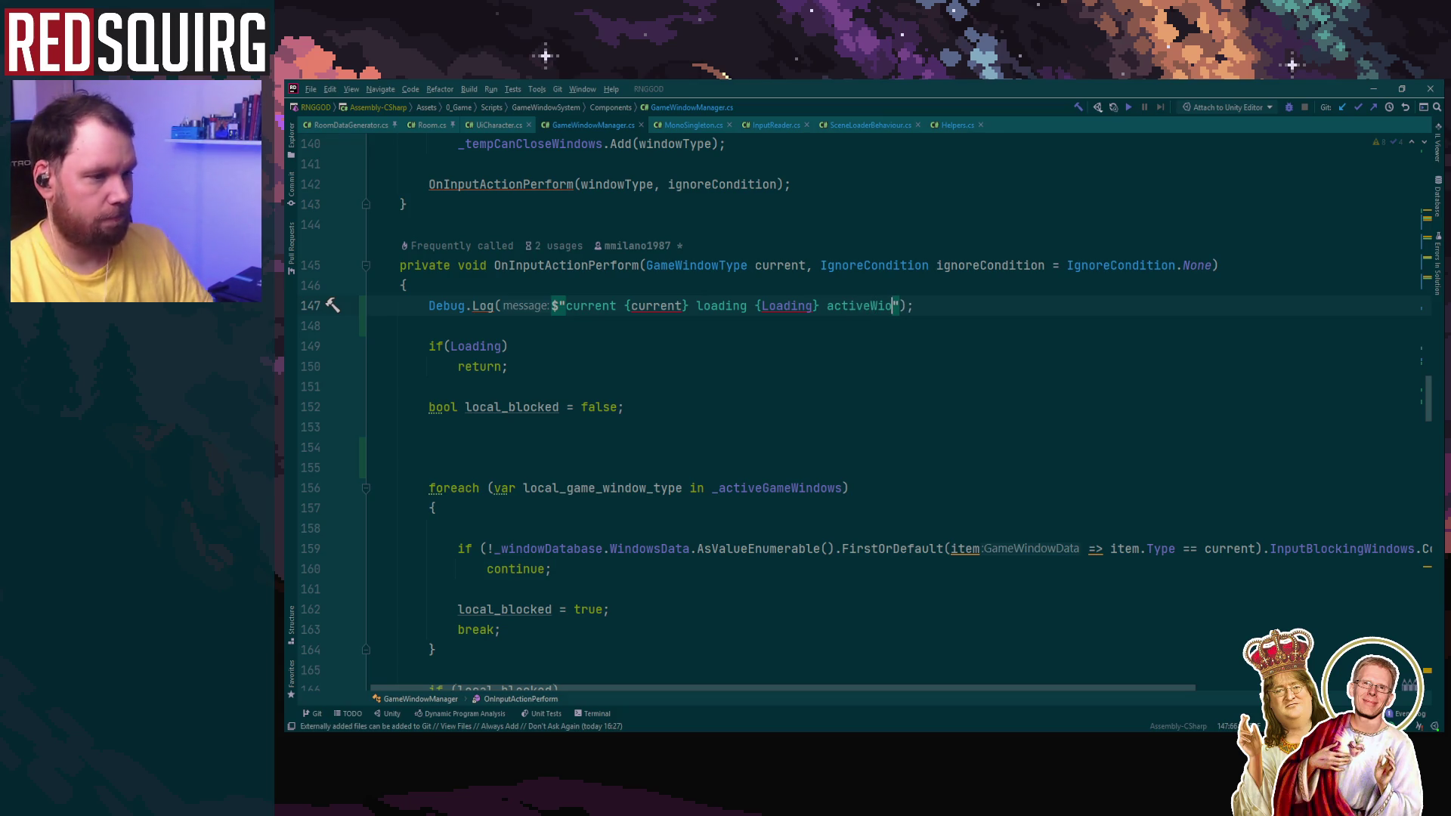
{"action": "key", "text": "Left"}
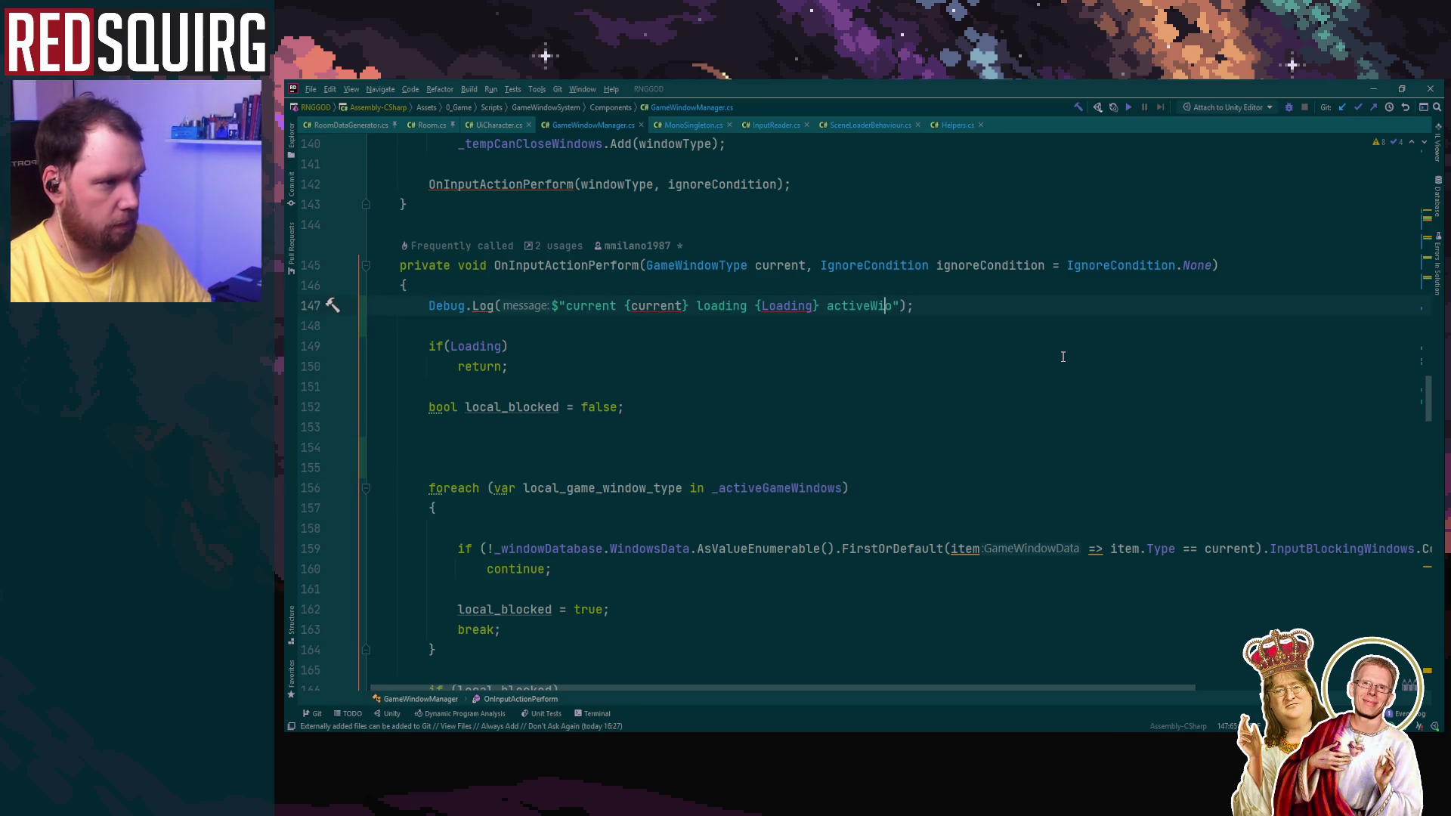
{"action": "key", "text": "BackSpace"}
{"action": "type", "text": "{_activeGameWindows"}
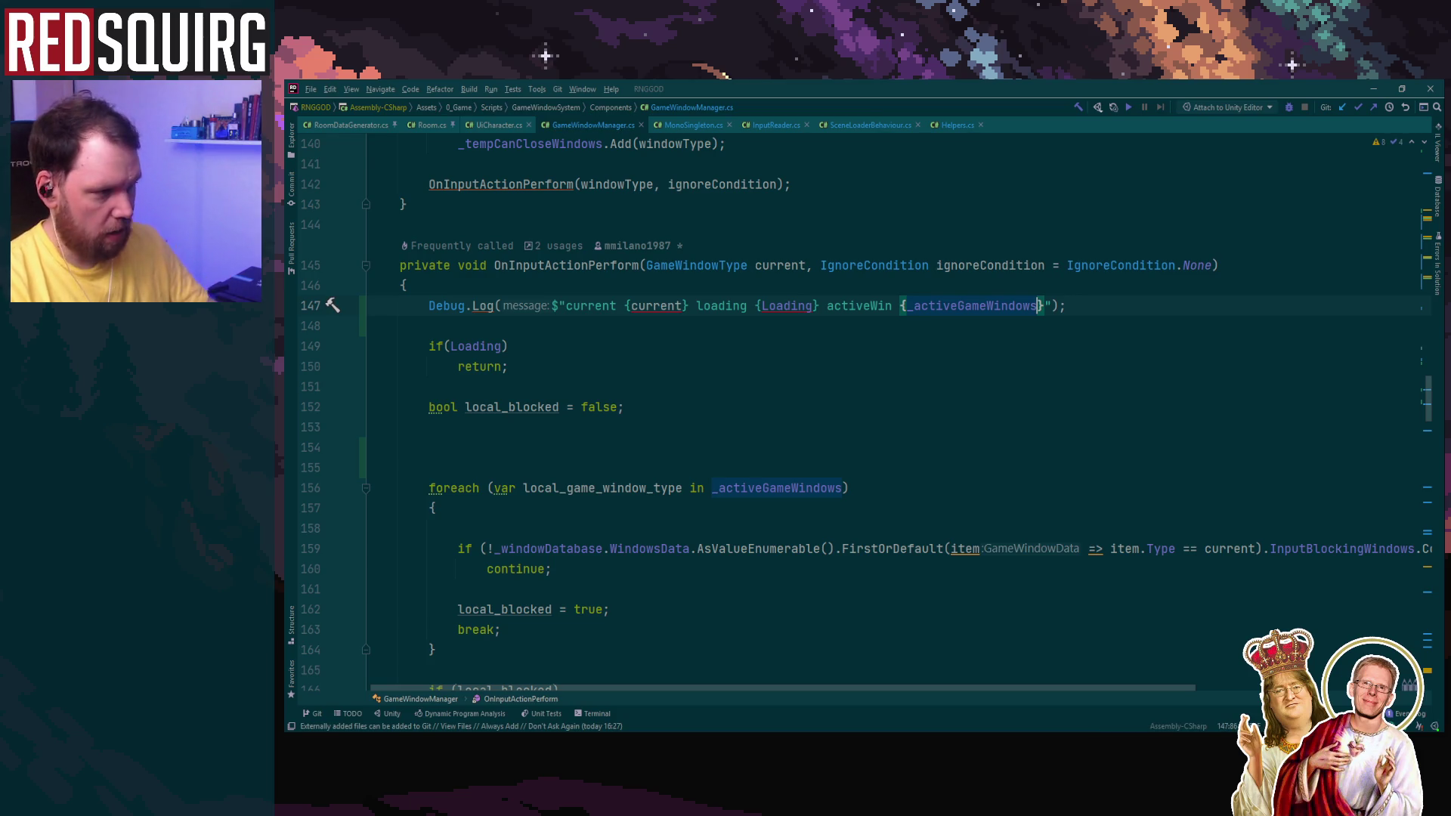
{"action": "mouse_move", "coordinate": [1149, 688]}
{"action": "left_mouse_down"}
{"action": "mouse_move", "coordinate": [1360, 689]}
{"action": "mouse_move", "coordinate": [813, 636]}
{"action": "left_mouse_up"}
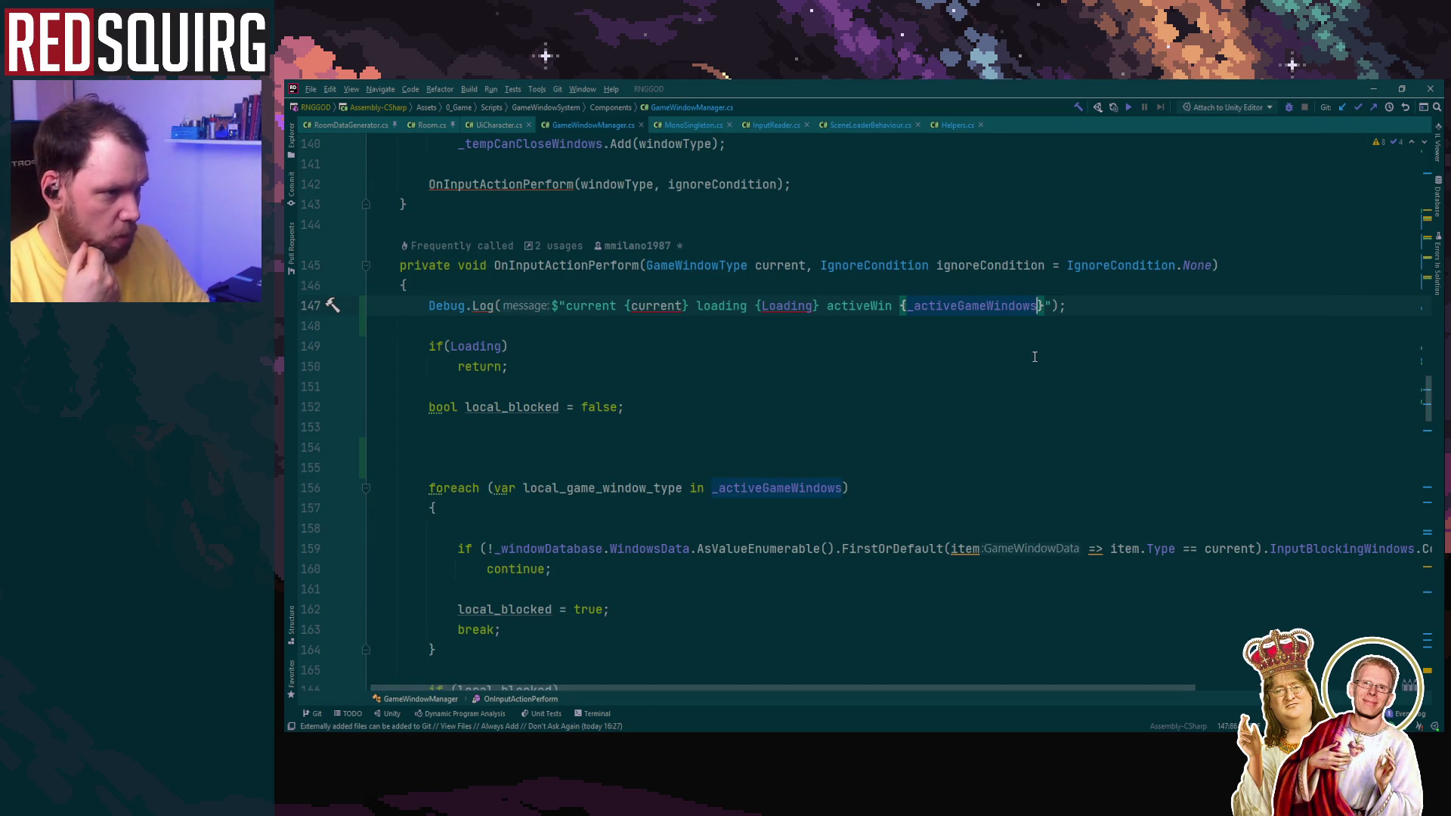
{"action": "type", "text": ".cCount"}
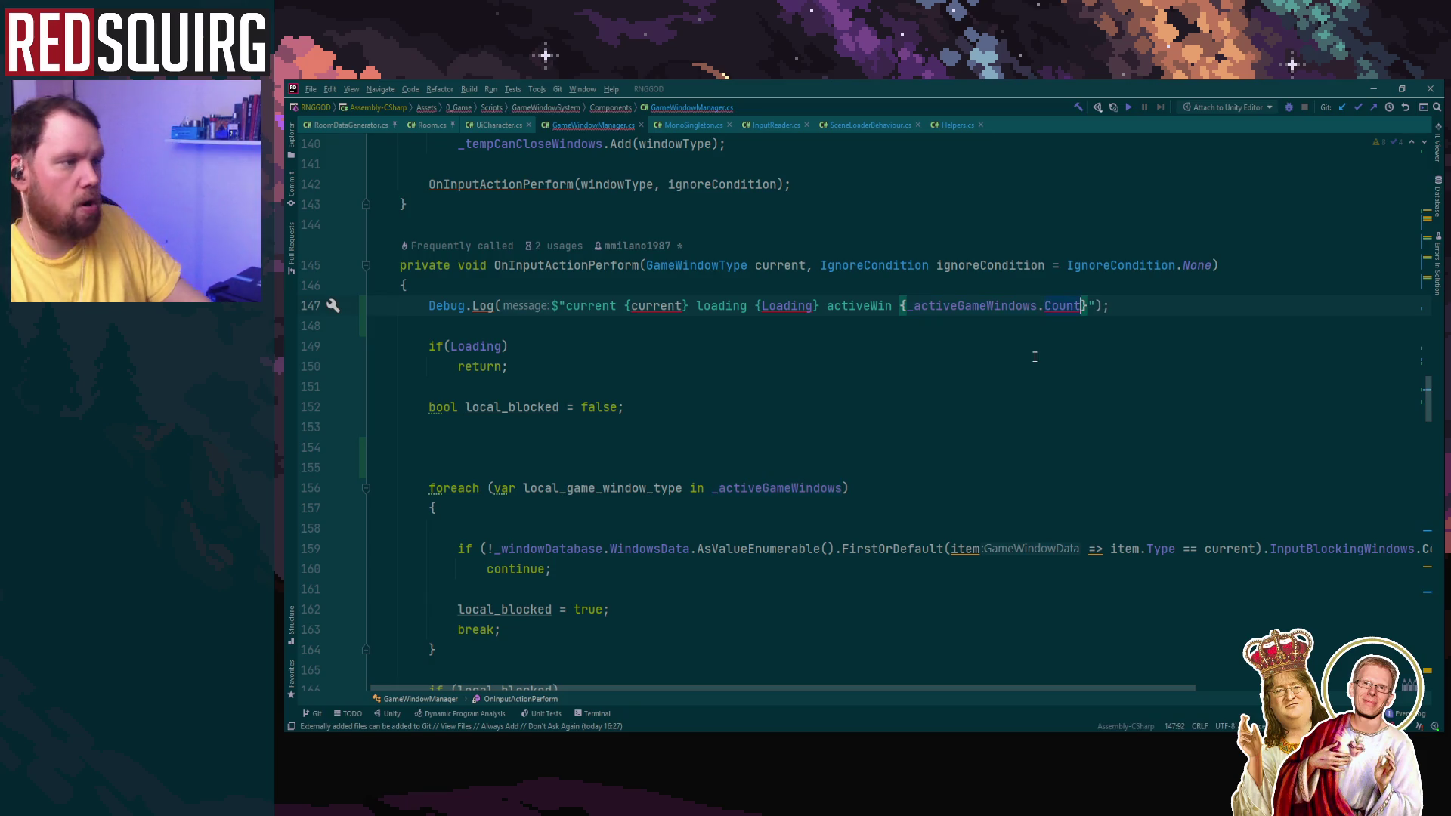
{"action": "left_click", "coordinate": [976, 308]}
{"action": "left_click", "coordinate": [1066, 384]}
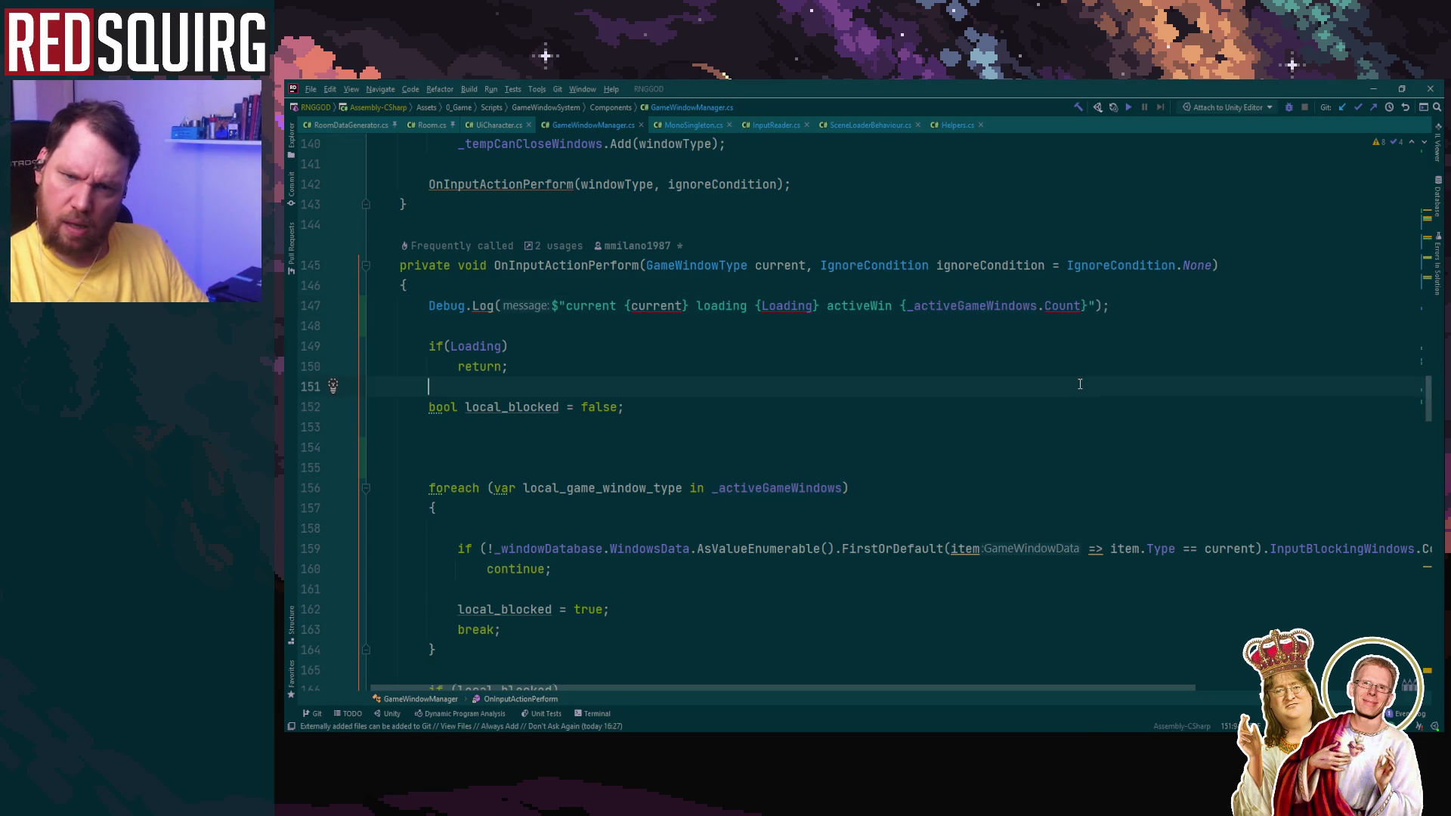
Step: Switch to Unity, clear the Console, start Play mode and continue the saved game
{"action": "left_click", "coordinate": [1371, 83]}
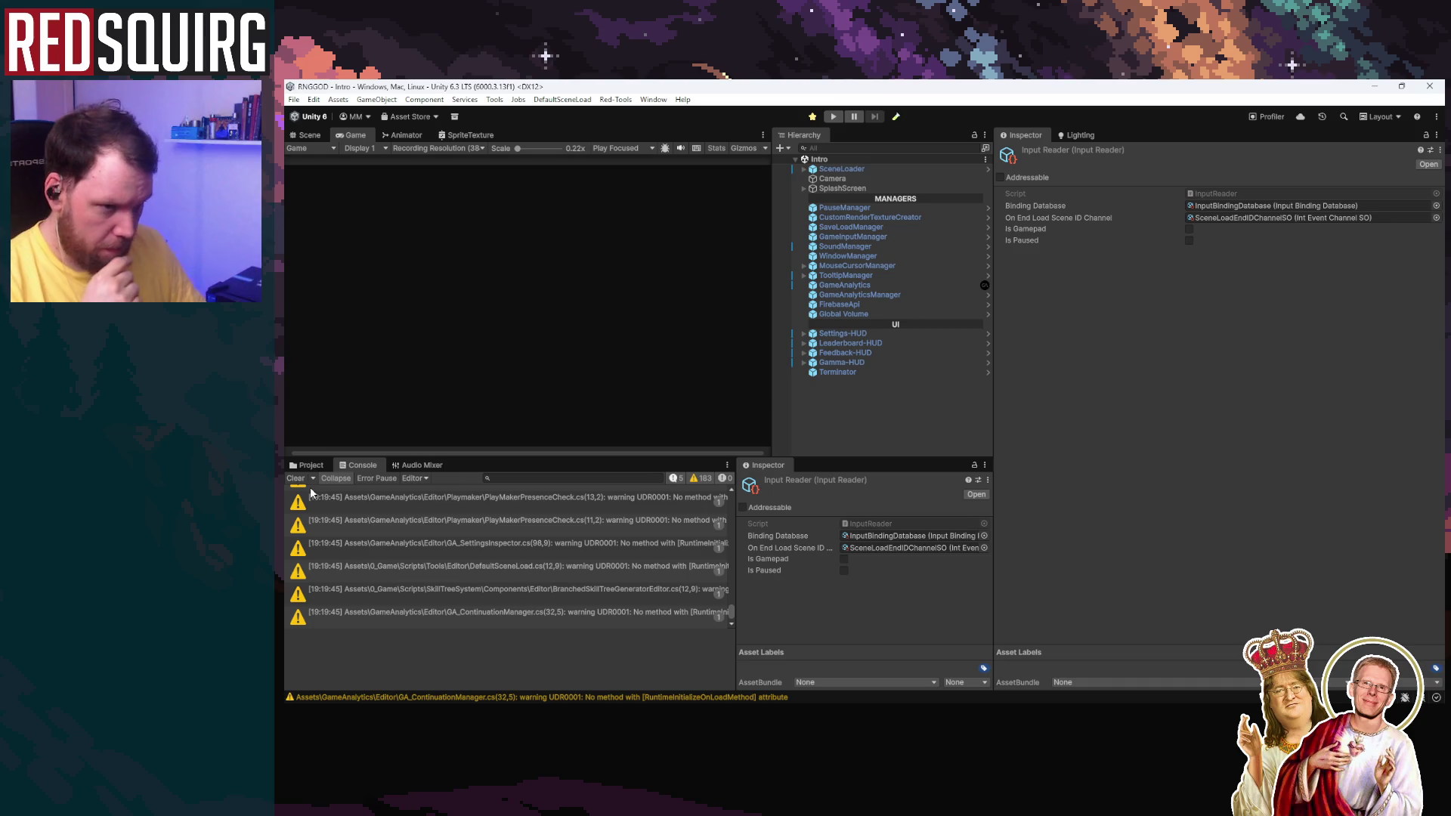
{"action": "left_click", "coordinate": [297, 479]}
{"action": "left_click", "coordinate": [833, 116]}
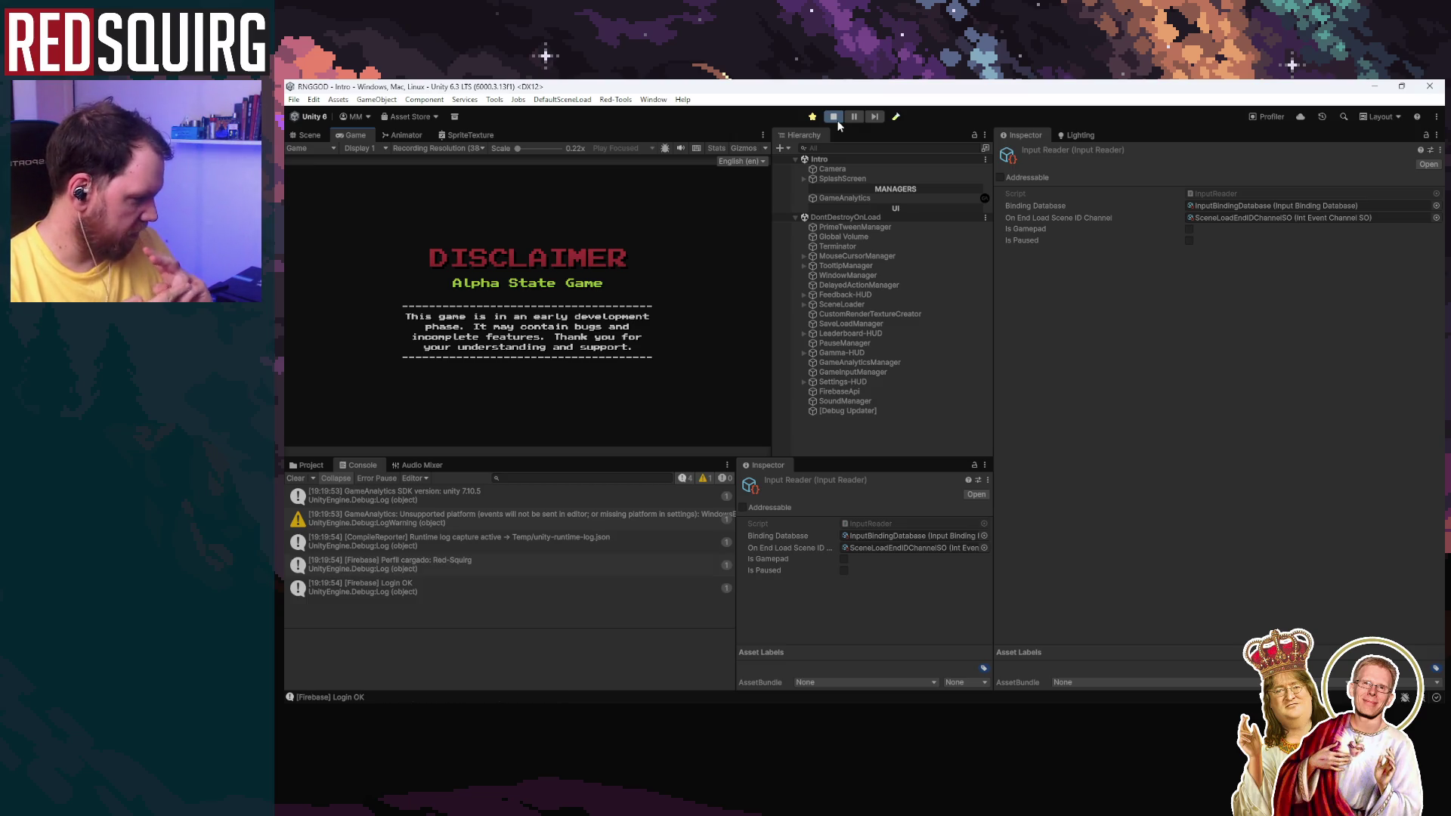
{"action": "left_click", "coordinate": [545, 346]}
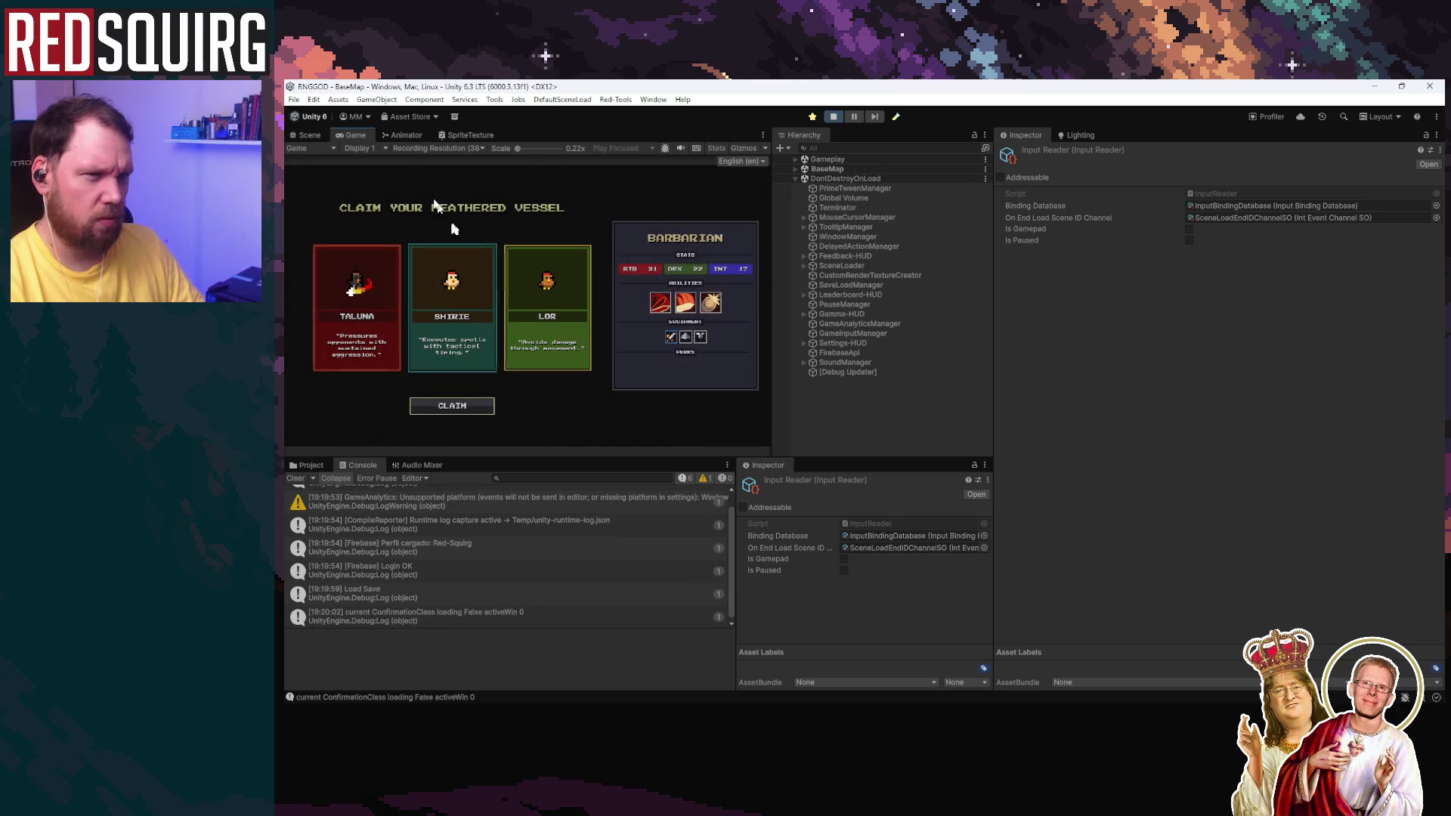
Step: Maximize the Game view, claim Shirie the Cryomancer, toggle the pause menu, then return to Rider
{"action": "double_click", "coordinate": [351, 135]}
{"action": "left_click", "coordinate": [687, 463]}
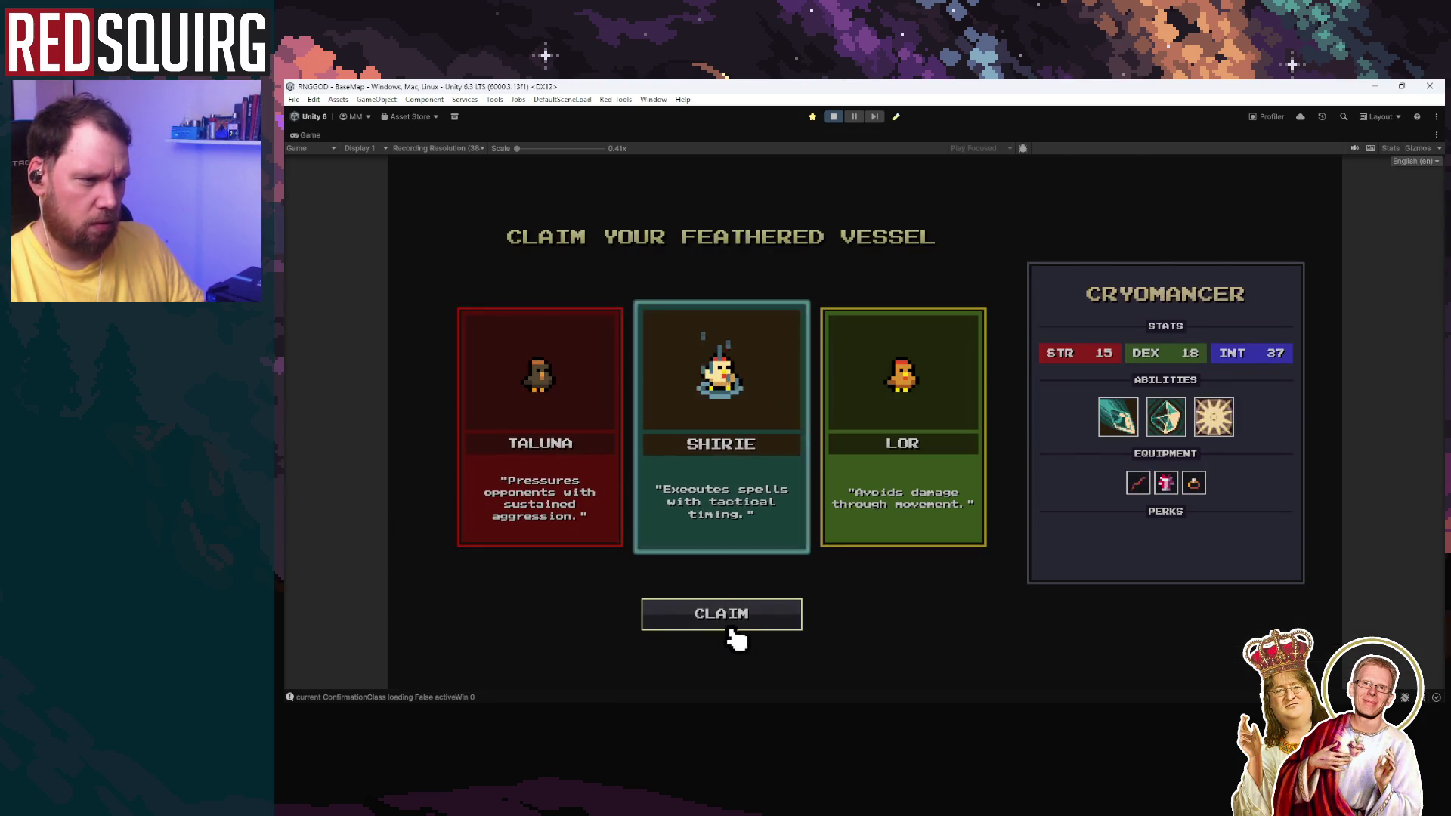
{"action": "left_click", "coordinate": [732, 633]}
{"action": "key", "text": "Escape"}
{"action": "key", "text": "Escape"}
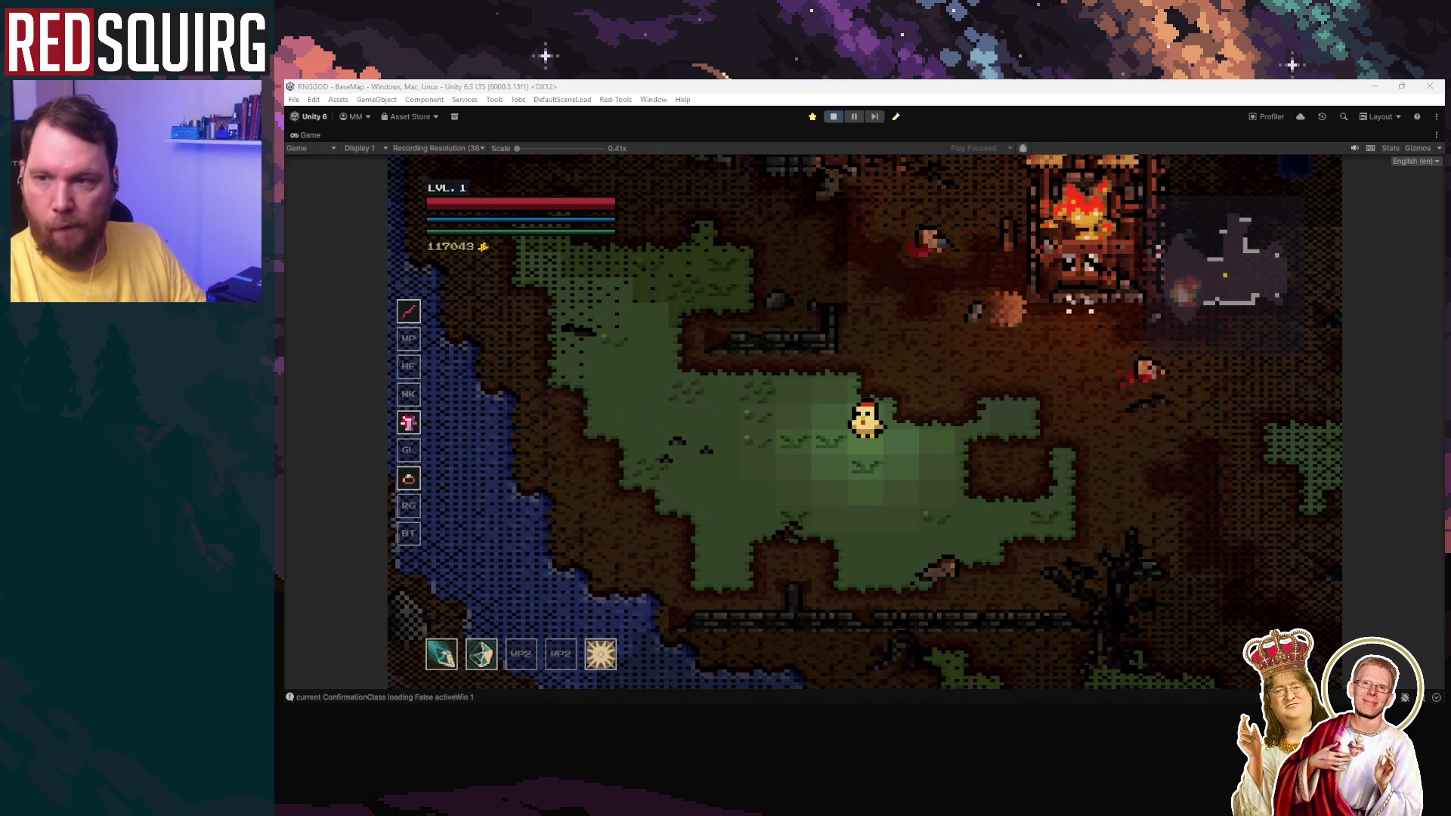
{"action": "key", "text": "alt+Tab"}
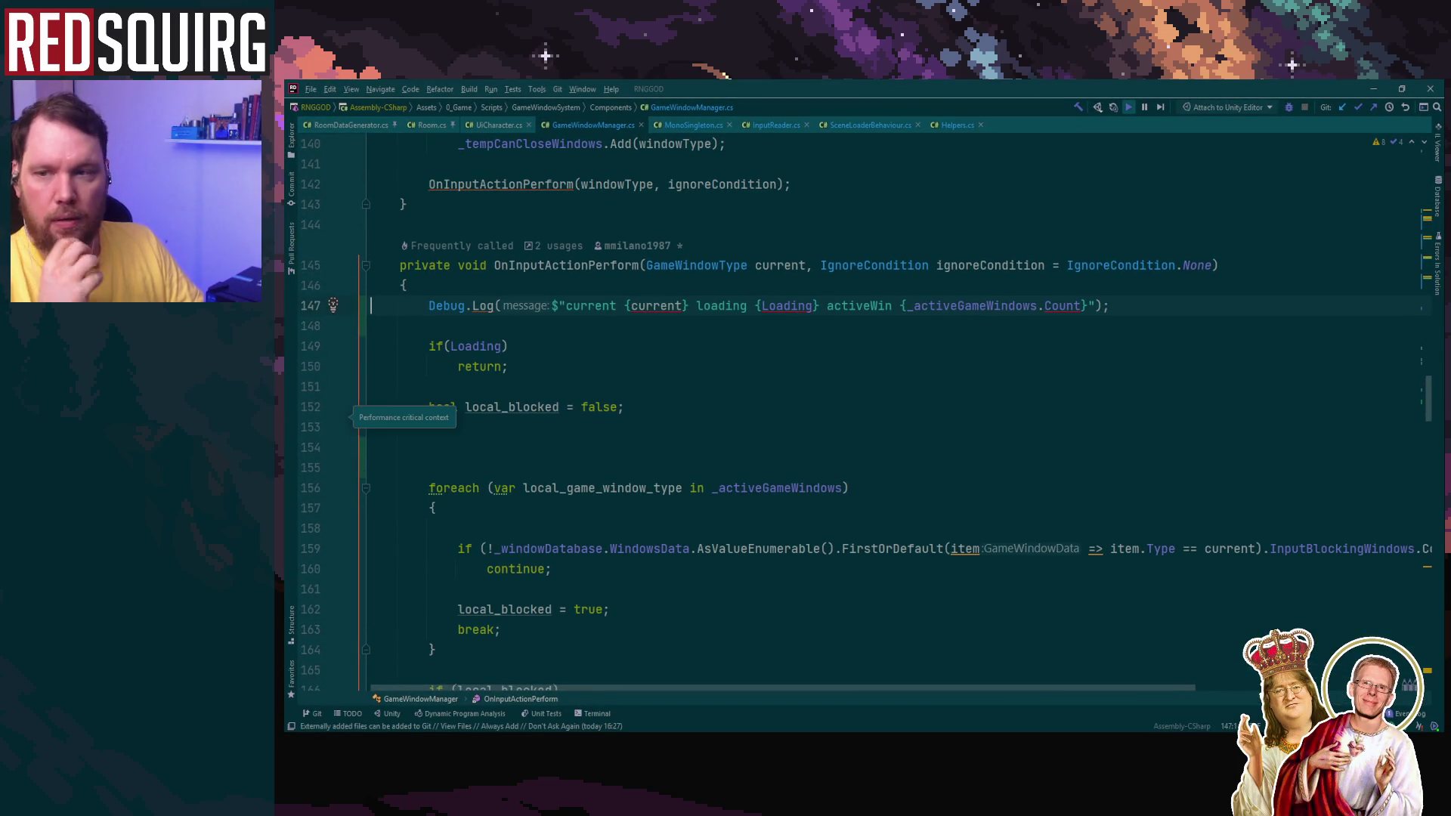
Step: Below the log line, draft an if condition testing _activeGameWindows.Count >
{"action": "left_click", "coordinate": [642, 429]}
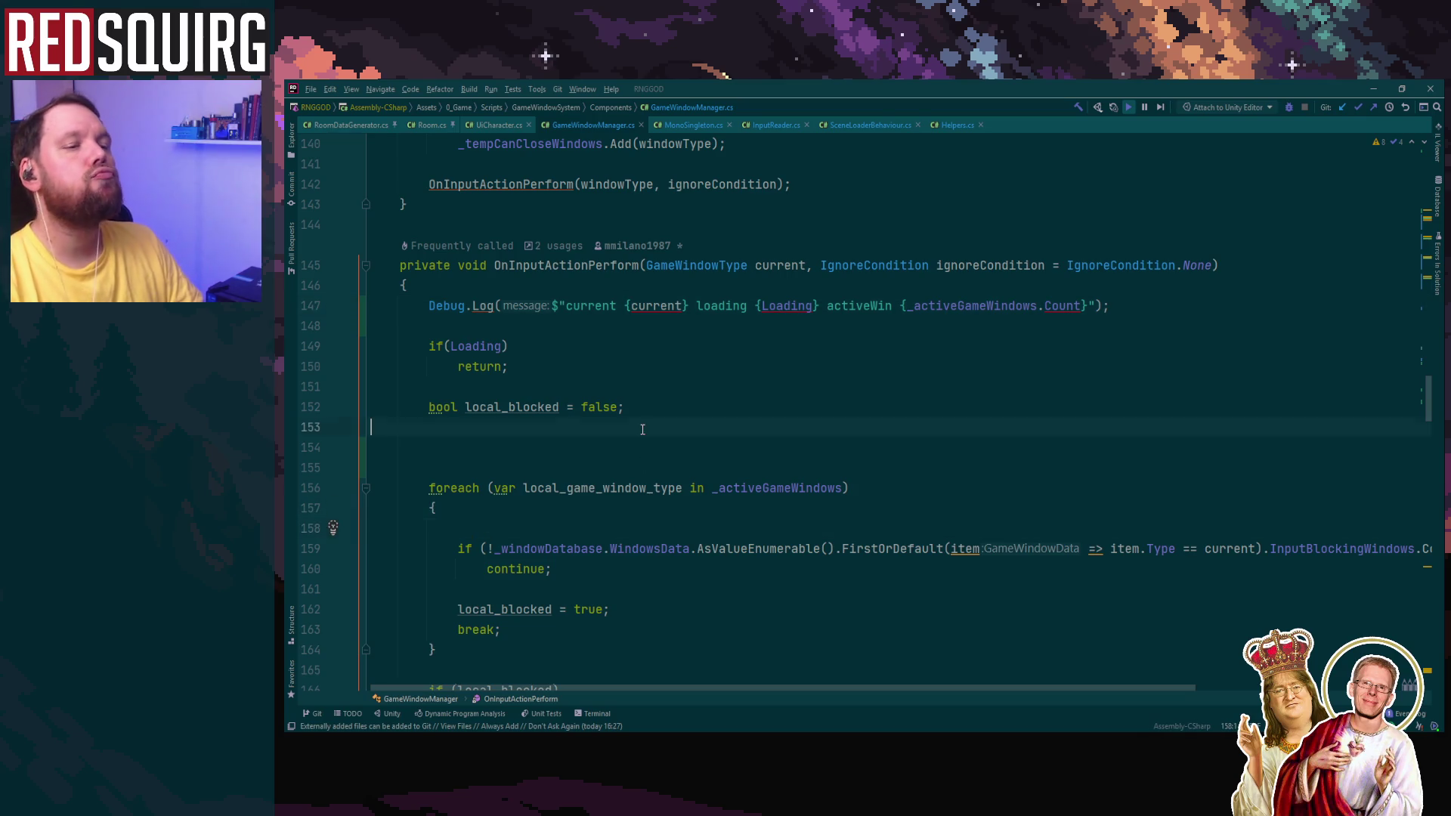
{"action": "left_click", "coordinate": [628, 329]}
{"action": "key", "text": "Return"}
{"action": "key", "text": "Return"}
{"action": "key", "text": "Up"}
{"action": "type", "text": "(d"}
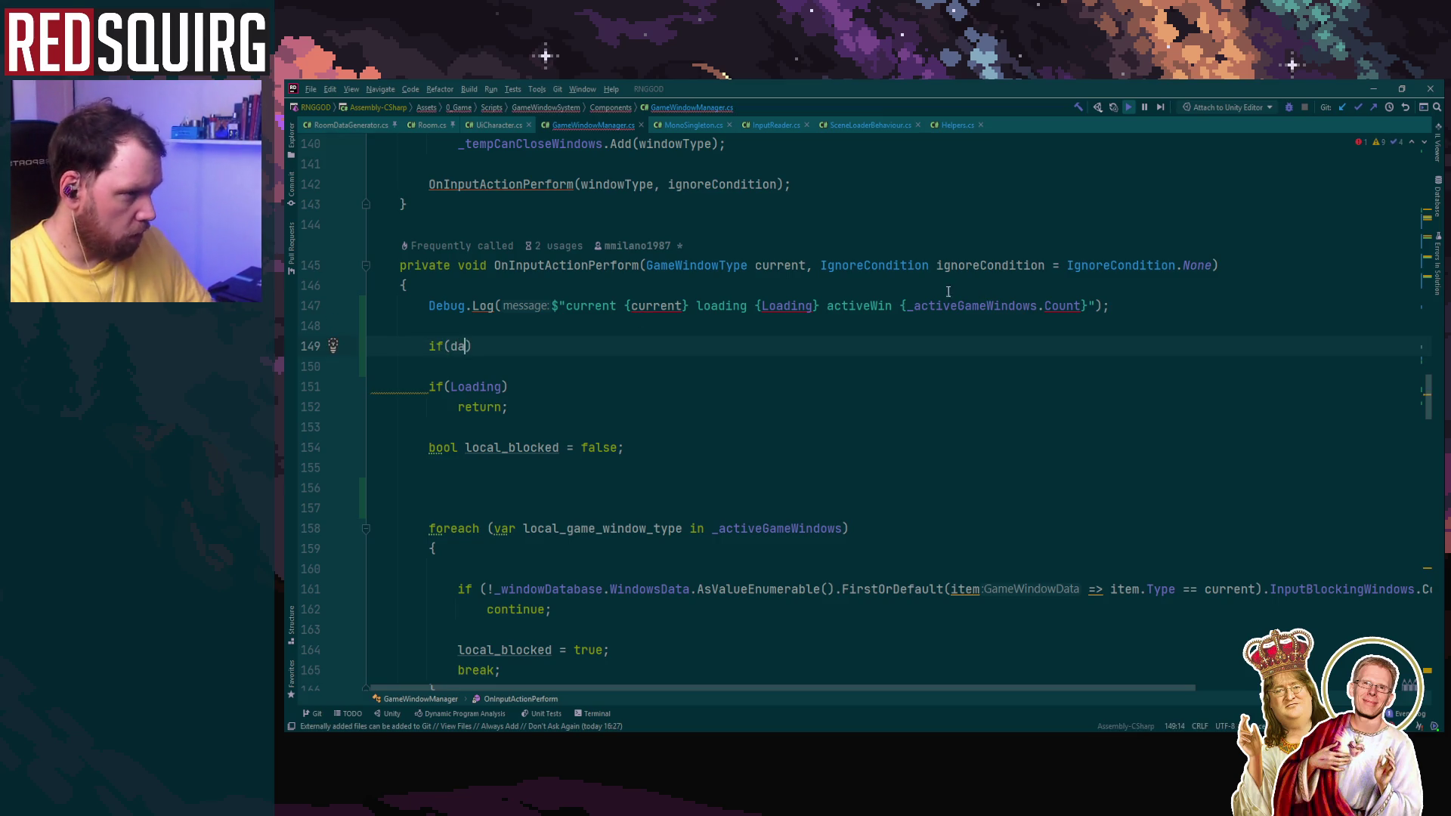
{"action": "left_click_drag", "start_coordinate": [905, 305], "coordinate": [1081, 305]}
{"action": "key", "text": "ctrl+c"}
{"action": "double_click", "coordinate": [456, 343]}
{"action": "key", "text": "ctrl+v"}
{"action": "type", "text": ">"}
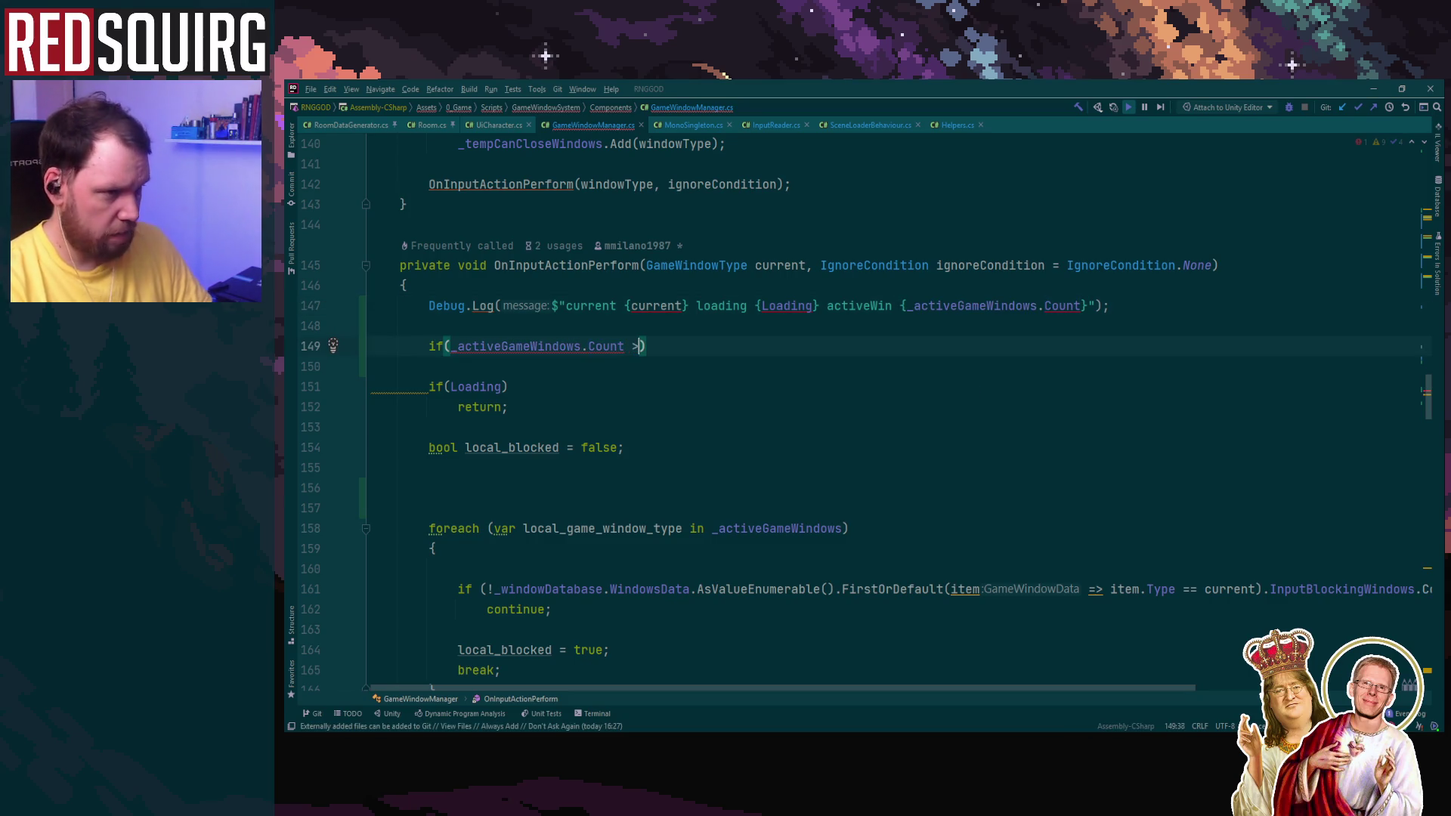
{"action": "type", "text": "0"}
Step: Draft a Debug.Log of _activeGameWindows under it, then delete the draft lines
{"action": "key", "text": "Return"}
{"action": "type", "text": "Debug.lo"}
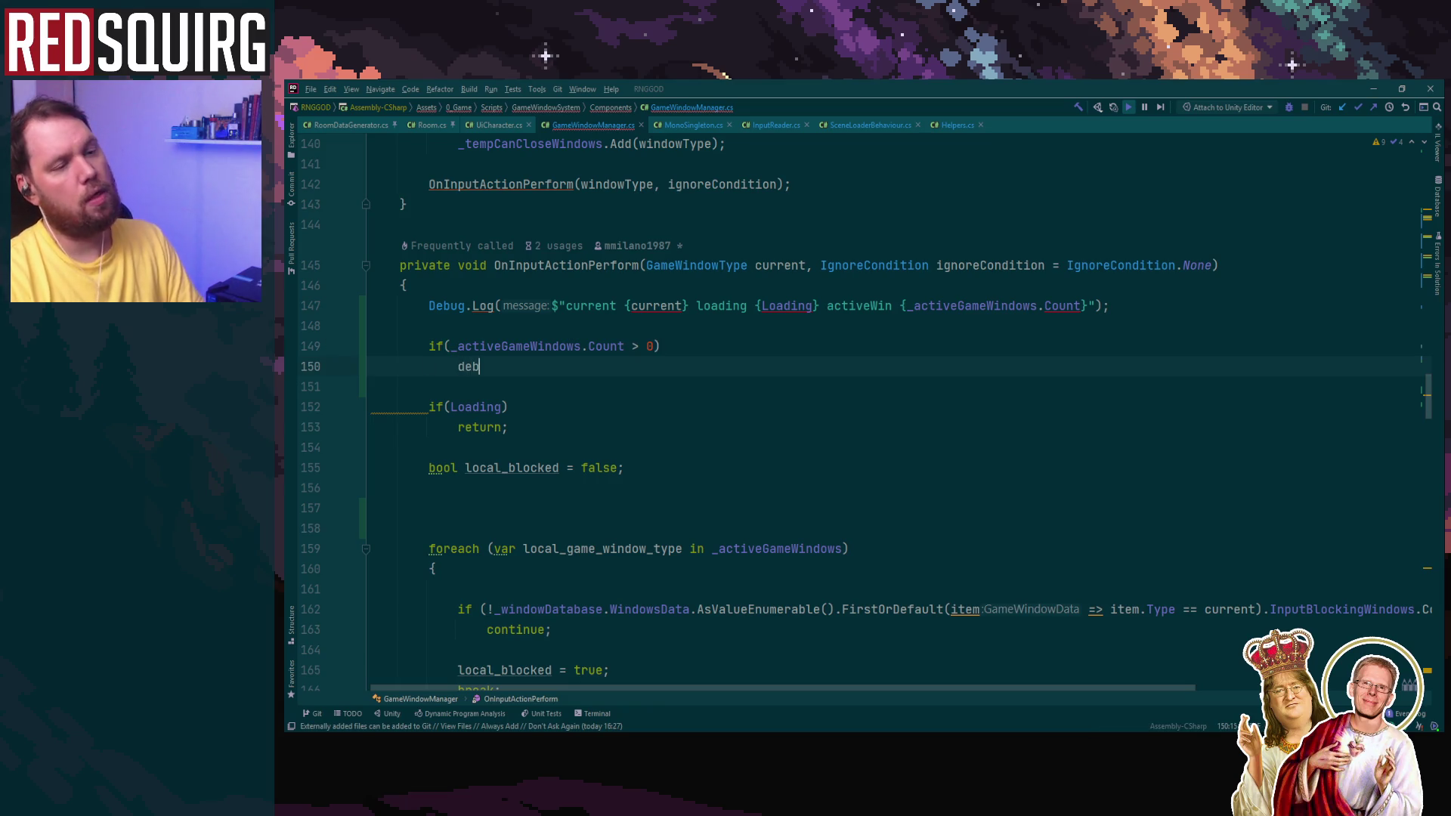
{"action": "key", "text": "Return"}
{"action": "type", "text": "ac);"}
{"action": "key", "text": "Return"}
{"action": "type", "text": "."}
{"action": "key", "text": "BackSpace"}
{"action": "type", "text": "["}
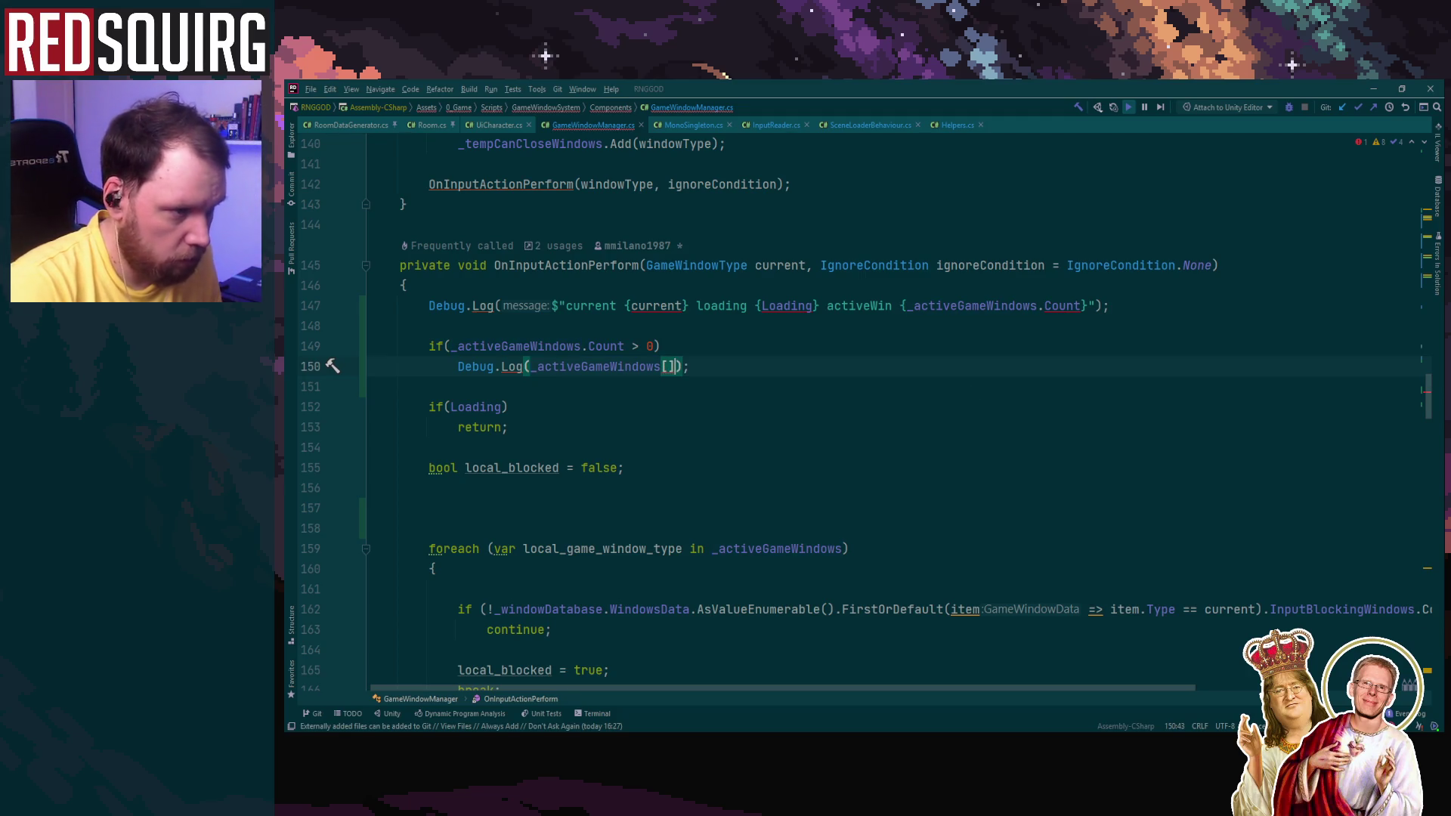
{"action": "key", "text": "ctrl+w"}
{"action": "key", "text": "ctrl+w"}
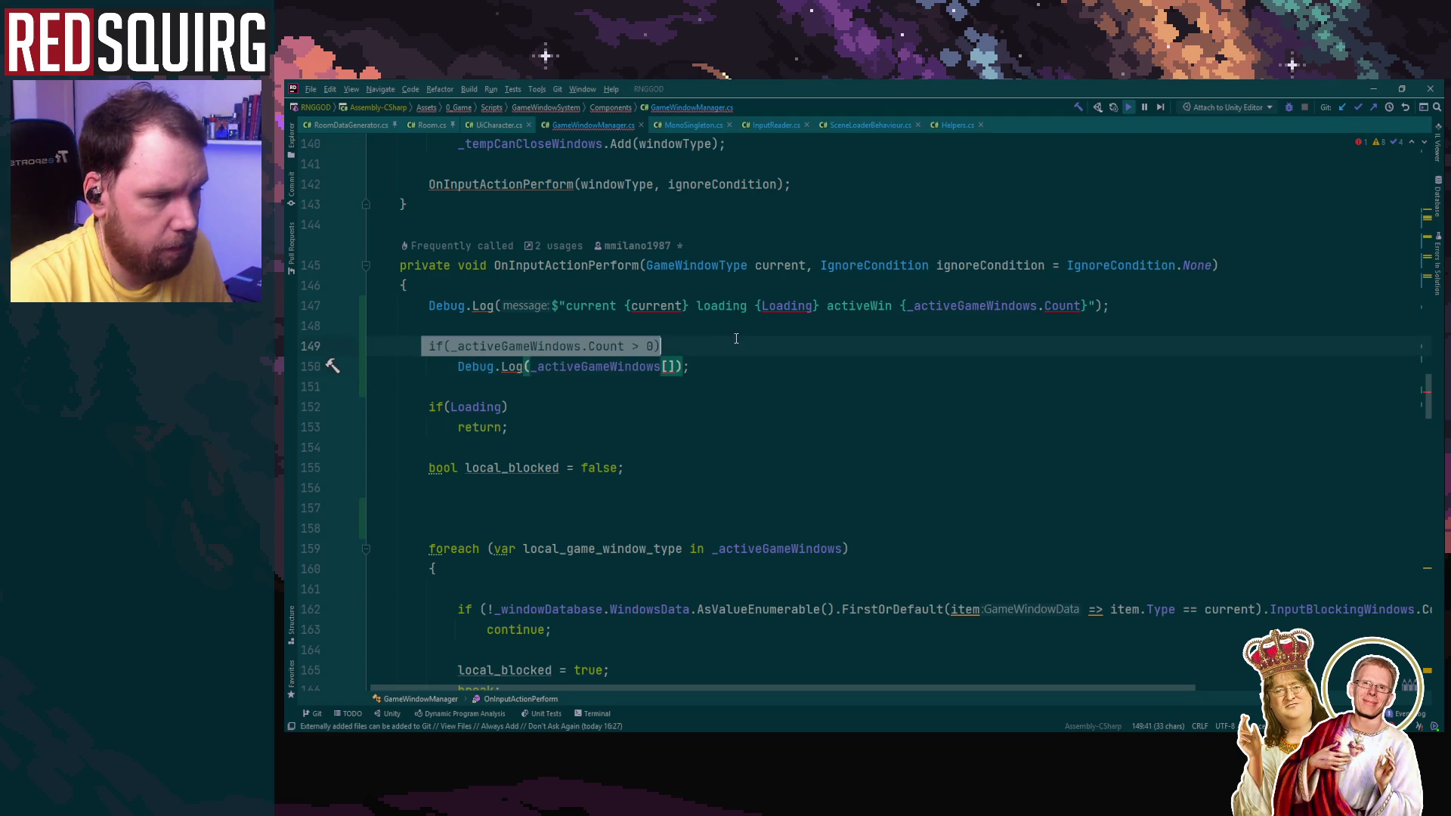
{"action": "key", "text": "BackSpace"}
Step: Insert a foreach loop over _activeGameWindows from the fore template
{"action": "type", "text": "fore"}
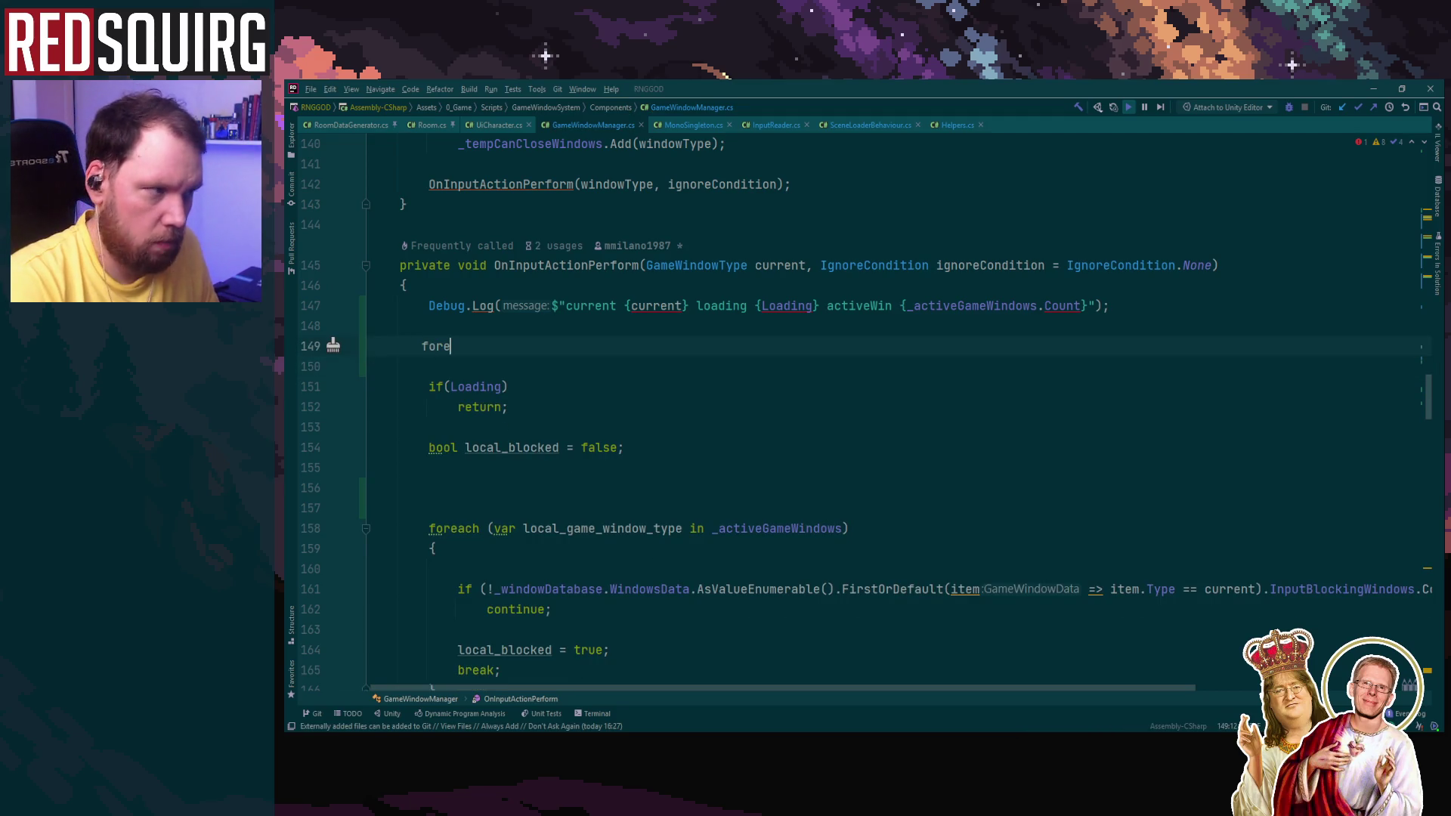
{"action": "key", "text": "Tab"}
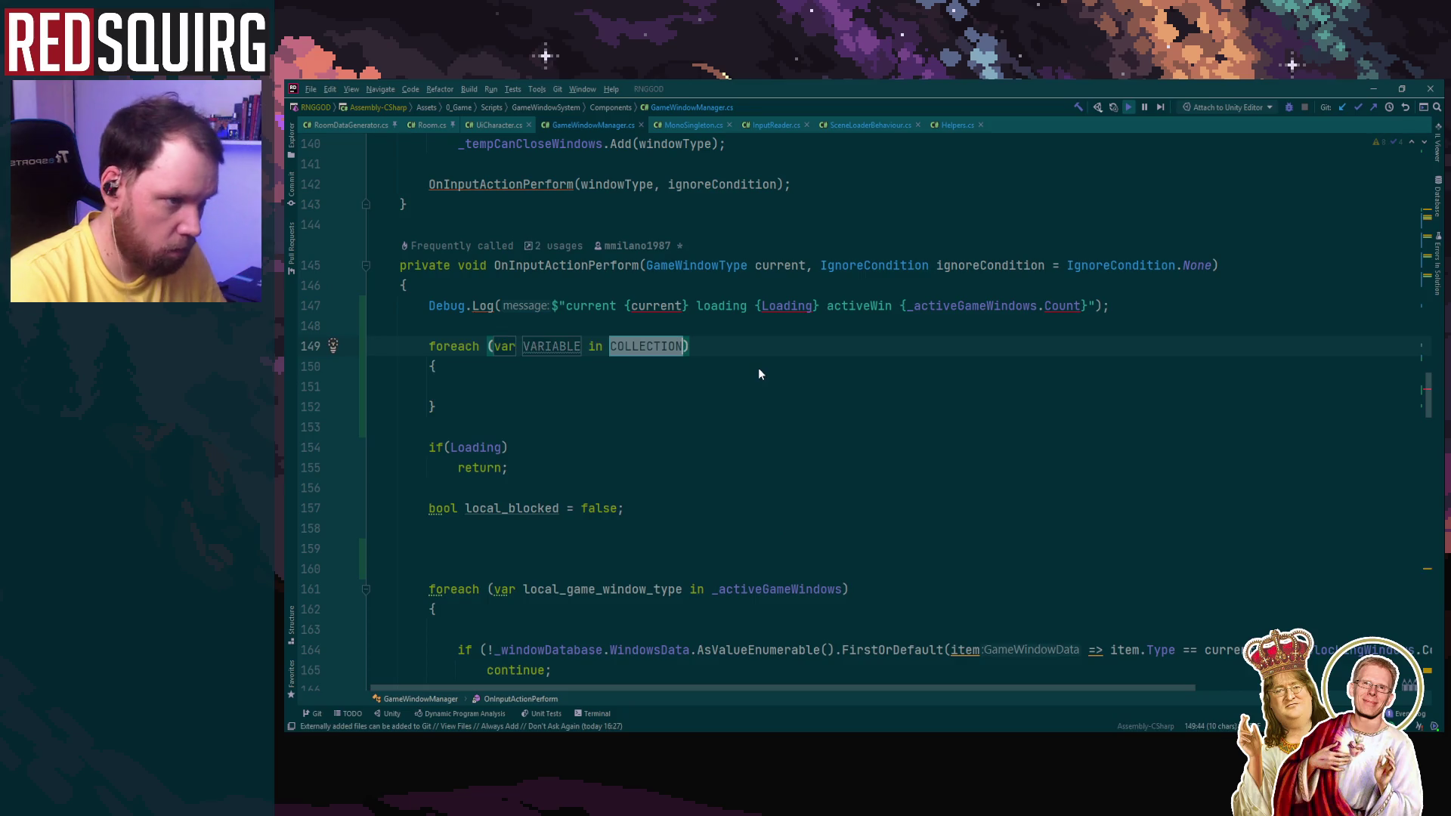
{"action": "type", "text": "a"}
{"action": "key", "text": "Return"}
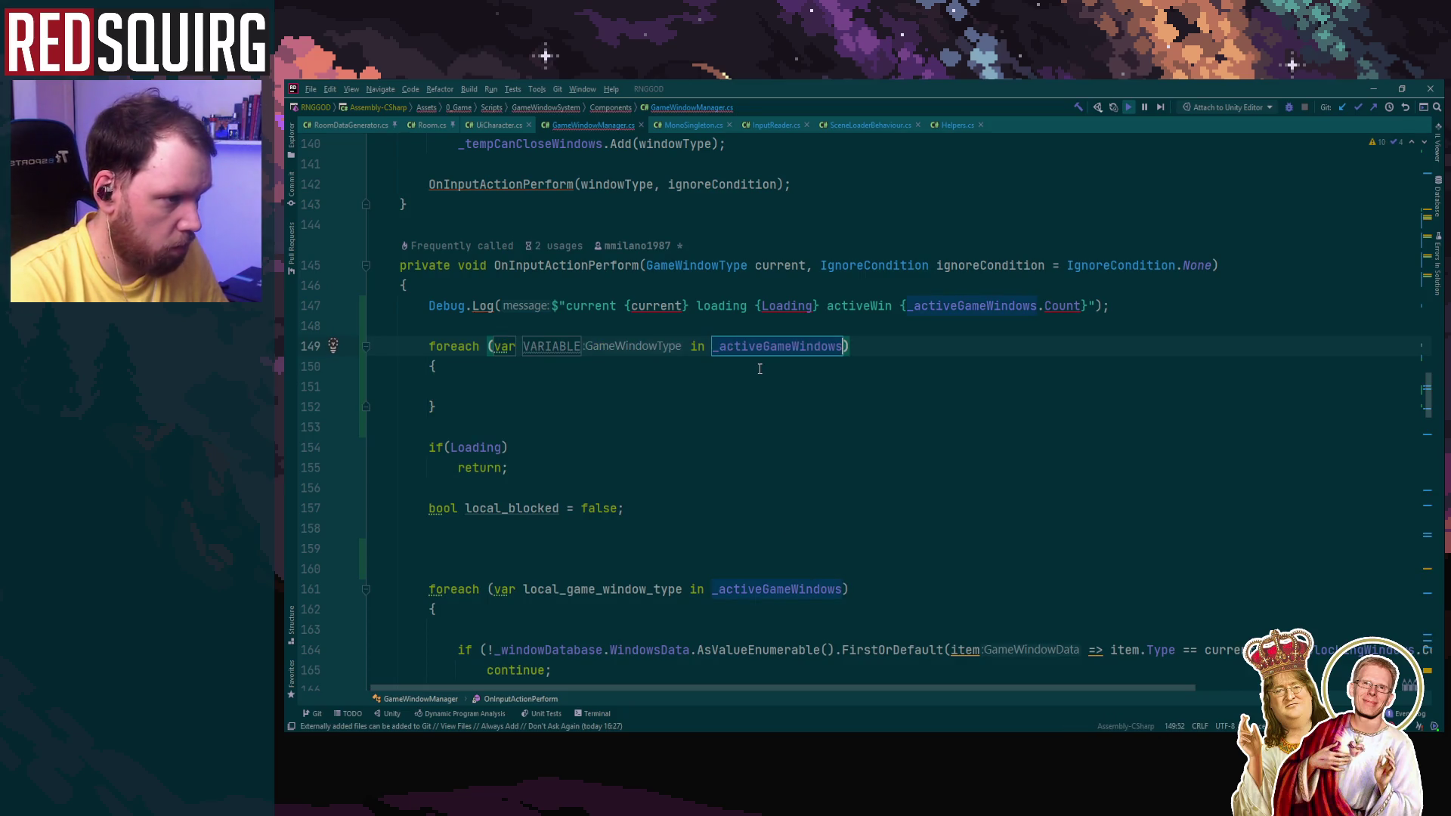
{"action": "key", "text": "Return"}
{"action": "key", "text": "Return"}
{"action": "type", "text": "va"}
{"action": "key", "text": "Return"}
Step: Write Debug.Log($"active {VARIABLE}") as the loop body
{"action": "type", "text": "VARIABLE."}
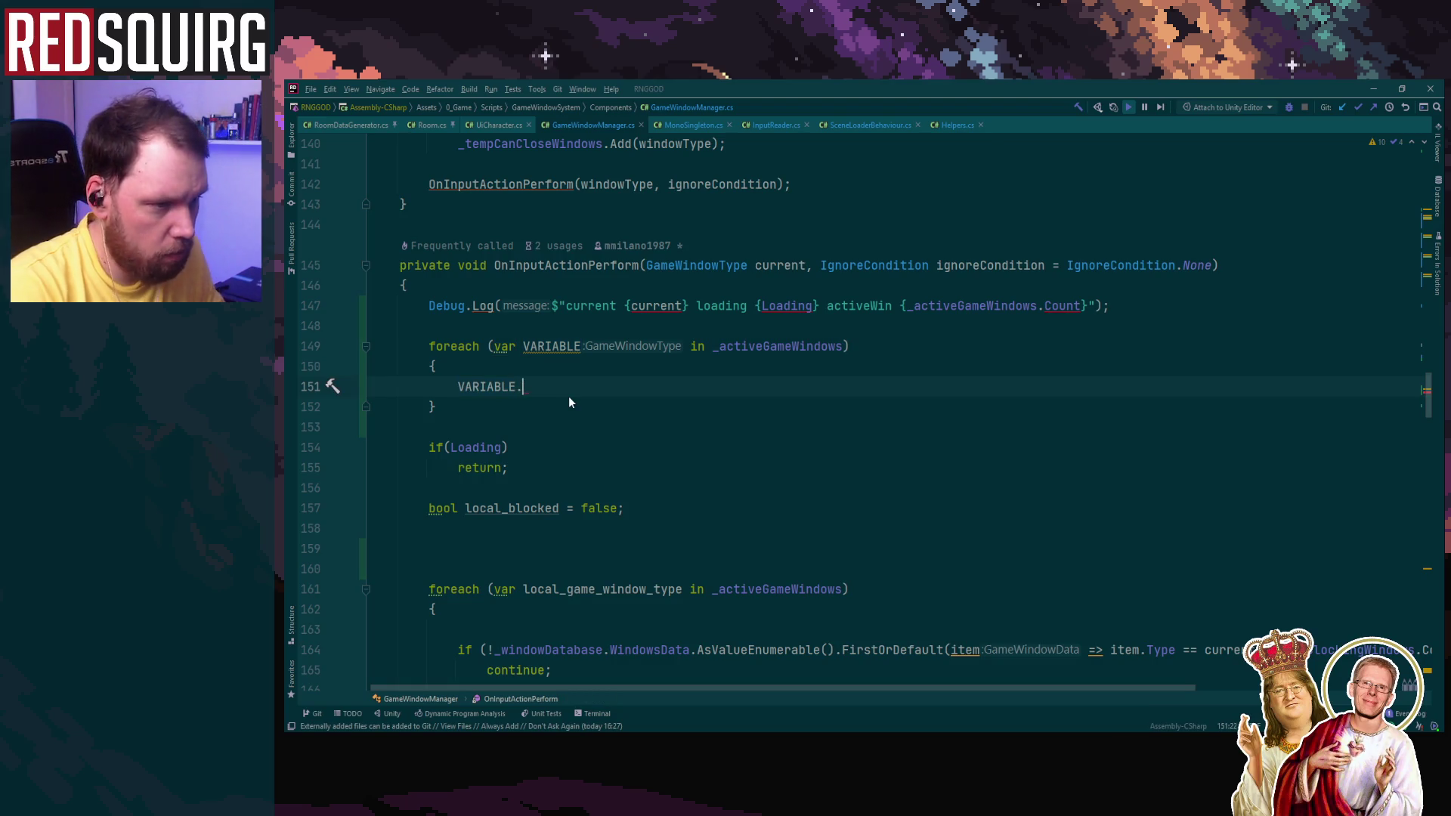
{"action": "key", "text": "BackSpace"}
{"action": "key", "text": "BackSpace"}
{"action": "key", "text": "BackSpace"}
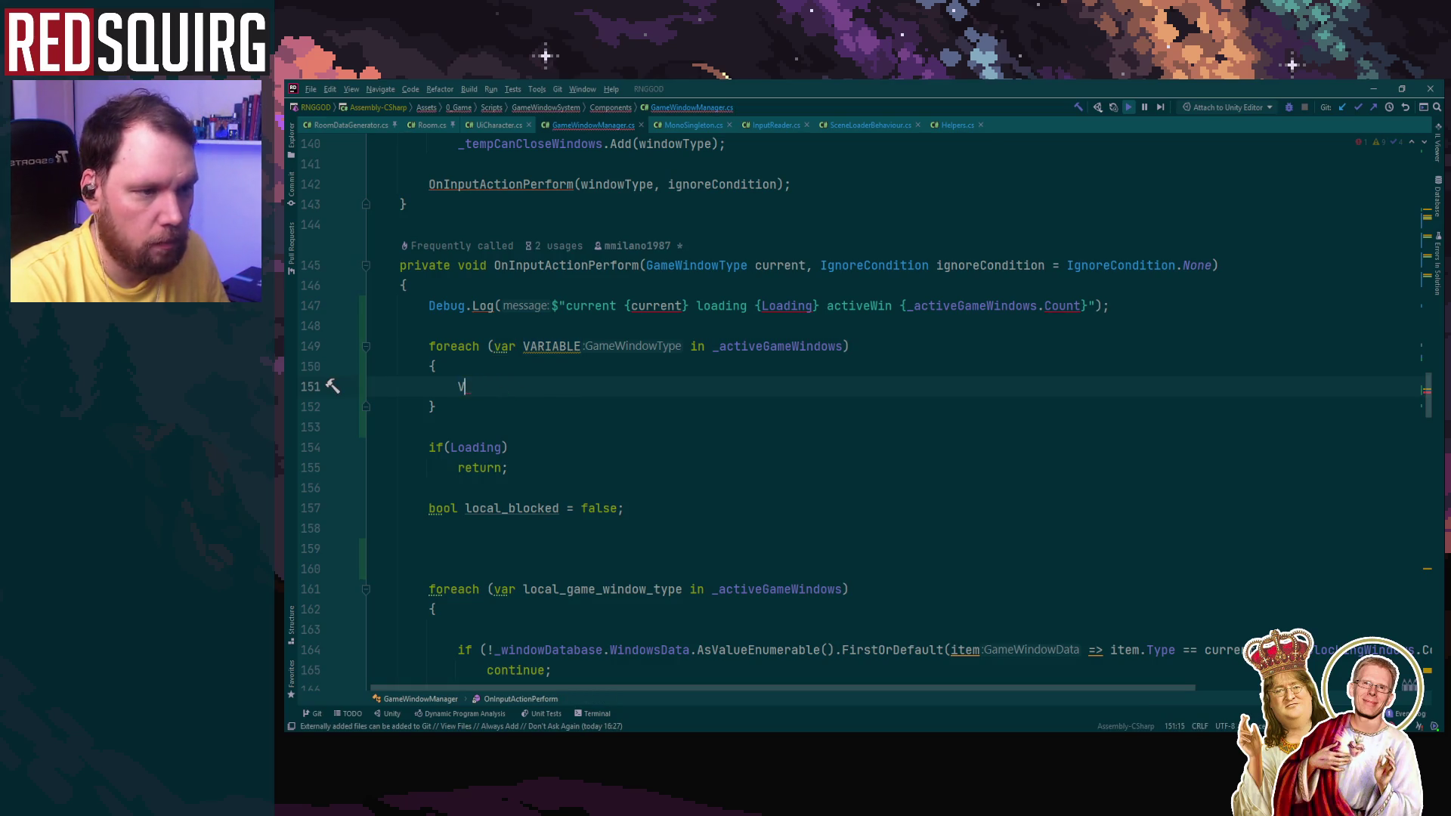
{"action": "type", "text": "debug.lo"}
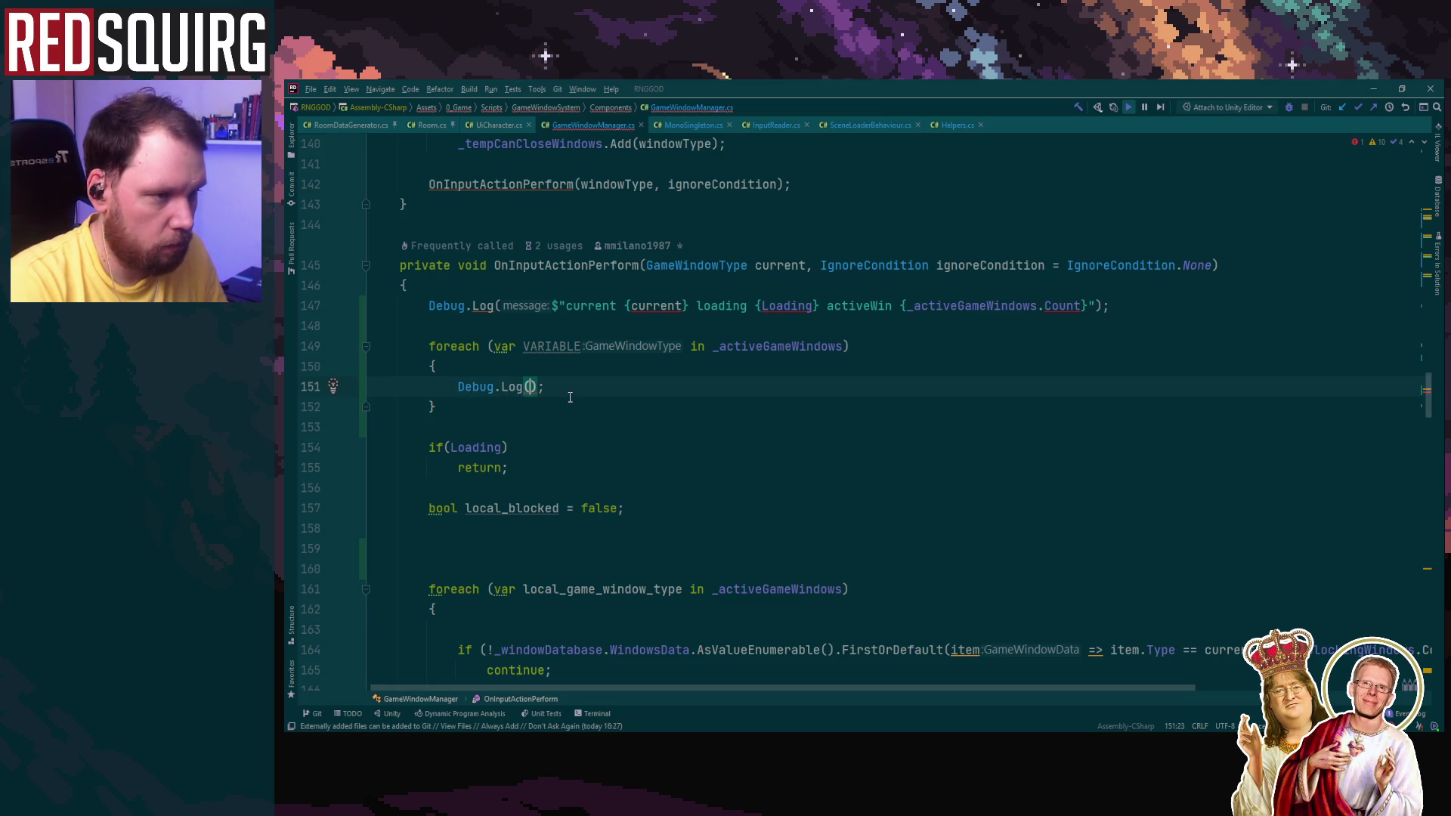
{"action": "type", "text": "a"}
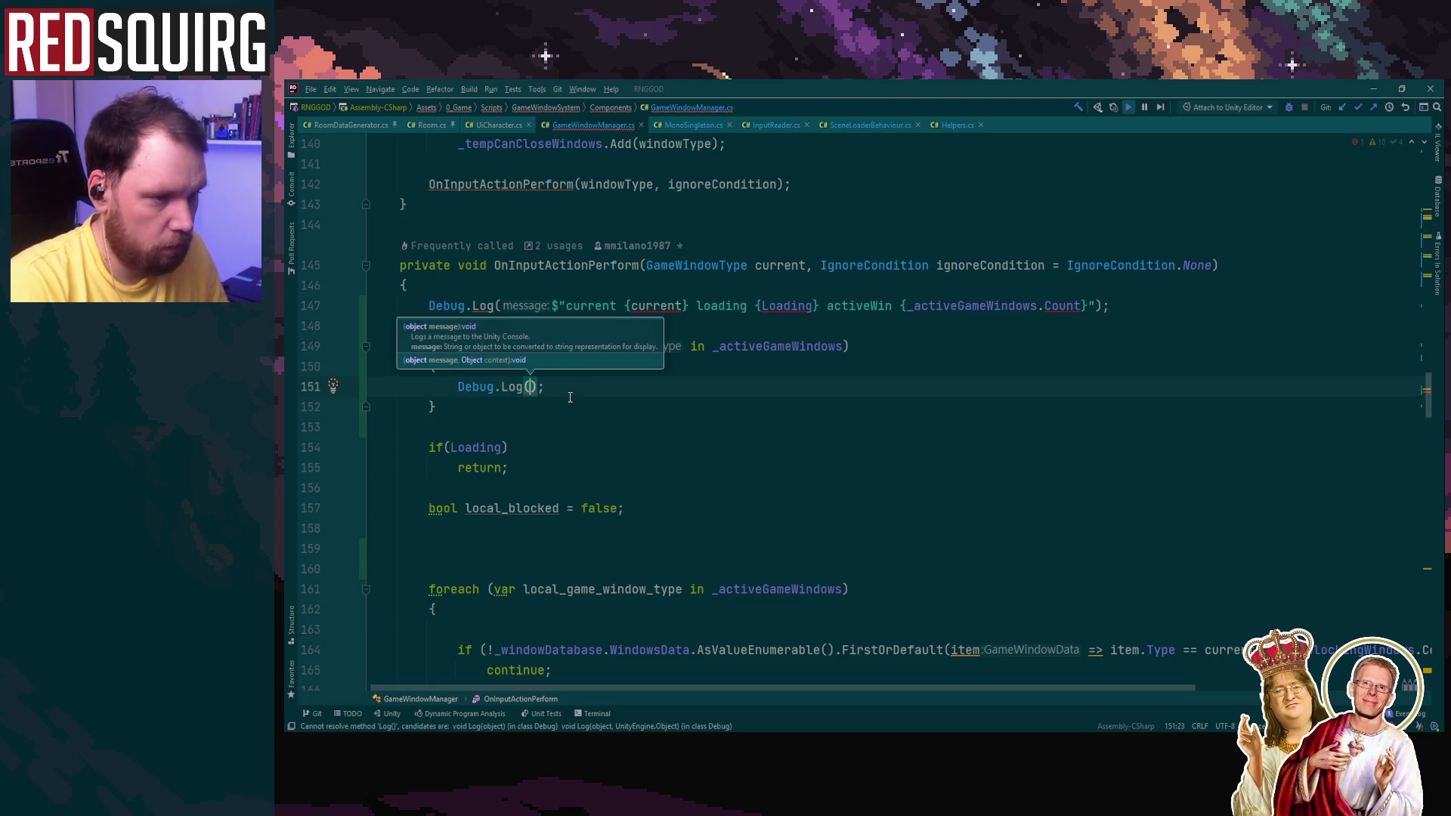
{"action": "type", "text": "\""}
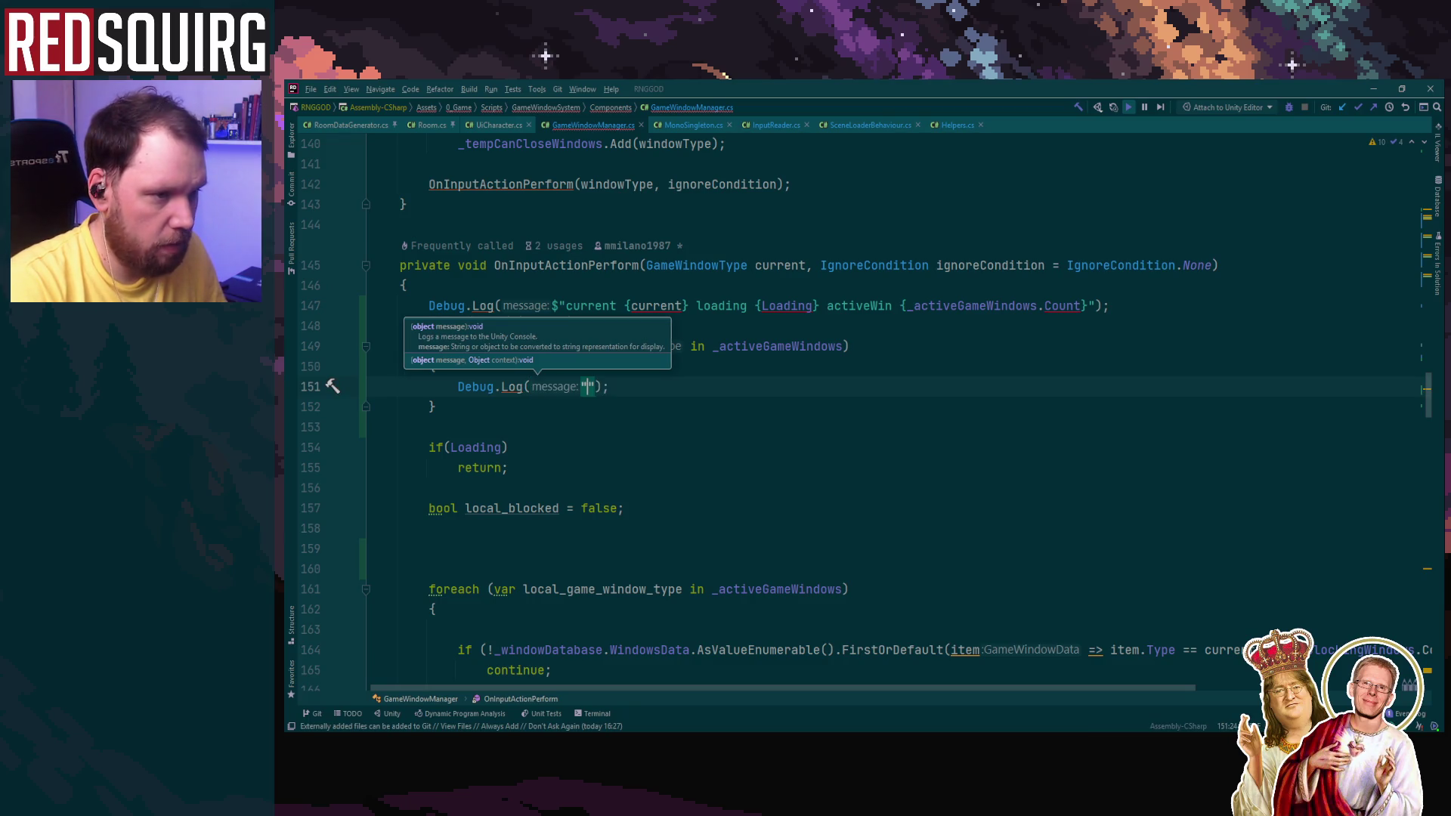
{"action": "key", "text": "BackSpace"}
{"action": "type", "text": "#$"}
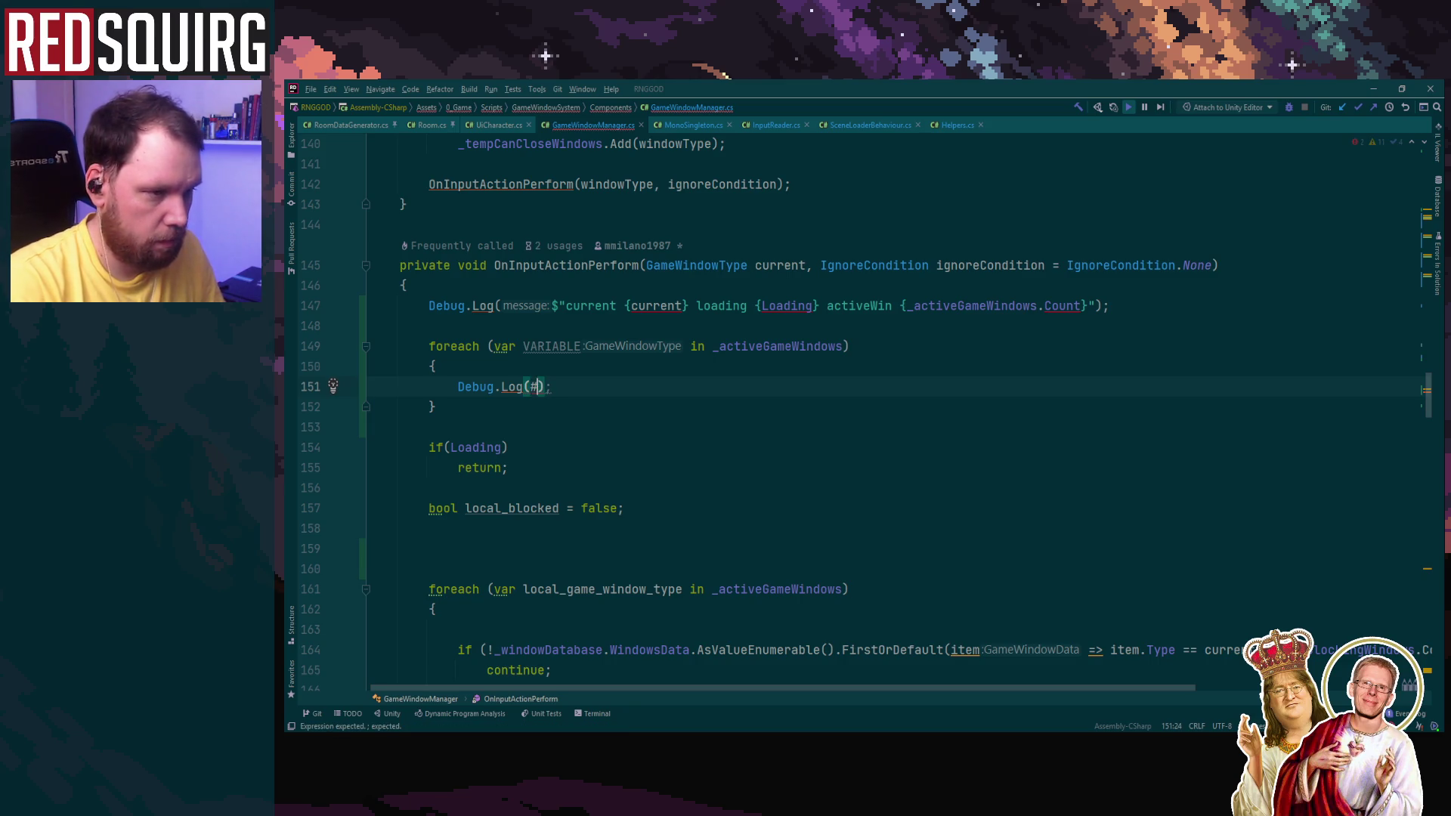
{"action": "key", "text": "BackSpace"}
{"action": "key", "text": "BackSpace"}
{"action": "type", "text": "$\""}
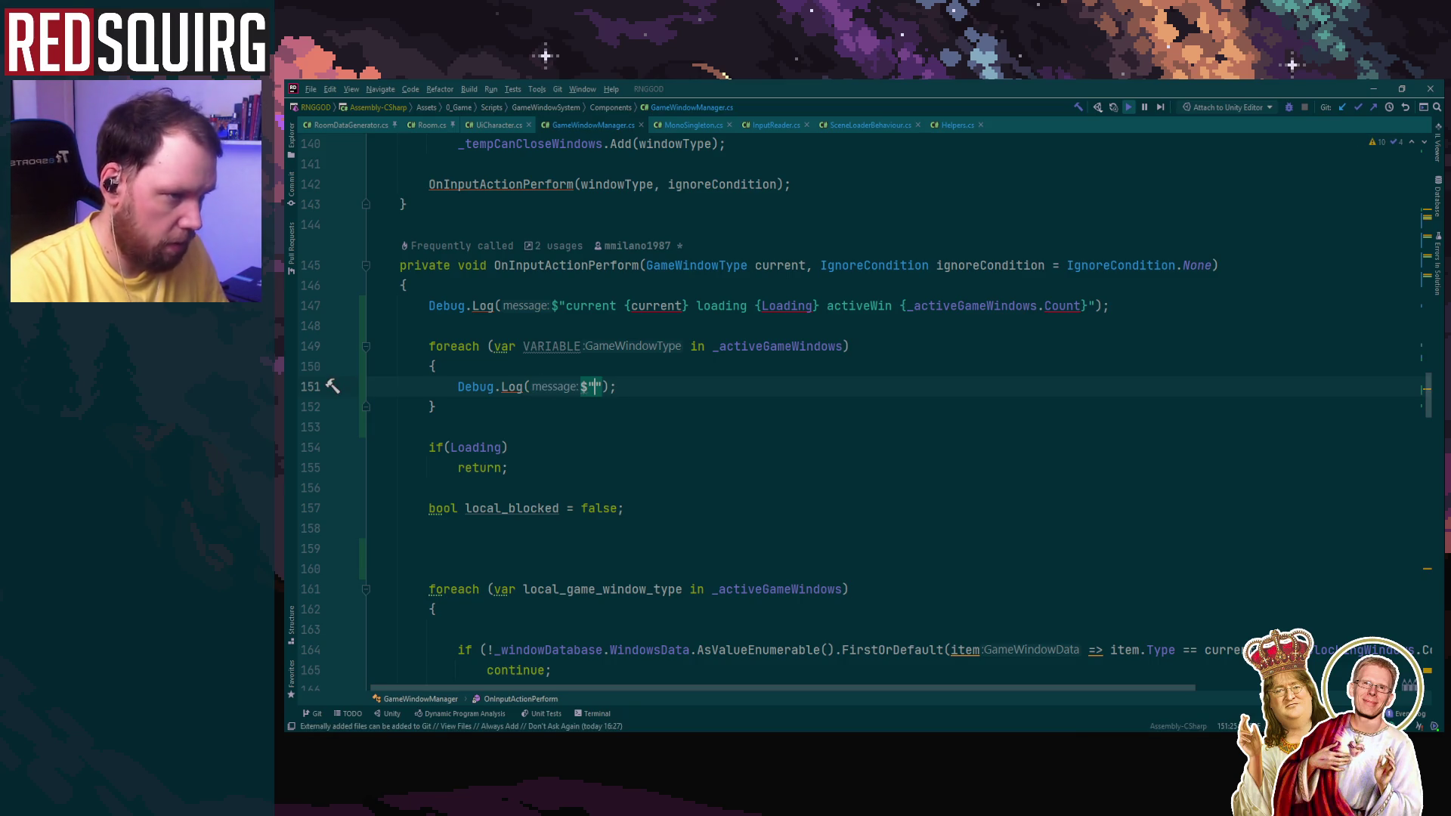
{"action": "type", "text": "{VARIABLE"}
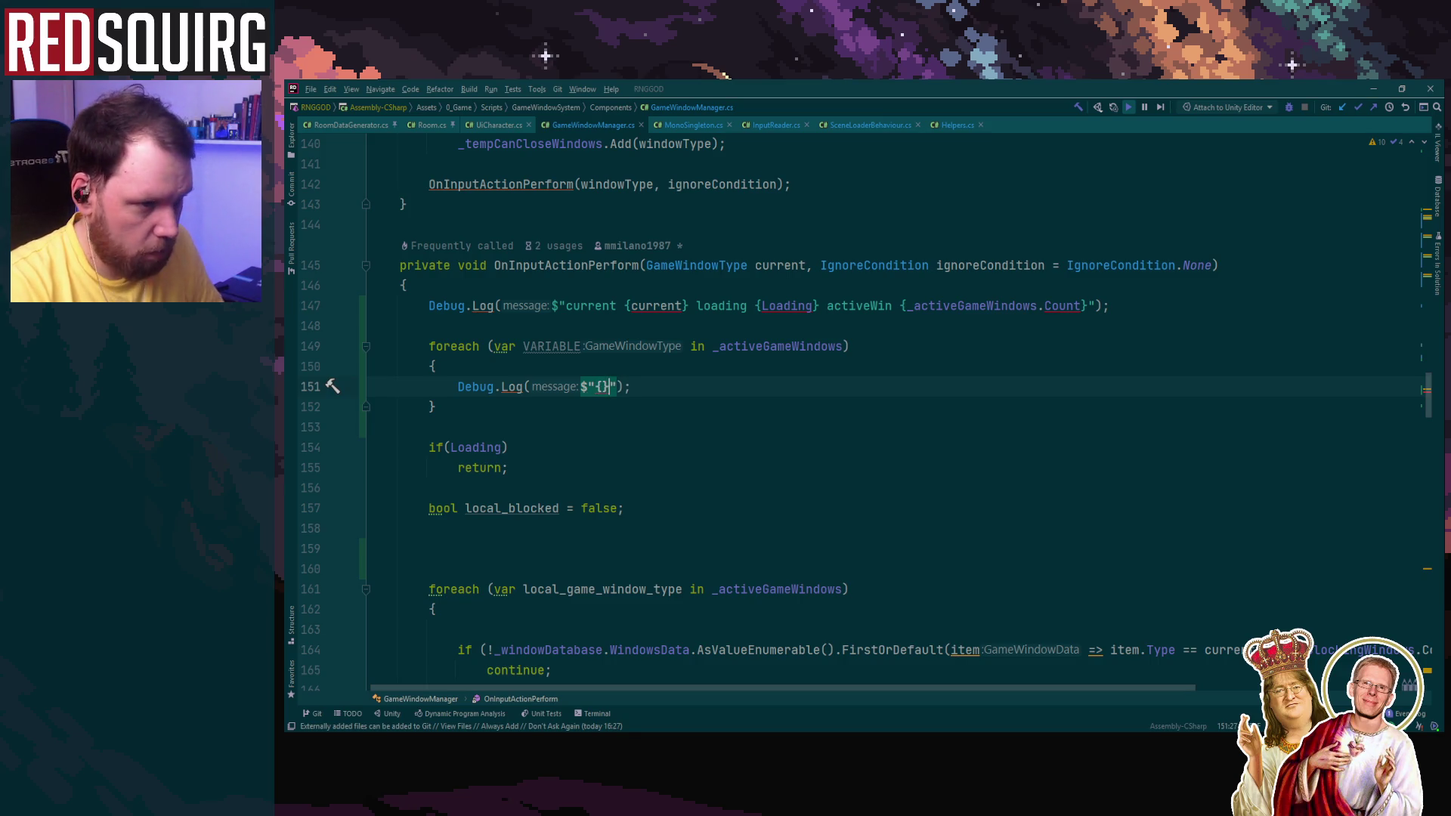
{"action": "key", "text": "Left"}
{"action": "key", "text": "Left"}
{"action": "key", "text": "Left"}
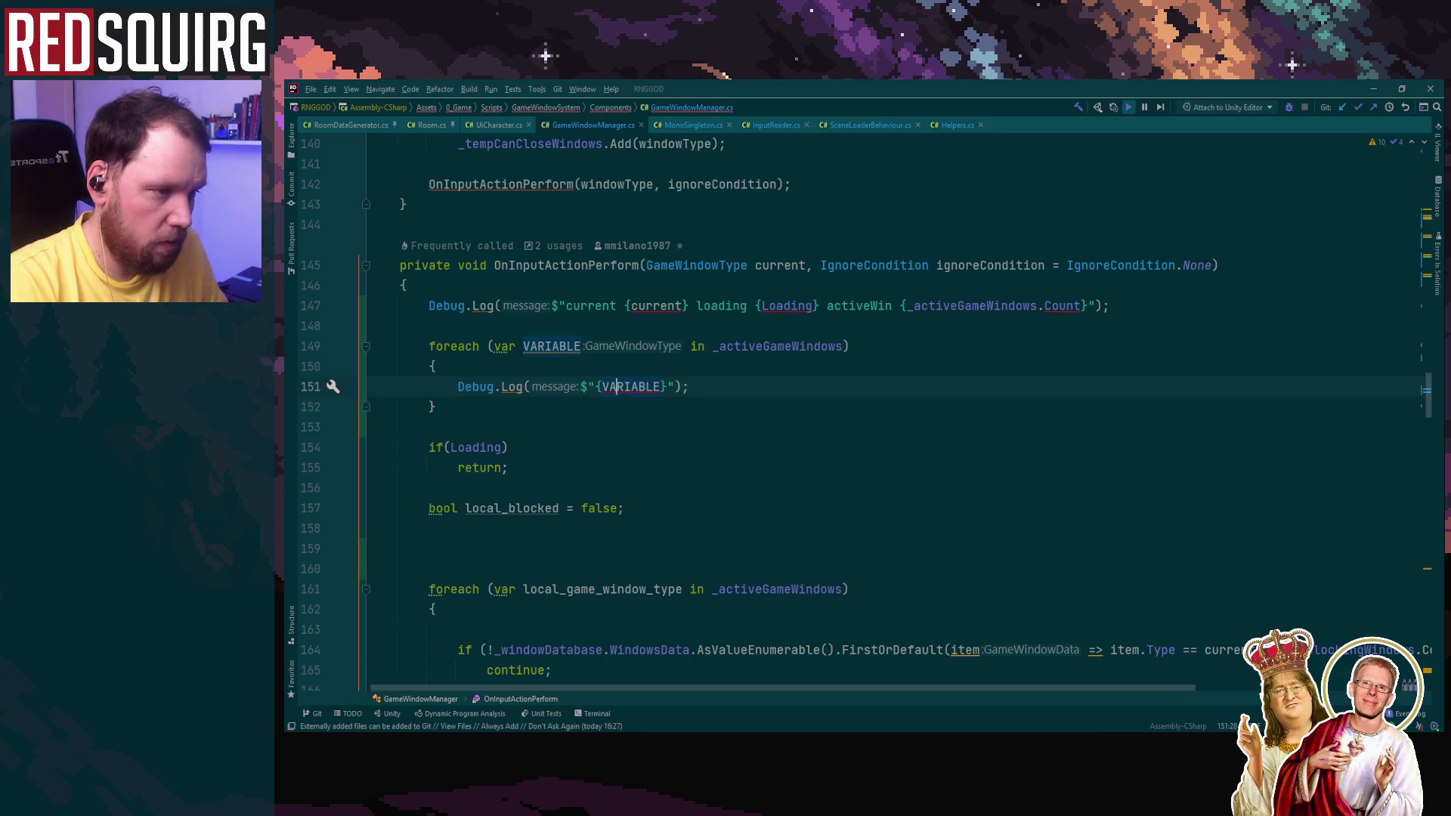
{"action": "type", "text": "acti ve"}
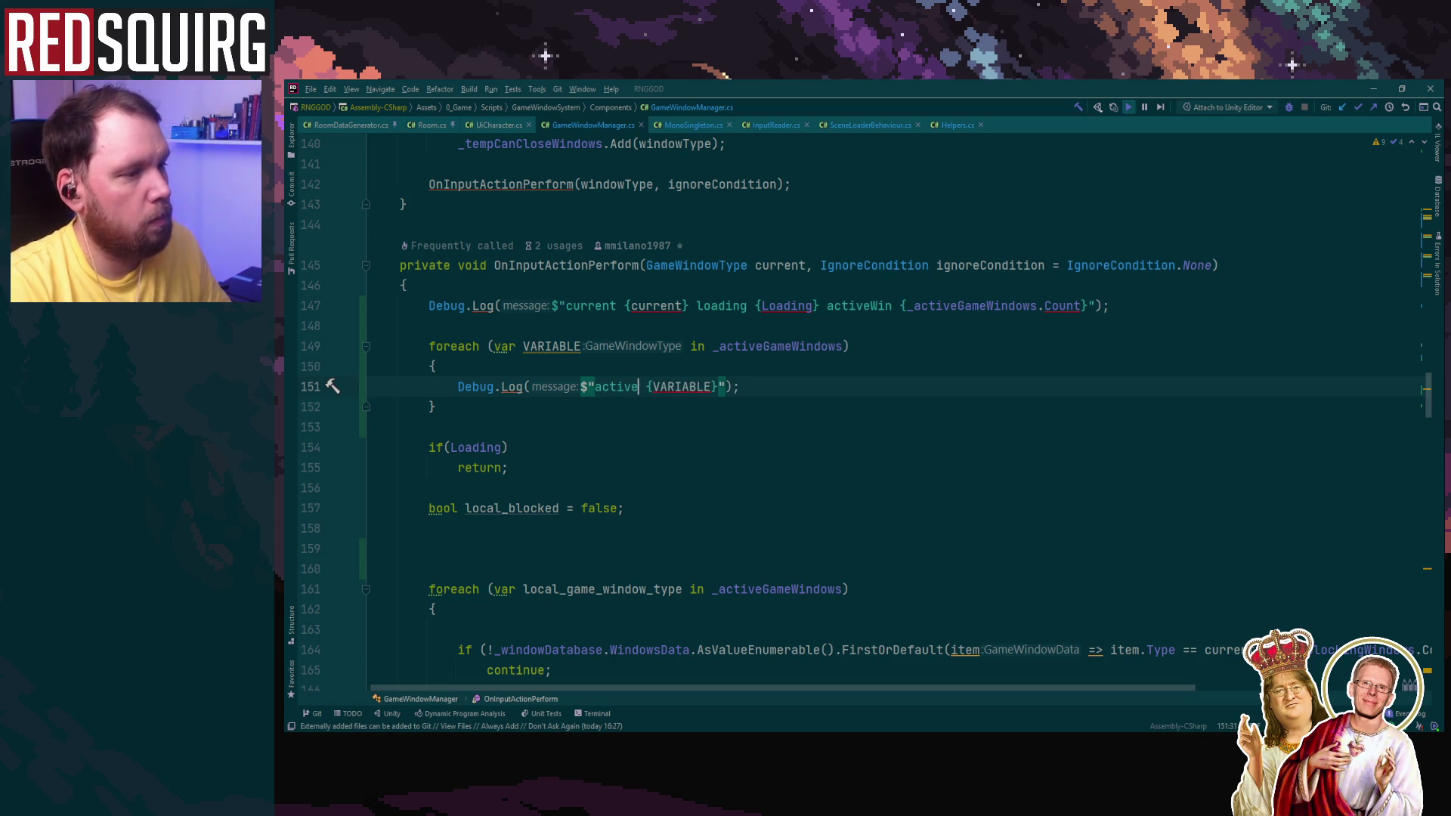
{"action": "key", "text": "End"}
Step: Delete the foreach loop's opening and closing braces
{"action": "left_click", "coordinate": [437, 374]}
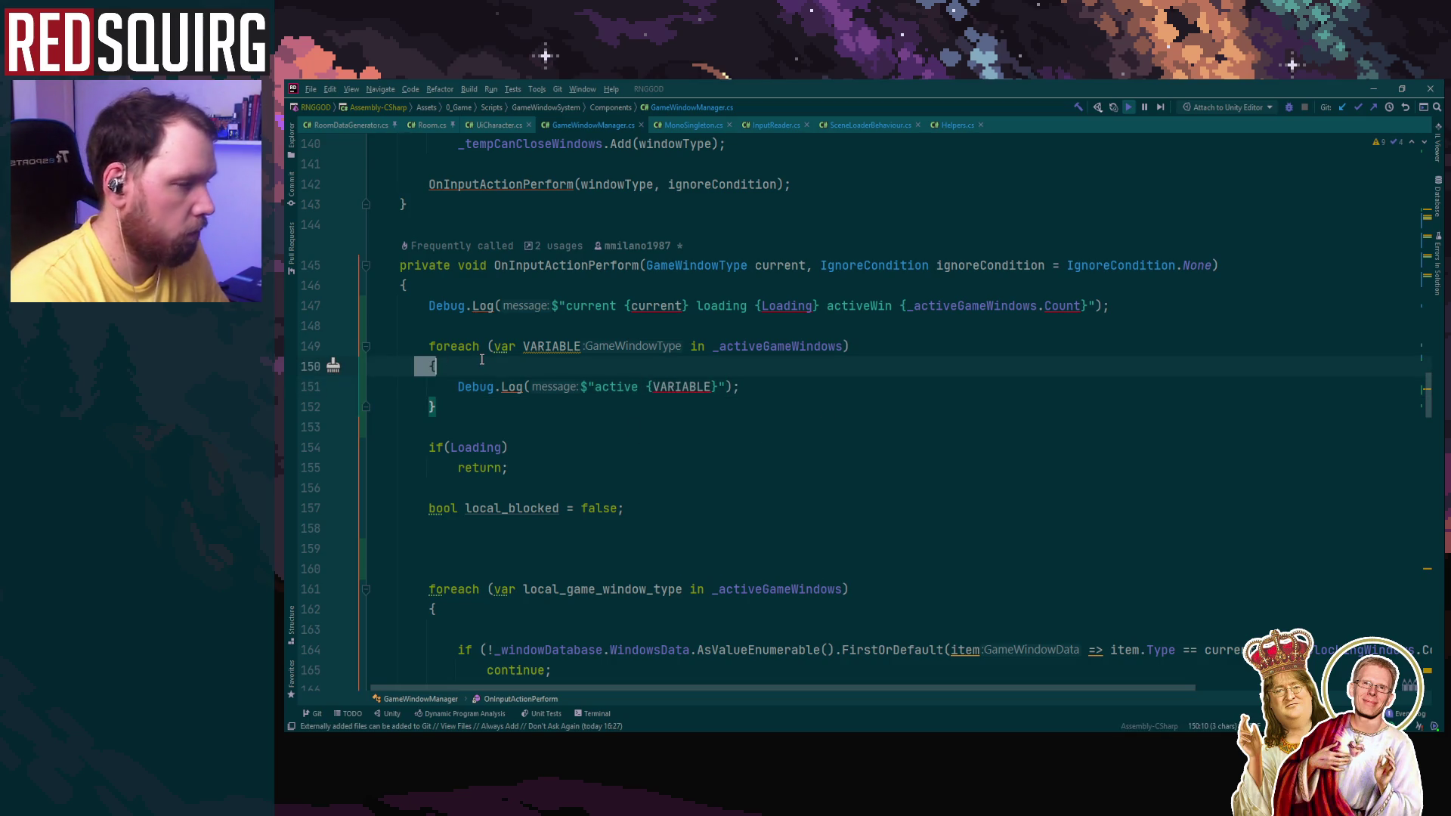
{"action": "key", "text": "BackSpace"}
{"action": "key", "text": "BackSpace"}
{"action": "left_click", "coordinate": [434, 386]}
{"action": "key", "text": "BackSpace"}
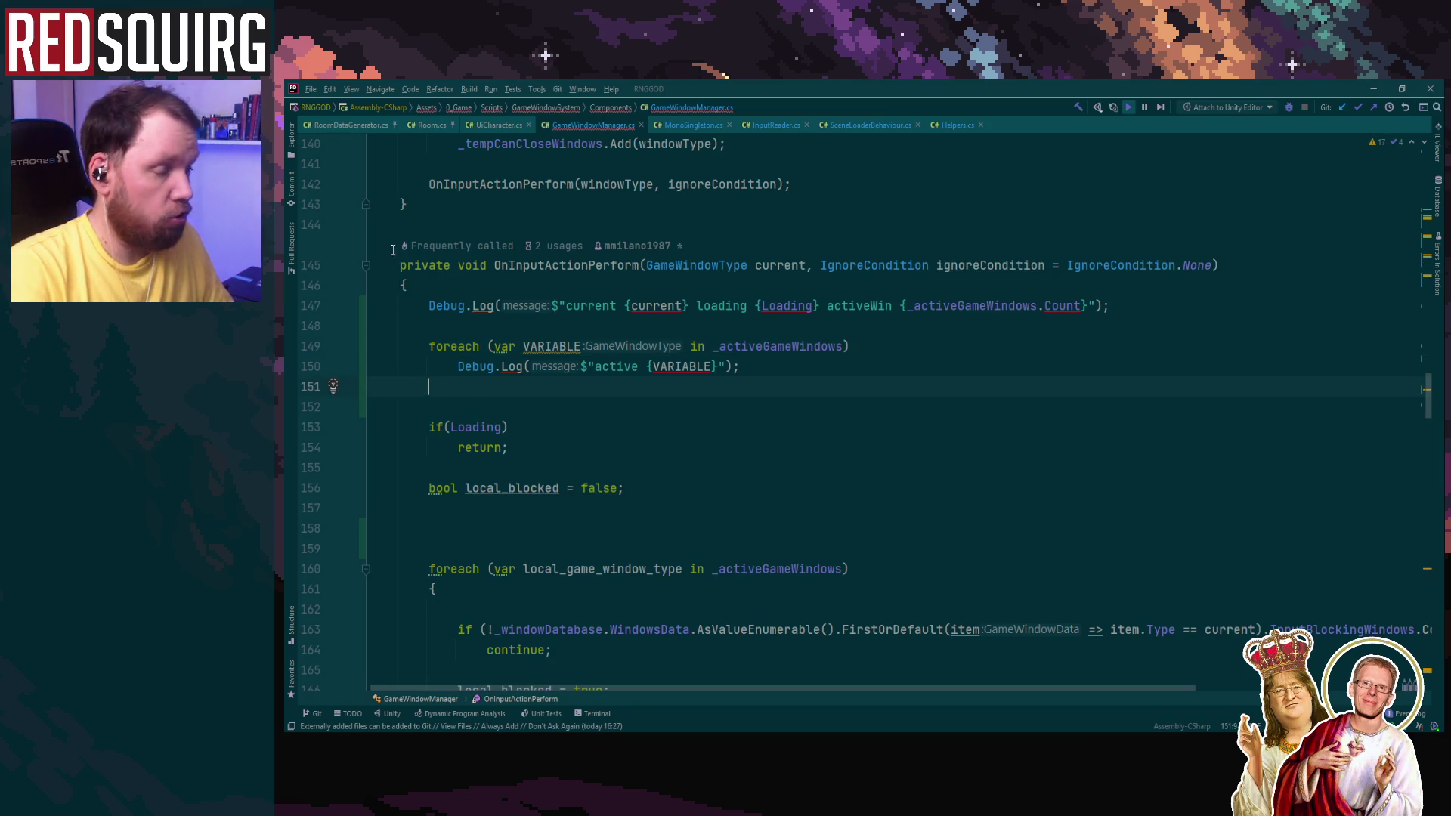
{"action": "left_click", "coordinate": [969, 305]}
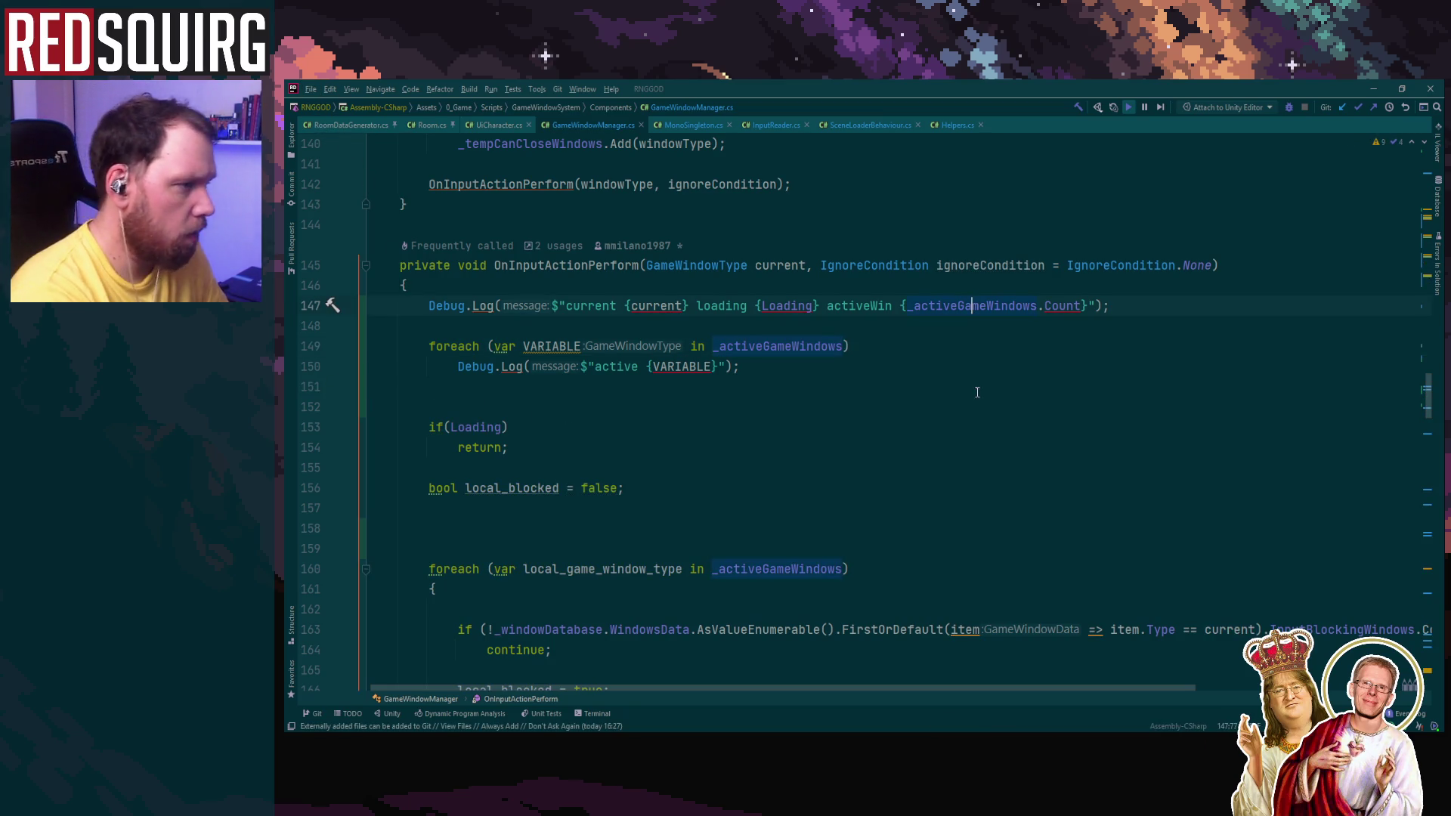
Step: Scroll GameWindowManager.cs to the end and back up to OnStartLoadScene, then return to Unity
{"action": "scroll", "coordinate": [983, 517], "scroll_direction": "down", "scroll_amount": 15}
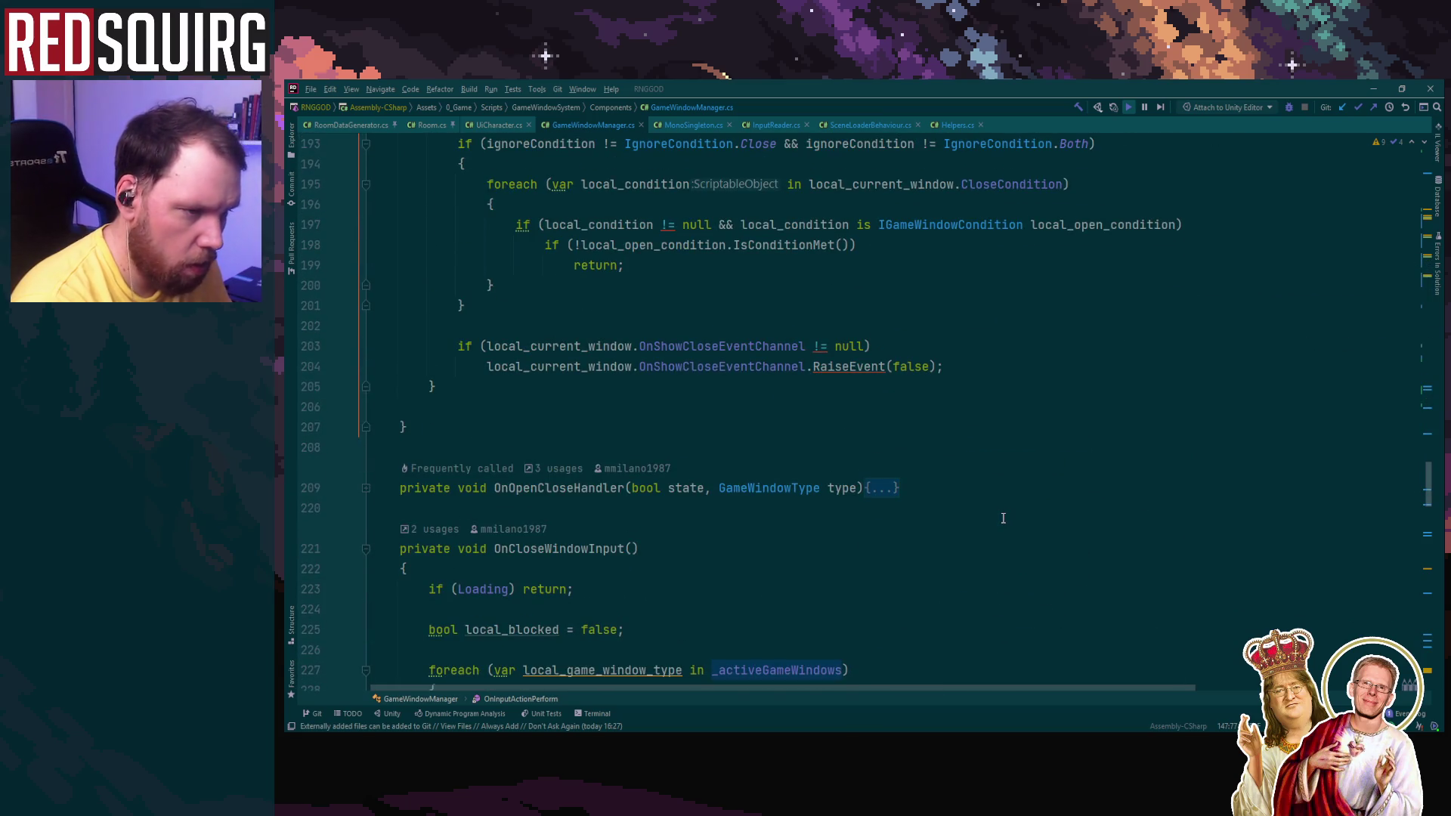
{"action": "scroll", "coordinate": [1005, 518], "scroll_direction": "down", "scroll_amount": 20}
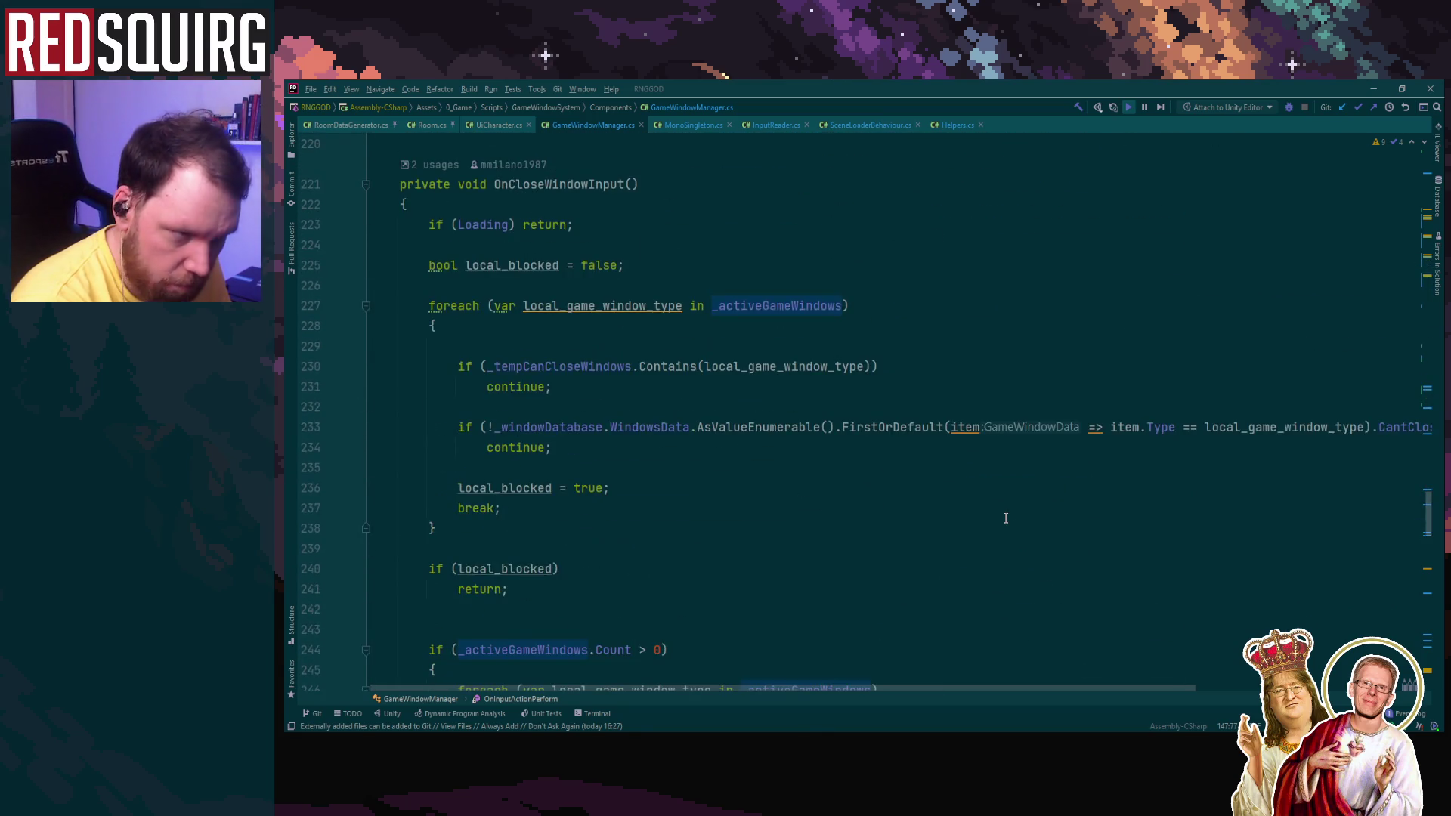
{"action": "scroll", "coordinate": [1020, 575], "scroll_direction": "up", "scroll_amount": 7}
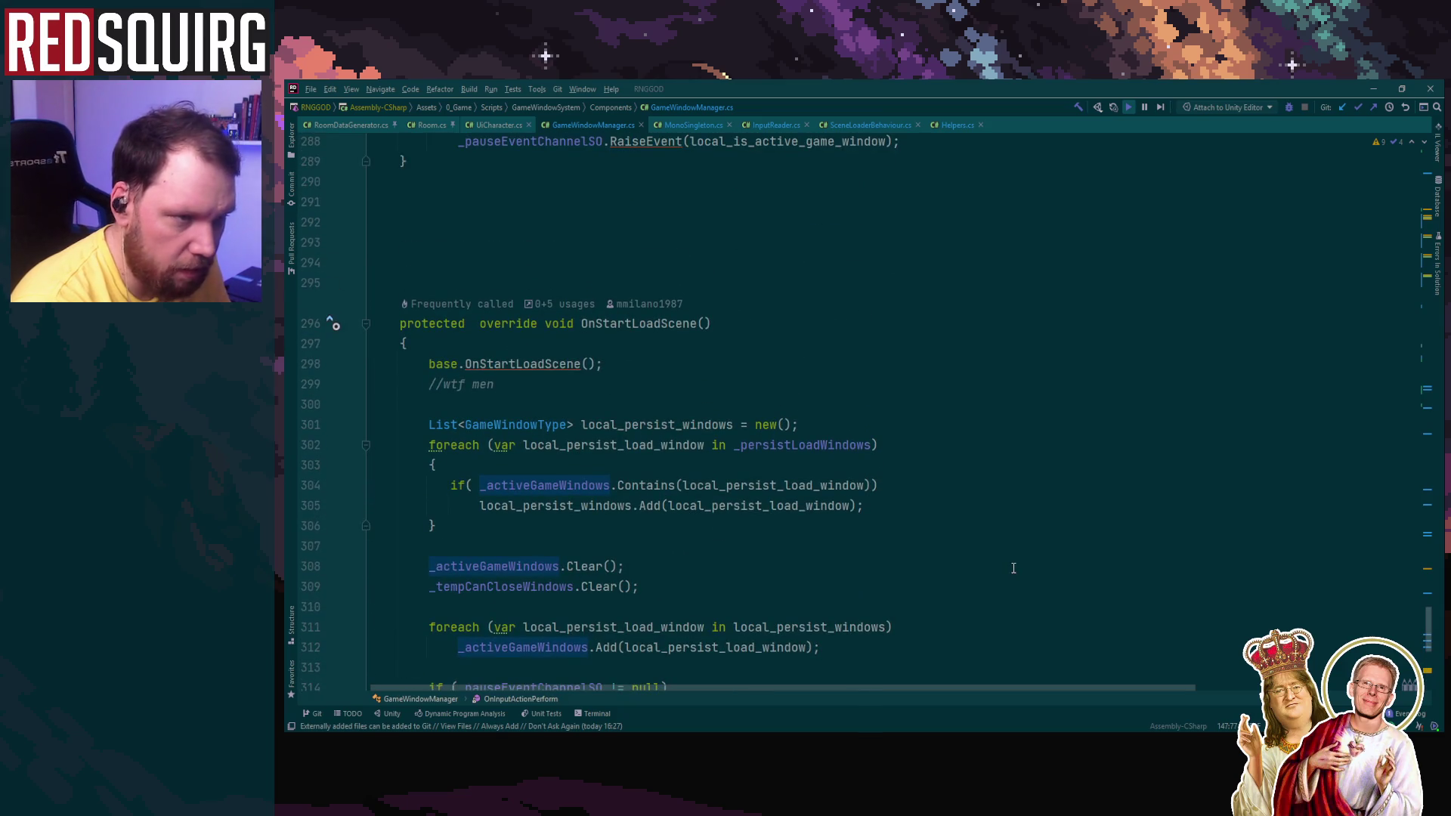
{"action": "scroll", "coordinate": [1013, 567], "scroll_direction": "down", "scroll_amount": 3}
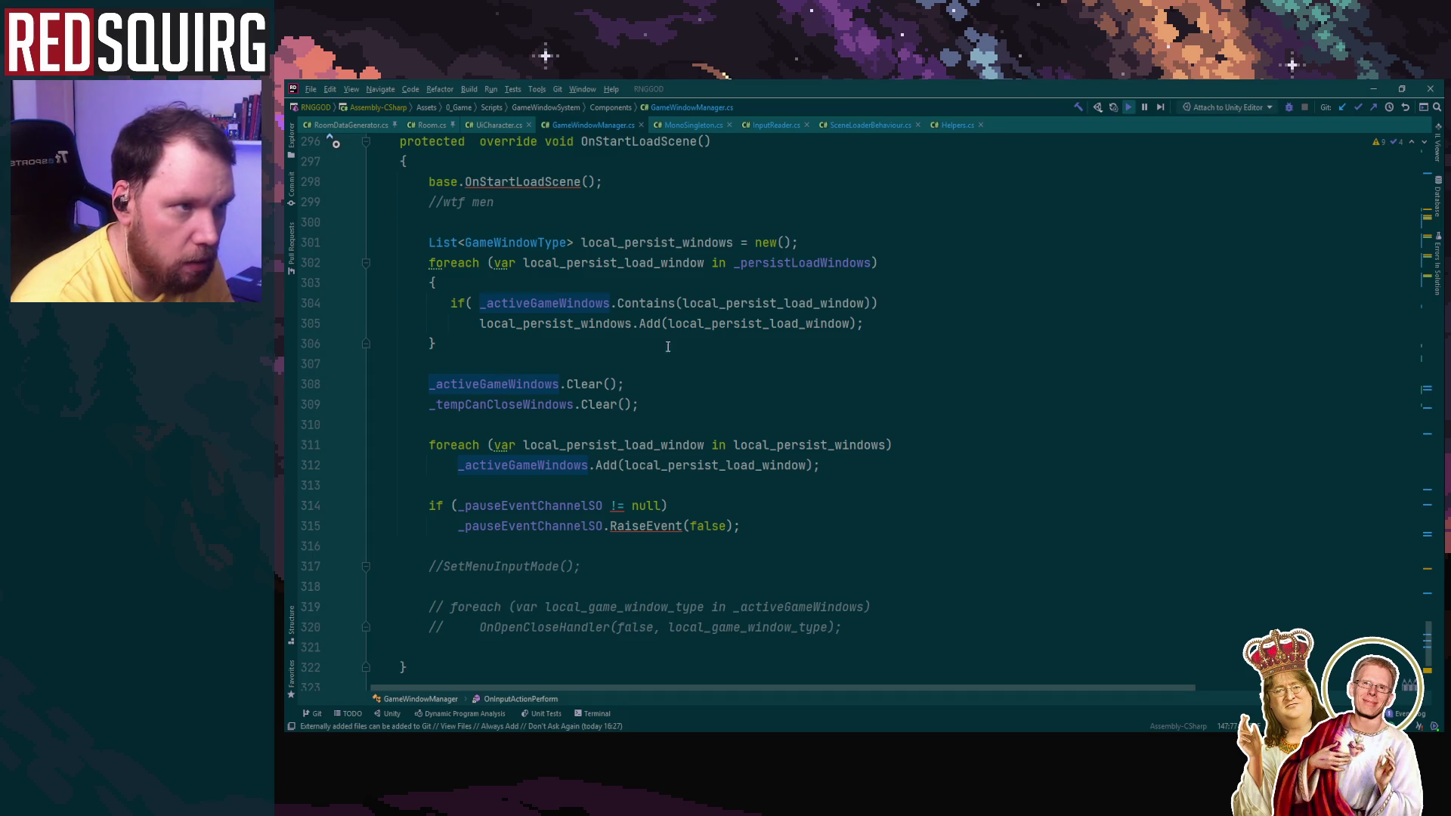
{"action": "scroll", "coordinate": [722, 442], "scroll_direction": "up", "scroll_amount": 1}
{"action": "scroll", "coordinate": [722, 442], "scroll_direction": "up", "scroll_amount": 1}
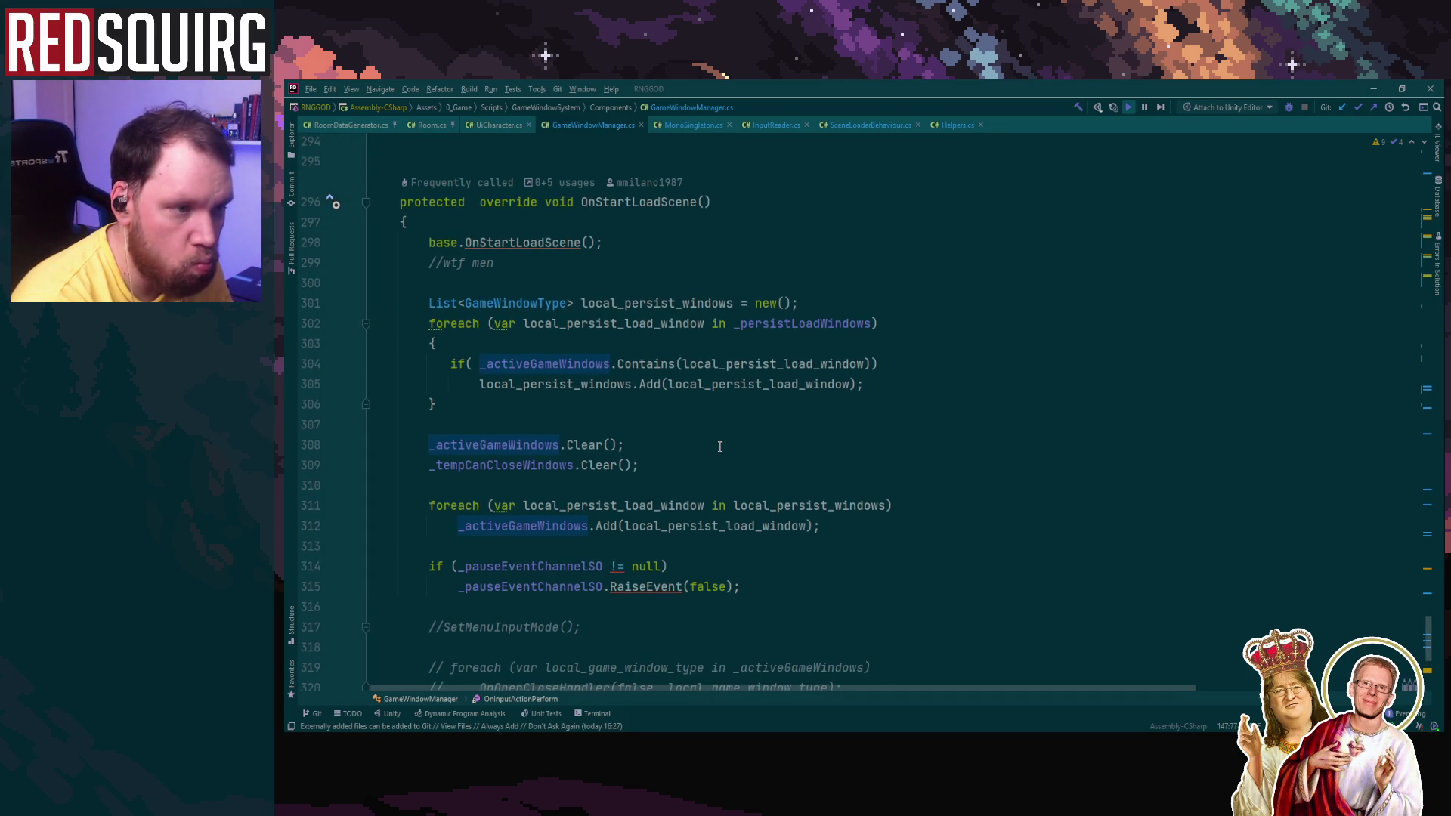
{"action": "scroll", "coordinate": [719, 446], "scroll_direction": "down", "scroll_amount": 5}
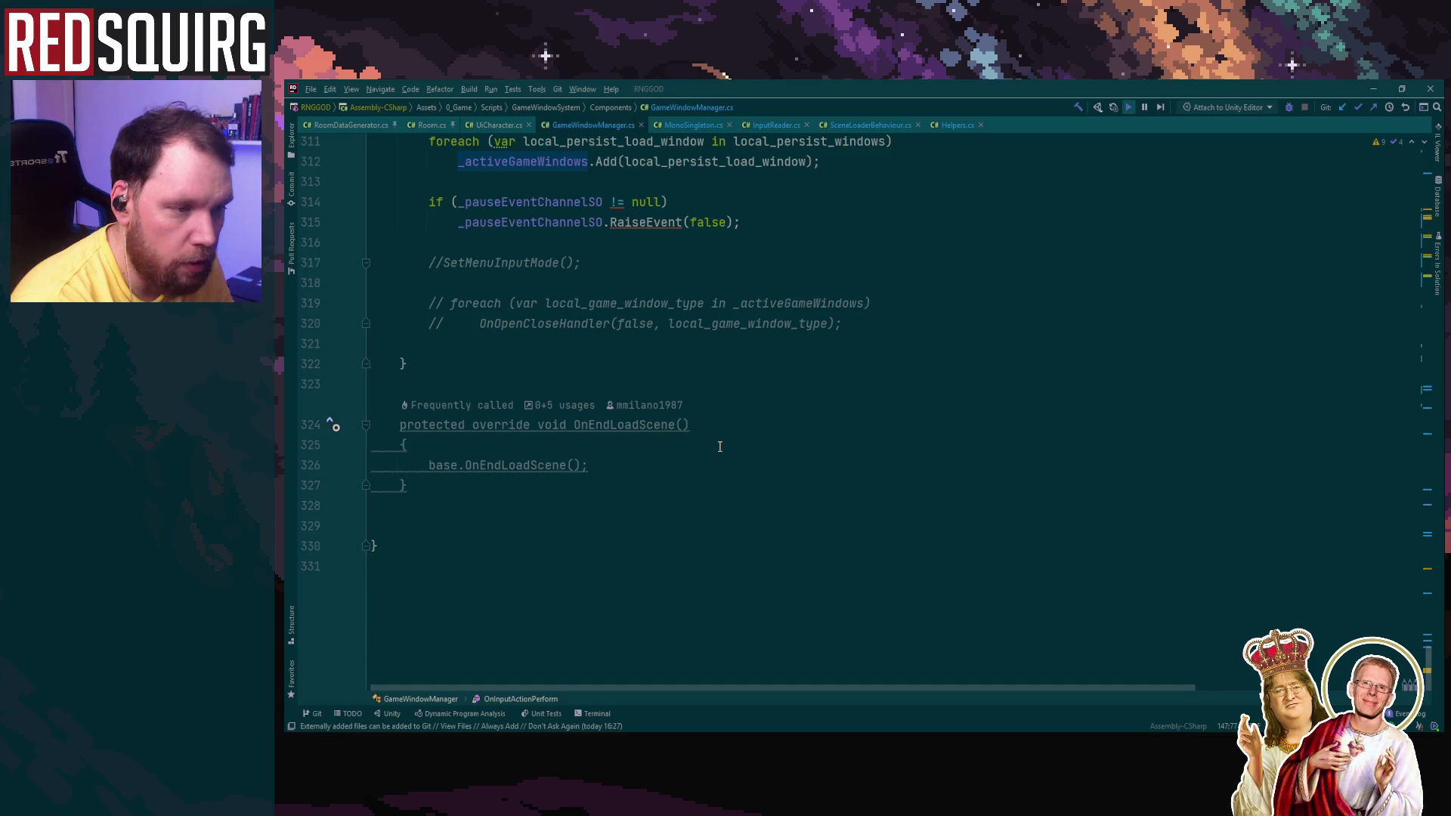
{"action": "scroll", "coordinate": [720, 446], "scroll_direction": "up", "scroll_amount": 5}
{"action": "scroll", "coordinate": [719, 446], "scroll_direction": "down", "scroll_amount": 5}
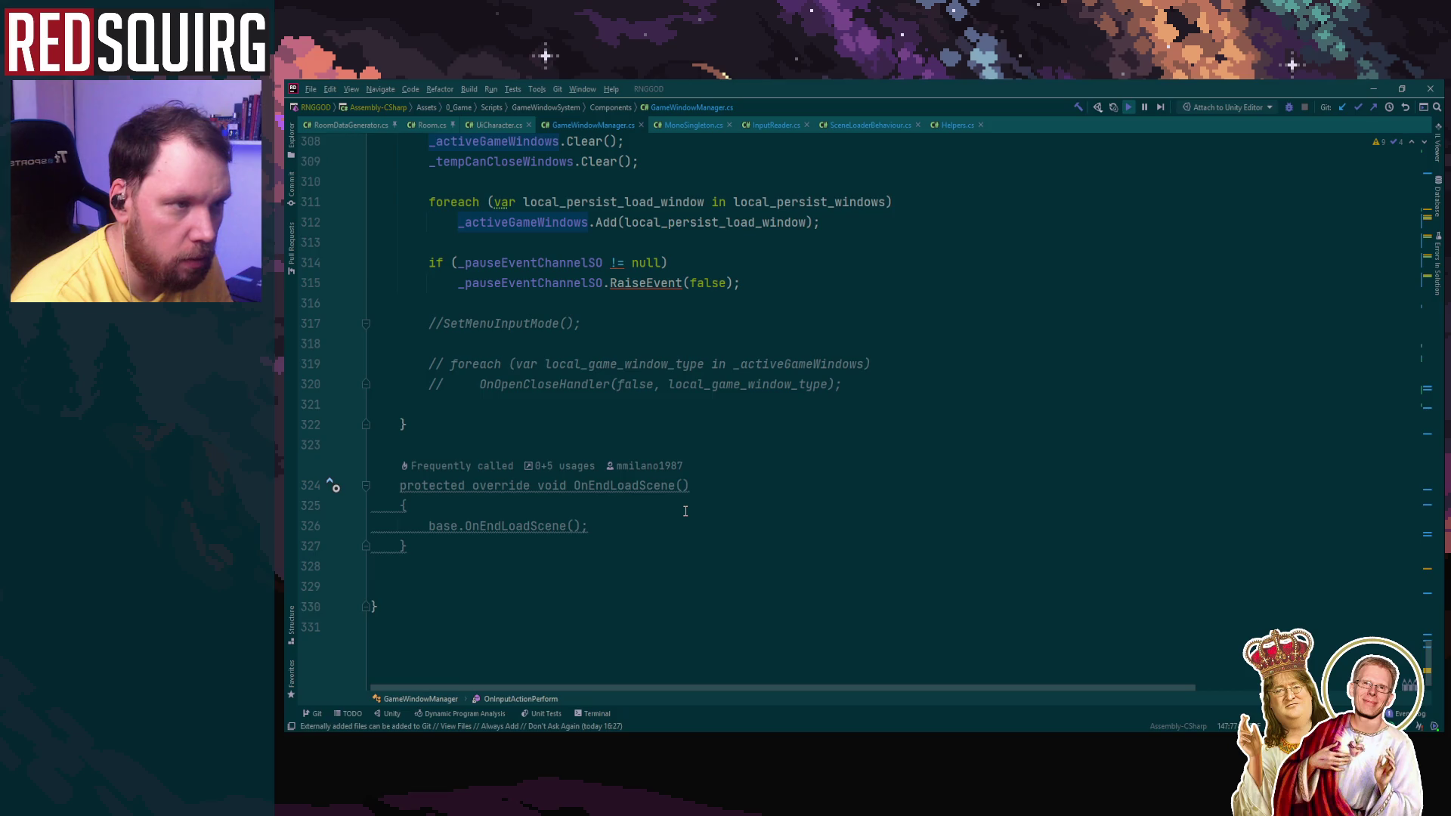
{"action": "scroll", "coordinate": [685, 512], "scroll_direction": "up", "scroll_amount": 4}
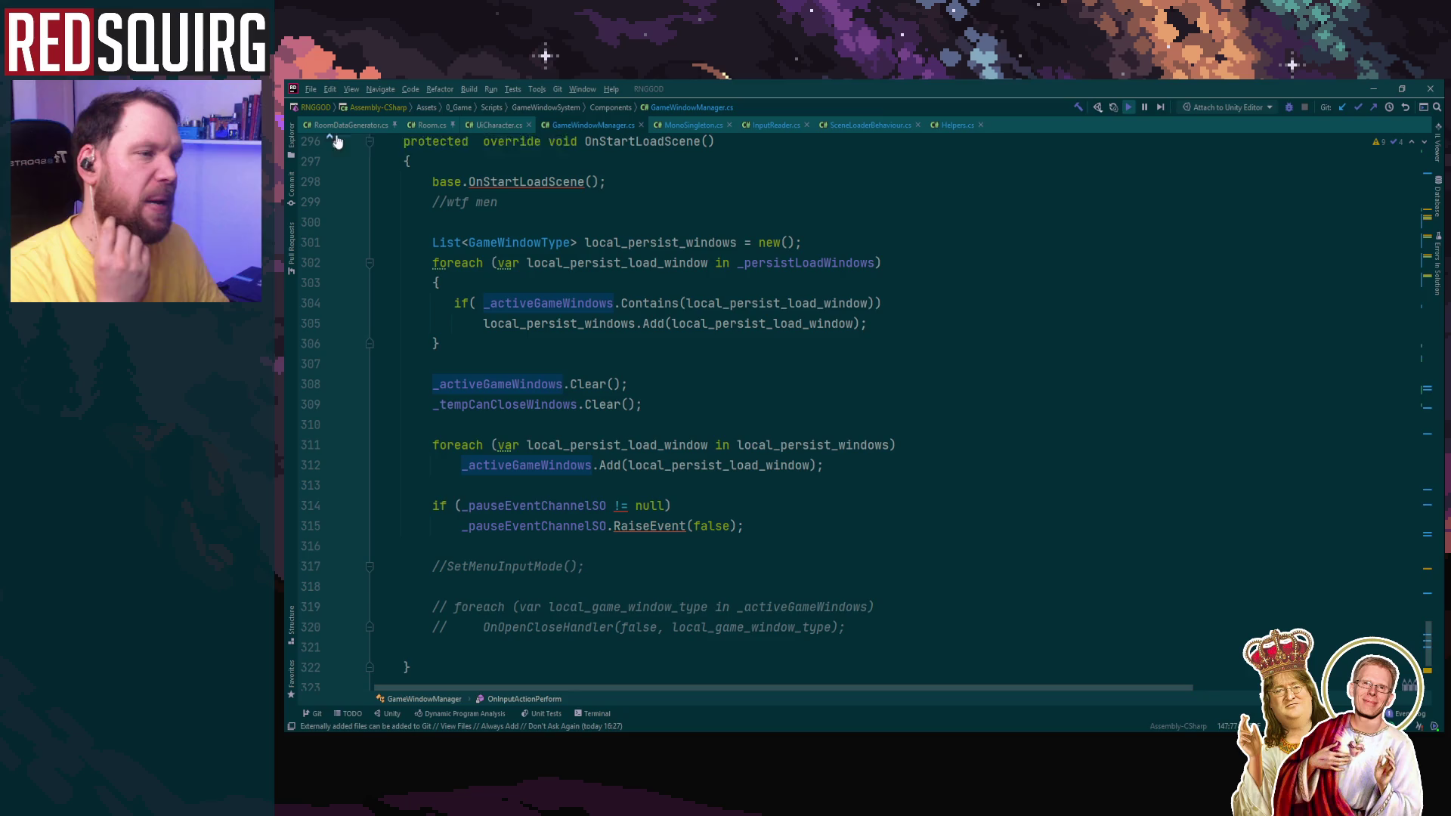
{"action": "key", "text": "alt+Tab"}
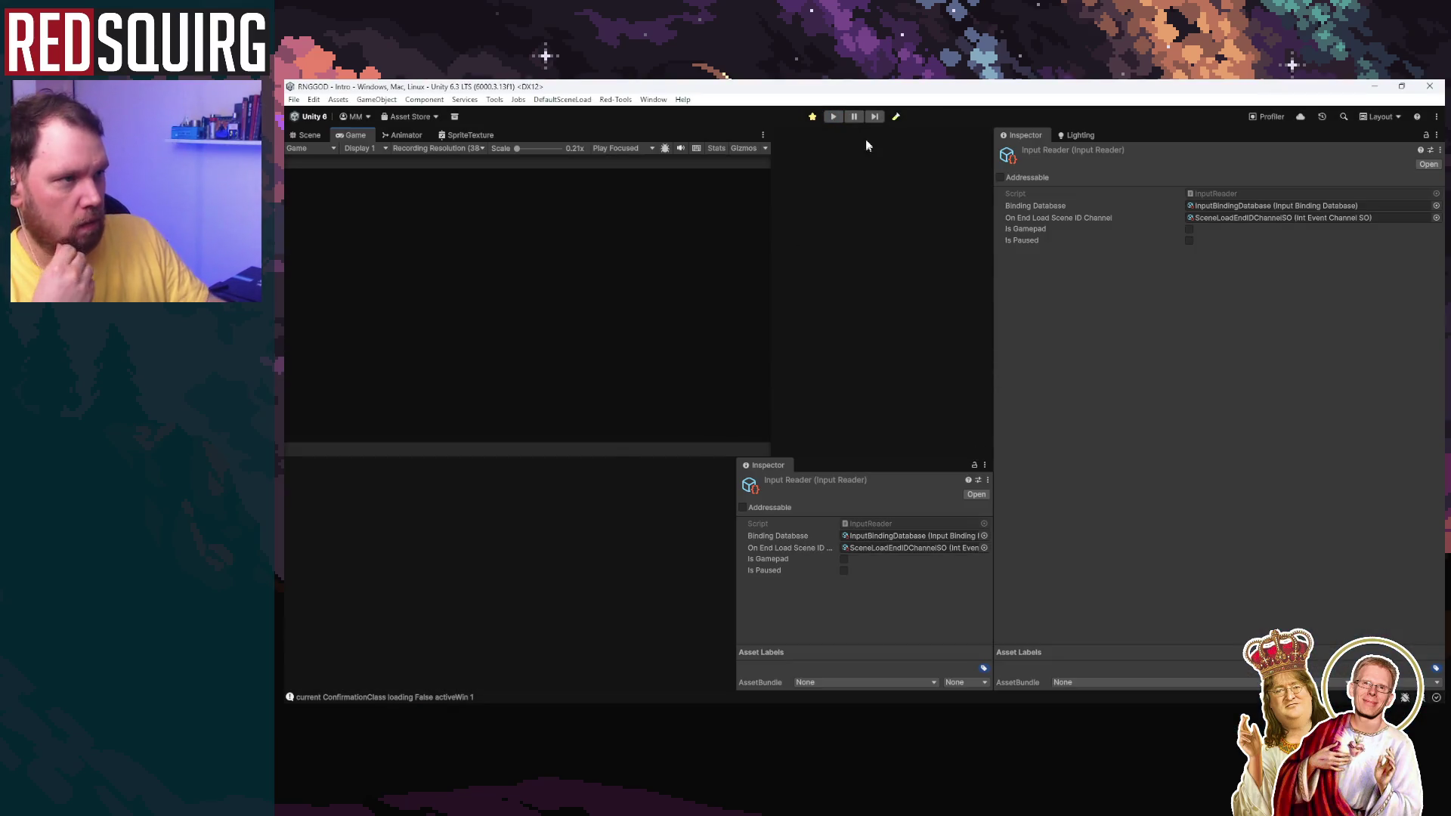
Step: Start Play mode, maximize the Game view, continue the saved game and claim DENITA
{"action": "left_click", "coordinate": [833, 118]}
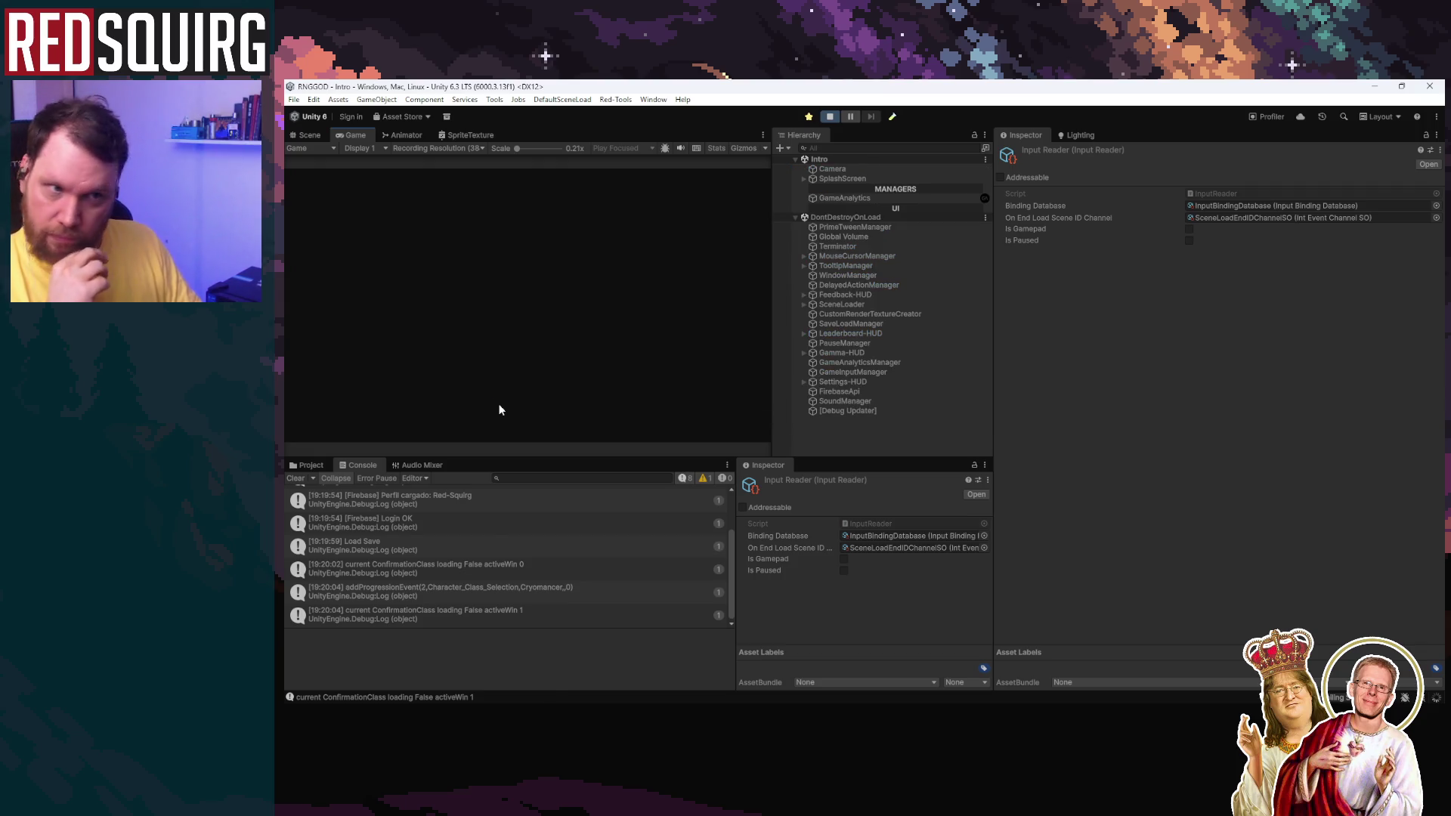
{"action": "double_click", "coordinate": [349, 136]}
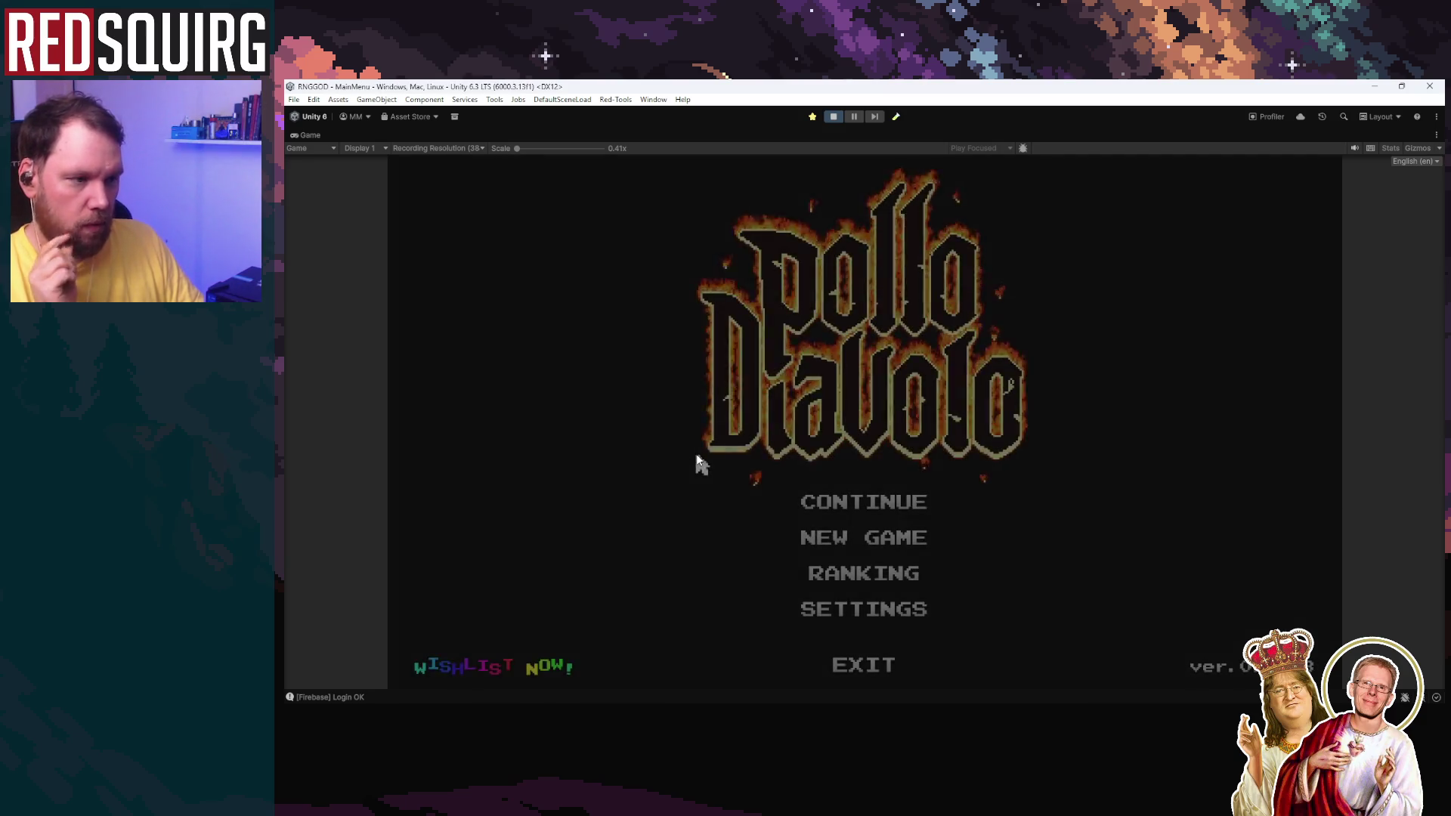
{"action": "left_click", "coordinate": [850, 514]}
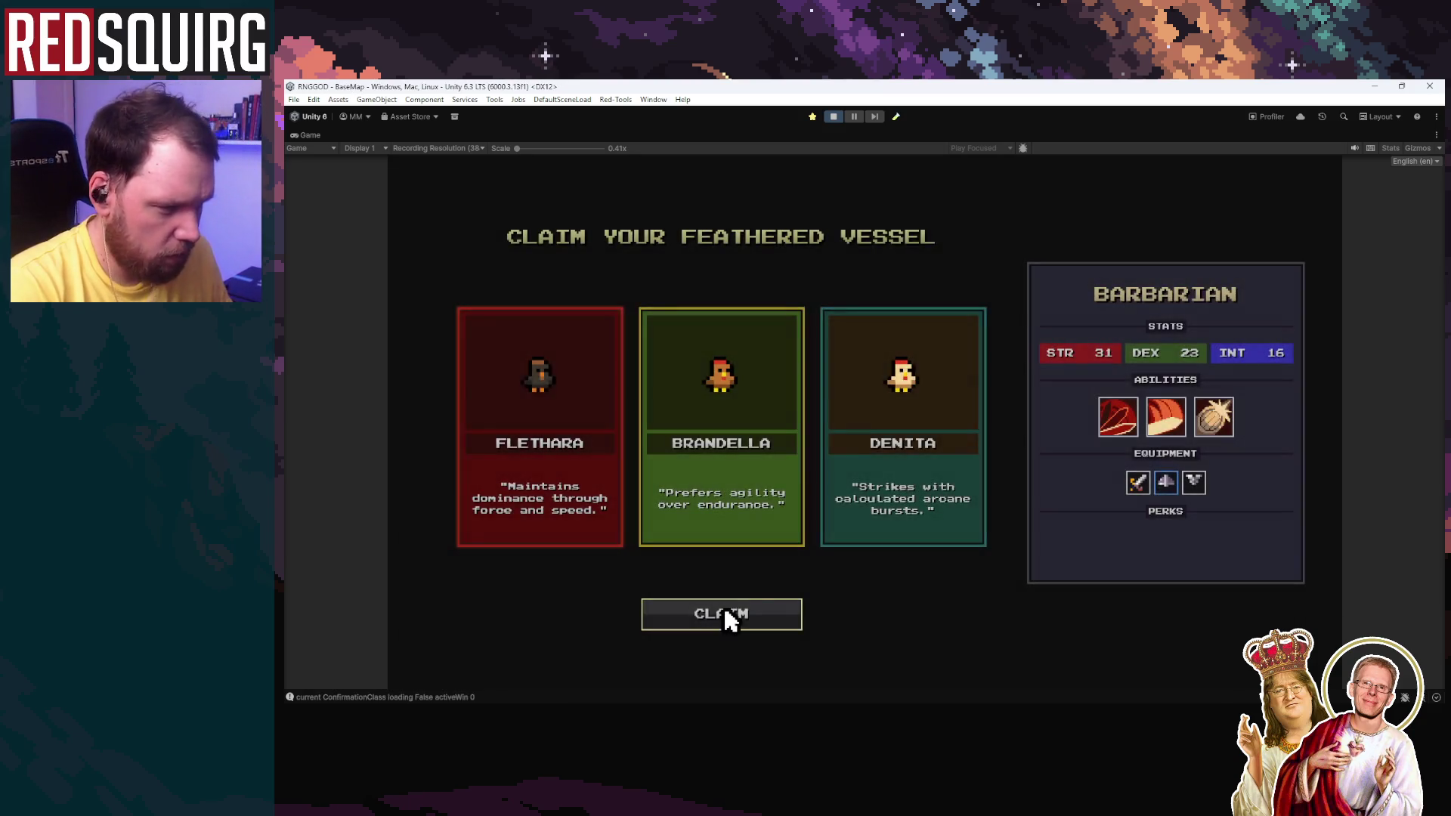
{"action": "left_click", "coordinate": [858, 506]}
{"action": "left_click", "coordinate": [772, 623]}
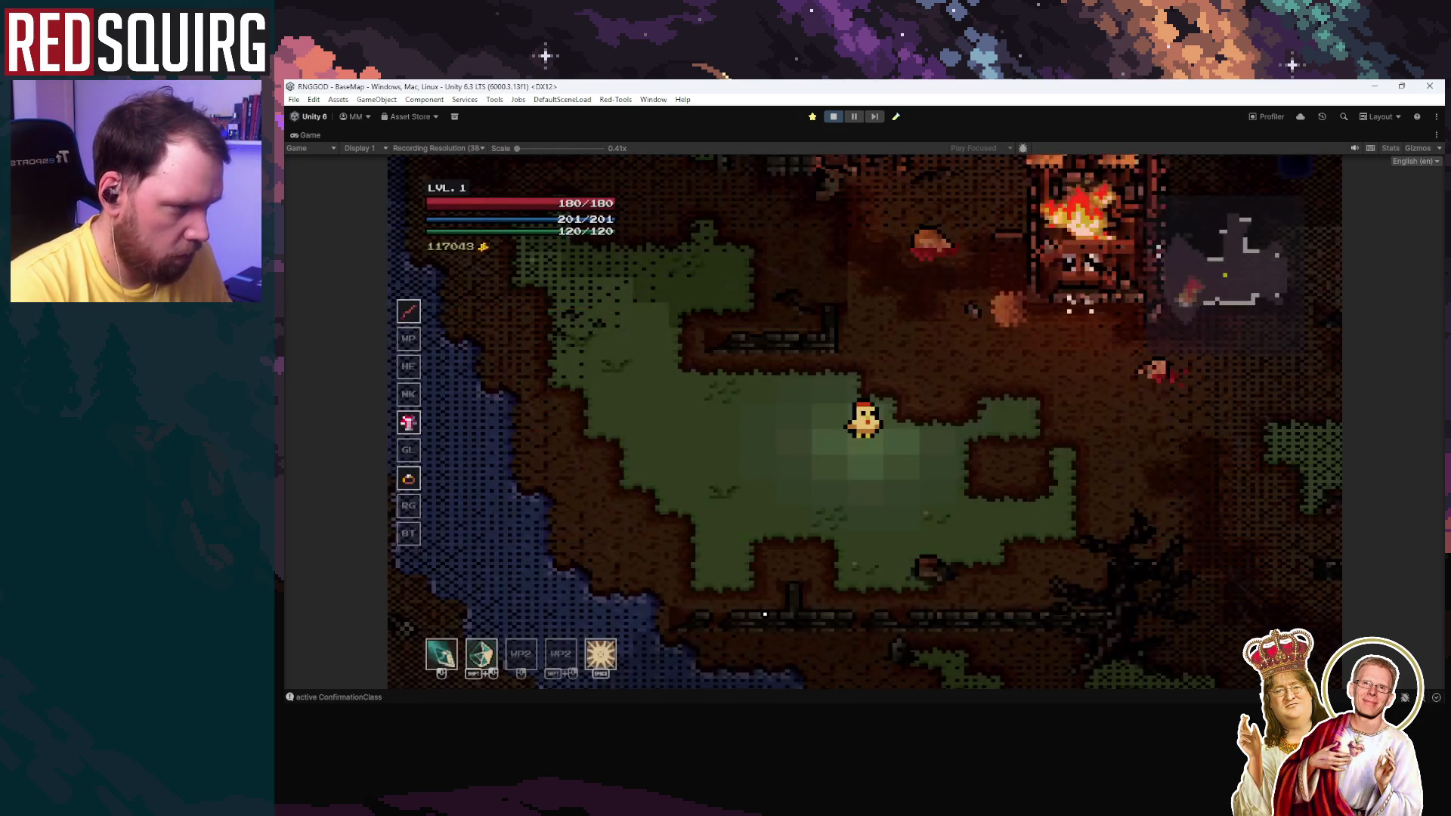
Step: Toggle the Character window, walk down the map, stop the game and clear the Console
{"action": "key", "text": "c"}
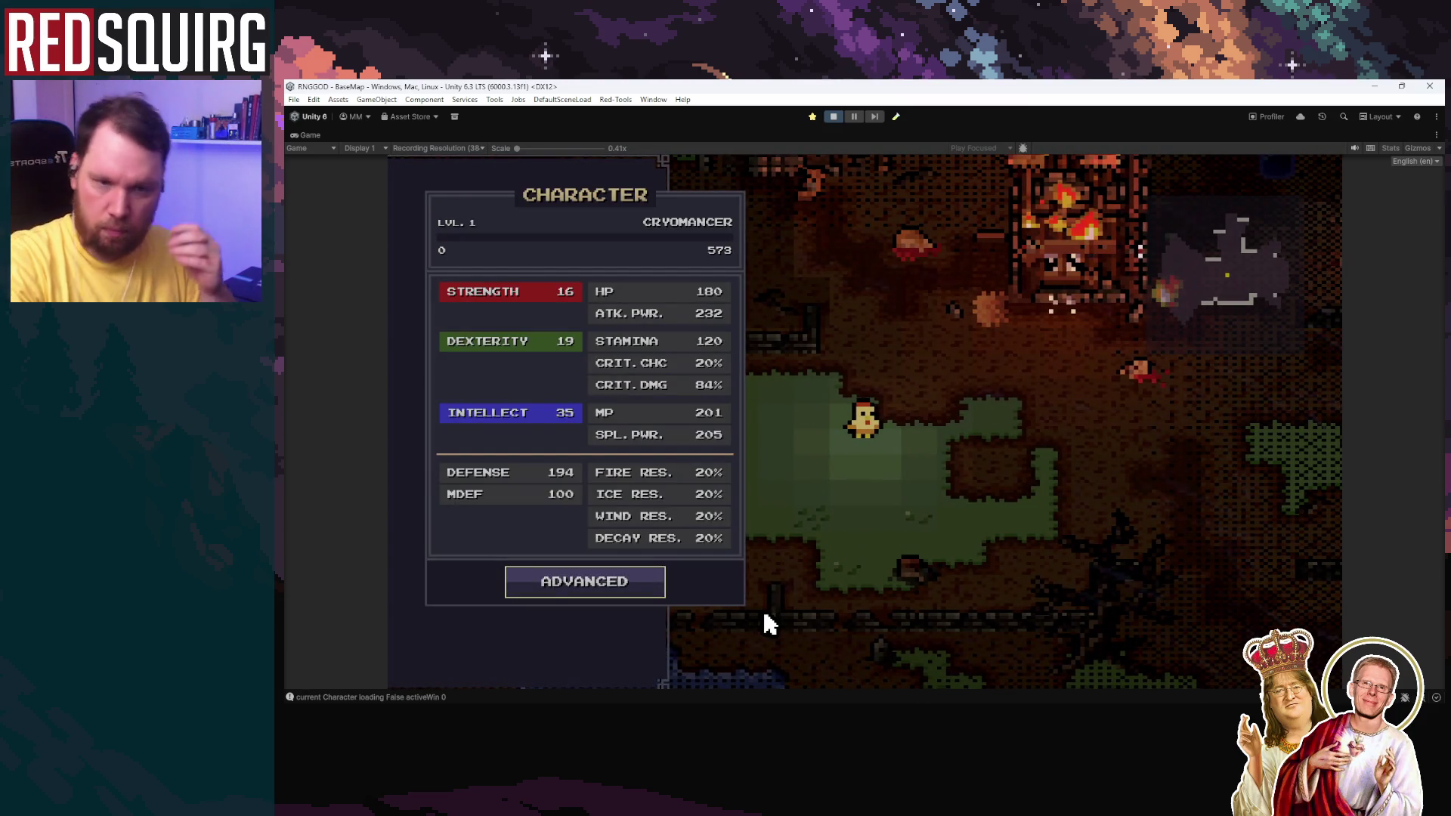
{"action": "key", "text": "super"}
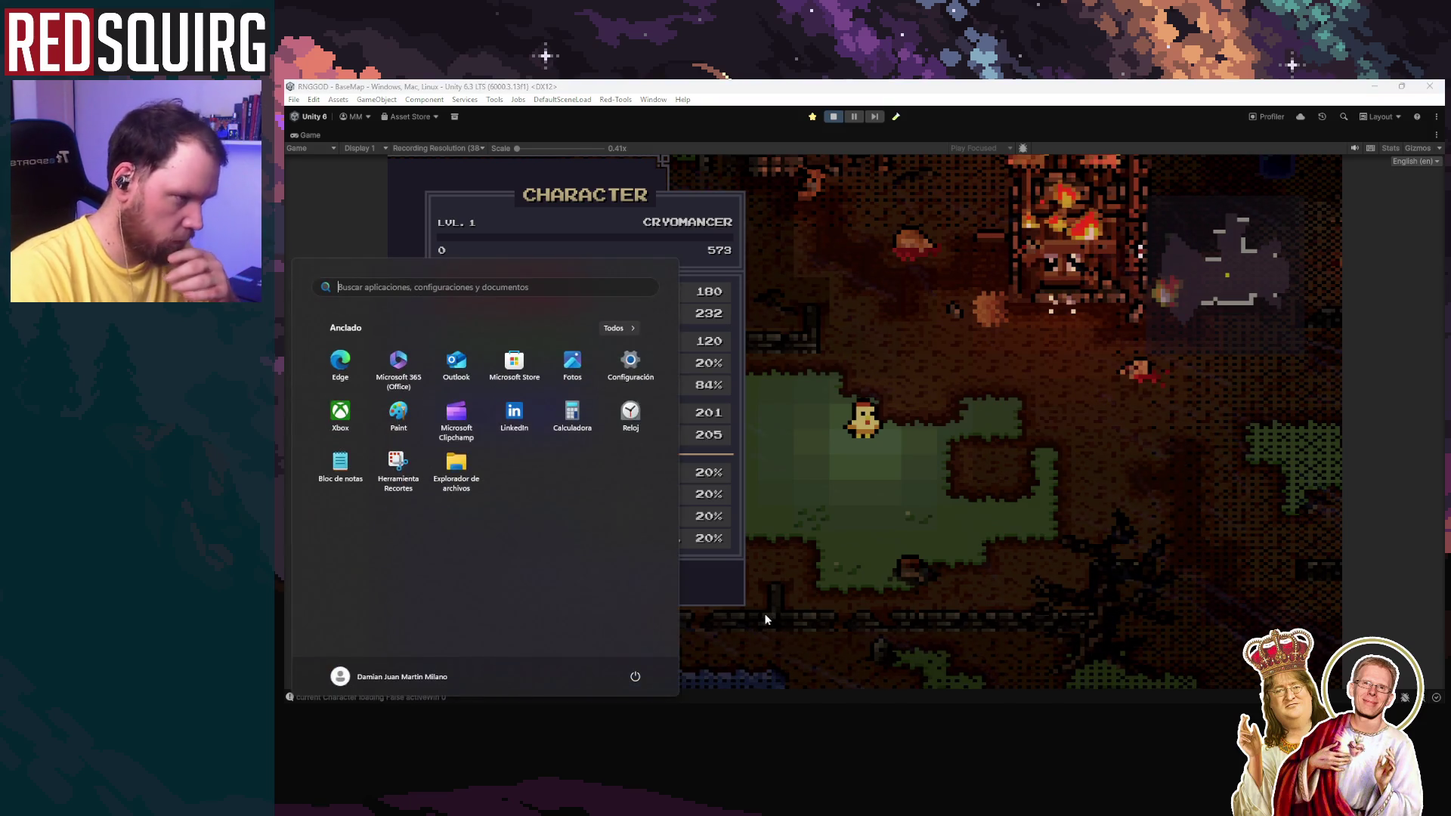
{"action": "key", "text": "super"}
{"action": "key", "text": "c"}
{"action": "key", "text": "s"}
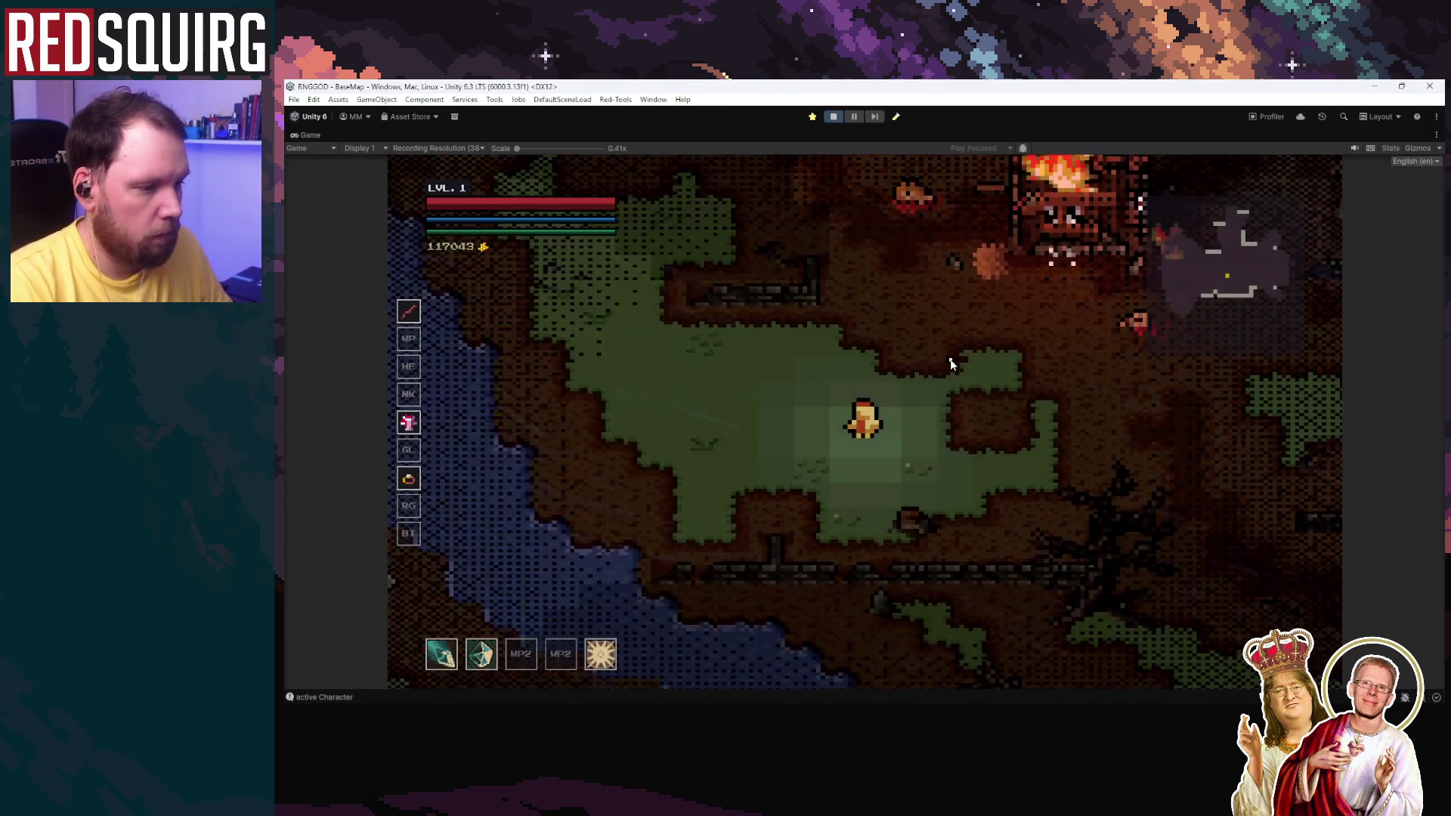
{"action": "left_click", "coordinate": [832, 118]}
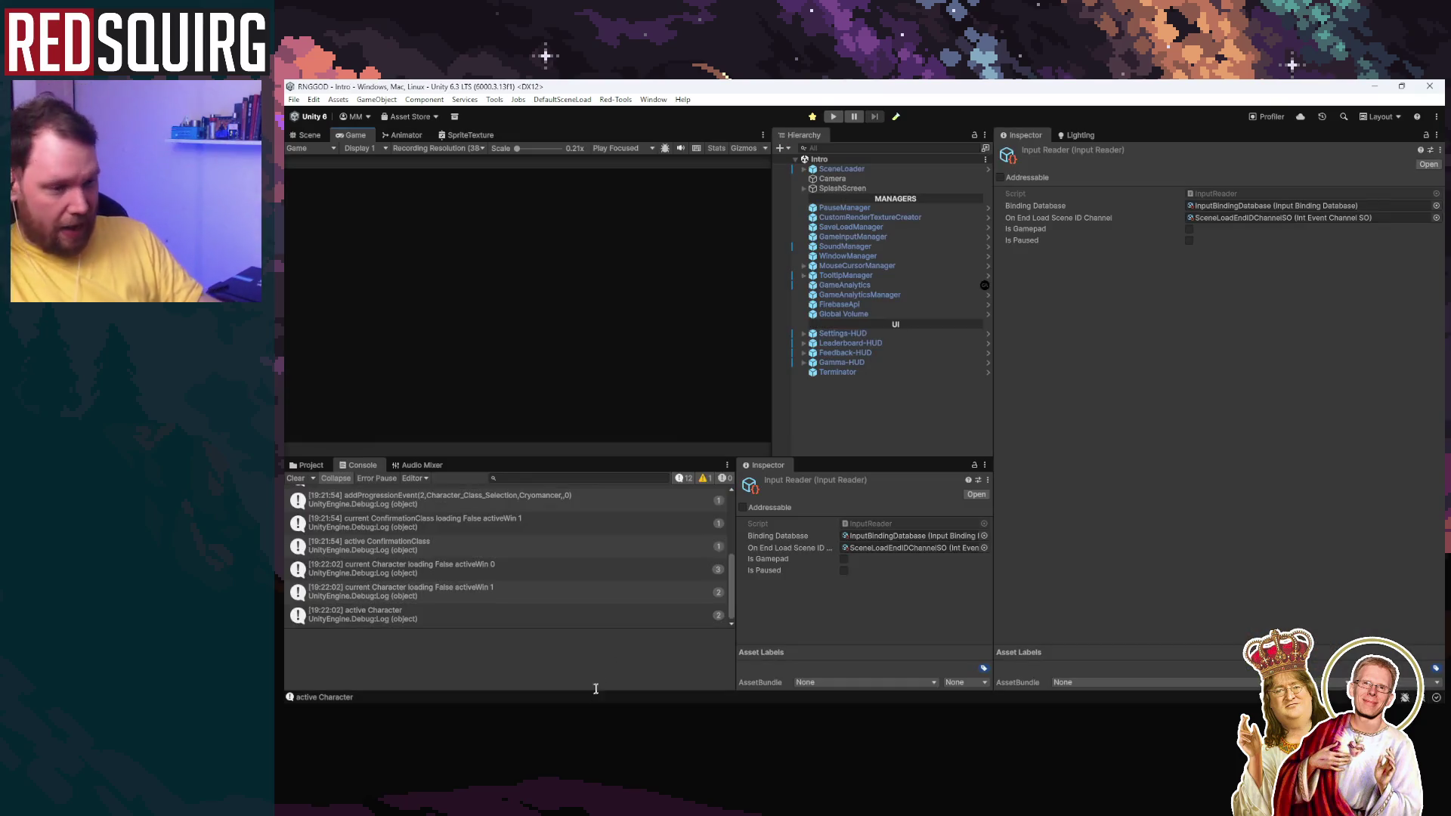
{"action": "key", "text": "alt+Tab"}
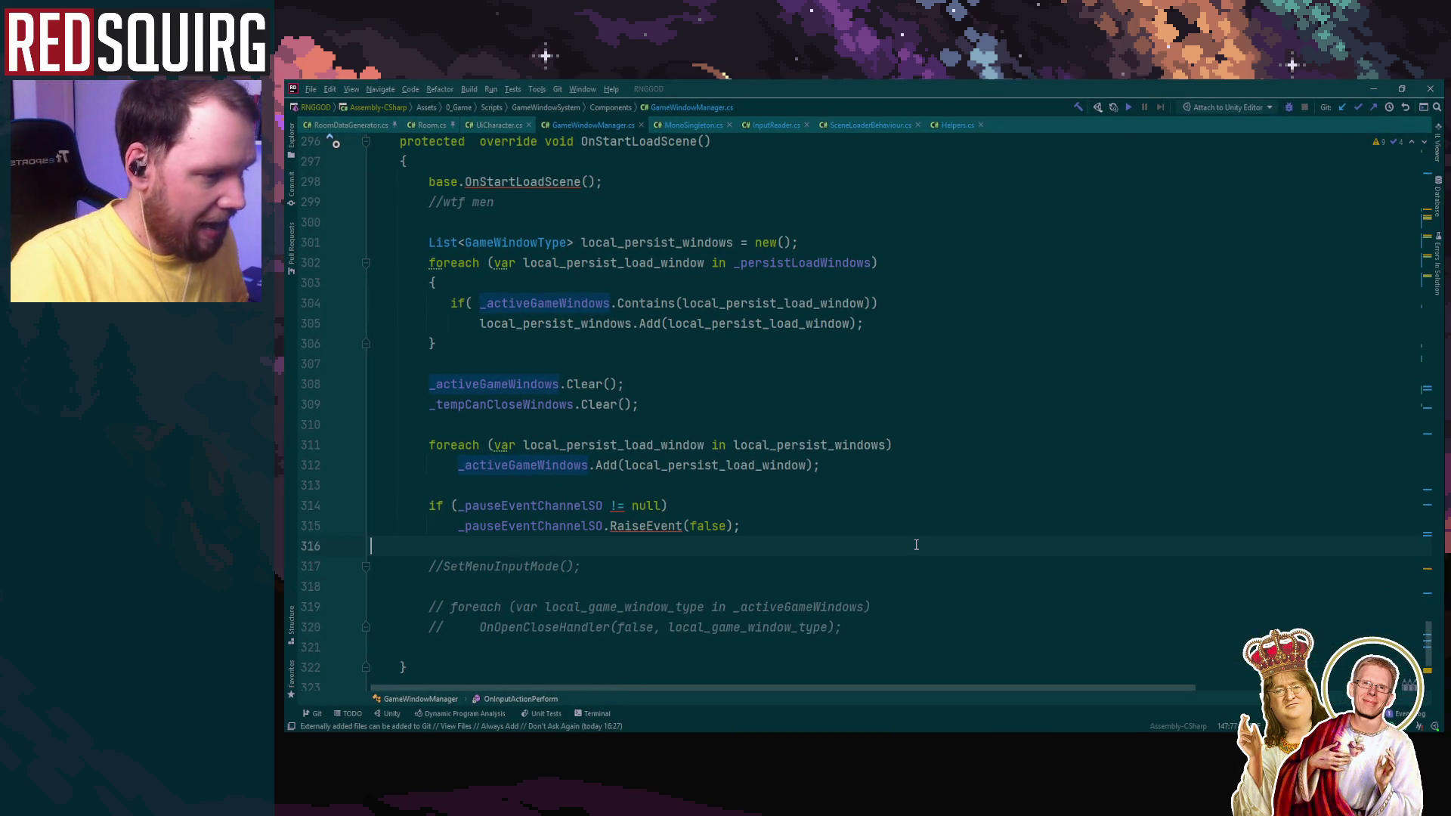
{"action": "key", "text": "alt+Tab"}
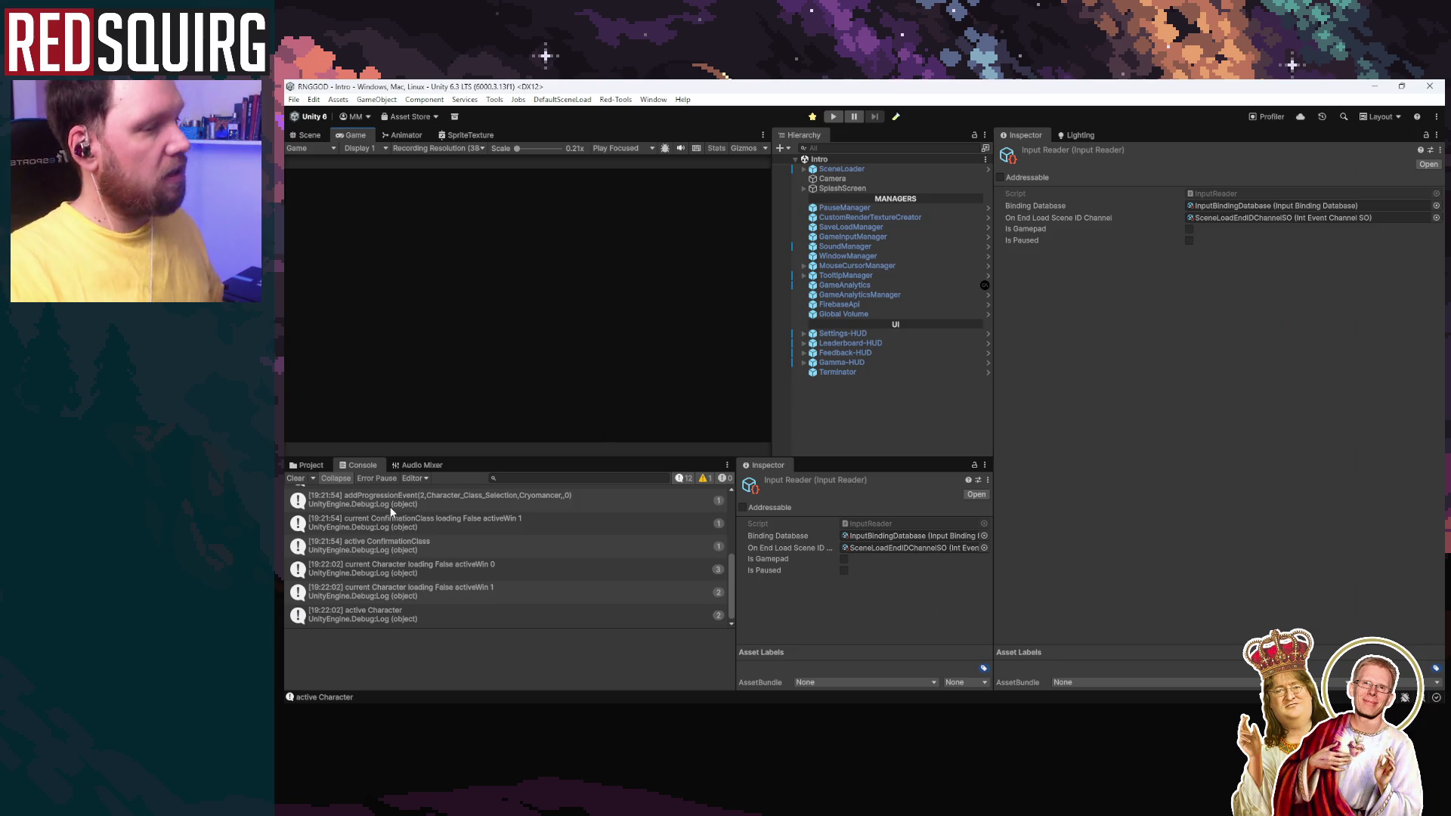
{"action": "left_click", "coordinate": [296, 479]}
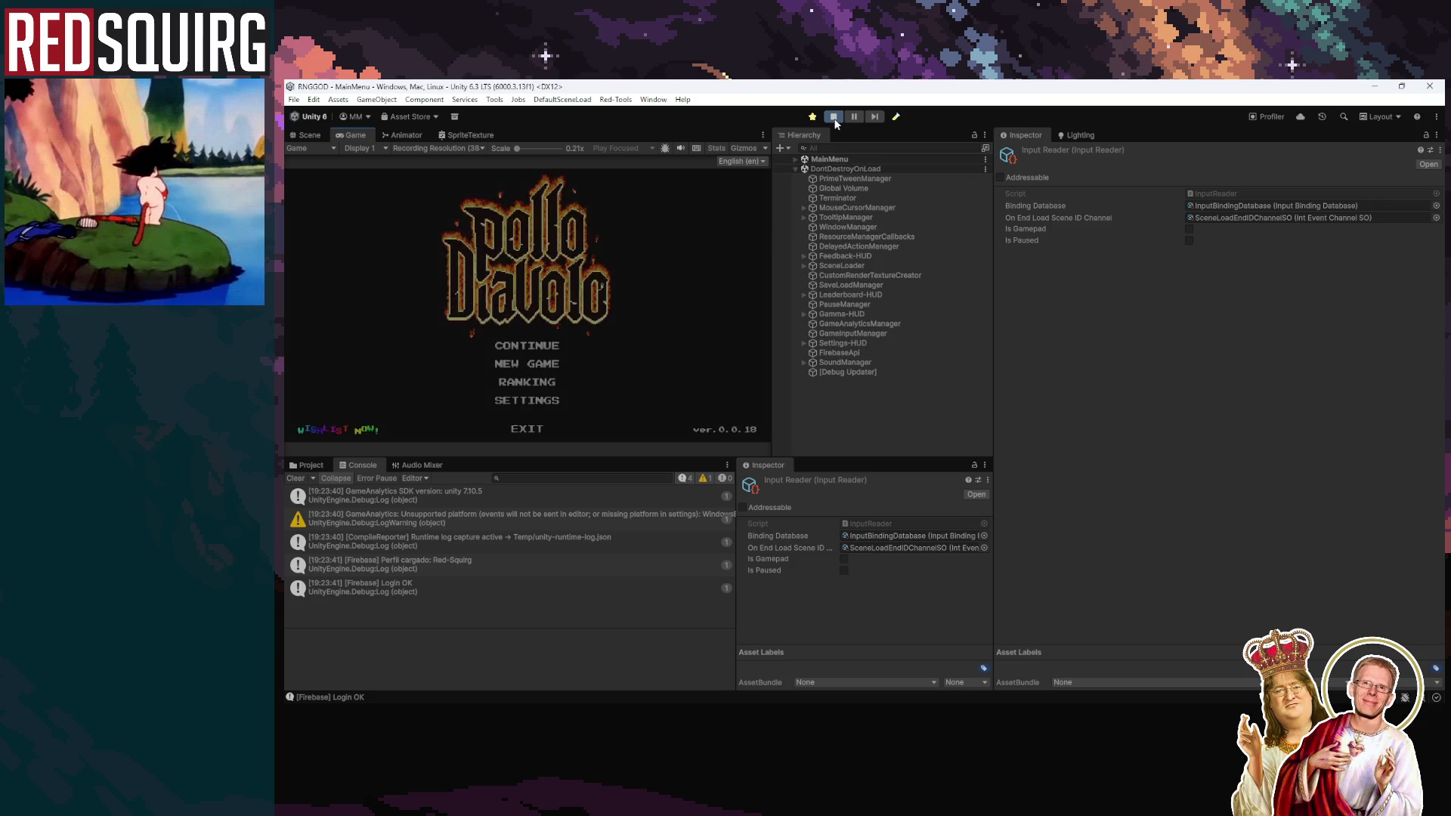
Step: Continue the saved game, walk the character, and inspect Console entries such as Firebase Login OK
{"action": "left_click", "coordinate": [527, 344]}
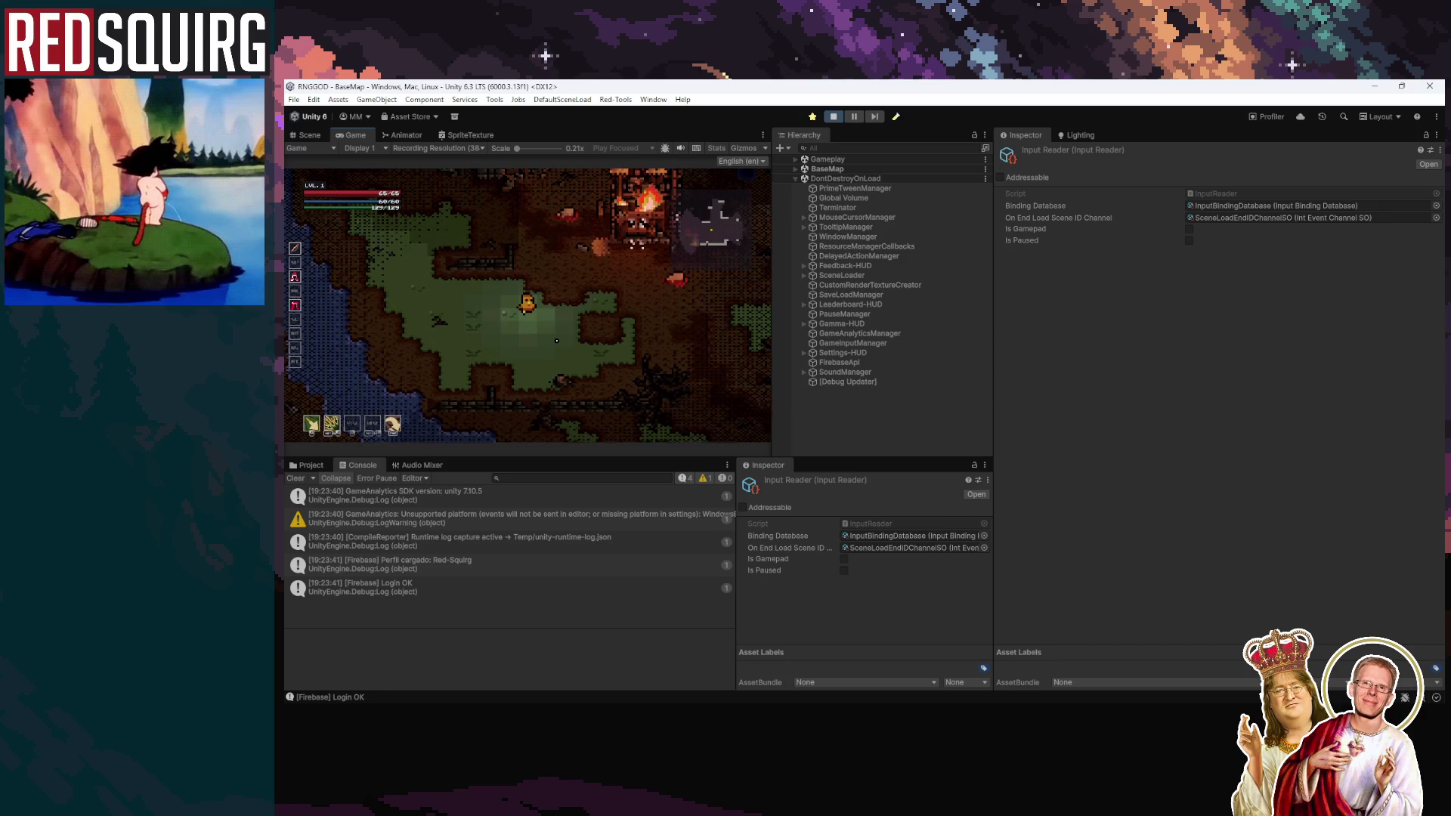
{"action": "key", "text": "s"}
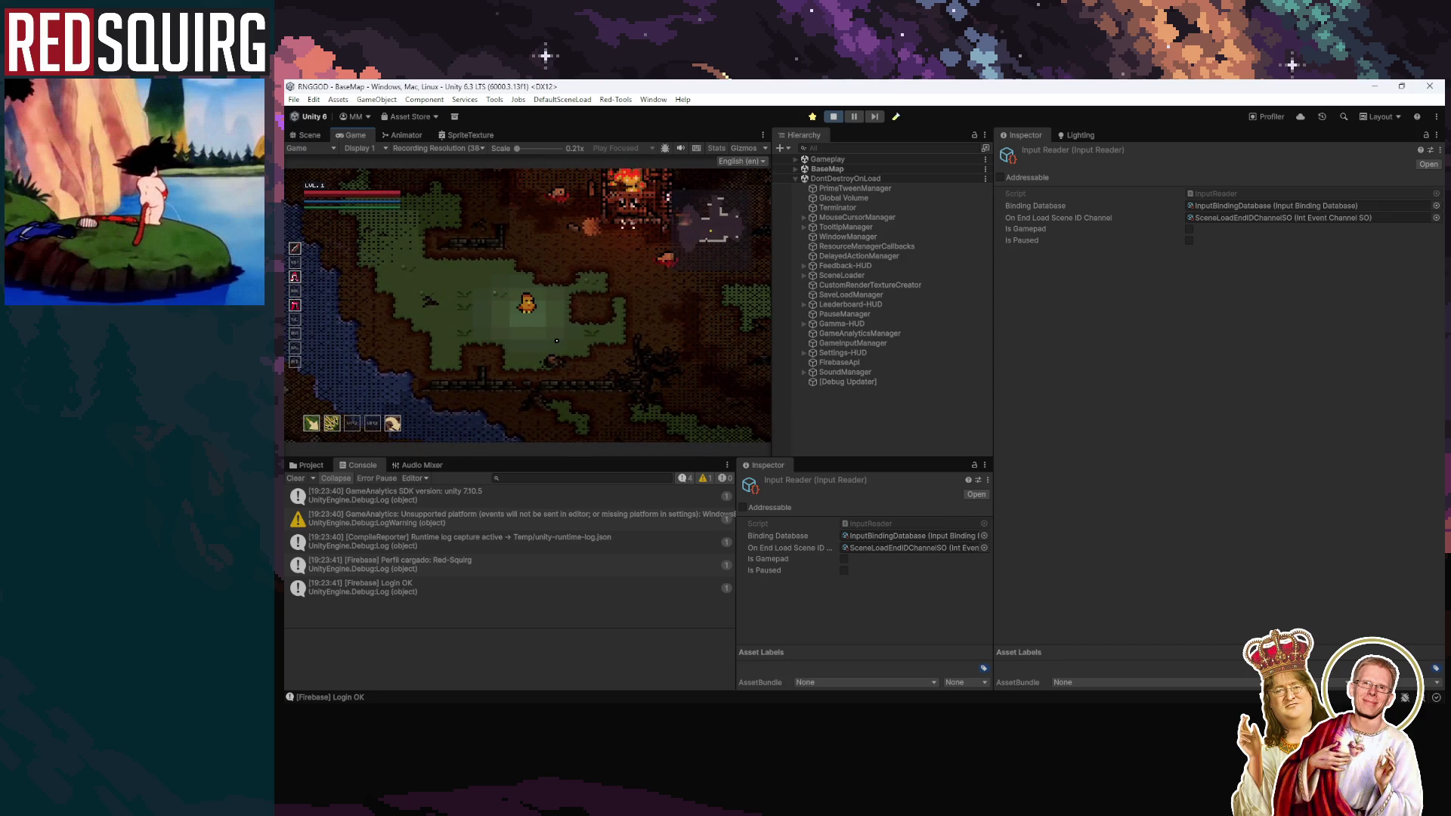
{"action": "left_click", "coordinate": [533, 585]}
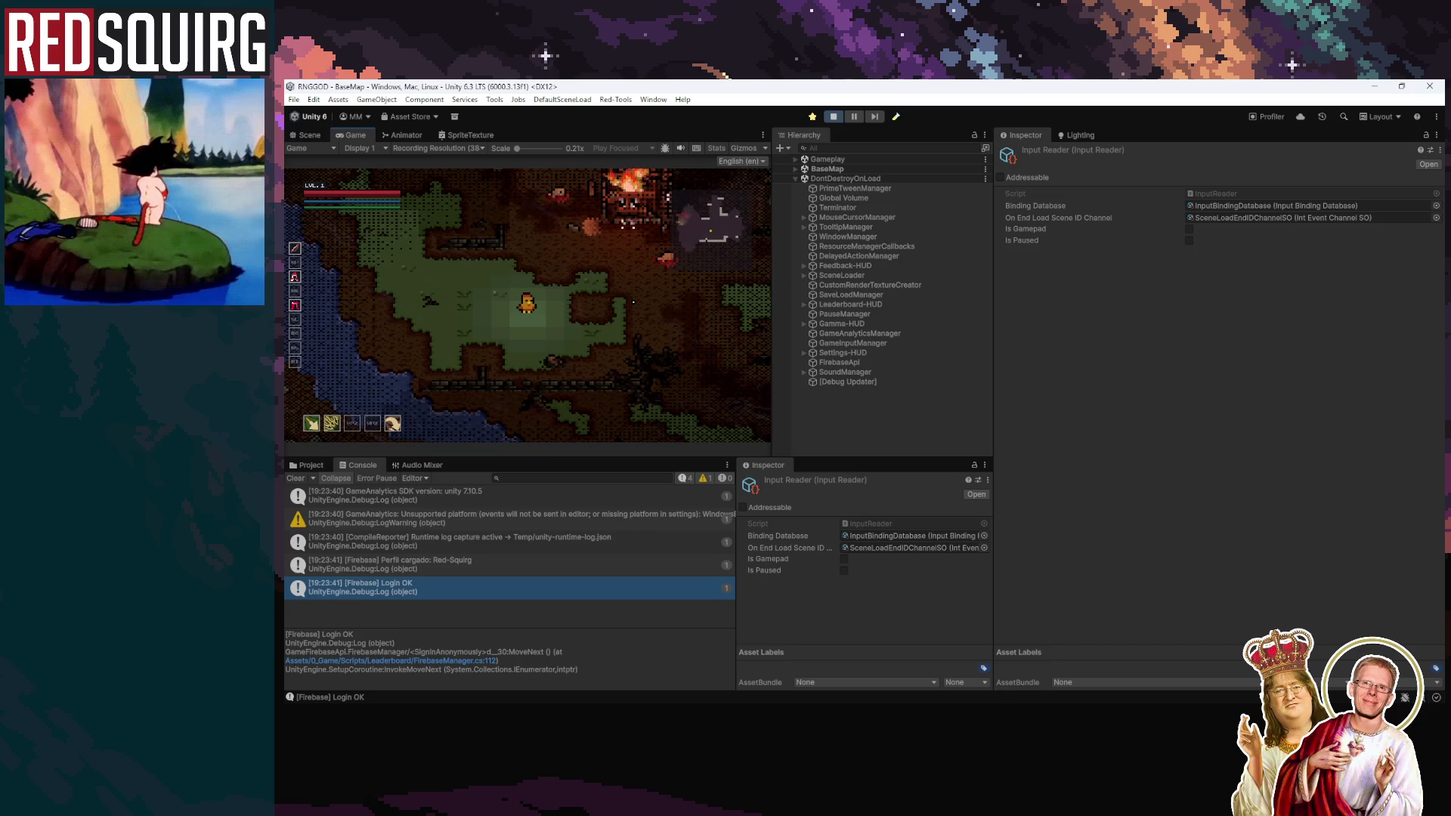
{"action": "key", "text": "d"}
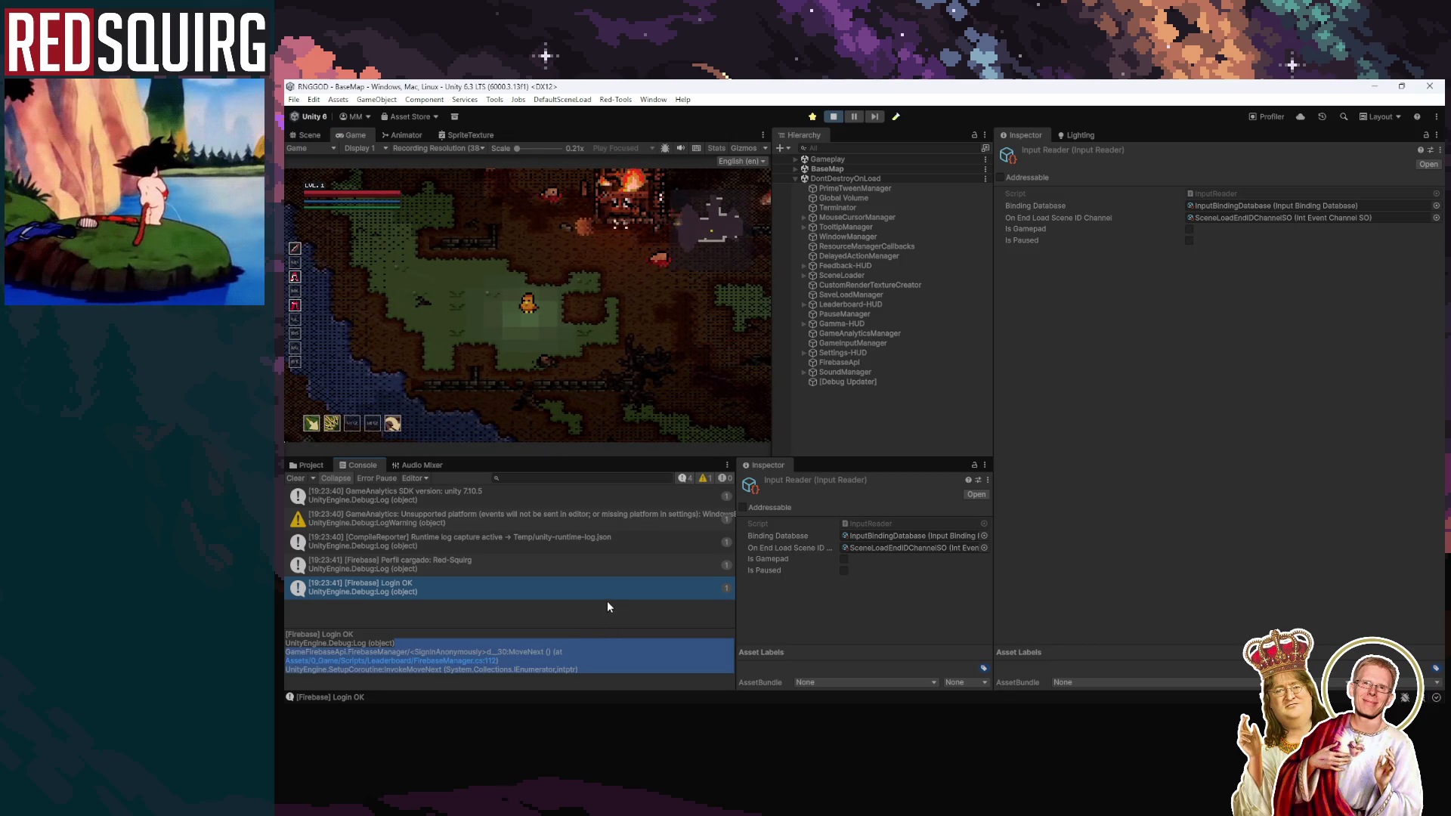
{"action": "left_click", "coordinate": [468, 542]}
Step: Clear the Console and reopen the Intro scene from Open Recent Scene, ending Play mode
{"action": "left_click", "coordinate": [315, 479]}
{"action": "left_click", "coordinate": [293, 99]}
{"action": "mouse_move", "coordinate": [360, 142]}
{"action": "left_click", "coordinate": [514, 153]}
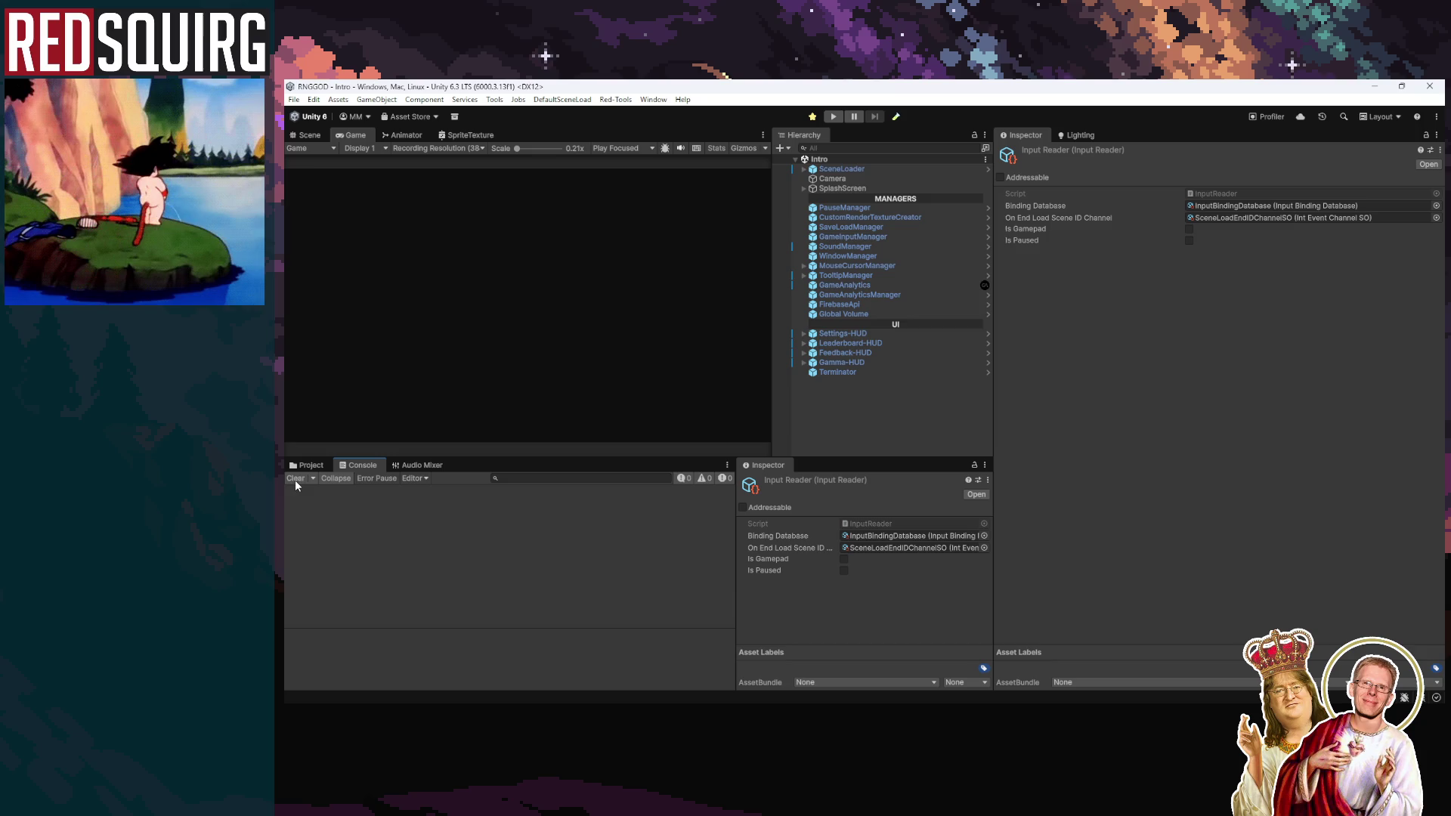
{"action": "key", "text": "alt+Tab"}
Step: Scroll through the GameWindowManager scene-load code, then minimize Rider and start Play mode in Unity
{"action": "scroll", "coordinate": [609, 502], "scroll_direction": "up", "scroll_amount": 8}
{"action": "scroll", "coordinate": [609, 502], "scroll_direction": "down", "scroll_amount": 10}
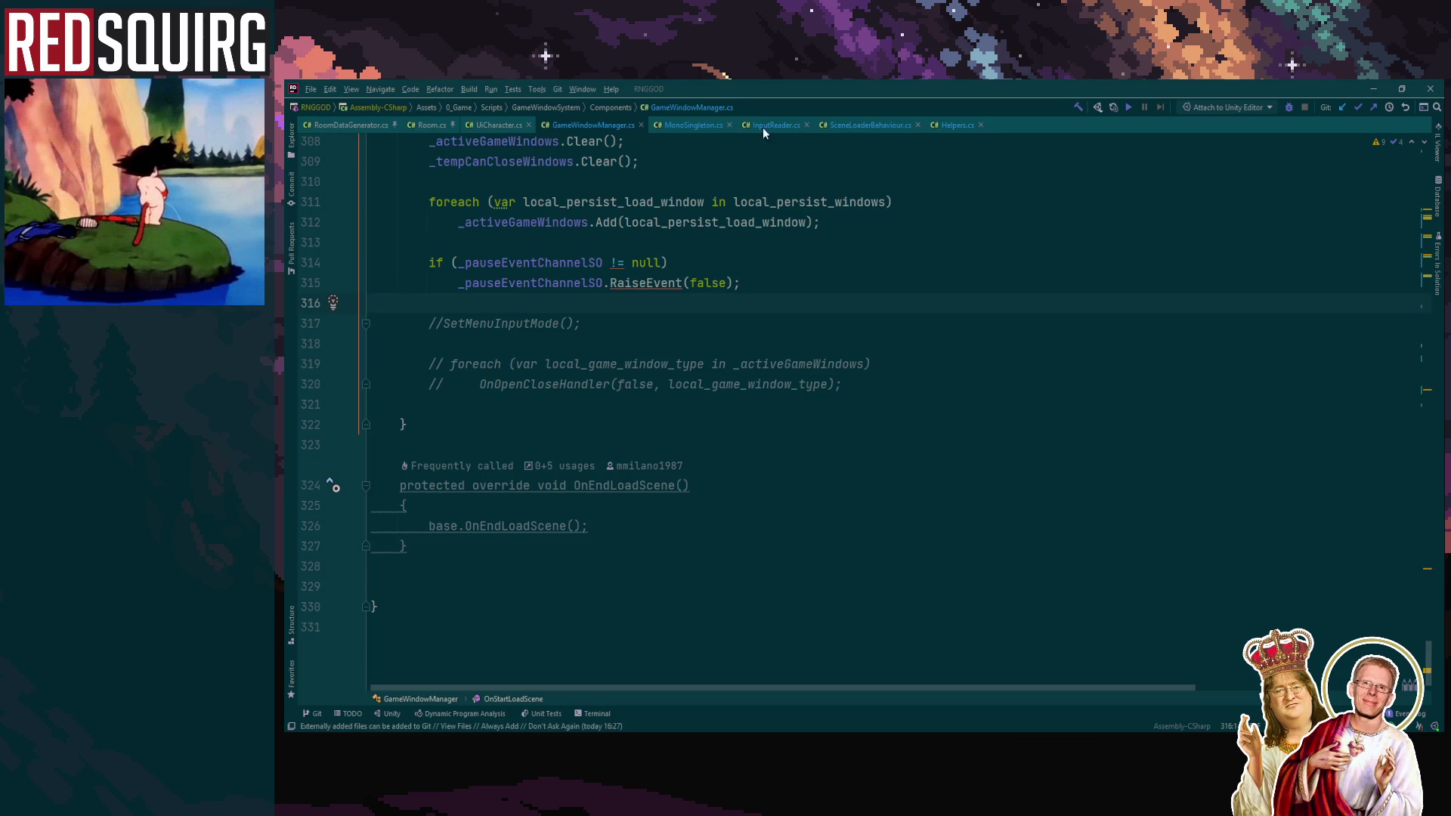
{"action": "left_click", "coordinate": [1374, 86]}
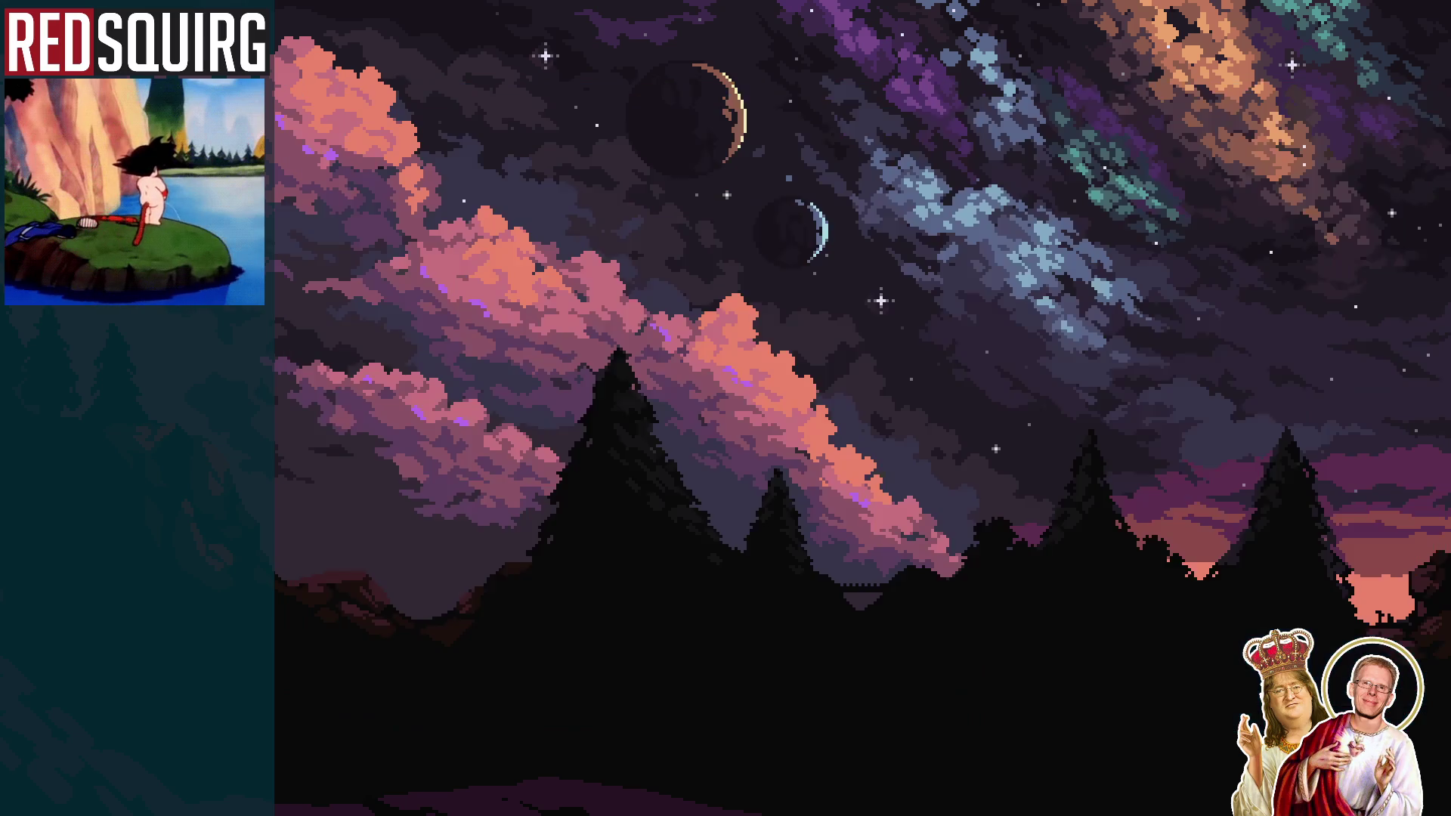
{"action": "left_click", "coordinate": [834, 116]}
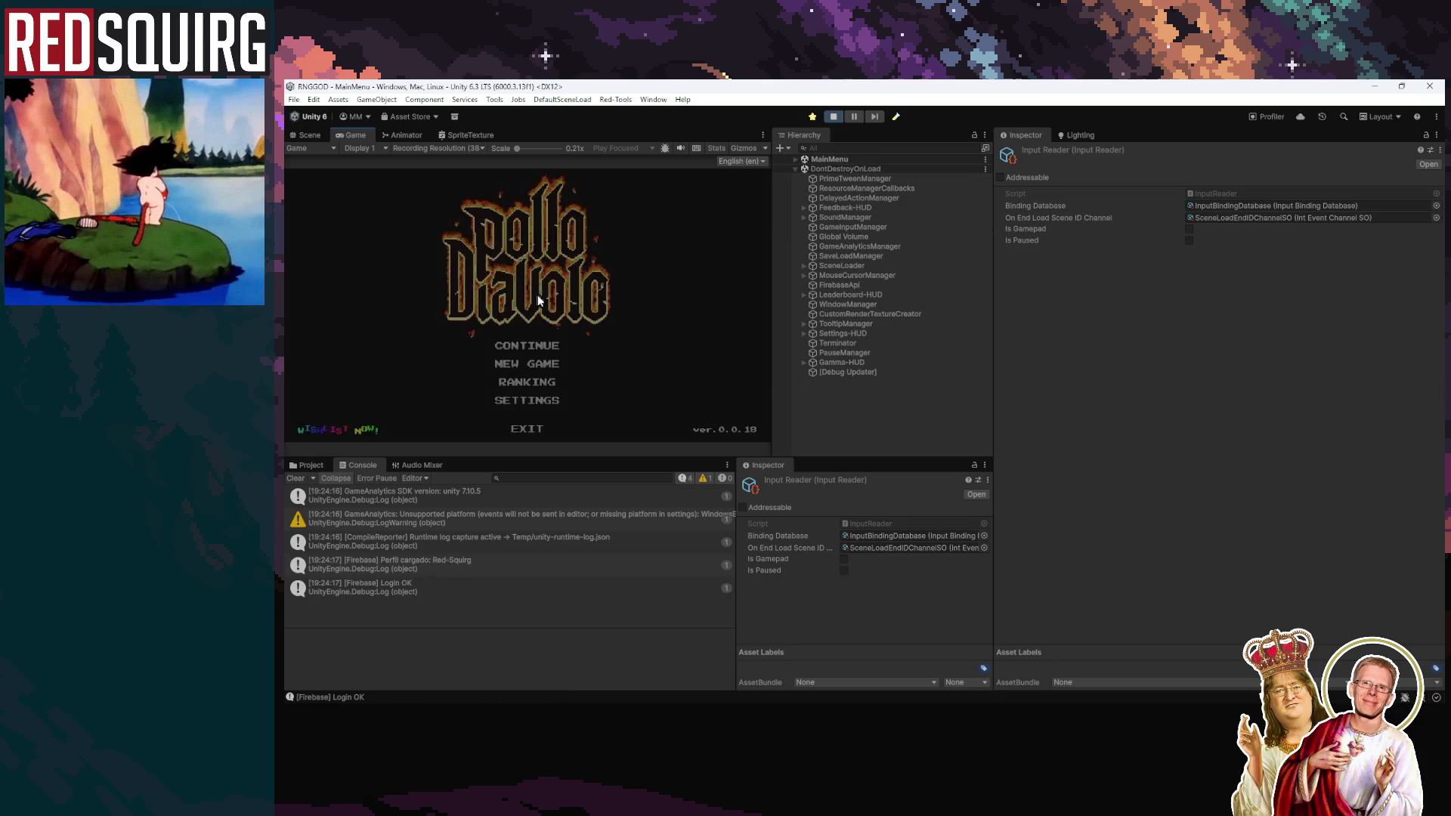
Step: Continue the saved game and claim the Cleeckara character
{"action": "left_click", "coordinate": [527, 346]}
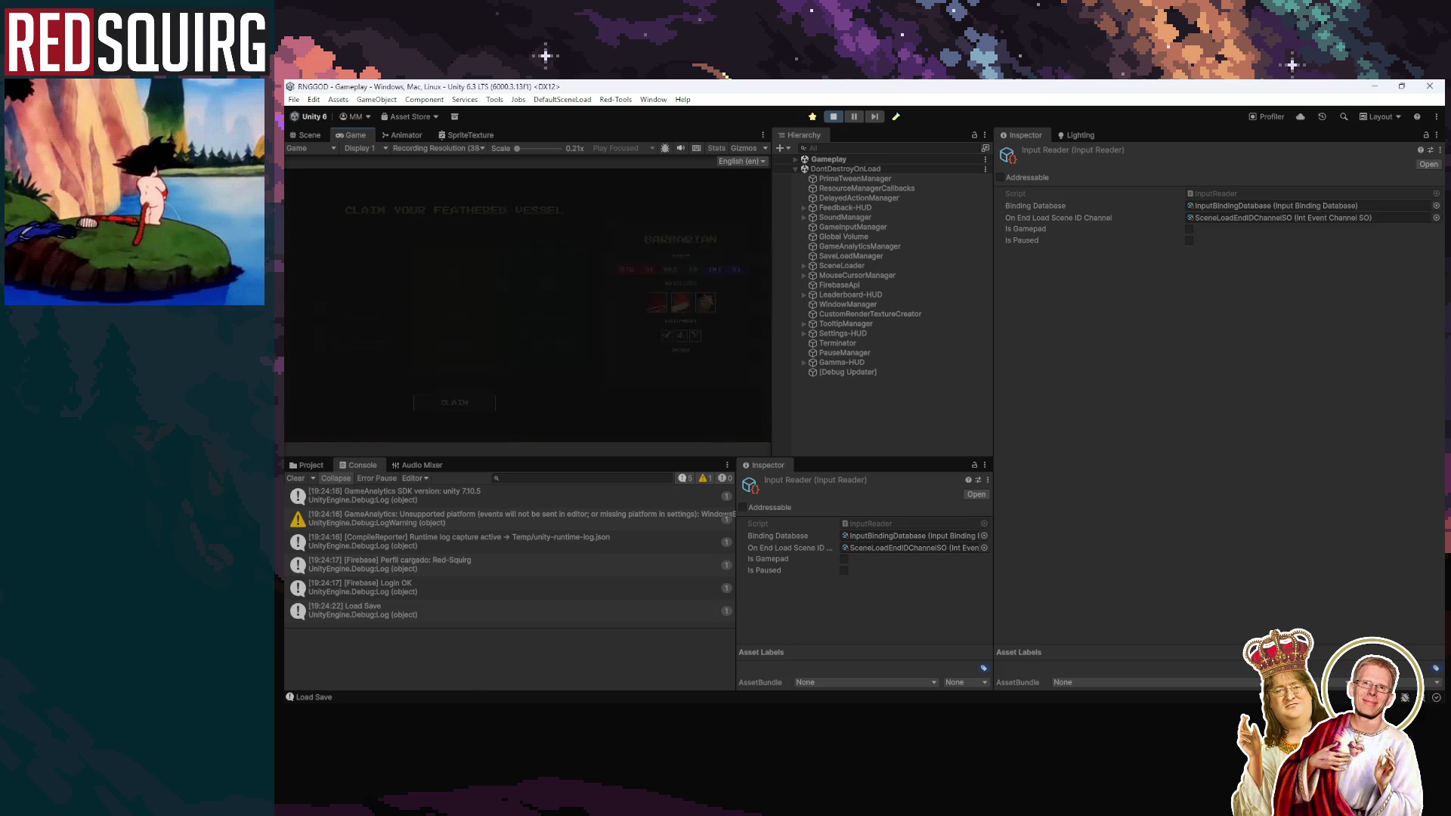
{"action": "left_click", "coordinate": [531, 347]}
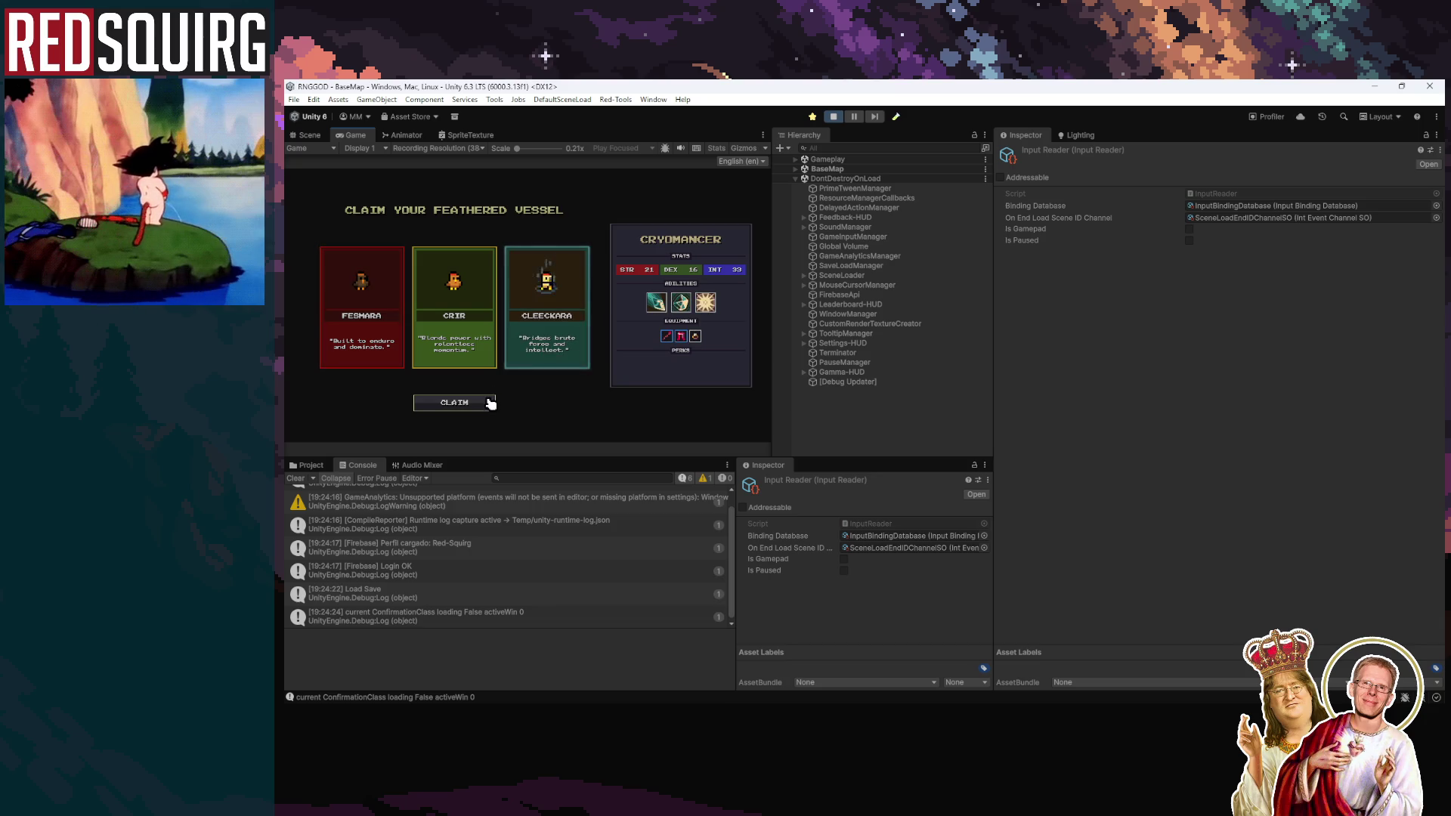
{"action": "left_click", "coordinate": [486, 403]}
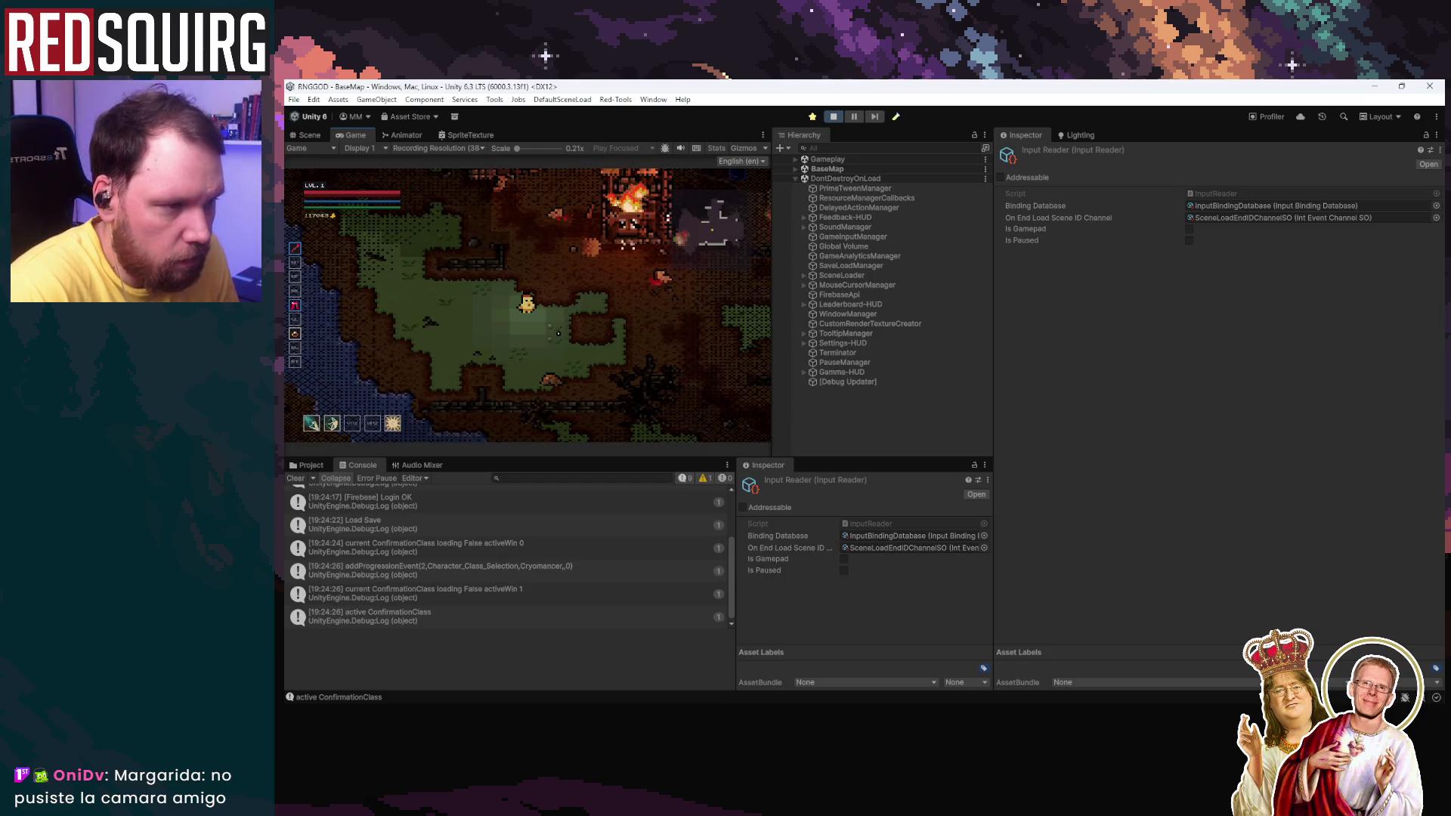
Step: Clear the Console and walk east then north into the Lower Crypt dungeon
{"action": "key", "text": "Escape"}
{"action": "key", "text": "Escape"}
{"action": "left_click", "coordinate": [296, 478]}
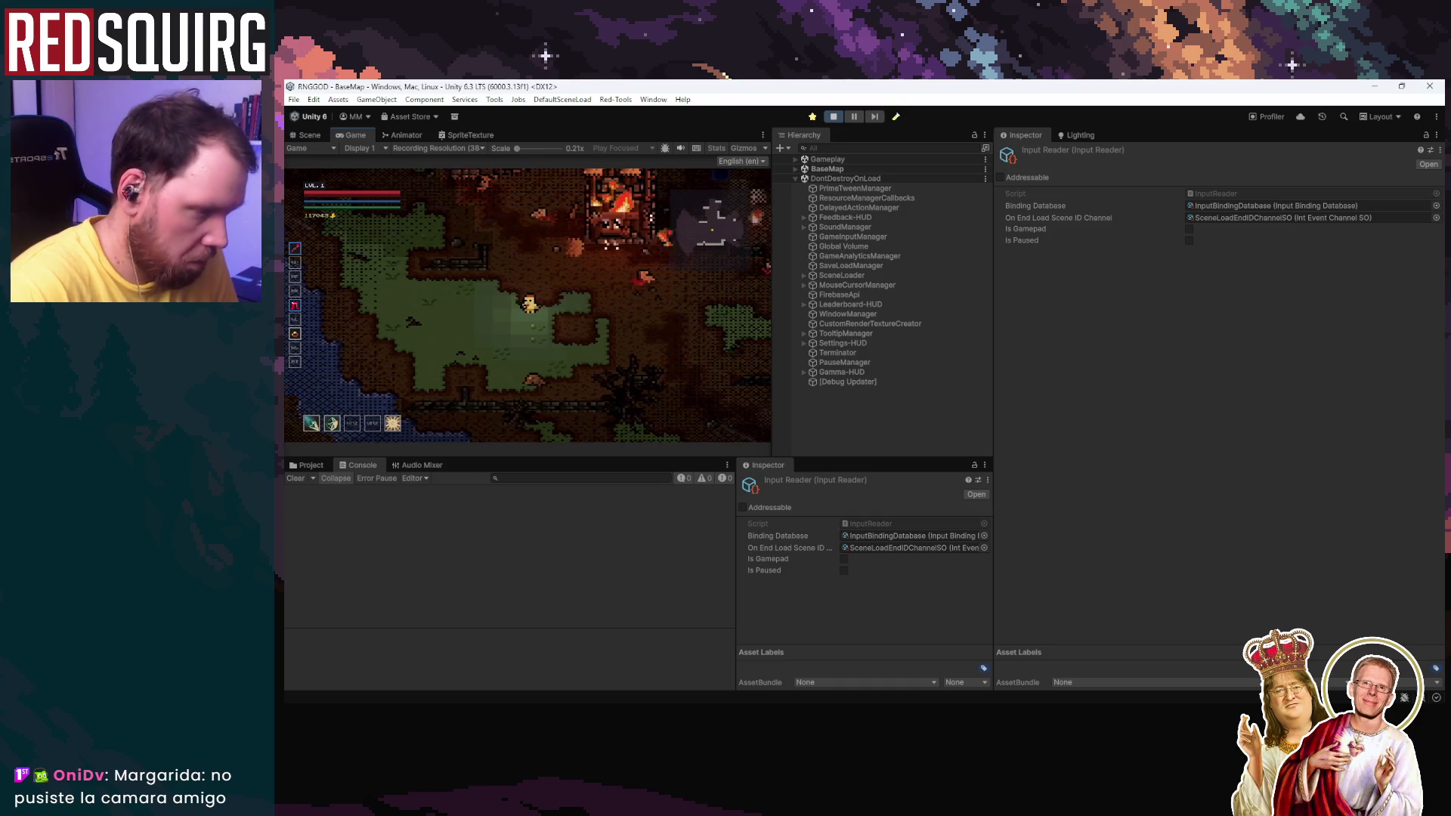
{"action": "key", "text": "d"}
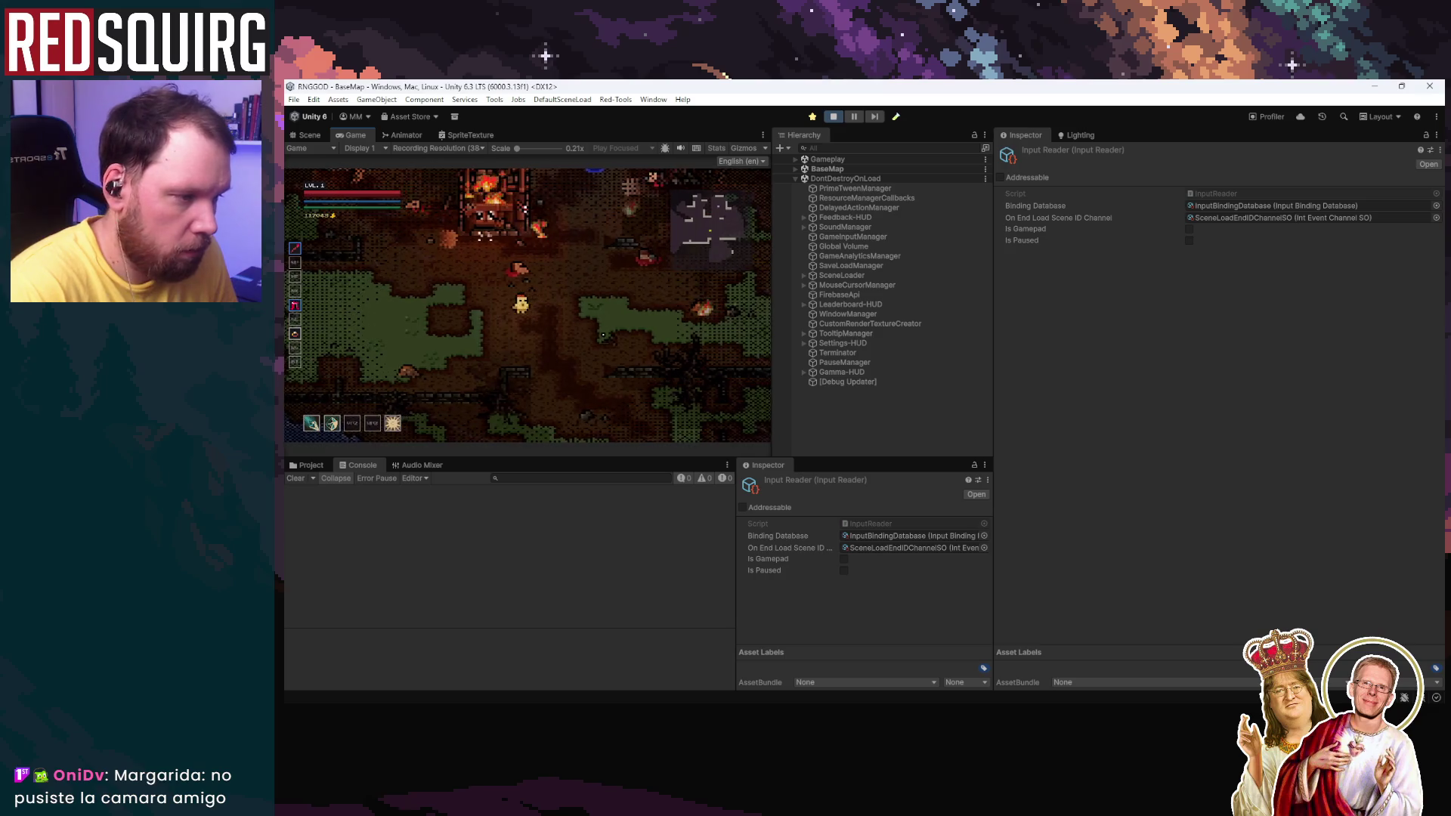
{"action": "key", "text": "d"}
{"action": "key", "text": "w"}
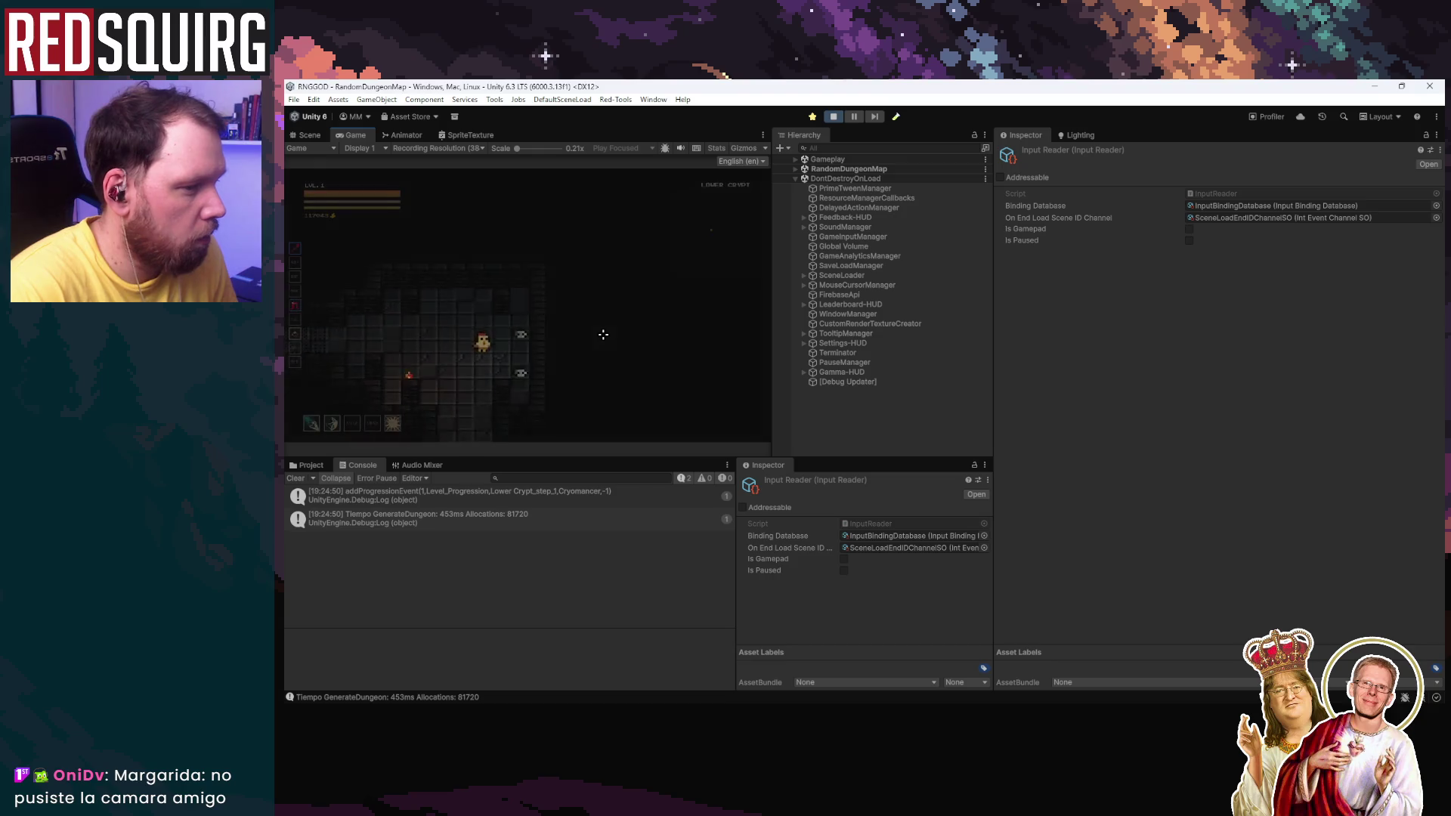
Step: Walk south into the enemy corridor, attack the enemies, and close the Azure Gloves loot popup
{"action": "key", "text": "s"}
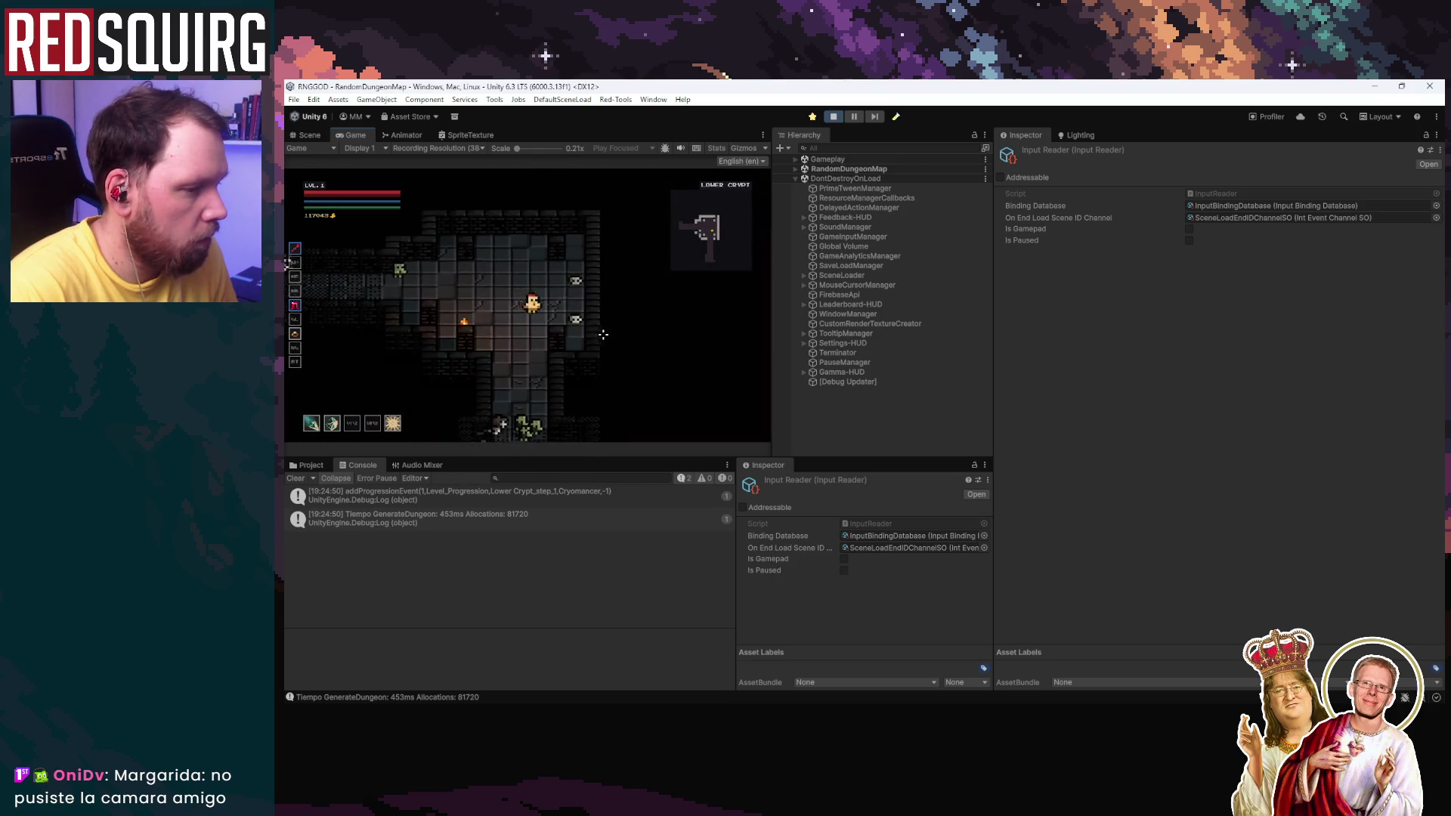
{"action": "left_click", "coordinate": [531, 360]}
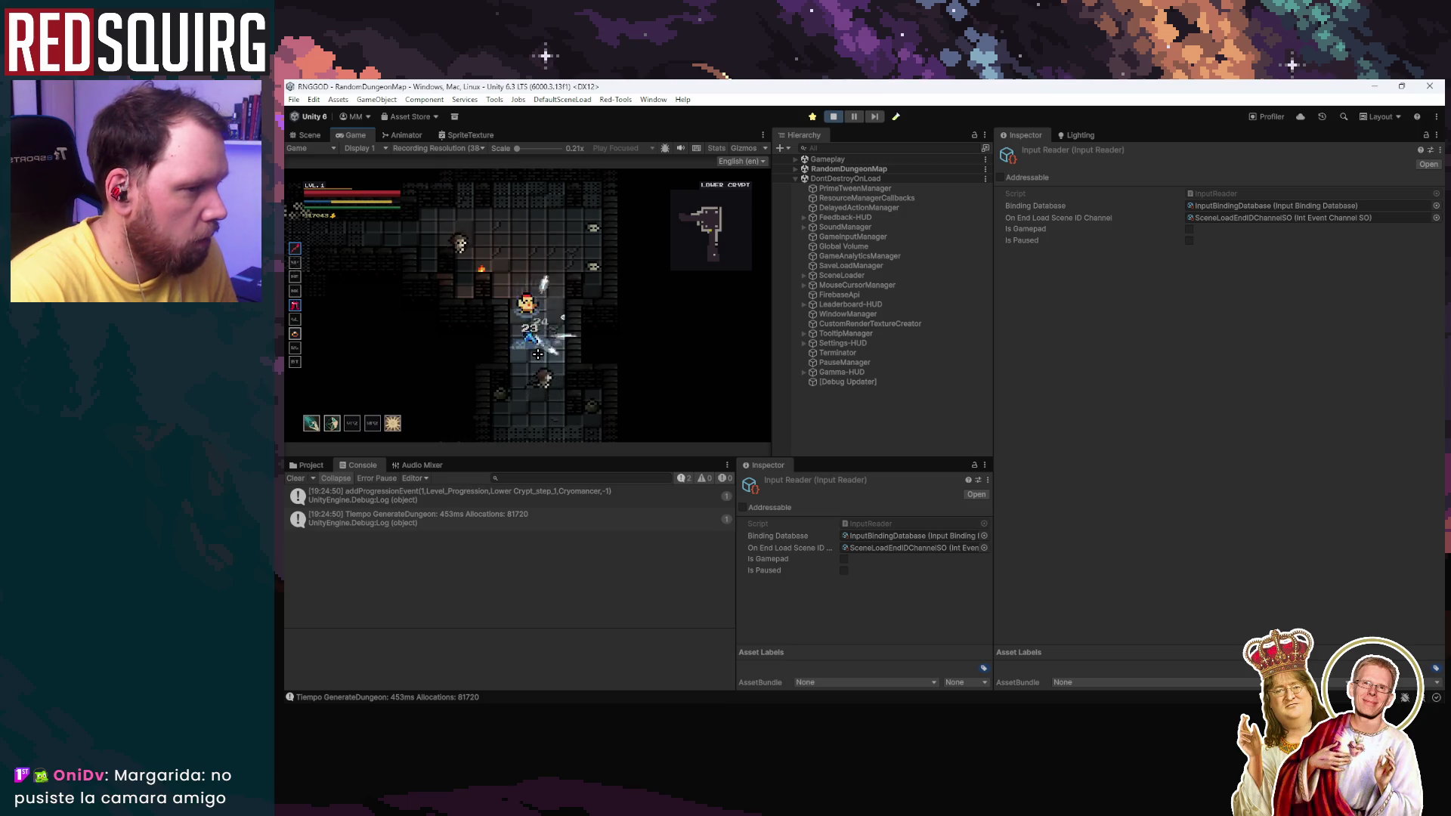
{"action": "key", "text": "s"}
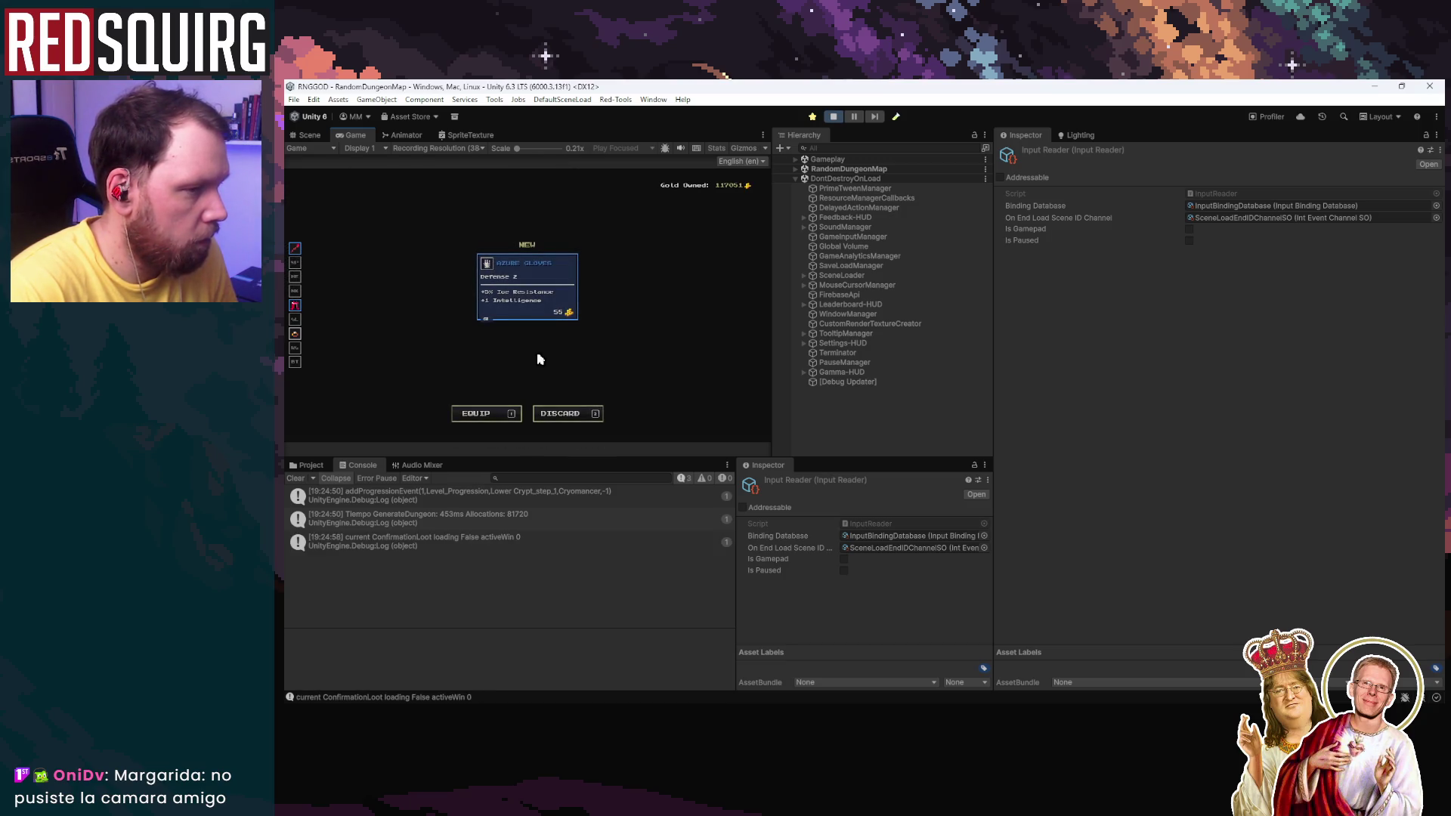
{"action": "left_click", "coordinate": [547, 290]}
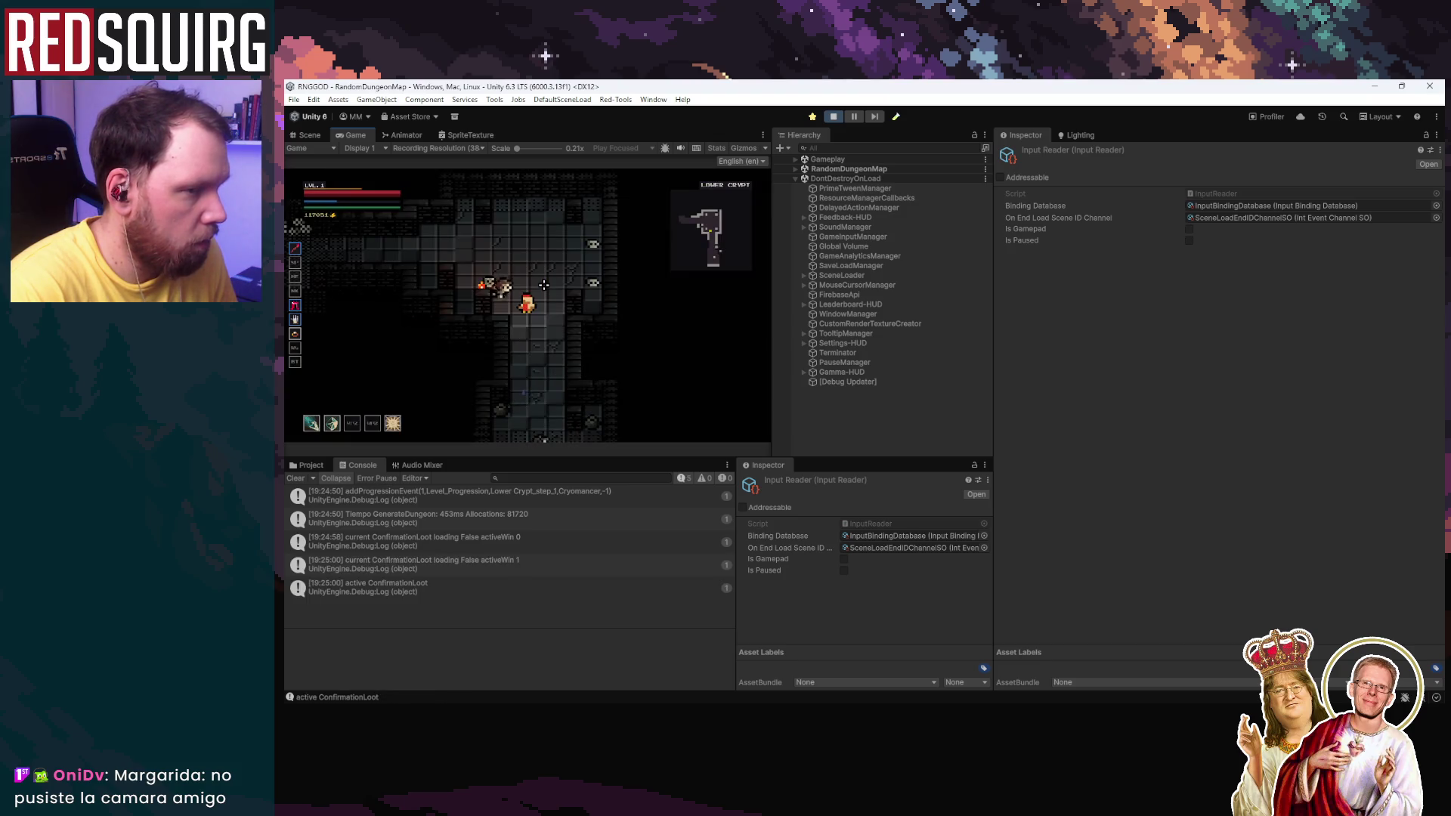
Step: Fight the nearby enemies while moving up, down, left and right through the dungeon
{"action": "key", "text": "w"}
{"action": "left_click", "coordinate": [475, 373]}
{"action": "key", "text": "s"}
{"action": "left_click", "coordinate": [521, 369]}
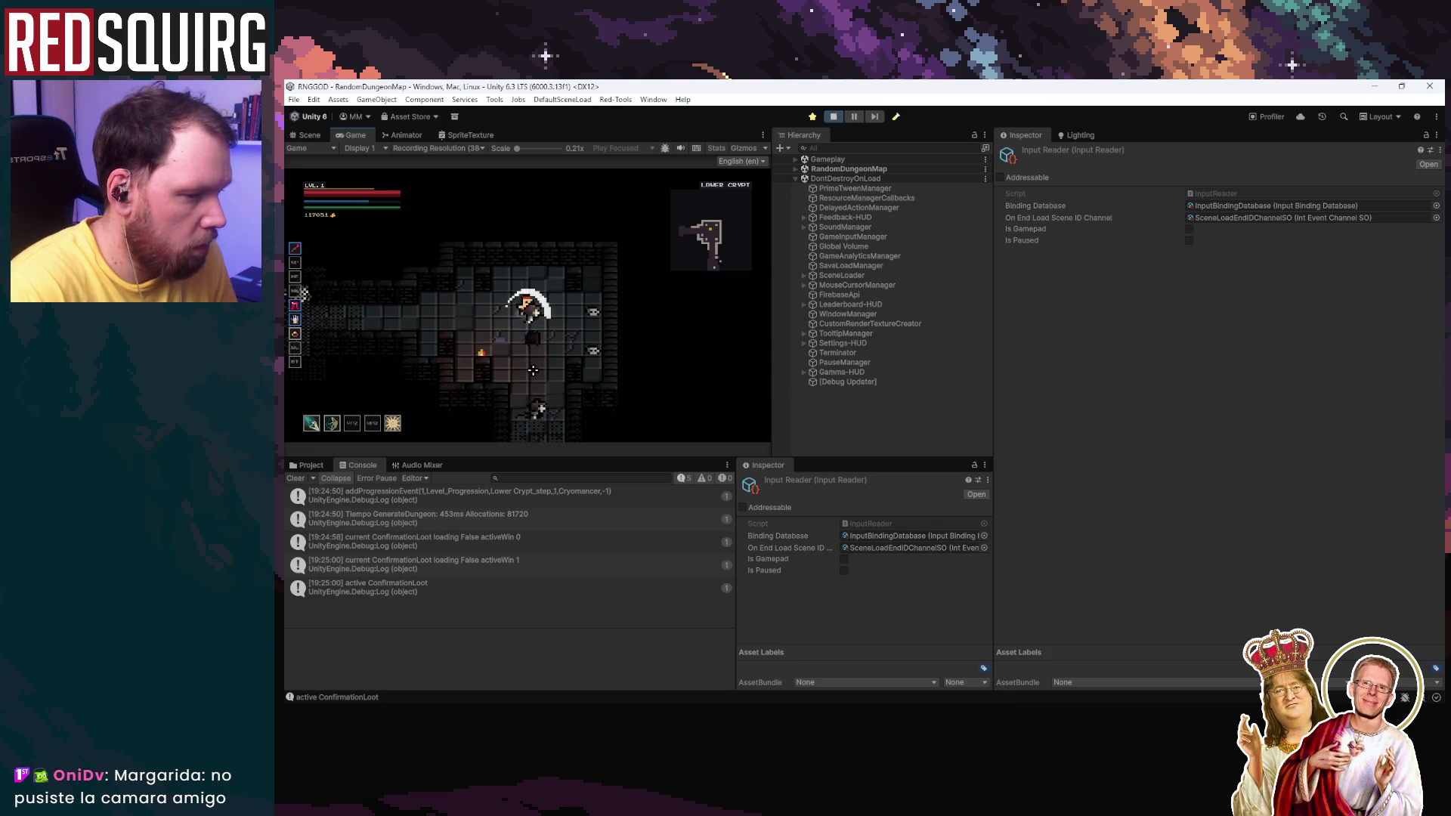
{"action": "key", "text": "a"}
{"action": "left_click", "coordinate": [578, 291]}
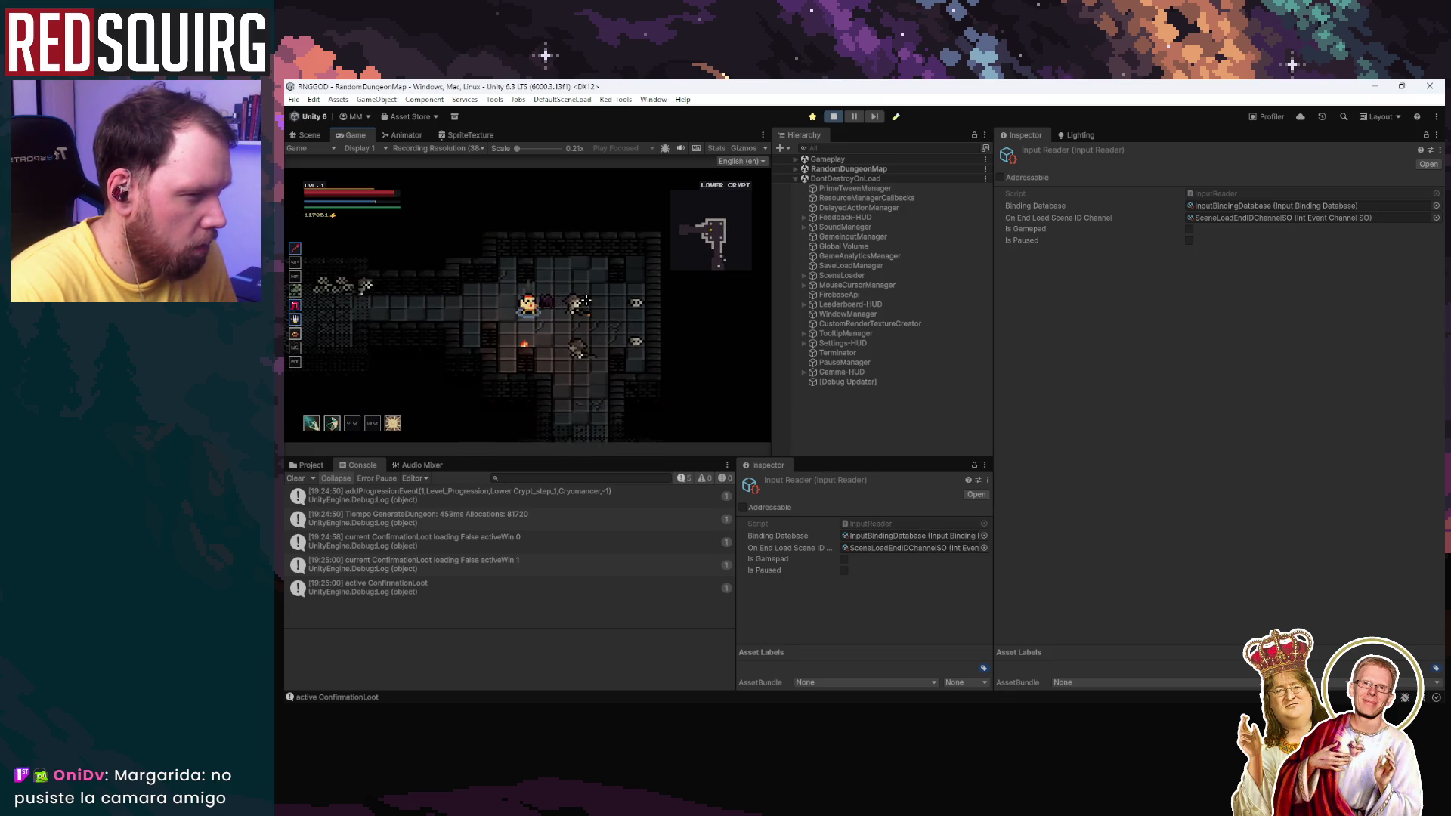
{"action": "key", "text": "d"}
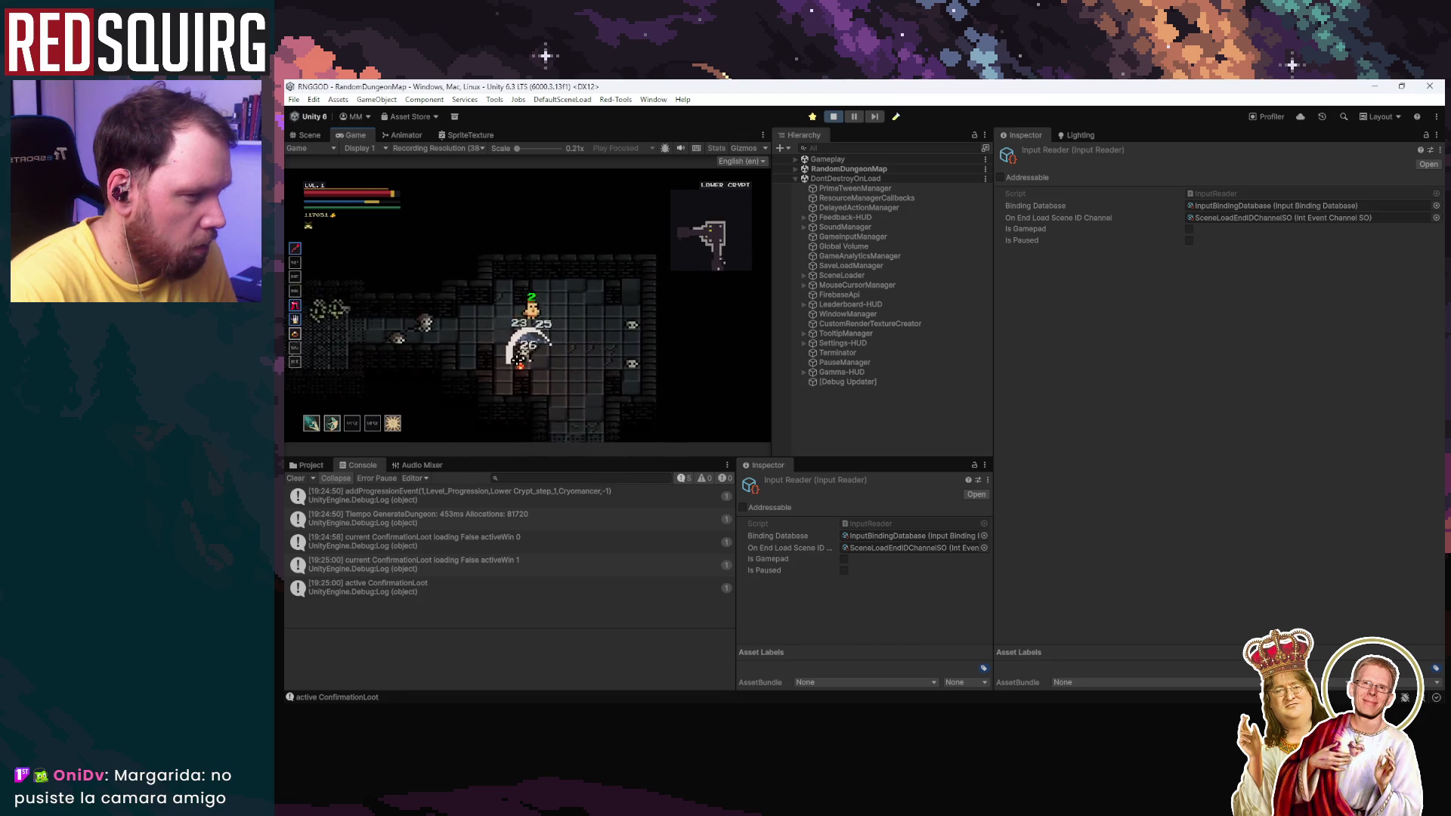
{"action": "key", "text": "a"}
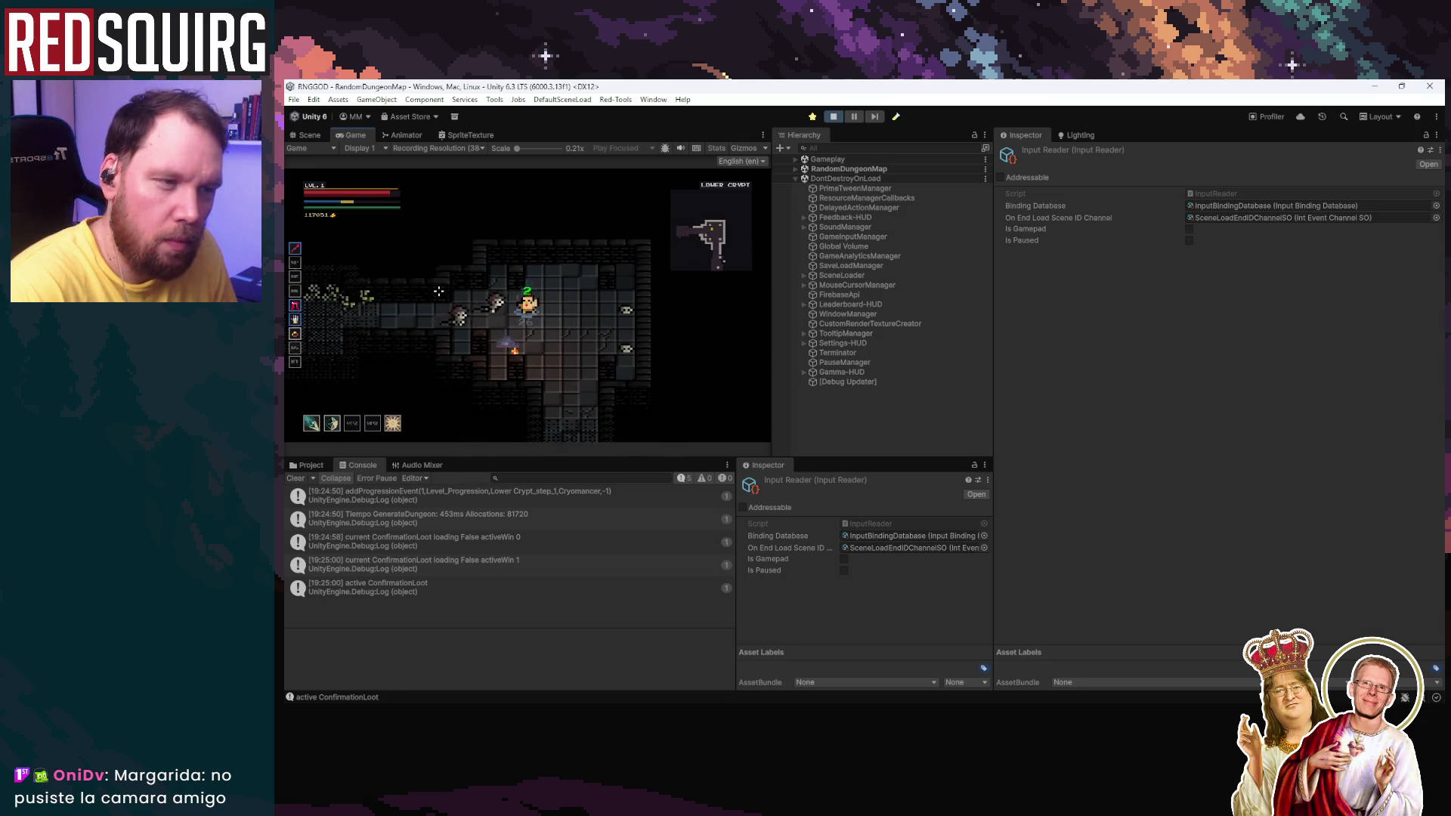
{"action": "key", "text": "d"}
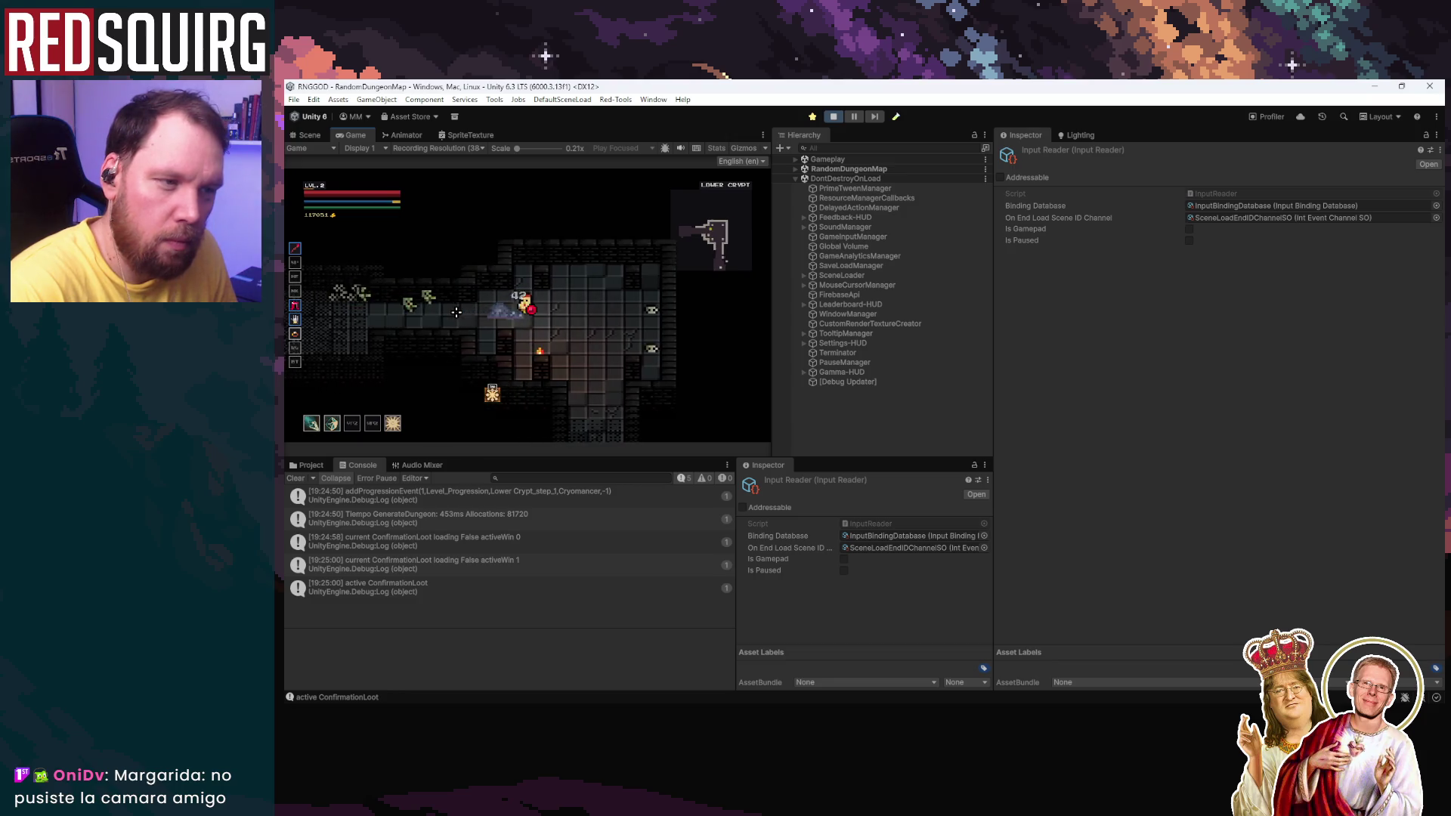
Step: Keep clearing the dungeon room, strafing left and right while casting ice shards
{"action": "key", "text": "a"}
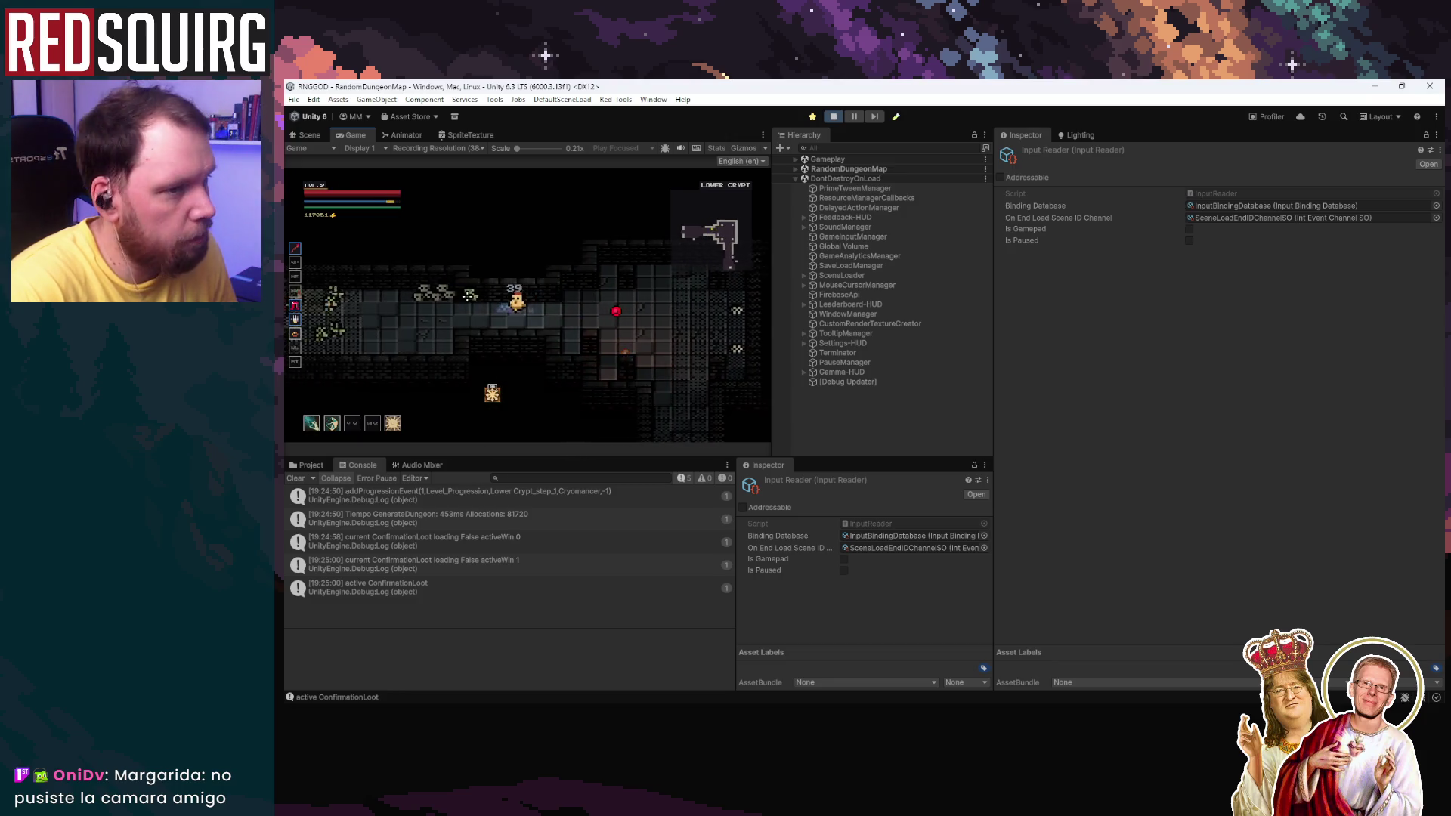
{"action": "key", "text": "a"}
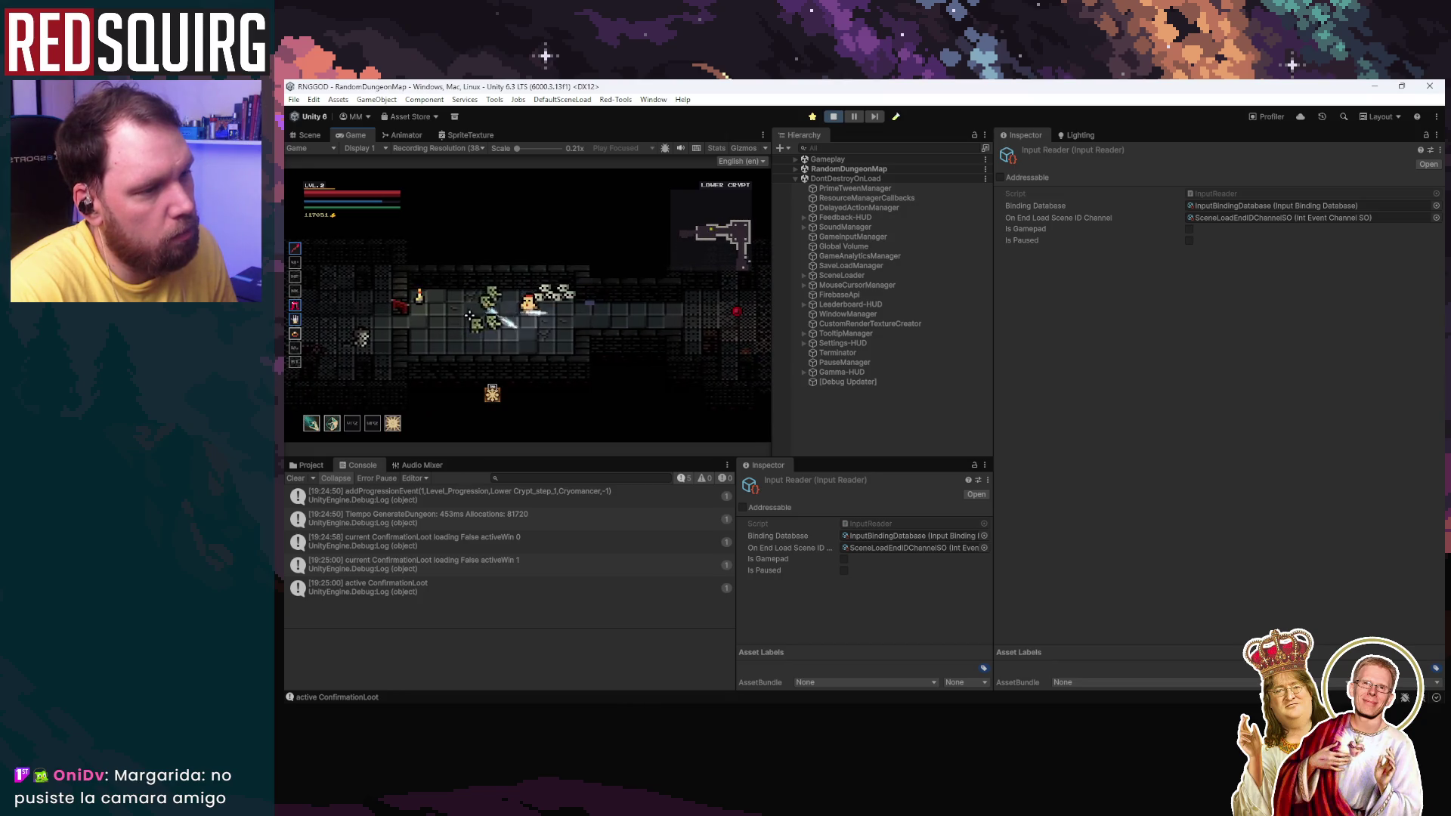
{"action": "key", "text": "d"}
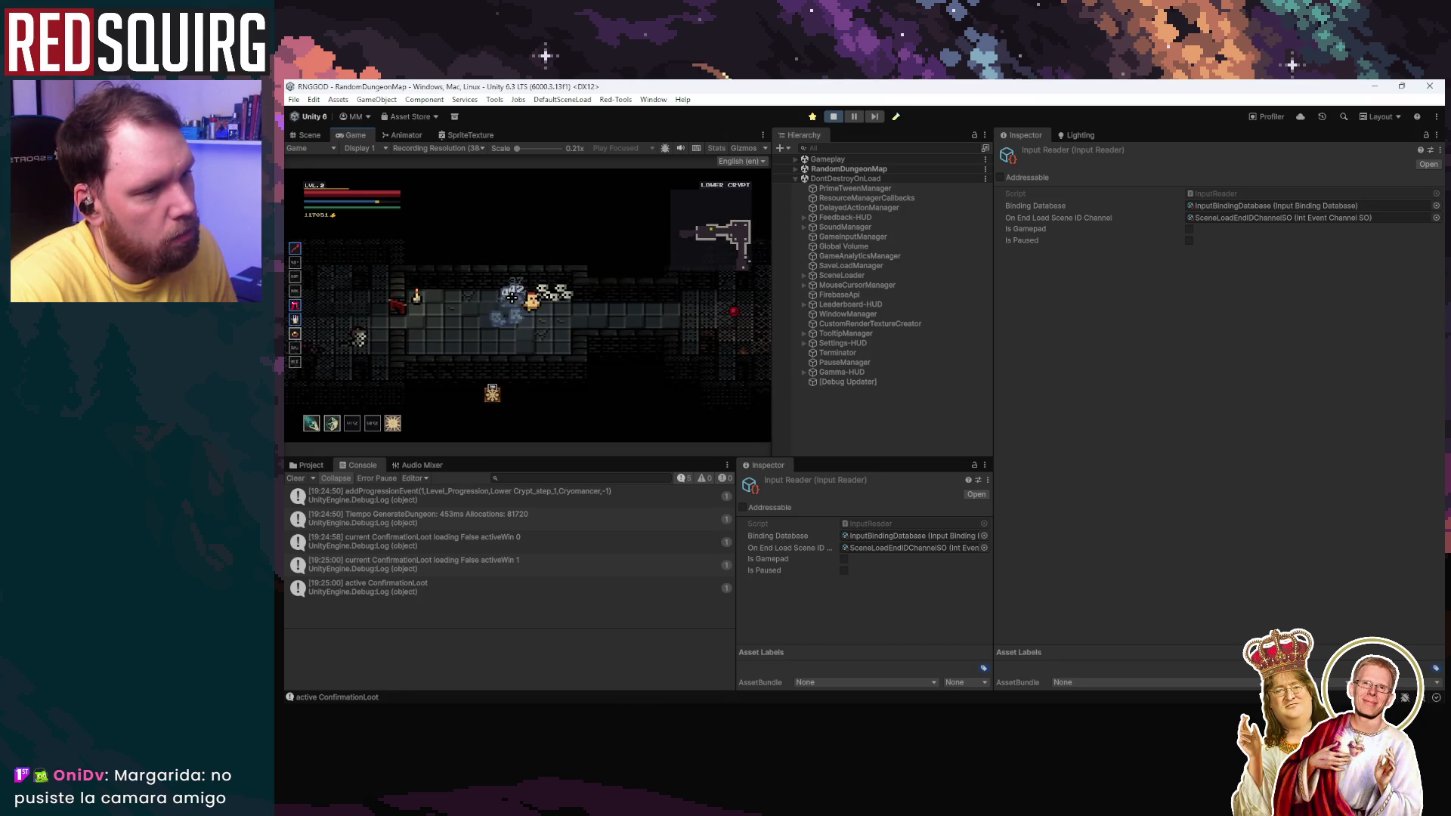
{"action": "key", "text": "a"}
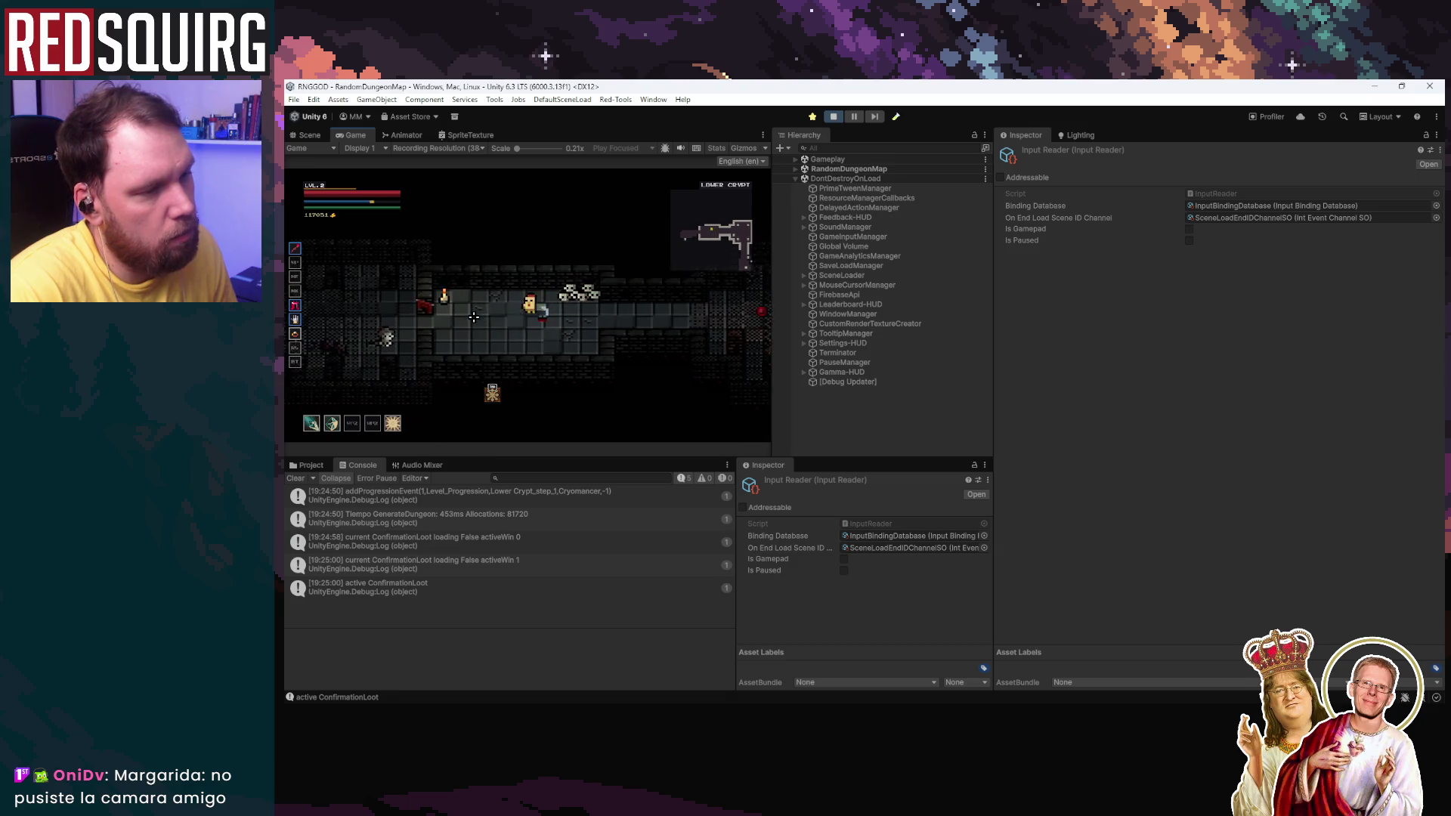
{"action": "key", "text": "a"}
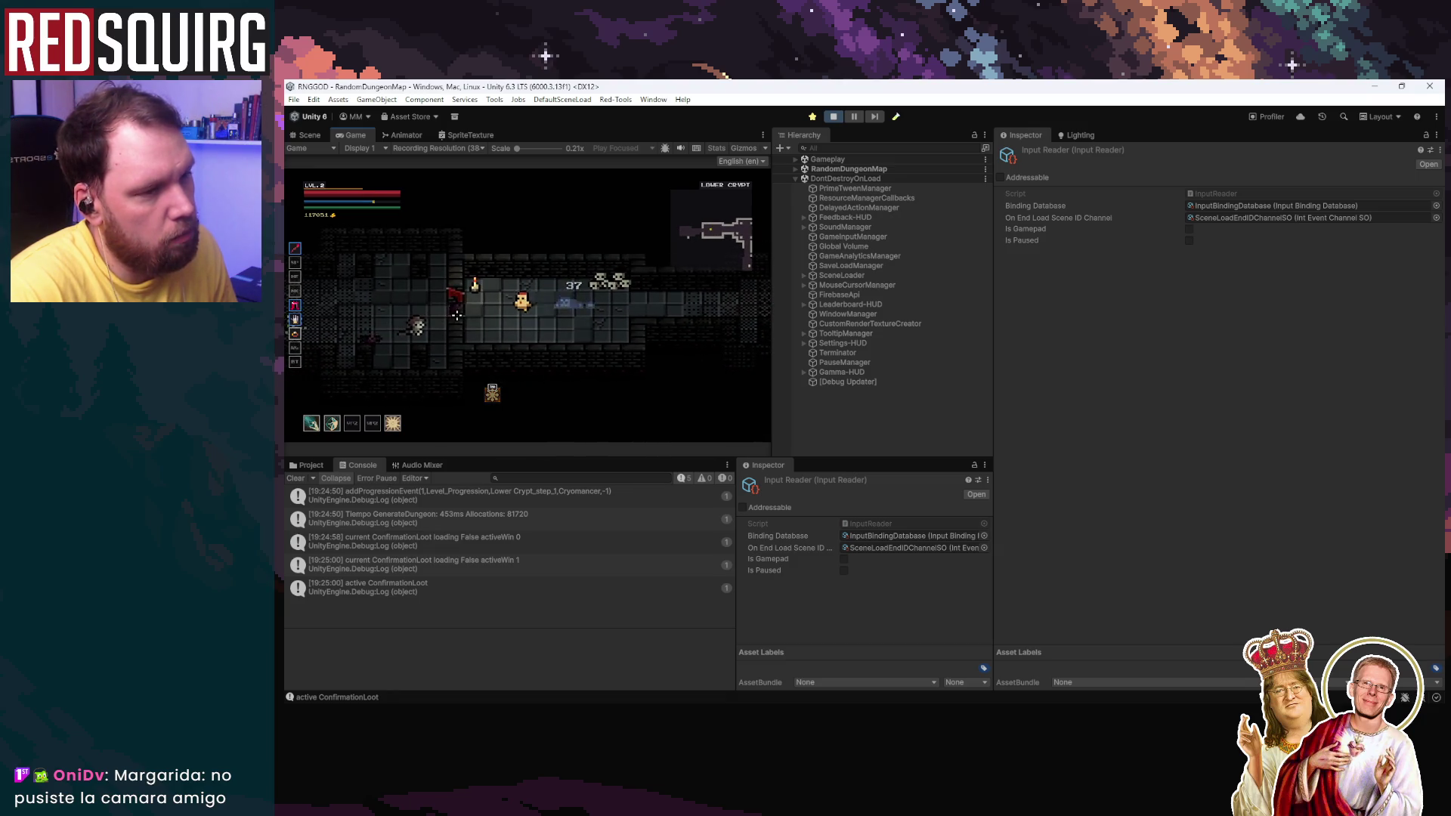
{"action": "key", "text": "a"}
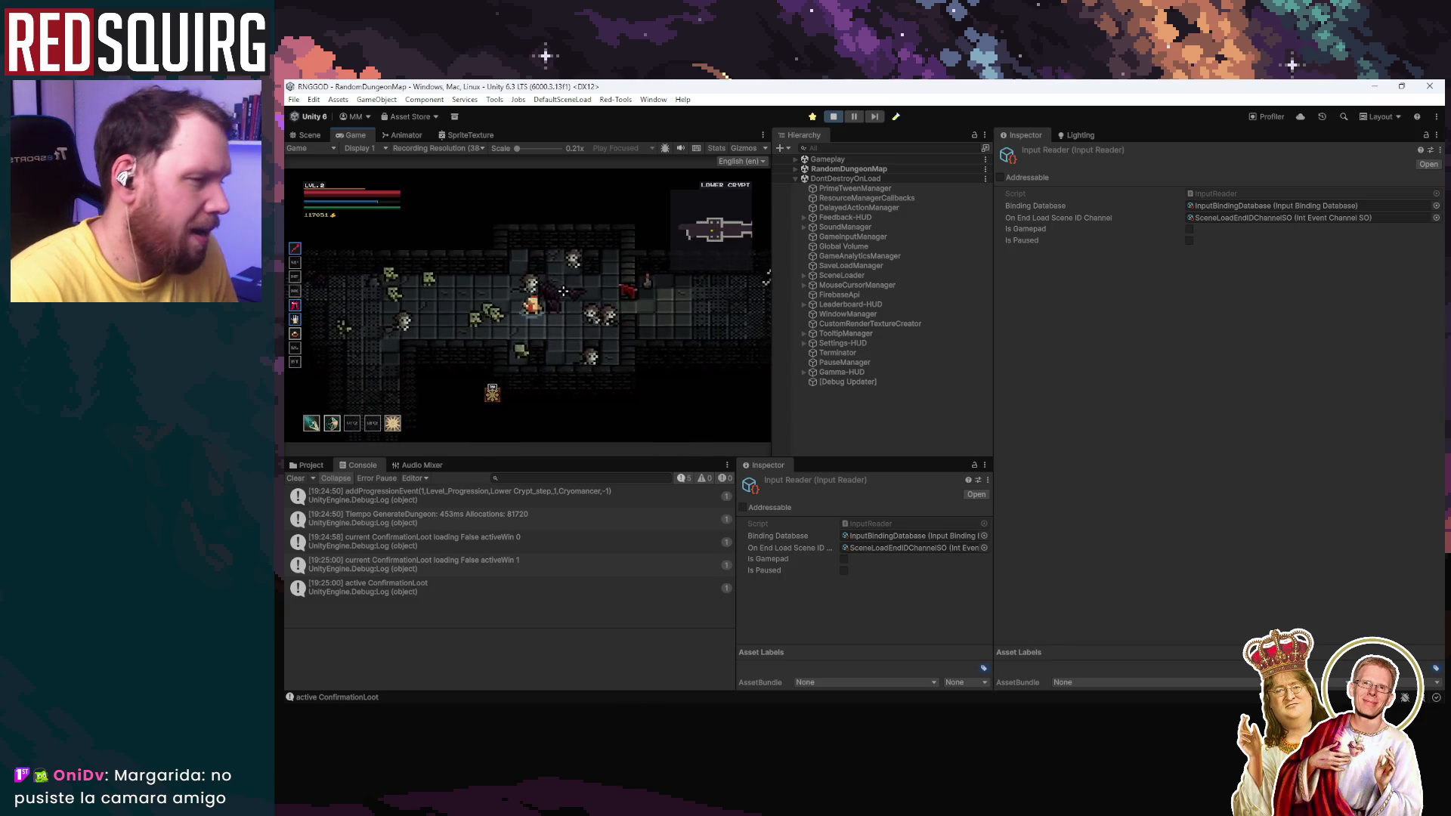
{"action": "key", "text": "d"}
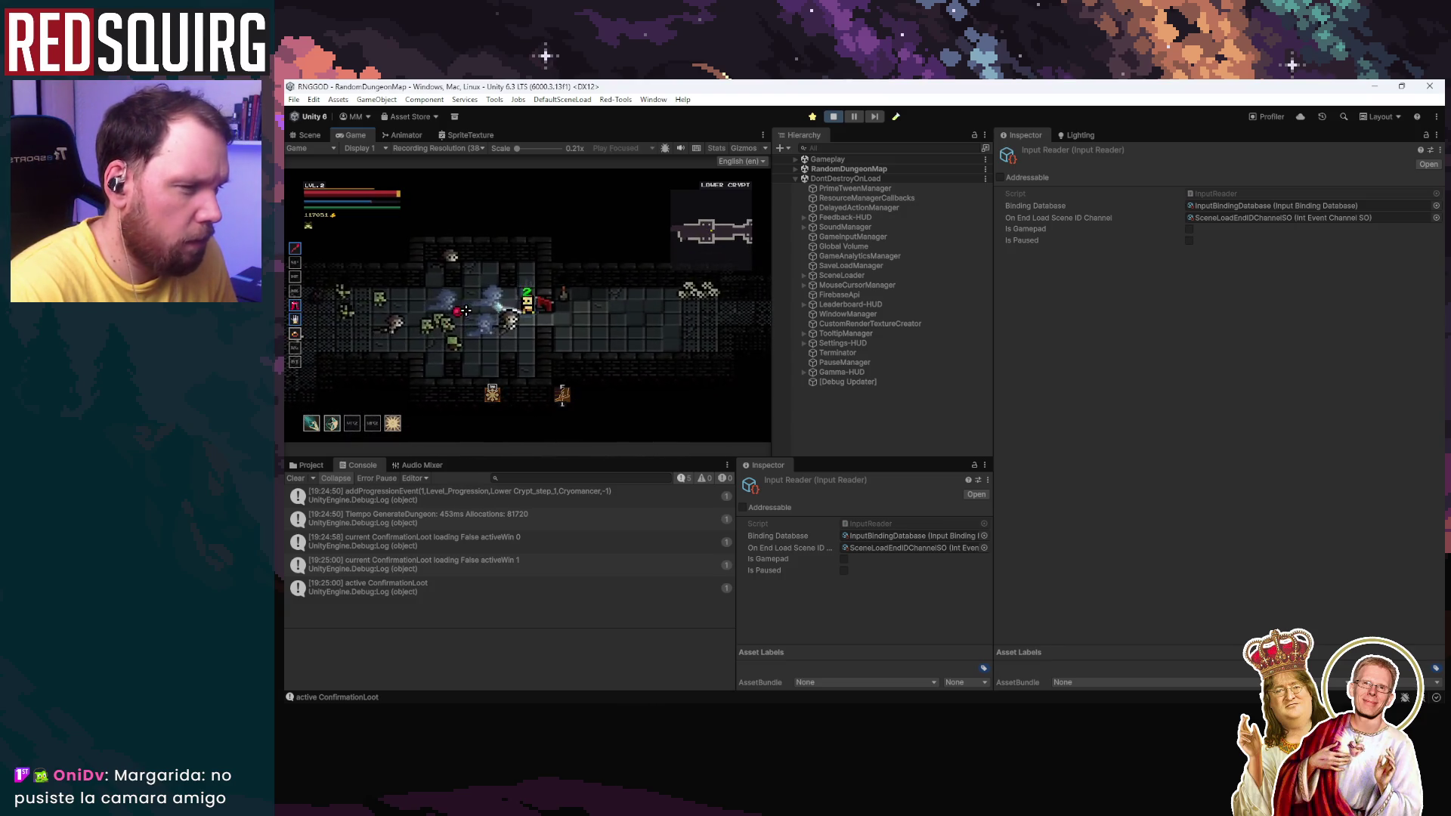
{"action": "key", "text": "d"}
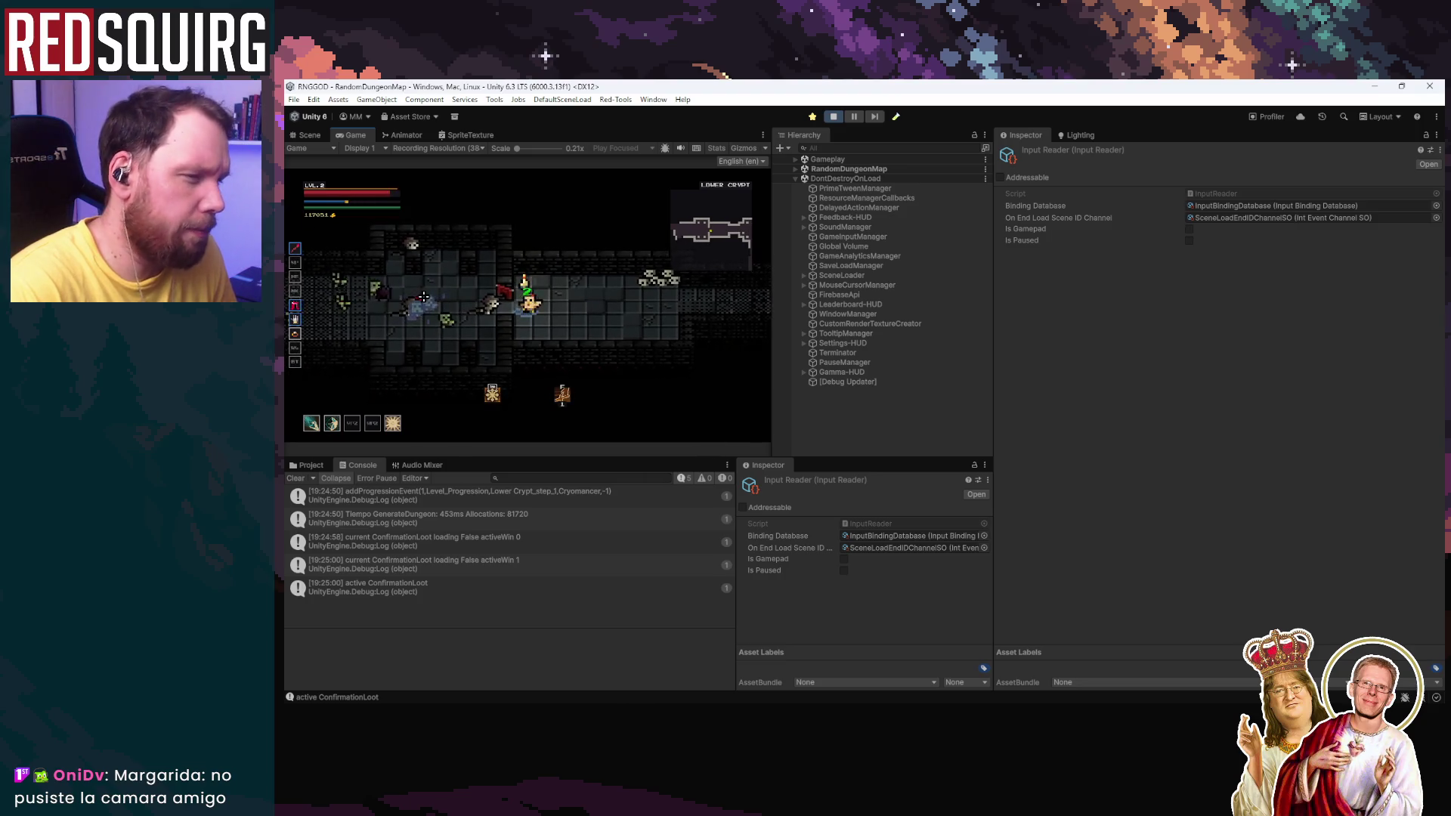
{"action": "key", "text": "a"}
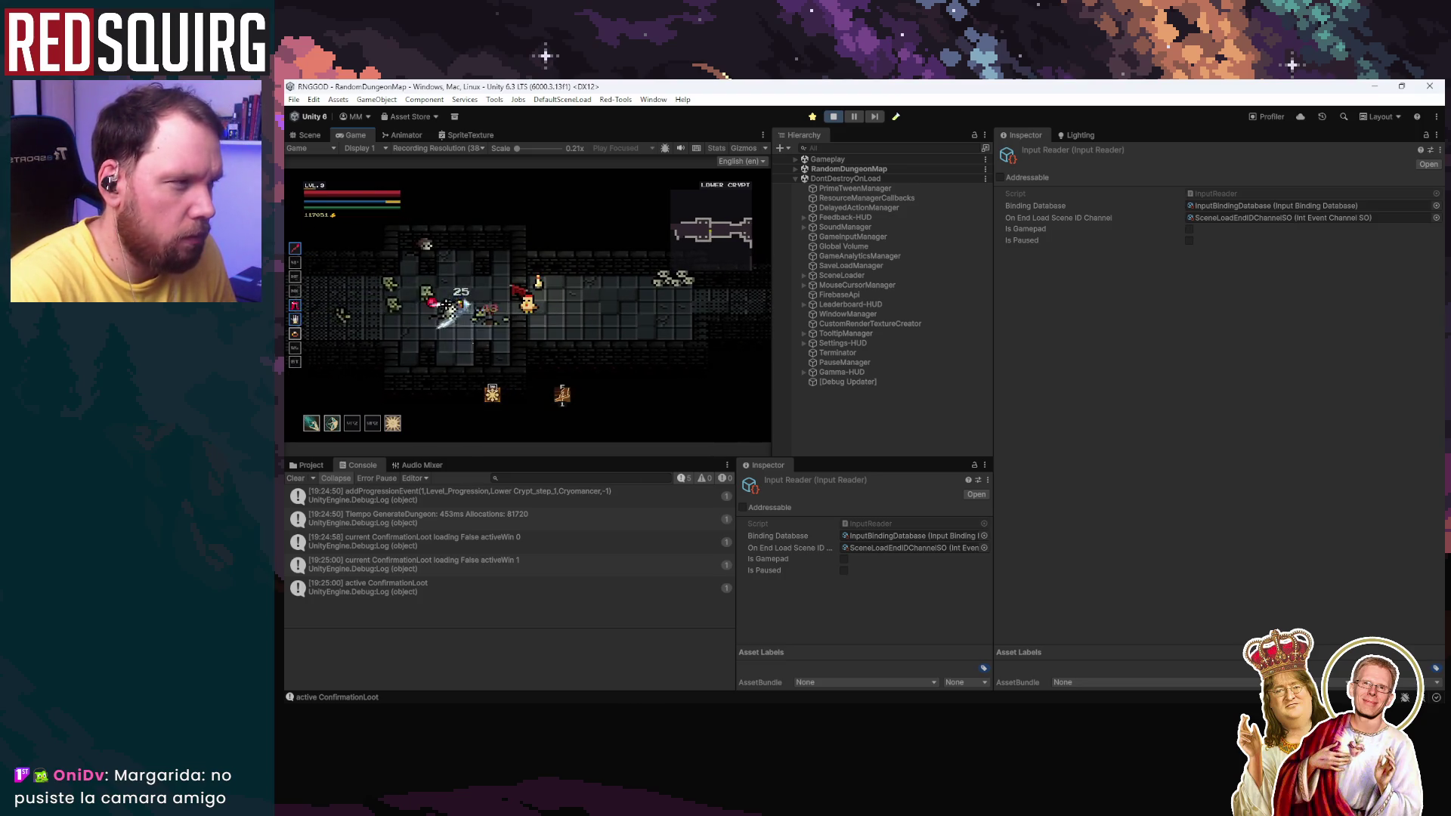
{"action": "key", "text": "a"}
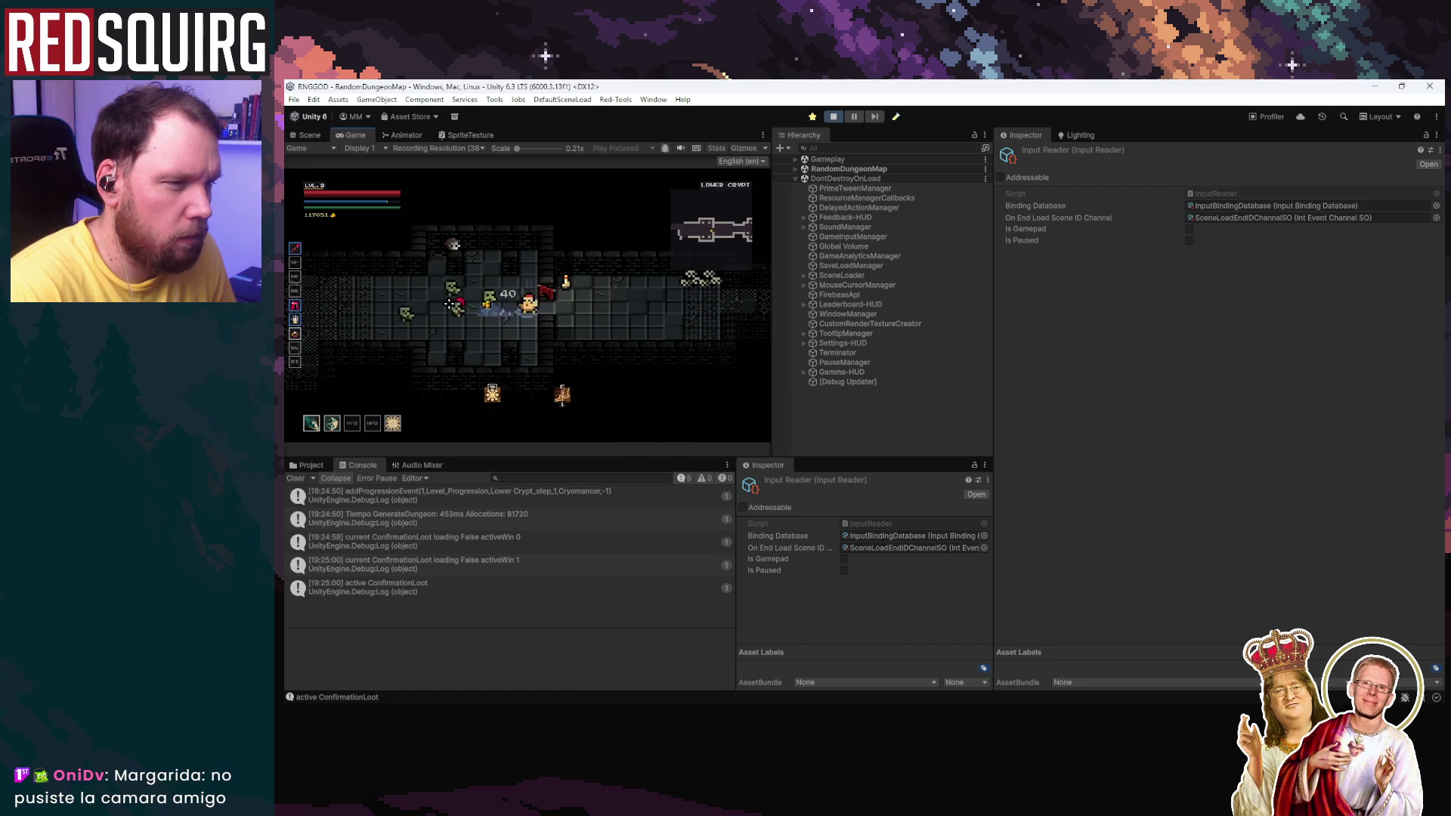
{"action": "key", "text": "a"}
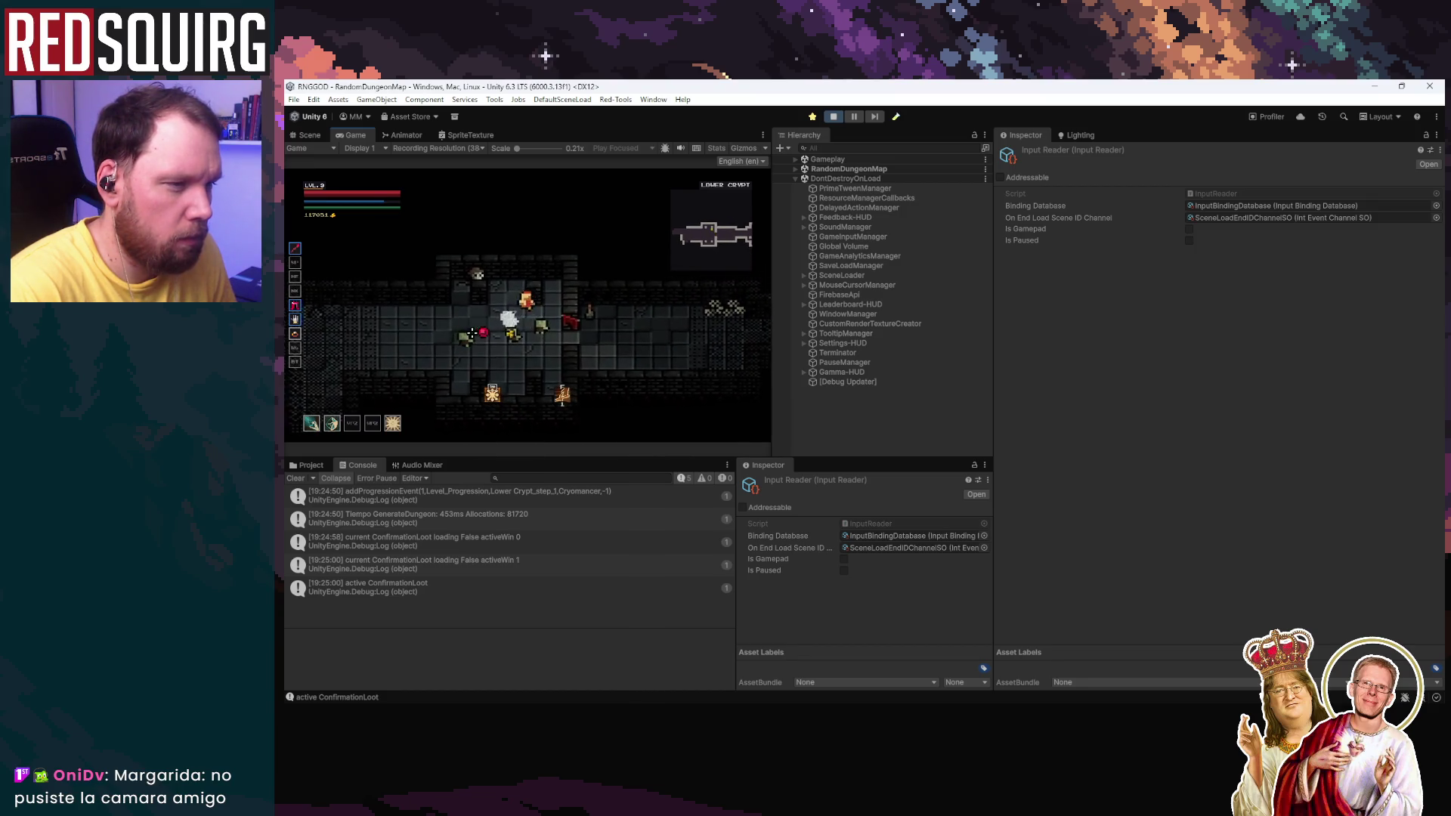
{"action": "key", "text": "d"}
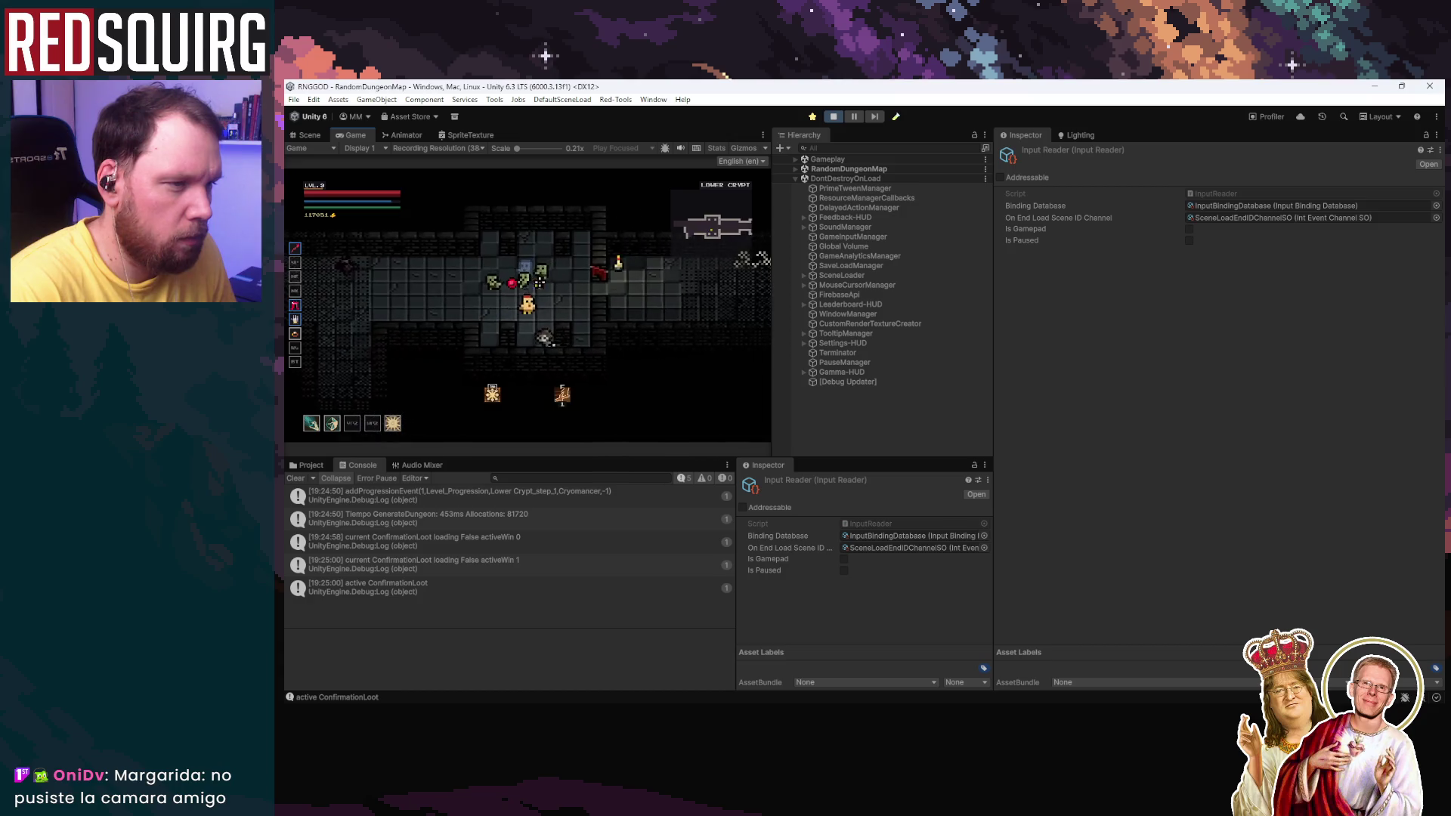
{"action": "key", "text": "a"}
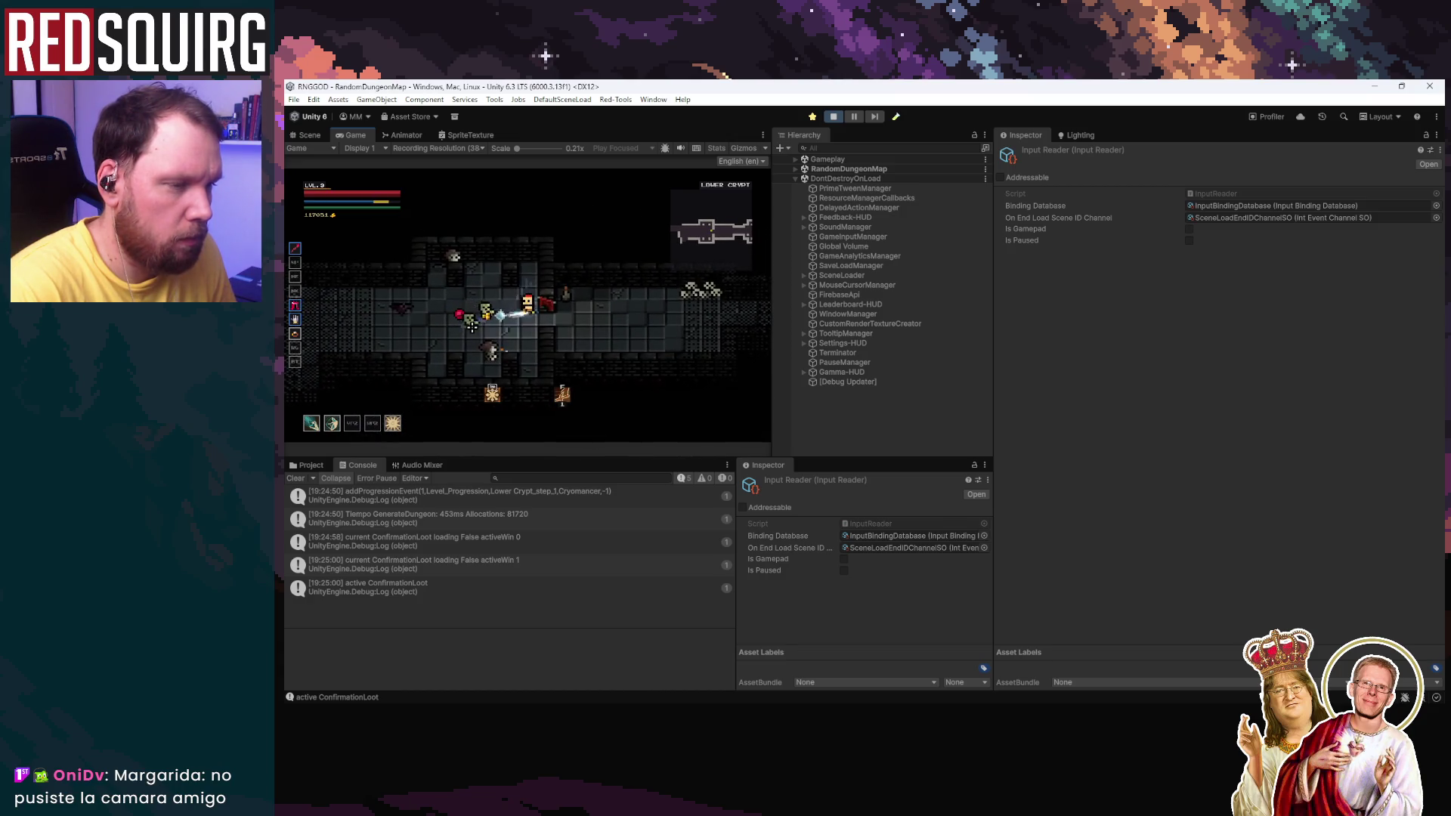
Step: Head through the lower corridor into the next room, pick up the dropped loot, and stop the game
{"action": "key", "text": "s"}
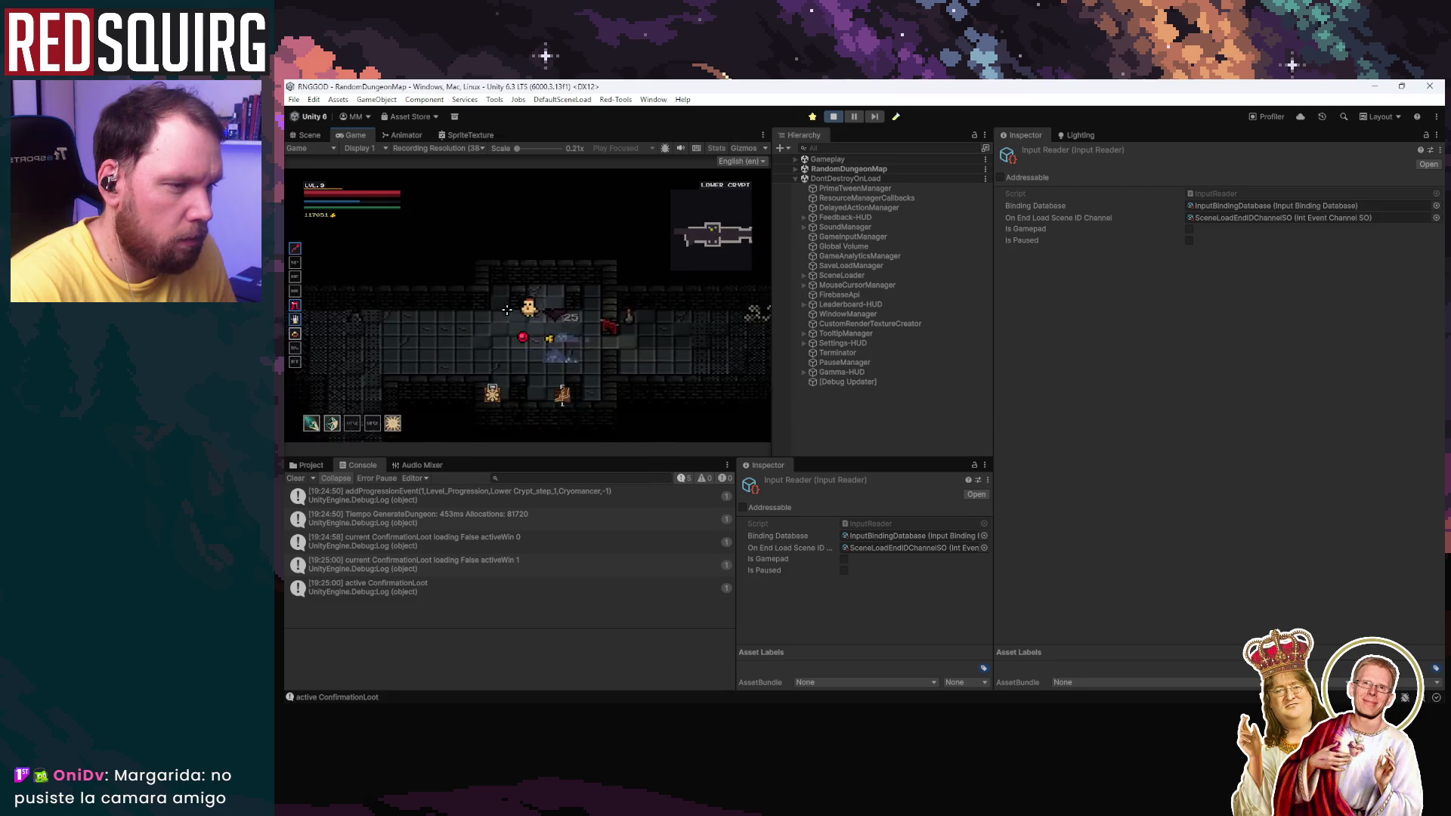
{"action": "key", "text": "a"}
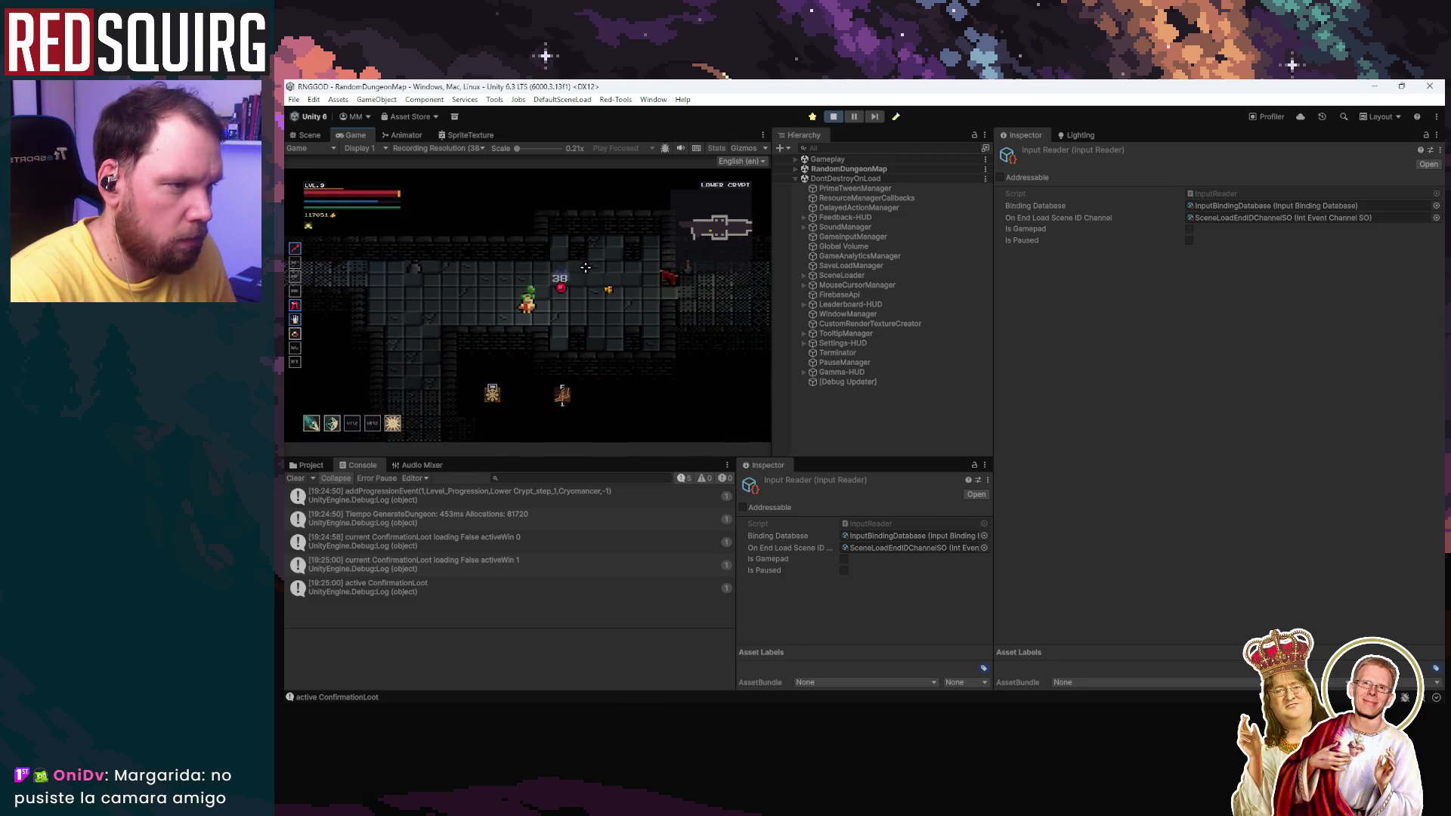
{"action": "key", "text": "w"}
{"action": "key", "text": "d"}
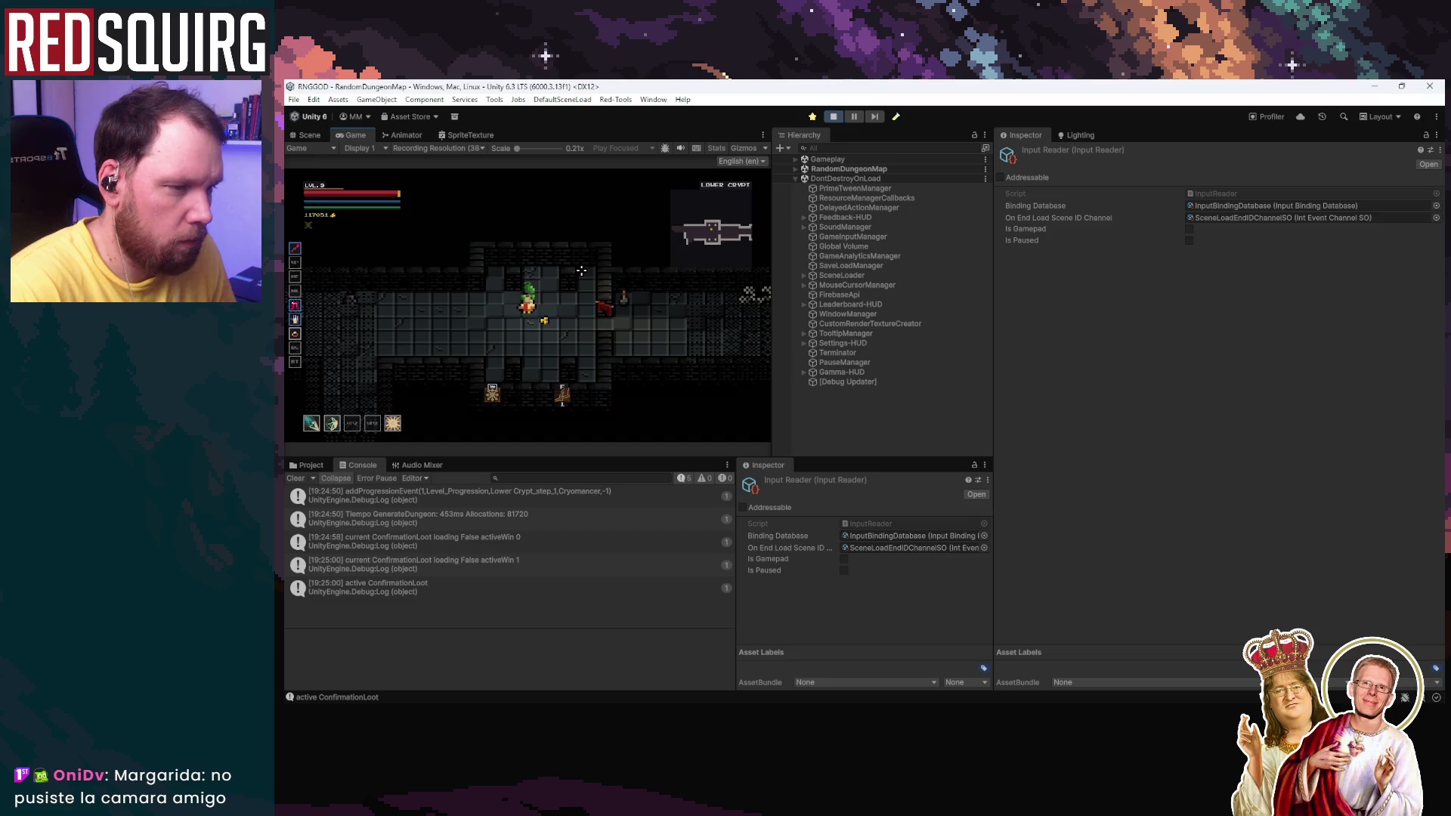
{"action": "key", "text": "e"}
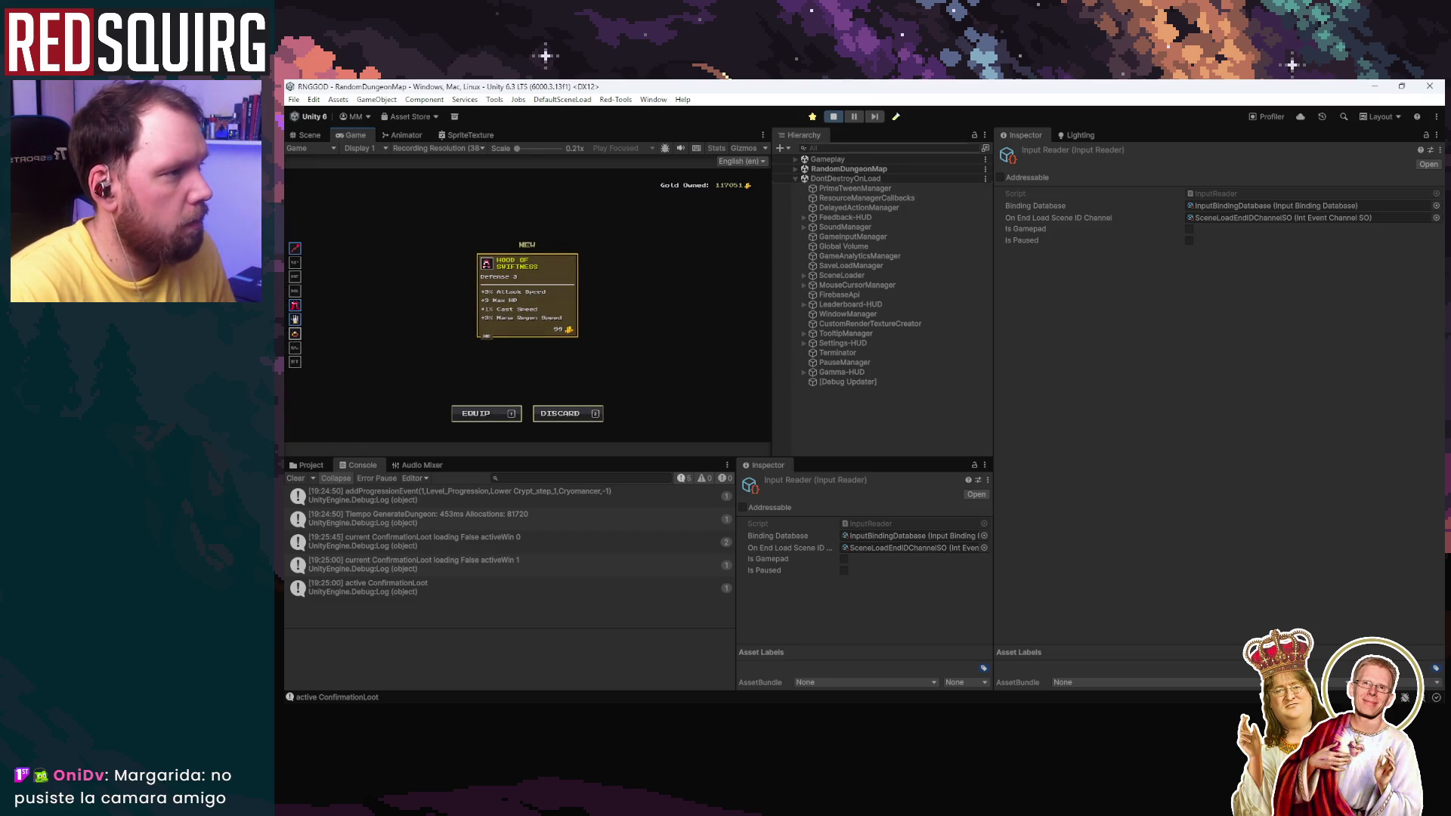
{"action": "left_click", "coordinate": [833, 116]}
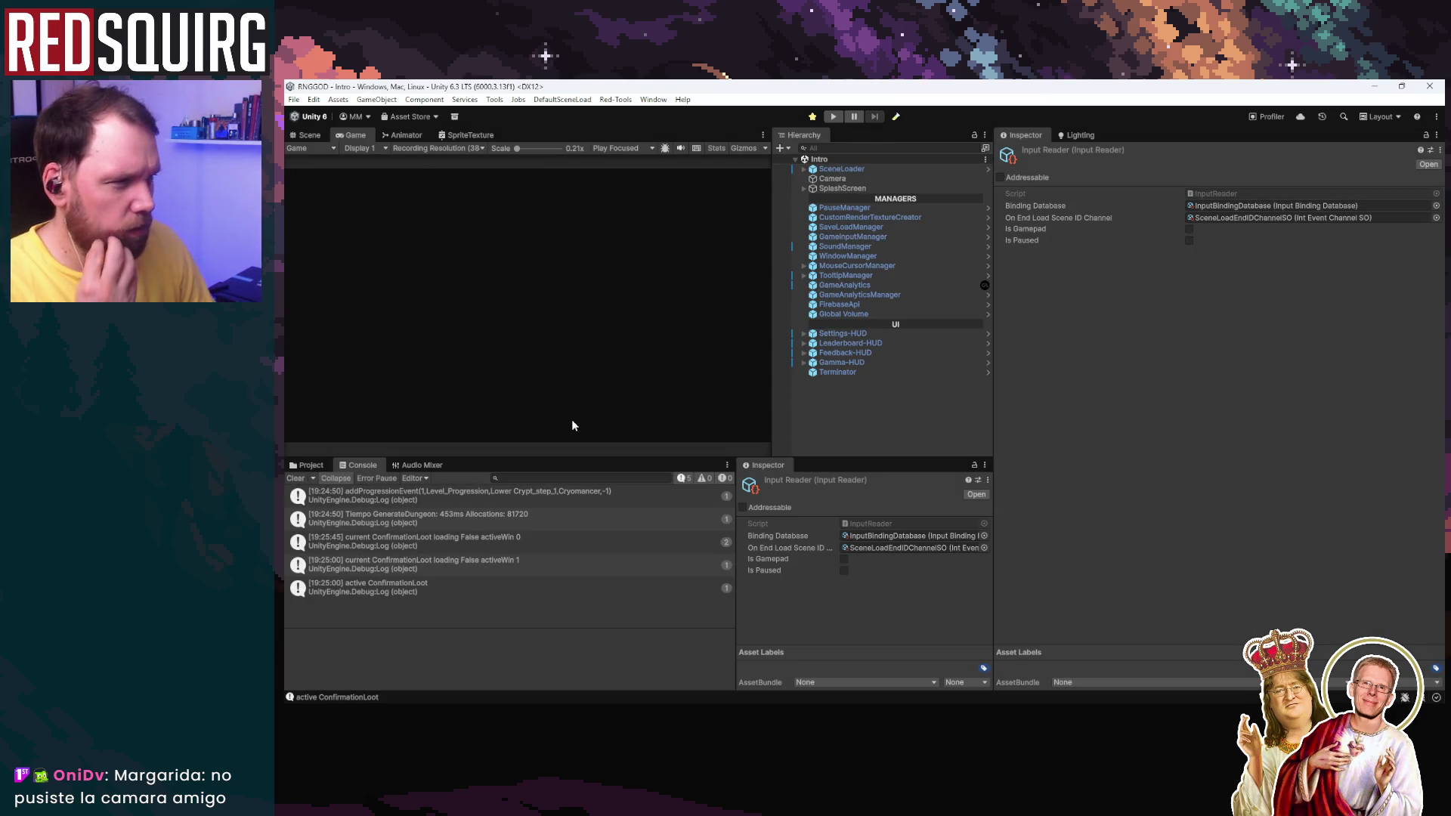
Step: Clear the console, start Play mode, continue the save, and claim Endara the Cryomancer
{"action": "left_click", "coordinate": [296, 479]}
{"action": "left_click", "coordinate": [833, 118]}
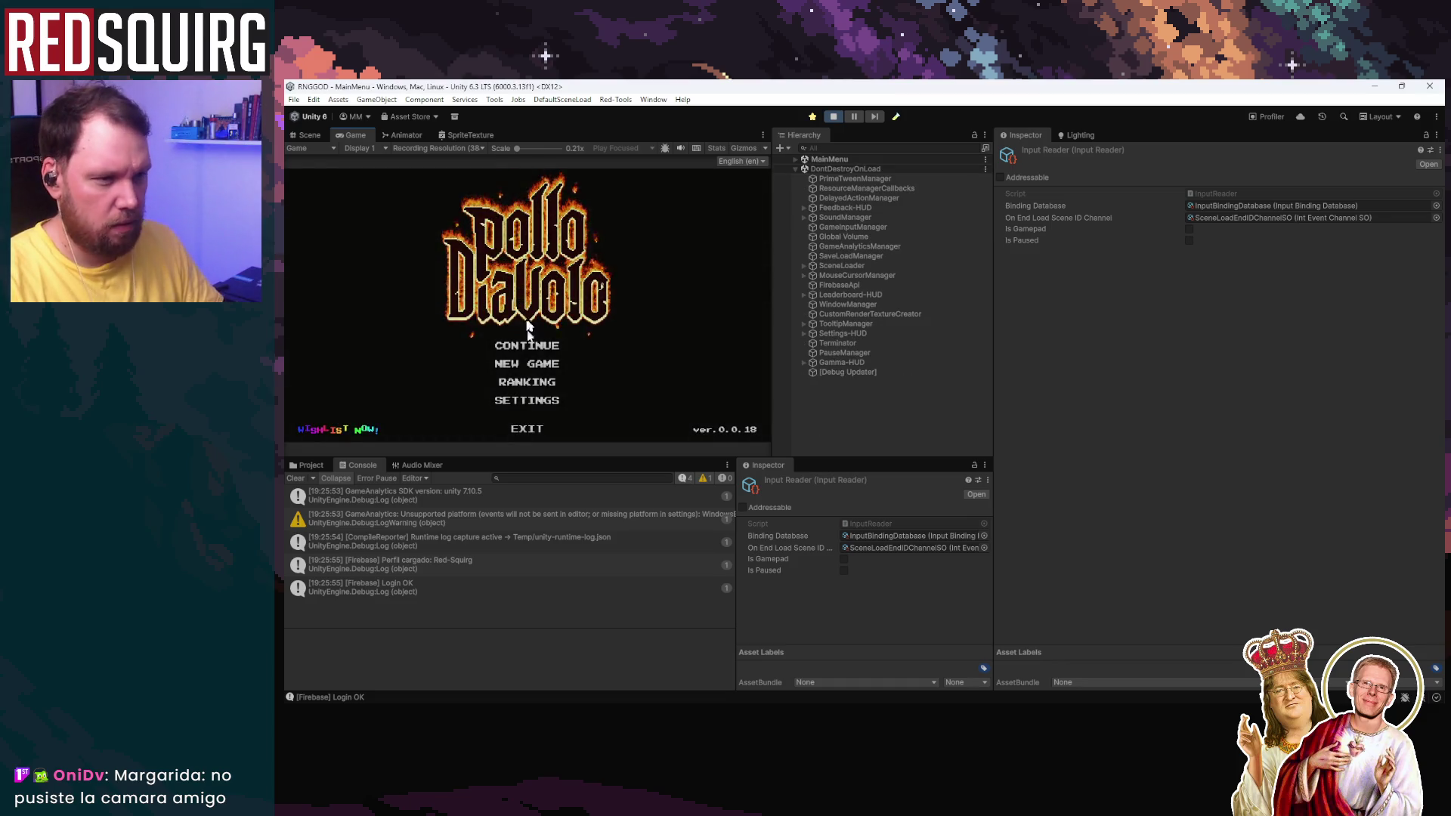
{"action": "left_click", "coordinate": [527, 345]}
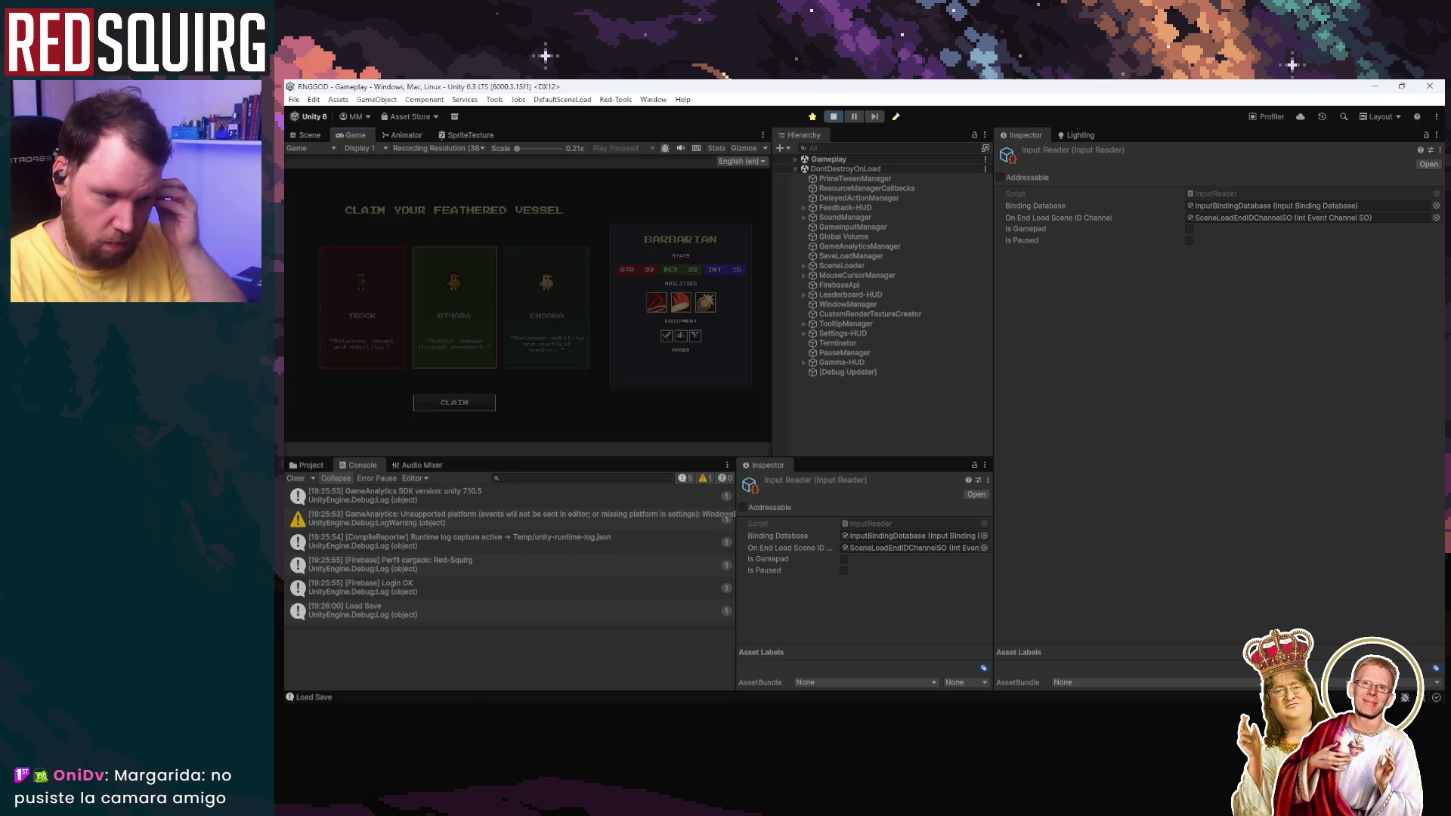
{"action": "left_click", "coordinate": [521, 340]}
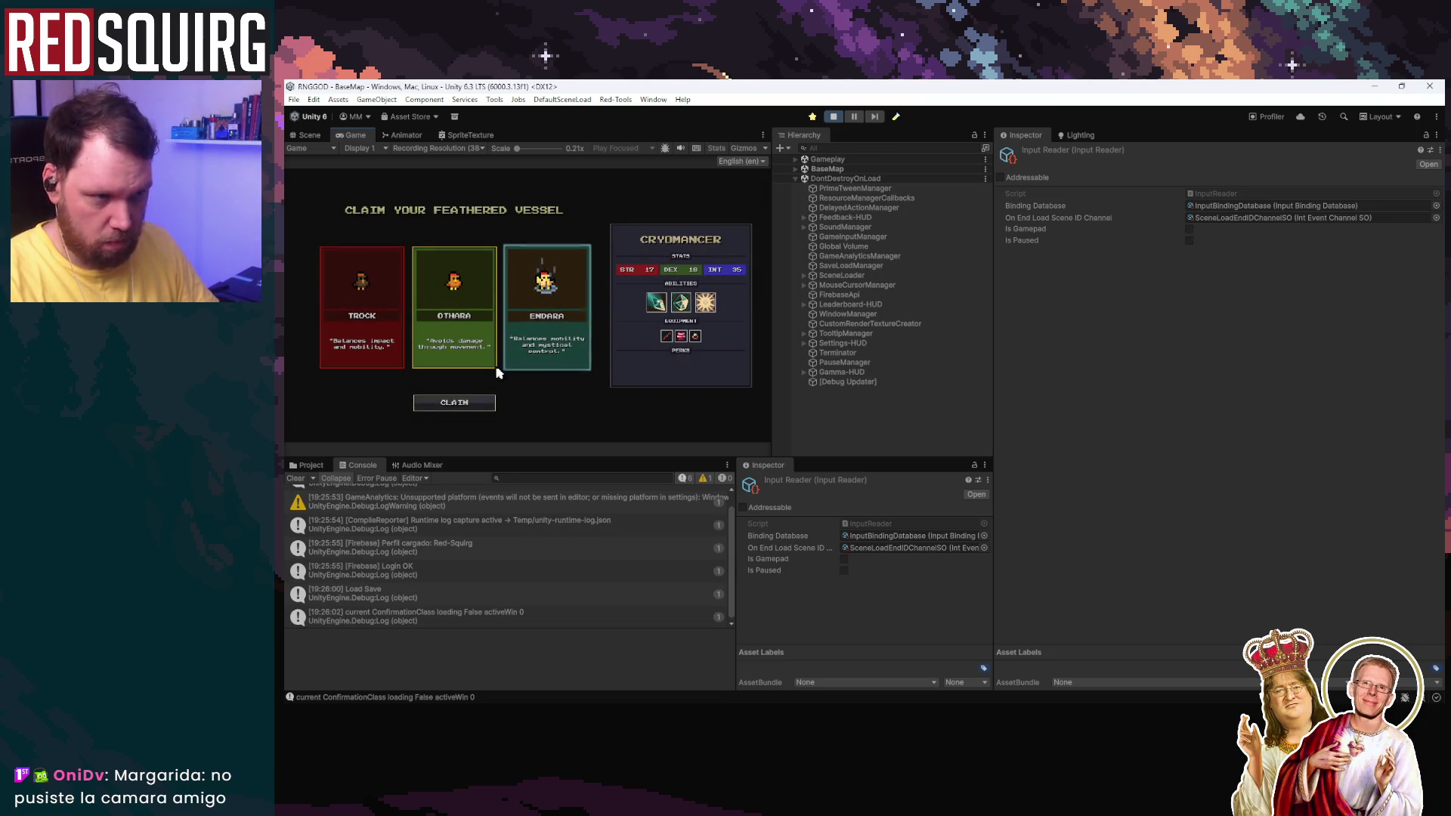
{"action": "left_click", "coordinate": [457, 402]}
Step: Walk the Cryomancer right, left and down, then stop Play mode
{"action": "key", "text": "d"}
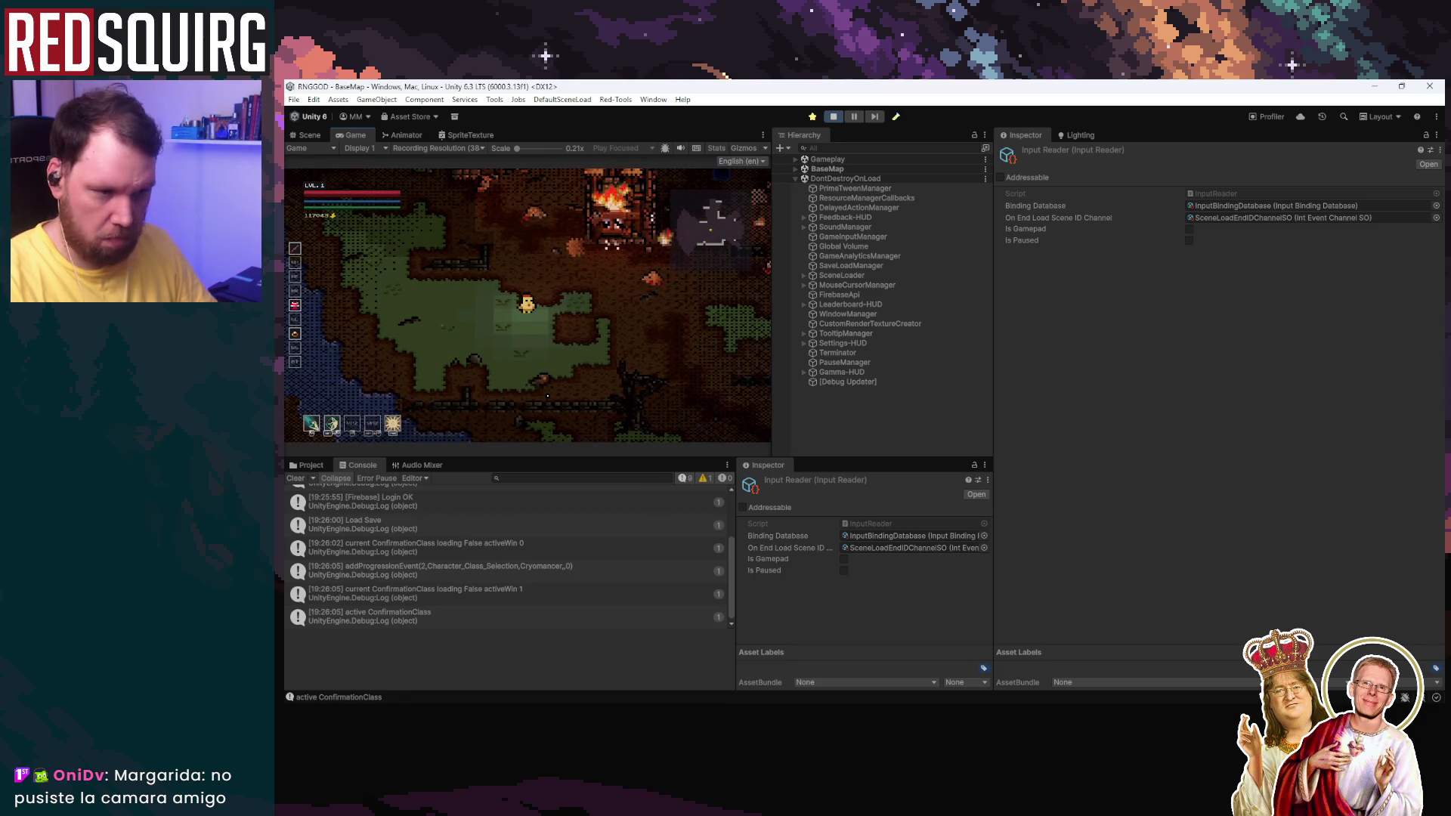
{"action": "key", "text": "d"}
{"action": "key", "text": "a"}
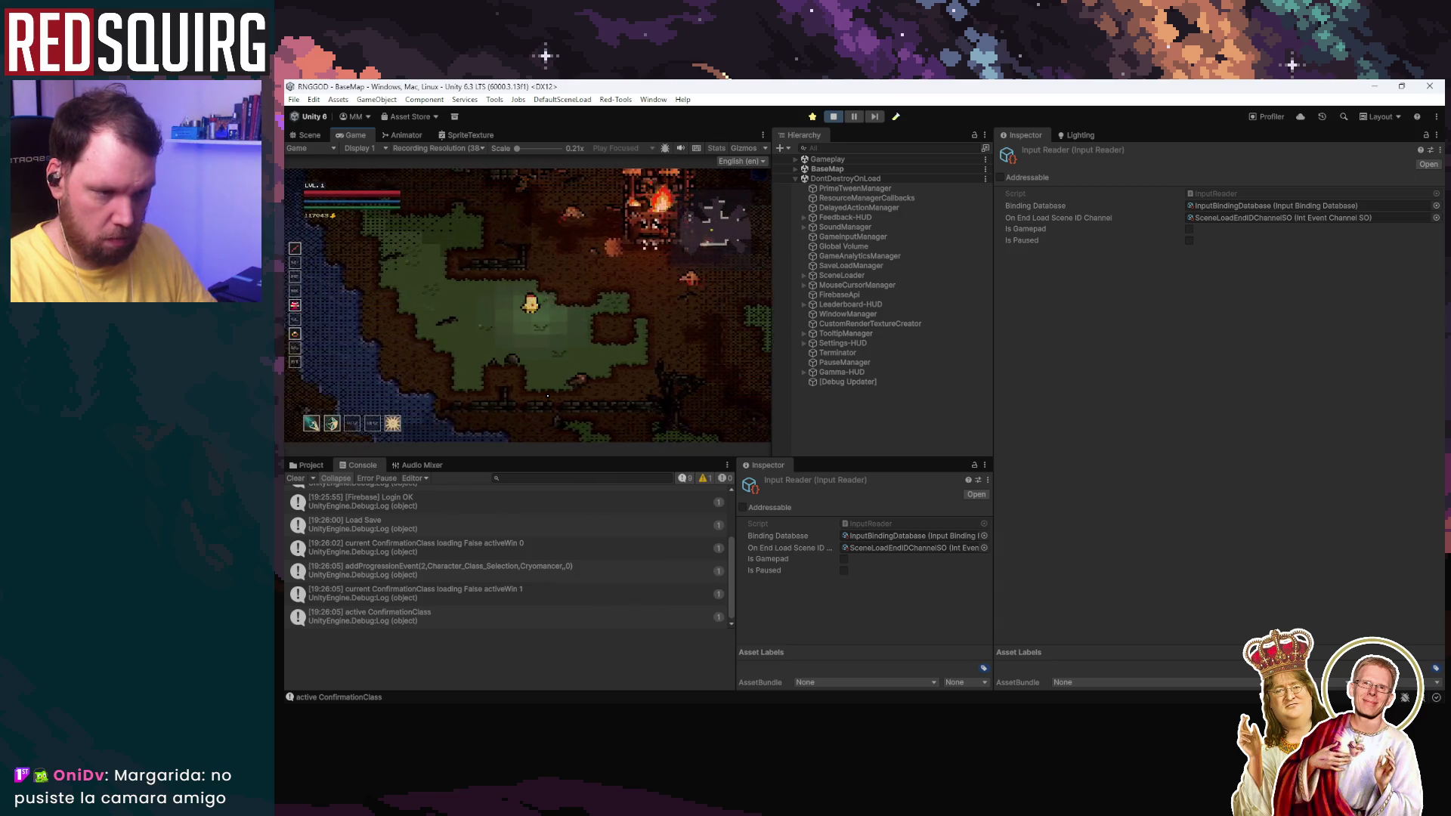
{"action": "key", "text": "s"}
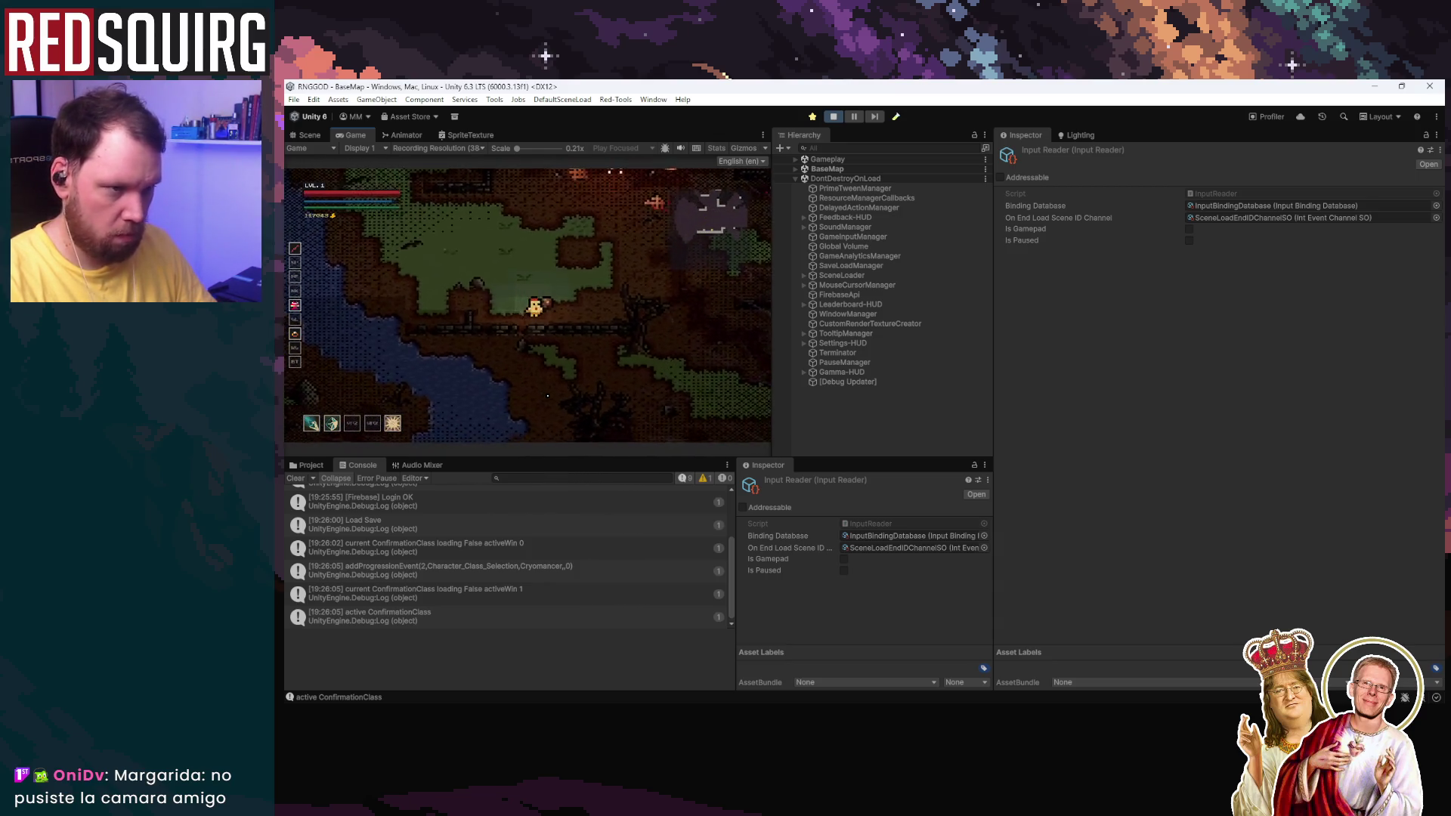
{"action": "left_click", "coordinate": [830, 117]}
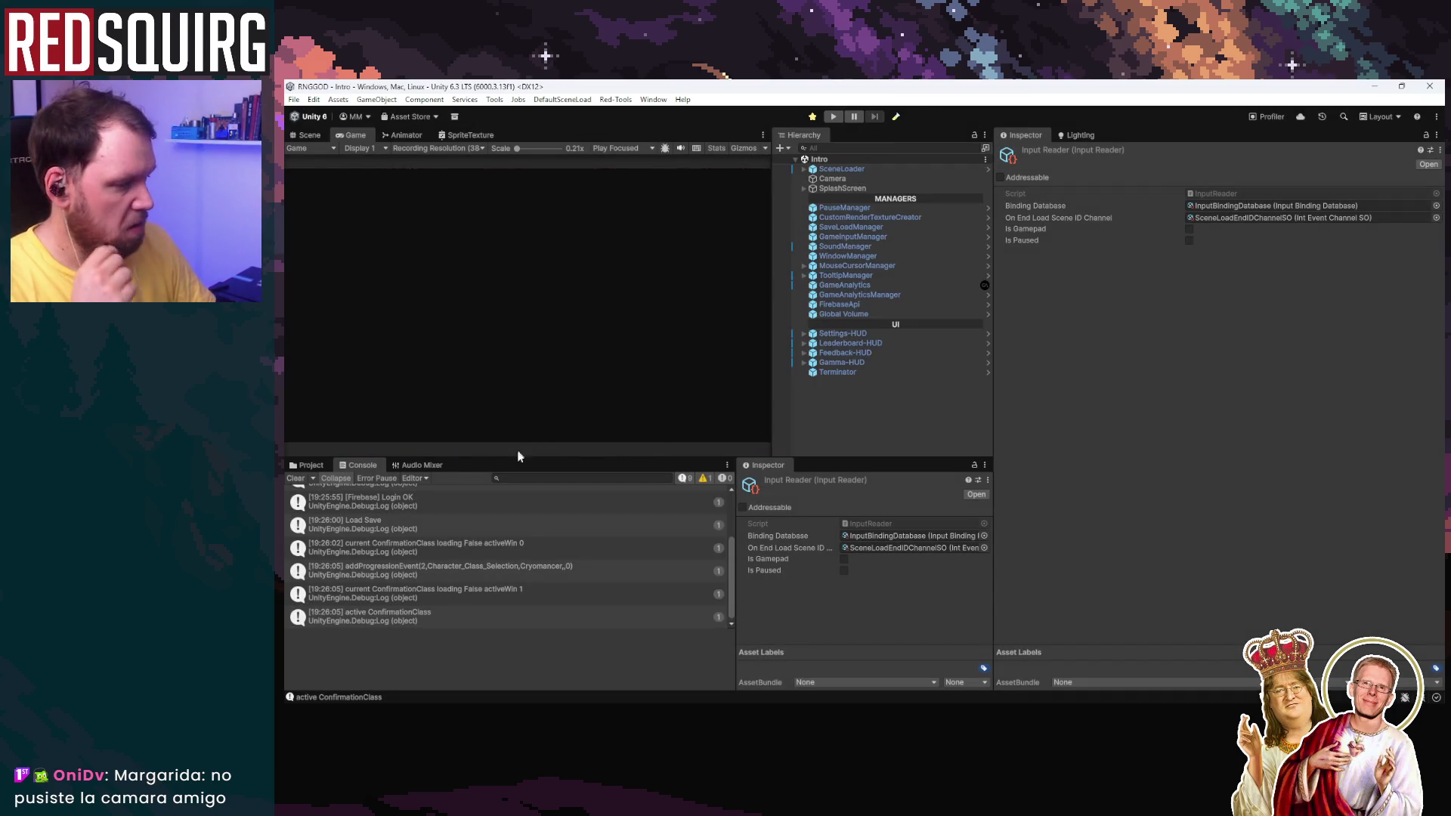
Step: Copy OnInputActionPerform's Debug.Log/foreach block into the start of ForcedOpenWindow
{"action": "key", "text": "alt+Tab"}
{"action": "scroll", "coordinate": [709, 505], "scroll_direction": "up", "scroll_amount": 6}
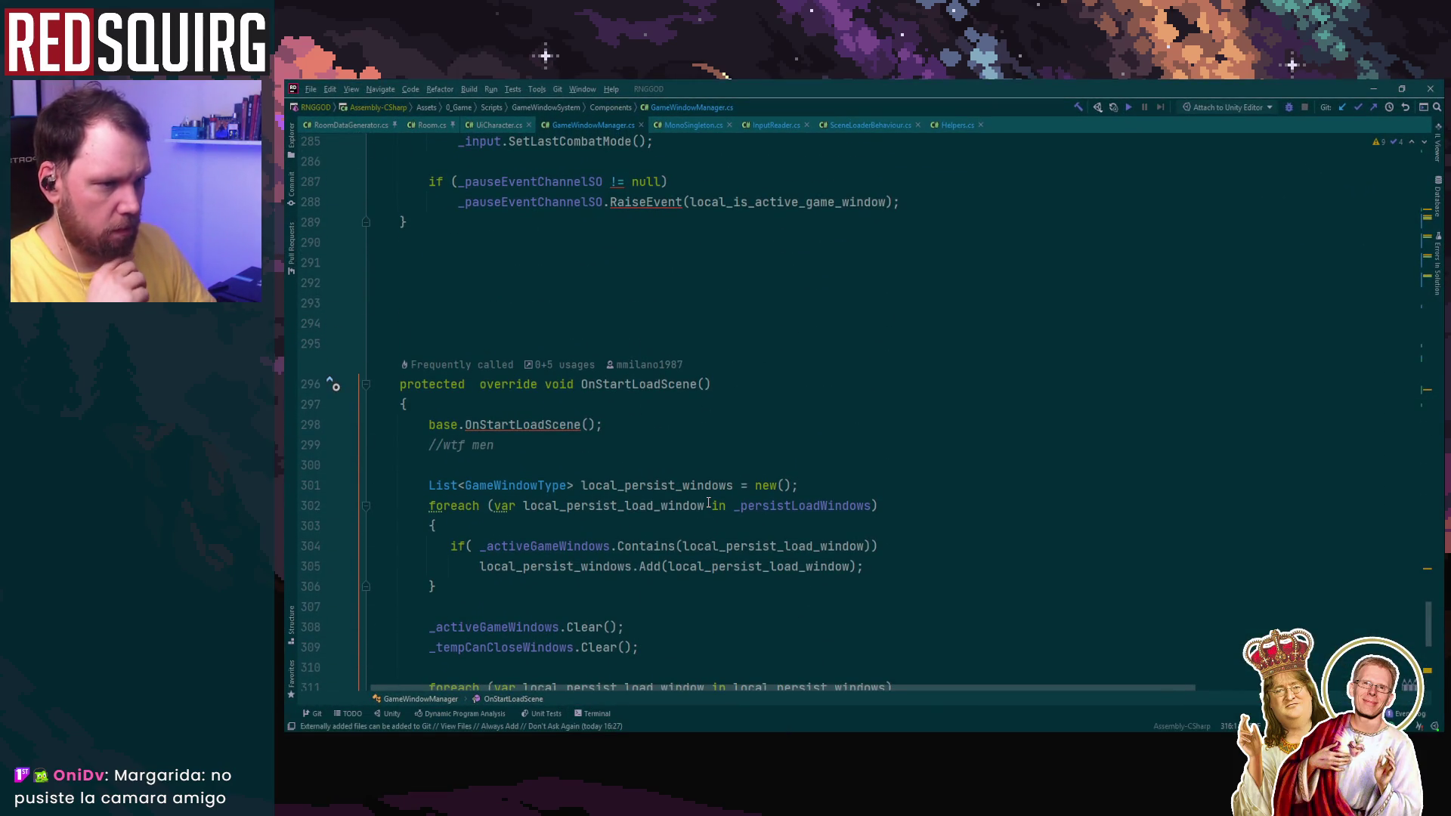
{"action": "scroll", "coordinate": [708, 505], "scroll_direction": "down", "scroll_amount": 5}
{"action": "scroll", "coordinate": [709, 504], "scroll_direction": "up", "scroll_amount": 20}
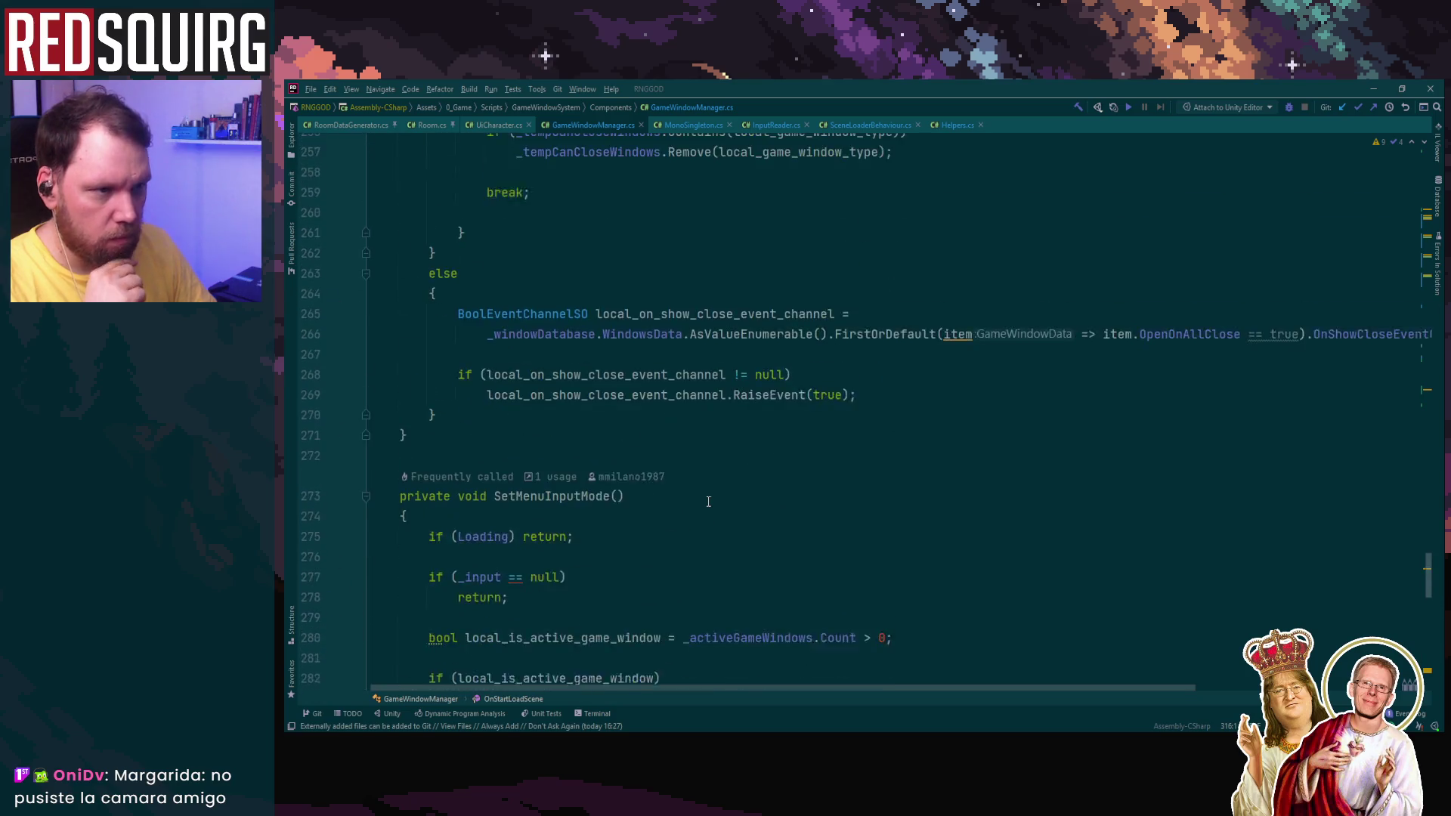
{"action": "scroll", "coordinate": [709, 502], "scroll_direction": "up", "scroll_amount": 20}
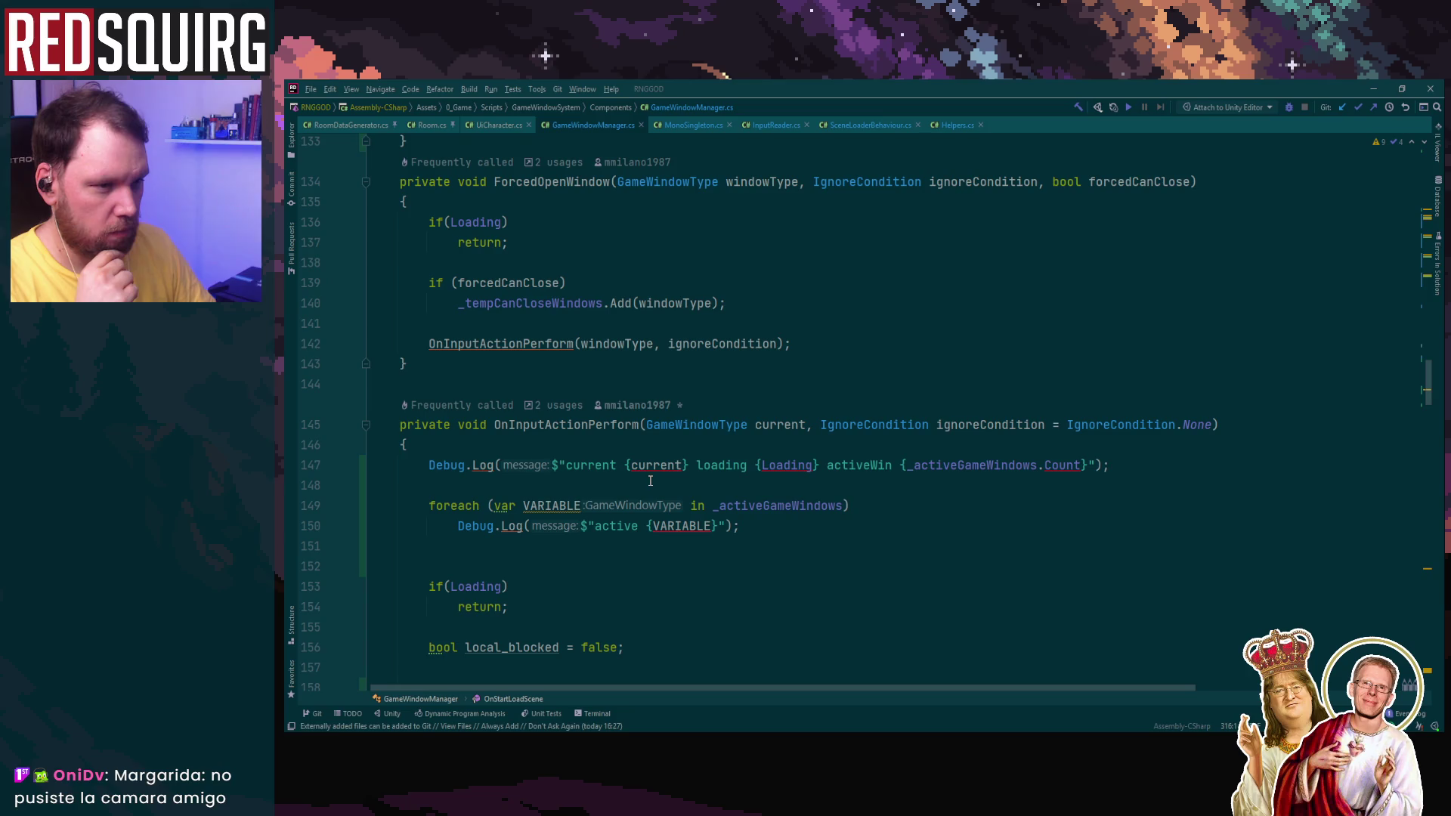
{"action": "left_click", "coordinate": [597, 425]}
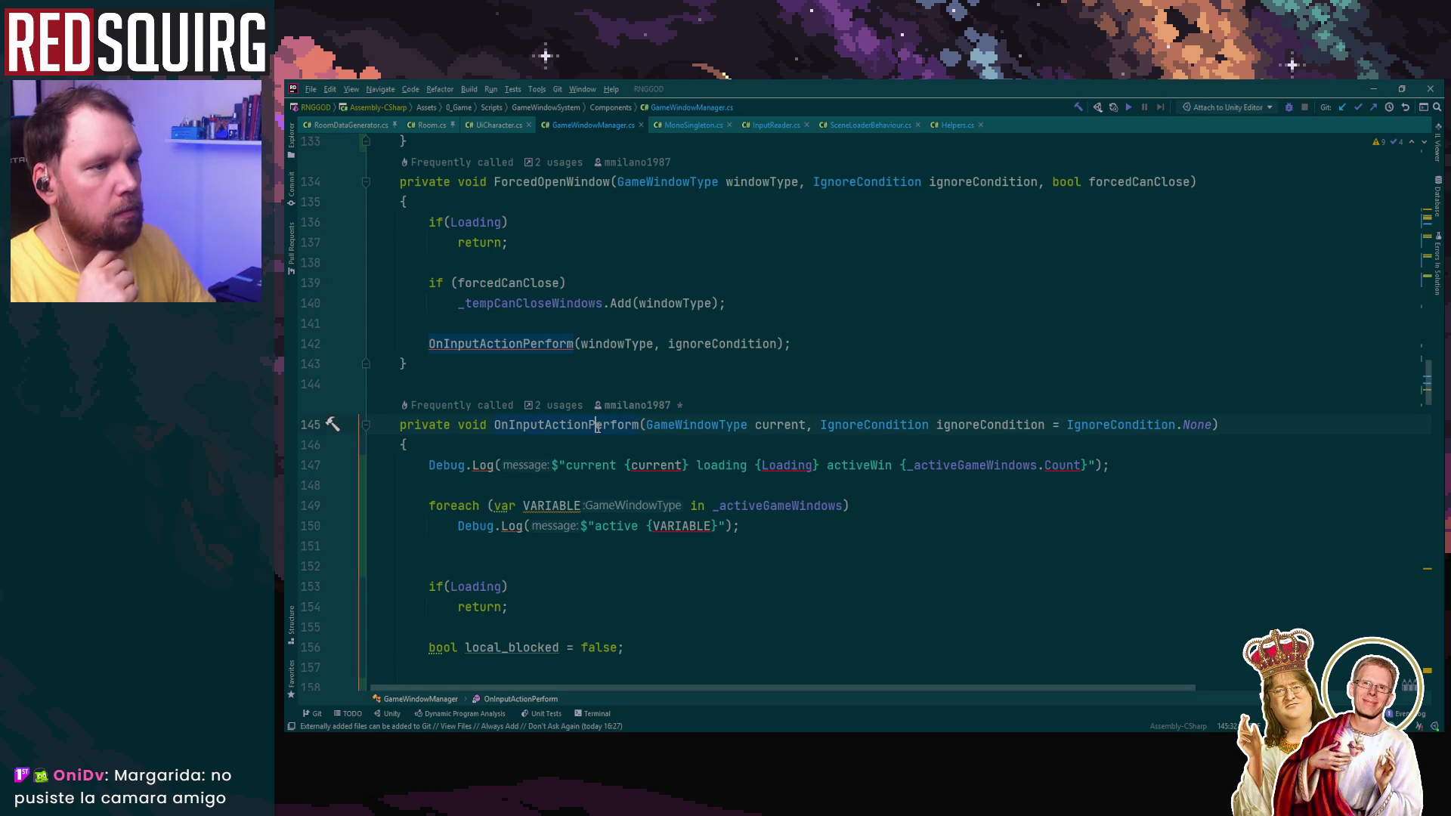
{"action": "mouse_move", "coordinate": [417, 465]}
{"action": "left_mouse_down"}
{"action": "mouse_move", "coordinate": [423, 485]}
{"action": "mouse_move", "coordinate": [825, 523]}
{"action": "left_mouse_up"}
{"action": "key", "text": "ctrl+c"}
{"action": "left_click", "coordinate": [586, 204]}
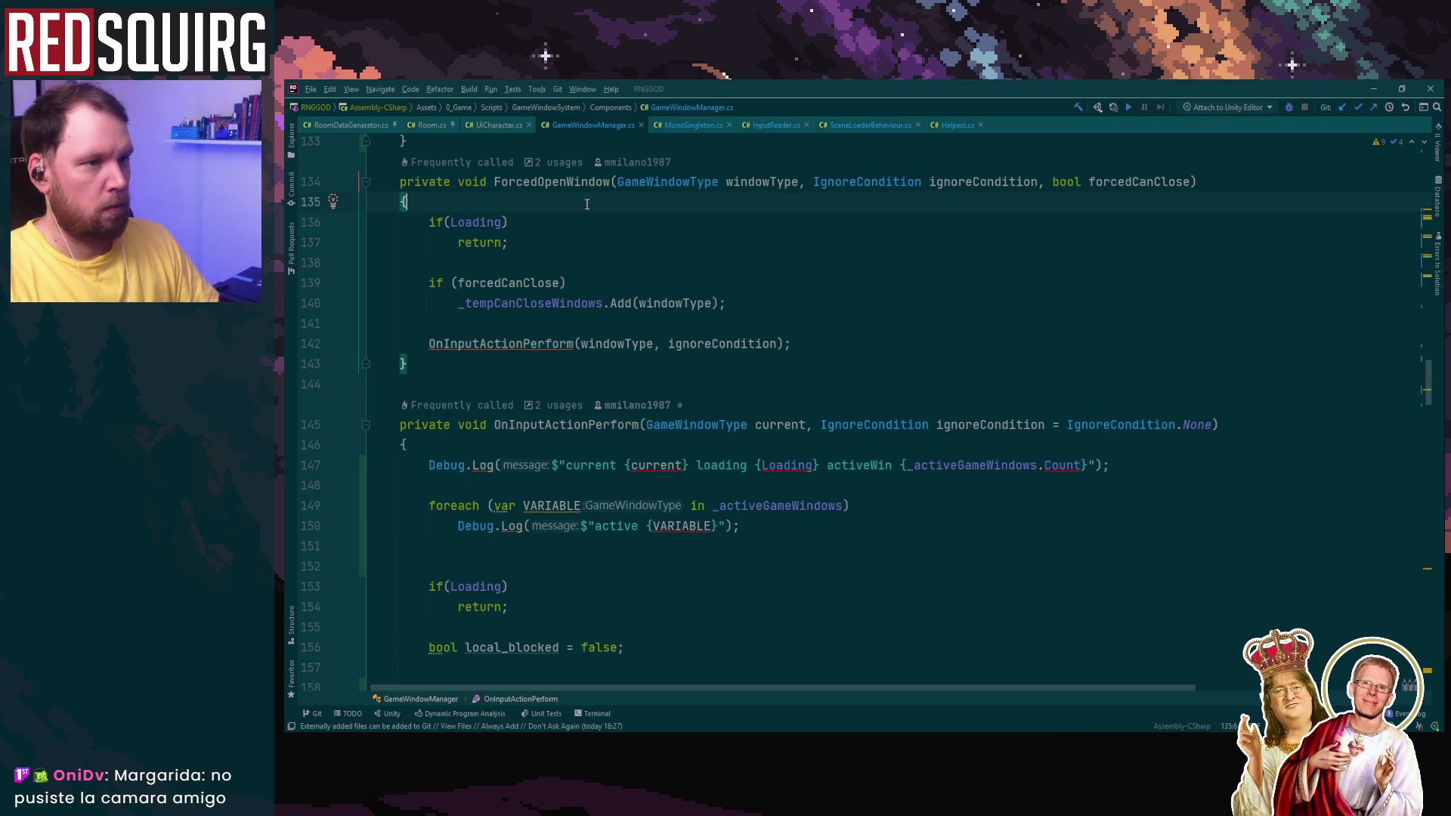
{"action": "key", "text": "Return"}
{"action": "key", "text": "Return"}
{"action": "key", "text": "Up"}
{"action": "key", "text": "ctrl+v"}
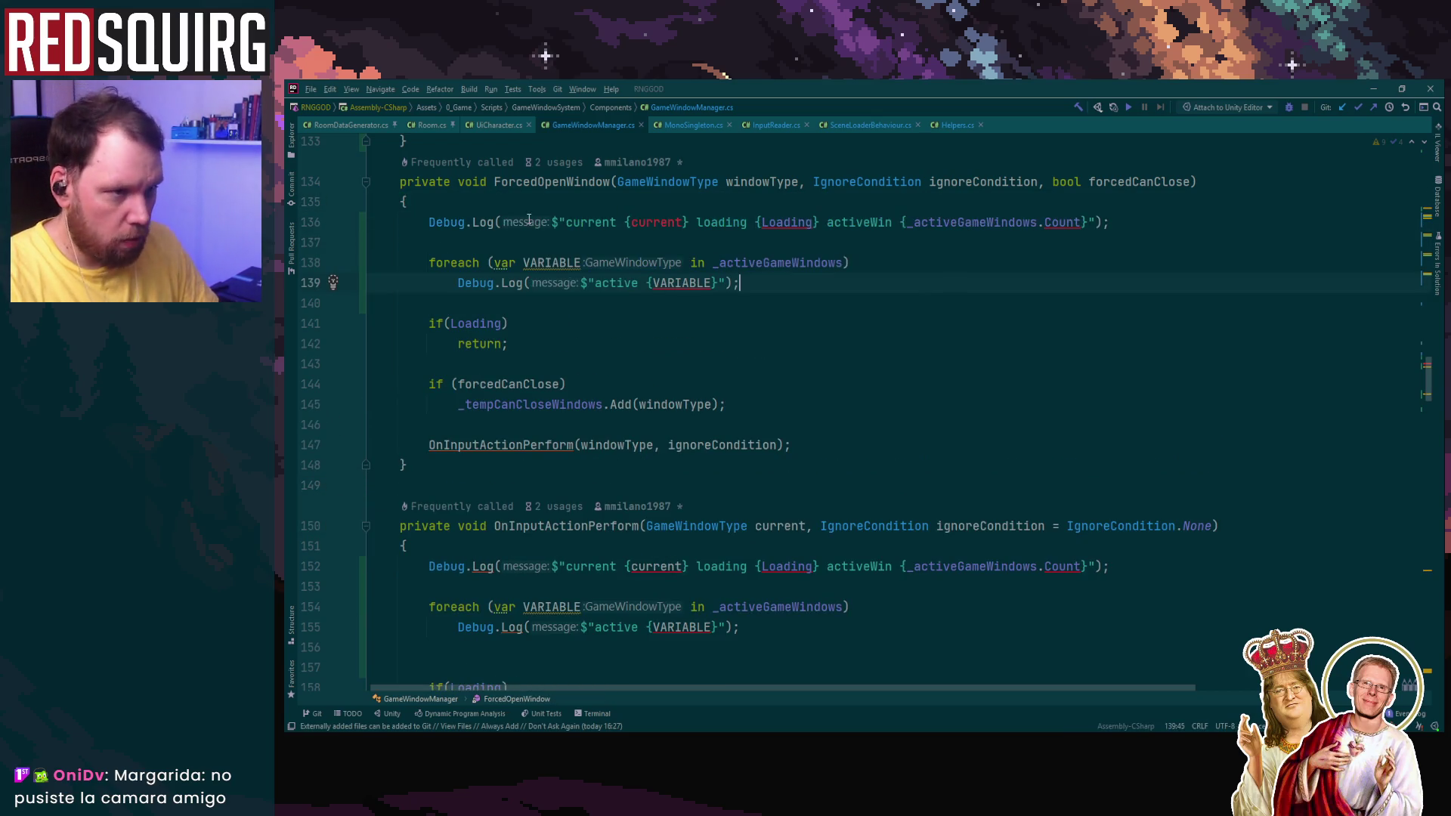
Step: In the pasted log, replace {current} with {windowType} and prefix the message with FORCE
{"action": "left_click", "coordinate": [557, 221]}
{"action": "scroll", "coordinate": [782, 302], "scroll_direction": "up", "scroll_amount": 1}
{"action": "left_click", "coordinate": [761, 242]}
{"action": "double_click", "coordinate": [656, 282]}
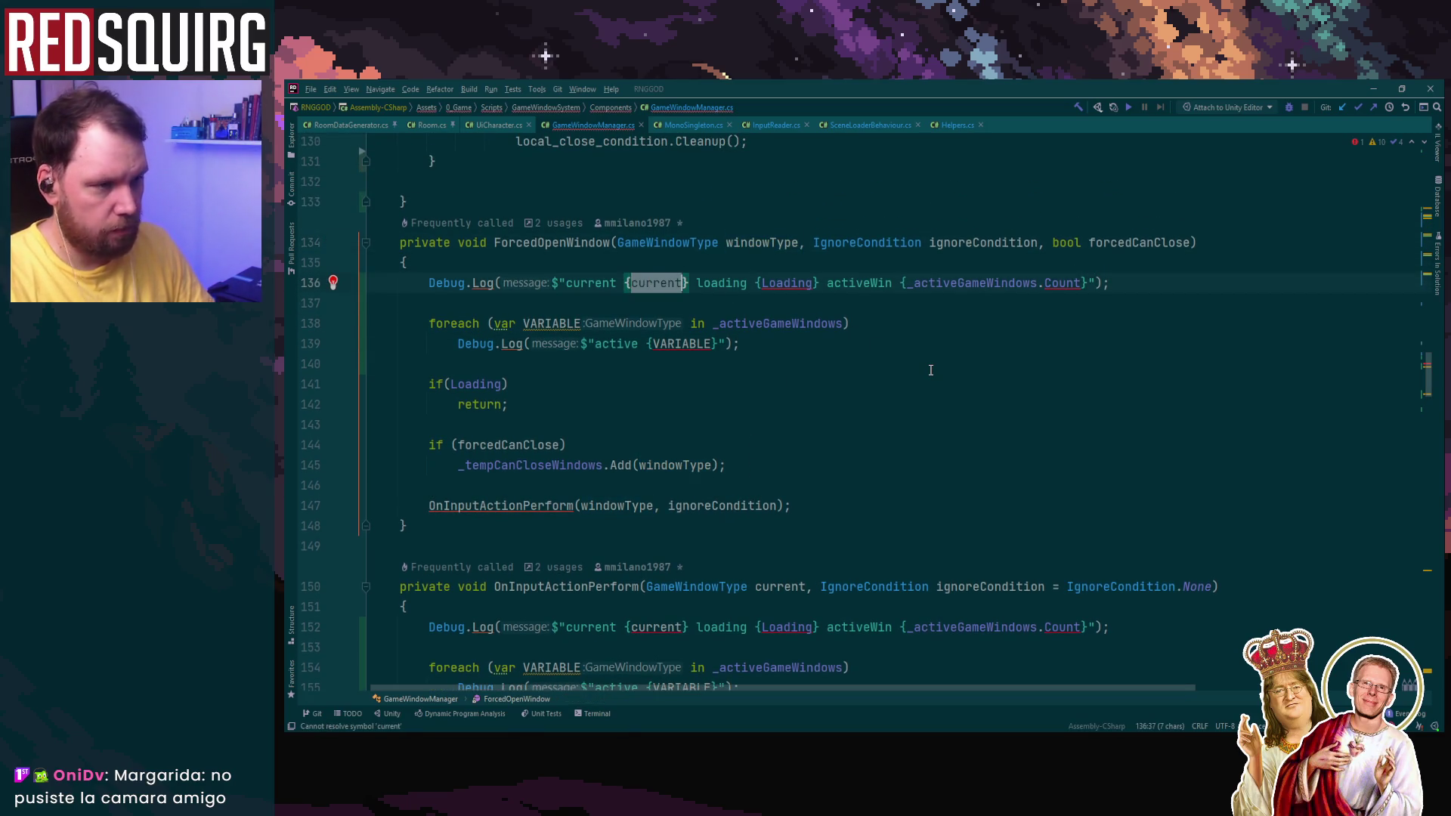
{"action": "type", "text": "windowType"}
{"action": "key", "text": "ctrl+Left"}
{"action": "key", "text": "ctrl+Left"}
{"action": "key", "text": "ctrl+Left"}
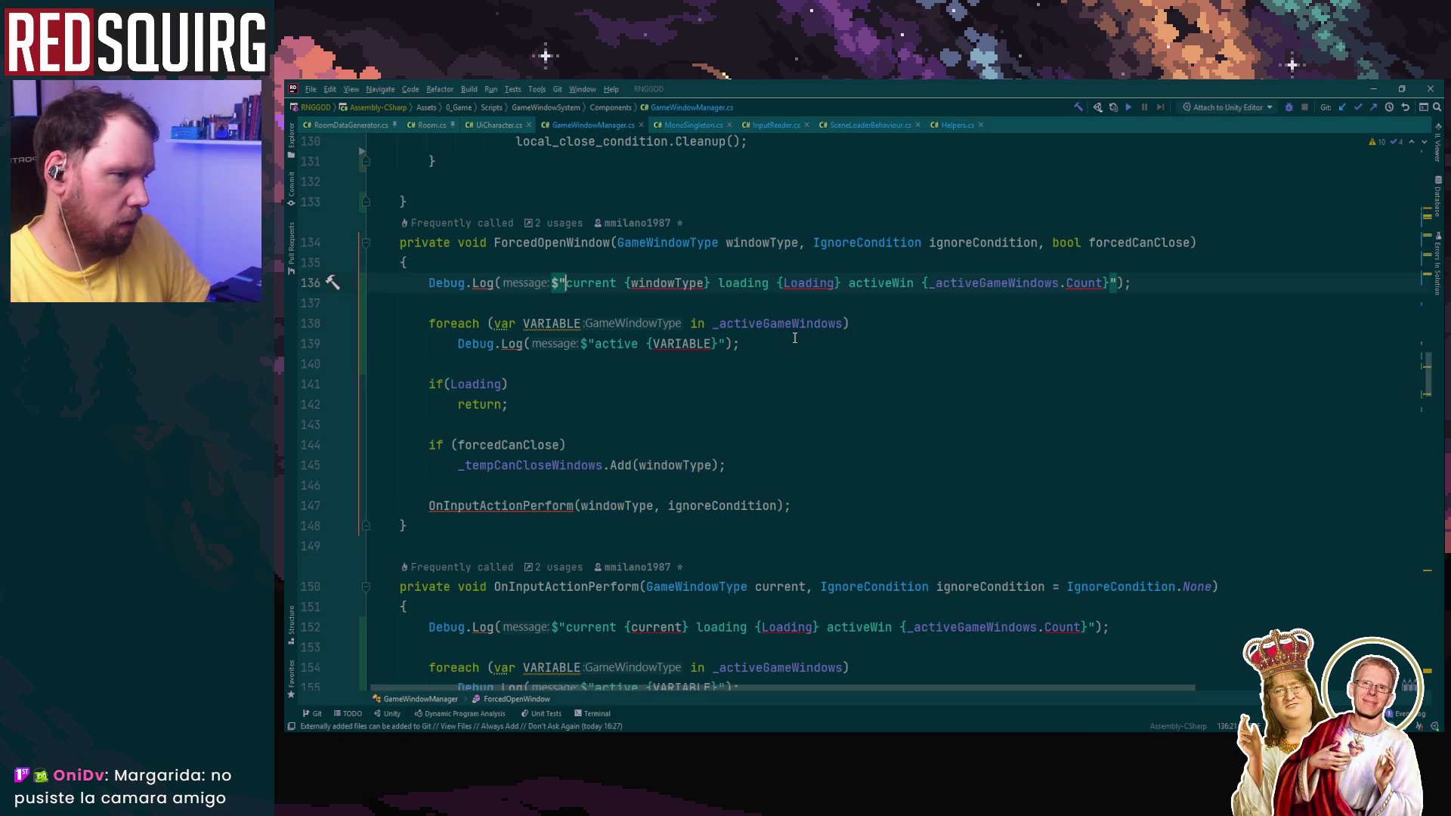
{"action": "type", "text": "FORE"}
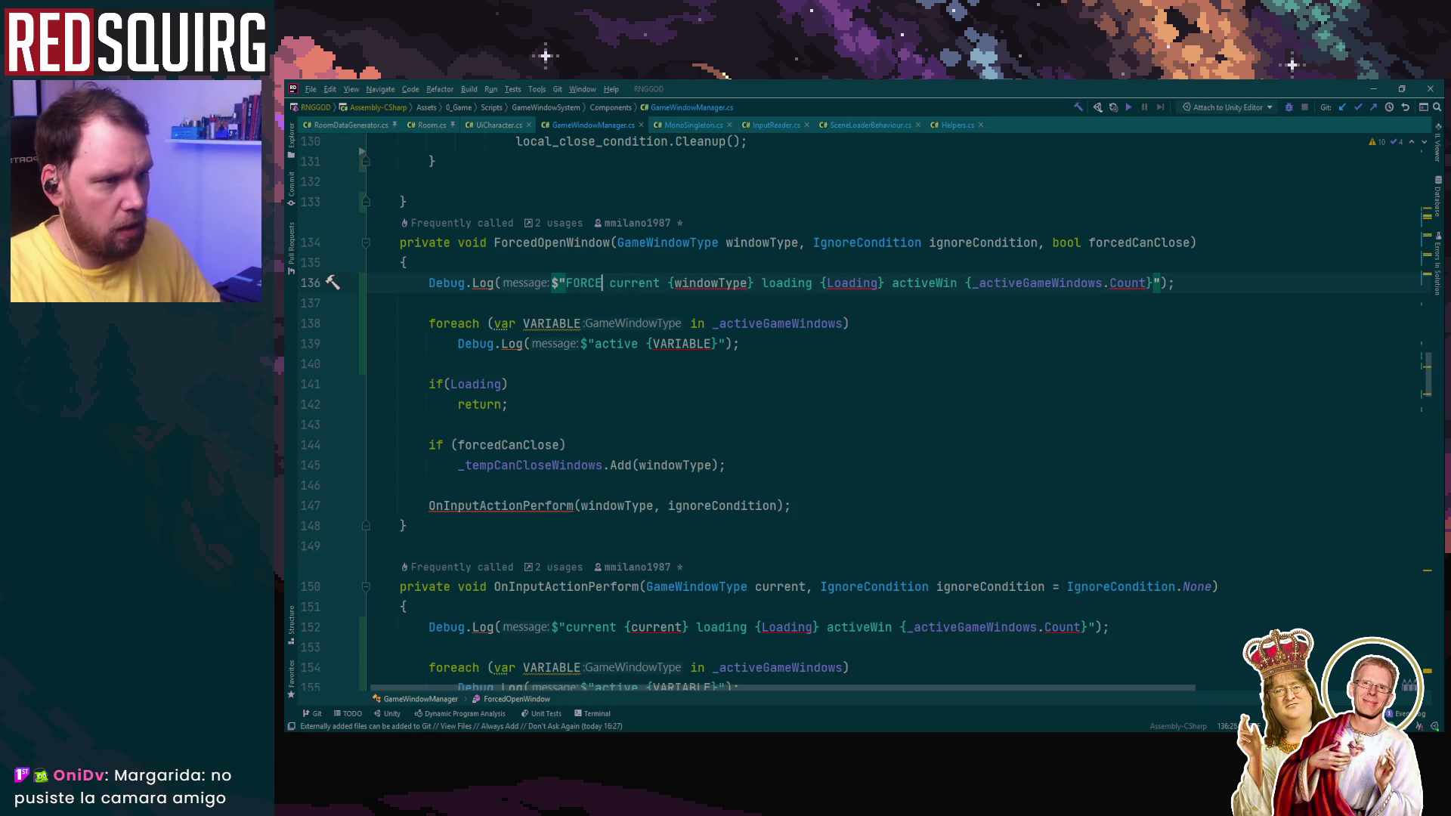
Step: Prefix OnInputActionPerform's log message with INPUT and minimise Rider
{"action": "left_click", "coordinate": [1029, 464]}
{"action": "scroll", "coordinate": [665, 396], "scroll_direction": "down", "scroll_amount": 4}
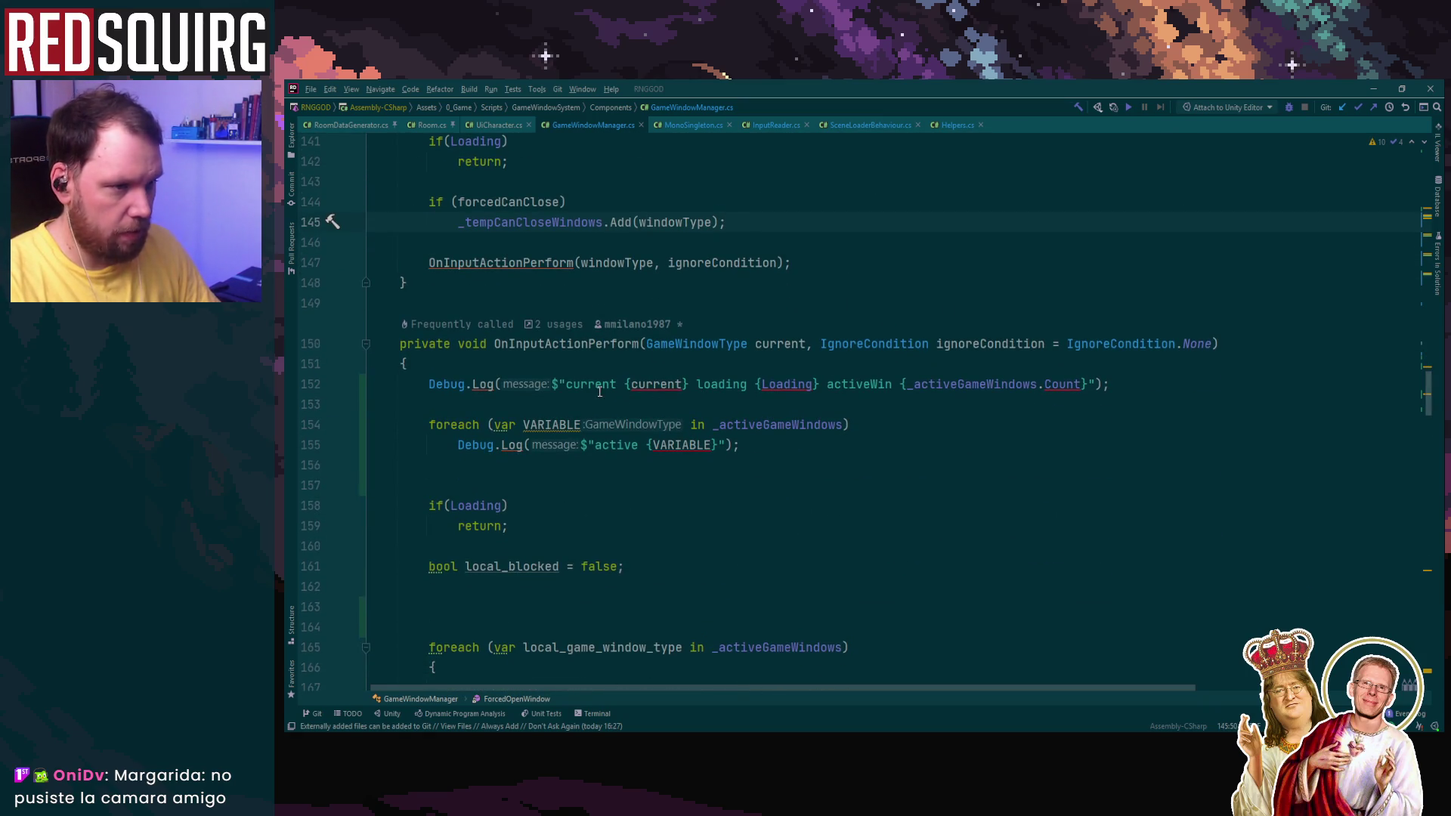
{"action": "left_click", "coordinate": [566, 383]}
{"action": "type", "text": "IBNP"}
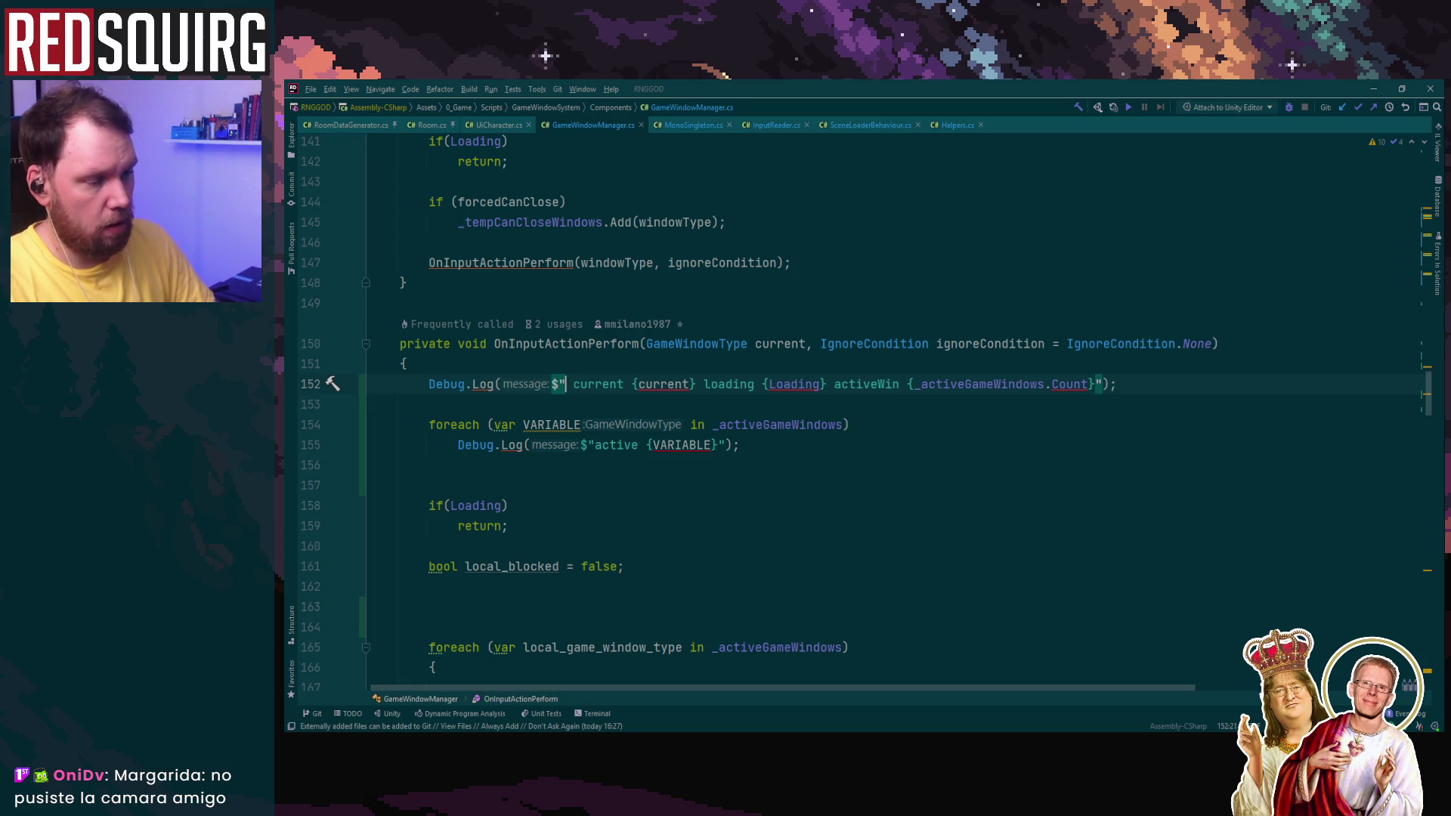
{"action": "key", "text": "BackSpace"}
{"action": "key", "text": "BackSpace"}
{"action": "key", "text": "BackSpace"}
{"action": "type", "text": "NPUT"}
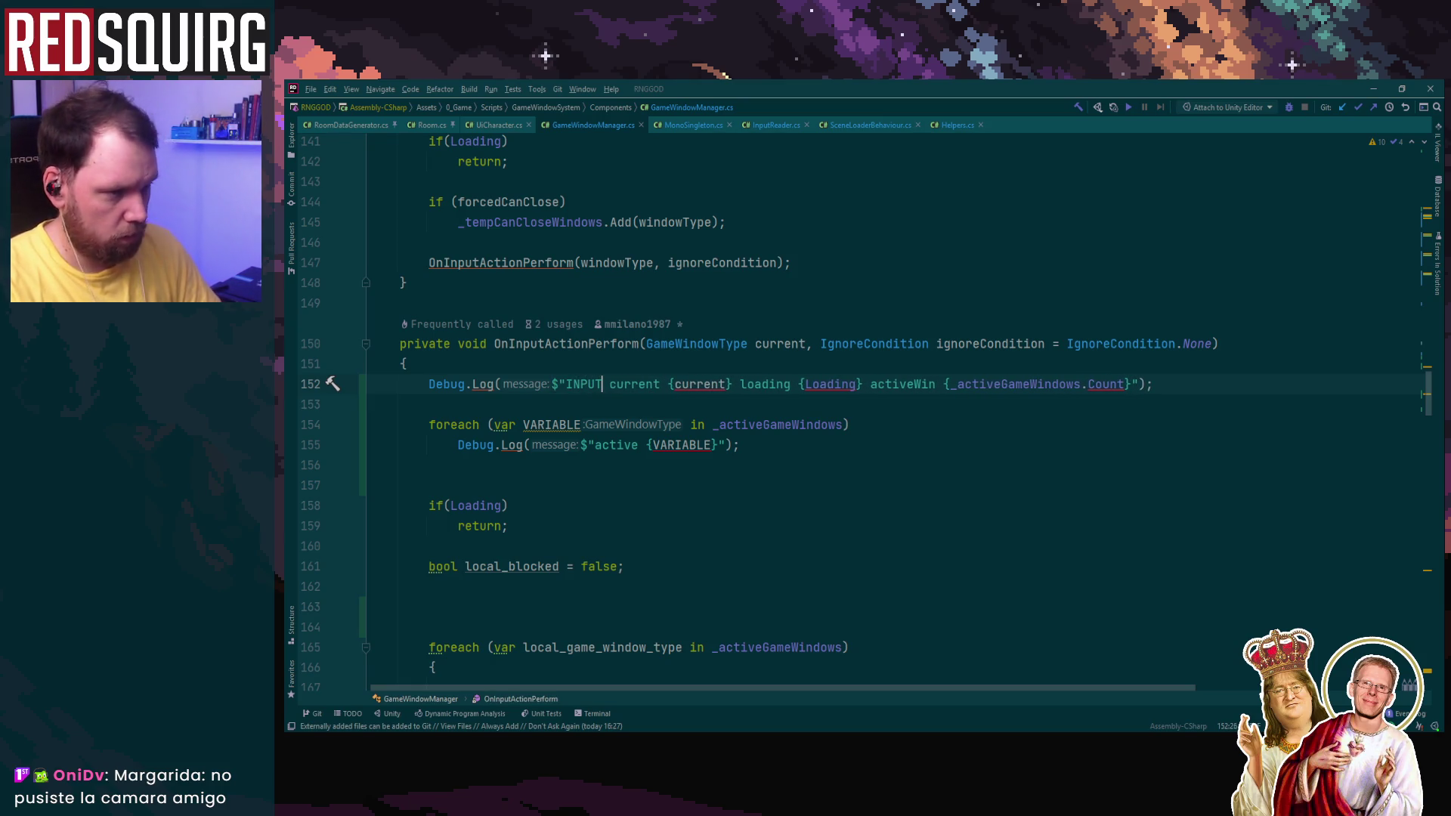
{"action": "left_click", "coordinate": [1373, 88]}
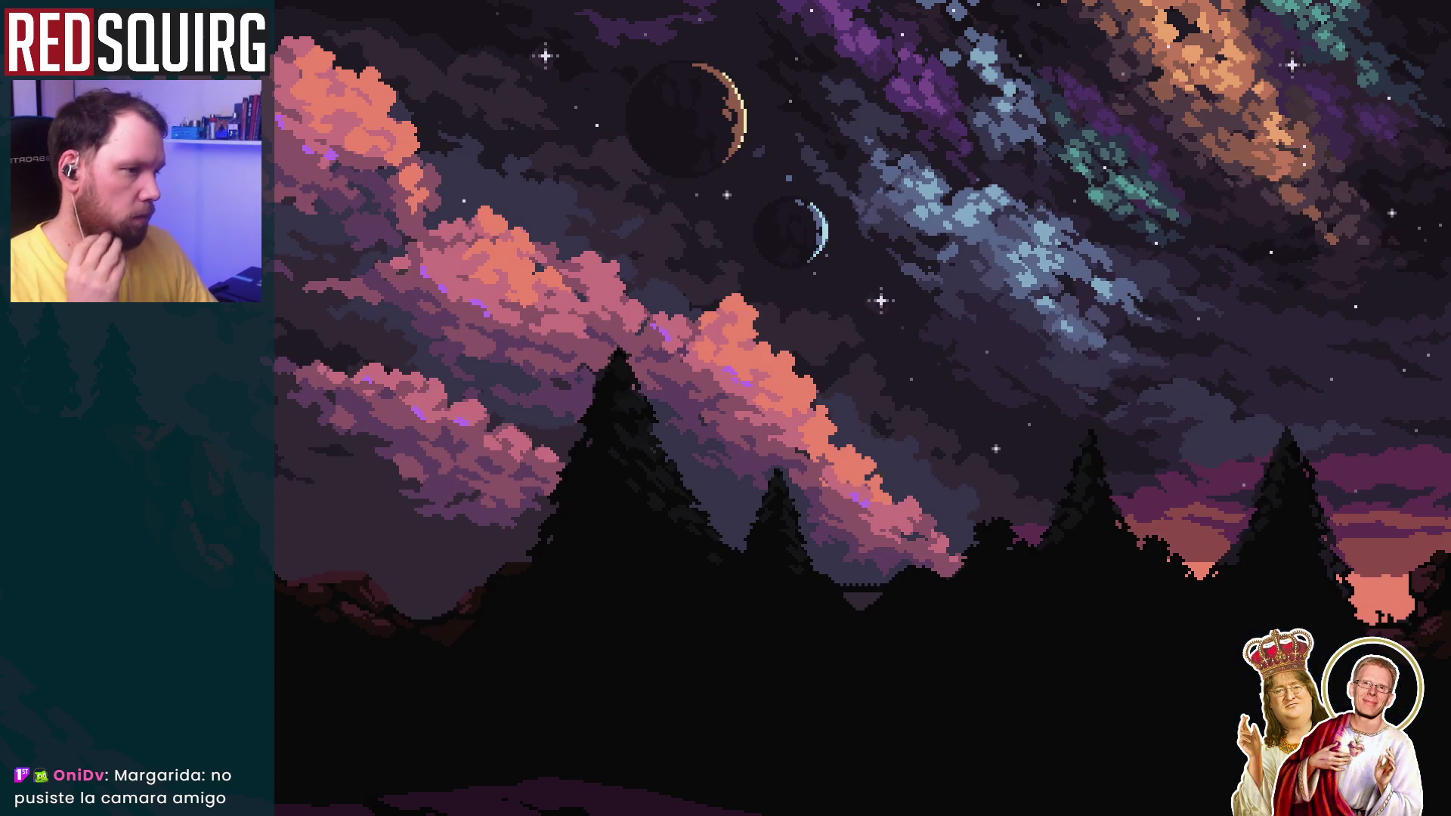
Step: Back in Unity, clear the console, maximise then restore the Game view, and start Play mode
{"action": "key", "text": "alt+Tab"}
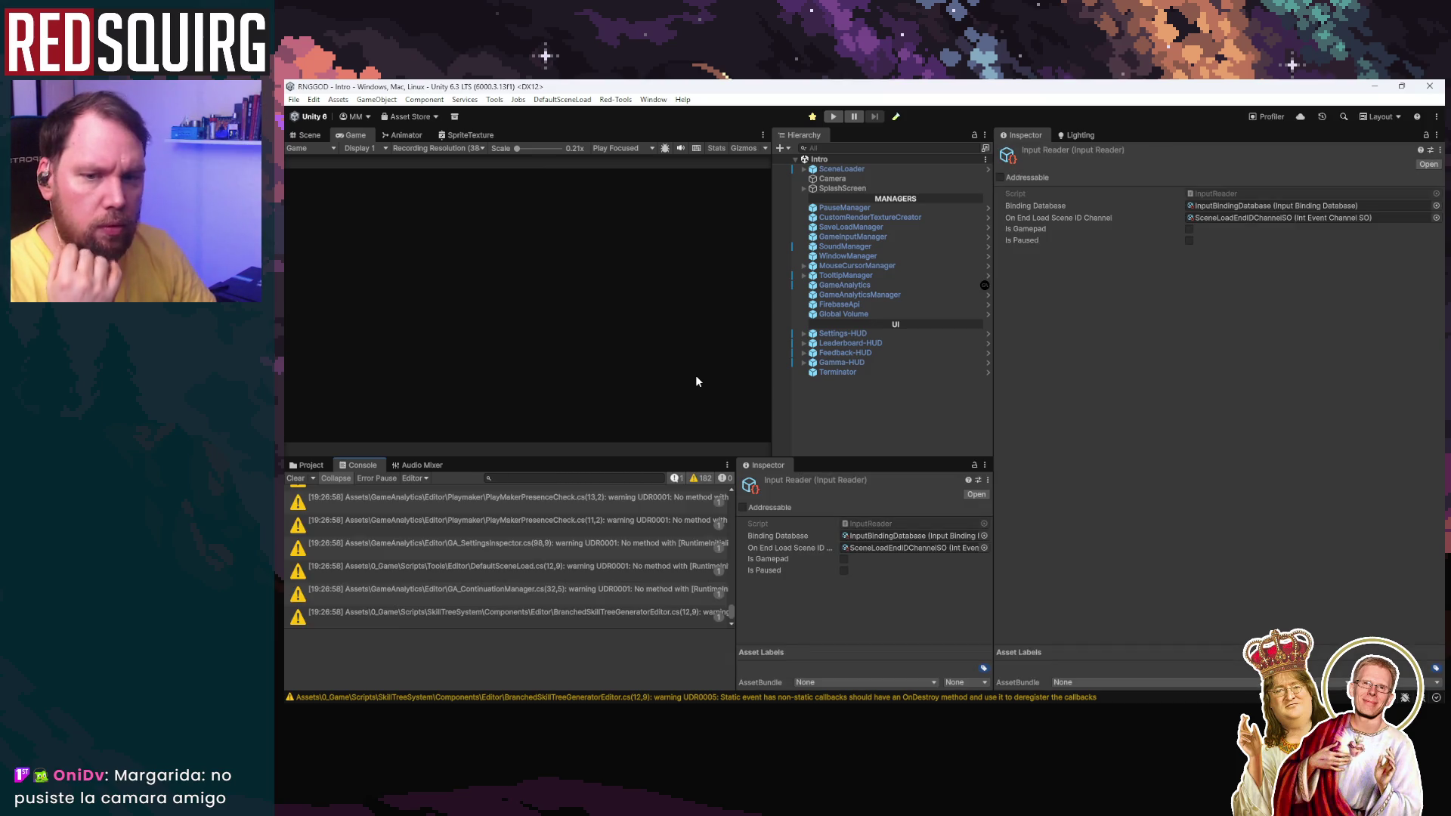
{"action": "left_click", "coordinate": [300, 480]}
{"action": "double_click", "coordinate": [352, 135]}
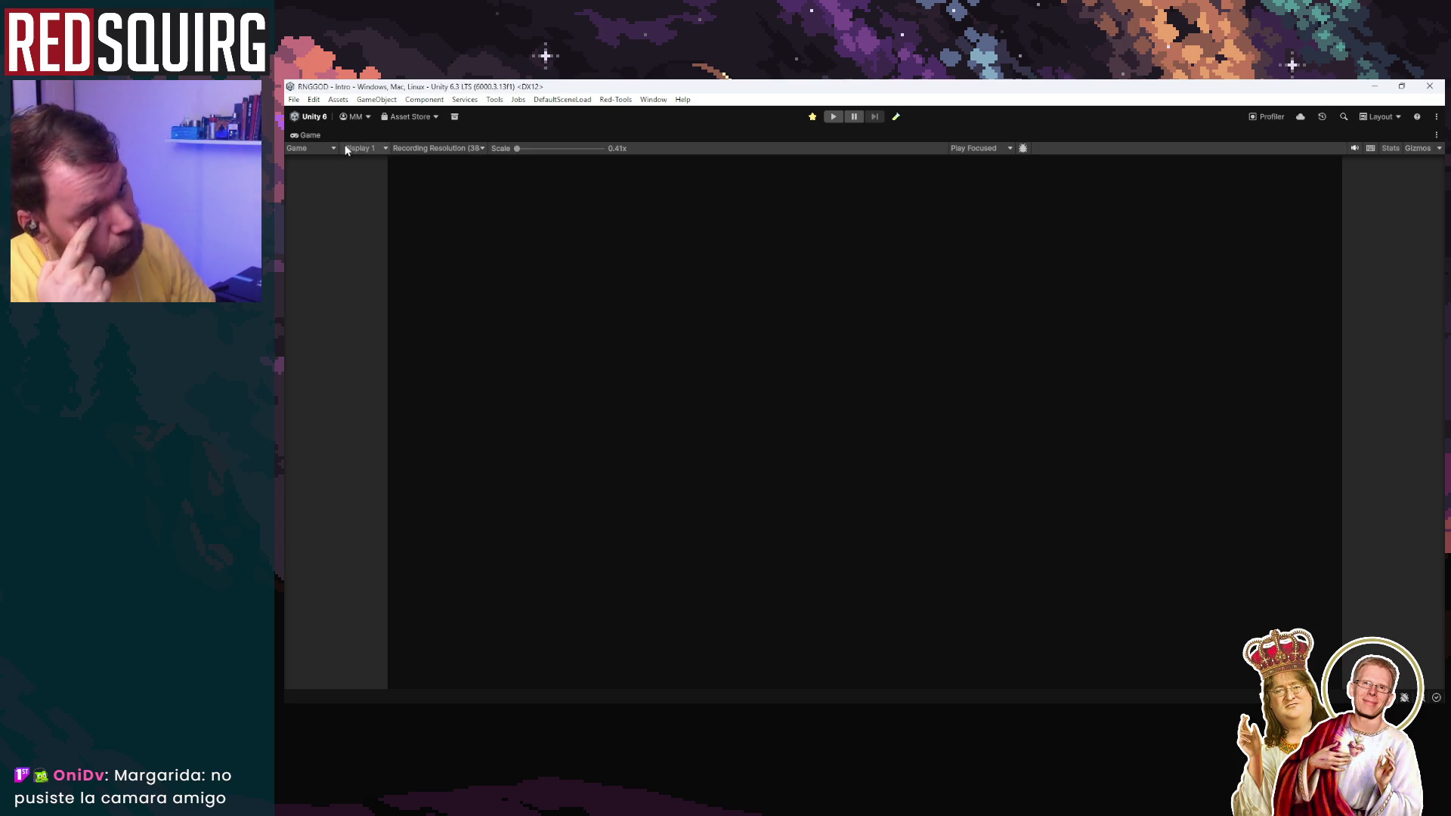
{"action": "double_click", "coordinate": [319, 135]}
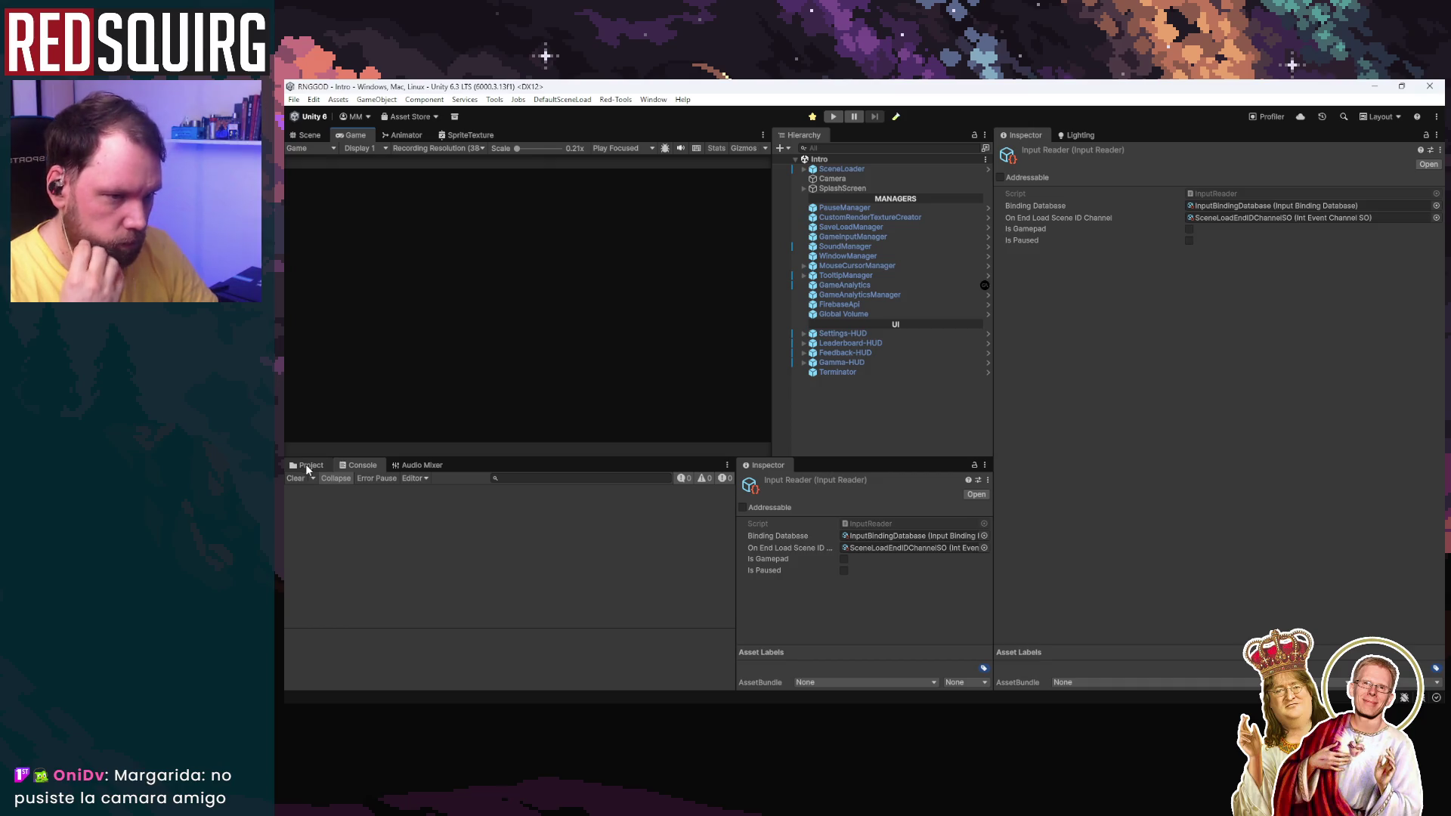
{"action": "left_click", "coordinate": [833, 118]}
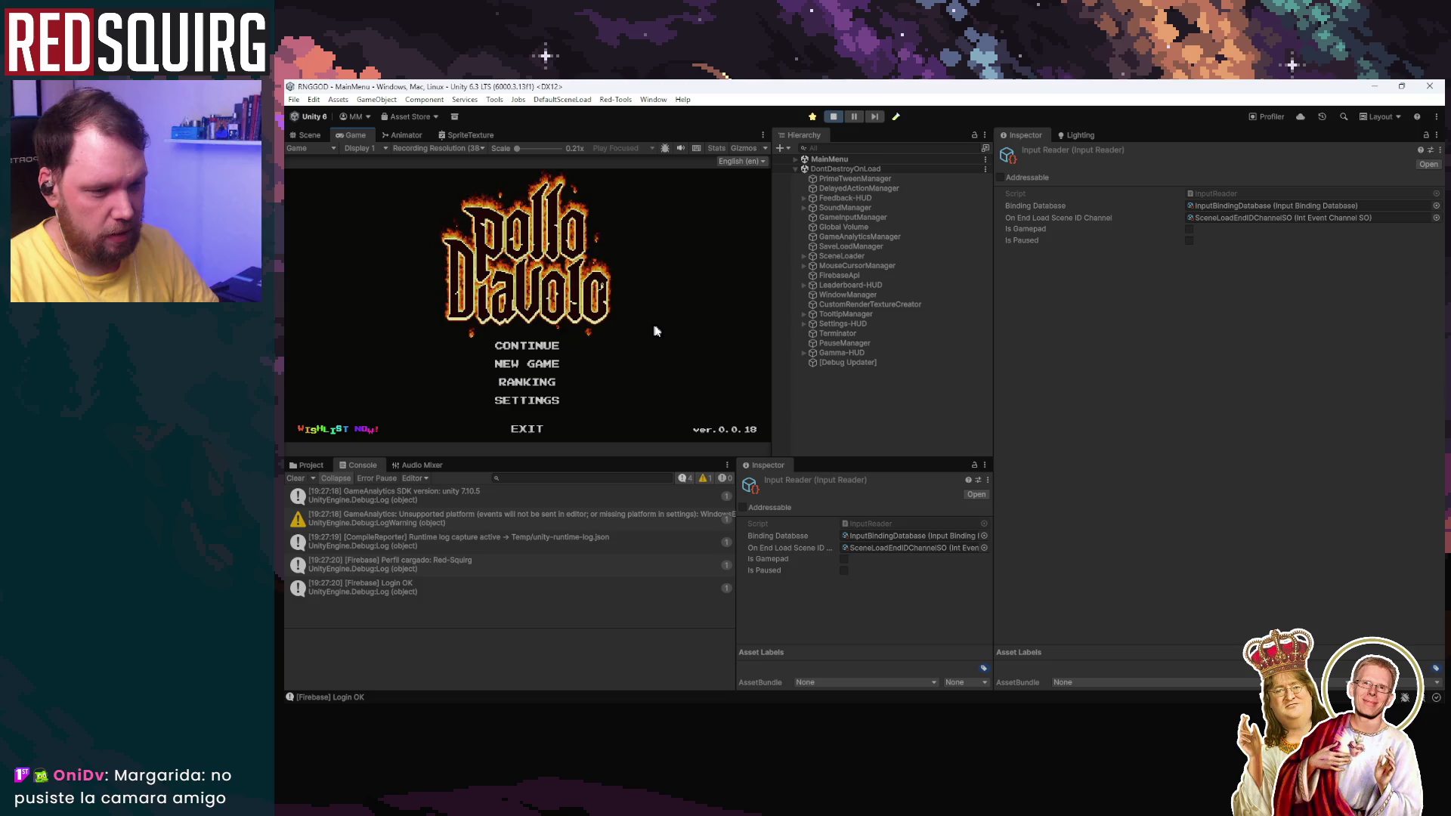
Step: Continue the saved game and claim Trindryn the Barbarian
{"action": "key", "text": "Return"}
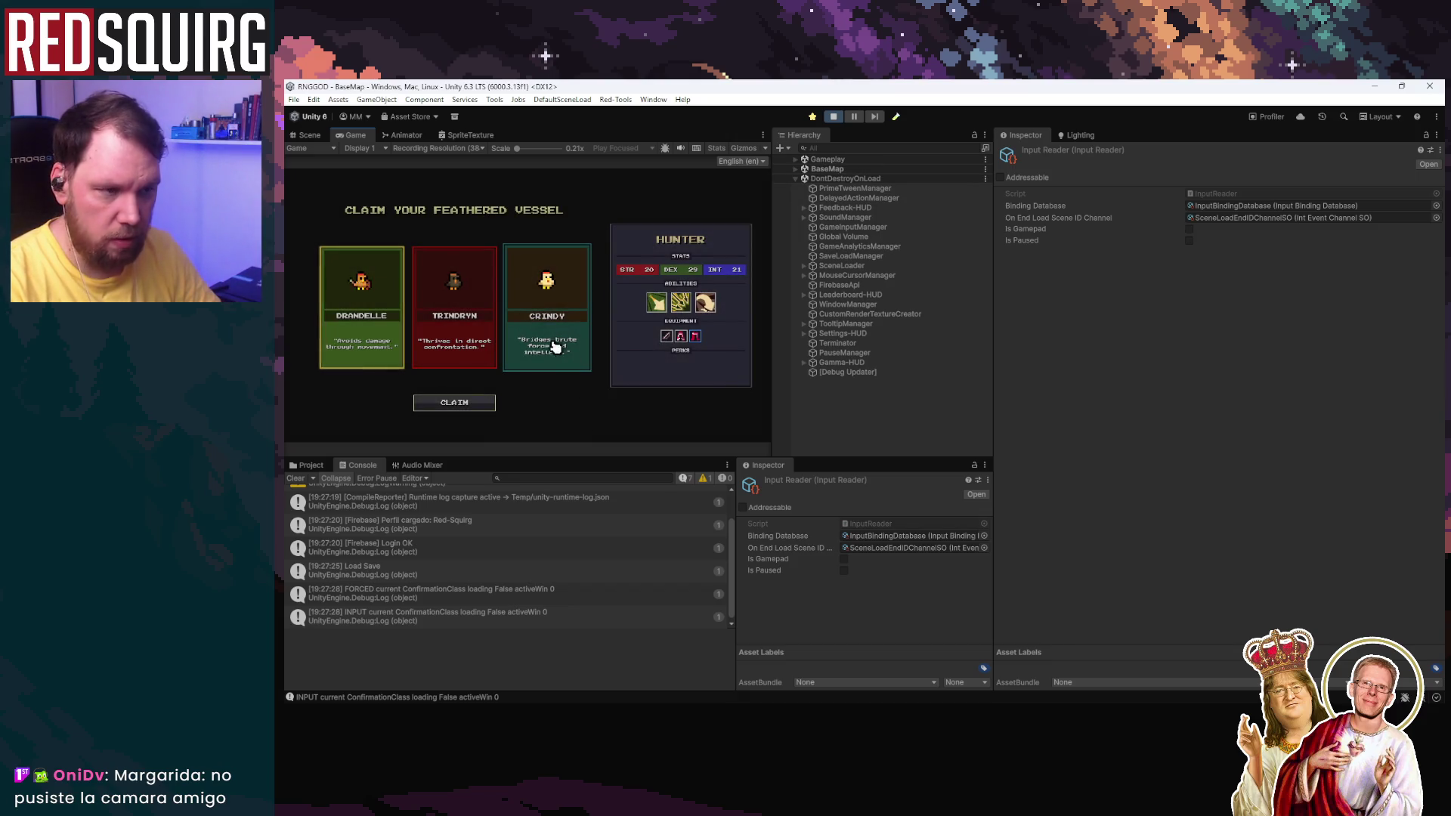
{"action": "left_click", "coordinate": [460, 335]}
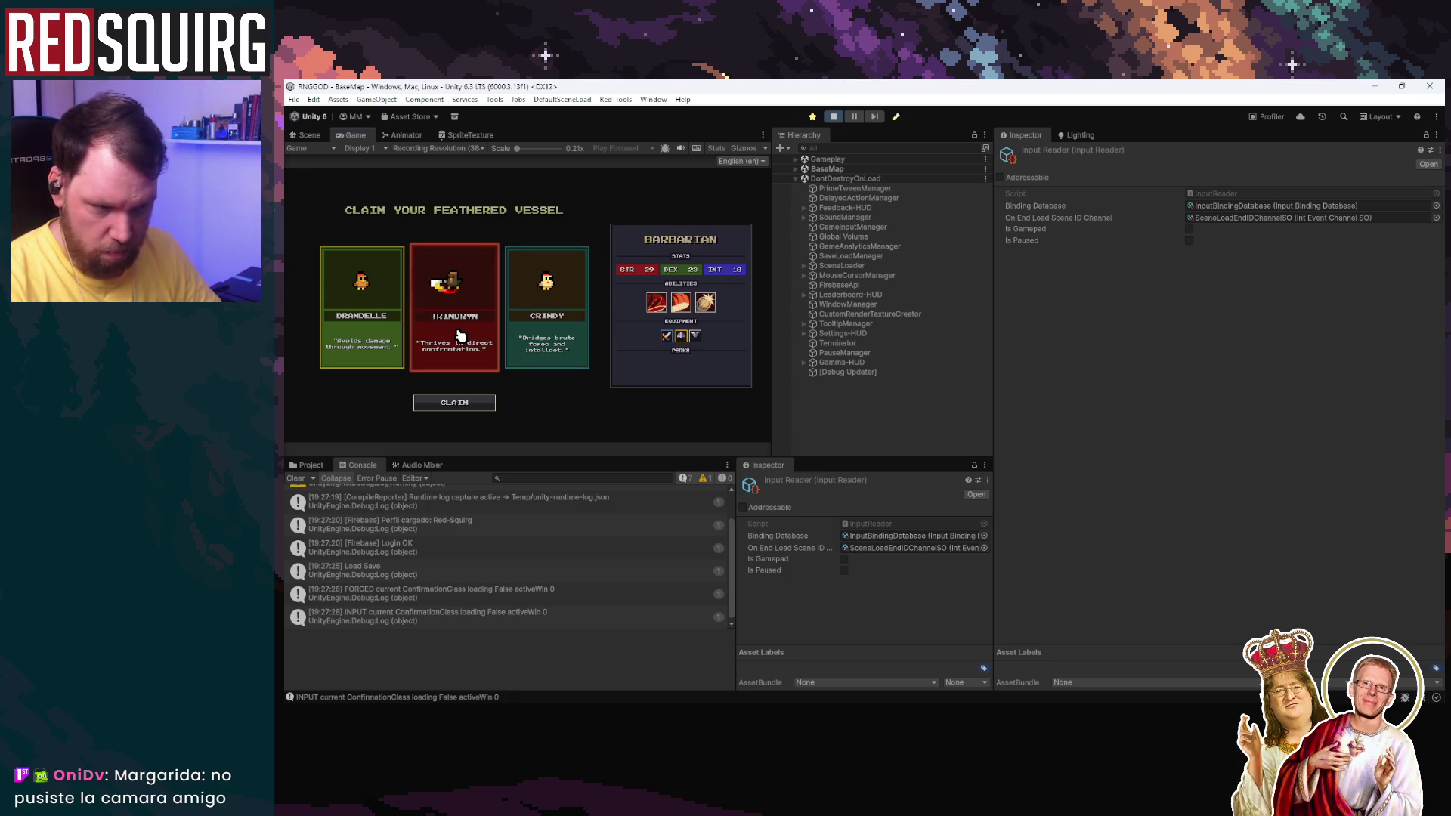
{"action": "left_click", "coordinate": [454, 403]}
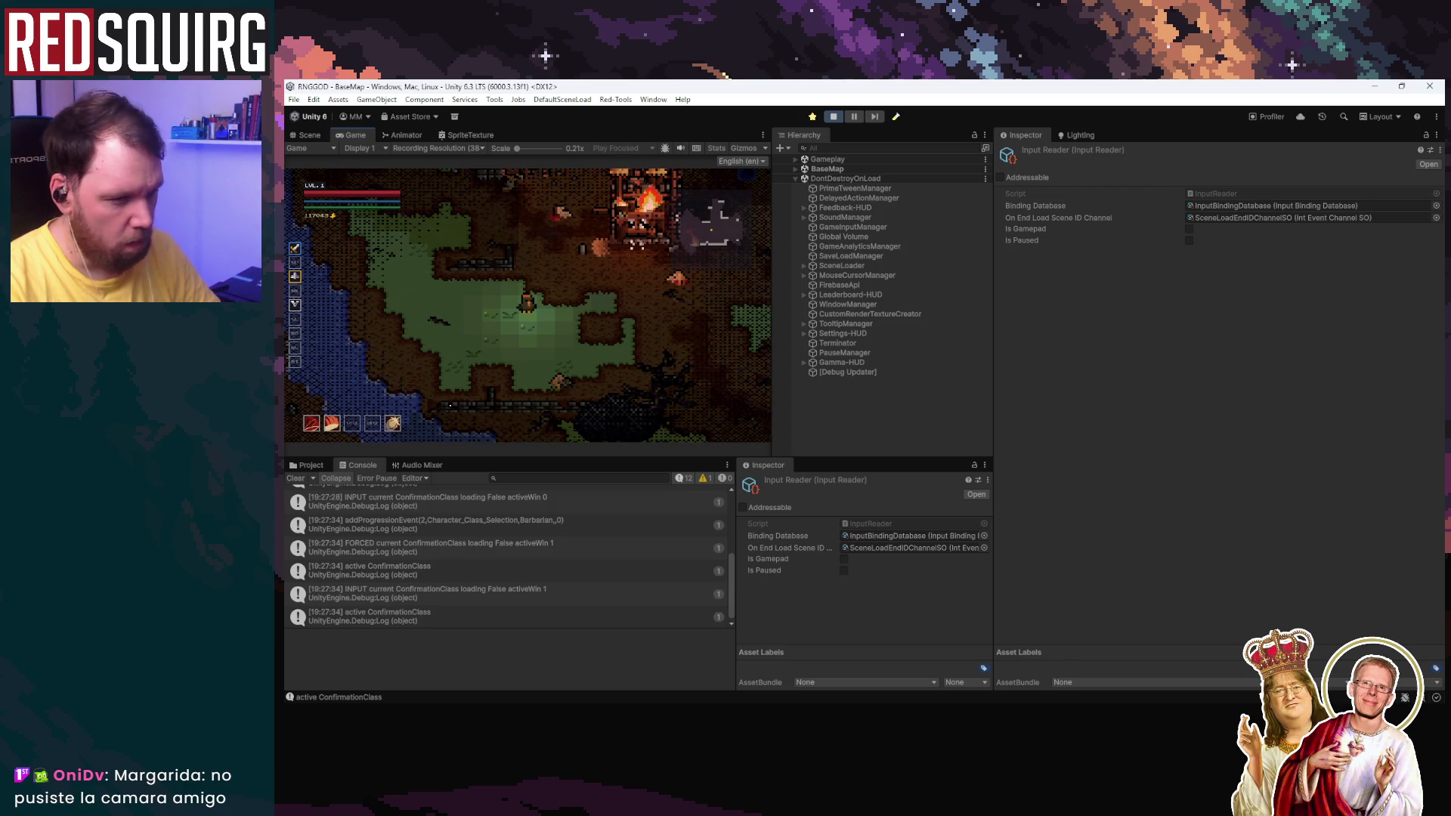
Step: Walk the Barbarian around the map with W, A, S and D
{"action": "key", "text": "w"}
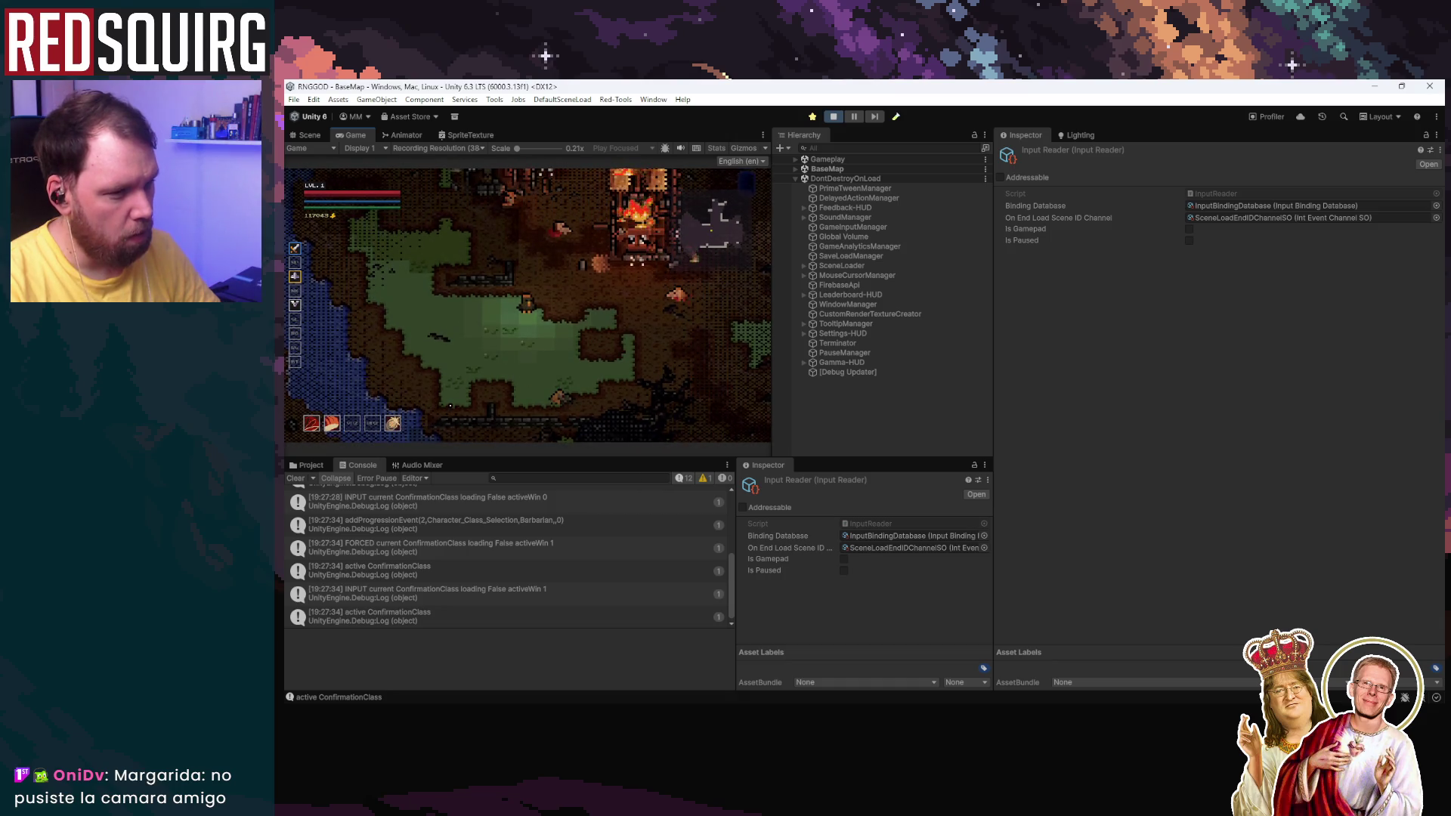
{"action": "key", "text": "s"}
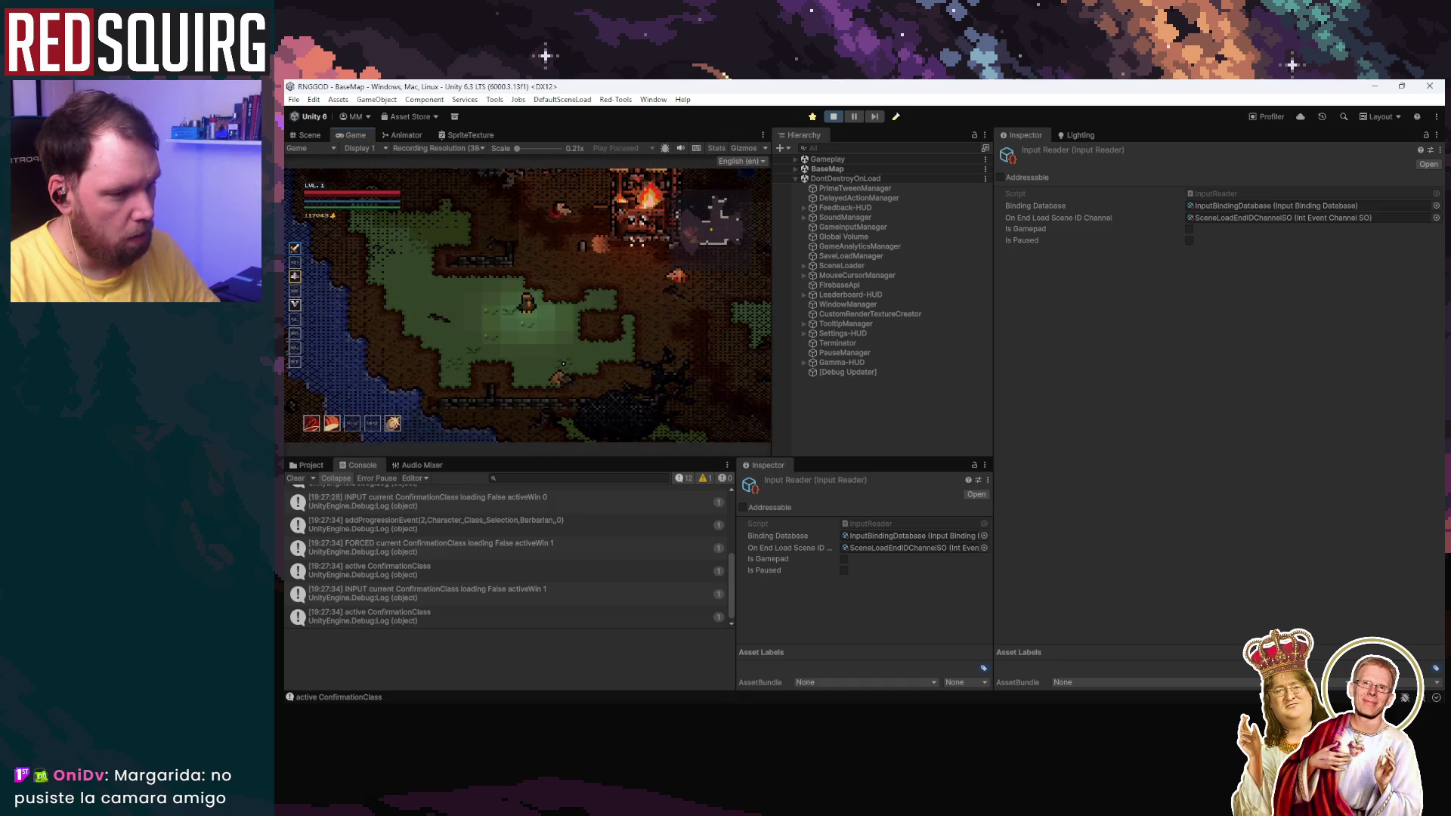
{"action": "key", "text": "d"}
{"action": "key", "text": "a"}
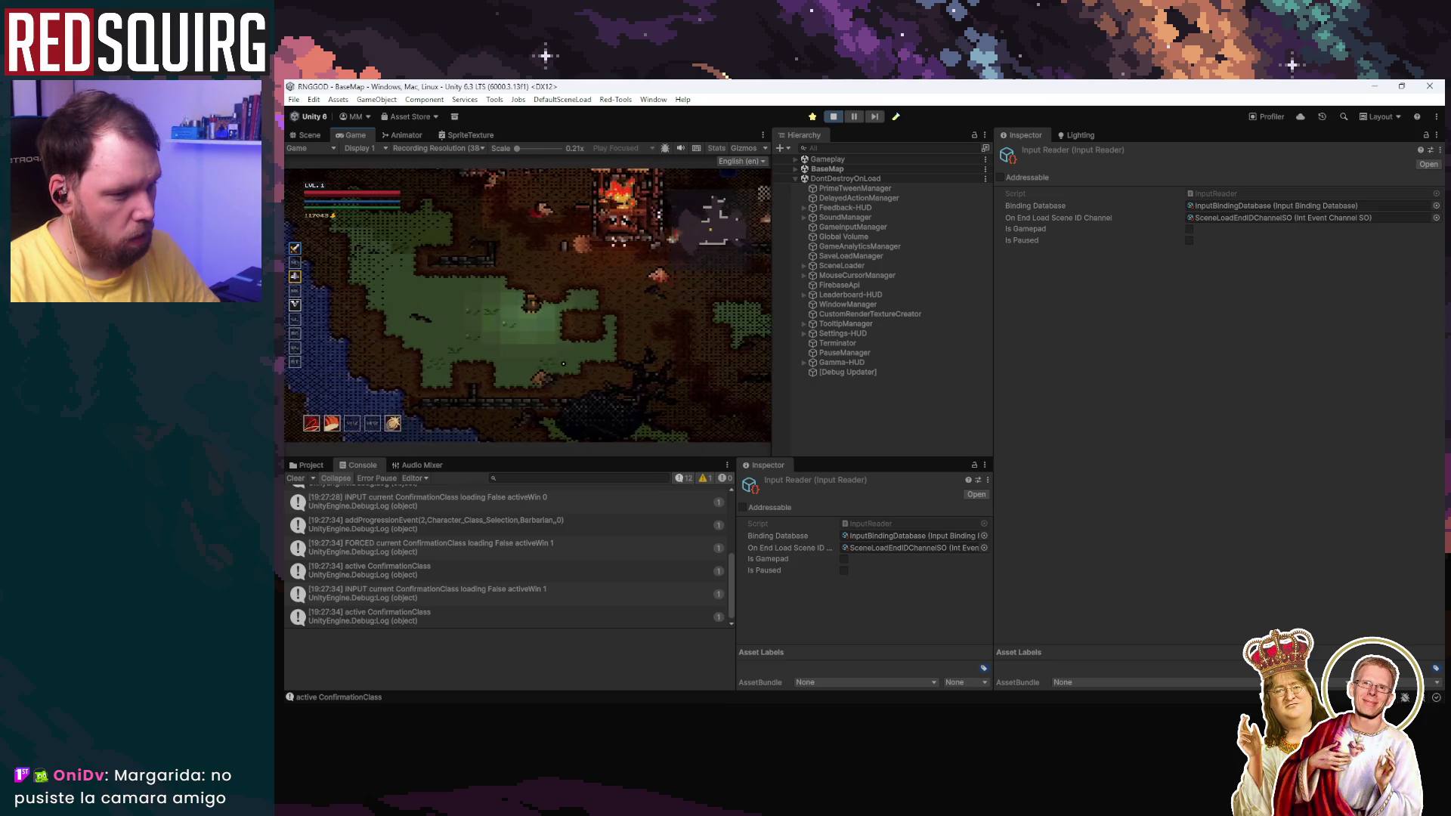
{"action": "key", "text": "d"}
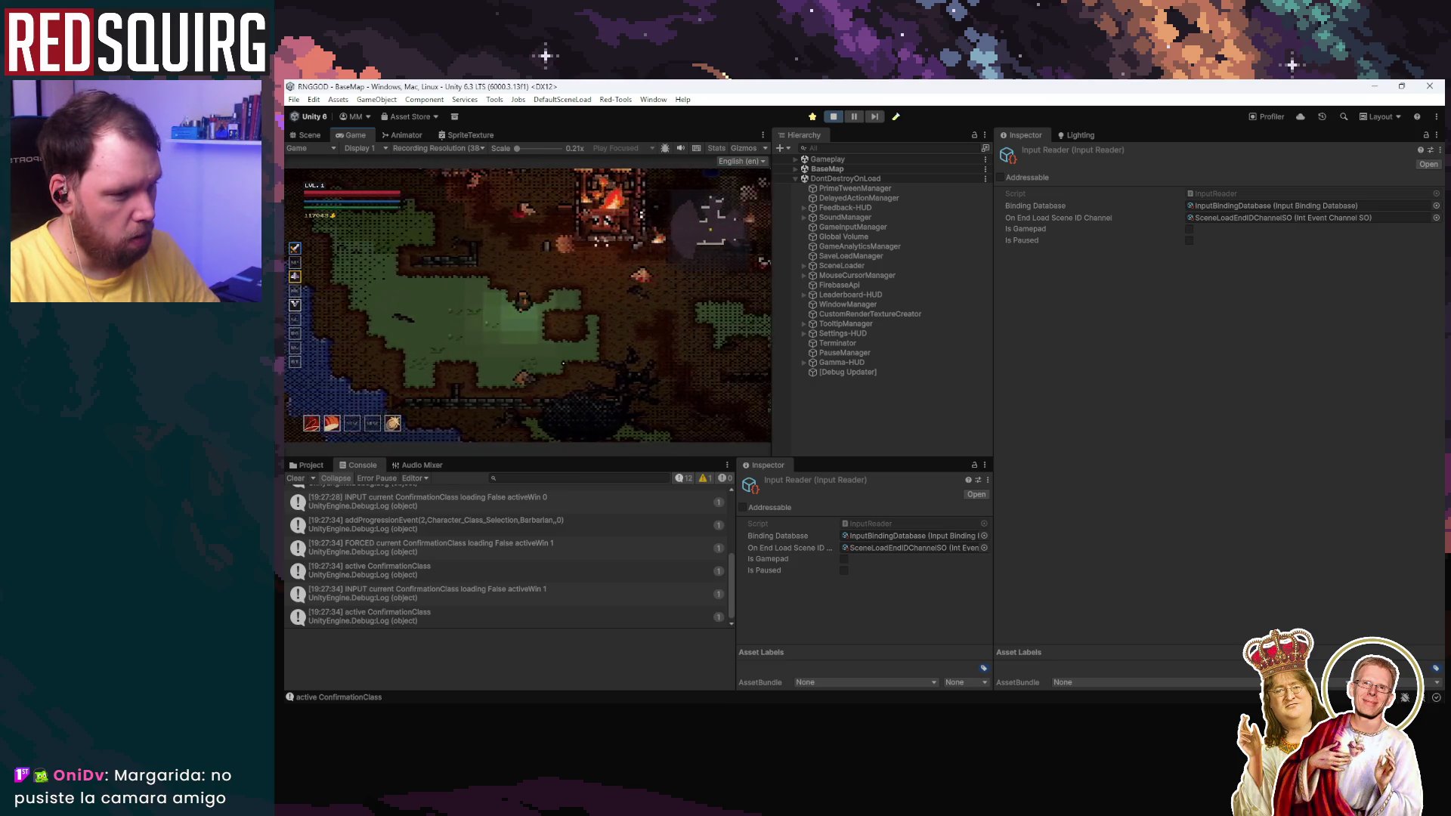
{"action": "key", "text": "d"}
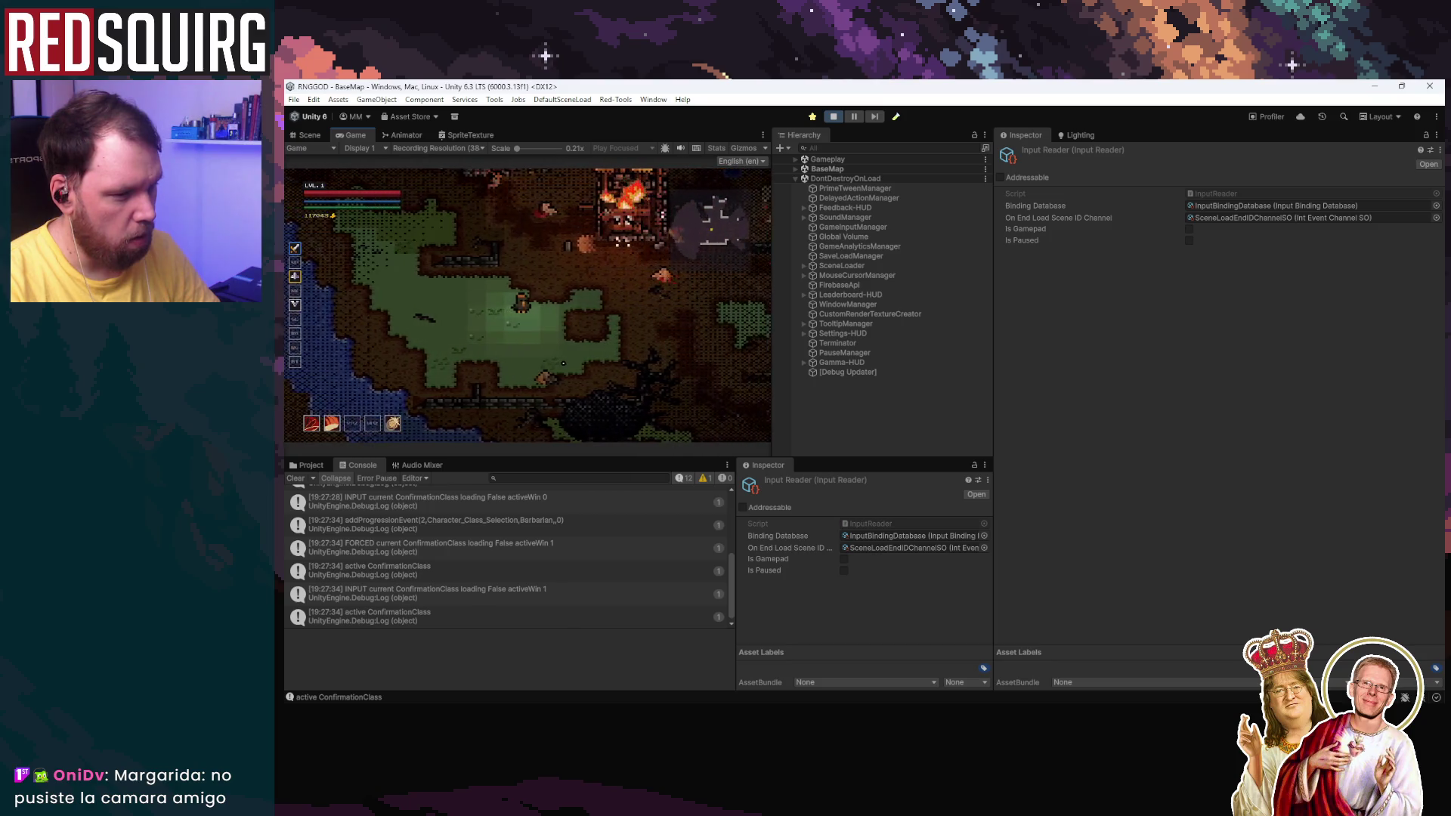
{"action": "key", "text": "a"}
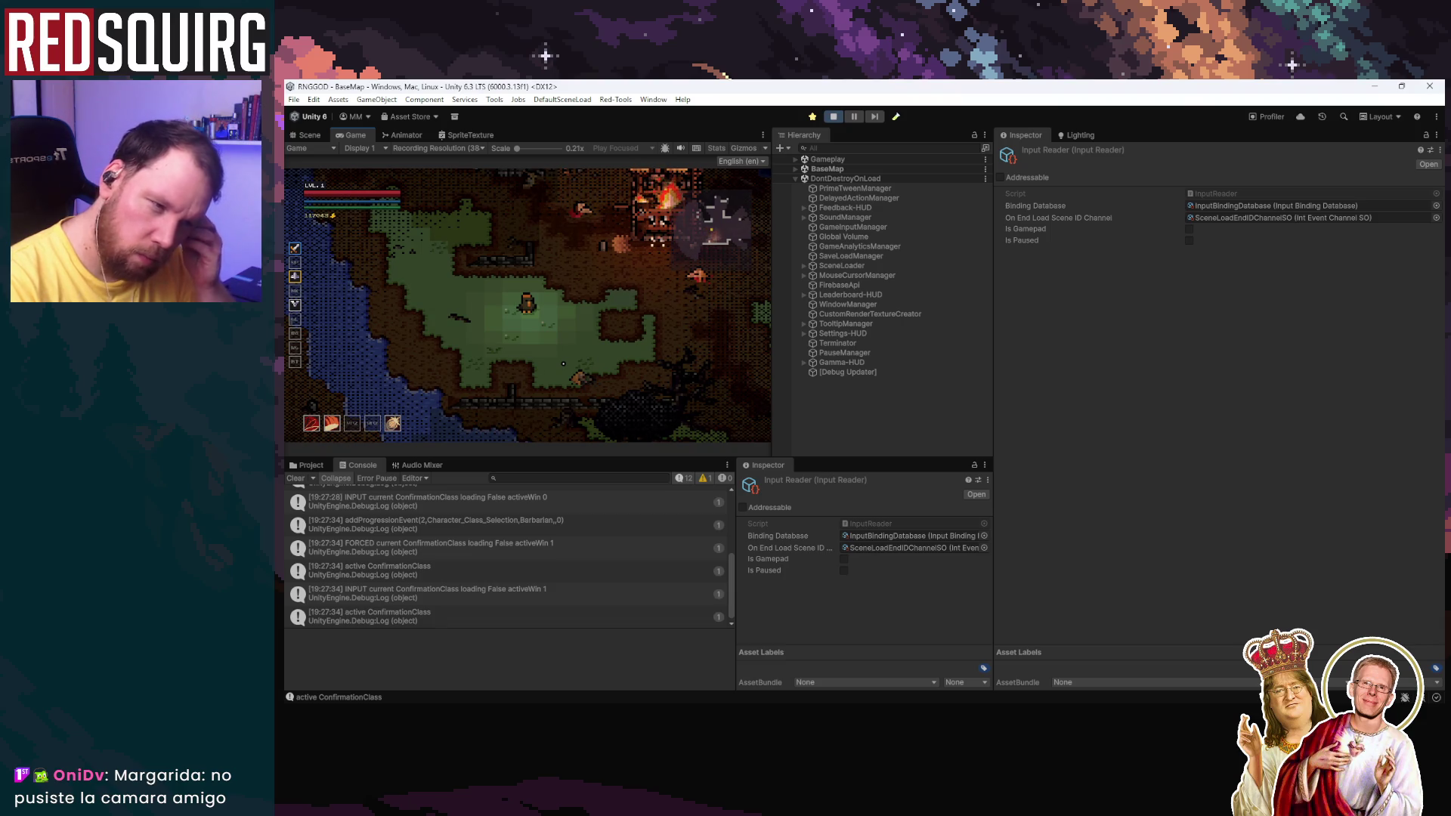
{"action": "key", "text": "a"}
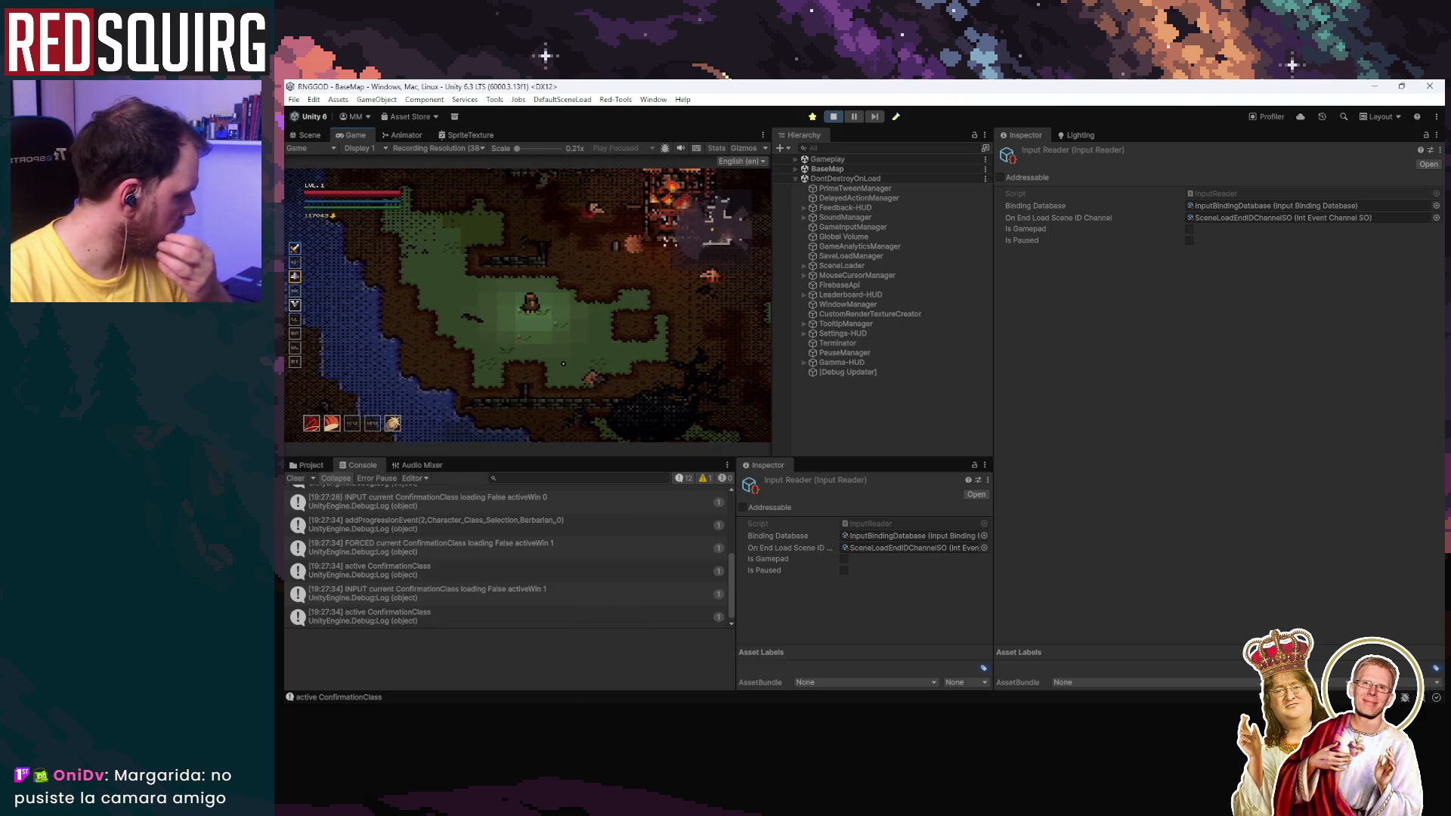
{"action": "key", "text": "a"}
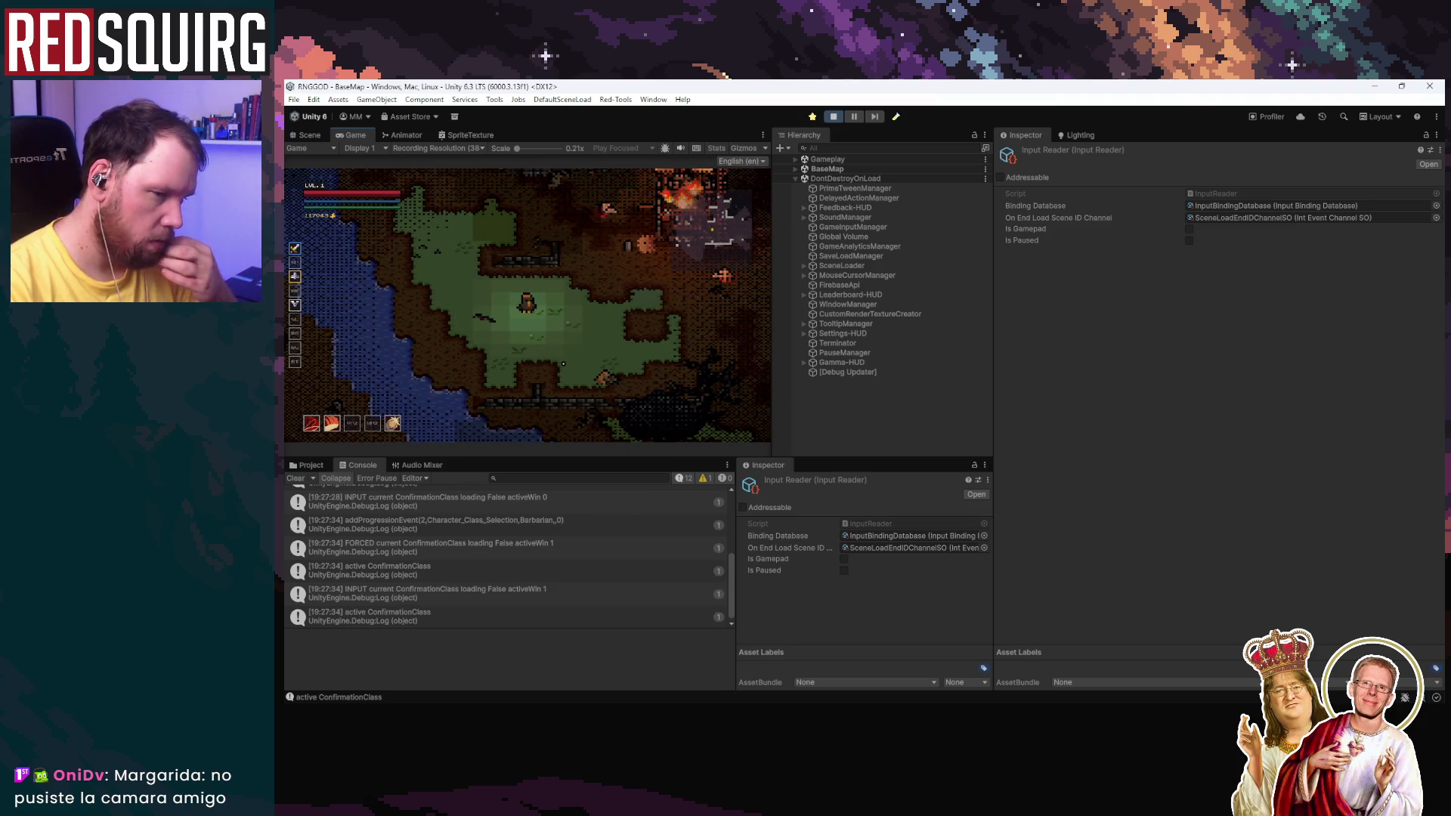
{"action": "key", "text": "d"}
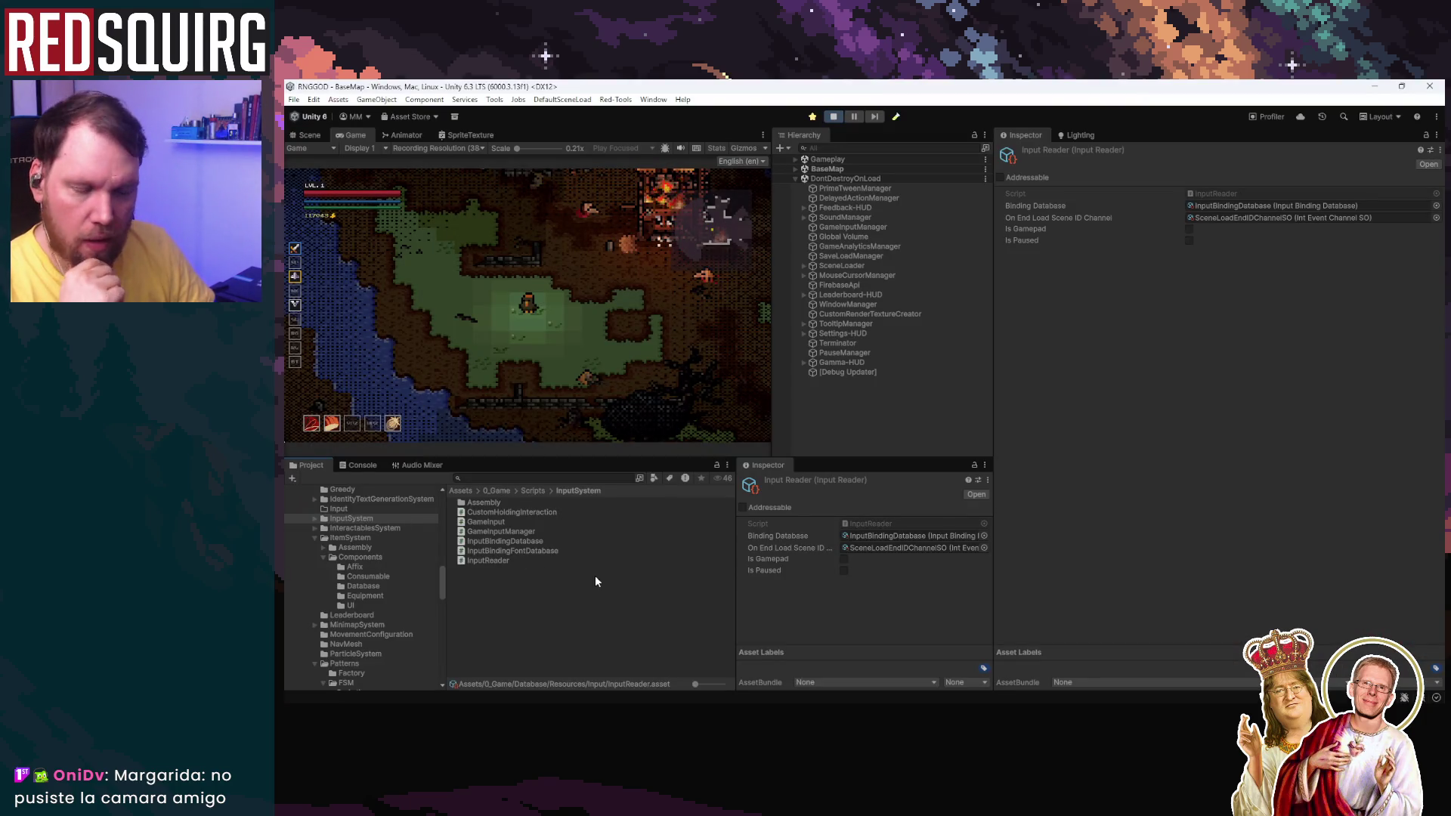
Step: Open InputReader, add Debug.Log("HOLA") as Initialize()'s first line, and minimise Rider
{"action": "double_click", "coordinate": [1226, 192]}
{"action": "left_click", "coordinate": [575, 375]}
{"action": "key", "text": "Return"}
{"action": "key", "text": "Return"}
{"action": "key", "text": "Up"}
{"action": "type", "text": "deb"}
{"action": "key", "text": "BackSpace"}
{"action": "type", "text": "Log(\"HOLA\");"}
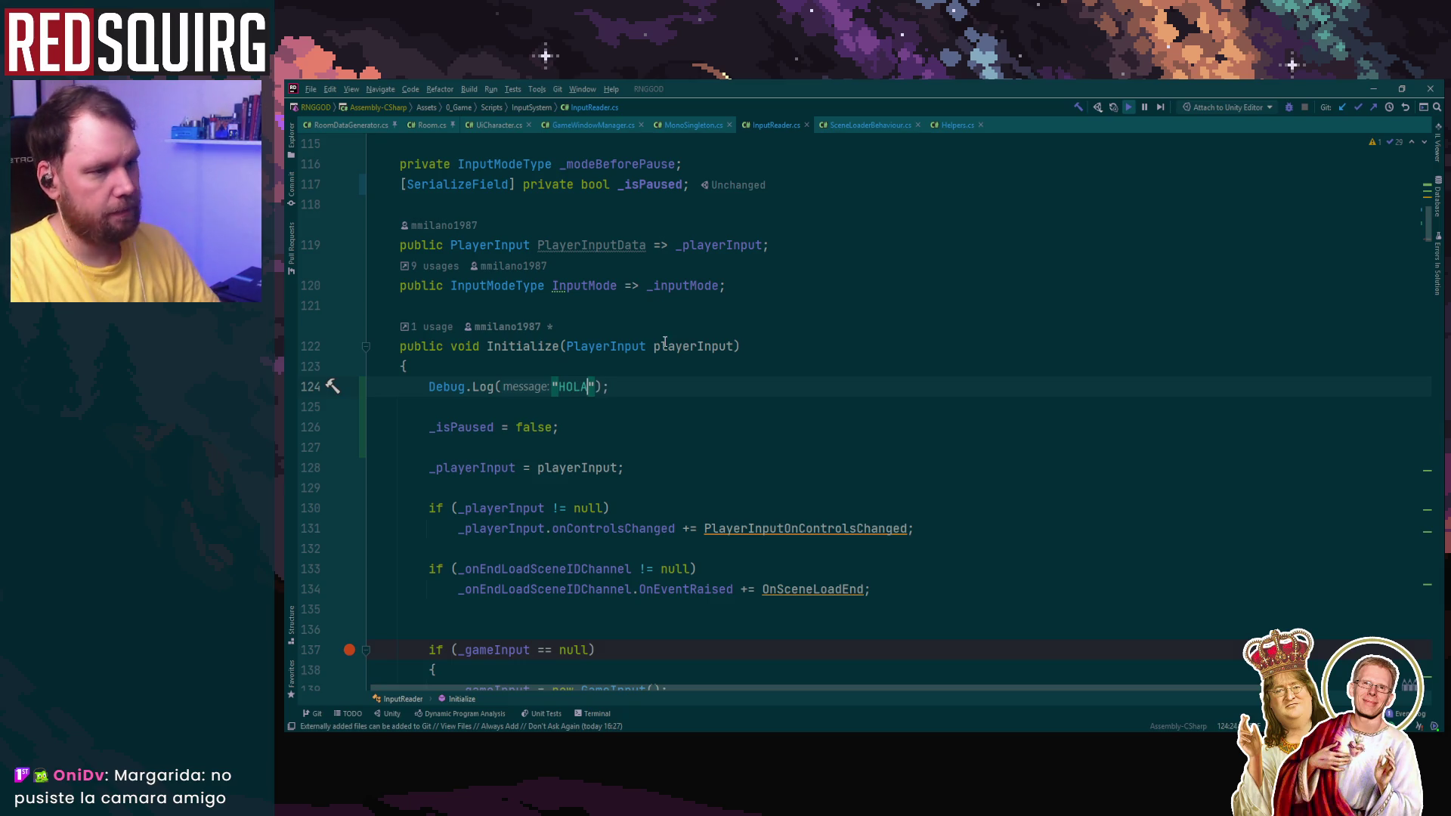
{"action": "left_click", "coordinate": [1374, 88]}
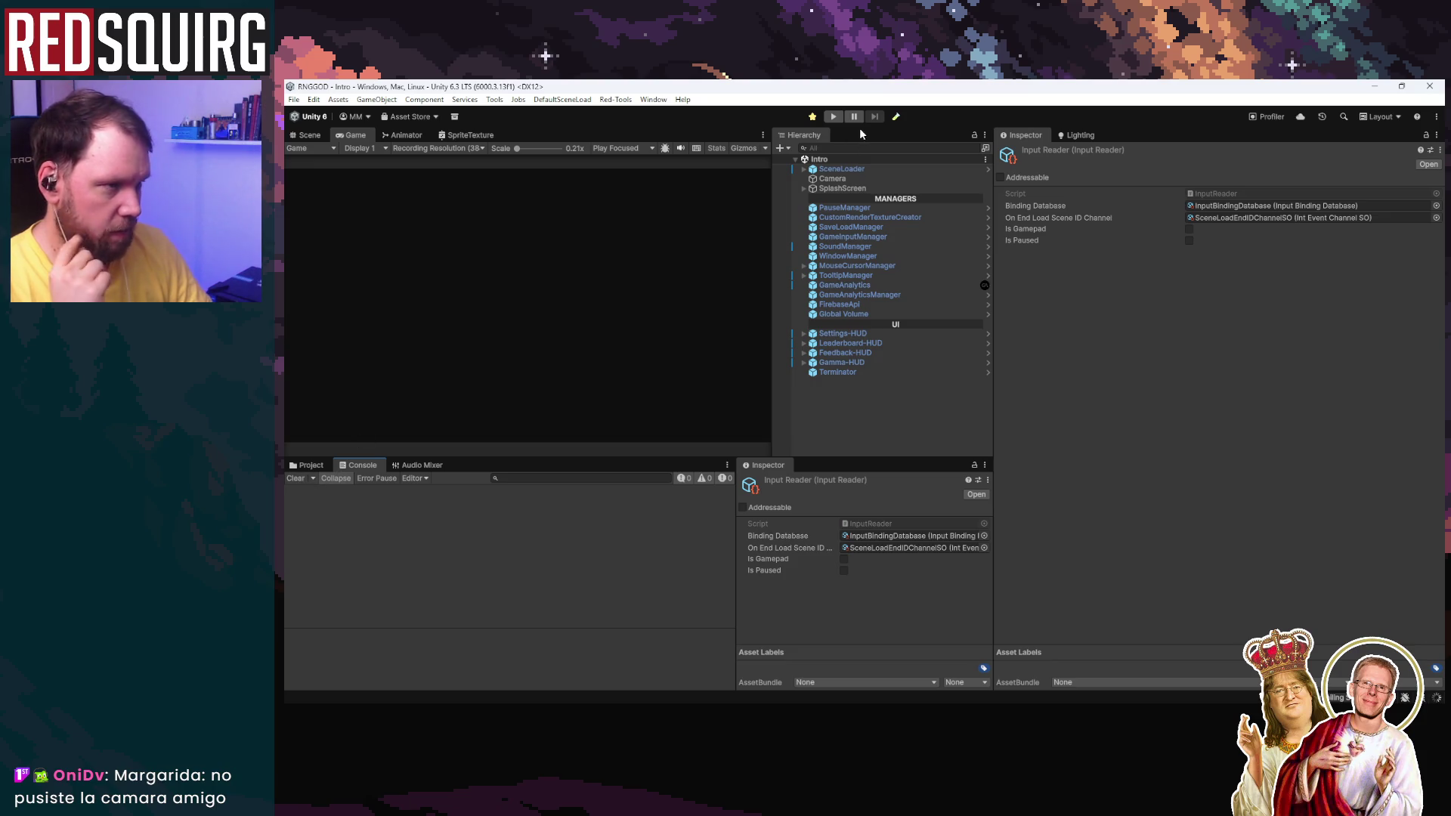
Step: Start Play mode, continue the save, inspect the INPUT log entry, and claim the Cryomancer
{"action": "left_click", "coordinate": [833, 116]}
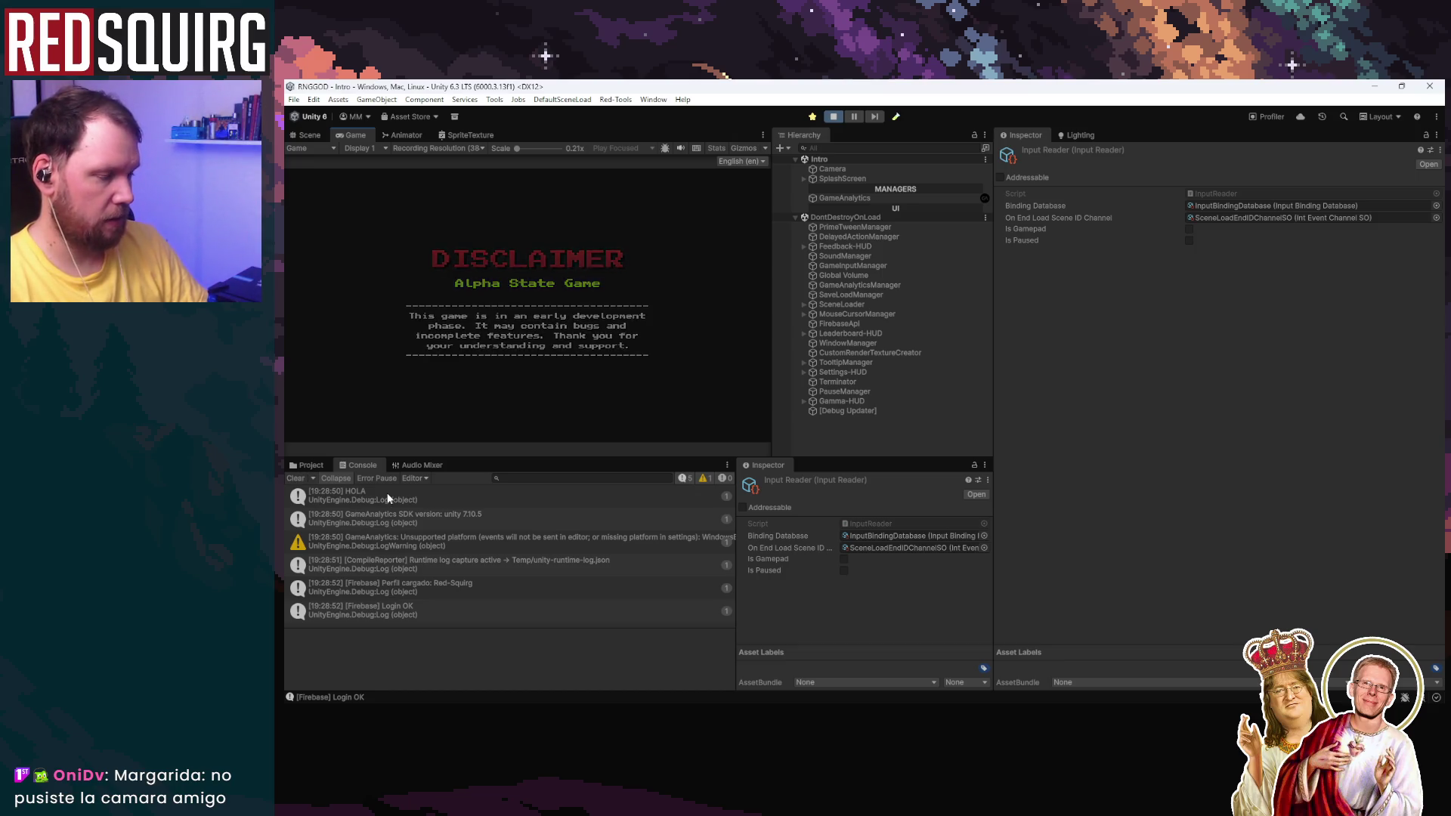
{"action": "left_click", "coordinate": [541, 352]}
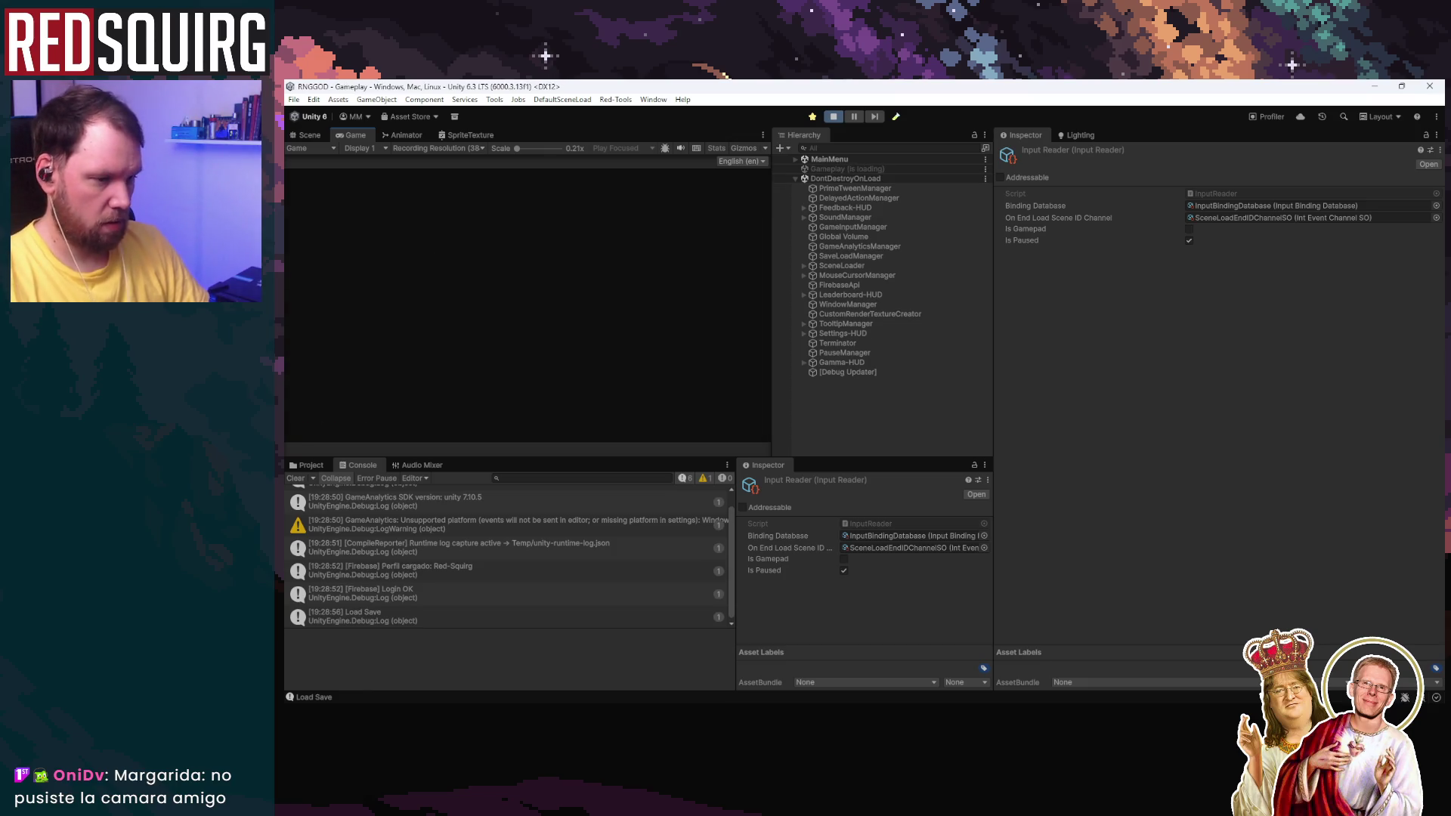
{"action": "left_click", "coordinate": [523, 619]}
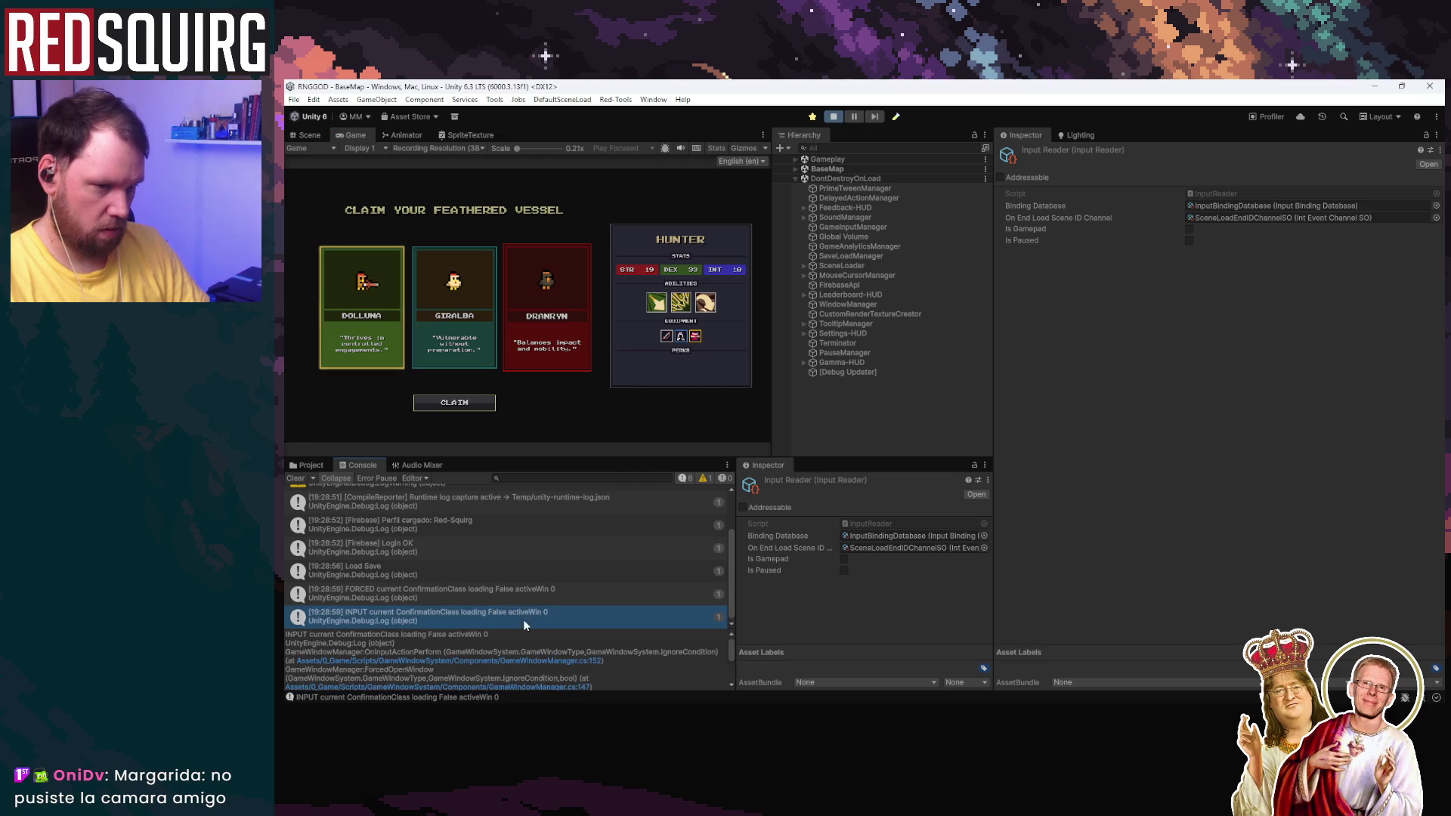
{"action": "left_click", "coordinate": [466, 402]}
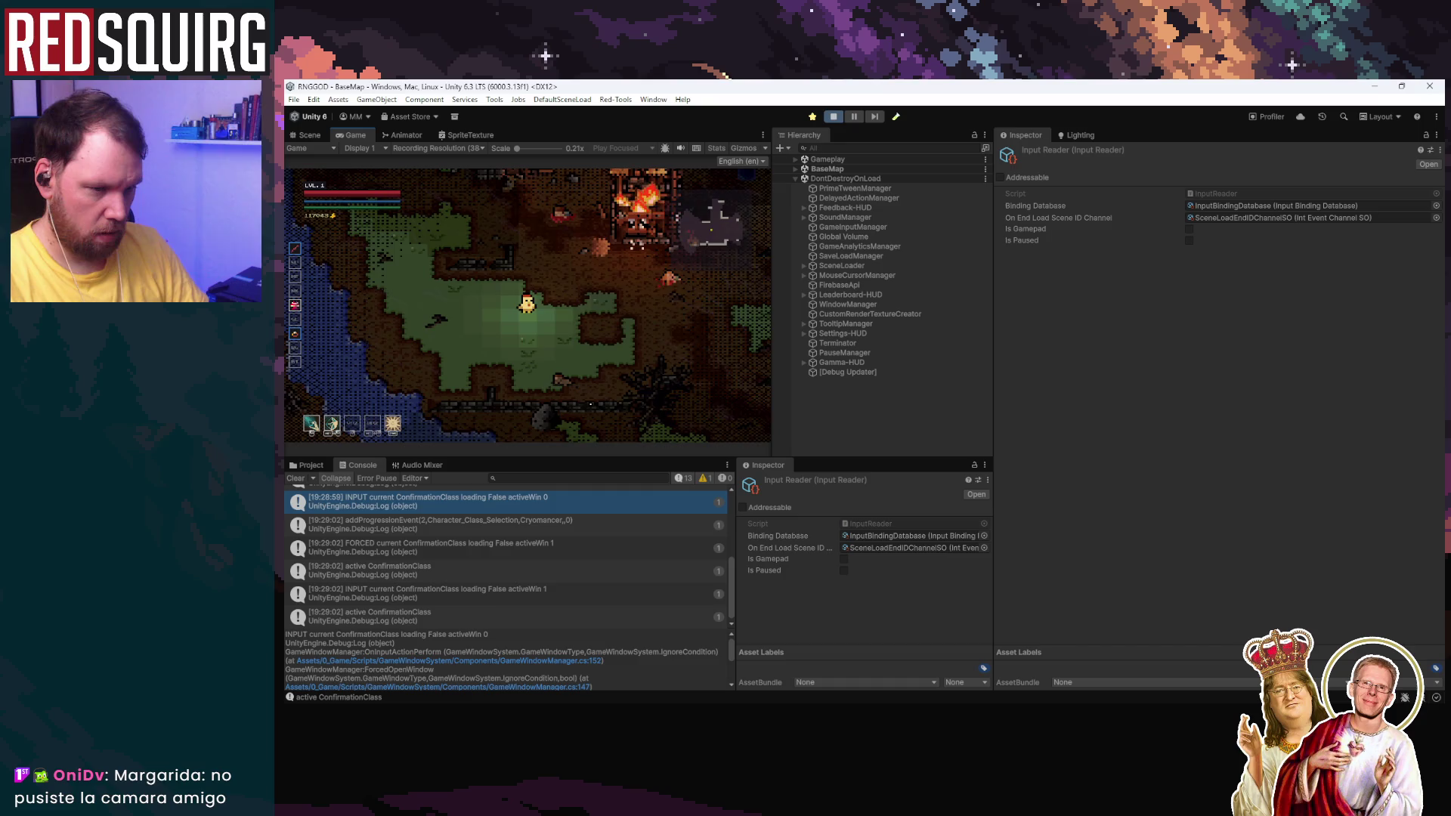
Step: Walk the Cryomancer up and right, review the console logs, then stop and restart Play mode
{"action": "key", "text": "w"}
{"action": "key", "text": "d"}
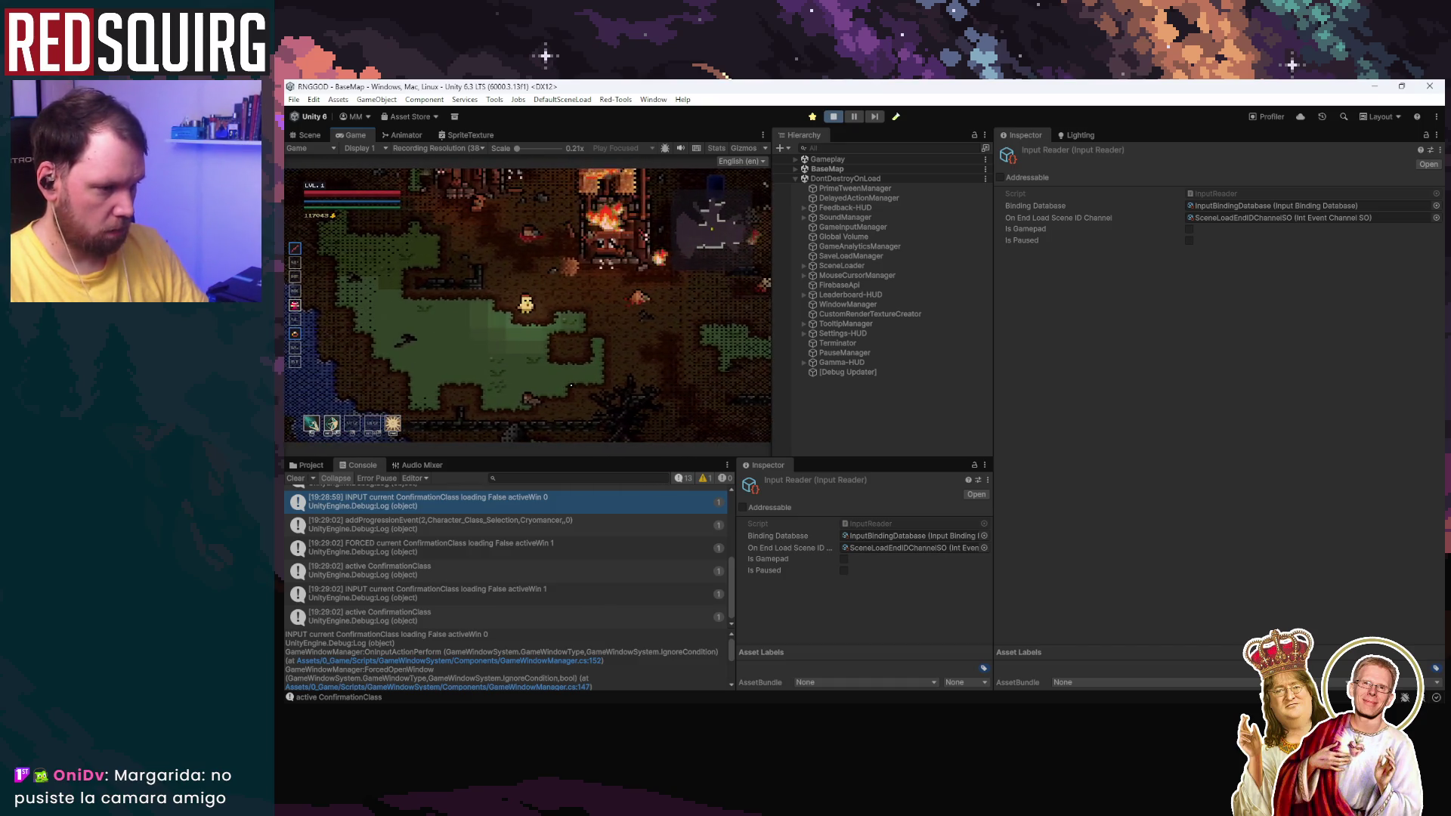
{"action": "key", "text": "d"}
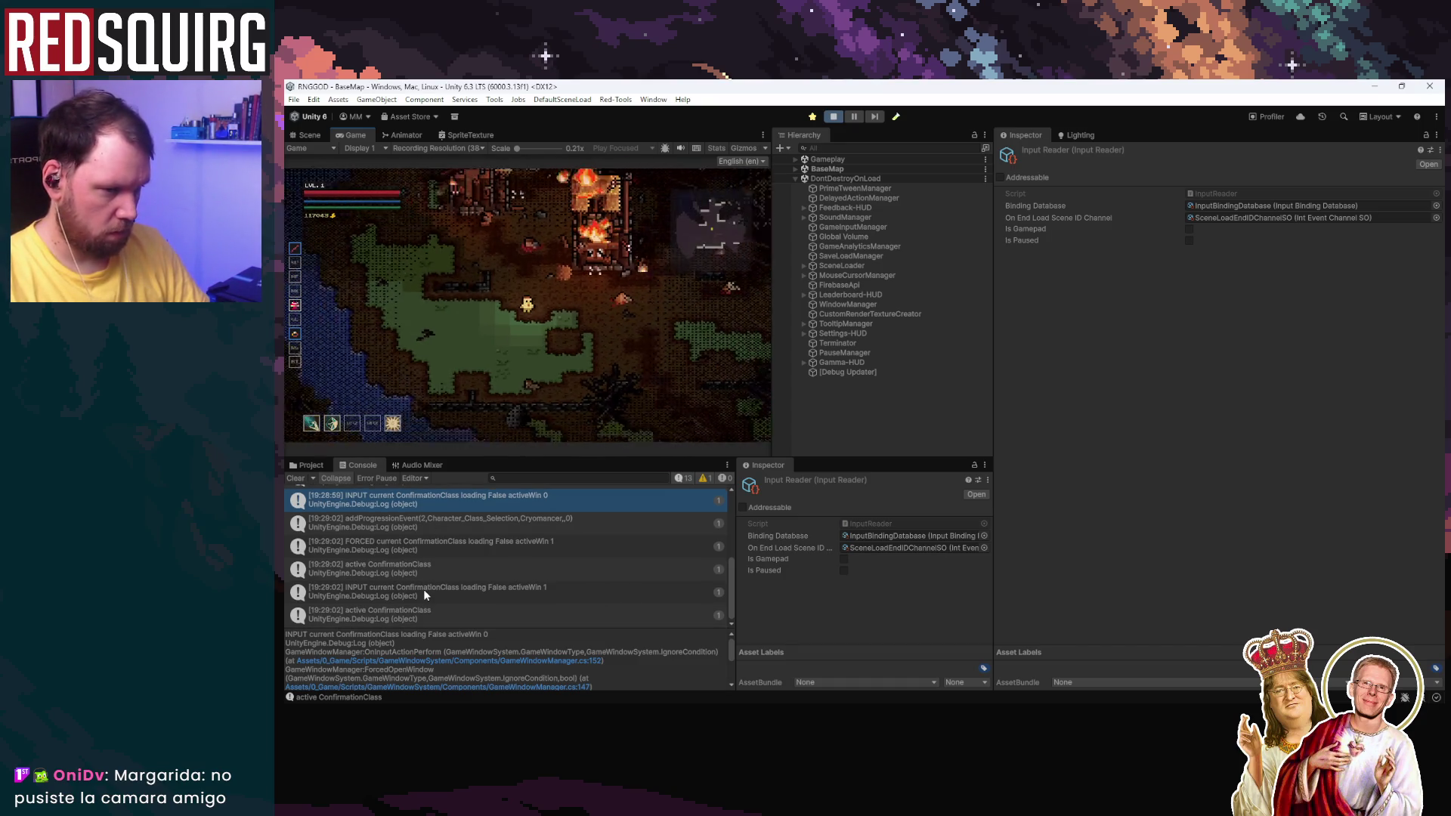
{"action": "scroll", "coordinate": [423, 588], "scroll_direction": "up", "scroll_amount": 1}
{"action": "scroll", "coordinate": [424, 588], "scroll_direction": "up", "scroll_amount": 3}
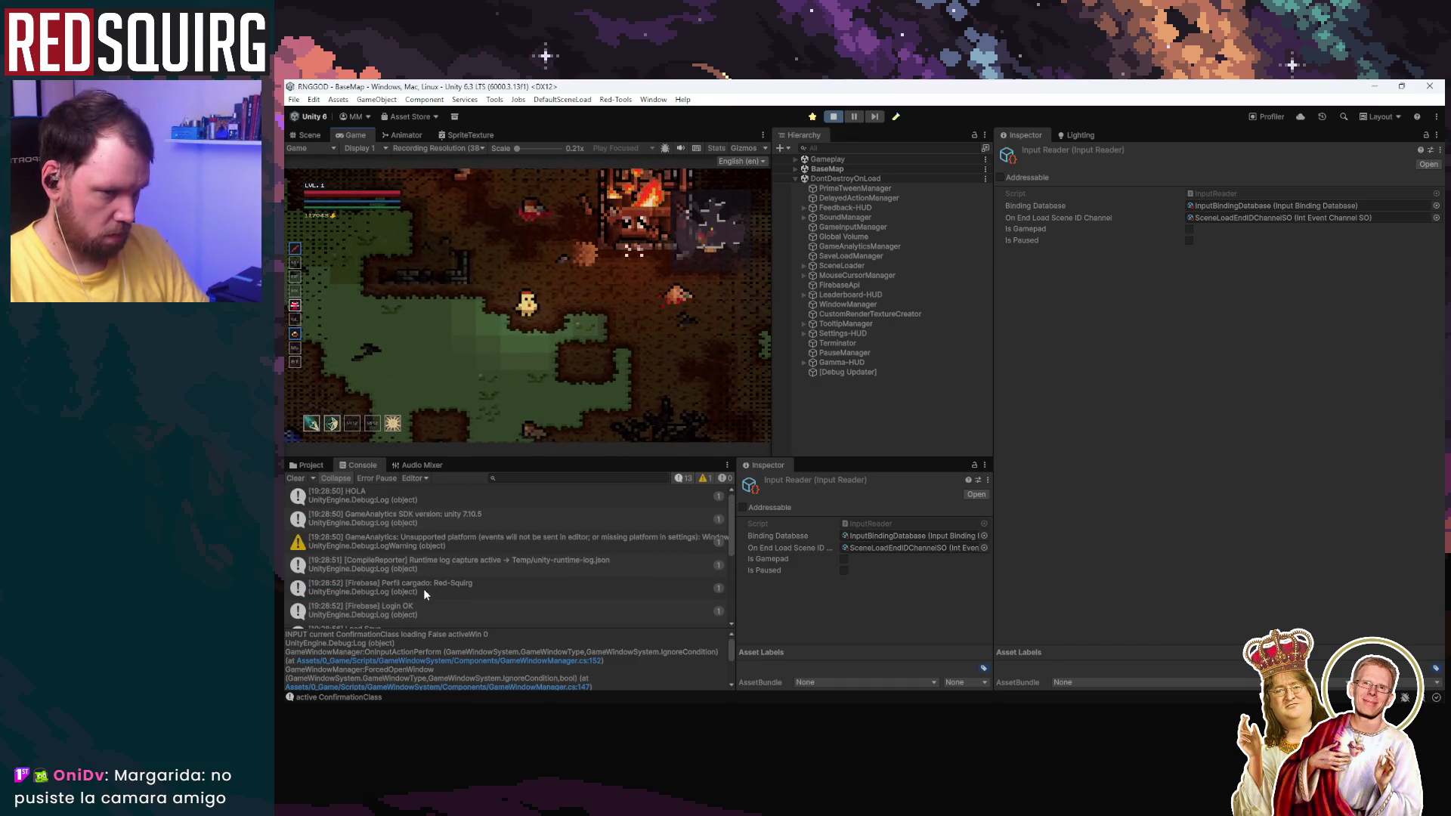
{"action": "scroll", "coordinate": [423, 588], "scroll_direction": "down", "scroll_amount": 1}
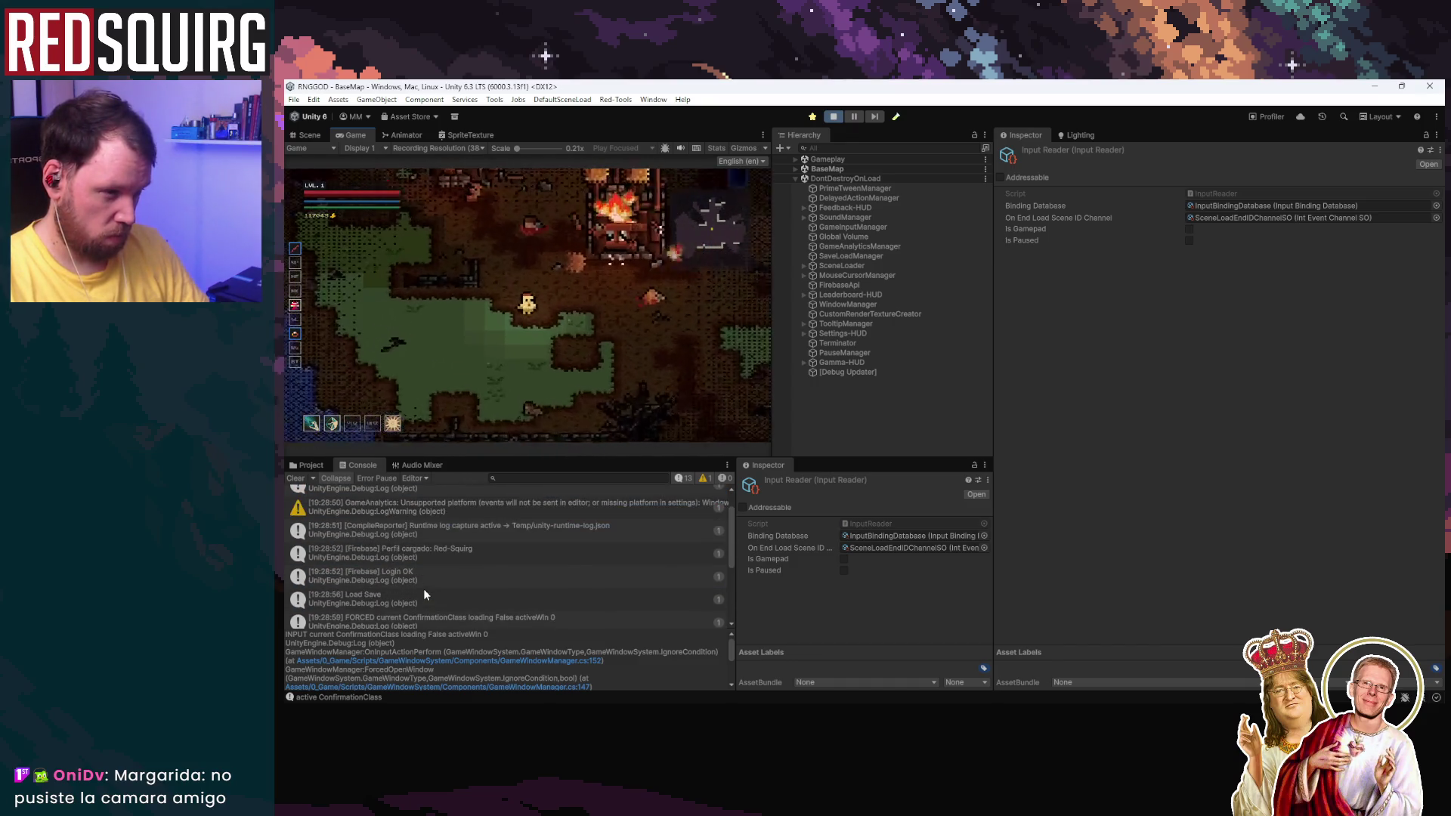
{"action": "left_click", "coordinate": [833, 117]}
{"action": "left_click", "coordinate": [833, 121]}
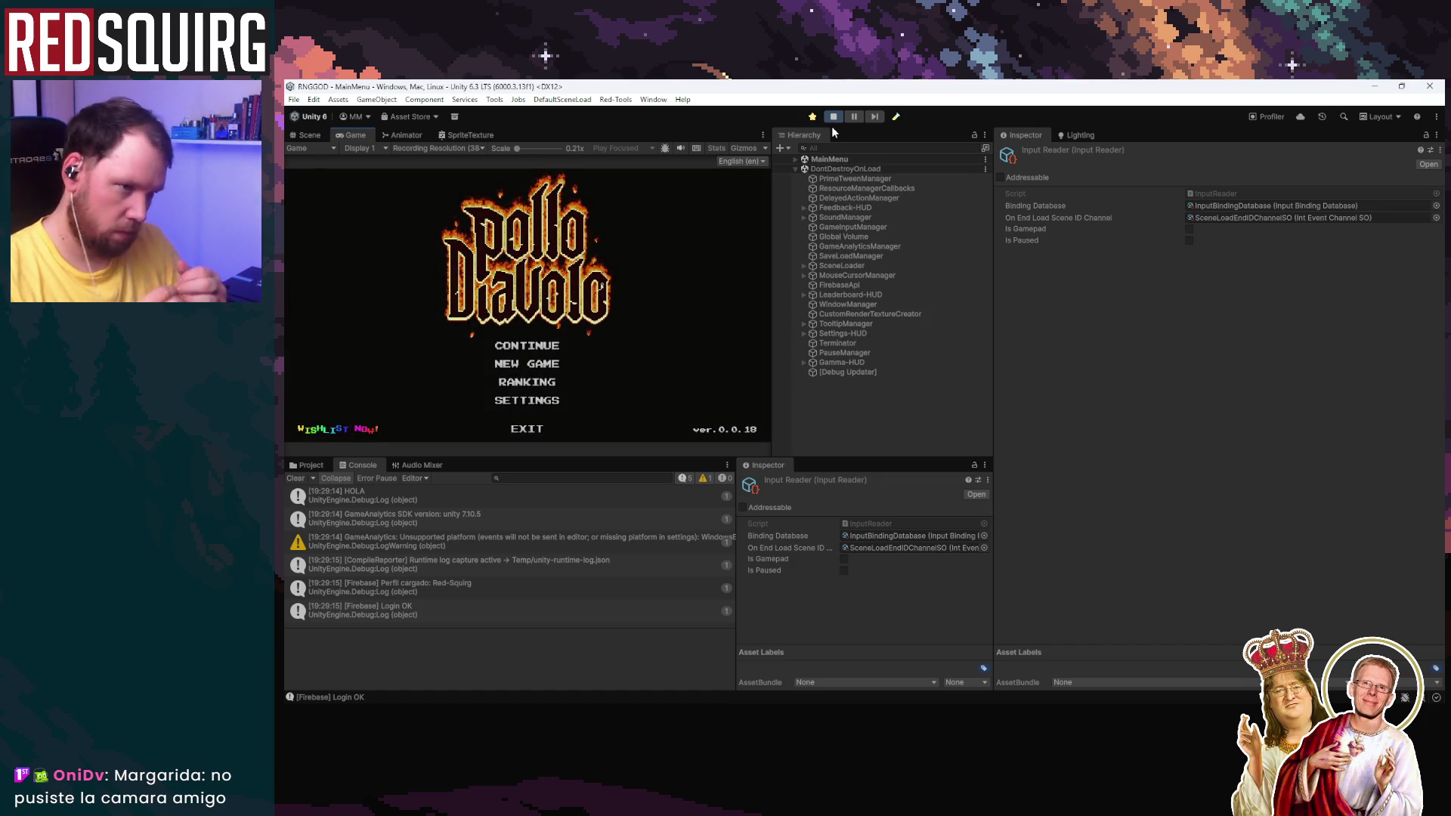
Step: Continue the saved game and review the INPUT log entry's stack trace in the console
{"action": "left_click", "coordinate": [537, 346]}
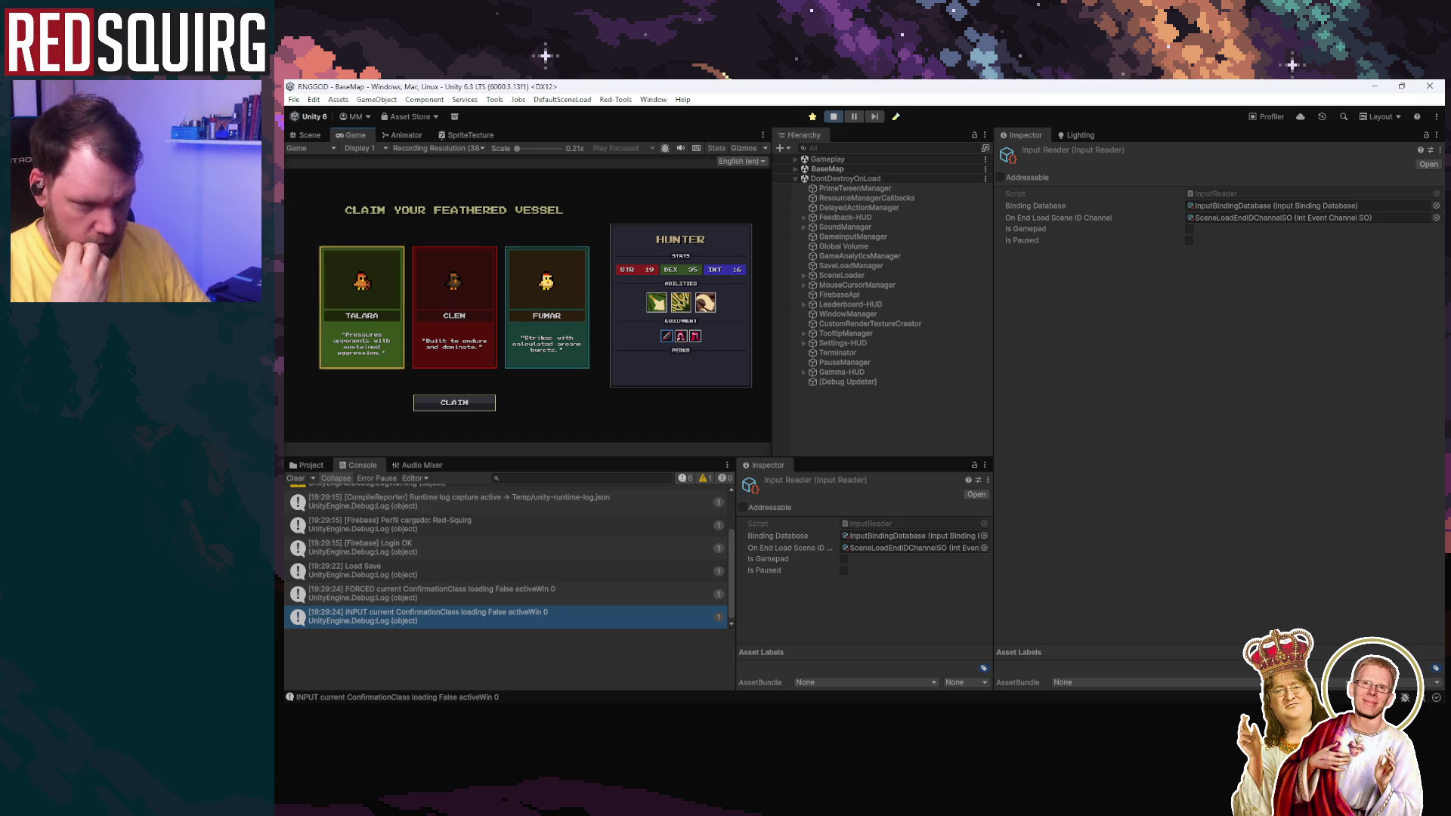
{"action": "left_click", "coordinate": [557, 617]}
{"action": "scroll", "coordinate": [560, 623], "scroll_direction": "up", "scroll_amount": 2}
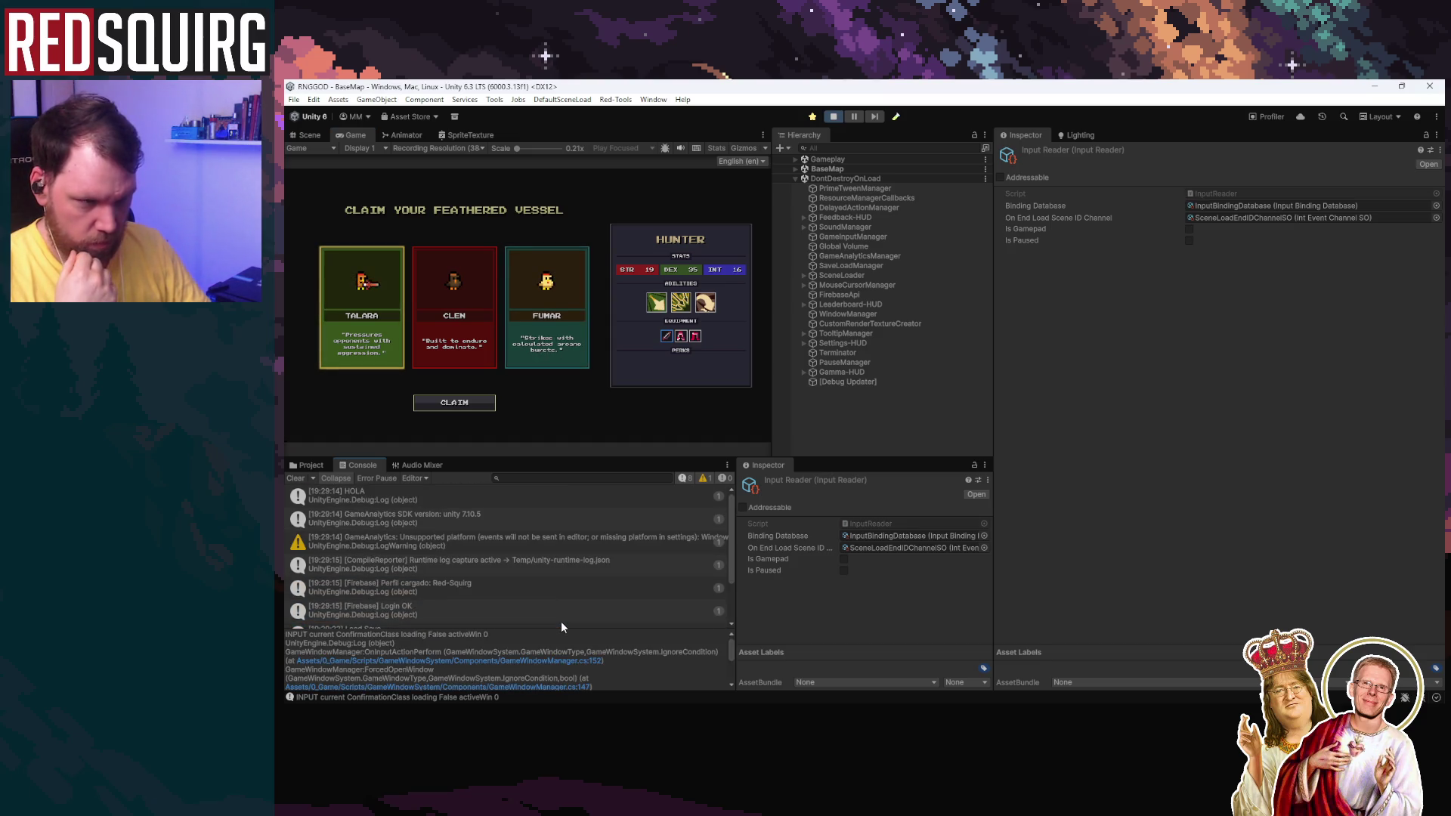
{"action": "scroll", "coordinate": [560, 621], "scroll_direction": "down", "scroll_amount": 2}
{"action": "scroll", "coordinate": [561, 621], "scroll_direction": "up", "scroll_amount": 3}
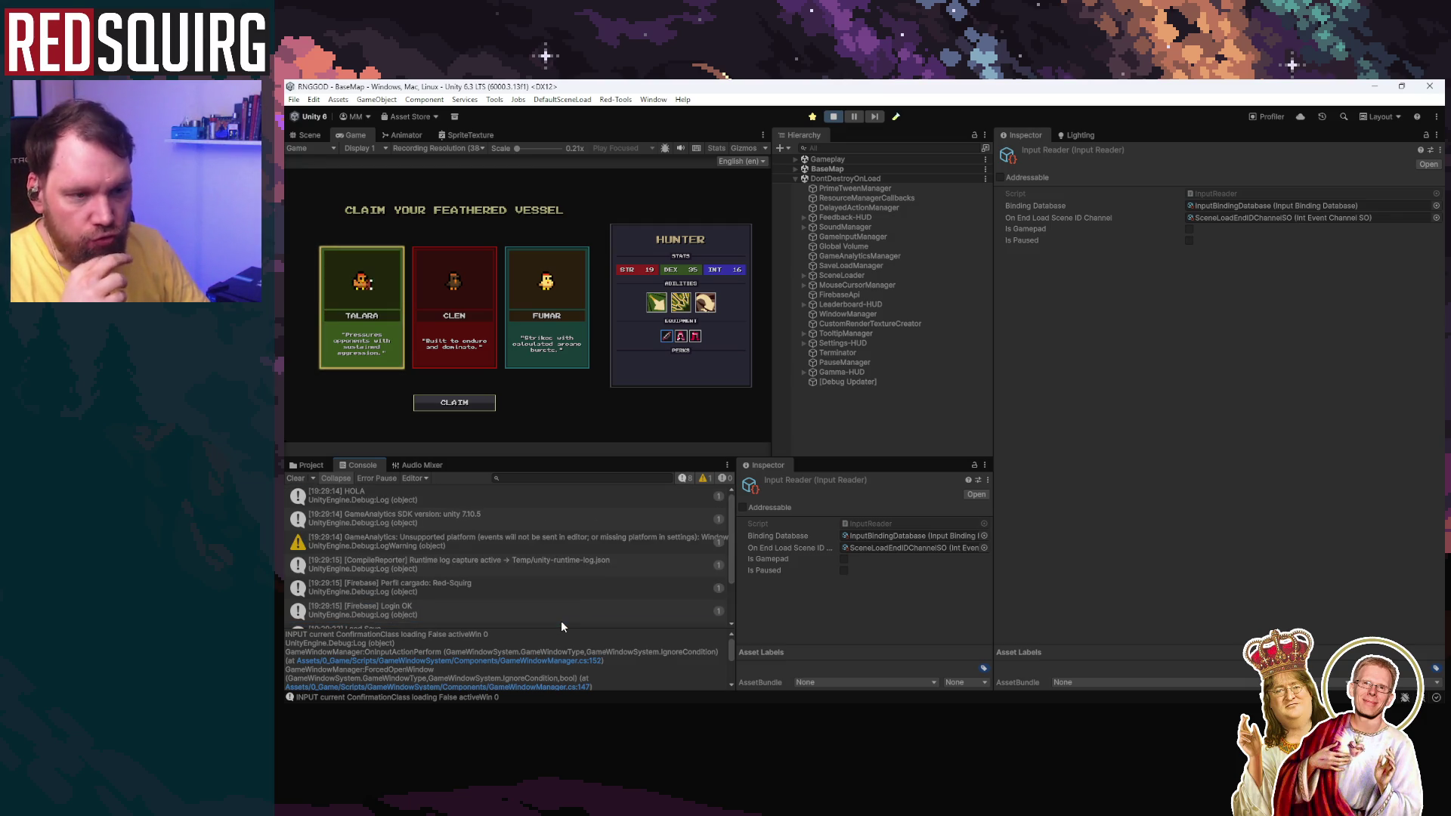
{"action": "scroll", "coordinate": [561, 620], "scroll_direction": "down", "scroll_amount": 3}
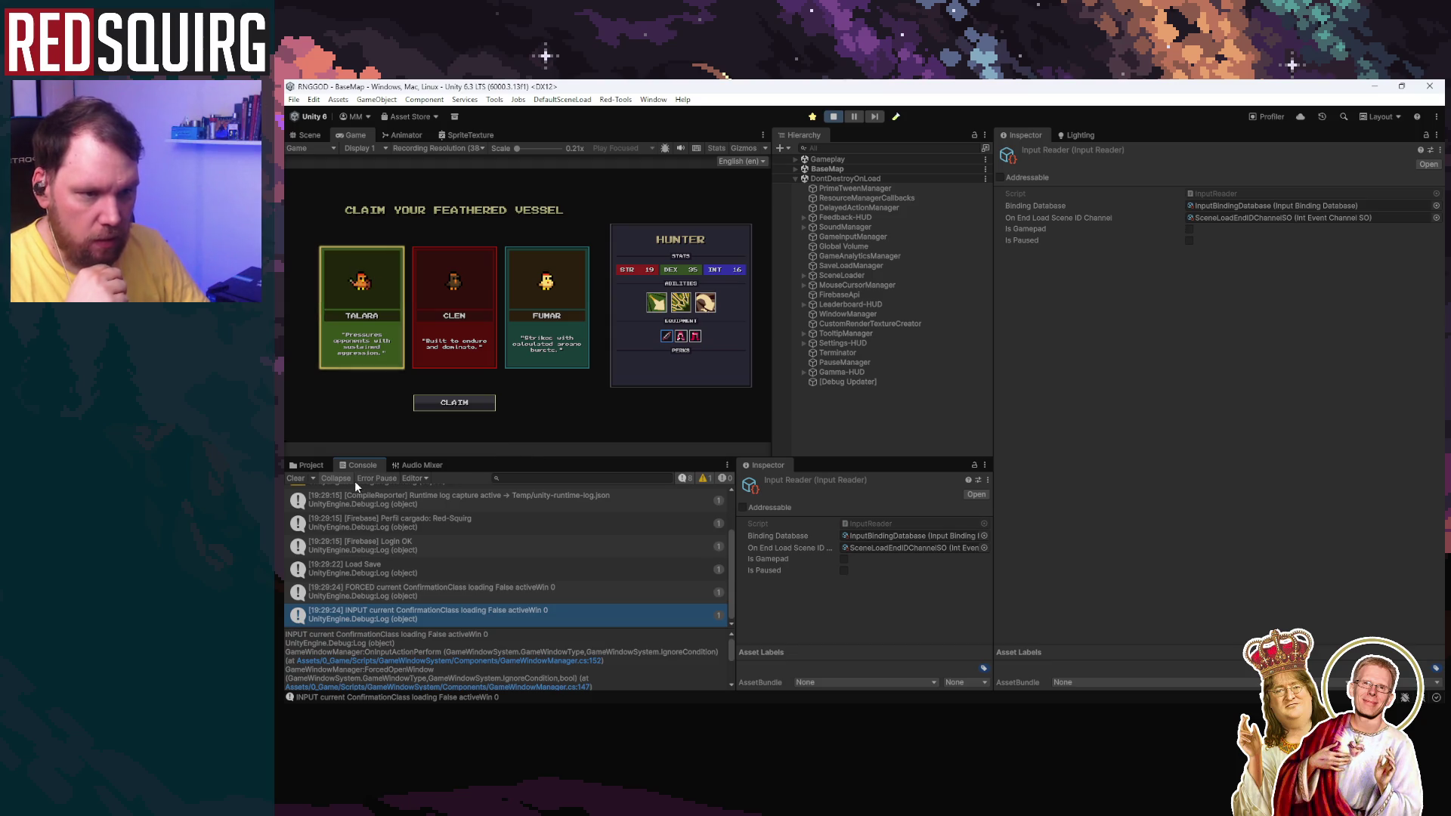
{"action": "left_click", "coordinate": [312, 479]}
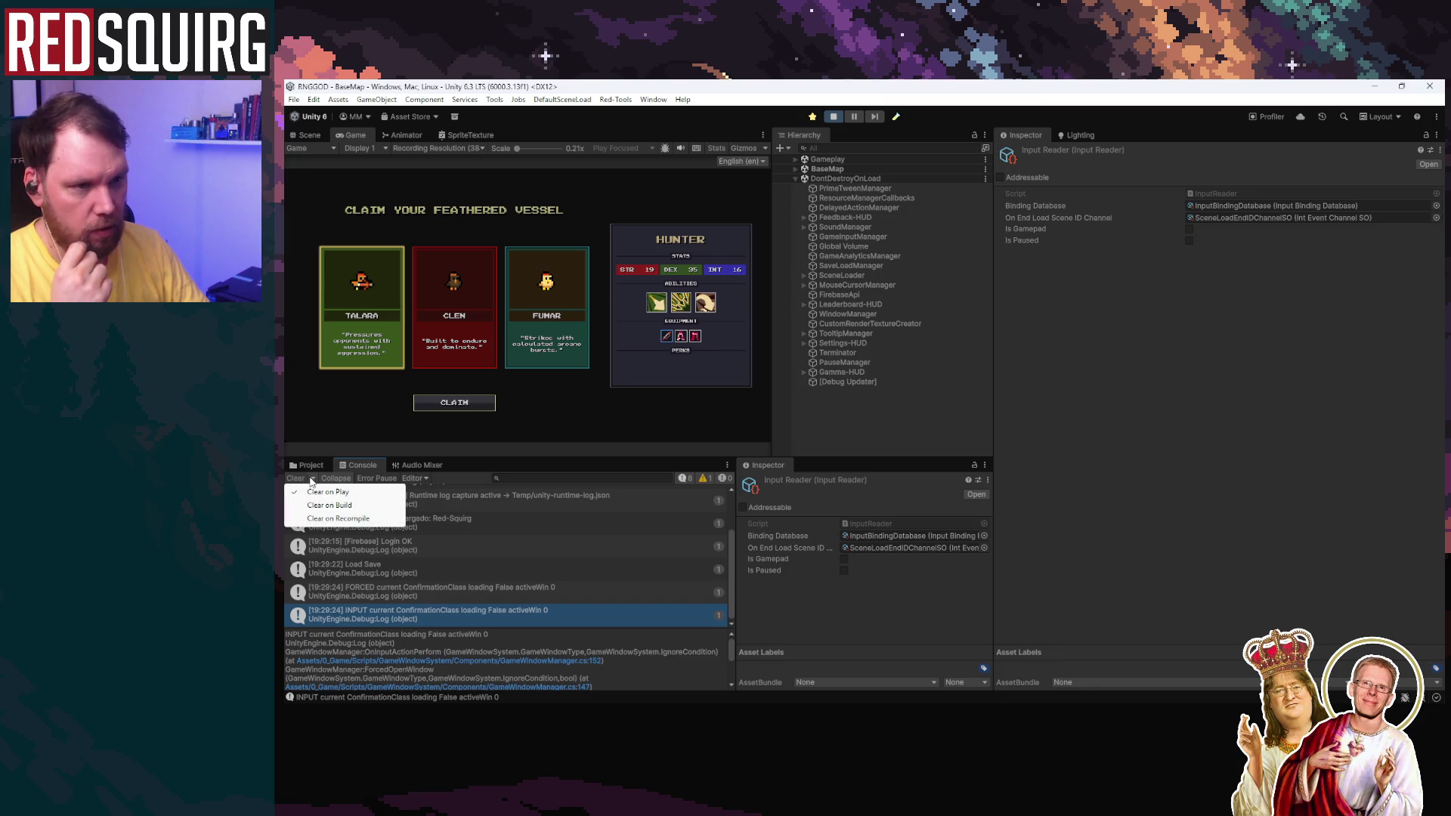
{"action": "left_click", "coordinate": [568, 374]}
Step: Claim Clen the Barbarian, inspect the activeWin 1 INPUT log, and stop the game with Ctrl+P
{"action": "left_click", "coordinate": [469, 362]}
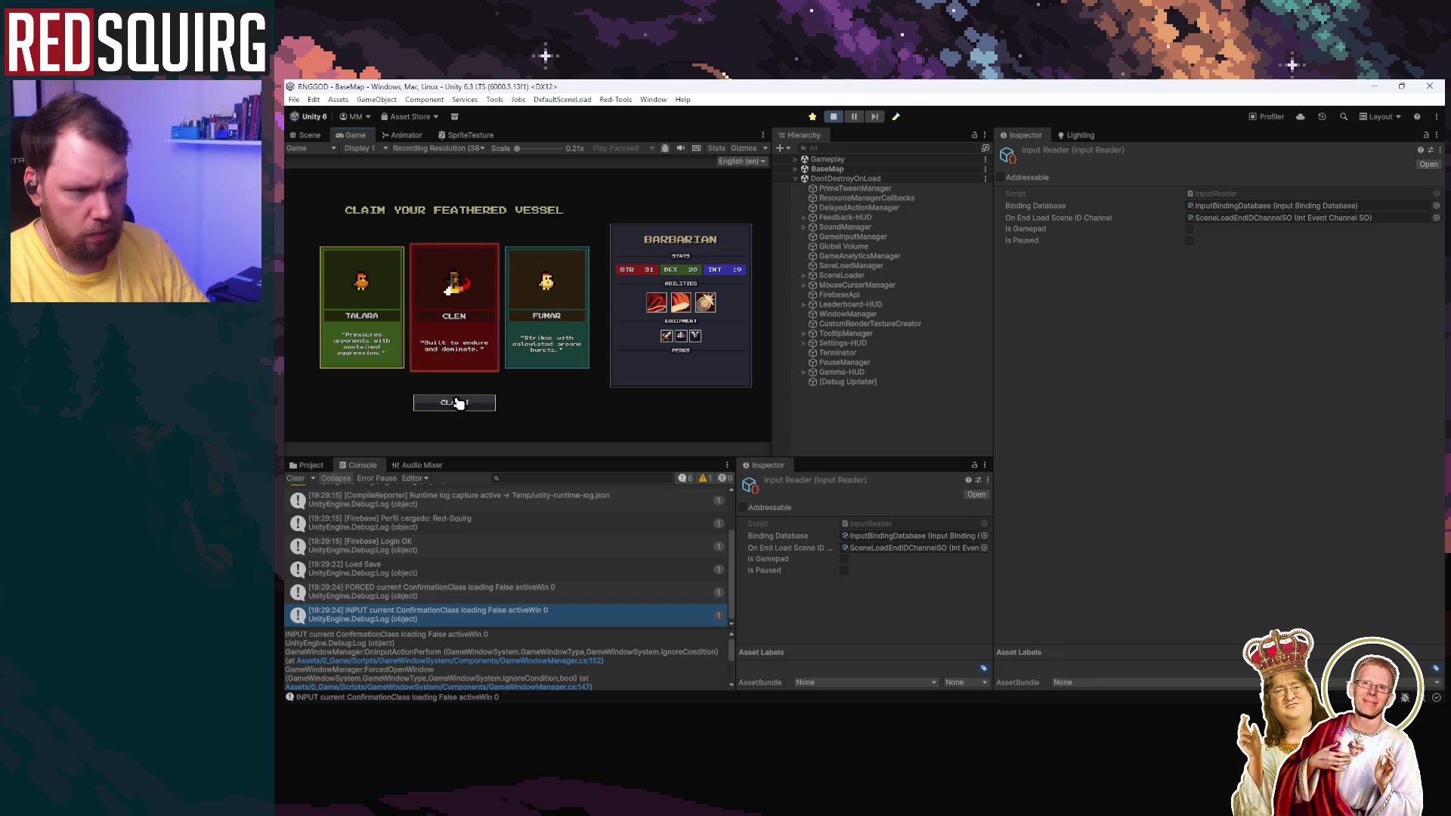
{"action": "left_click", "coordinate": [454, 403]}
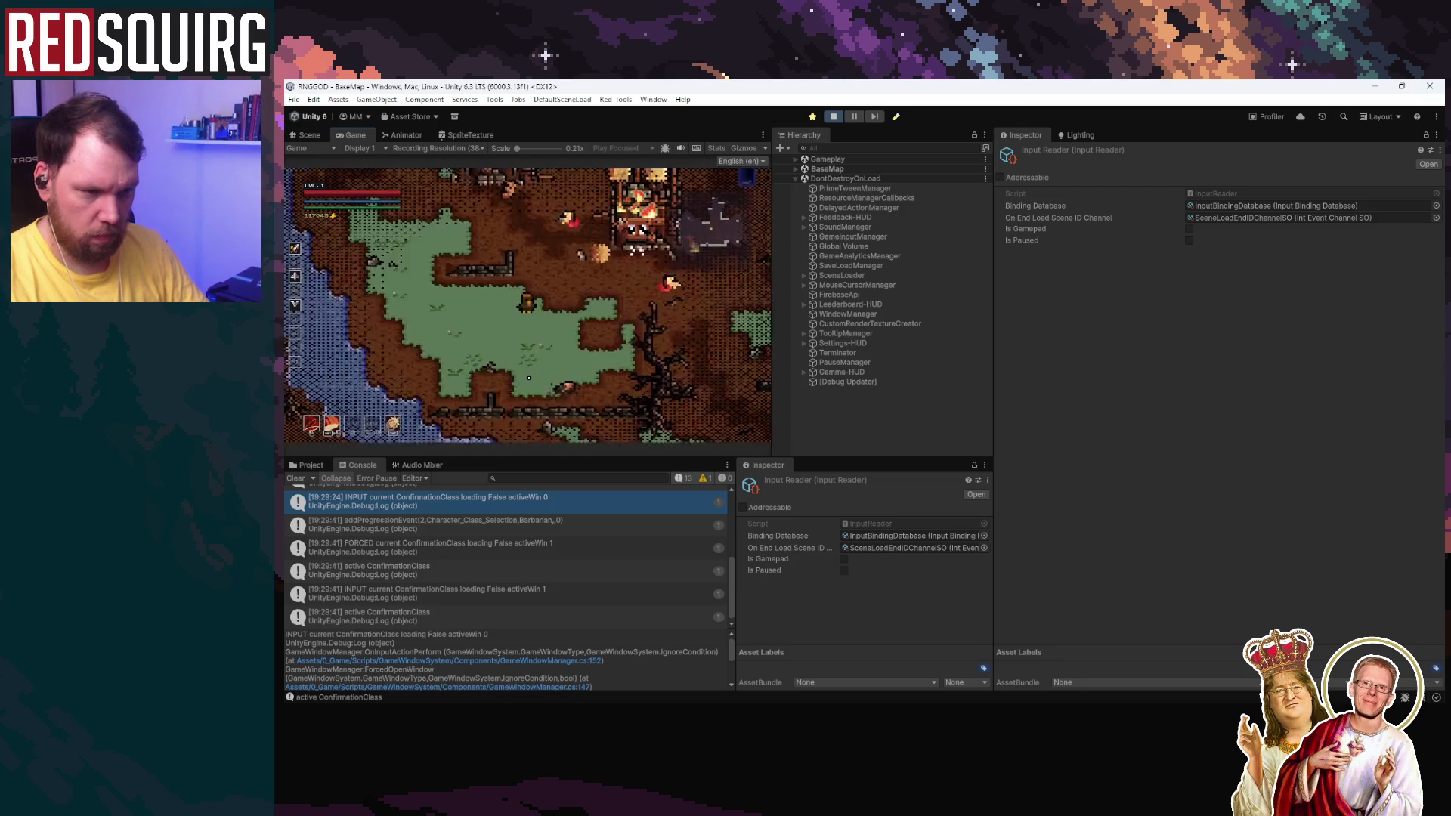
{"action": "left_click", "coordinate": [544, 595]}
{"action": "scroll", "coordinate": [544, 596], "scroll_direction": "up", "scroll_amount": 3}
{"action": "scroll", "coordinate": [546, 597], "scroll_direction": "up", "scroll_amount": 3}
{"action": "scroll", "coordinate": [540, 603], "scroll_direction": "up", "scroll_amount": 1}
{"action": "scroll", "coordinate": [536, 609], "scroll_direction": "up", "scroll_amount": 1}
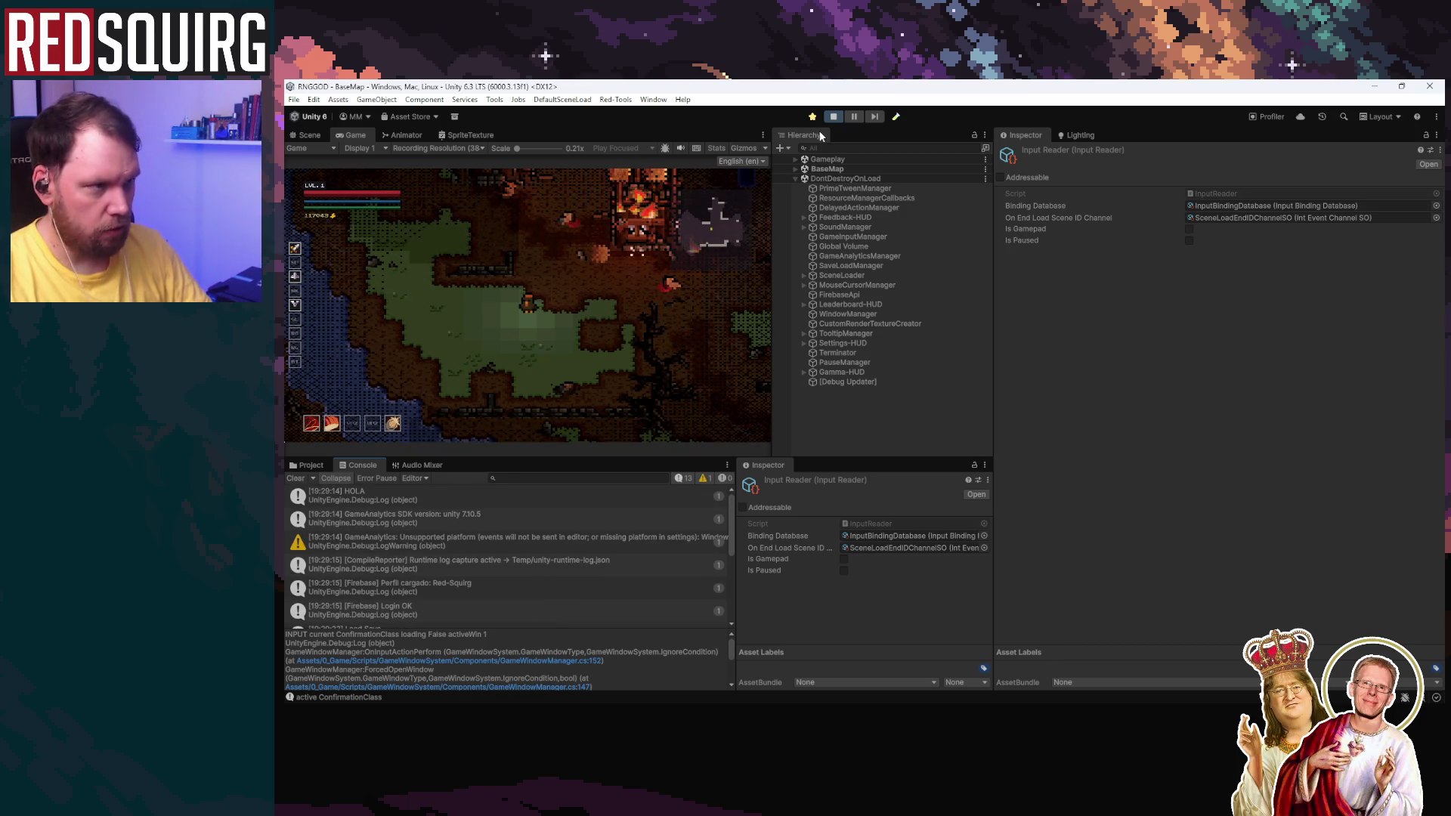
{"action": "key", "text": "ctrl+p"}
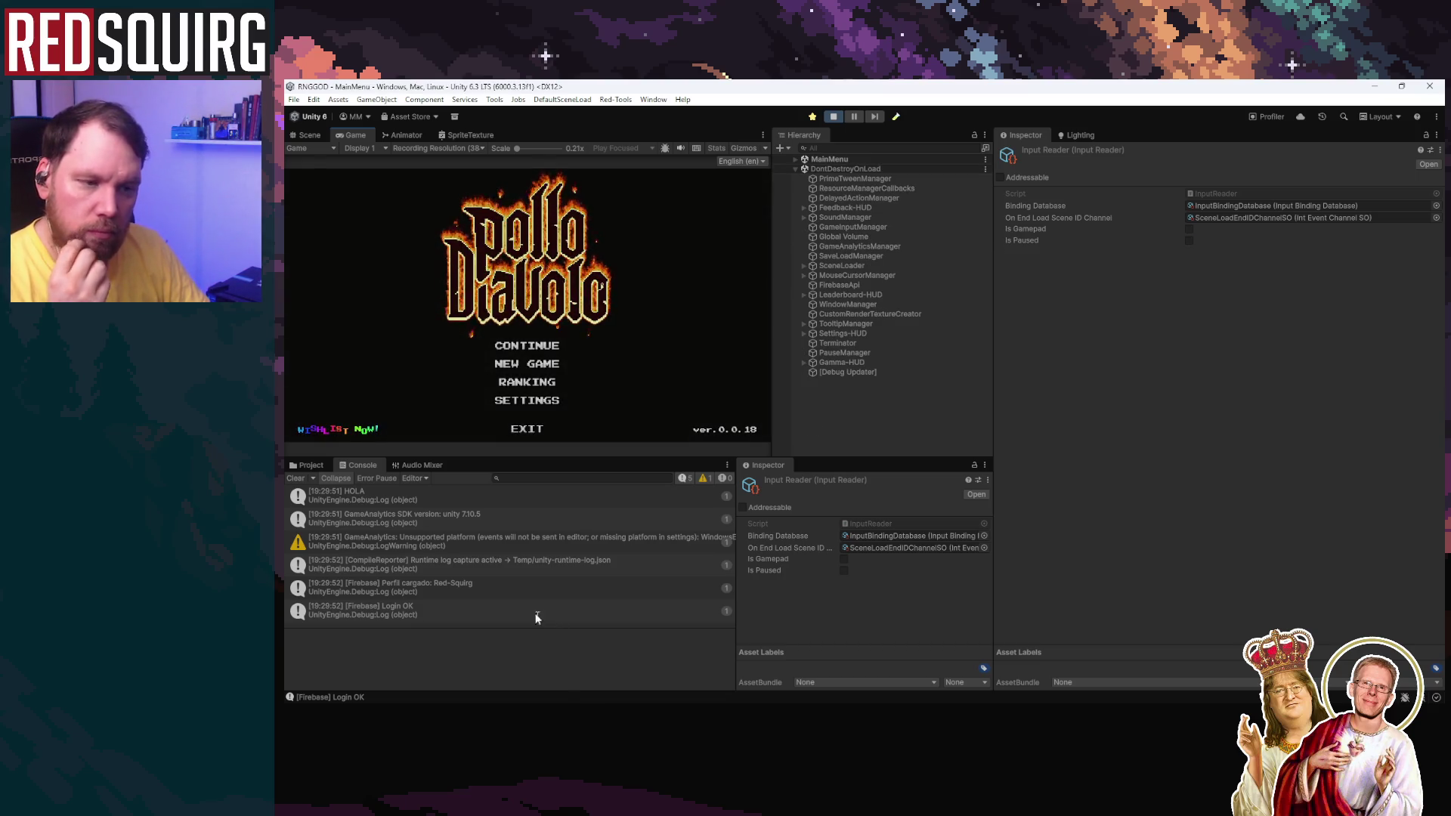
Step: In Rider, delete the Debug.Log("HOLA") line from InputReader's Initialize()
{"action": "key", "text": "alt+Tab"}
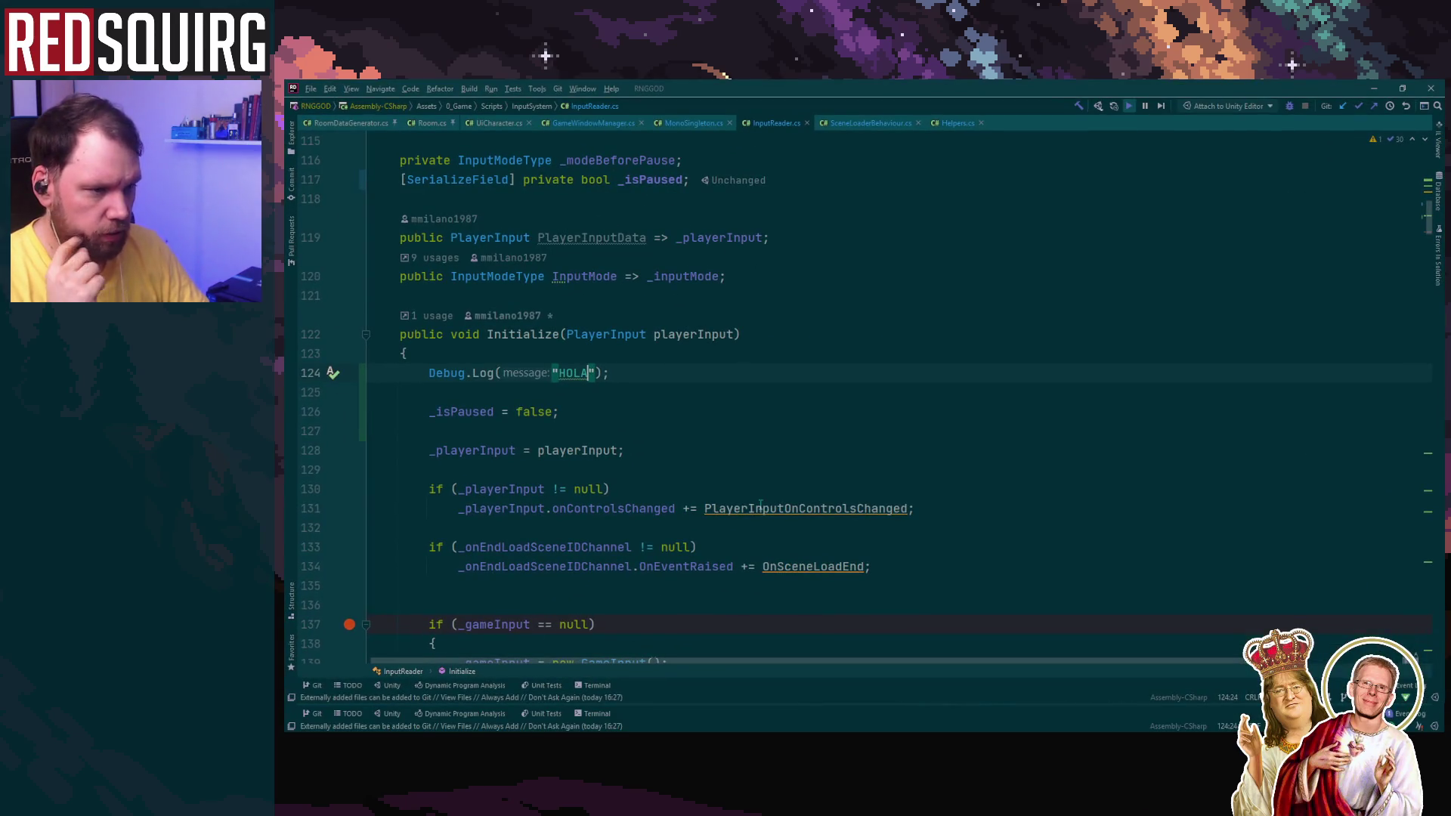
{"action": "left_click_drag", "start_coordinate": [428, 430], "coordinate": [672, 423]}
{"action": "left_click_drag", "start_coordinate": [419, 391], "coordinate": [610, 386]}
{"action": "key", "text": "BackSpace"}
Step: Open GameWindowManager.cs and review OnInputActionPerform around lines 161-164
{"action": "key", "text": "ctrl+Tab"}
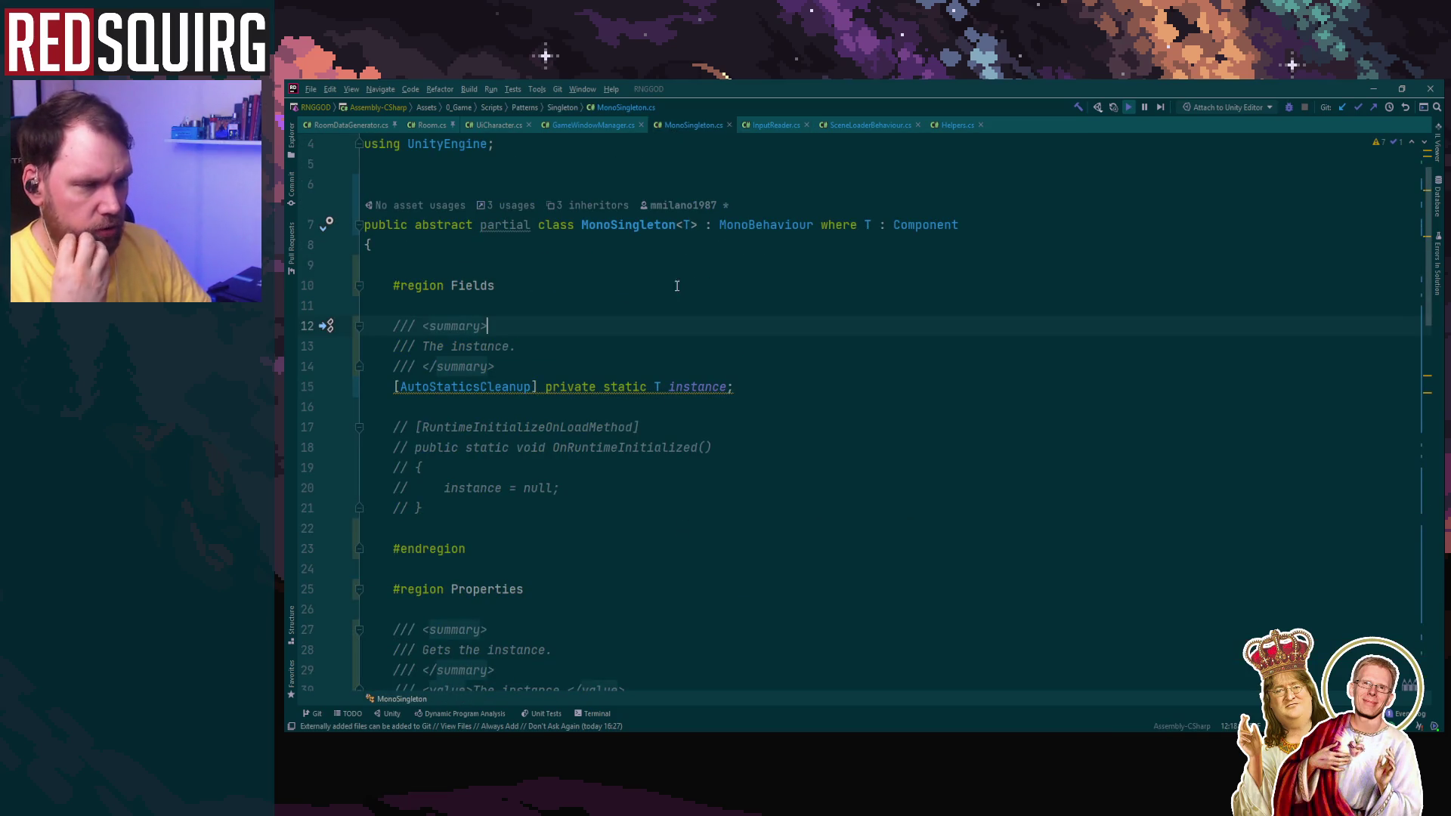
{"action": "left_click", "coordinate": [606, 124]}
{"action": "scroll", "coordinate": [759, 513], "scroll_direction": "down", "scroll_amount": 4}
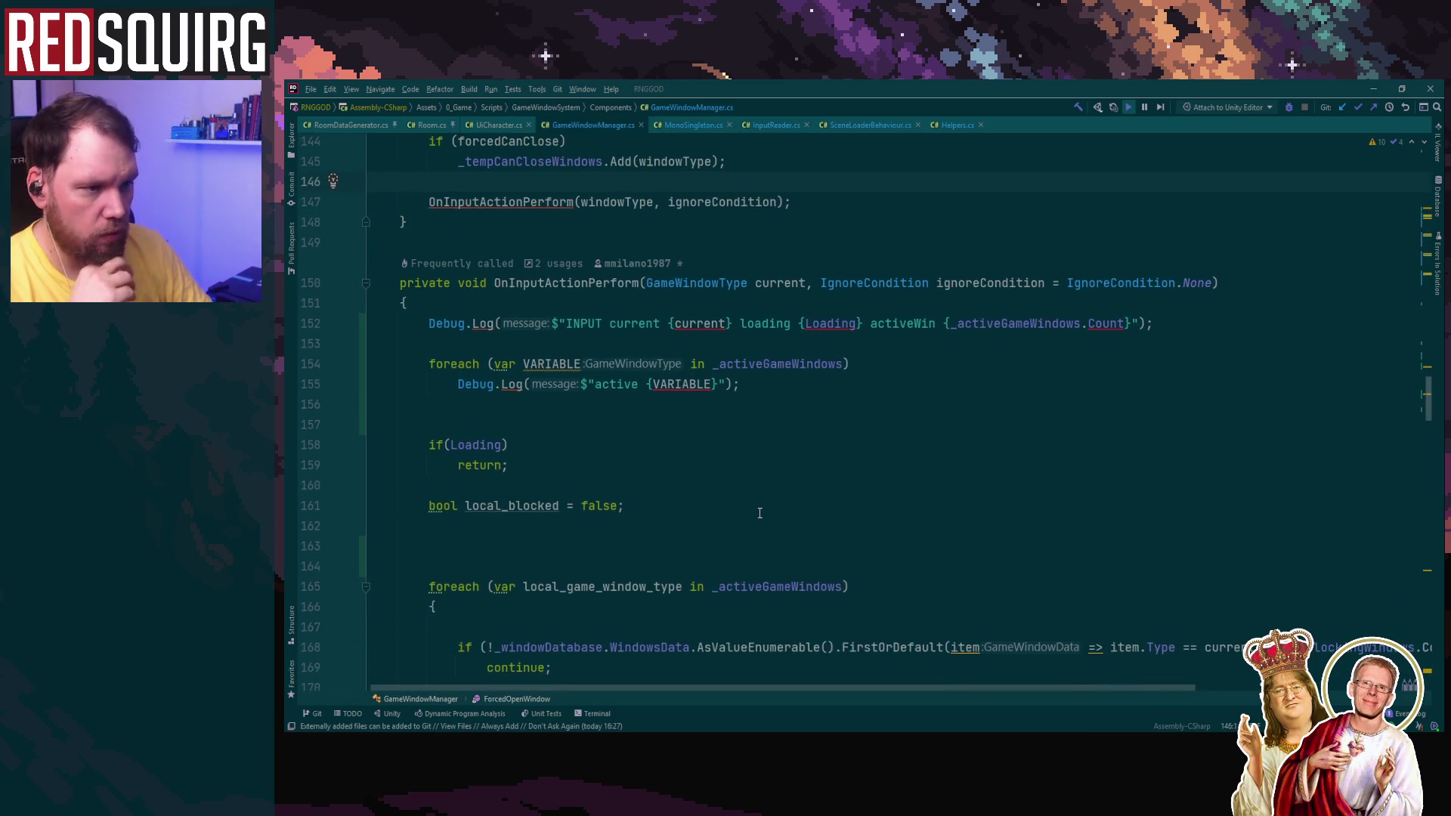
{"action": "scroll", "coordinate": [760, 513], "scroll_direction": "down", "scroll_amount": 1}
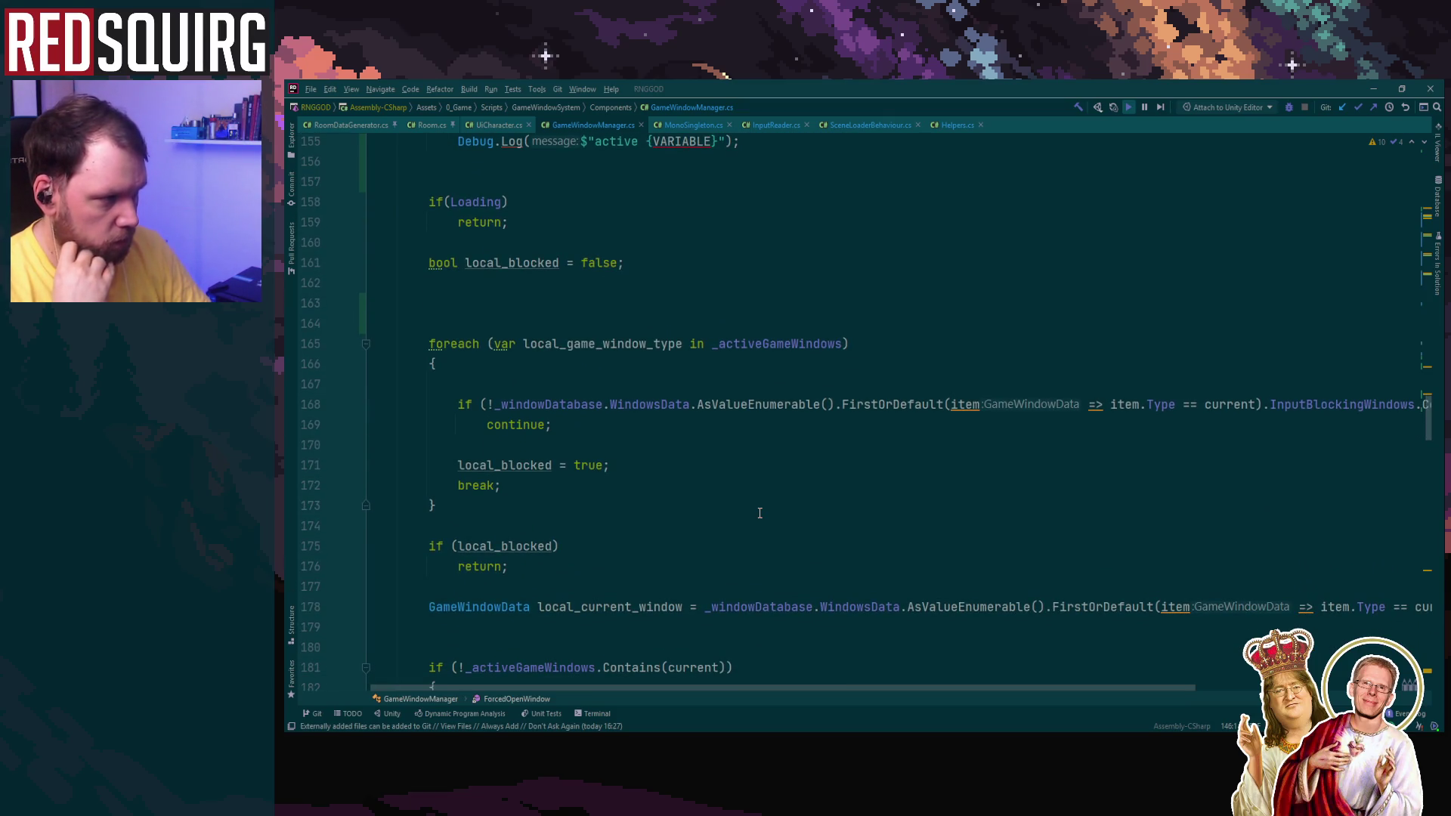
{"action": "scroll", "coordinate": [759, 513], "scroll_direction": "up", "scroll_amount": 3}
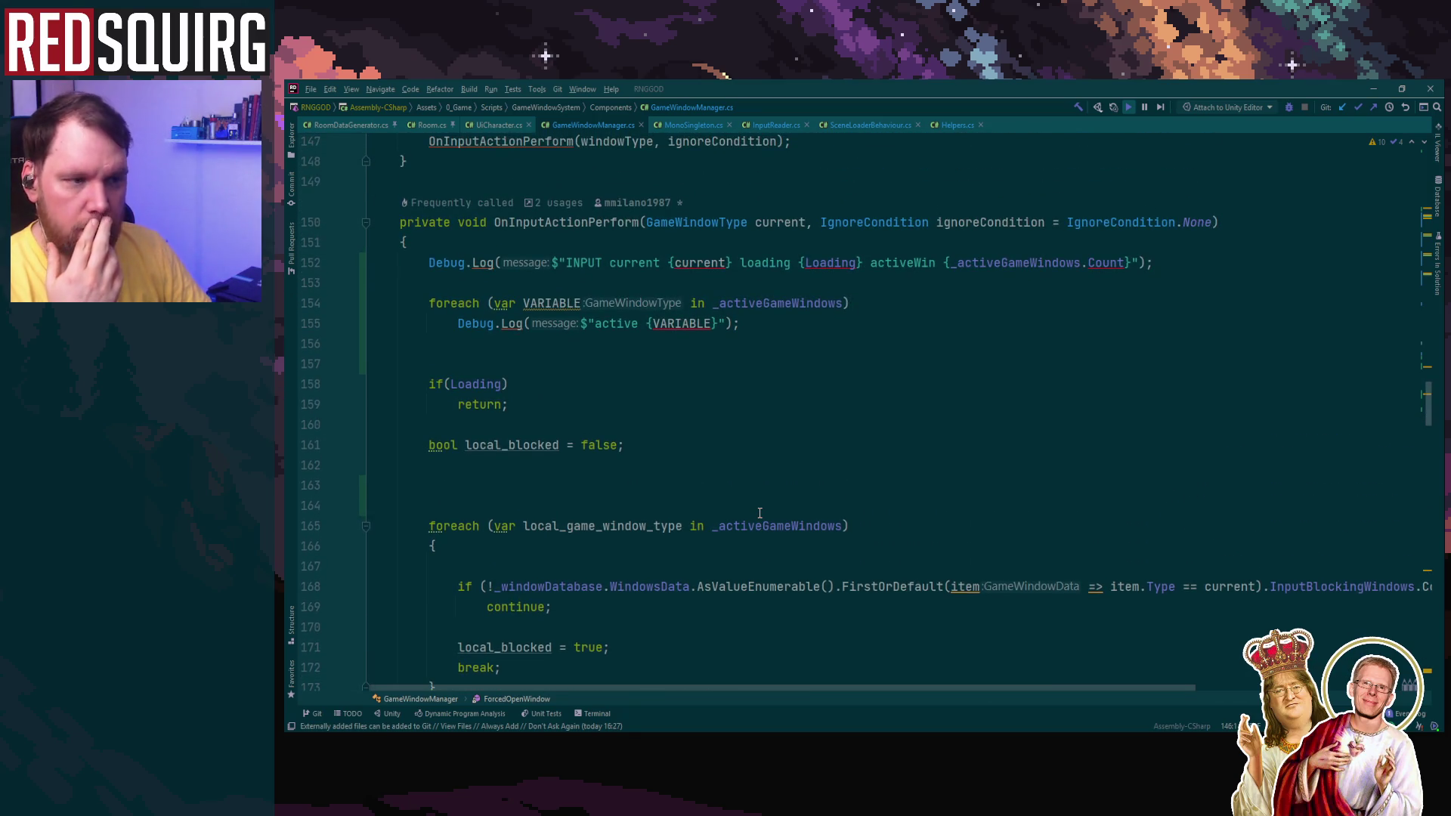
{"action": "left_click", "coordinate": [759, 513]}
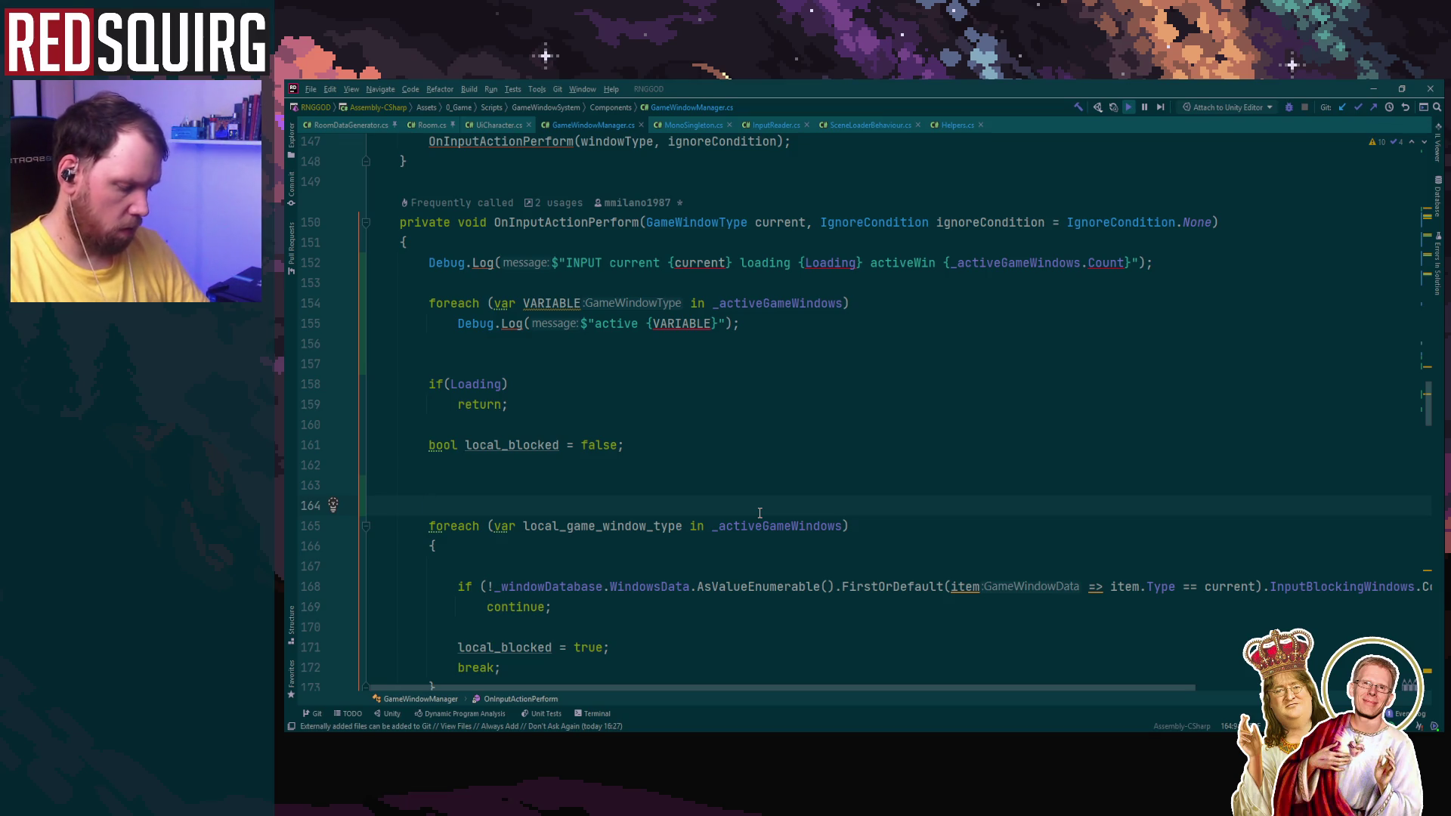
{"action": "left_click", "coordinate": [1075, 440]}
{"action": "left_click", "coordinate": [943, 507]}
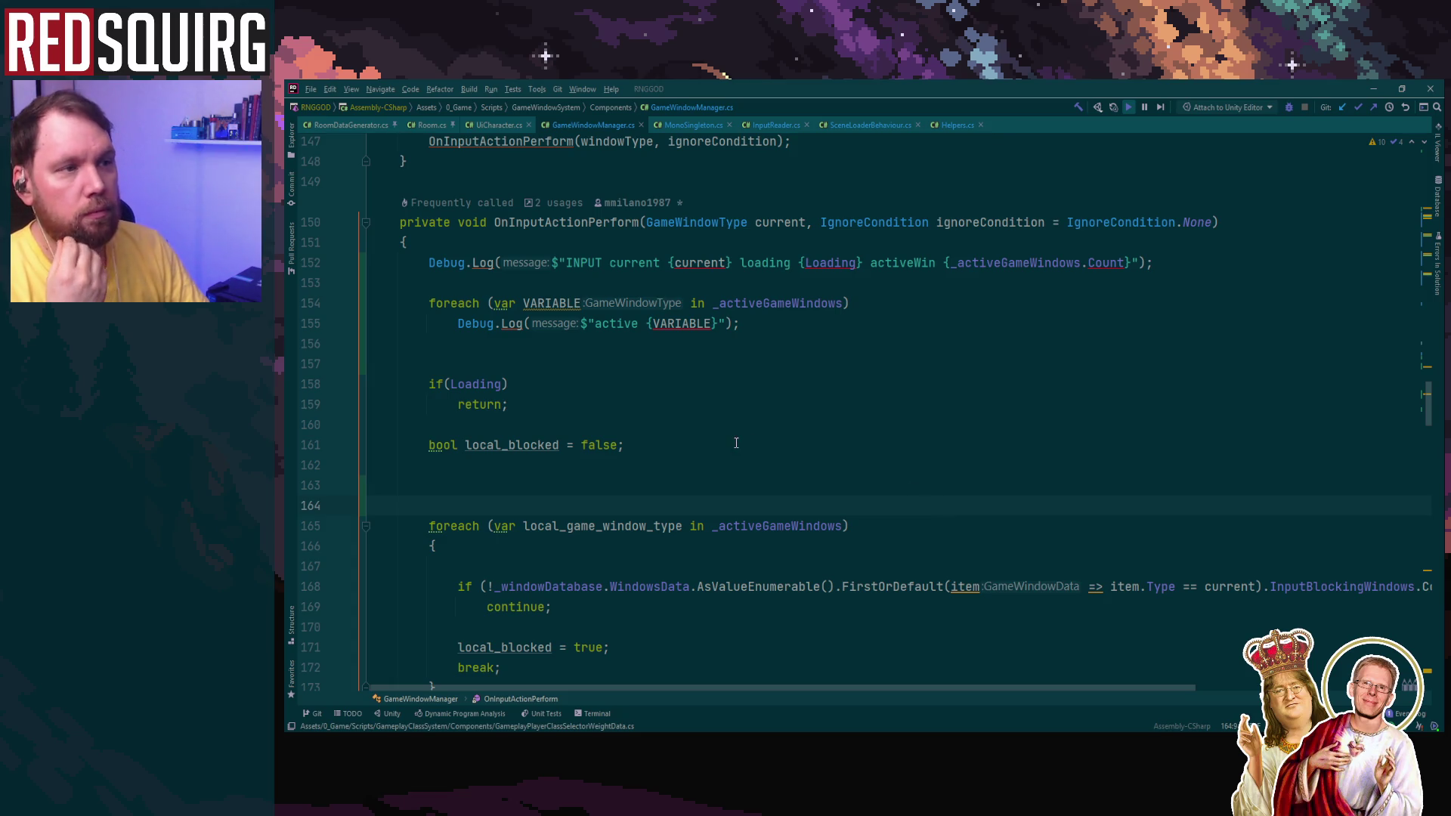
Step: Check the return on line 142, then minimise Rider and return to Unity
{"action": "scroll", "coordinate": [735, 442], "scroll_direction": "up", "scroll_amount": 3}
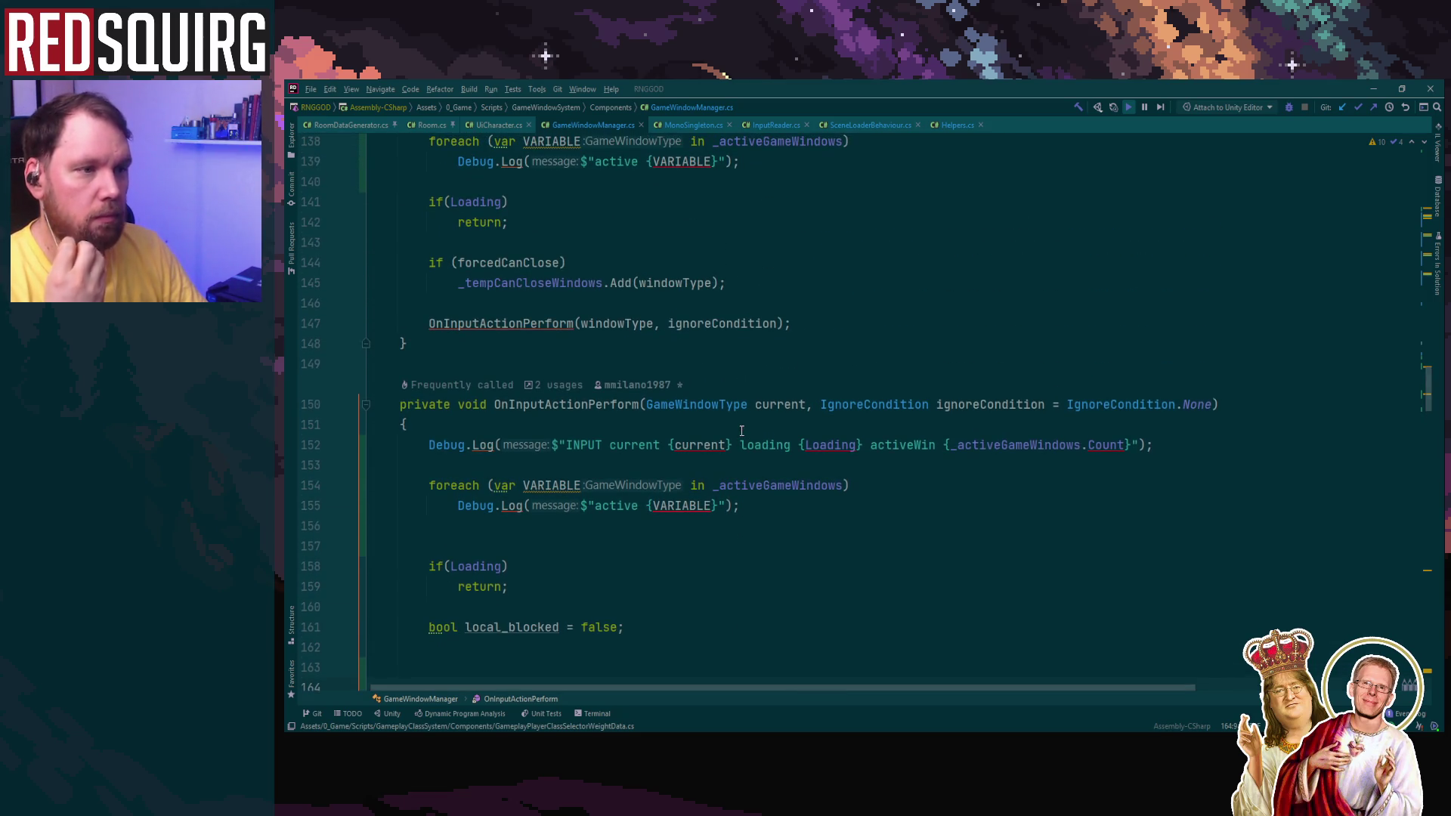
{"action": "scroll", "coordinate": [742, 430], "scroll_direction": "up", "scroll_amount": 3}
{"action": "left_click", "coordinate": [755, 405]}
{"action": "scroll", "coordinate": [765, 516], "scroll_direction": "up", "scroll_amount": 6}
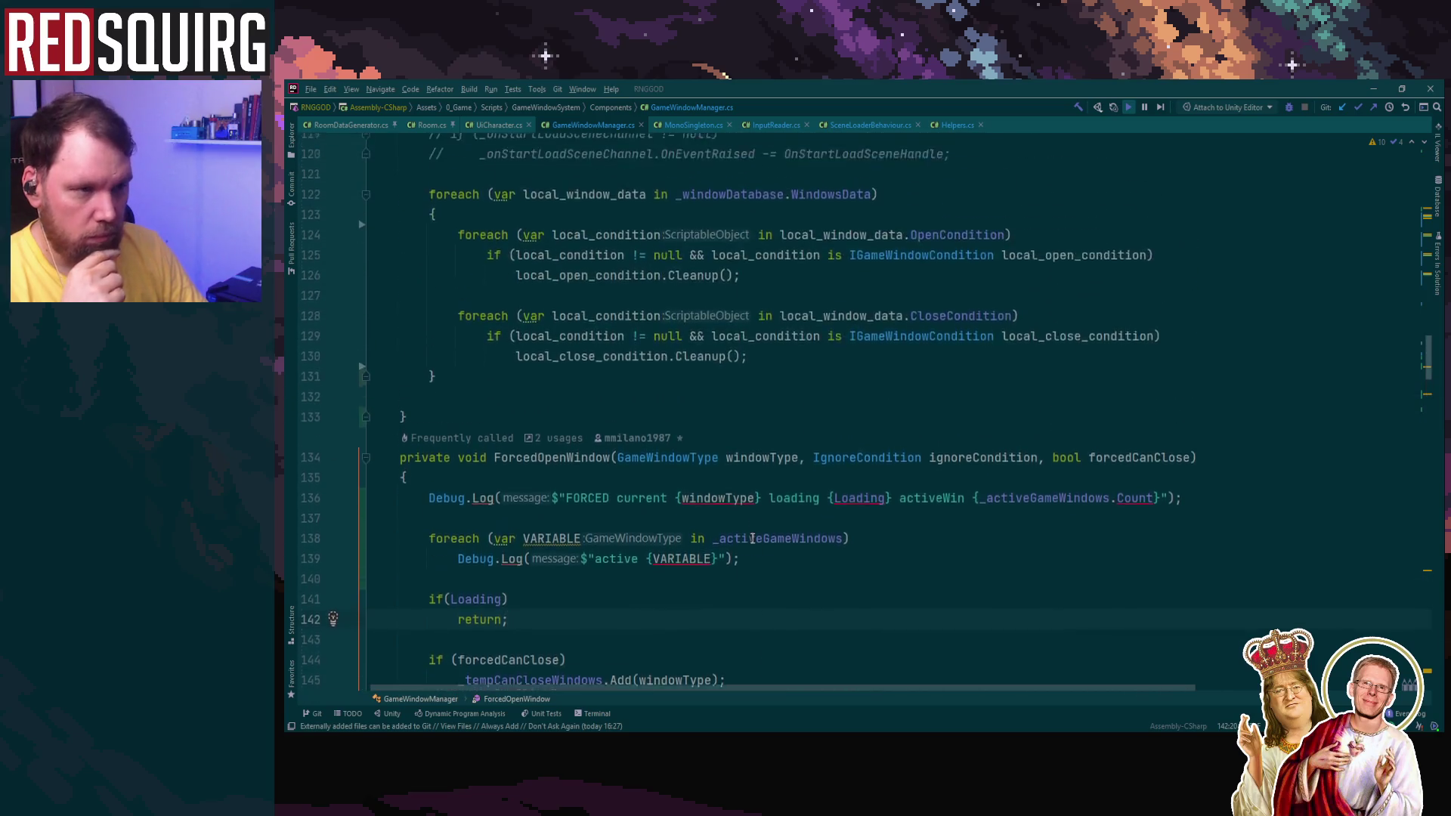
{"action": "scroll", "coordinate": [748, 525], "scroll_direction": "down", "scroll_amount": 13}
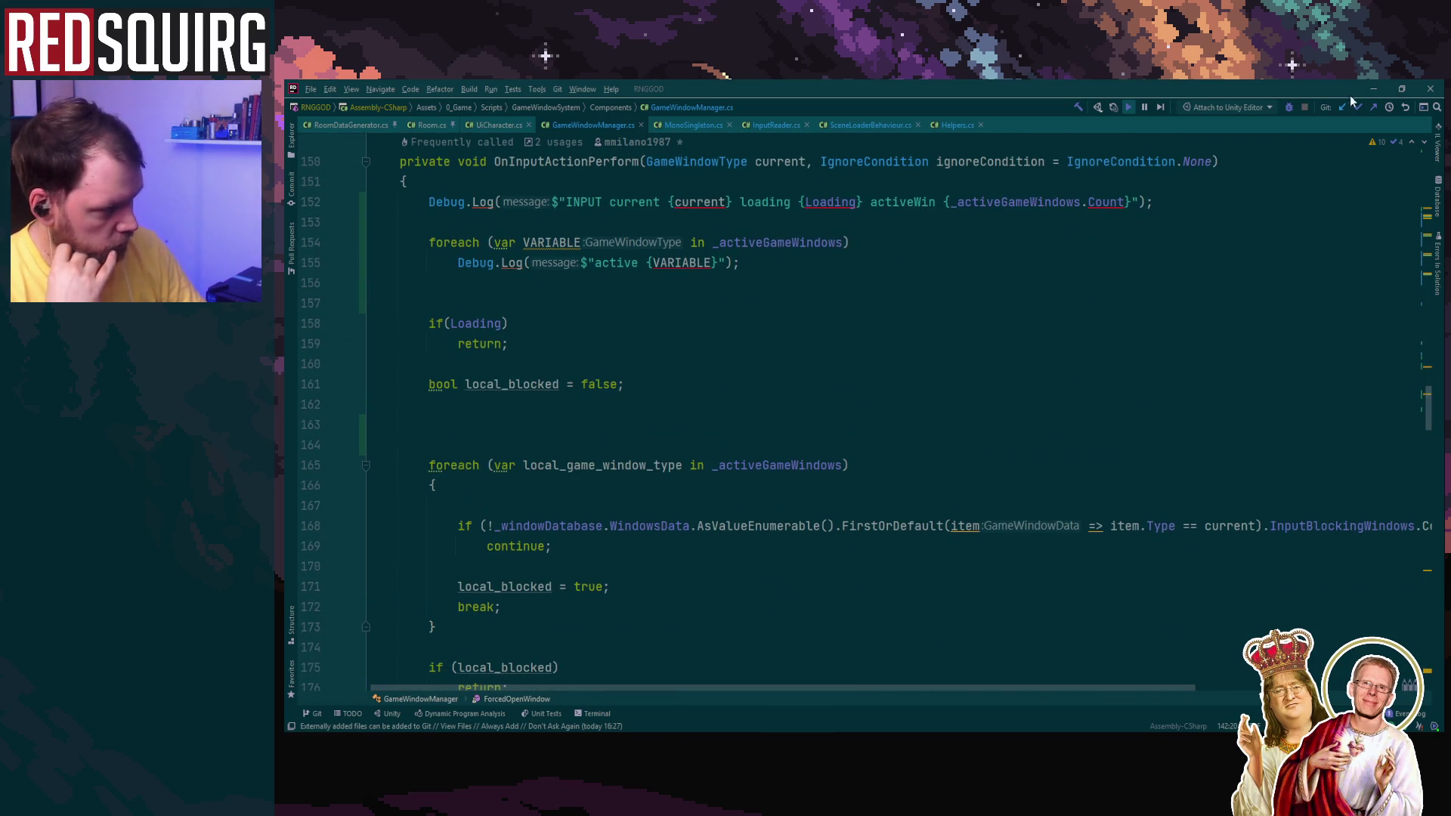
{"action": "left_click", "coordinate": [1373, 88]}
{"action": "key", "text": "alt+Tab"}
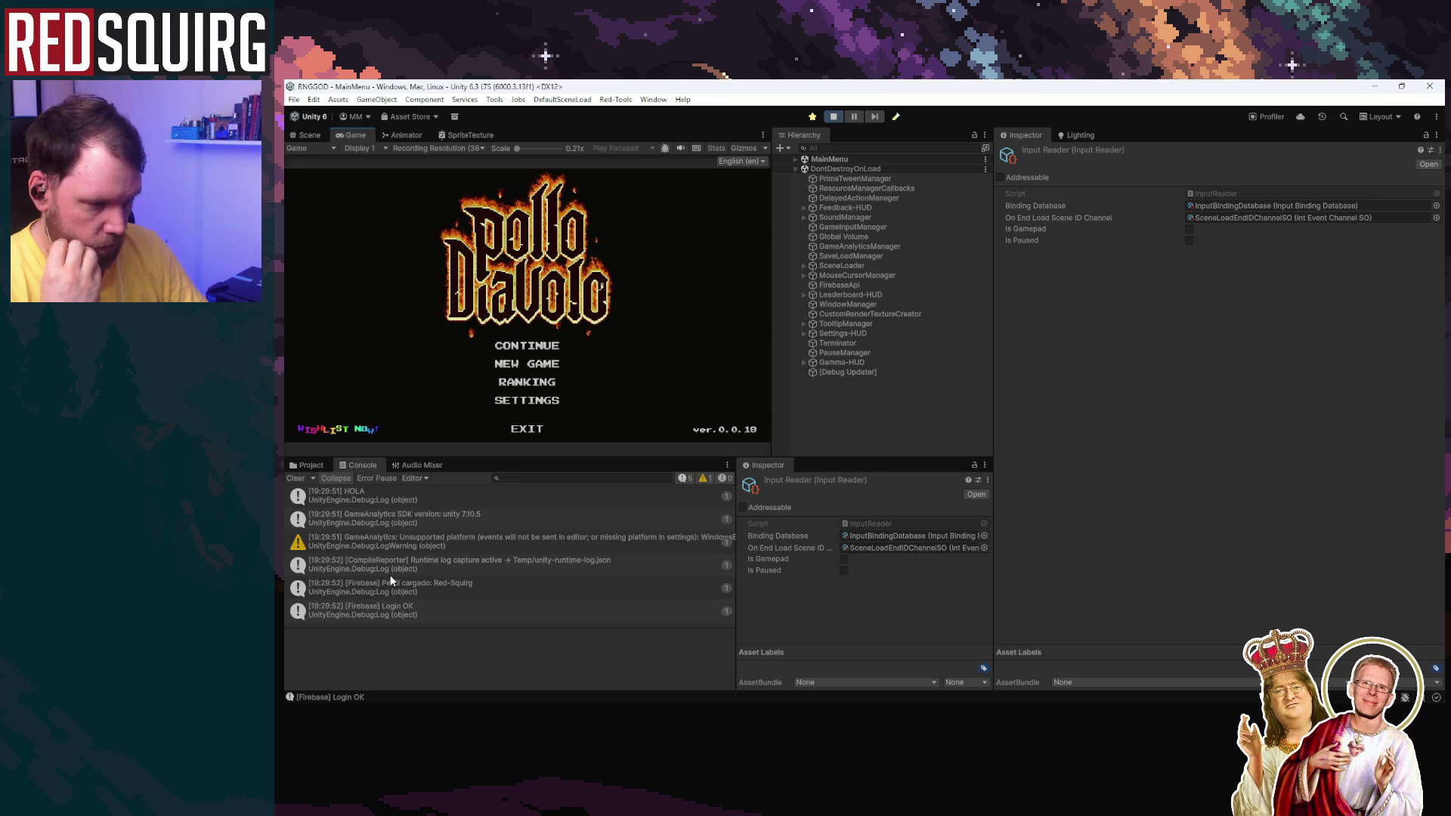
Step: Clear the Console, enter Play mode and continue the saved game from the main menu
{"action": "left_click", "coordinate": [297, 477]}
{"action": "key", "text": "alt+Tab"}
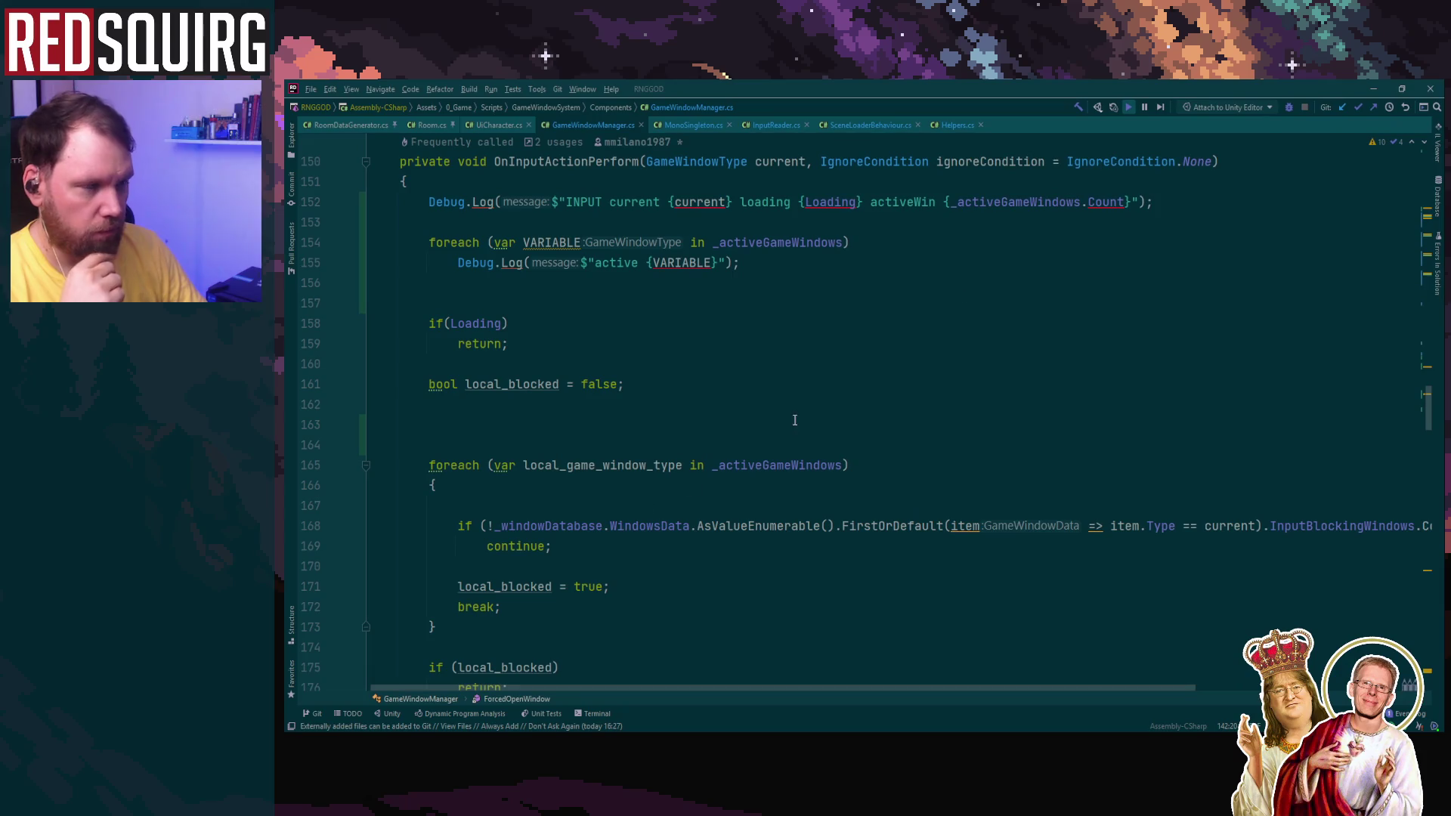
{"action": "left_click", "coordinate": [1373, 87]}
{"action": "left_click", "coordinate": [831, 117]}
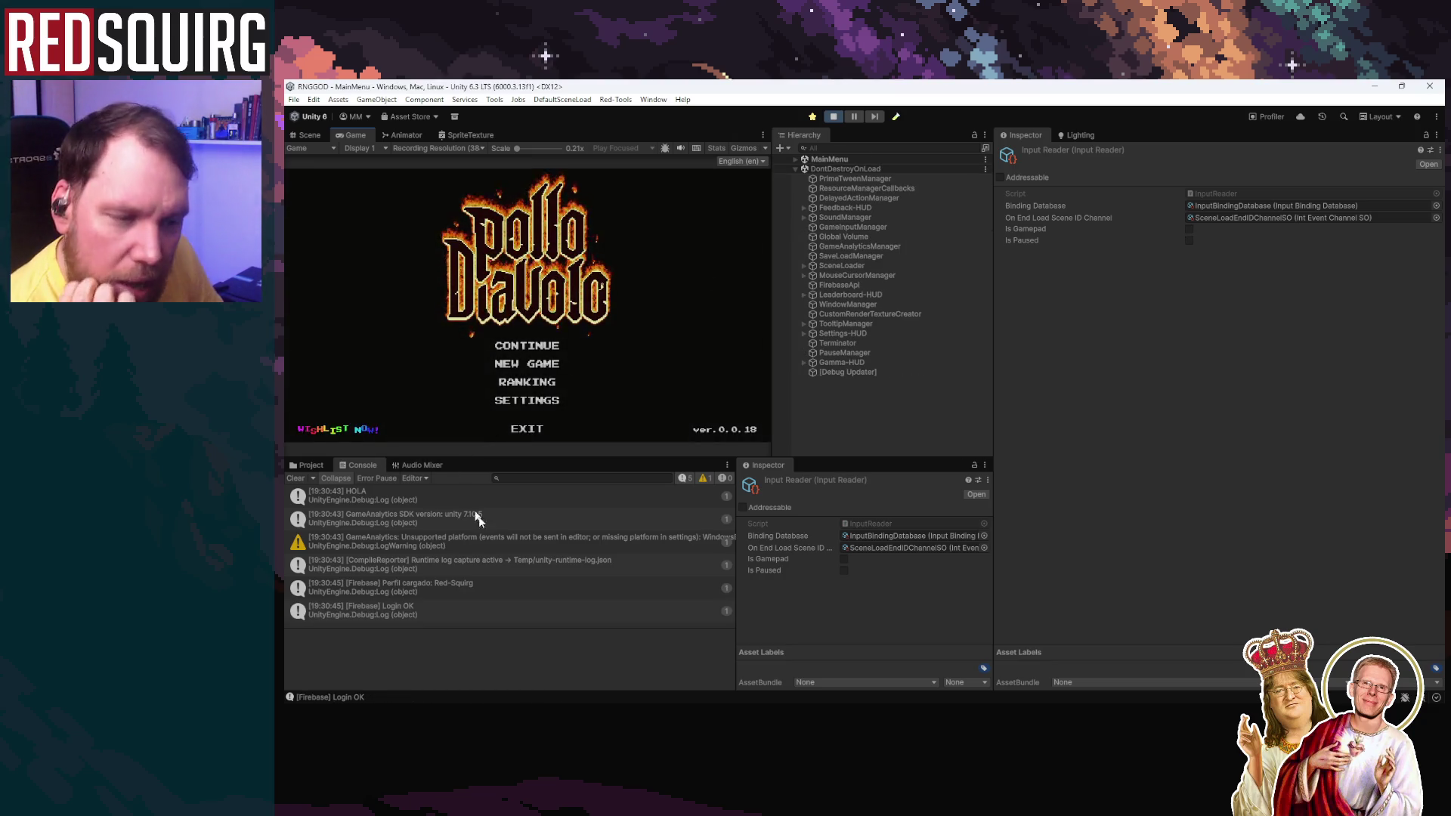
{"action": "left_click", "coordinate": [513, 563]}
{"action": "left_click", "coordinate": [551, 349]}
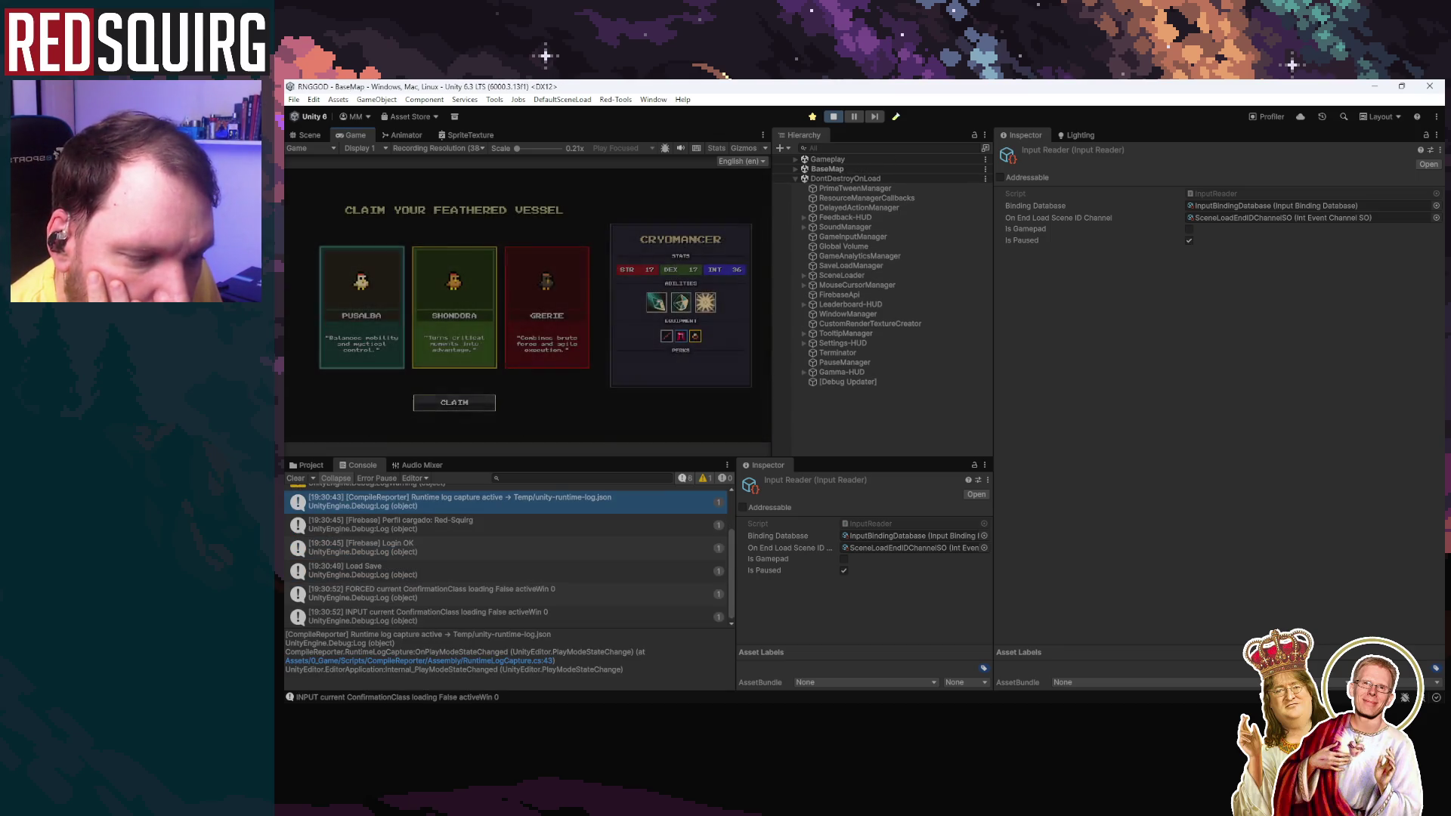
Step: Read the FORCED and INPUT ConfirmationClass stack traces and jump to the INPUT log's source line
{"action": "left_click", "coordinate": [560, 596]}
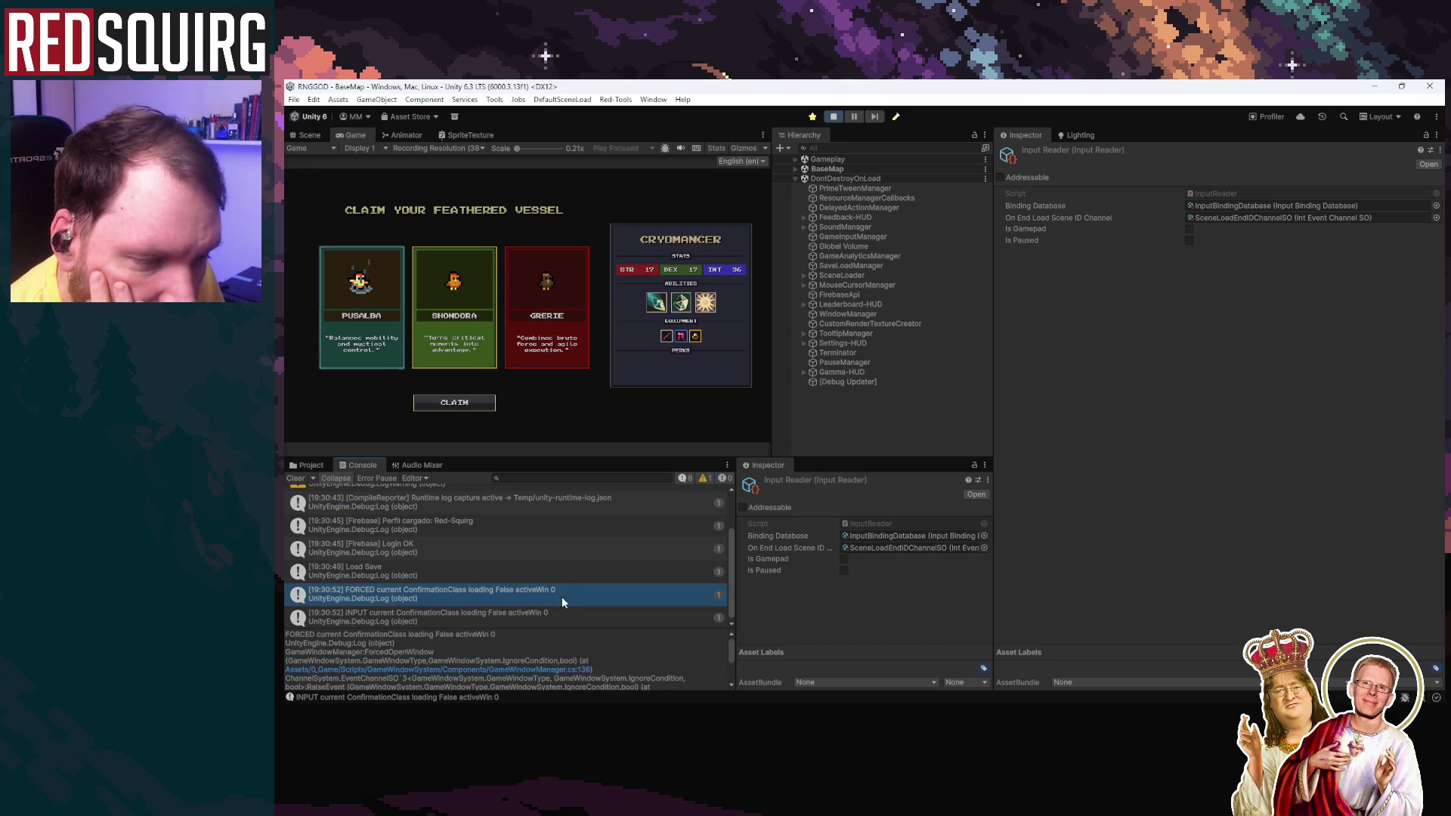
{"action": "left_click", "coordinate": [544, 613]}
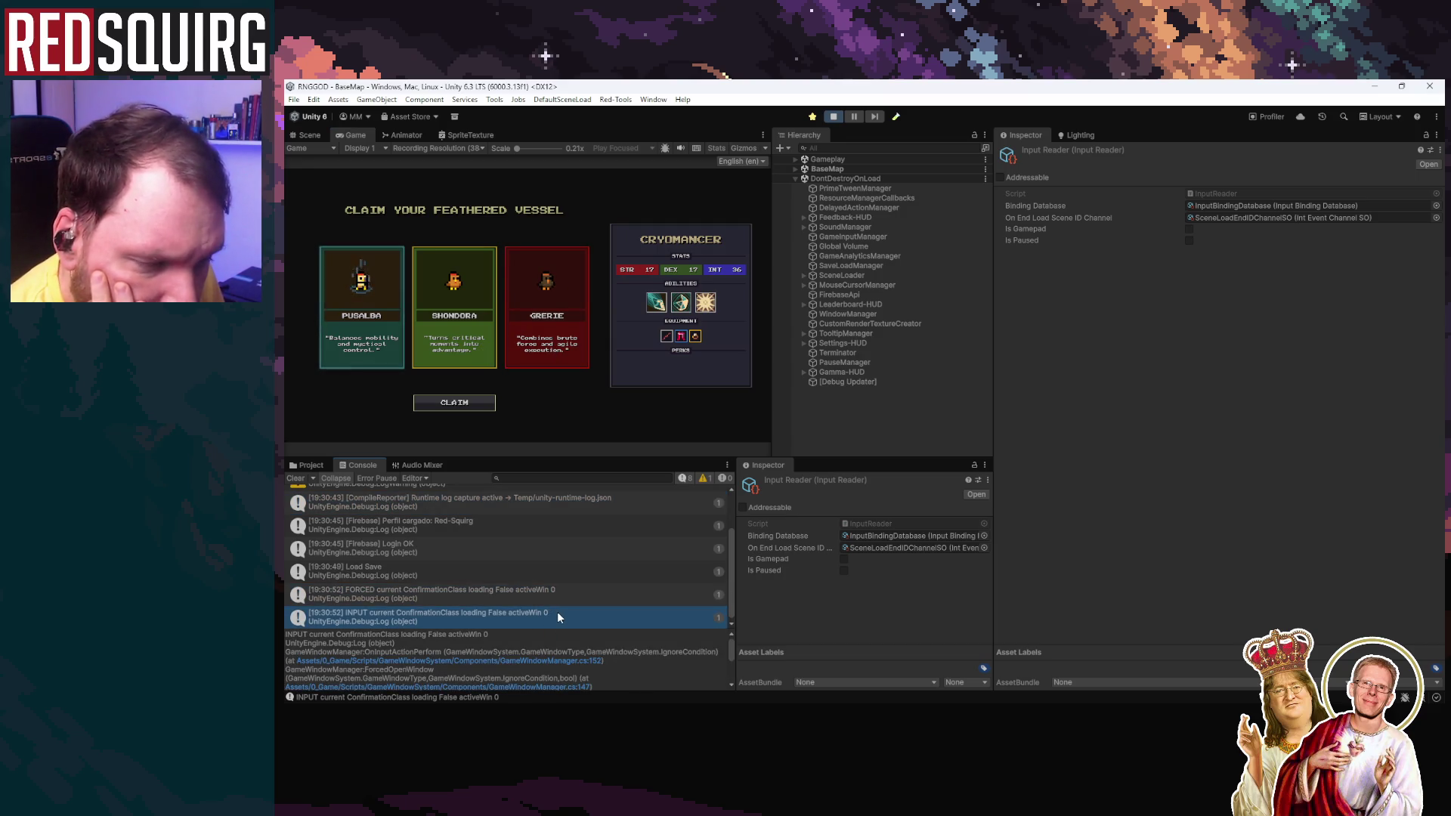
{"action": "left_click", "coordinate": [564, 590]}
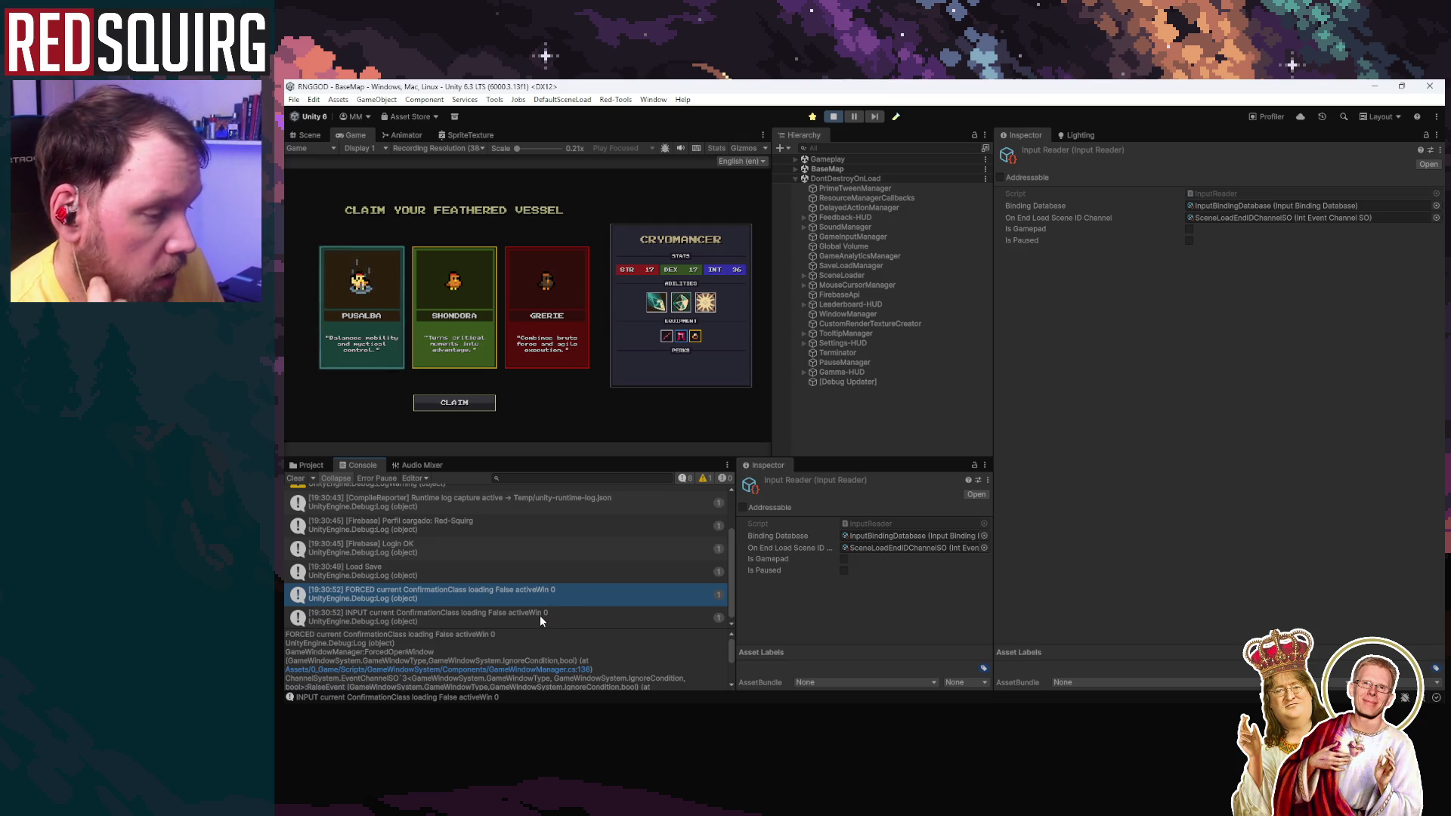
{"action": "left_click", "coordinate": [538, 615]}
{"action": "double_click", "coordinate": [538, 615]}
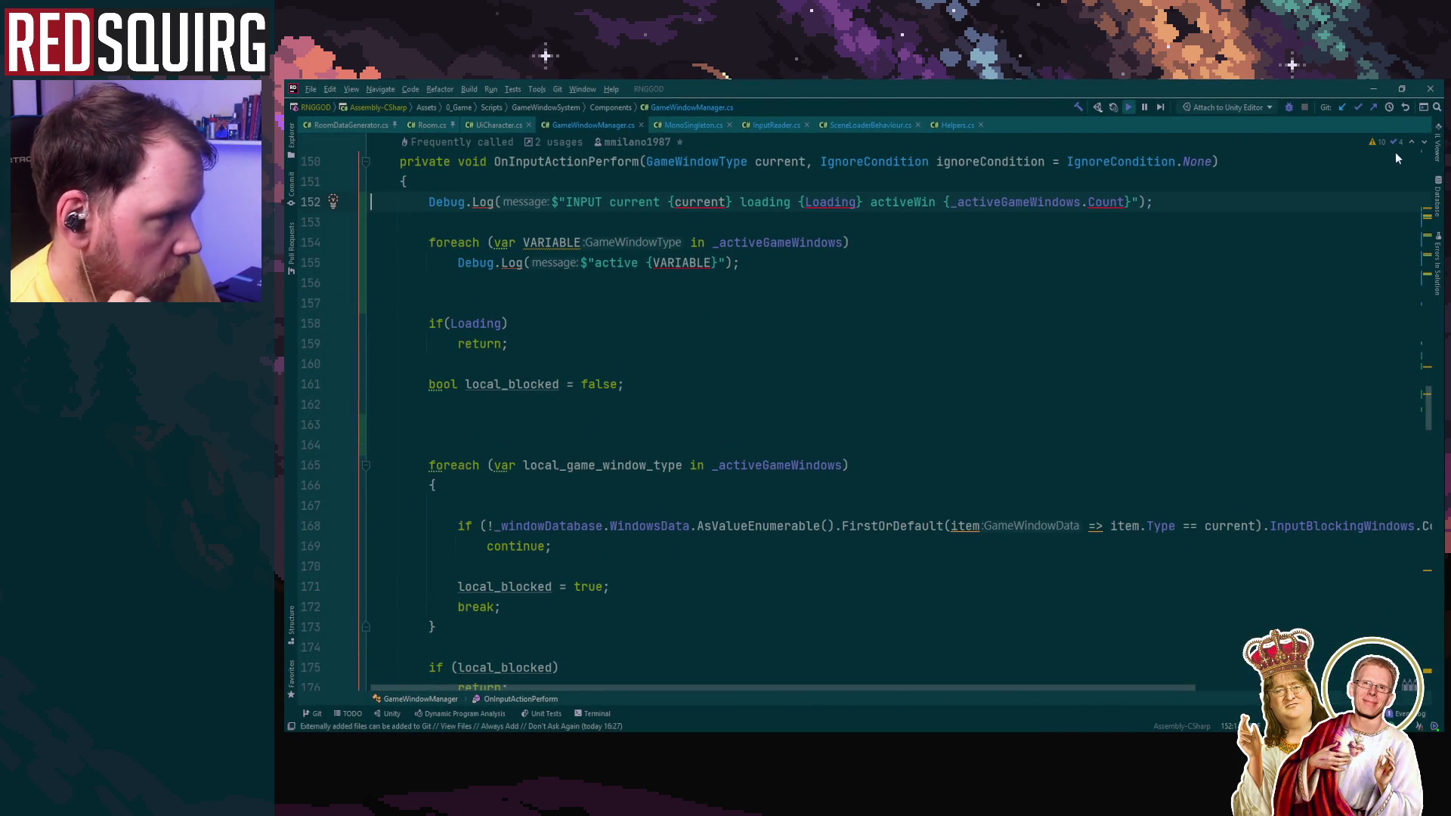
{"action": "key", "text": "alt+Tab"}
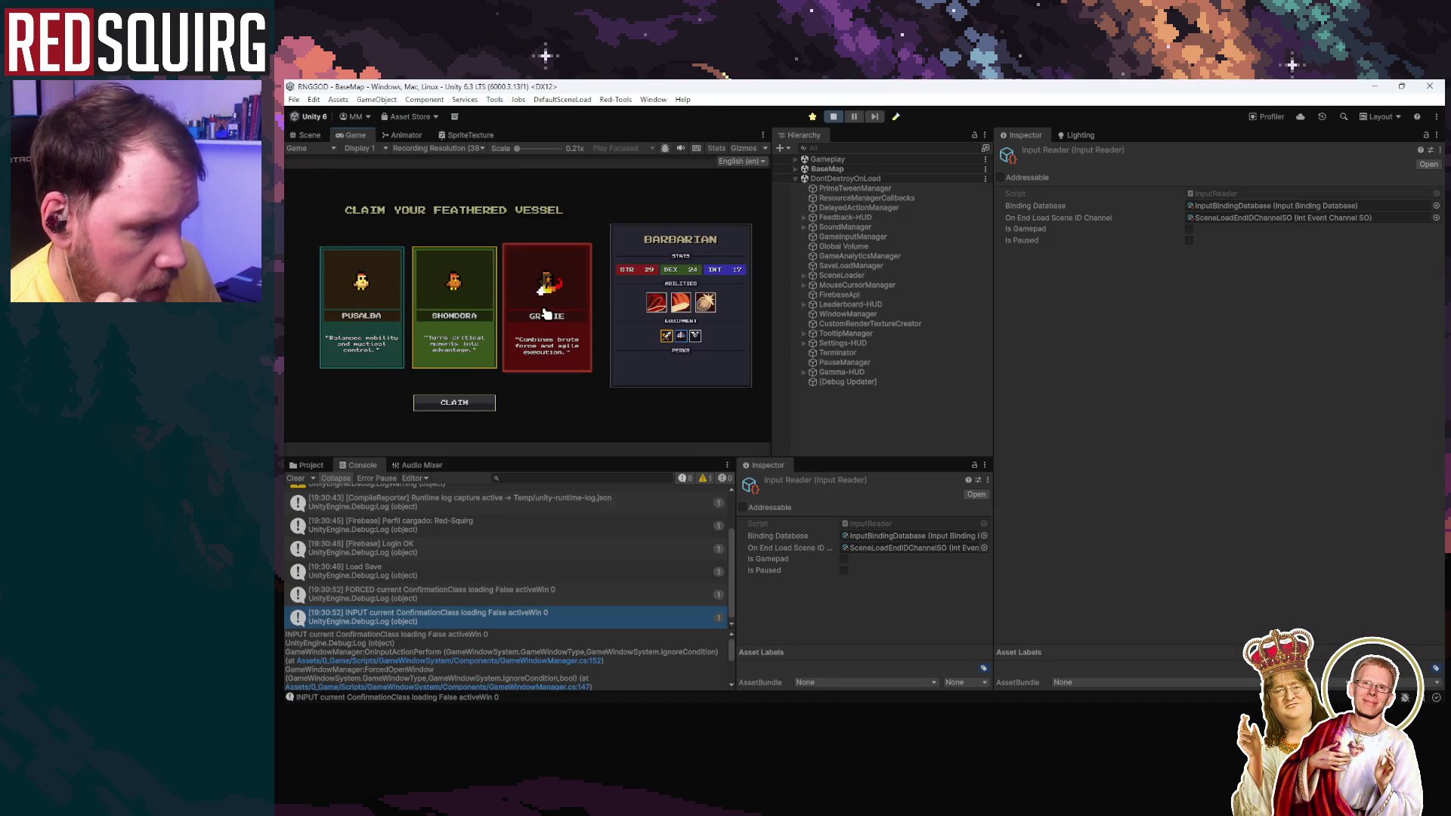
Step: Clear the Console, claim the Barbarian vessel, and read the resulting ConfirmationClass log entries
{"action": "left_click", "coordinate": [294, 478]}
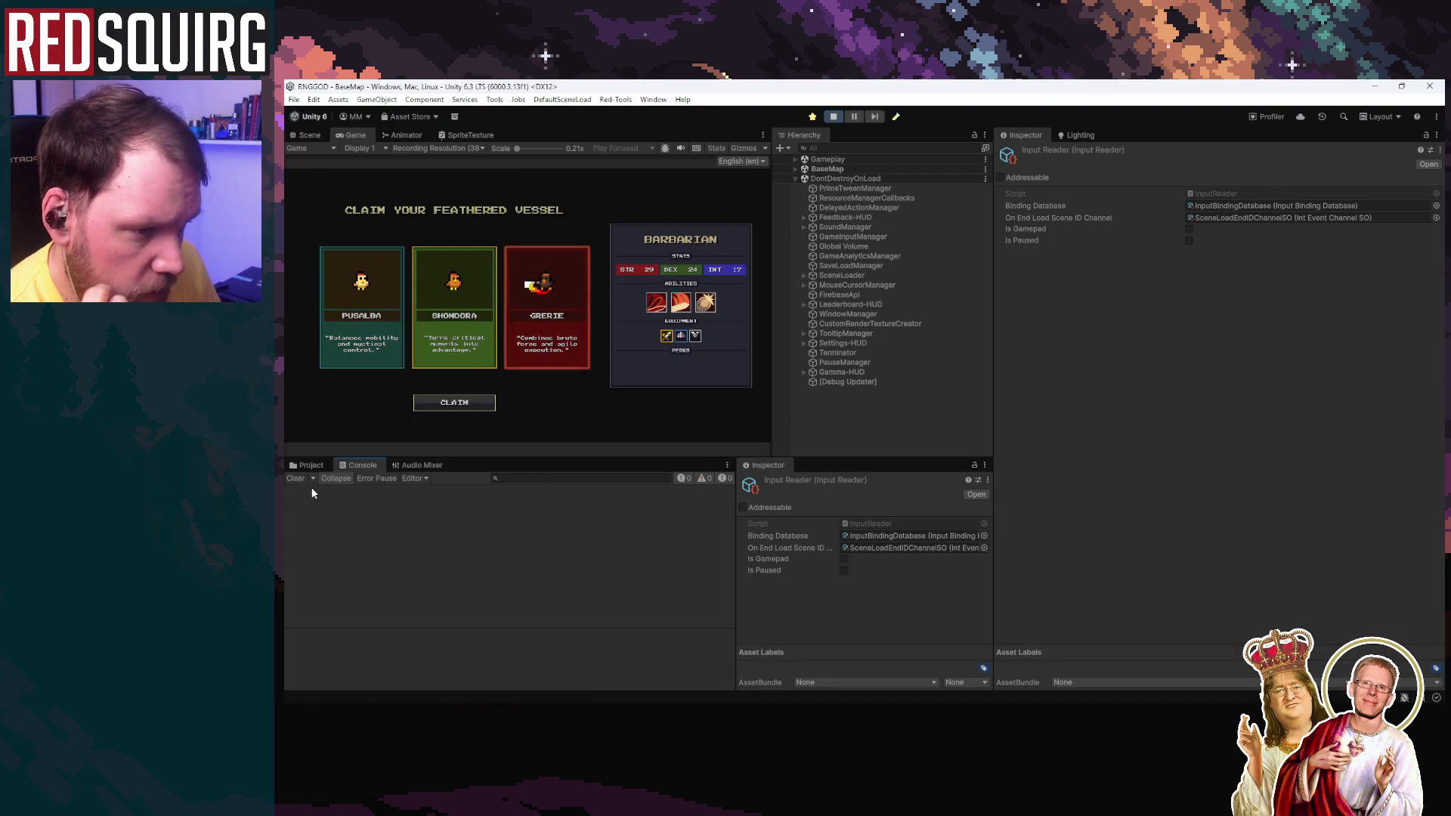
{"action": "left_click", "coordinate": [477, 406]}
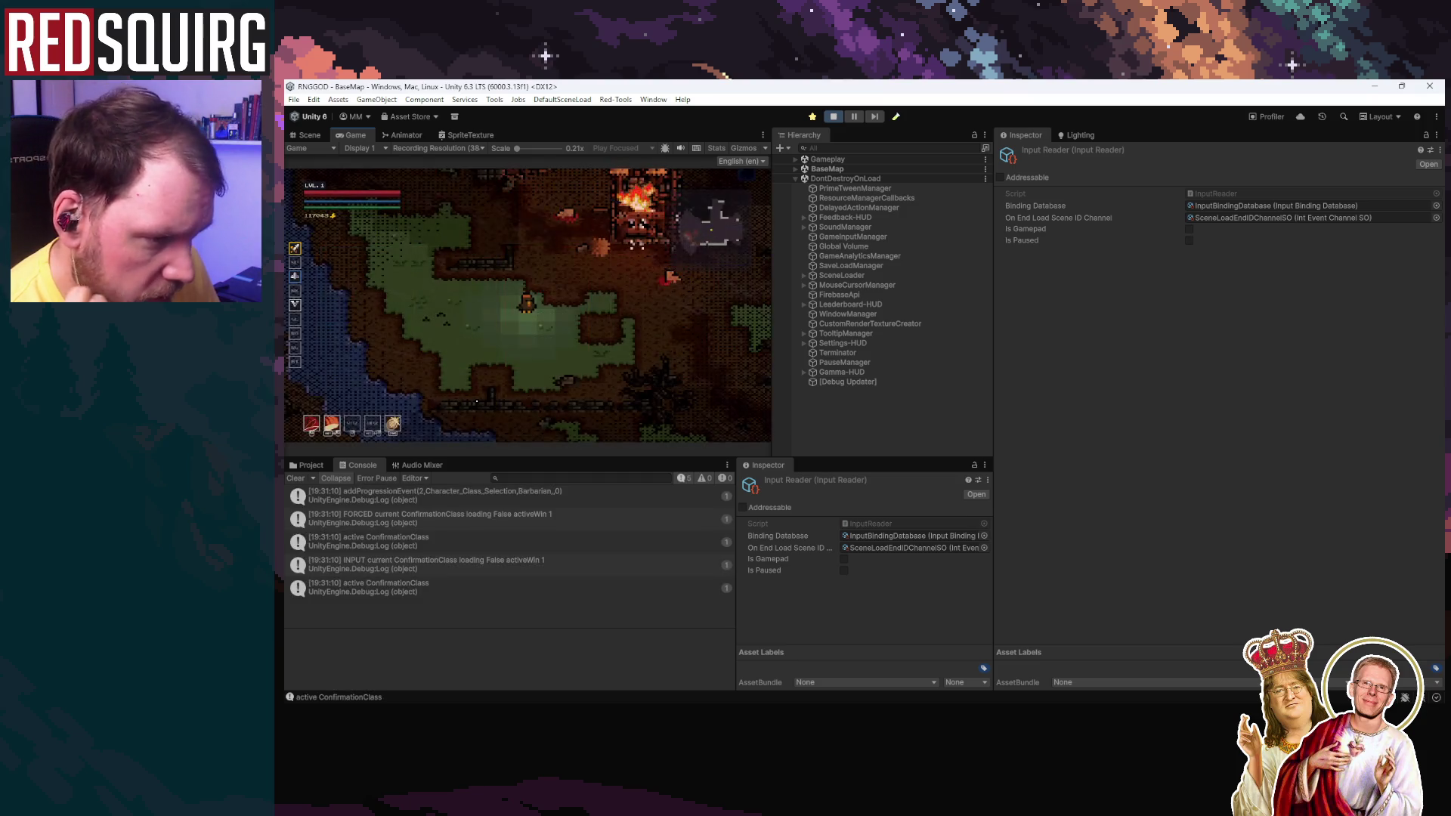
{"action": "left_click", "coordinate": [518, 546]}
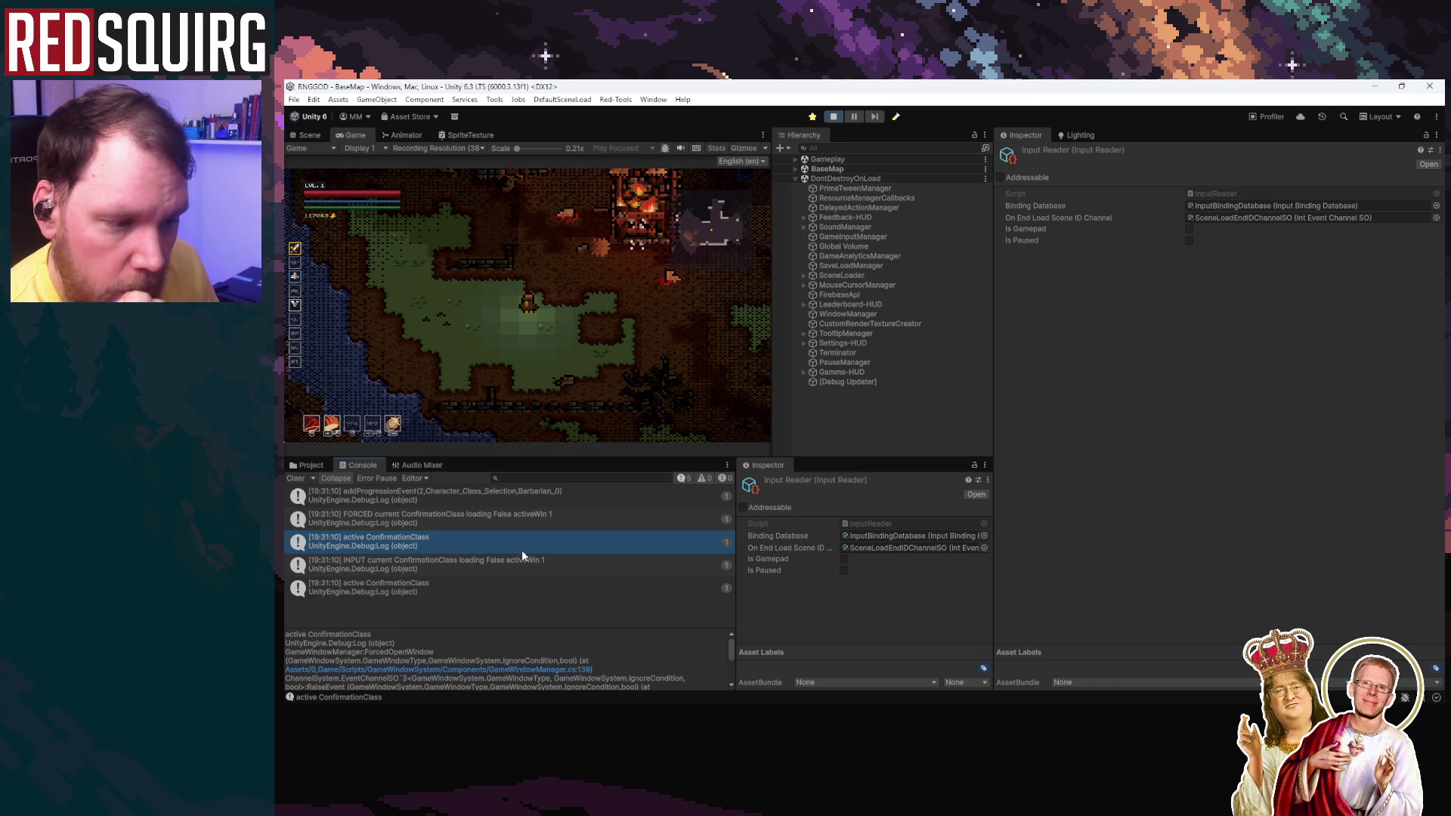
{"action": "left_click", "coordinate": [521, 561]}
{"action": "left_click", "coordinate": [523, 588]}
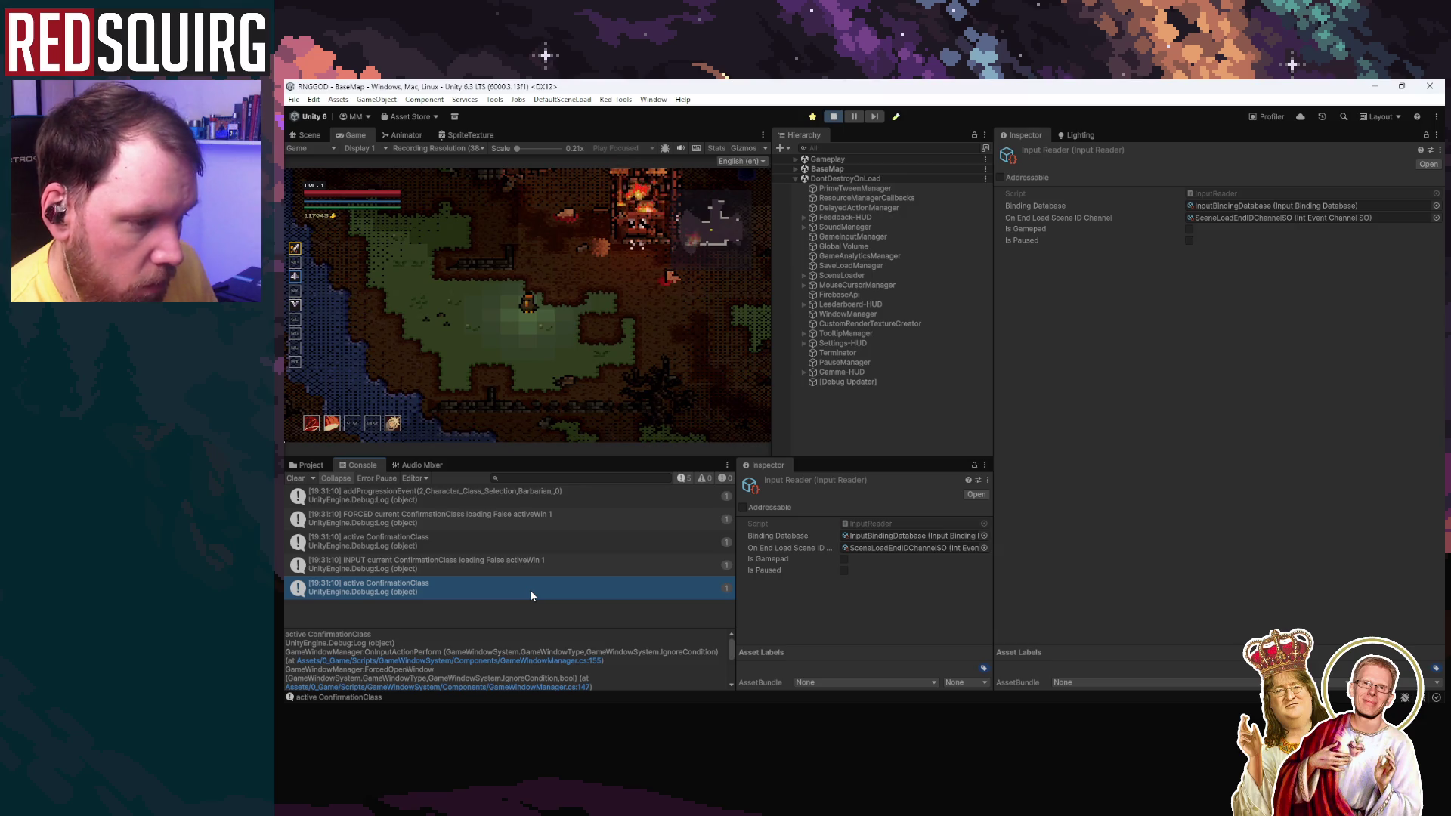
{"action": "left_click", "coordinate": [512, 538]}
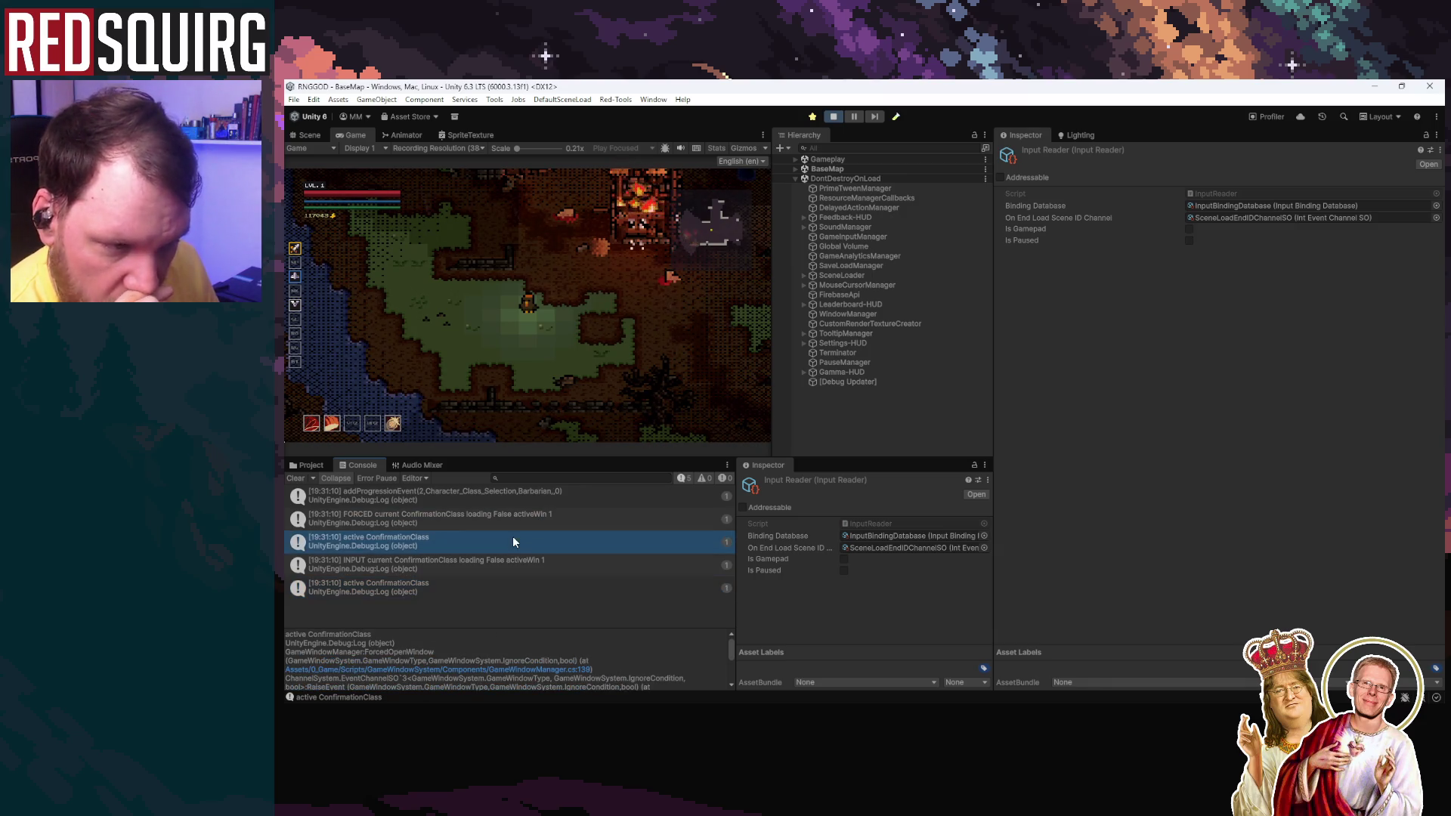
{"action": "left_click", "coordinate": [512, 565]}
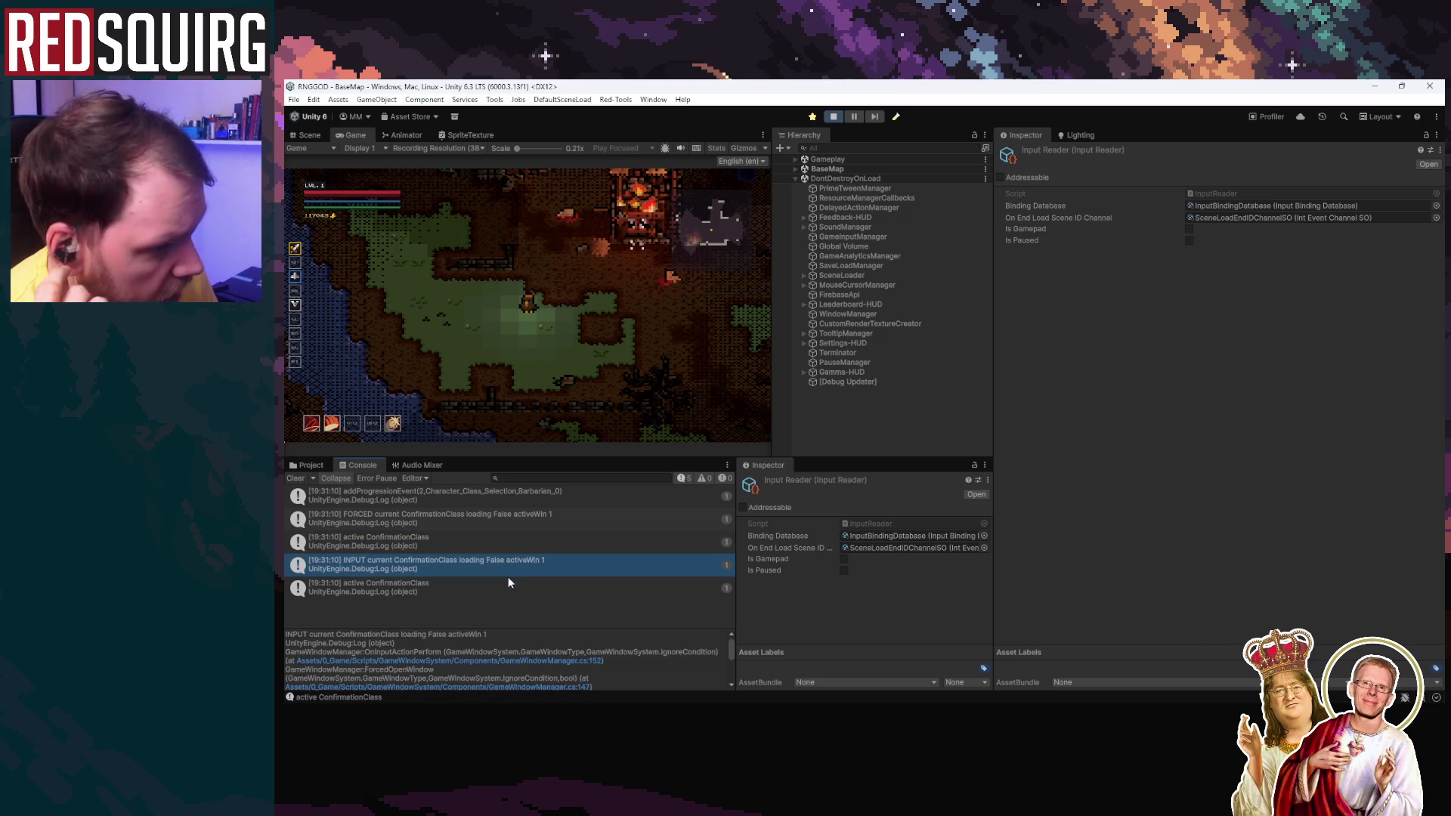
{"action": "left_click", "coordinate": [506, 589]}
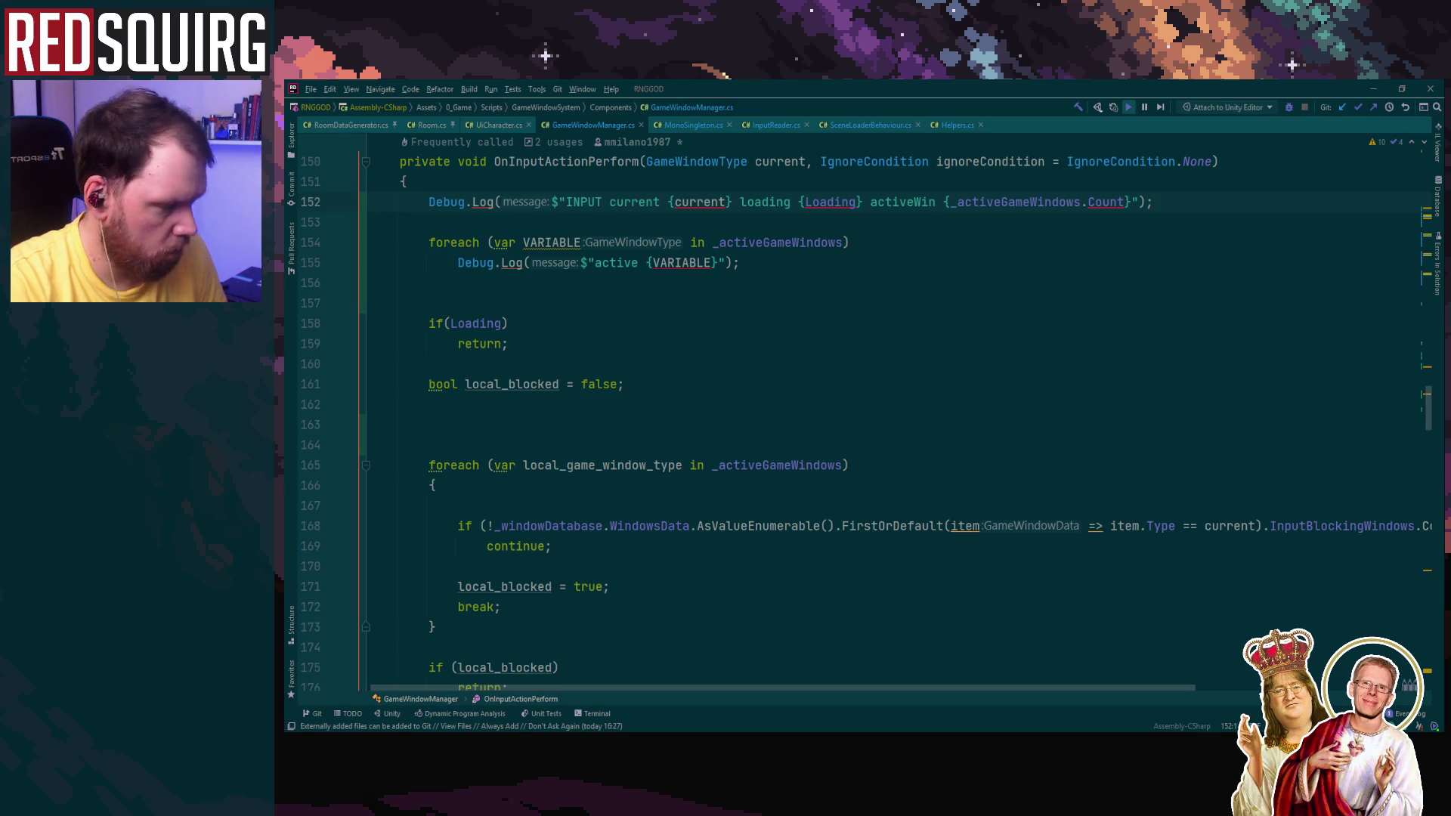
{"action": "scroll", "coordinate": [861, 408], "scroll_direction": "up", "scroll_amount": 15}
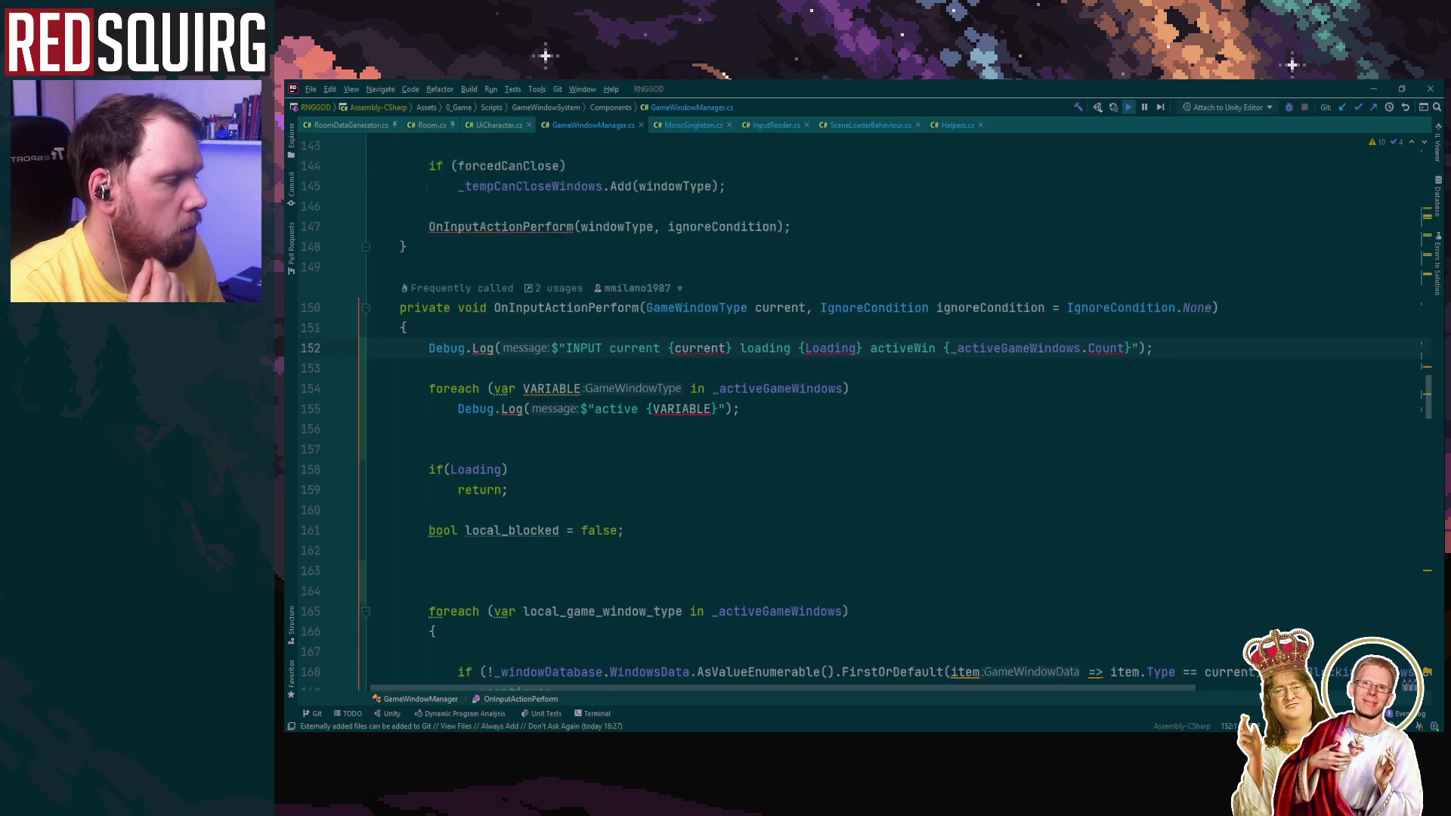
{"action": "scroll", "coordinate": [861, 408], "scroll_direction": "down", "scroll_amount": 8}
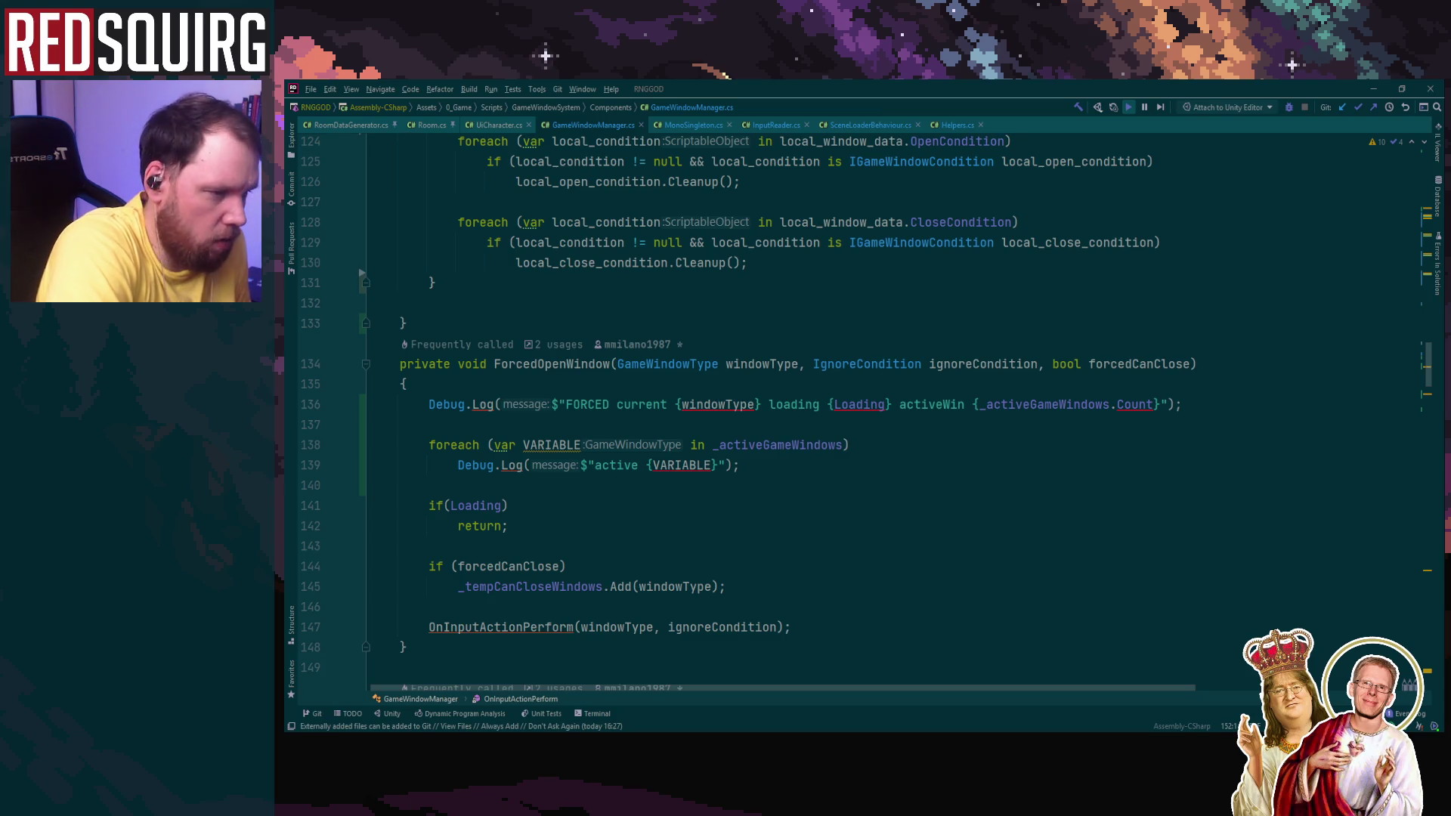
{"action": "scroll", "coordinate": [755, 412], "scroll_direction": "down", "scroll_amount": 1}
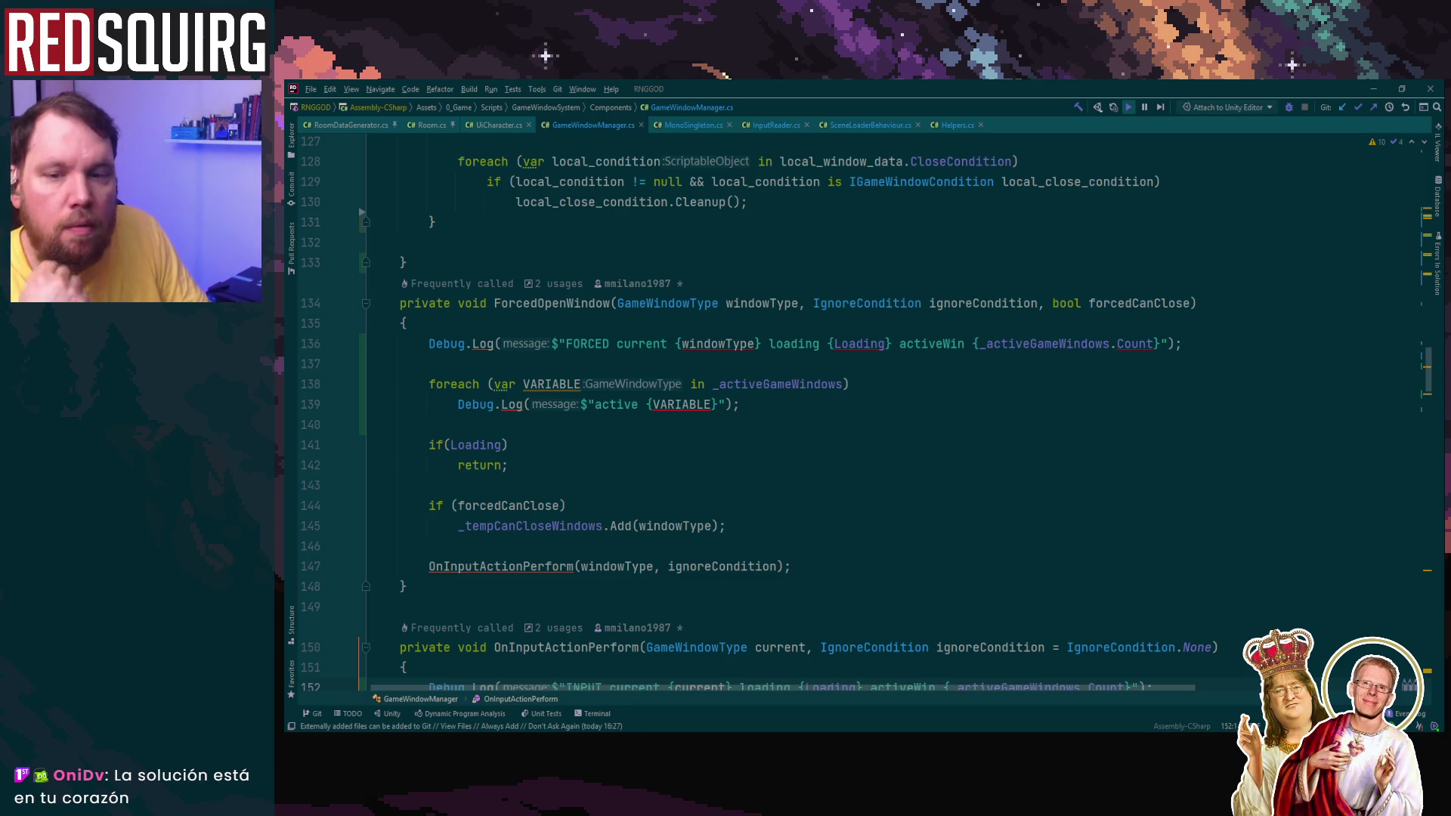
Step: Switch from Rider back to the Unity Editor showing the Intro scene
{"action": "key", "text": "alt+Tab"}
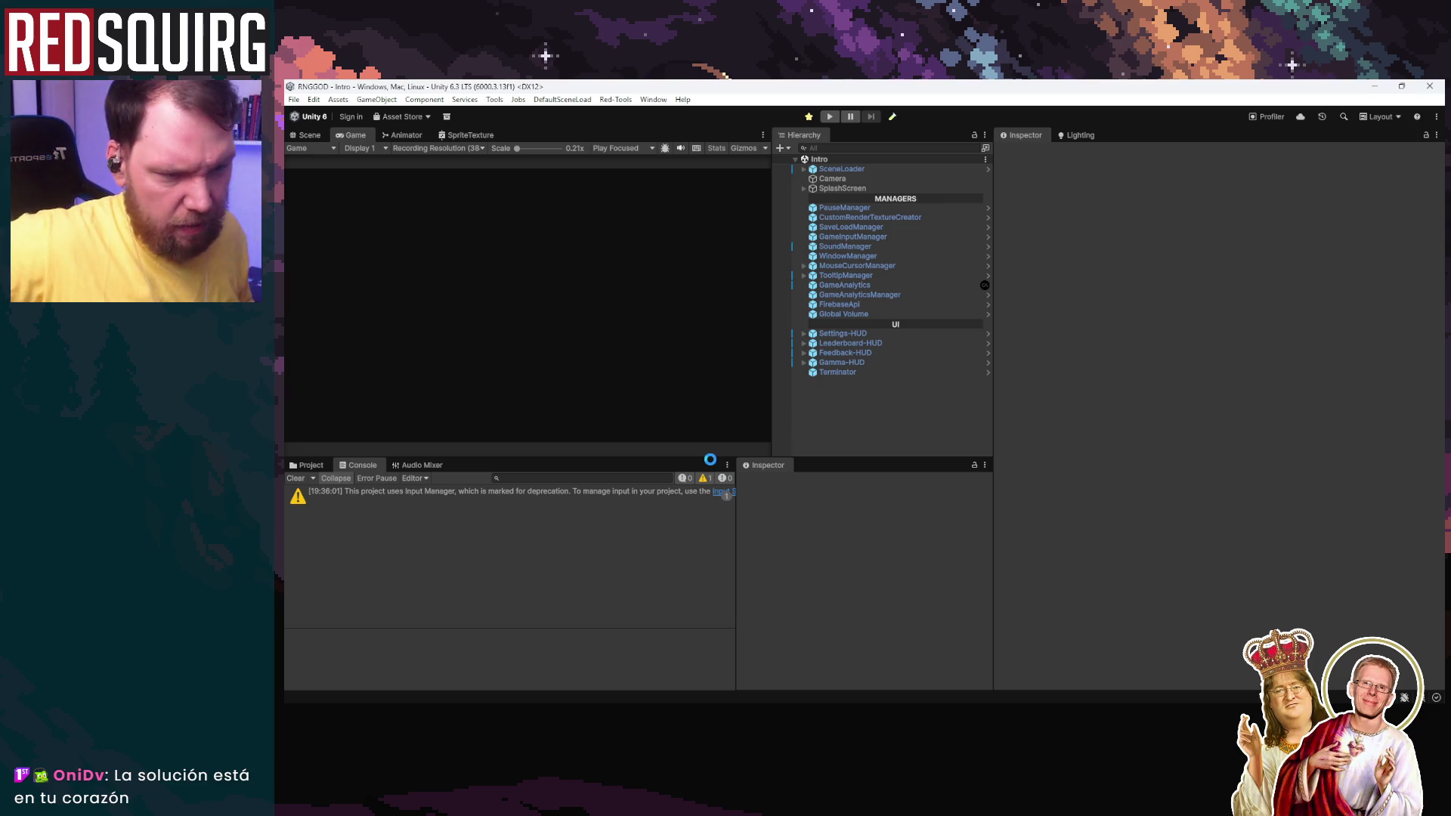
Step: Clear the deprecation warning, play, continue the save, and claim the Traara character
{"action": "left_click", "coordinate": [295, 477]}
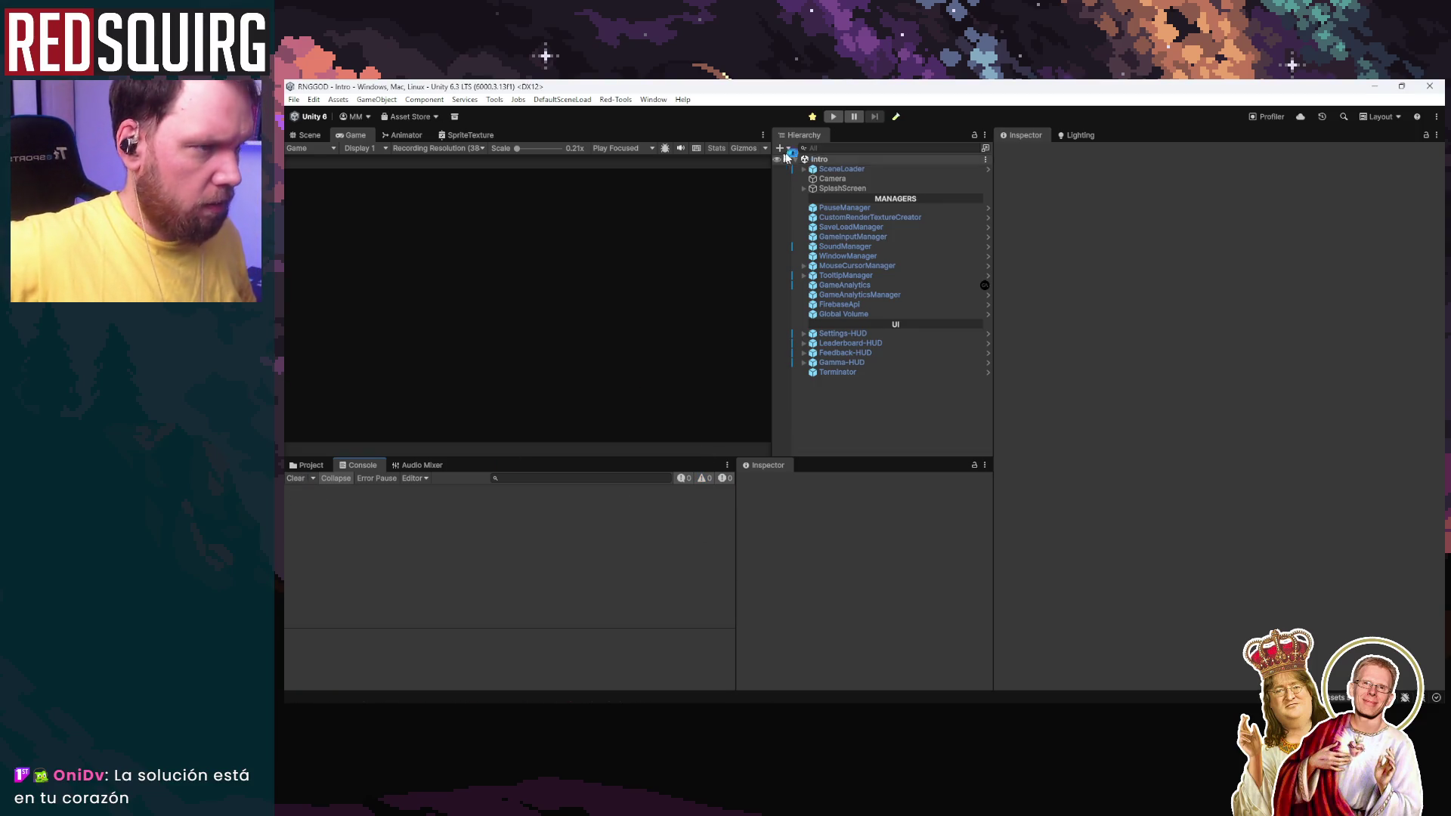
{"action": "left_click", "coordinate": [835, 119]}
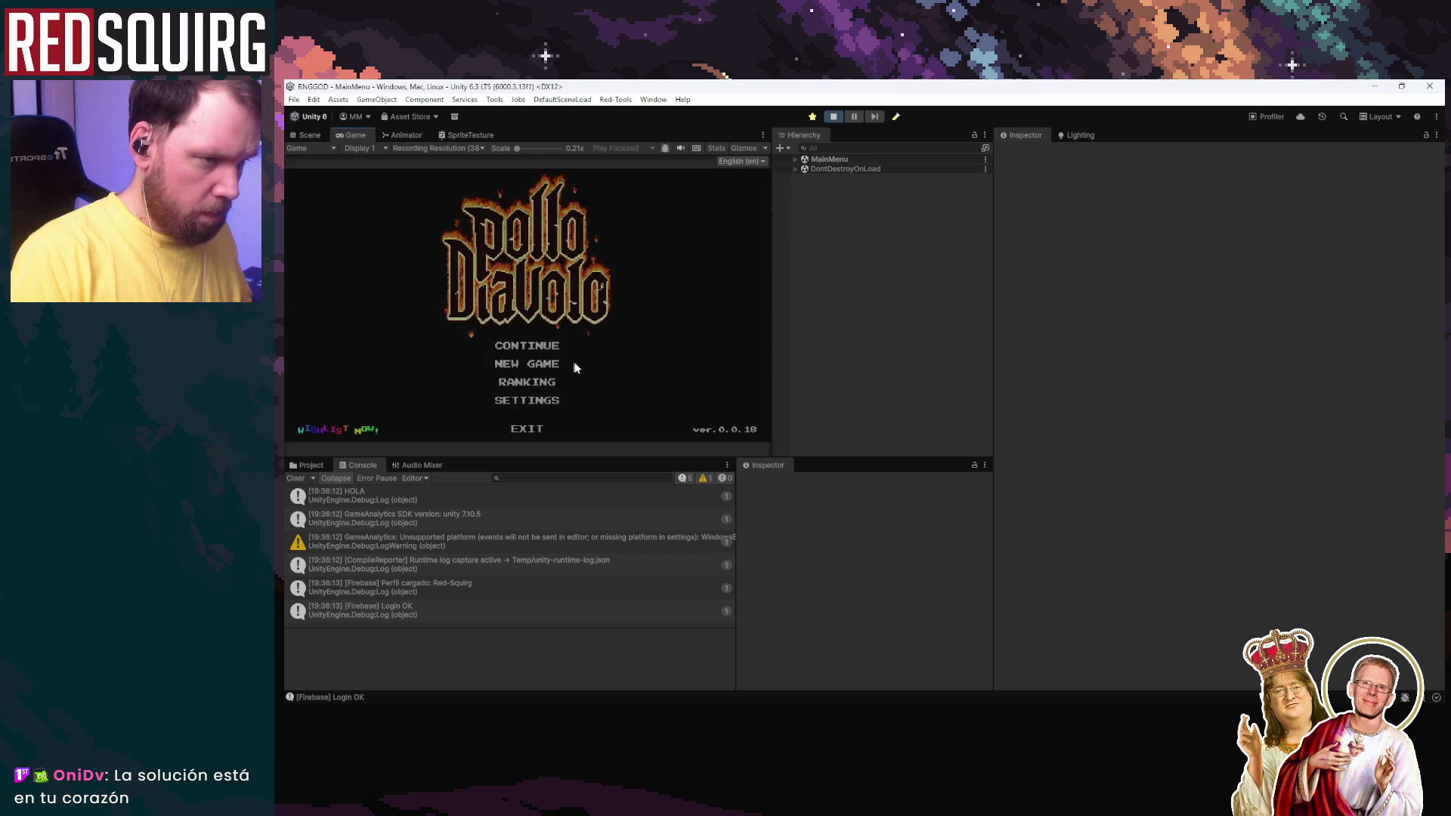
{"action": "left_click", "coordinate": [533, 351]}
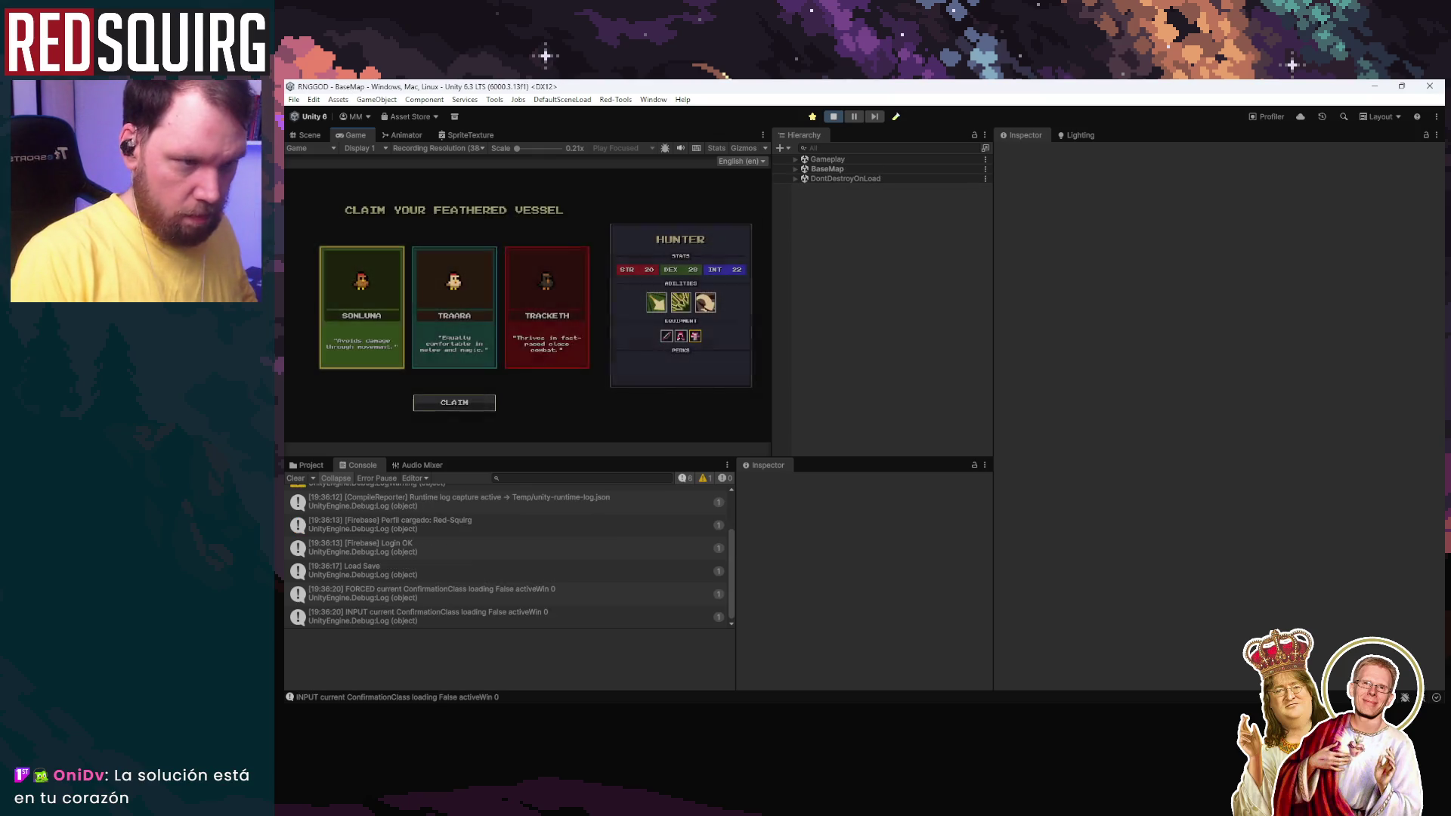
{"action": "left_click", "coordinate": [479, 356]}
{"action": "left_click", "coordinate": [476, 404]}
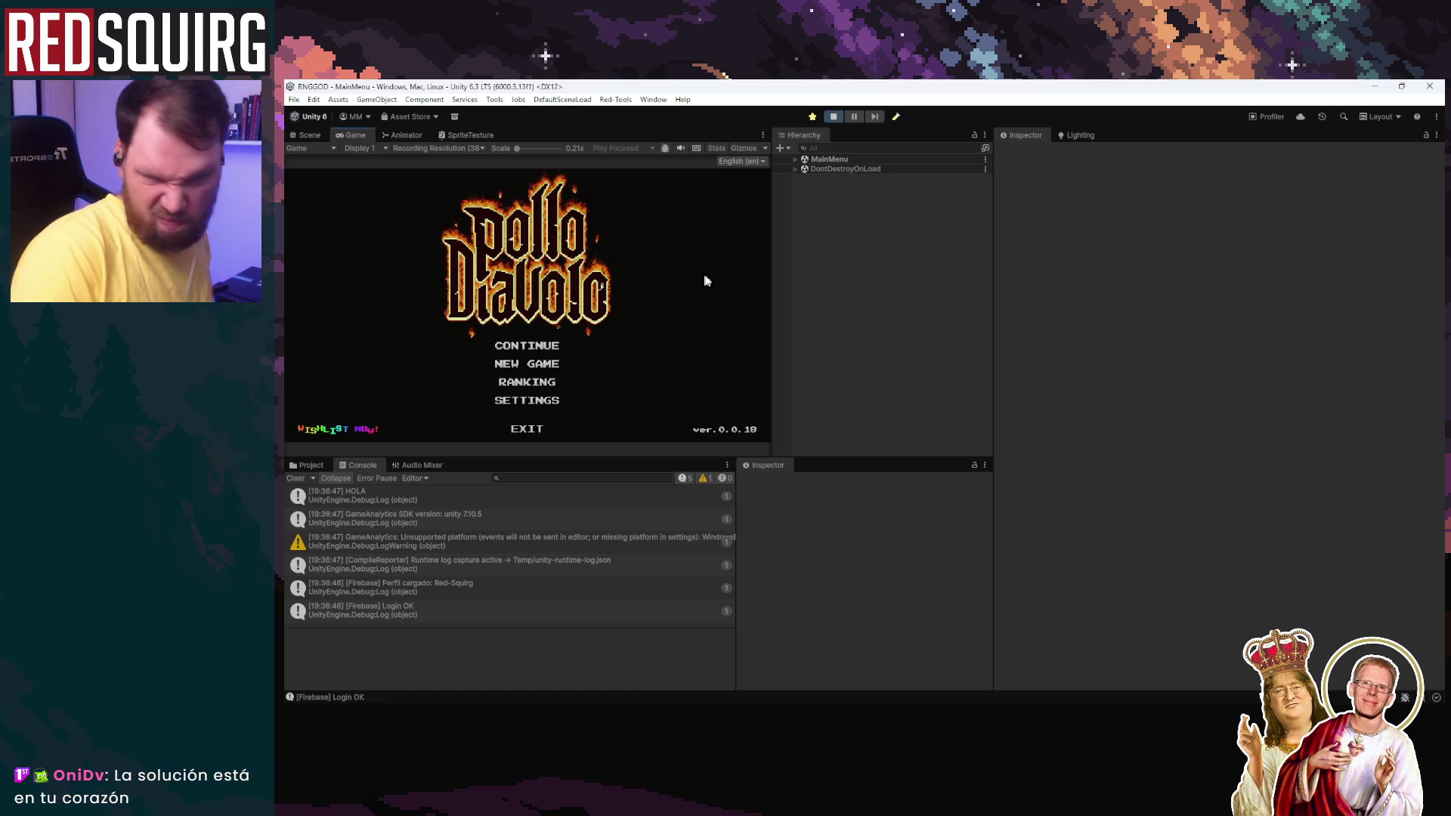
Step: Continue the save, claim Grenora instead of Pamara, and walk the character right with D
{"action": "left_click", "coordinate": [527, 342]}
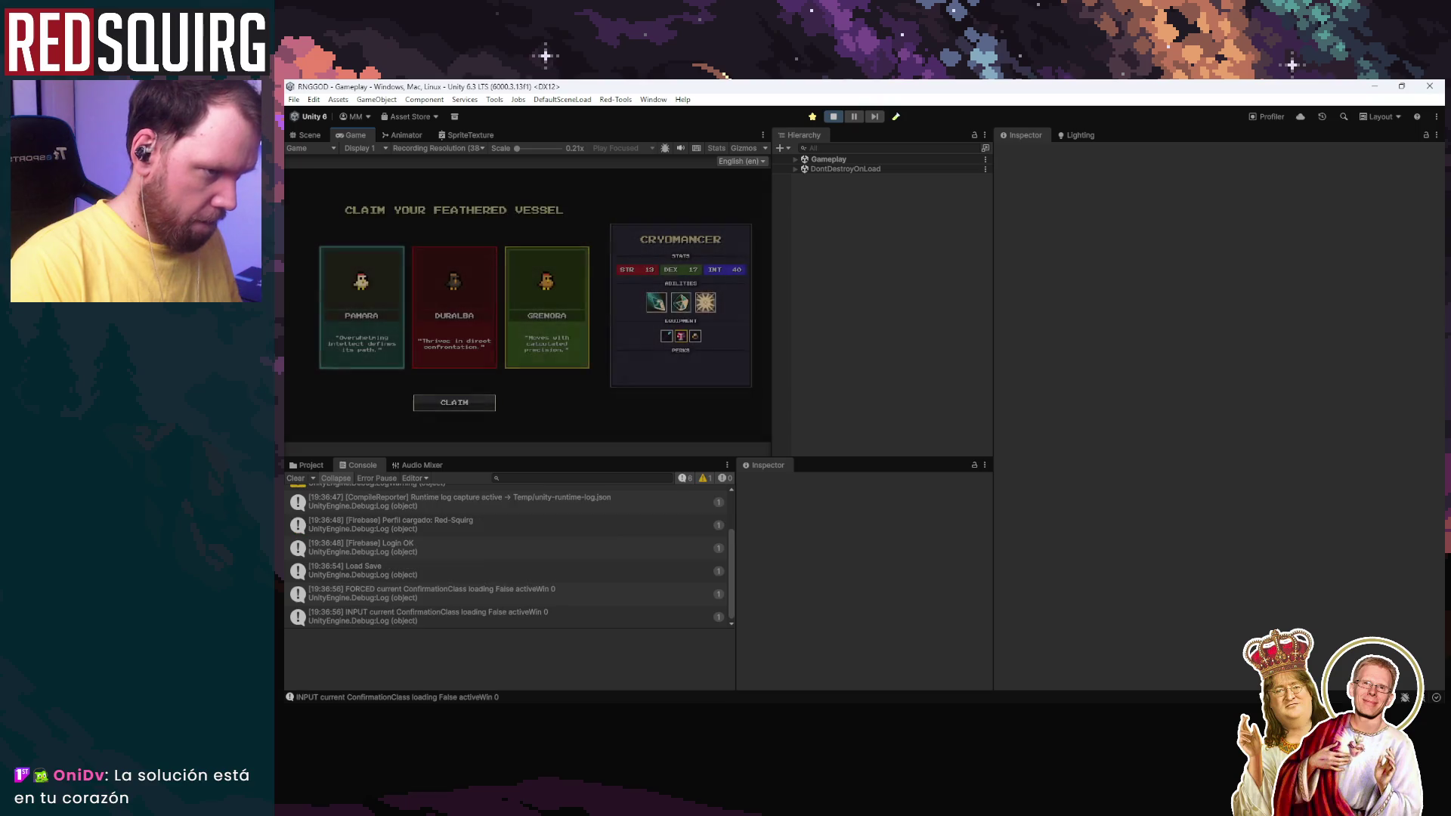
{"action": "left_click", "coordinate": [551, 329]}
{"action": "left_click", "coordinate": [491, 408]}
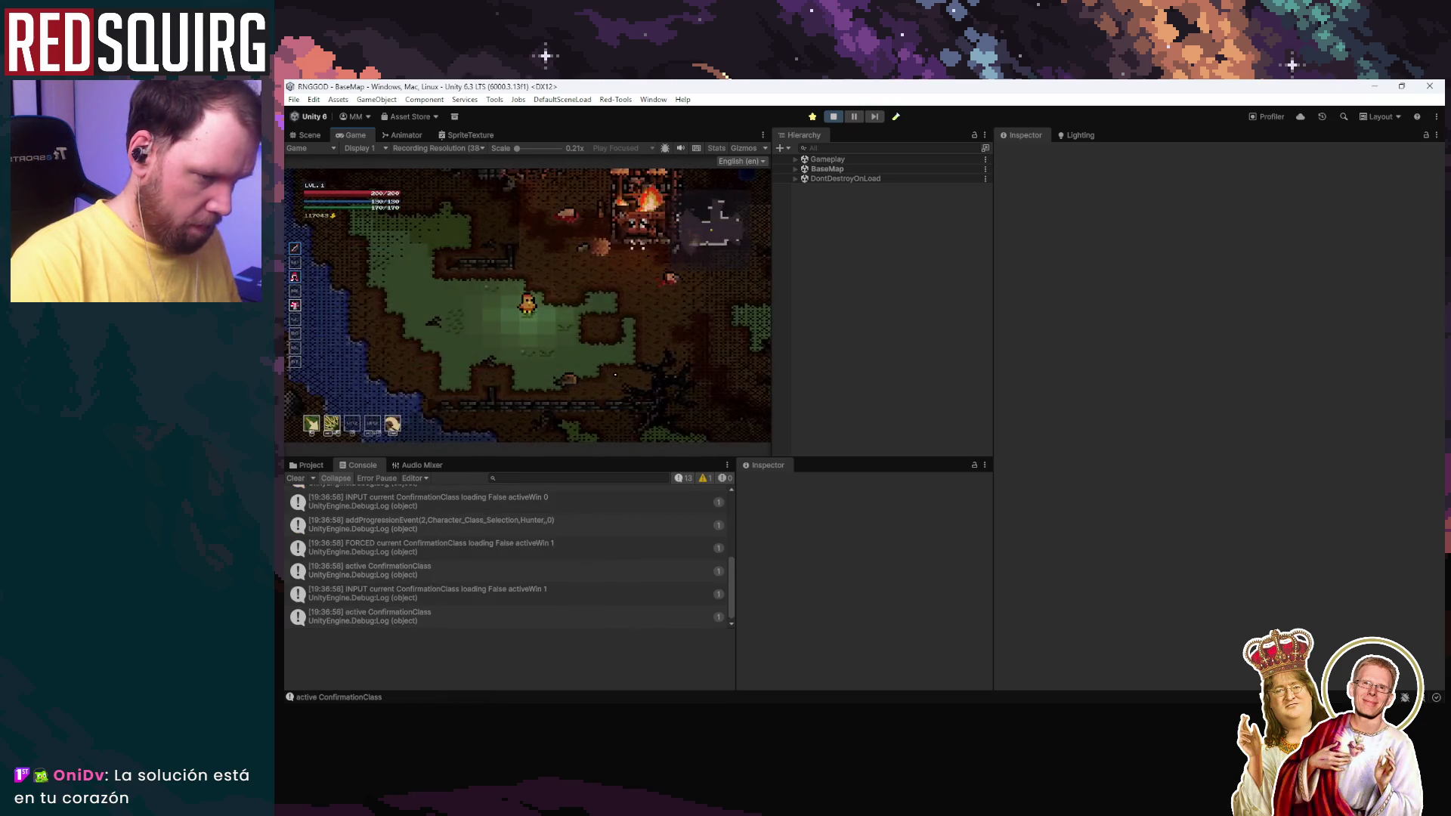
{"action": "key", "text": "d"}
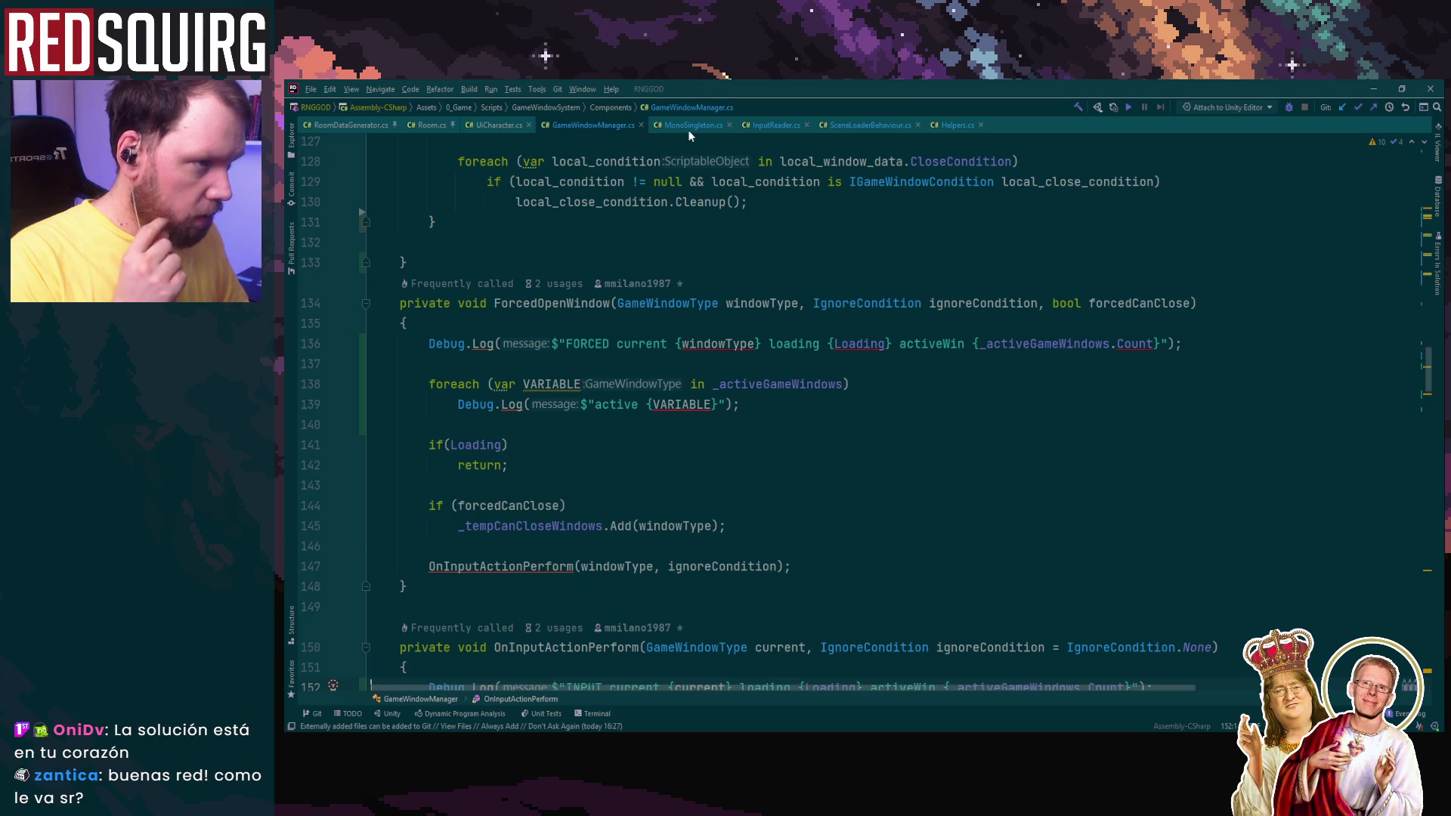
Step: In SceneLoaderBehaviour.cs, move [AutoStaticsCleanup] from the class onto both static VoidEventChannelSO fields
{"action": "left_click", "coordinate": [691, 124]}
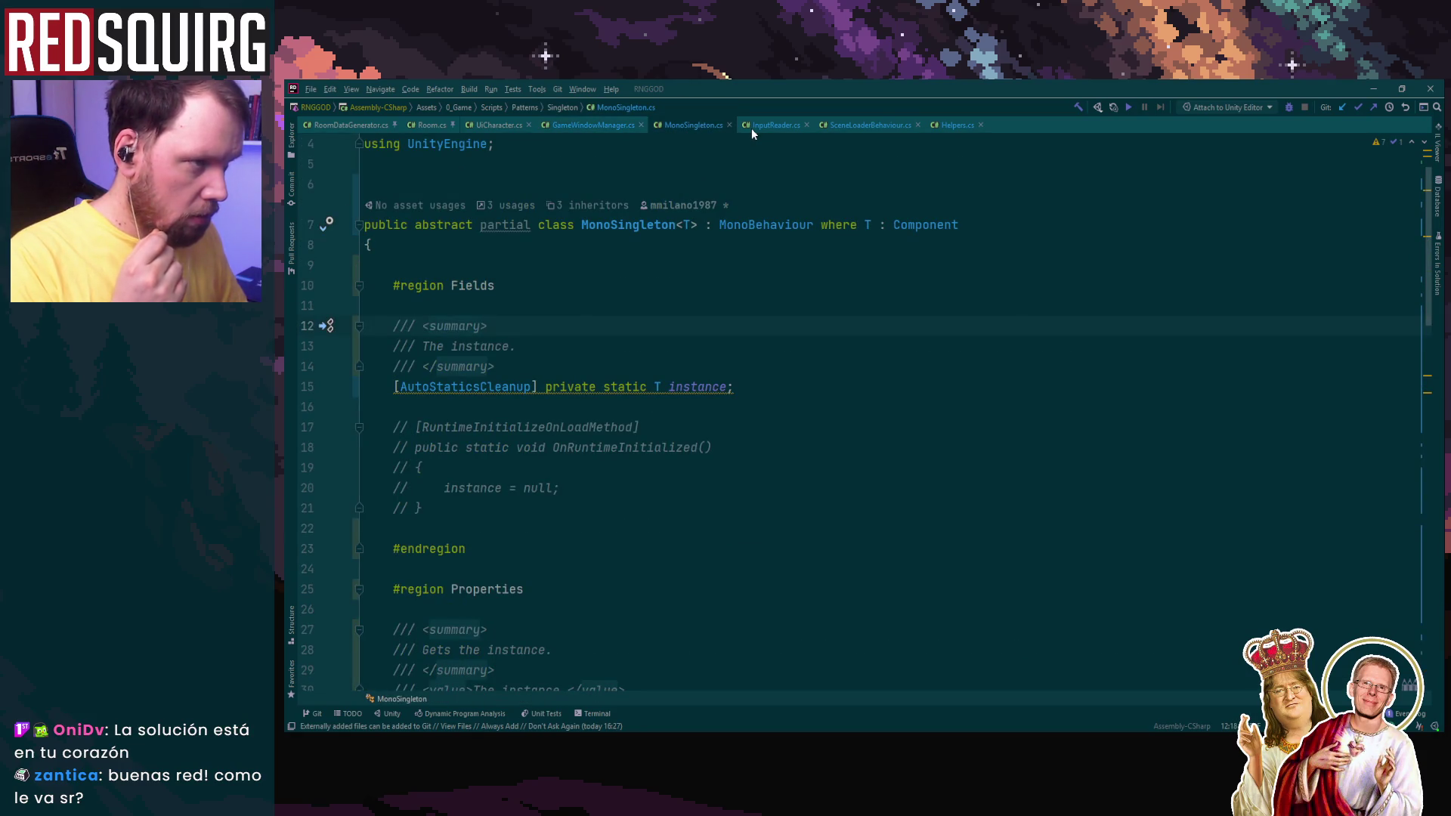
{"action": "left_click", "coordinate": [765, 127]}
{"action": "left_click", "coordinate": [849, 125]}
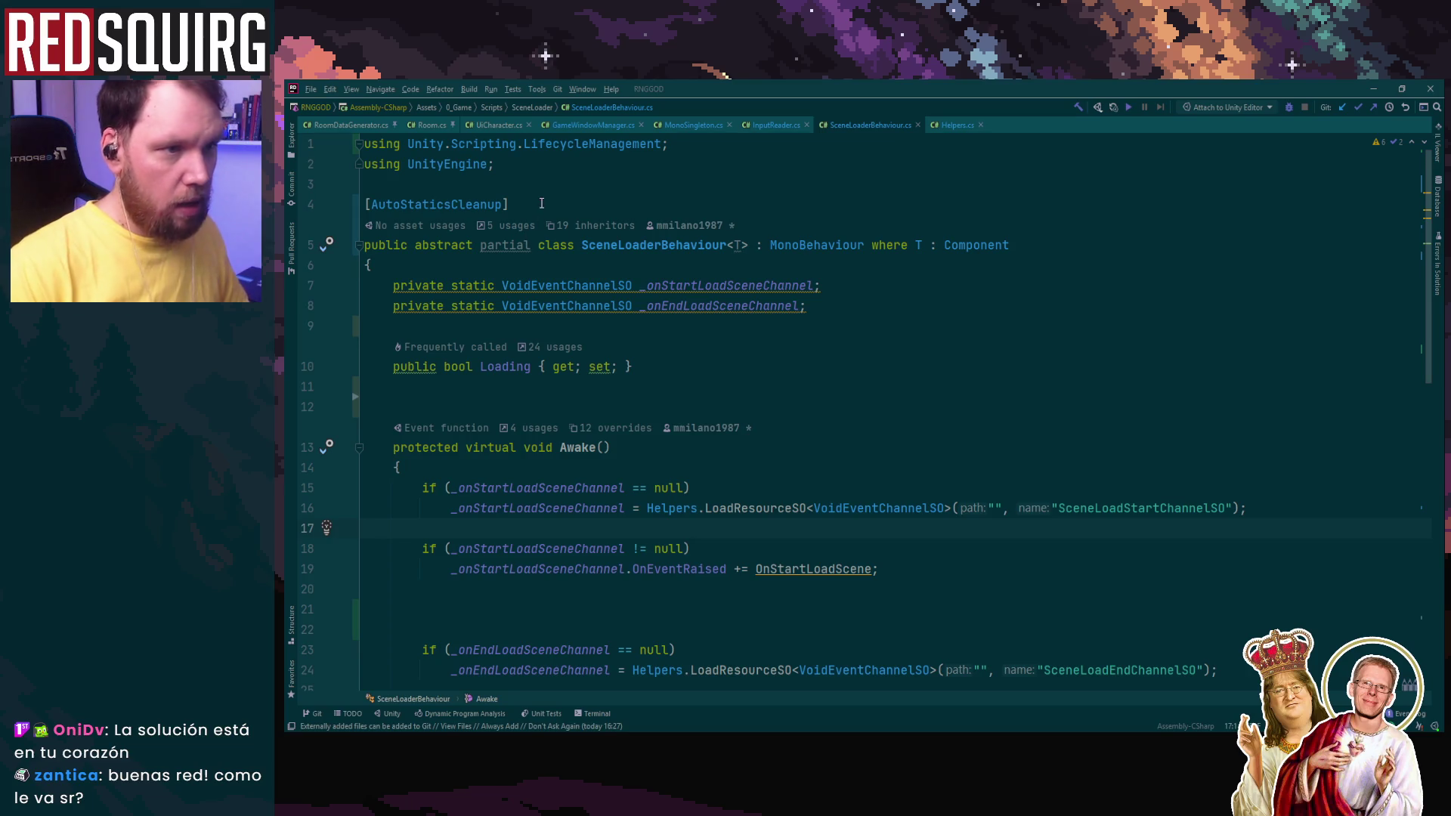
{"action": "left_click_drag", "start_coordinate": [510, 204], "coordinate": [378, 186]}
{"action": "key", "text": "ctrl+x"}
{"action": "left_click", "coordinate": [382, 303]}
{"action": "key", "text": "ctrl+v"}
{"action": "key", "text": "ctrl+v"}
{"action": "key", "text": "ctrl+alt+l"}
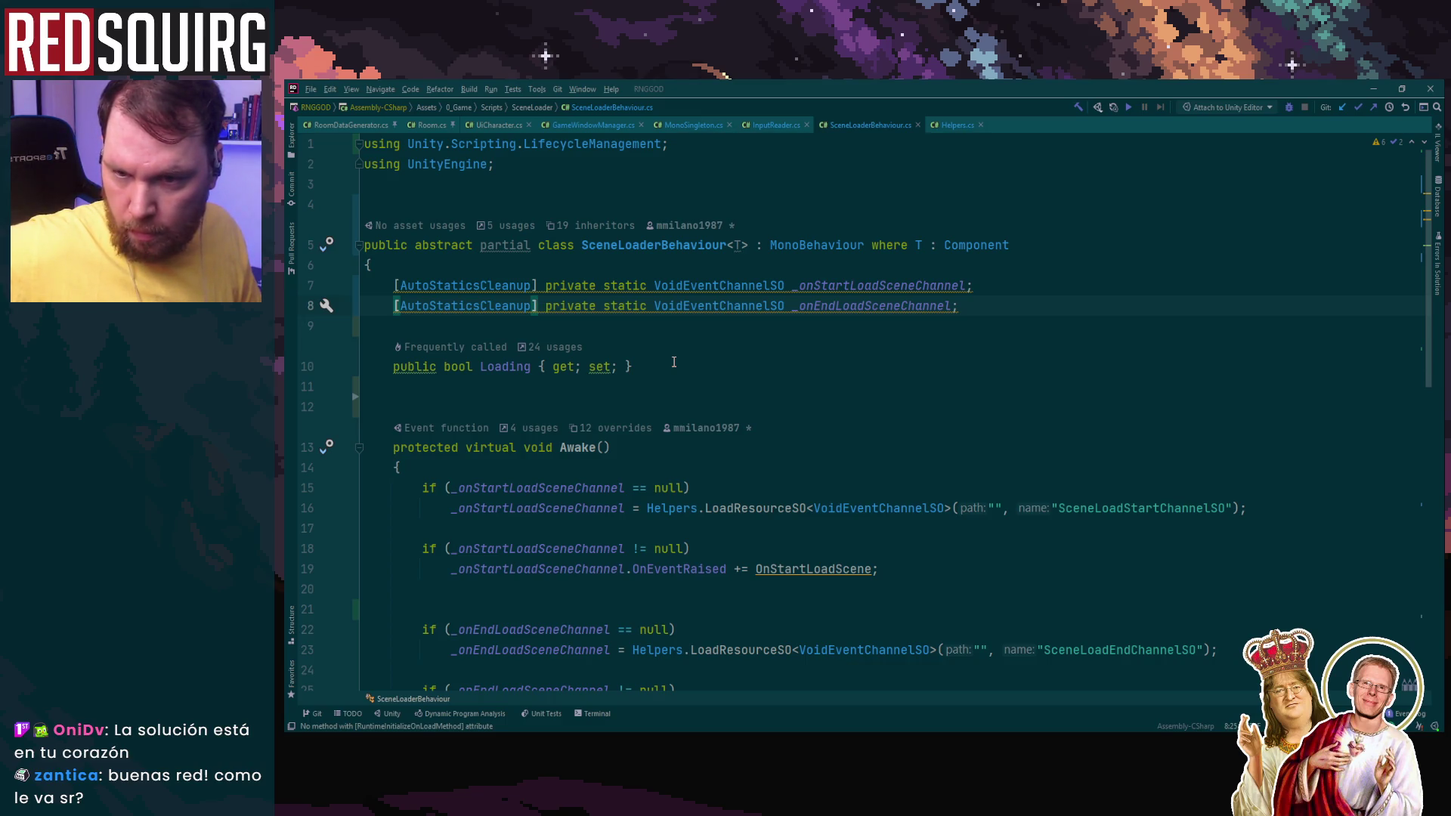
{"action": "key", "text": "alt+Tab"}
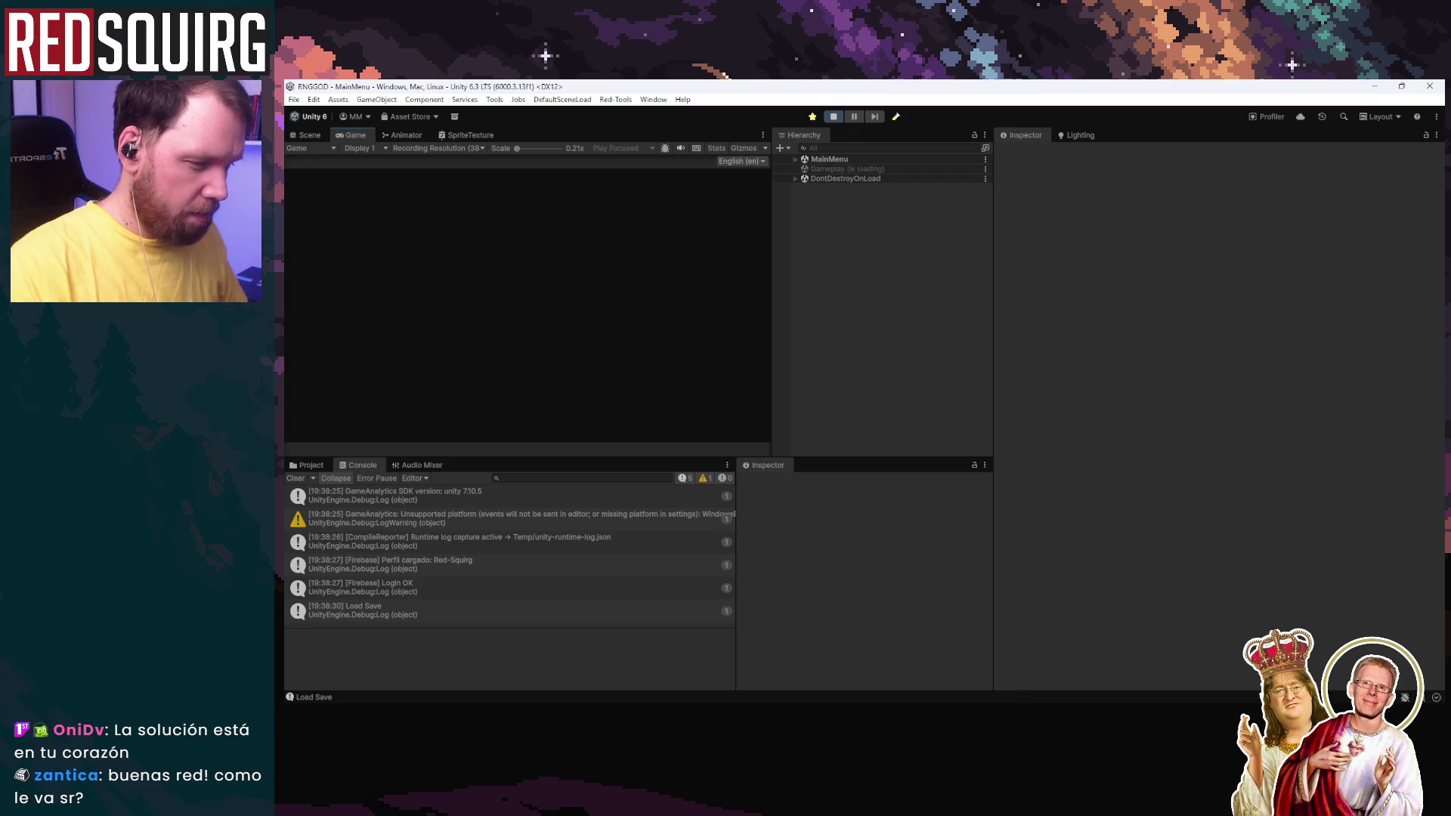
Step: Claim the character, walk right with D, then return to the code editor
{"action": "left_click", "coordinate": [537, 346]}
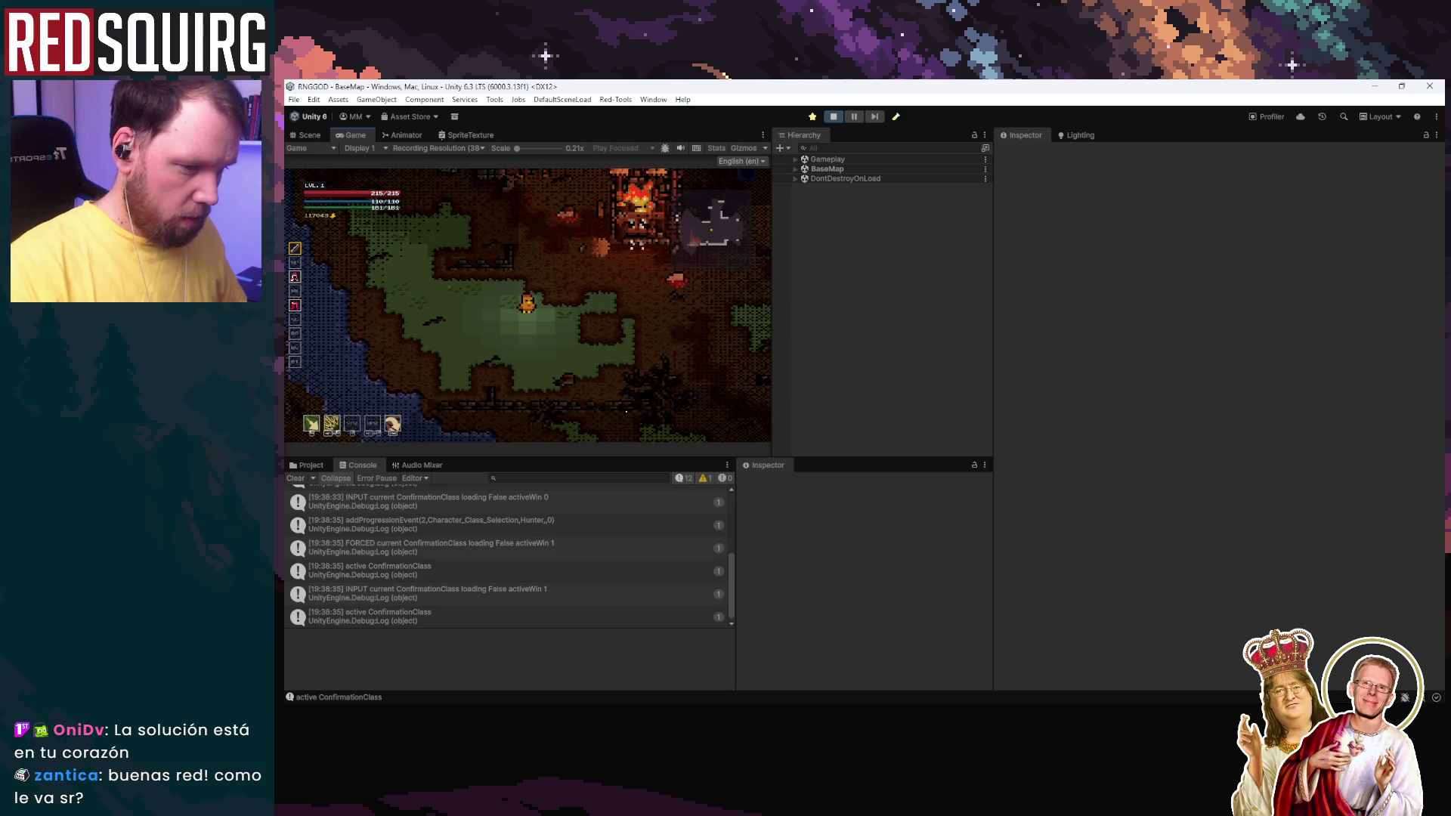
{"action": "key", "text": "d"}
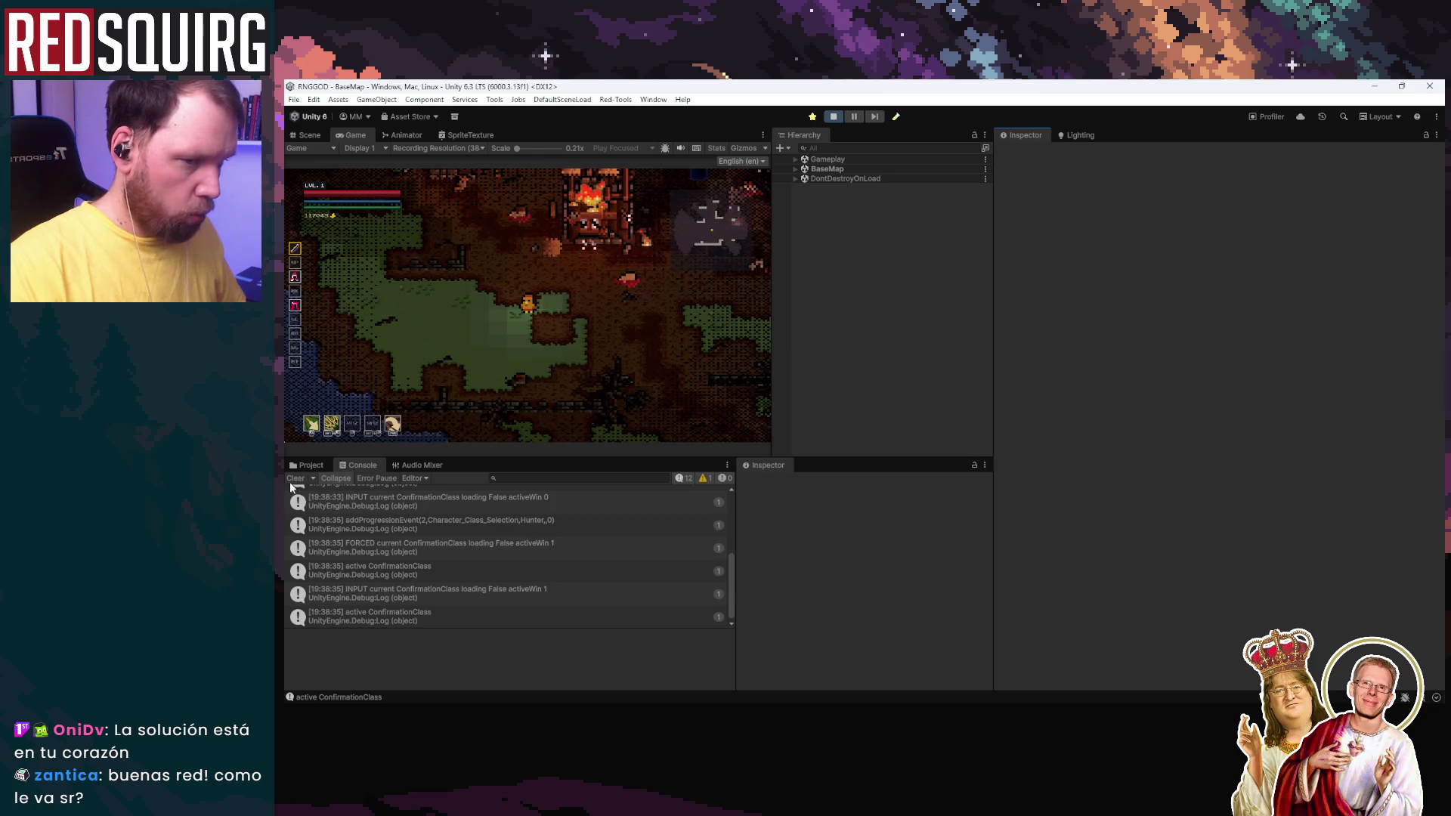
{"action": "key", "text": "alt+Tab"}
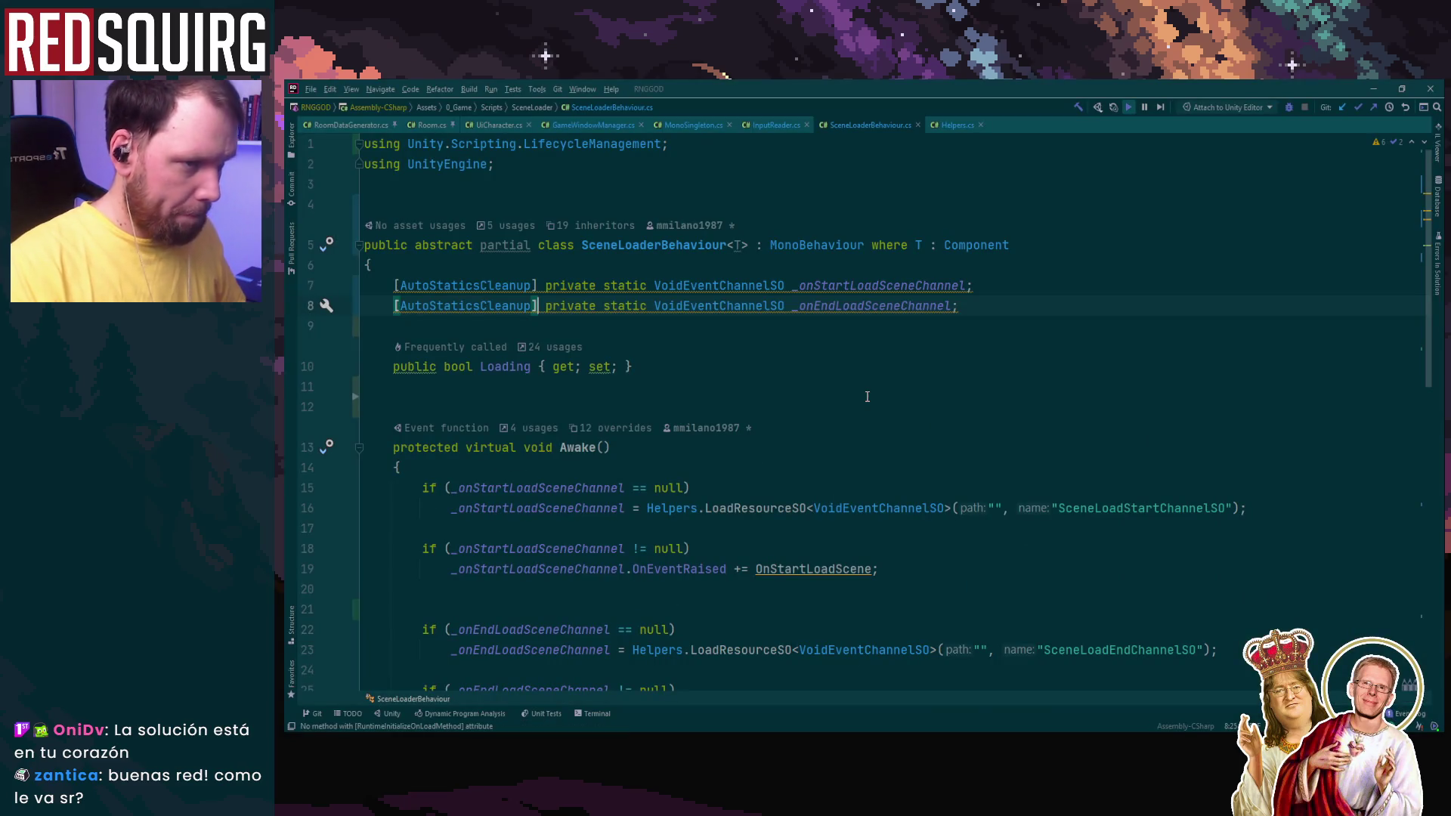
Step: Check InputReader.cs, then select the ForcedOpenWindow logging lines 136–139 in GameWindowManager.cs
{"action": "left_click", "coordinate": [764, 127]}
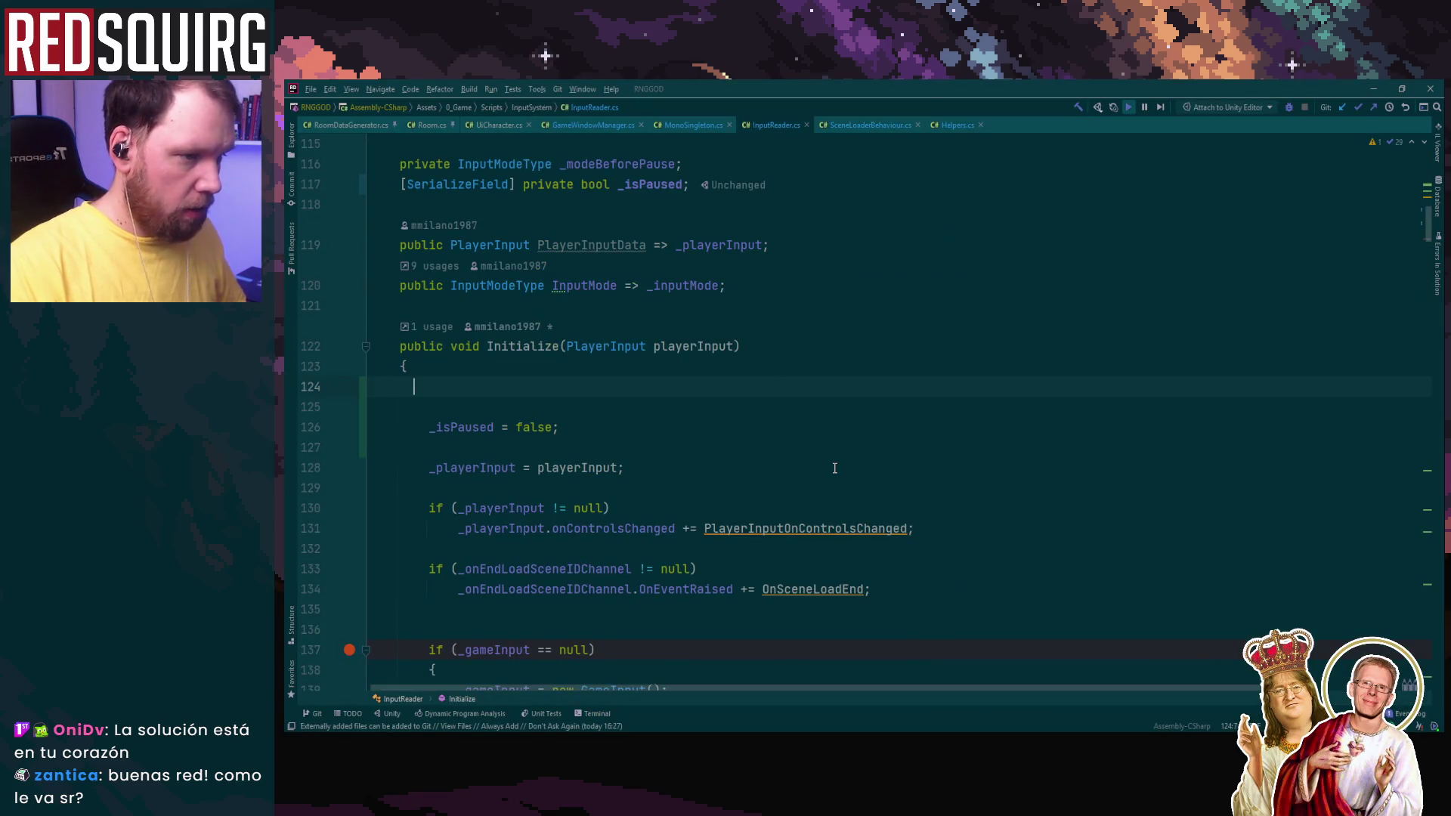
{"action": "key", "text": "Down"}
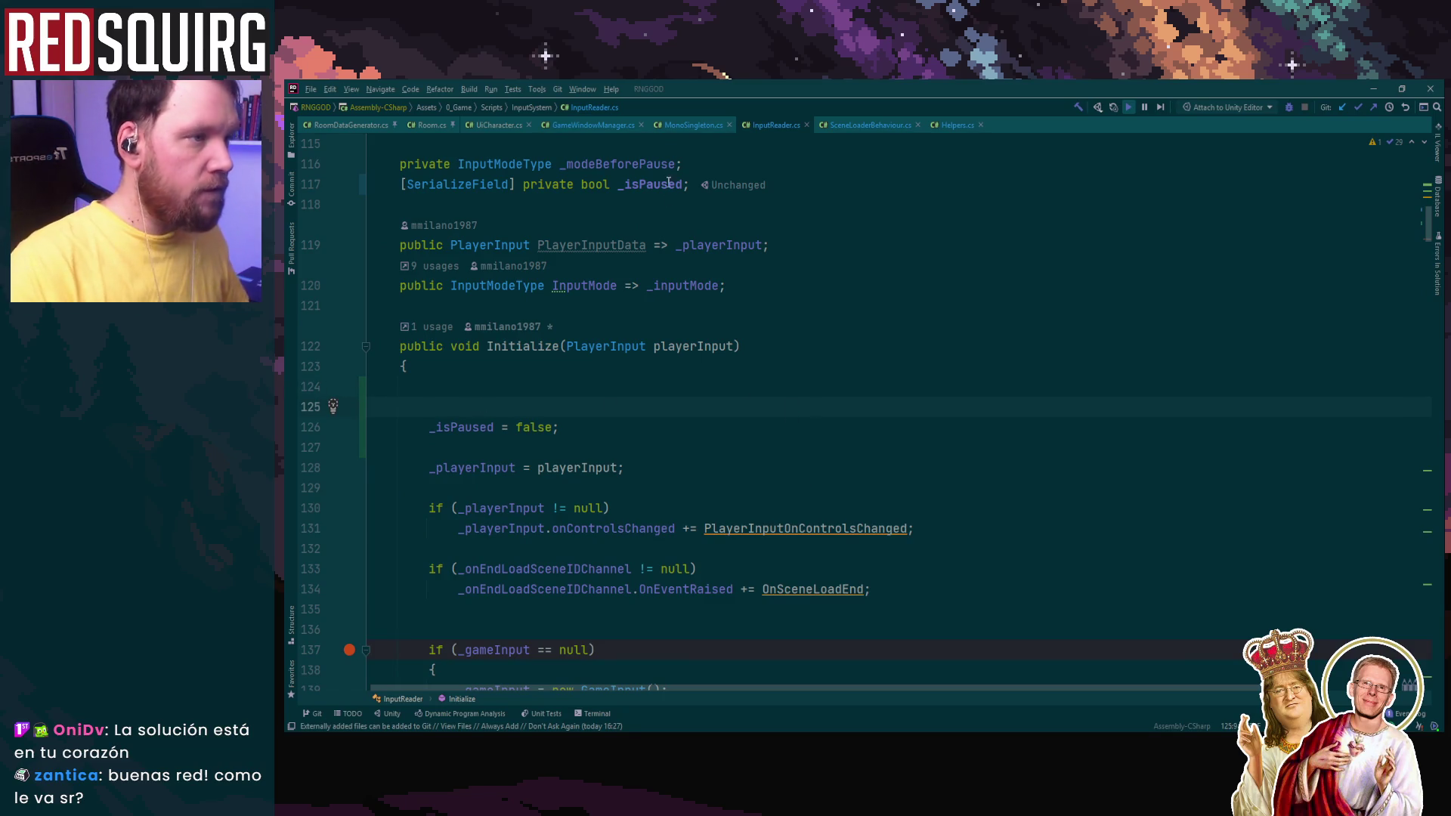
{"action": "left_click", "coordinate": [596, 126]}
{"action": "left_click", "coordinate": [1410, 88]}
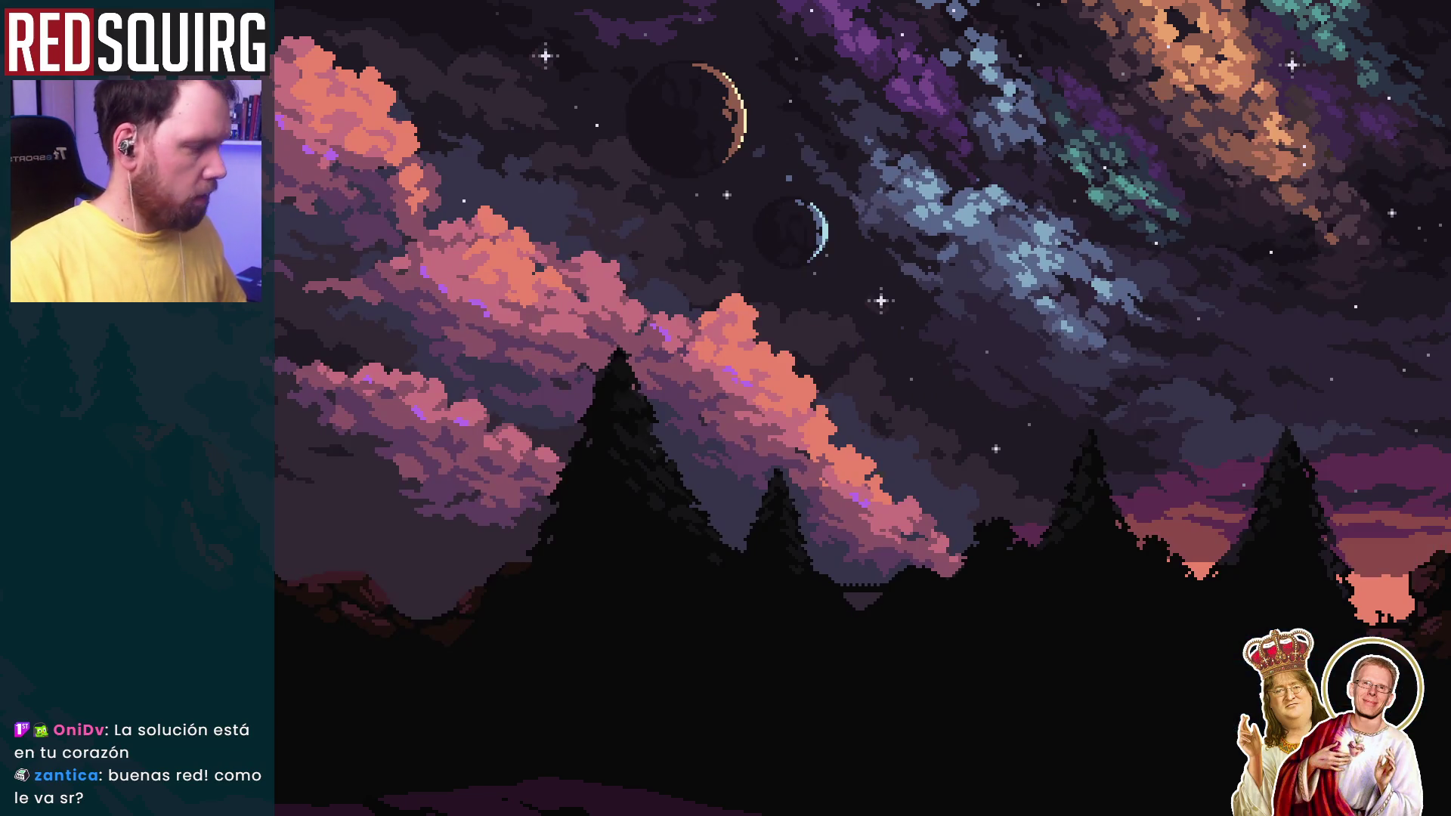
{"action": "key", "text": "alt+Tab"}
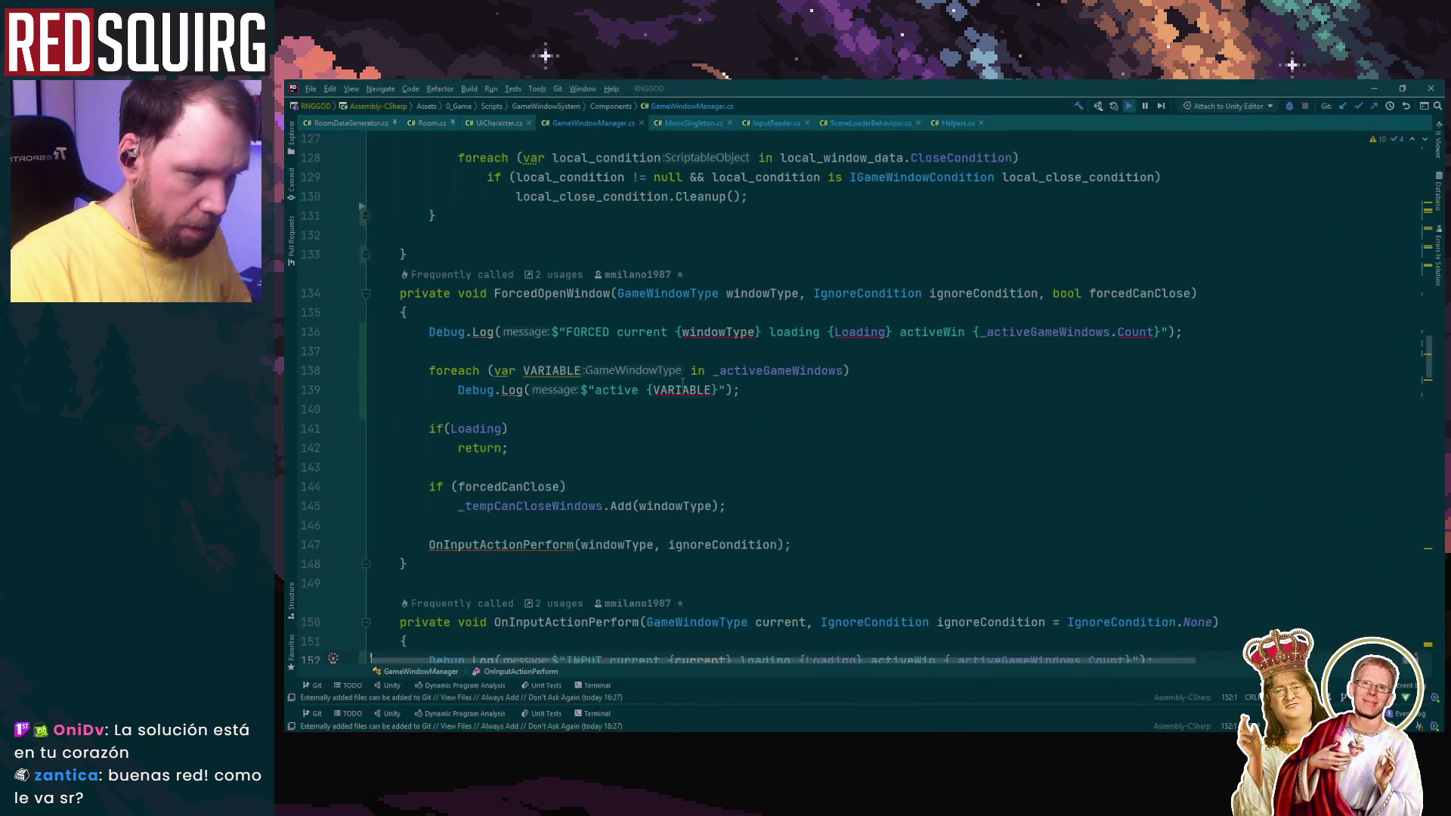
{"action": "scroll", "coordinate": [682, 394], "scroll_direction": "up", "scroll_amount": 4}
{"action": "left_click_drag", "start_coordinate": [400, 344], "coordinate": [917, 402]}
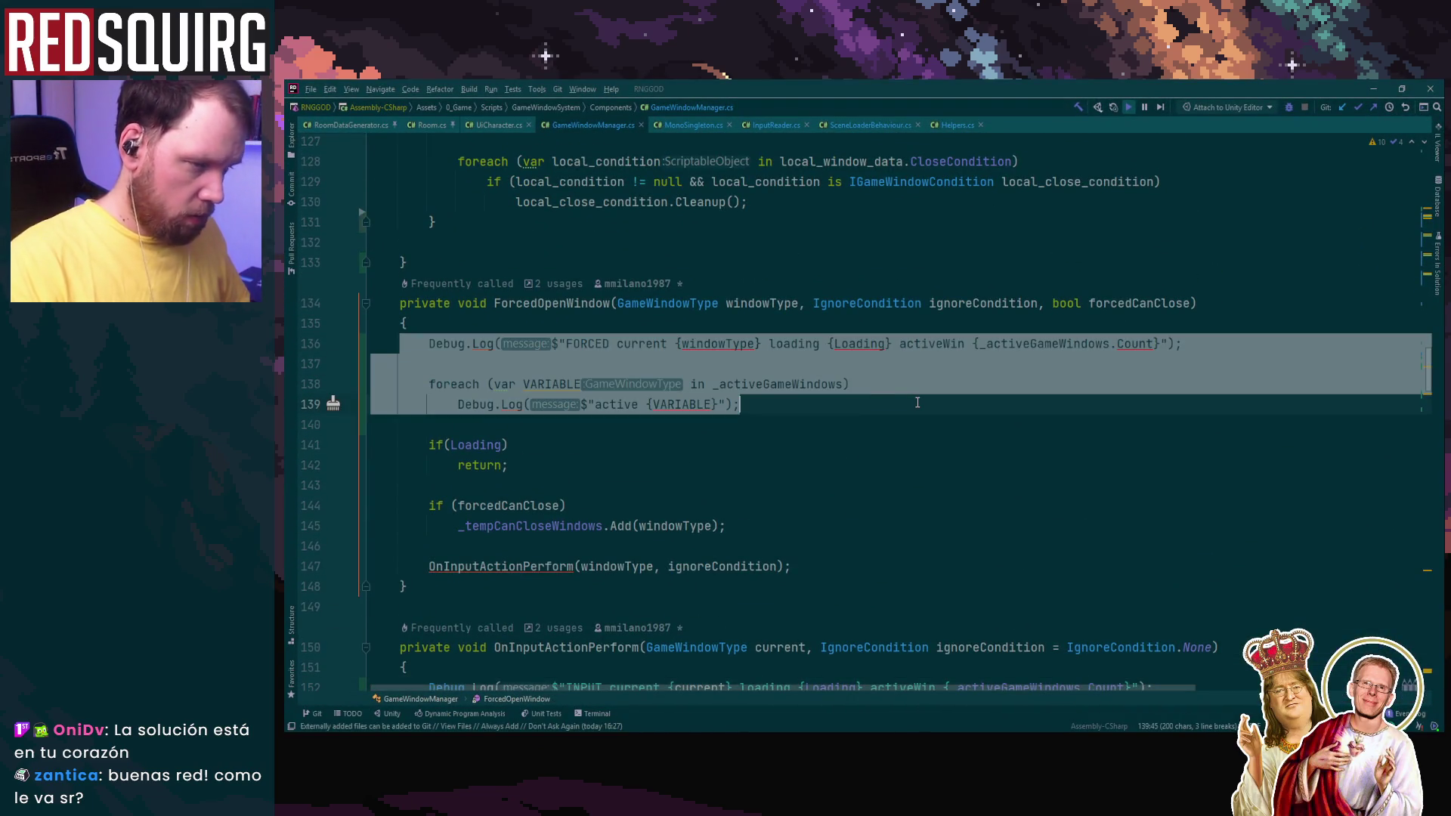
{"action": "left_click", "coordinate": [1372, 89]}
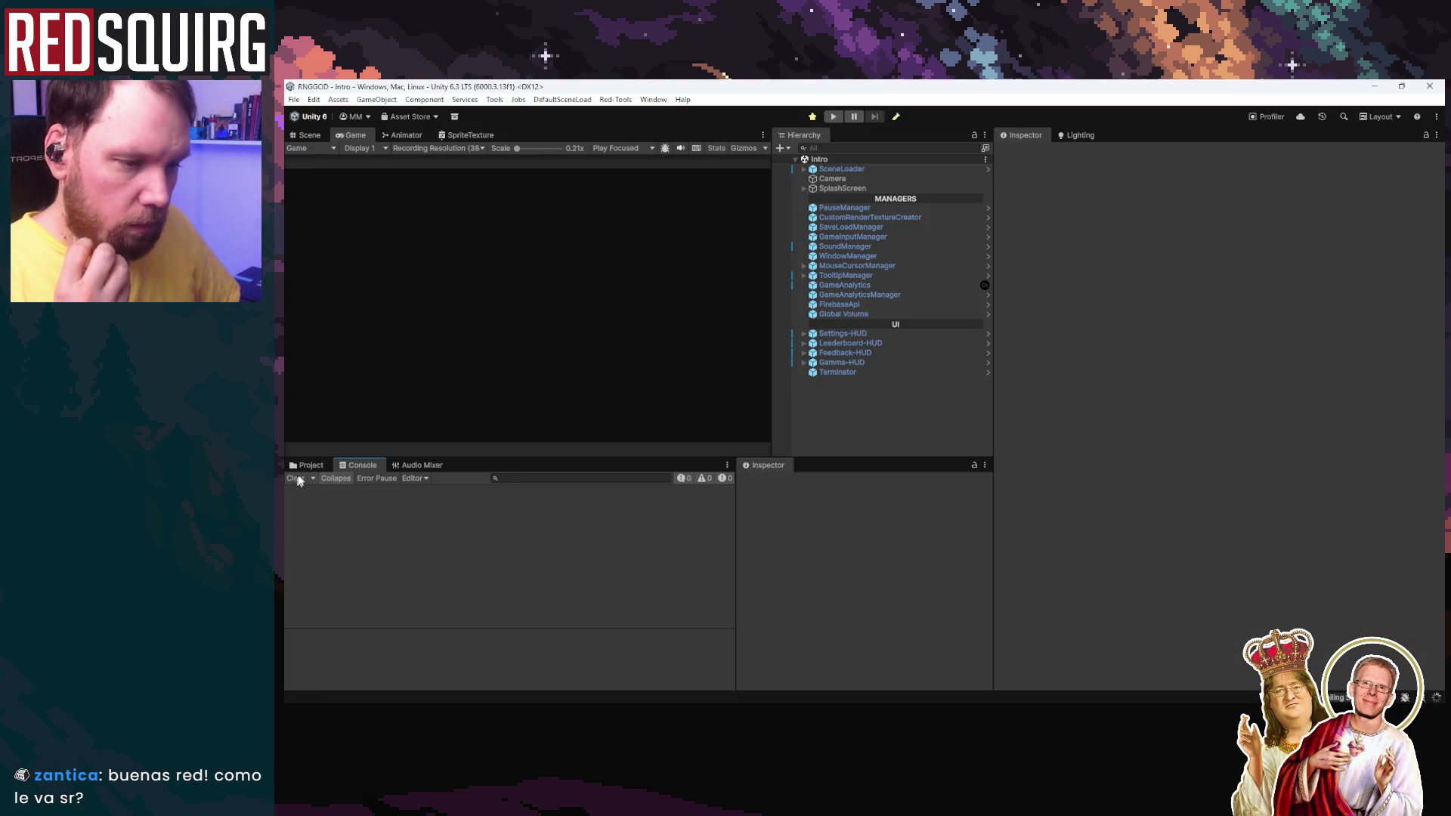
Step: Clear the Console, play, continue the save, and claim Tanella as Cryomancer
{"action": "left_click", "coordinate": [302, 468]}
{"action": "left_click", "coordinate": [358, 465]}
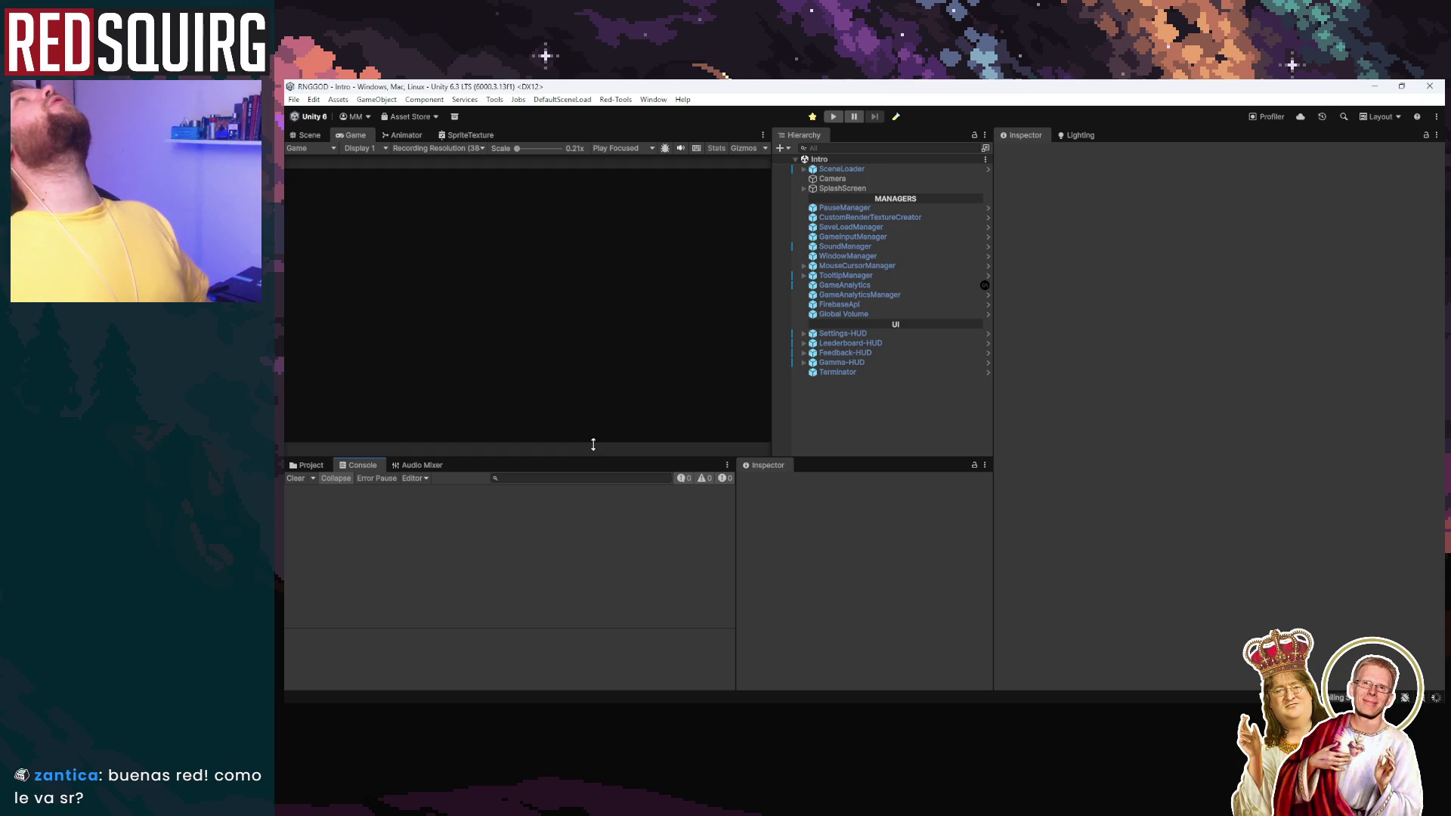
{"action": "left_click", "coordinate": [294, 477]}
{"action": "left_click", "coordinate": [831, 117]}
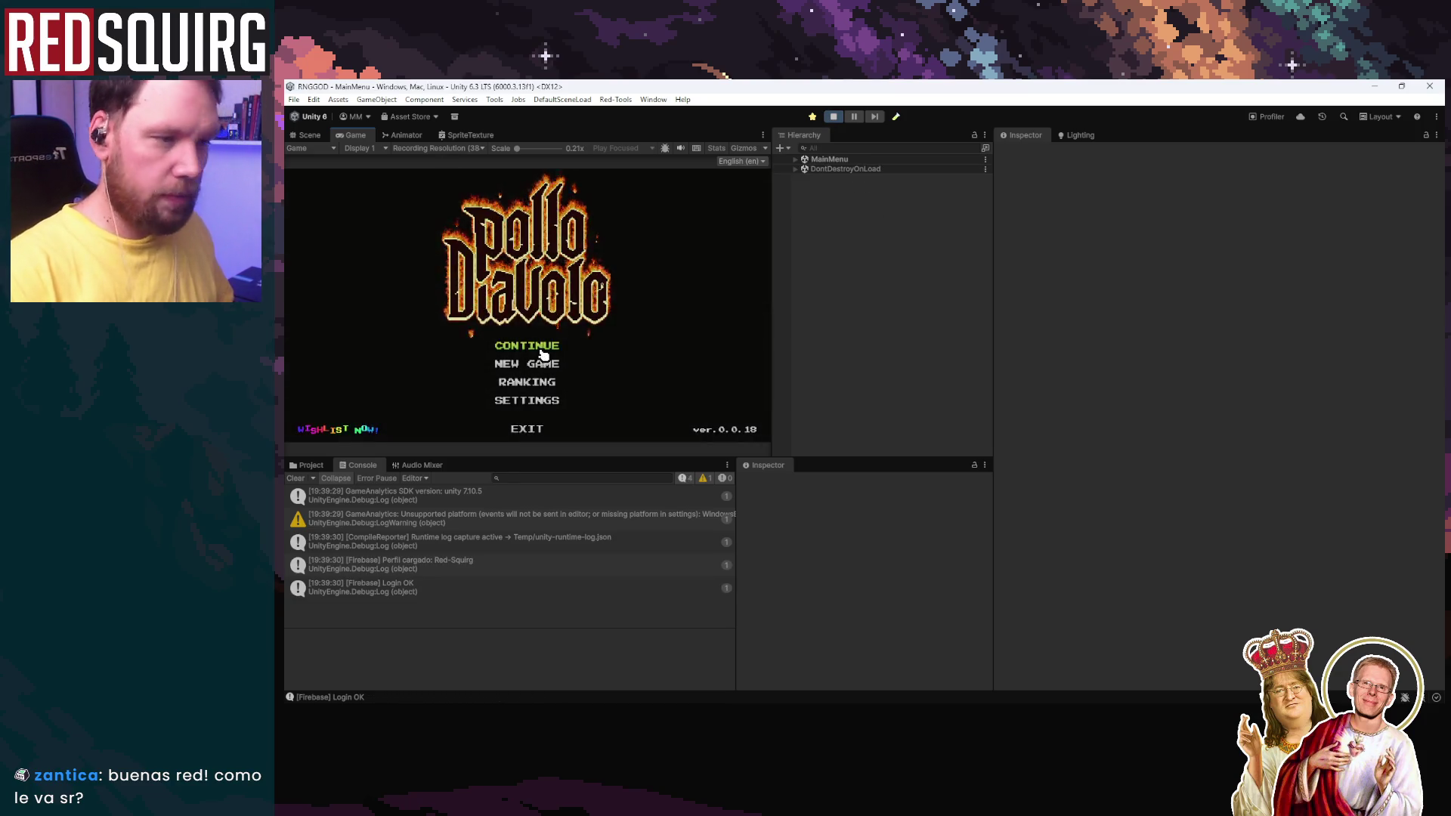
{"action": "left_click", "coordinate": [540, 349]}
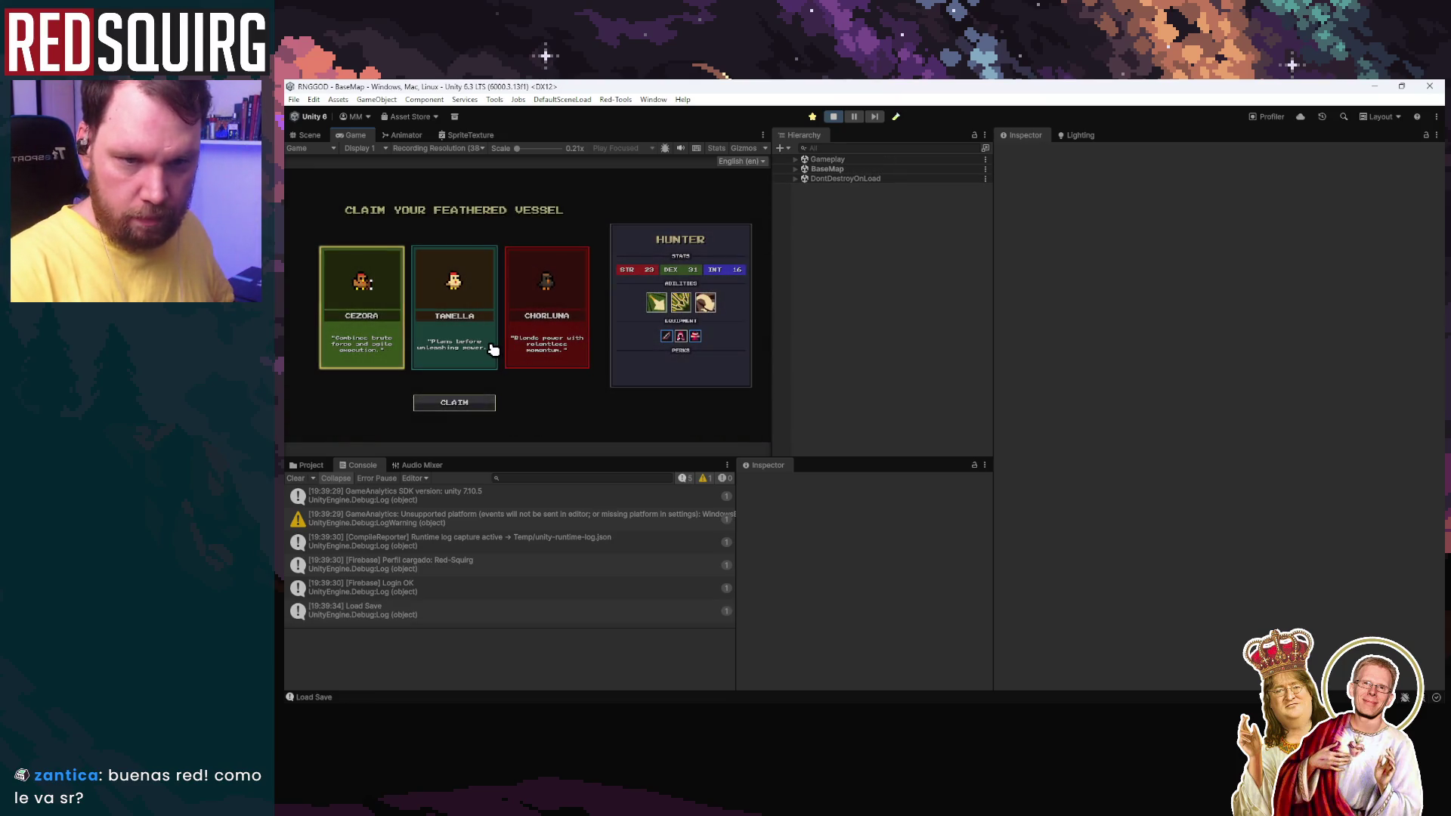
{"action": "left_click", "coordinate": [476, 343]}
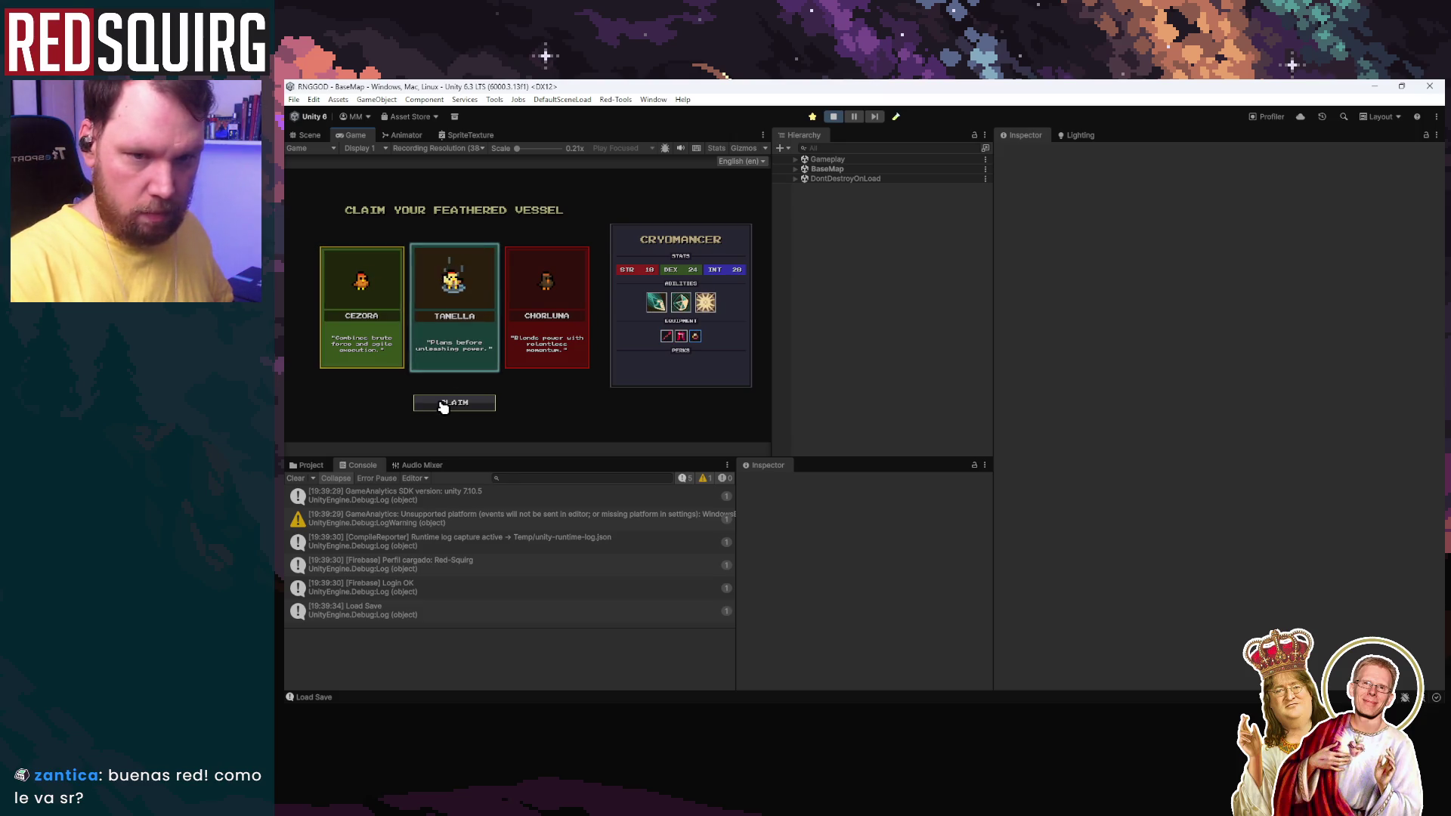
{"action": "left_click", "coordinate": [444, 405]}
{"action": "key", "text": "d"}
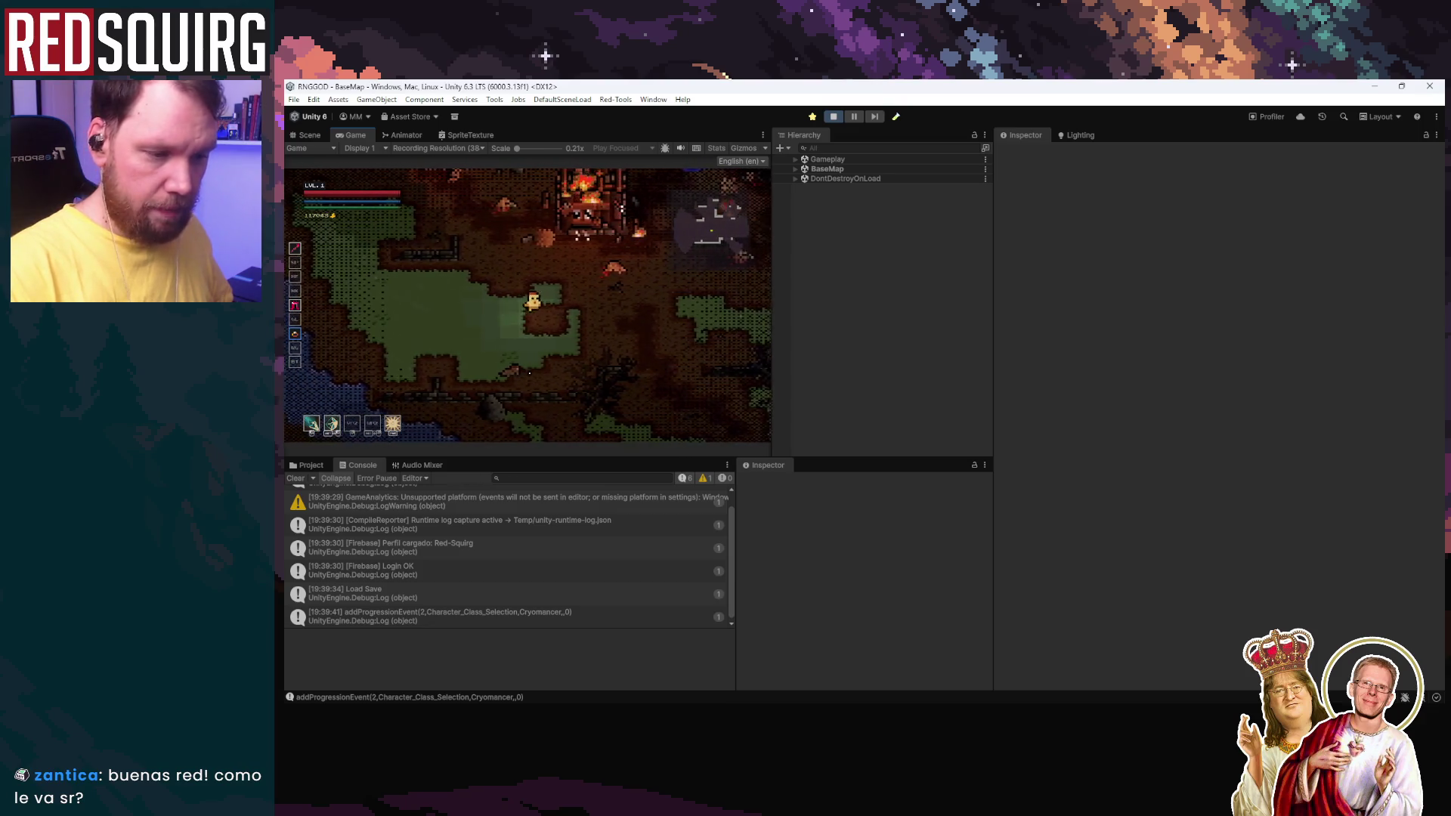
Step: Restart Play mode, continue the save, and claim Bealba as Barbarian
{"action": "left_click", "coordinate": [834, 118]}
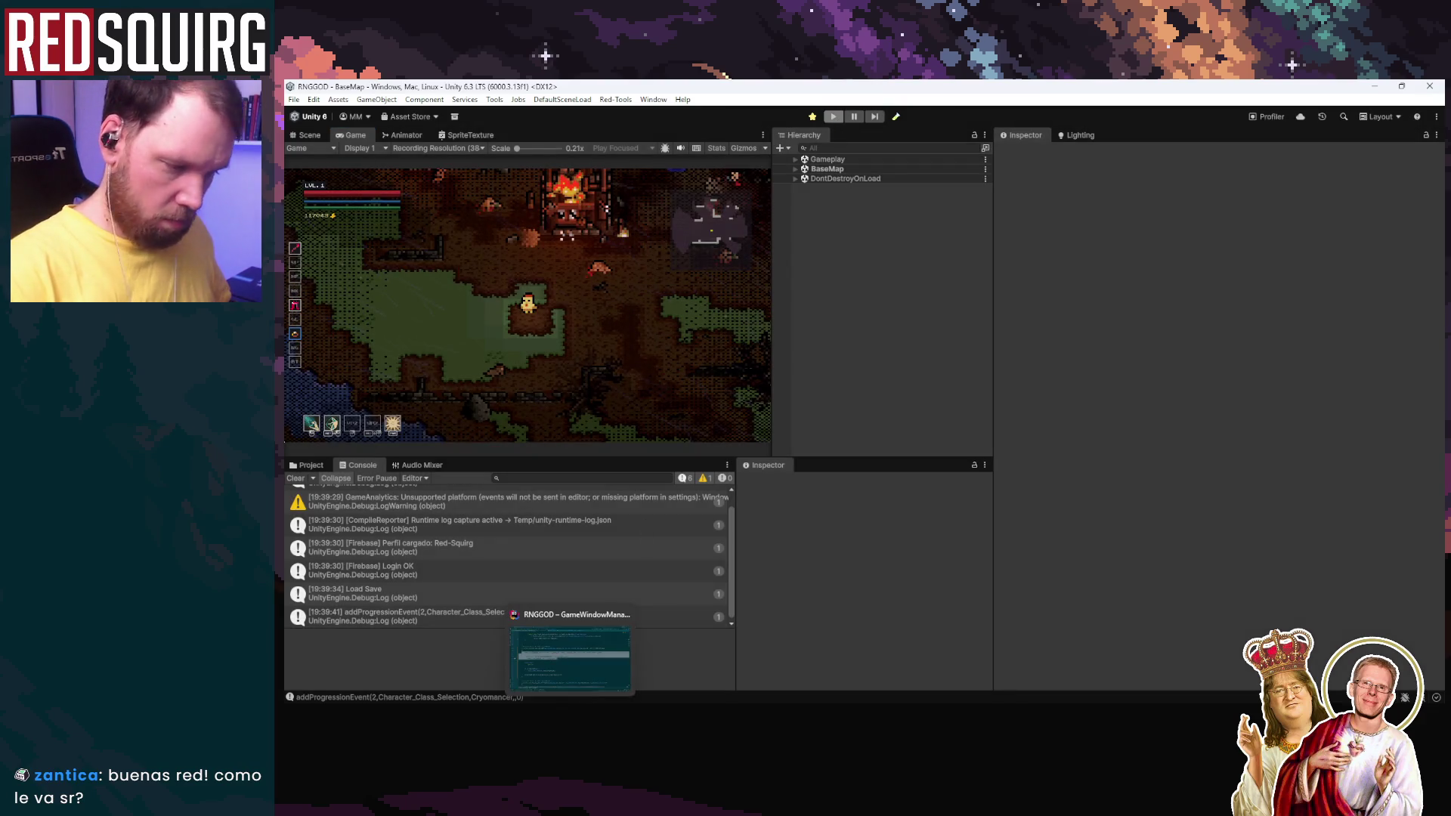
{"action": "left_click", "coordinate": [832, 118]}
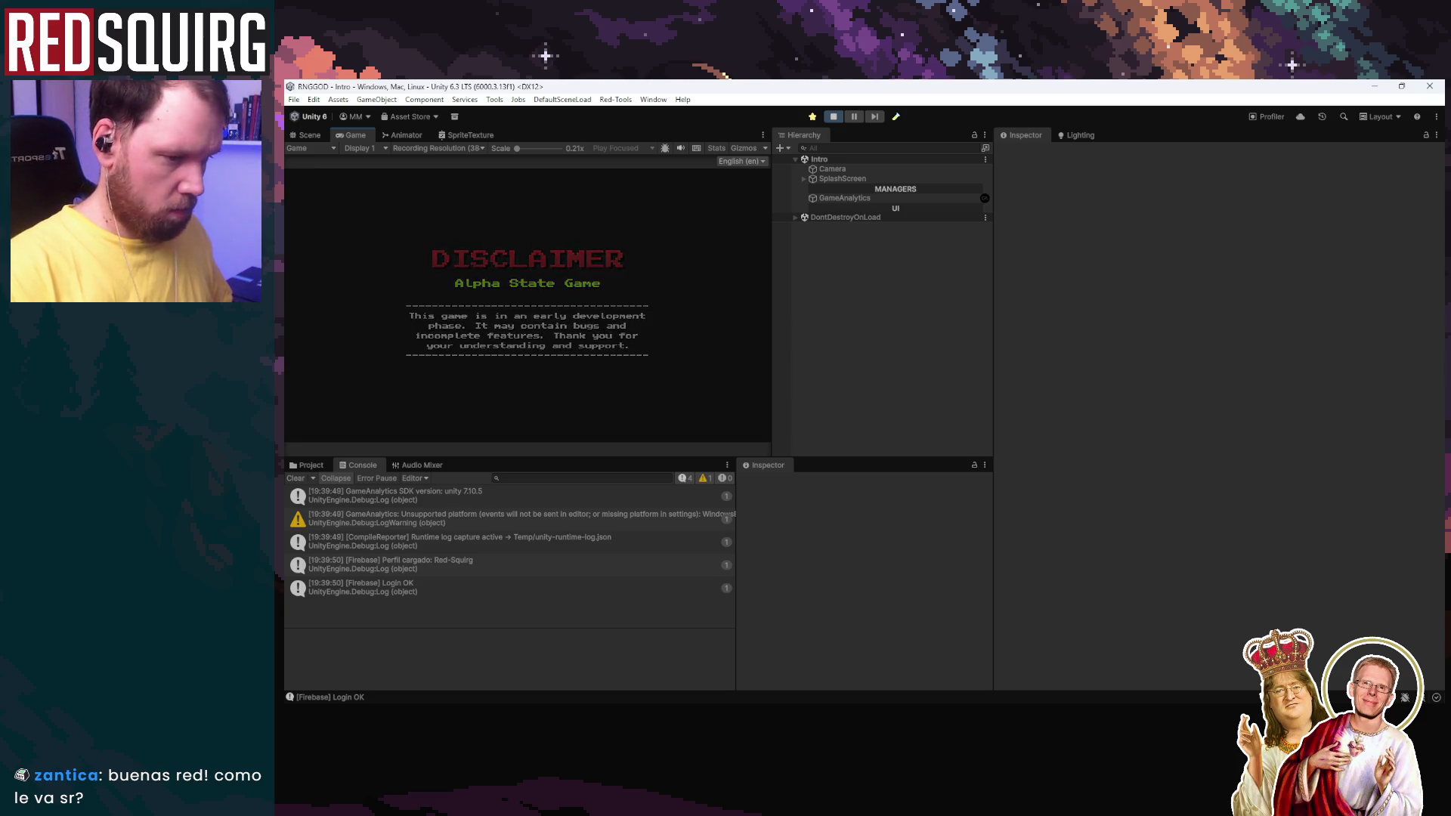
{"action": "left_click", "coordinate": [551, 349]}
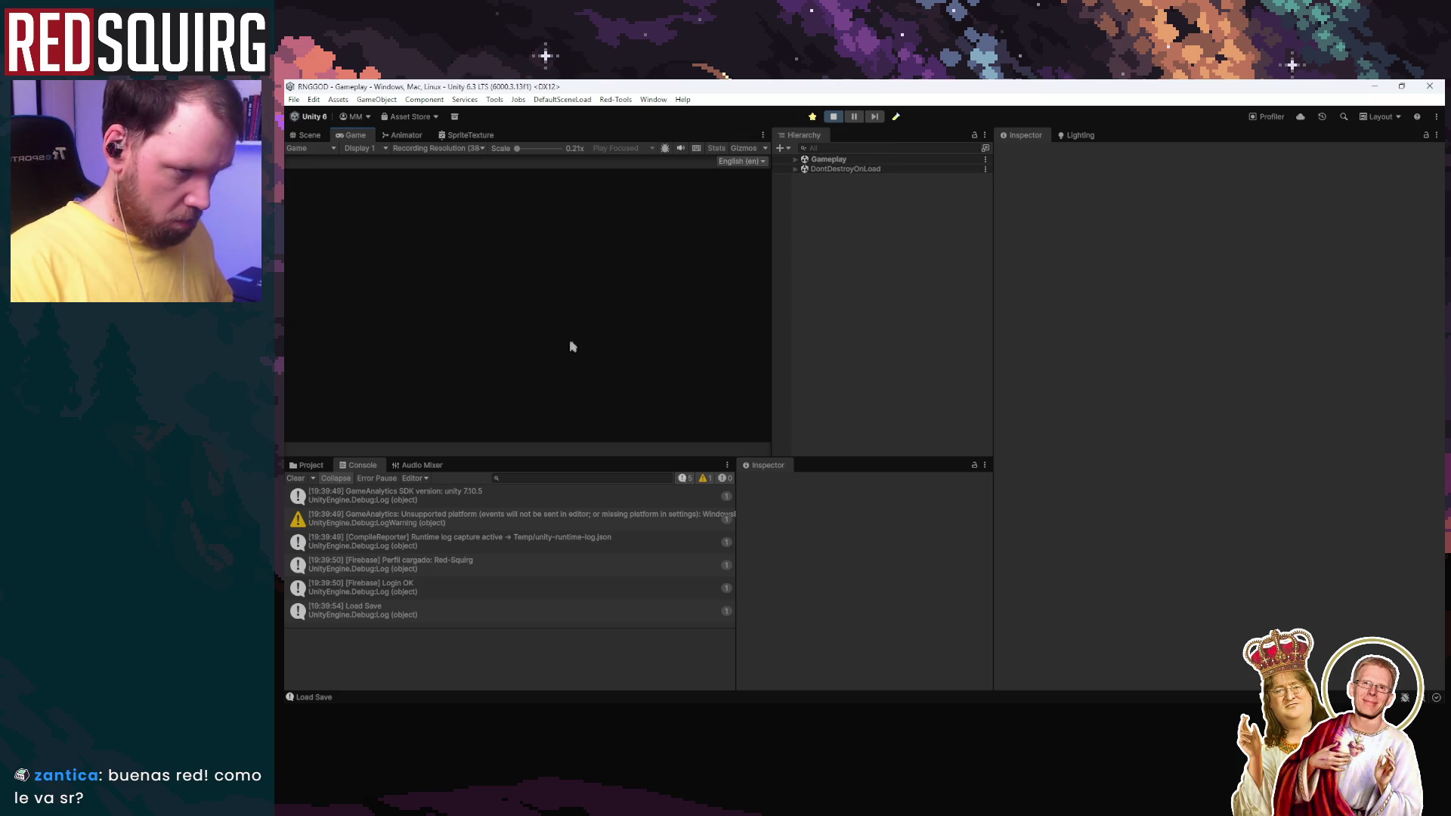
{"action": "left_click", "coordinate": [469, 343]}
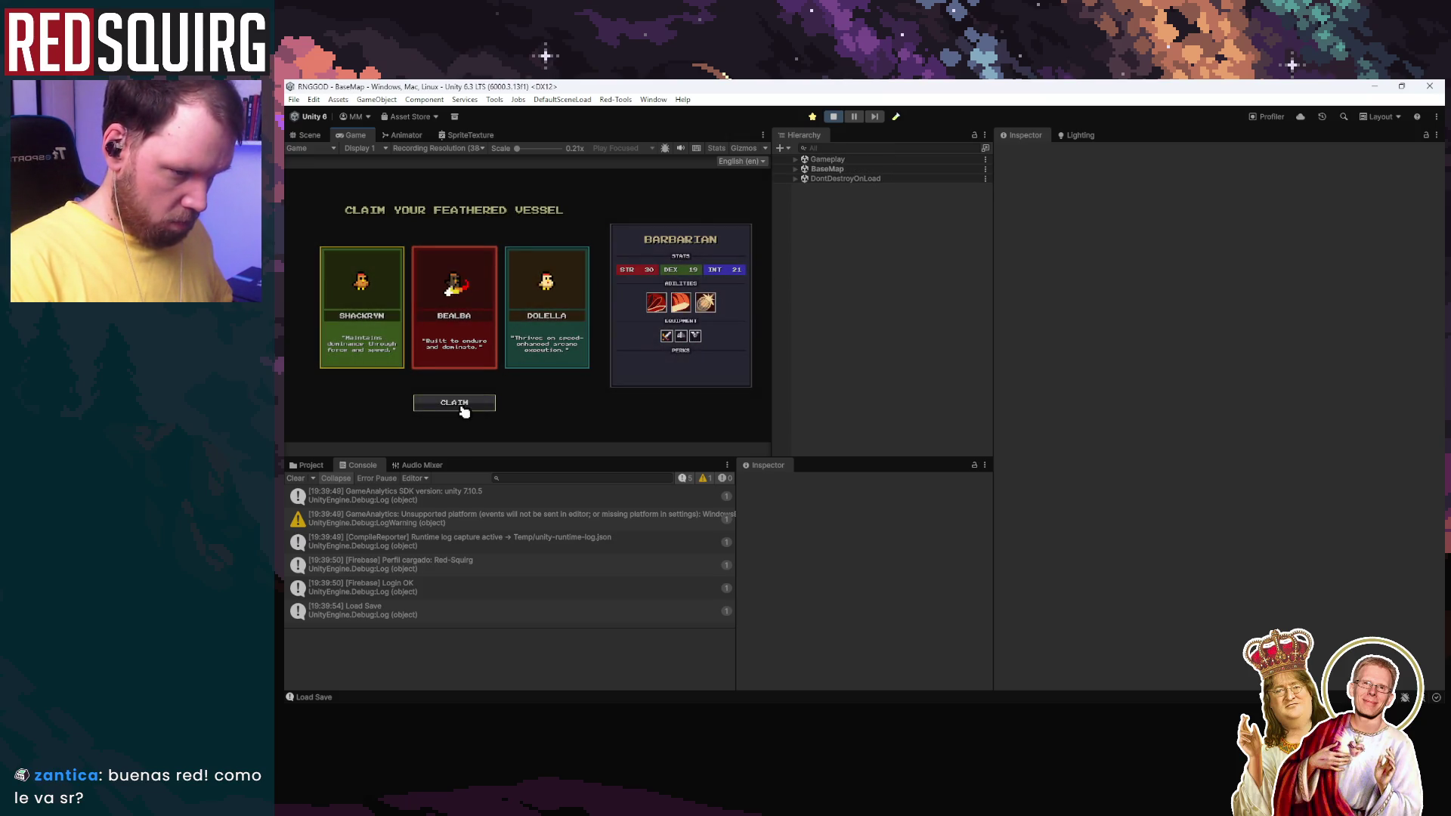
{"action": "left_click", "coordinate": [460, 405]}
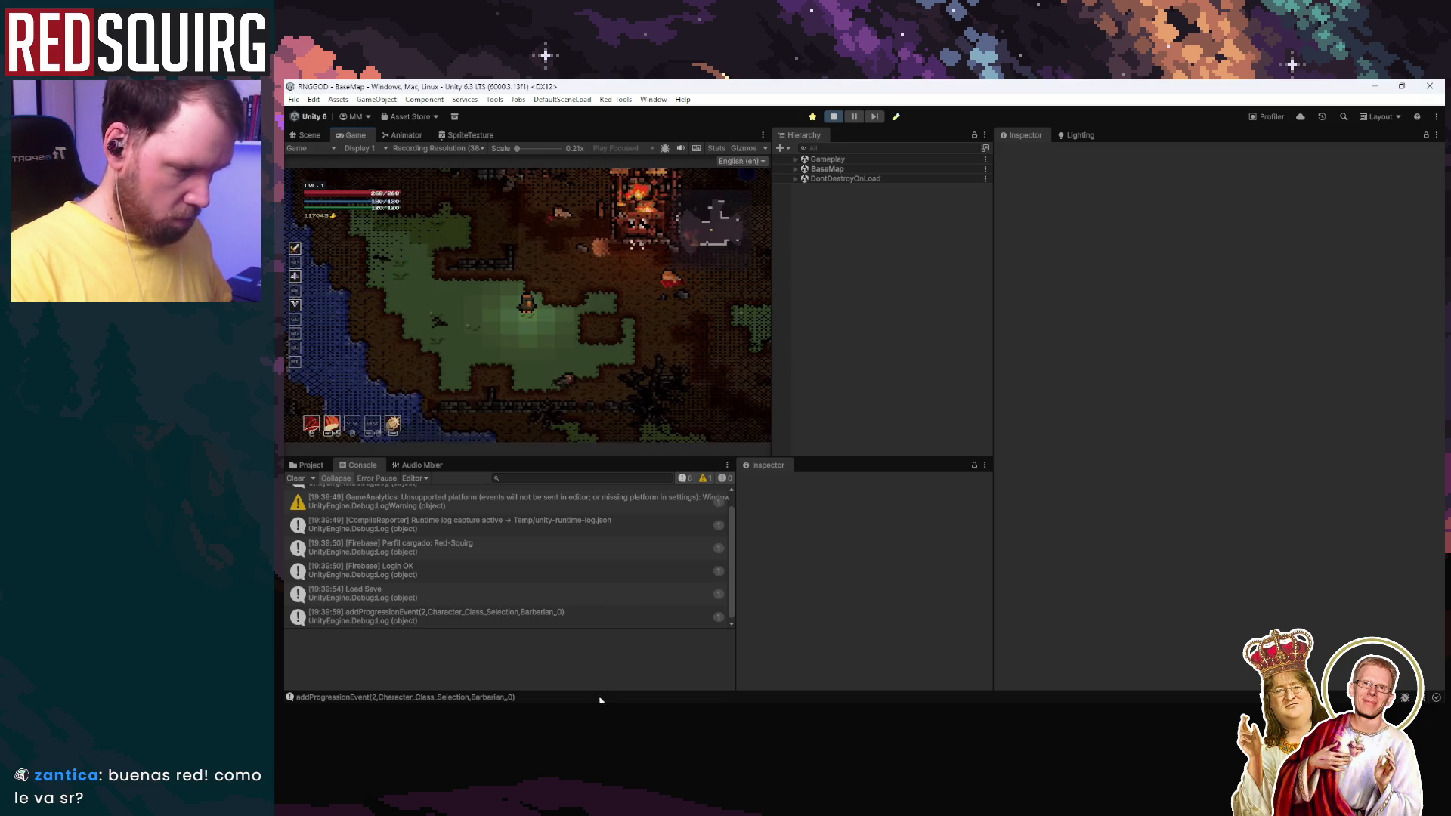
{"action": "key", "text": "alt+Tab"}
{"action": "scroll", "coordinate": [877, 449], "scroll_direction": "up", "scroll_amount": 5}
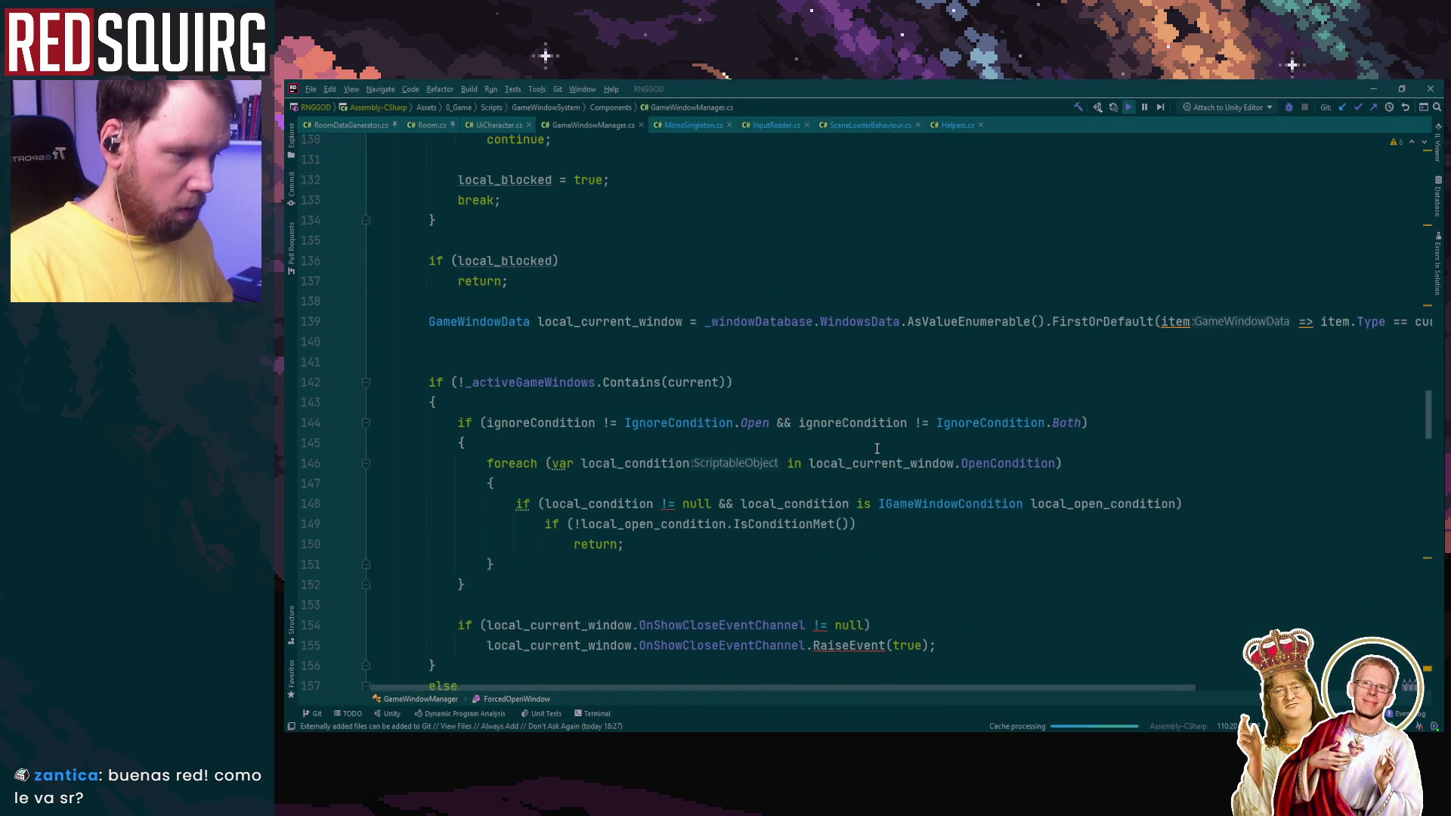
Step: Paste Debug.Log calls and a foreach over _activeGameWindows at the top of OnInputActionPerform
{"action": "scroll", "coordinate": [877, 448], "scroll_direction": "up", "scroll_amount": 5}
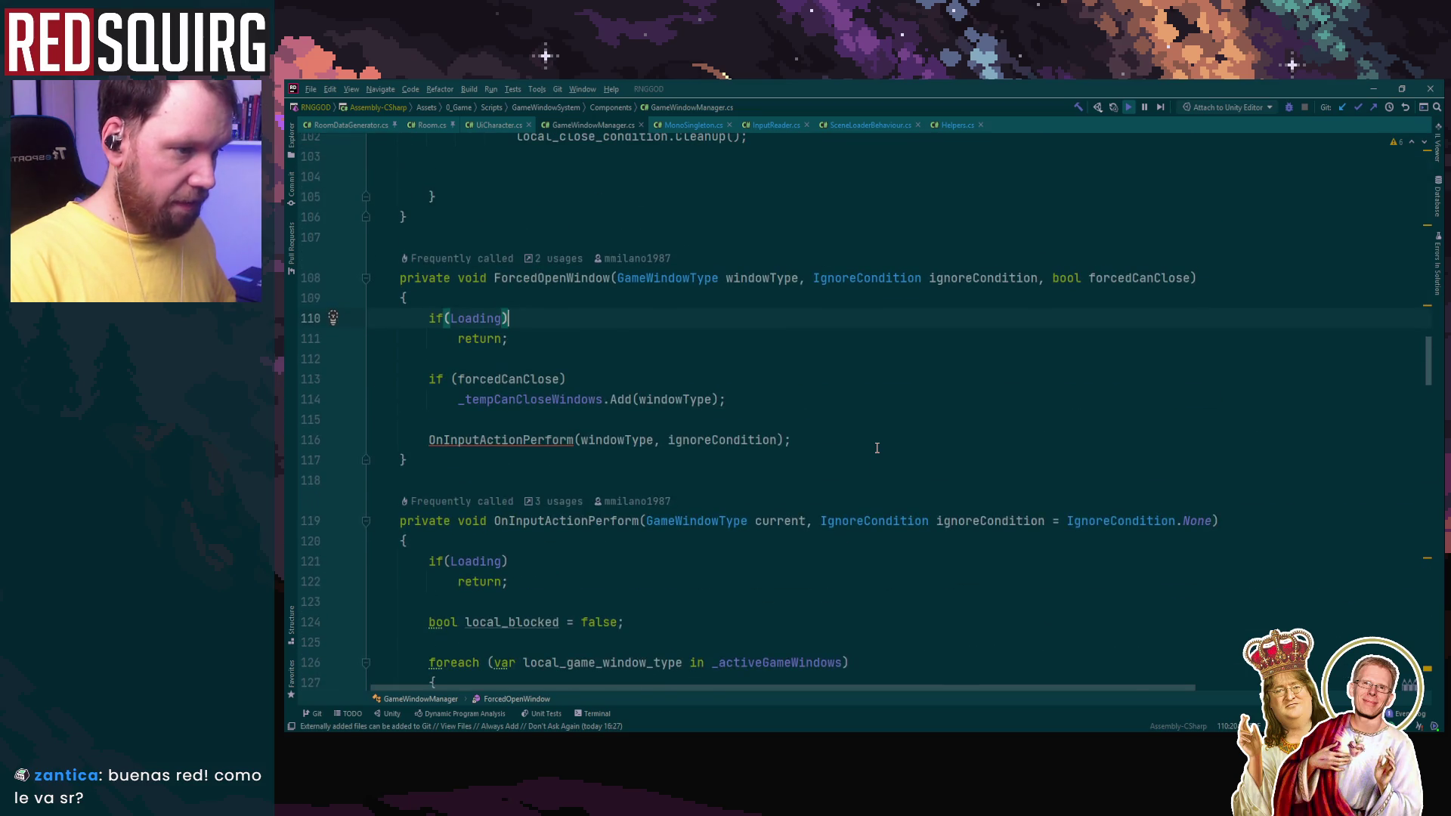
{"action": "left_click", "coordinate": [633, 545]}
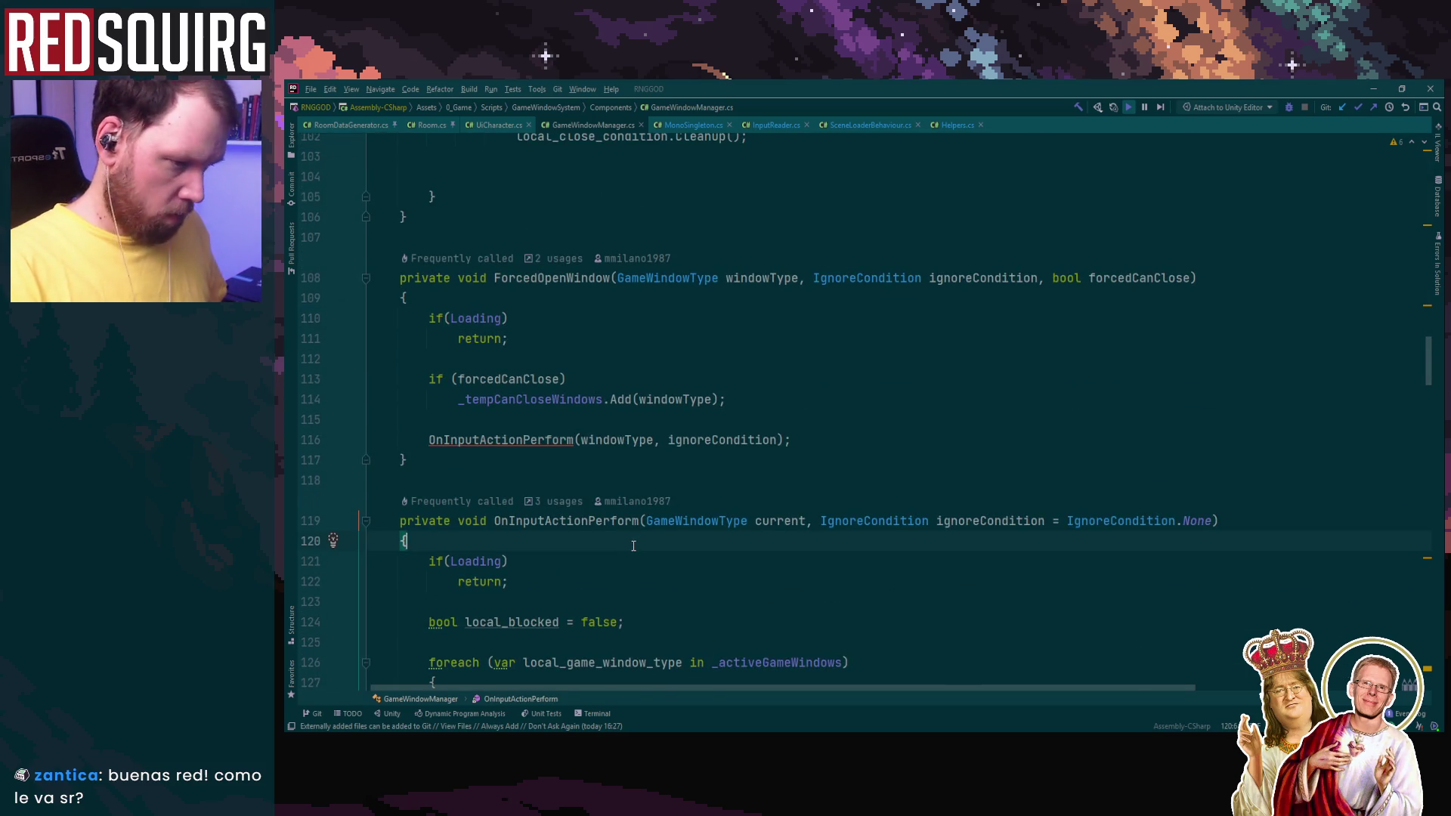
{"action": "key", "text": "Return"}
{"action": "type", "text": "Debug.Log($\"FORCED current {windowType} loading {Loading} activeWin {_activeGameWindows.Count}\");  foreach (var VARIABLE in _activeGameWindows)     Debug.Log($\"active {VARIABLE}\");"}
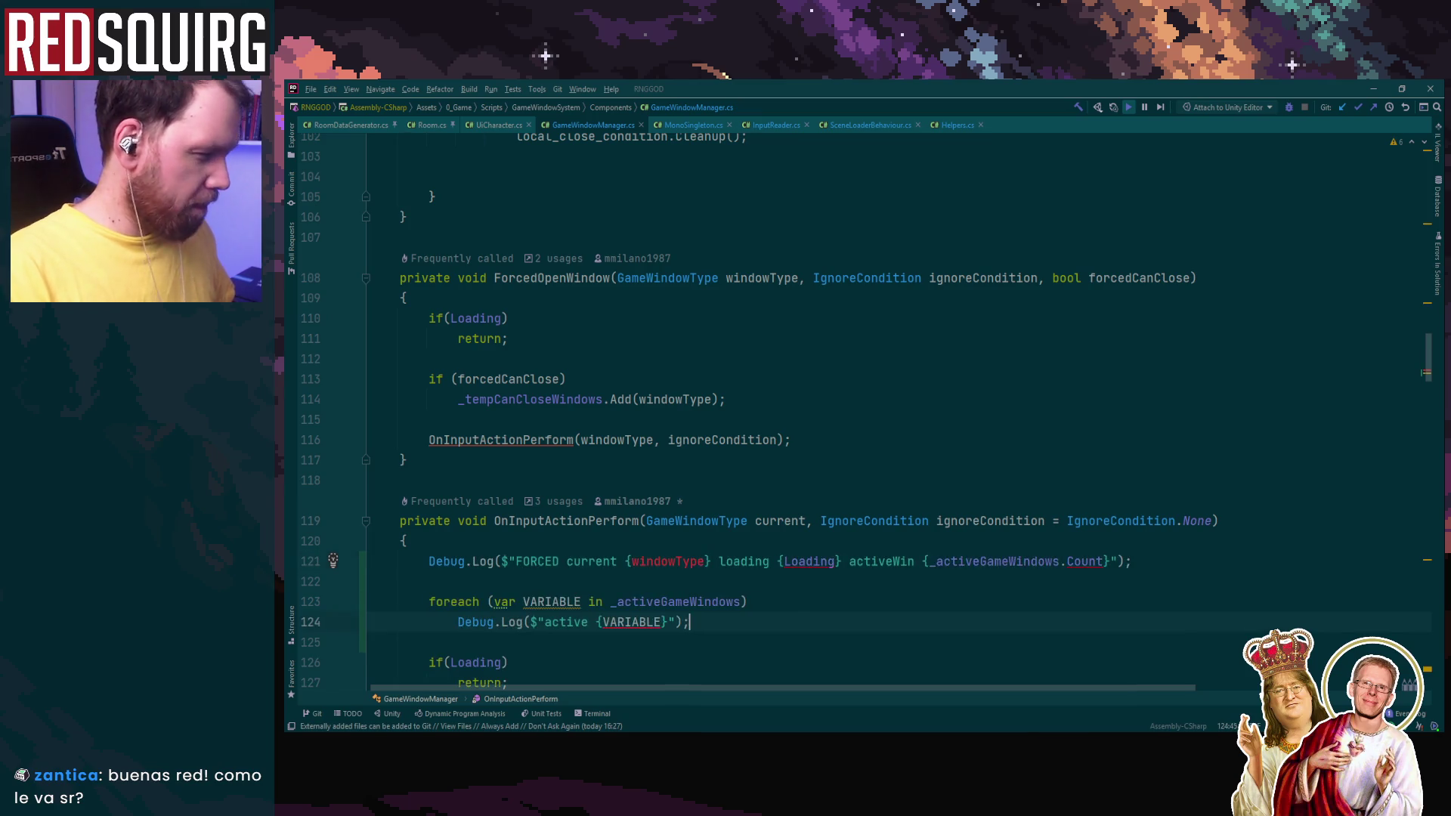
Step: Drop FORCED from the log message, log current instead of windowType, and clear Unity's Console
{"action": "double_click", "coordinate": [573, 561]}
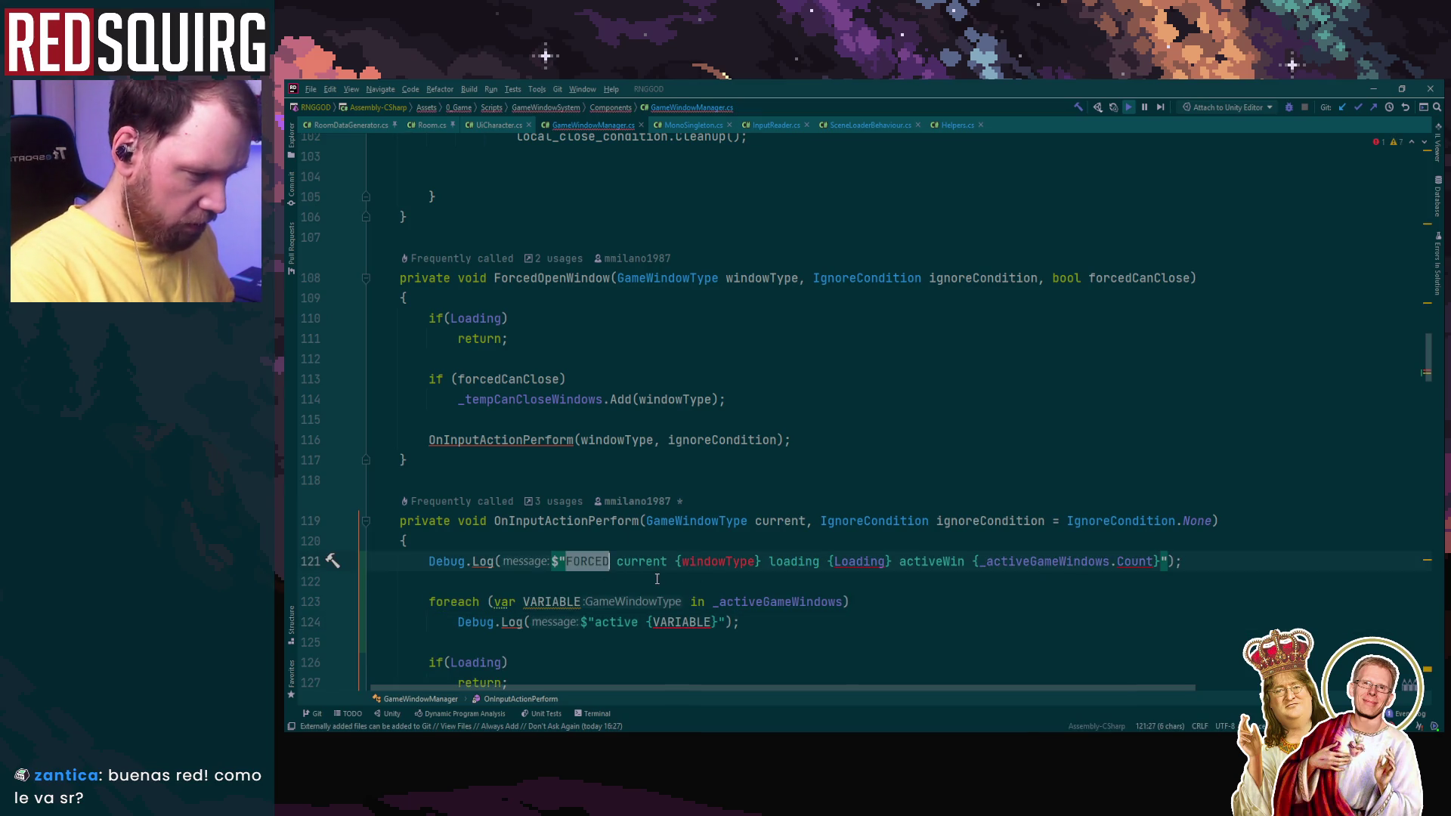
{"action": "key", "text": "BackSpace"}
{"action": "double_click", "coordinate": [786, 520]}
{"action": "key", "text": "ctrl+c"}
{"action": "key", "text": "F2"}
{"action": "key", "text": "ctrl+v"}
{"action": "left_click", "coordinate": [725, 399]}
{"action": "left_click", "coordinate": [1367, 90]}
{"action": "left_click", "coordinate": [295, 478]}
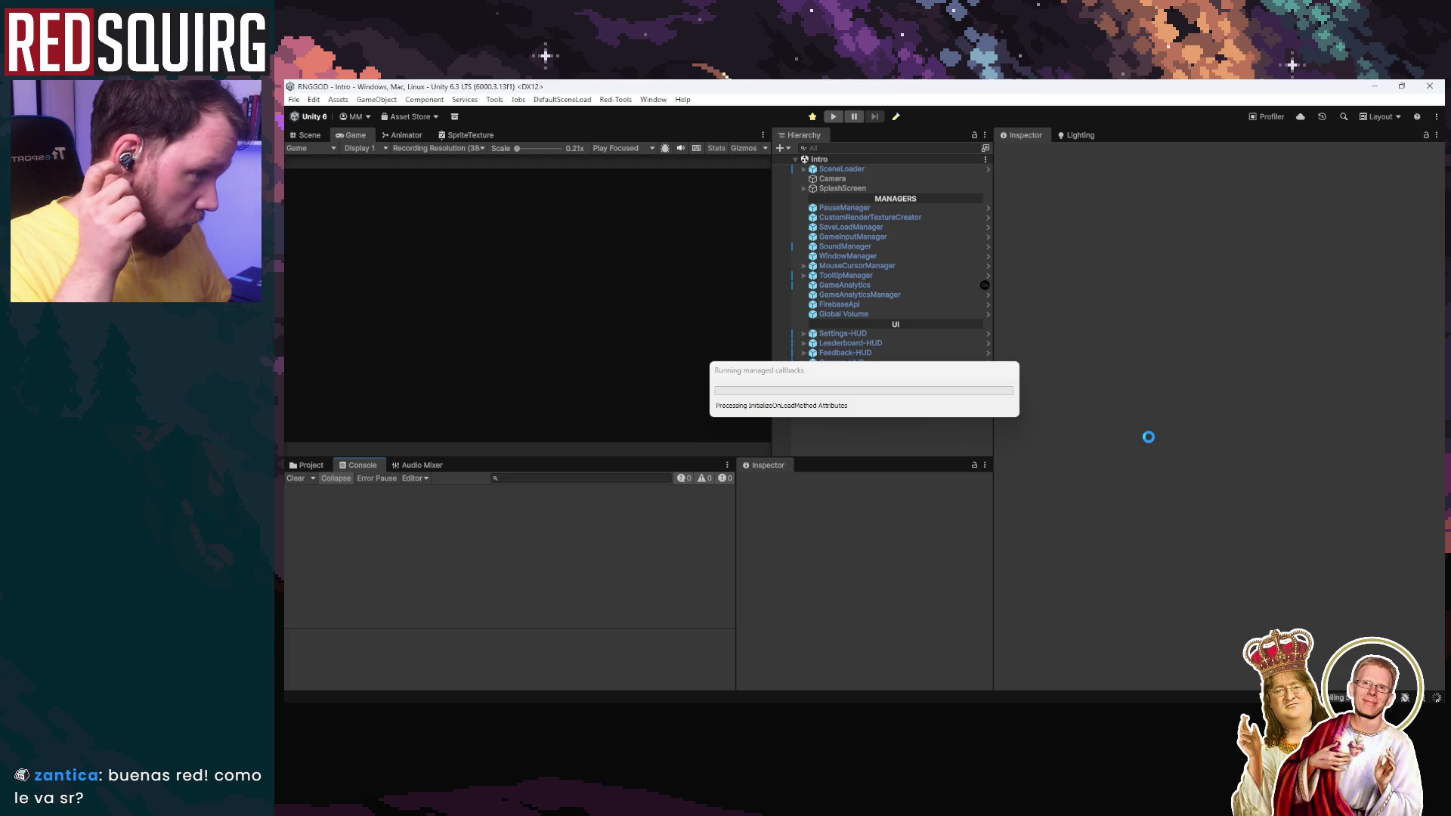
Step: Enter Play mode, continue the save, claim Crockara, and move around the map
{"action": "left_click", "coordinate": [832, 117]}
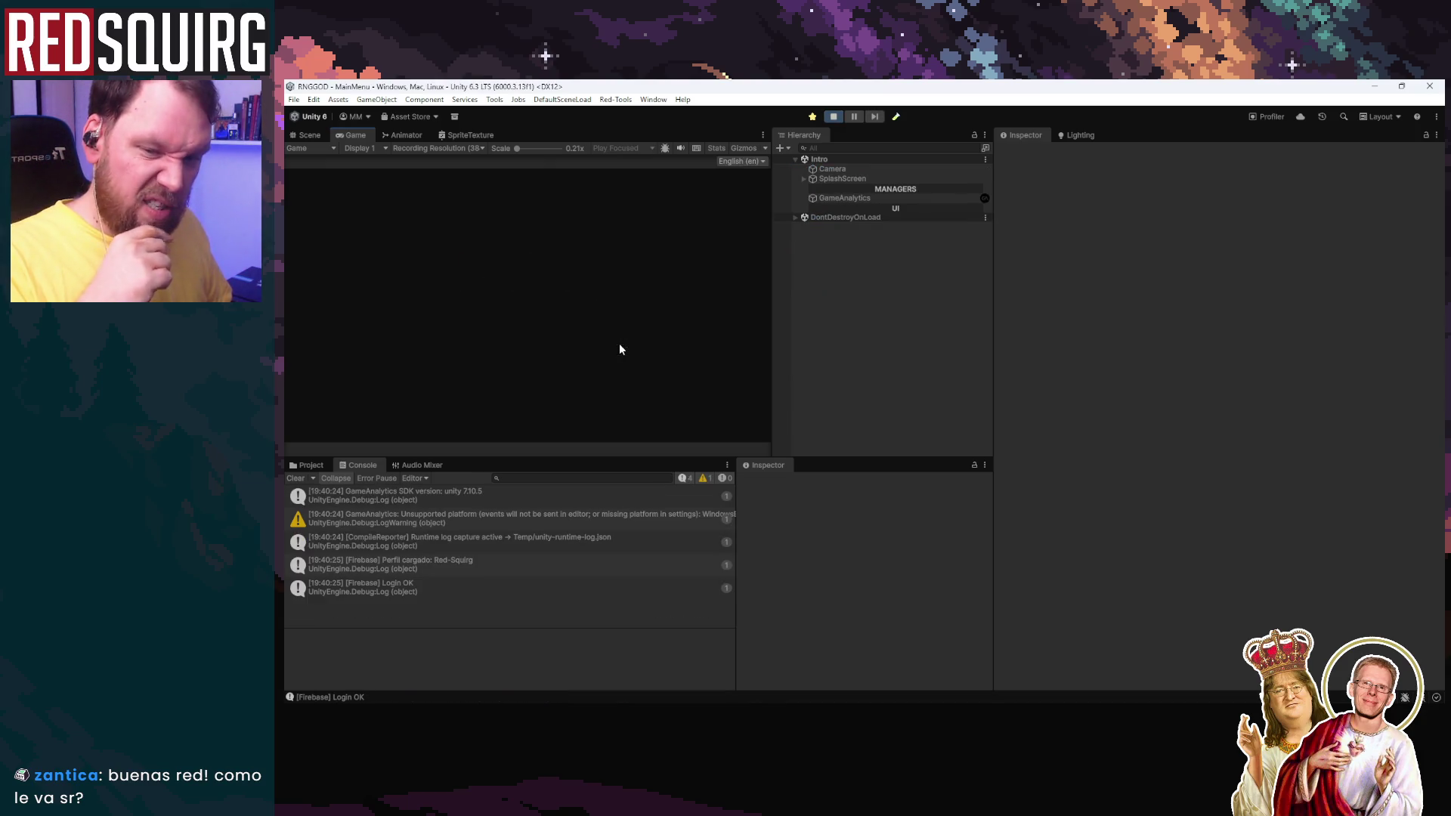
{"action": "left_click", "coordinate": [538, 349]}
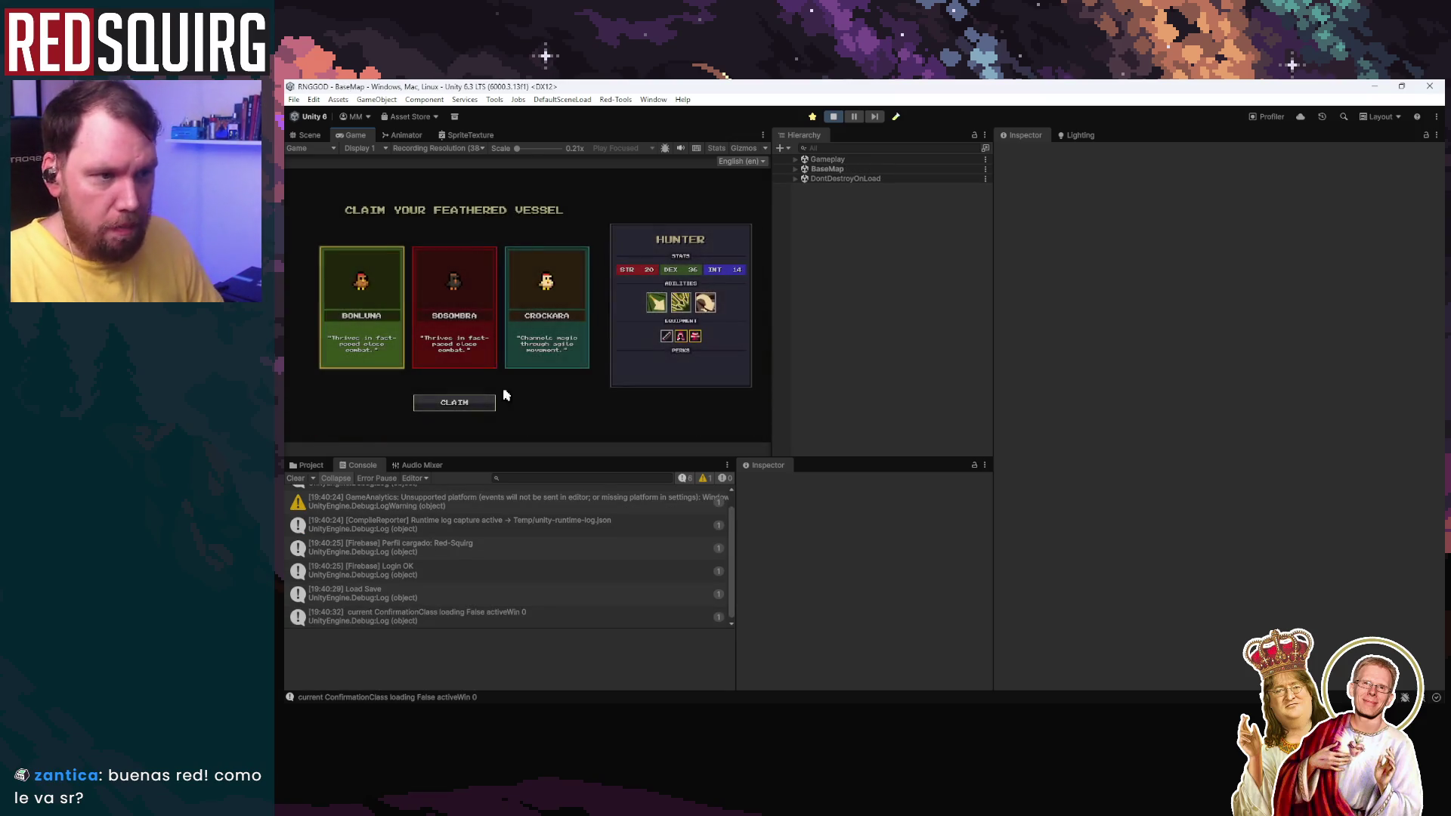
{"action": "left_click", "coordinate": [549, 325]}
{"action": "left_click", "coordinate": [469, 401]}
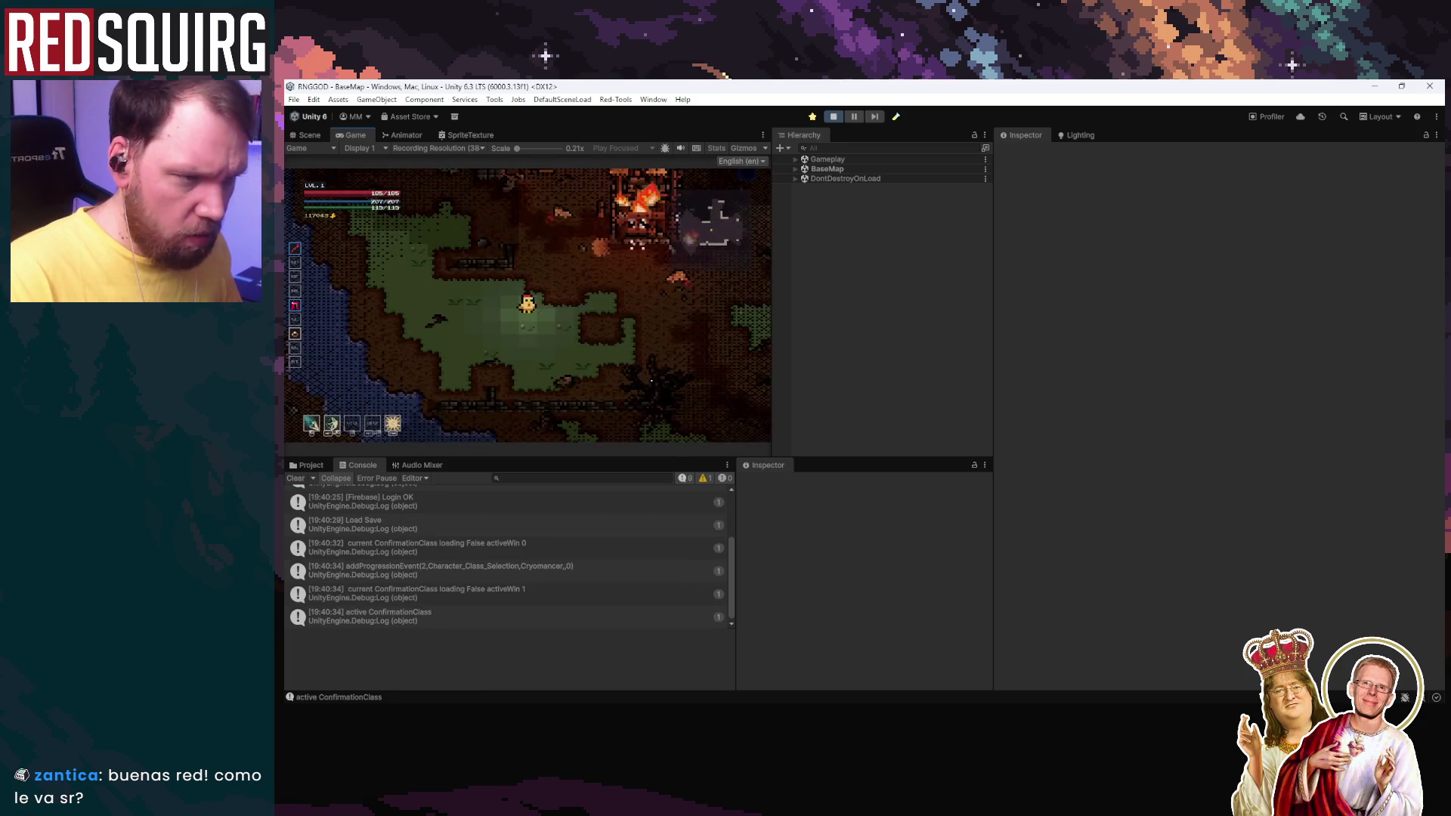
{"action": "key", "text": "d"}
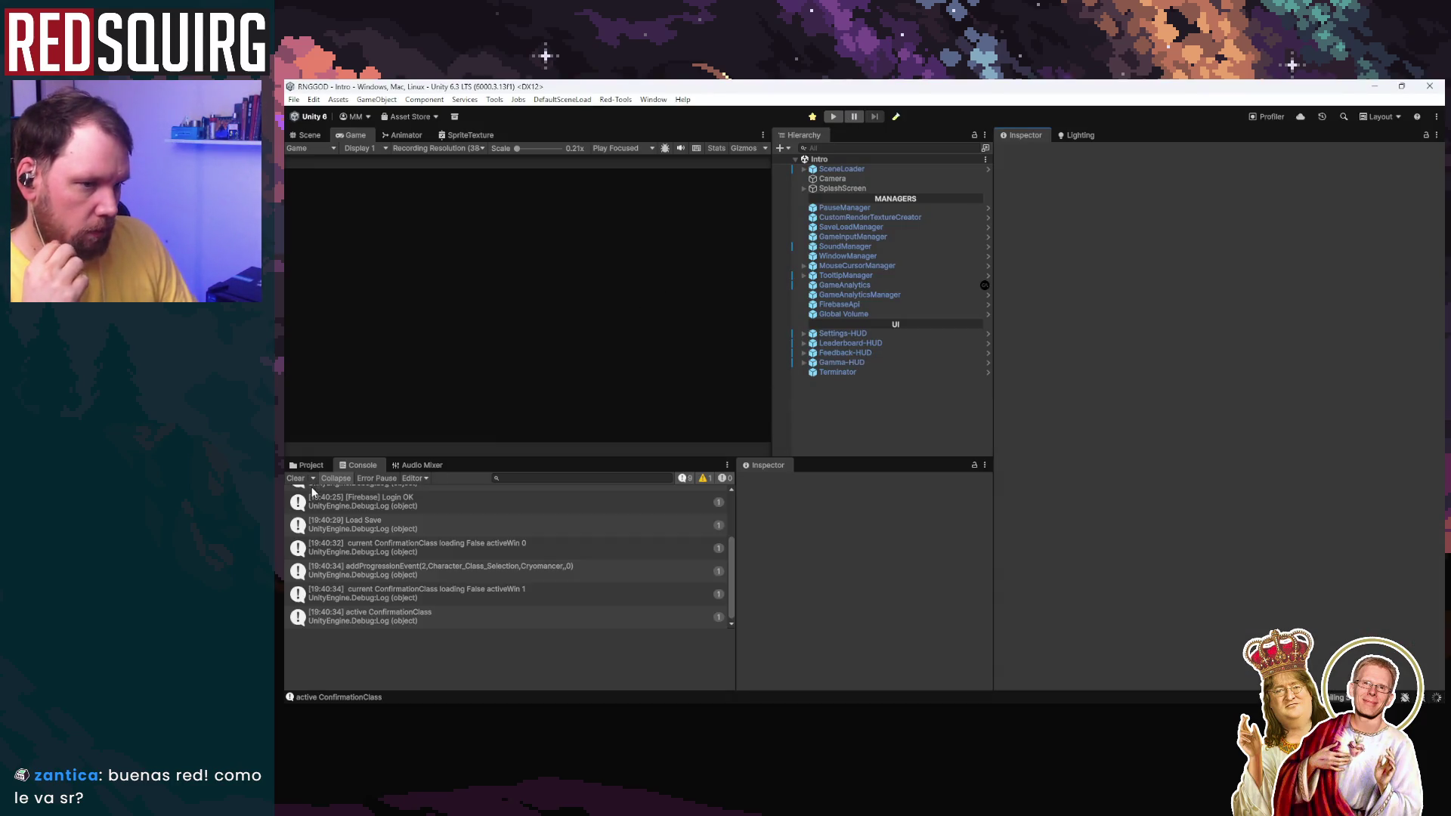
Step: Restart play mode, select a Console log entry and scroll back through the startup logs
{"action": "left_click", "coordinate": [833, 117]}
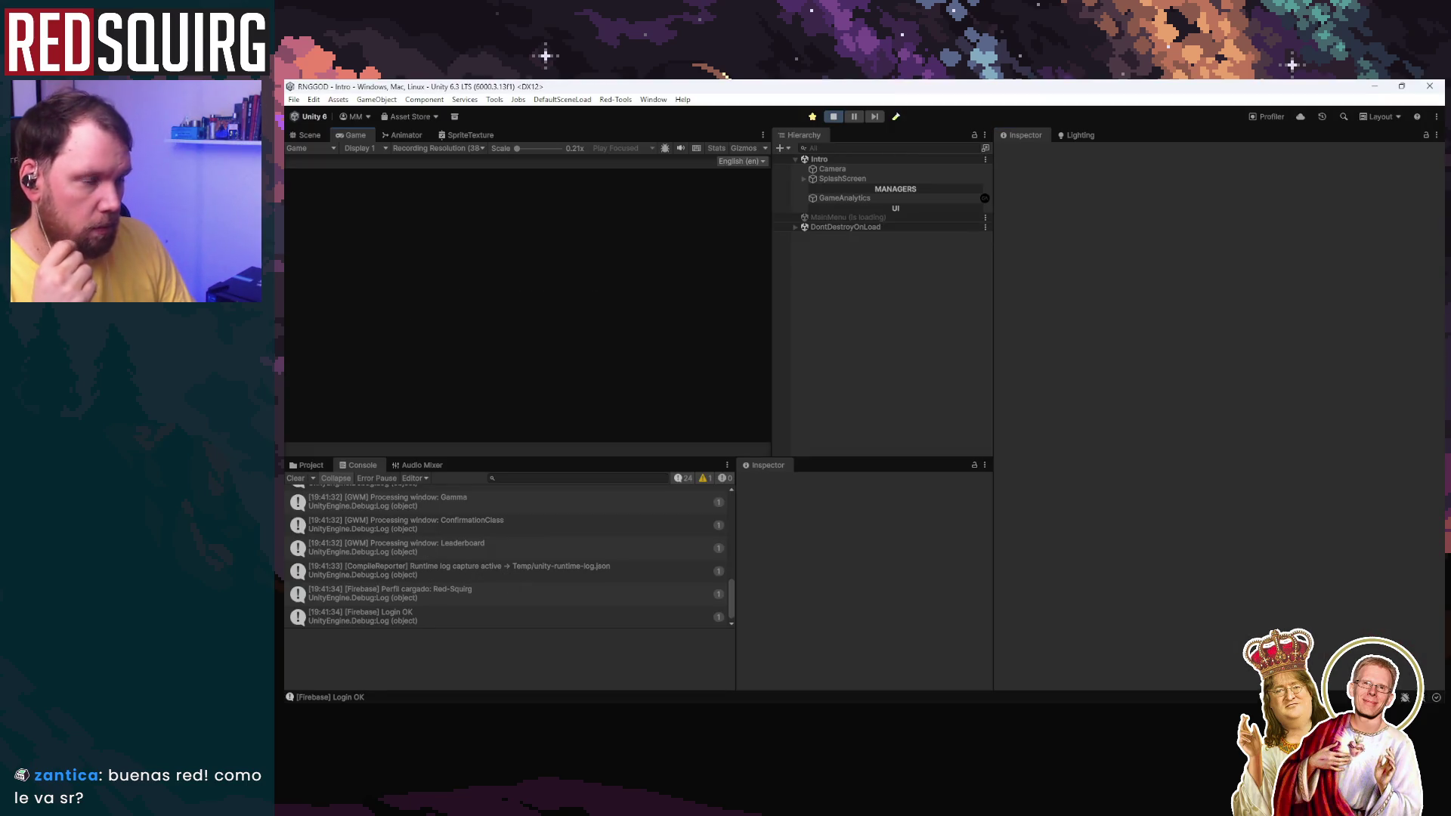
{"action": "left_click", "coordinate": [525, 591]}
{"action": "scroll", "coordinate": [525, 587], "scroll_direction": "up", "scroll_amount": 3}
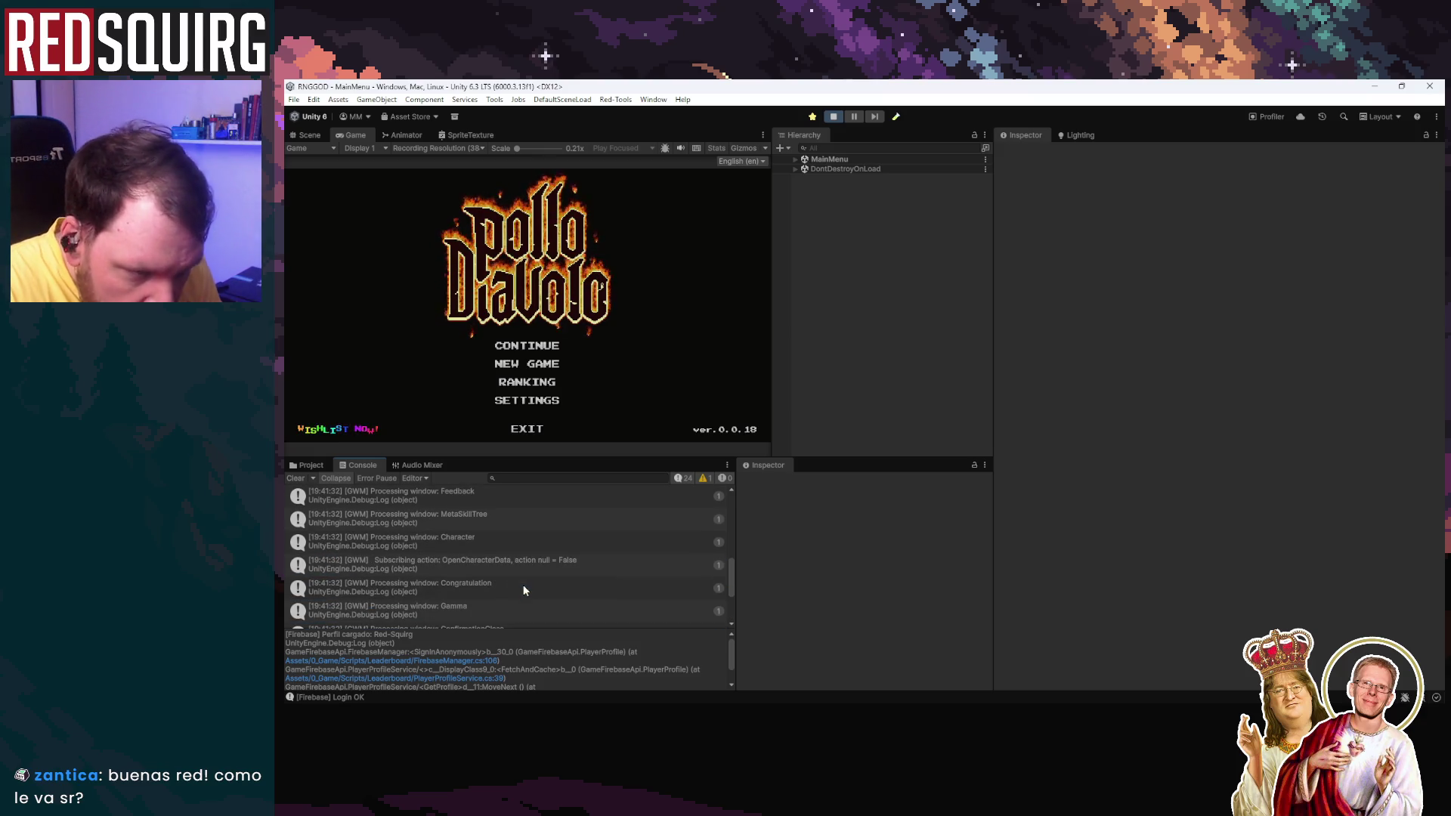
{"action": "scroll", "coordinate": [524, 590], "scroll_direction": "up", "scroll_amount": 1}
{"action": "scroll", "coordinate": [524, 590], "scroll_direction": "up", "scroll_amount": 1}
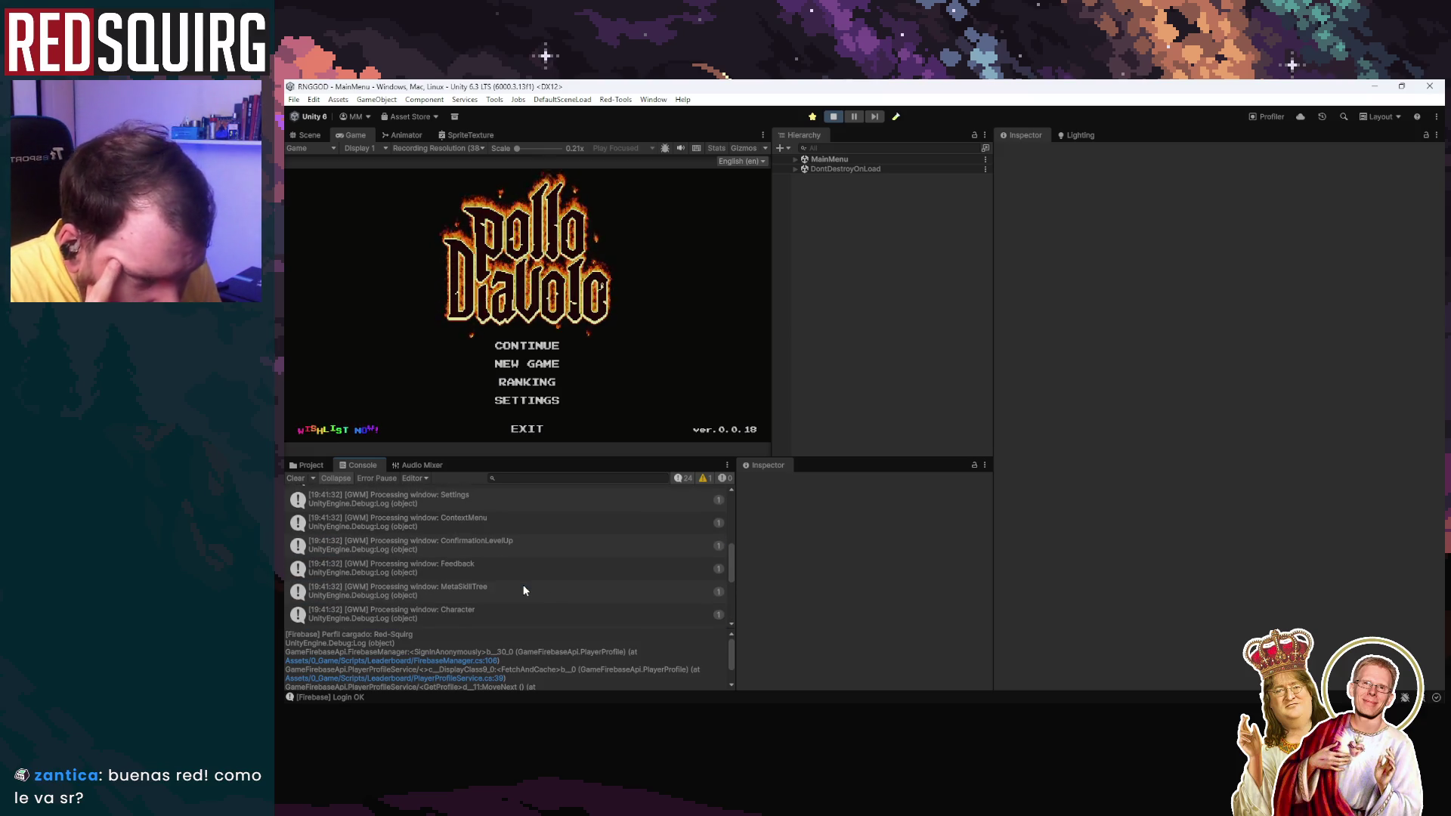
{"action": "scroll", "coordinate": [524, 590], "scroll_direction": "up", "scroll_amount": 3}
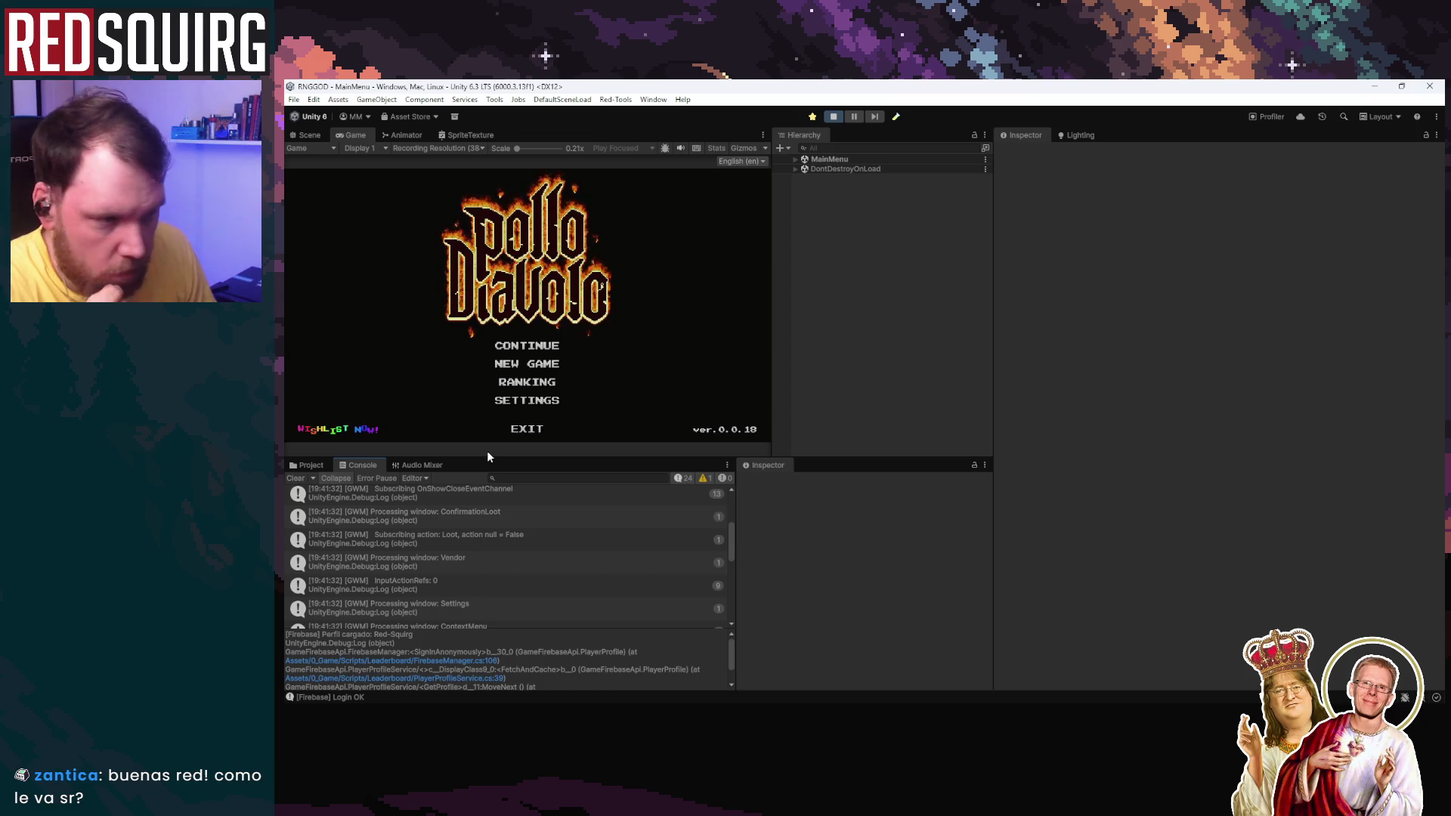
Step: Enlarge the Console and inspect the [GWM] Leaderboard processing and Awake WindowsData count 13 entries
{"action": "left_click_drag", "start_coordinate": [487, 456], "coordinate": [487, 211]}
{"action": "scroll", "coordinate": [432, 431], "scroll_direction": "up", "scroll_amount": 1}
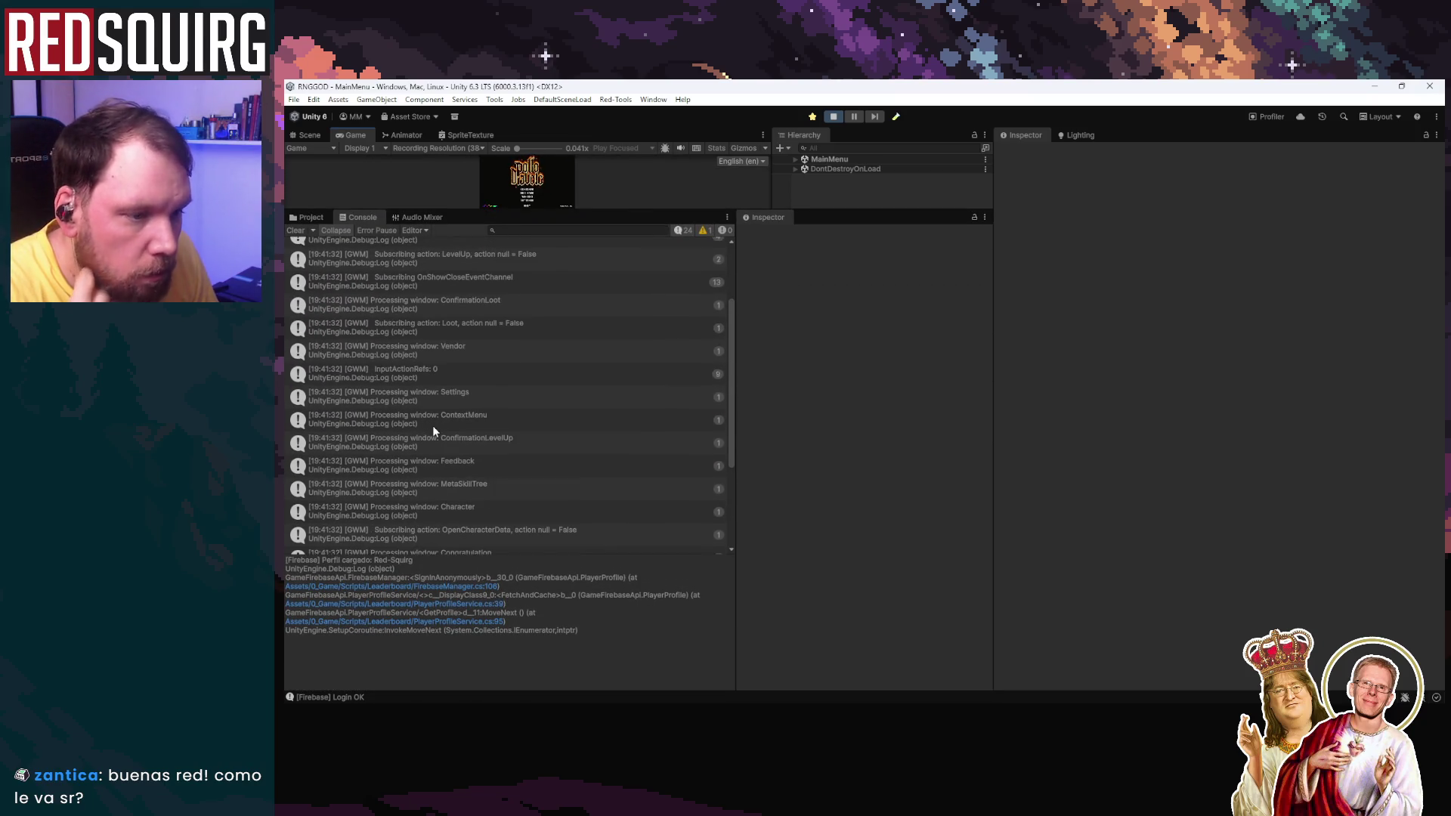
{"action": "scroll", "coordinate": [432, 424], "scroll_direction": "down", "scroll_amount": 3}
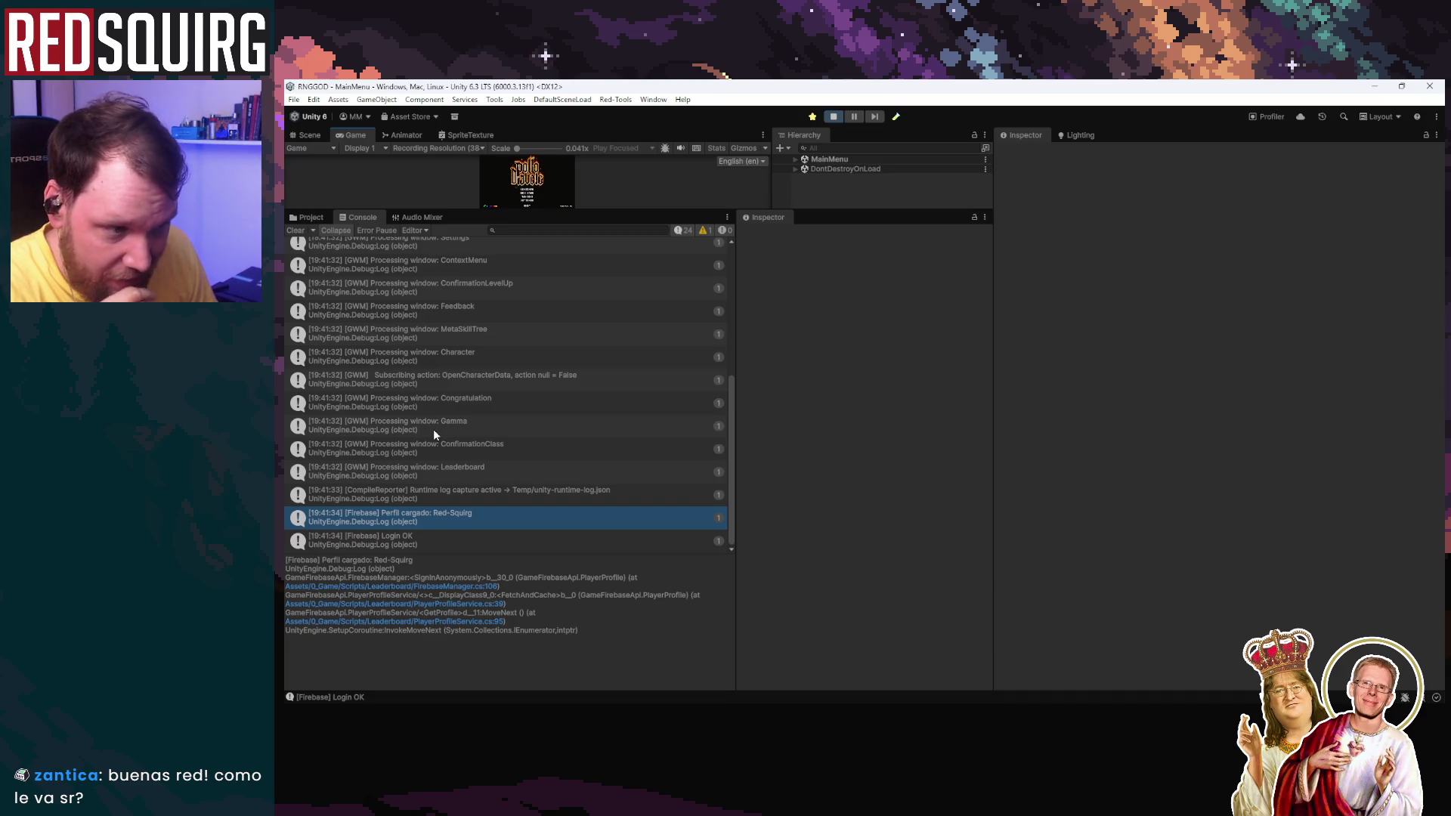
{"action": "left_click", "coordinate": [512, 465]}
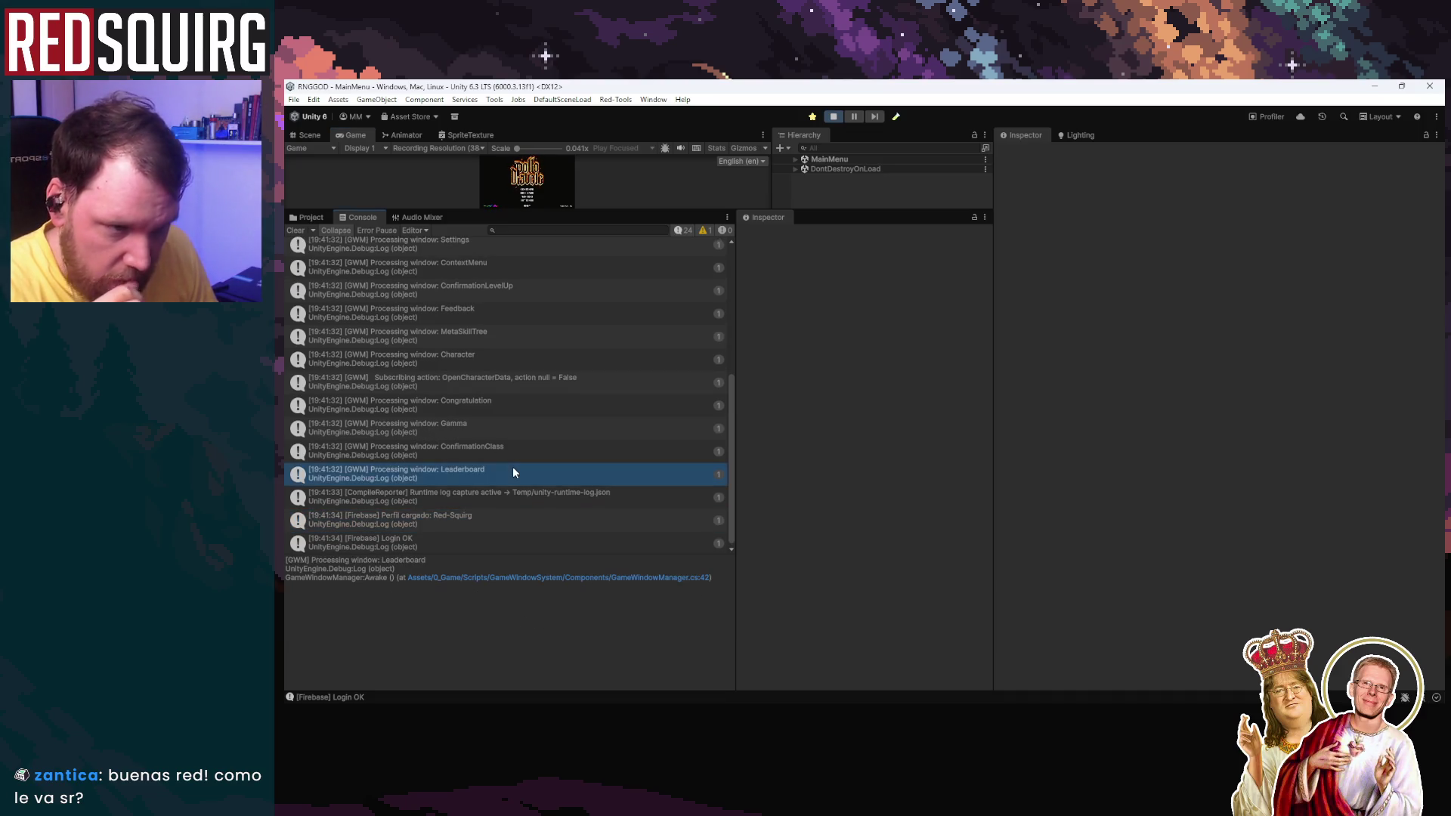
{"action": "scroll", "coordinate": [512, 465], "scroll_direction": "up", "scroll_amount": 1}
{"action": "scroll", "coordinate": [512, 465], "scroll_direction": "up", "scroll_amount": 3}
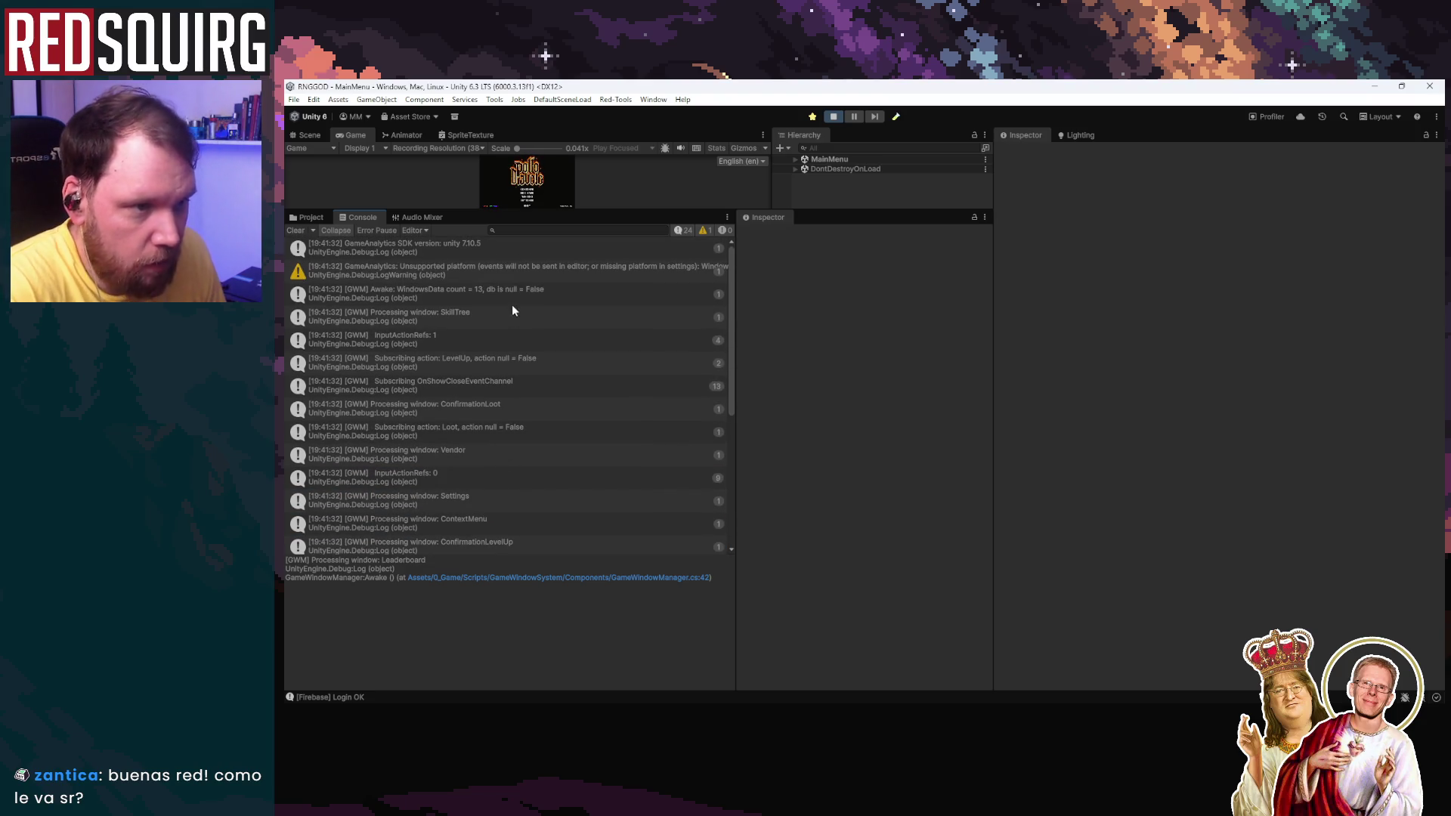
{"action": "left_click", "coordinate": [514, 289]}
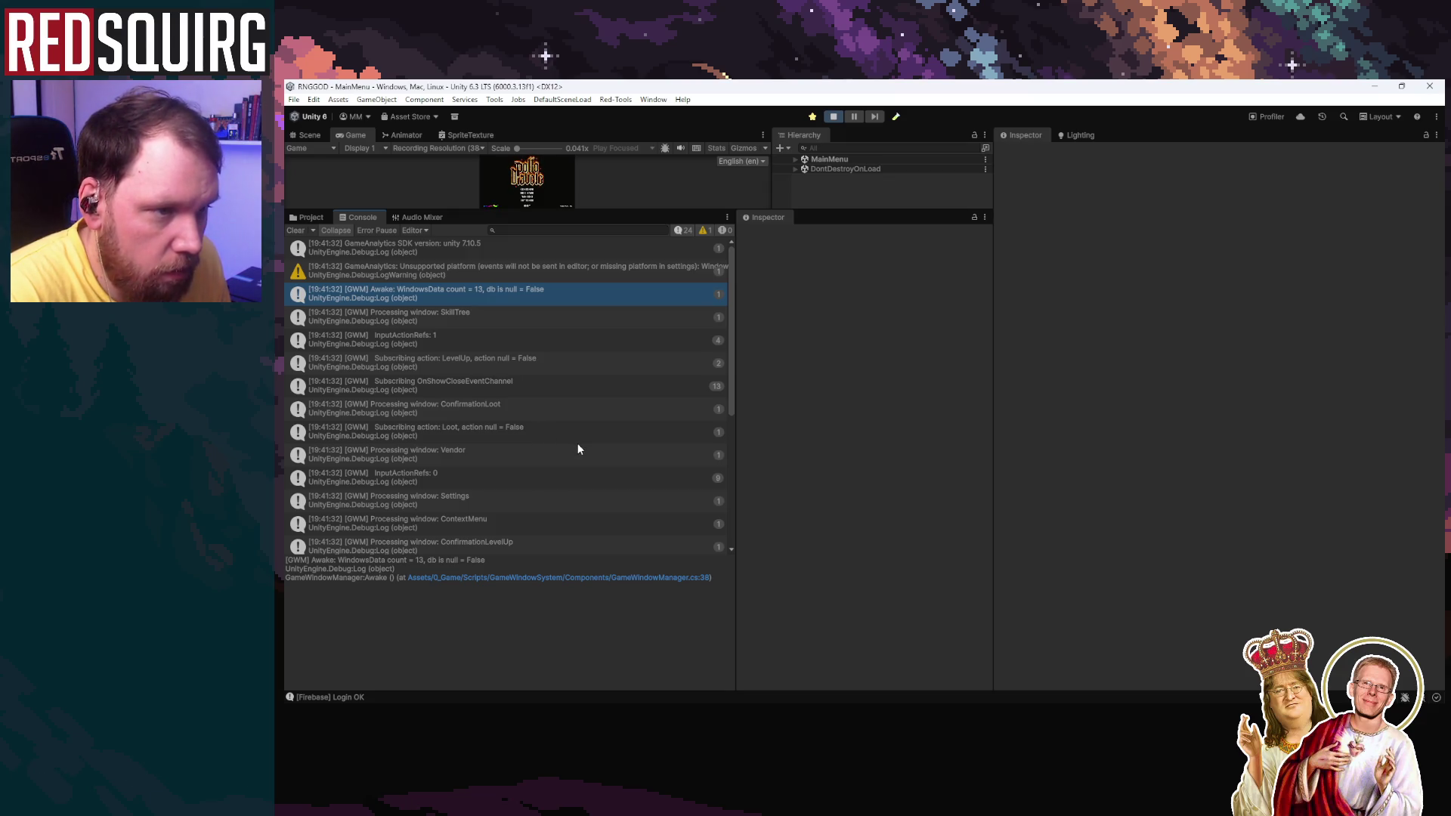
{"action": "scroll", "coordinate": [578, 445], "scroll_direction": "down", "scroll_amount": 4}
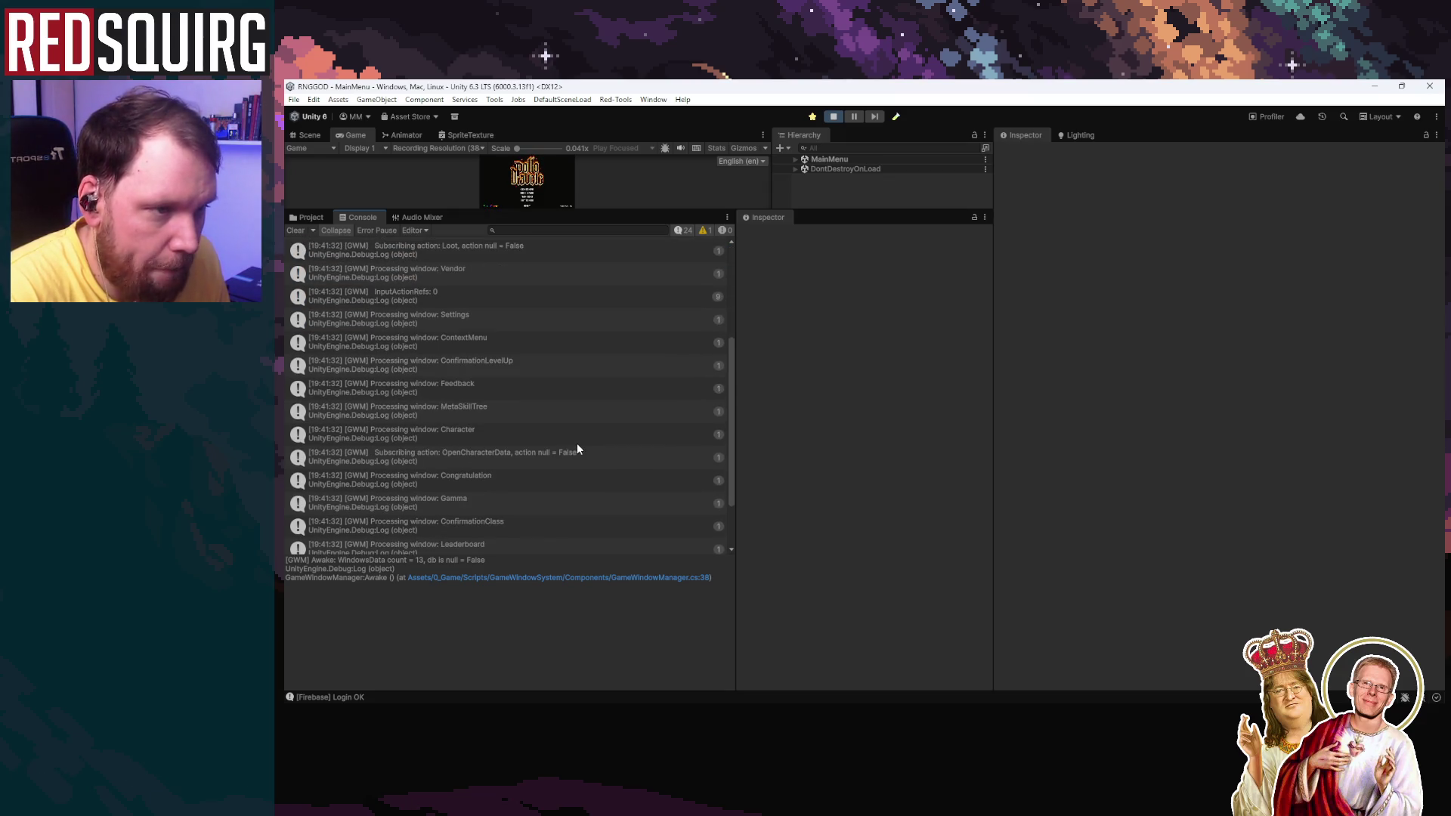
{"action": "scroll", "coordinate": [574, 449], "scroll_direction": "up", "scroll_amount": 1}
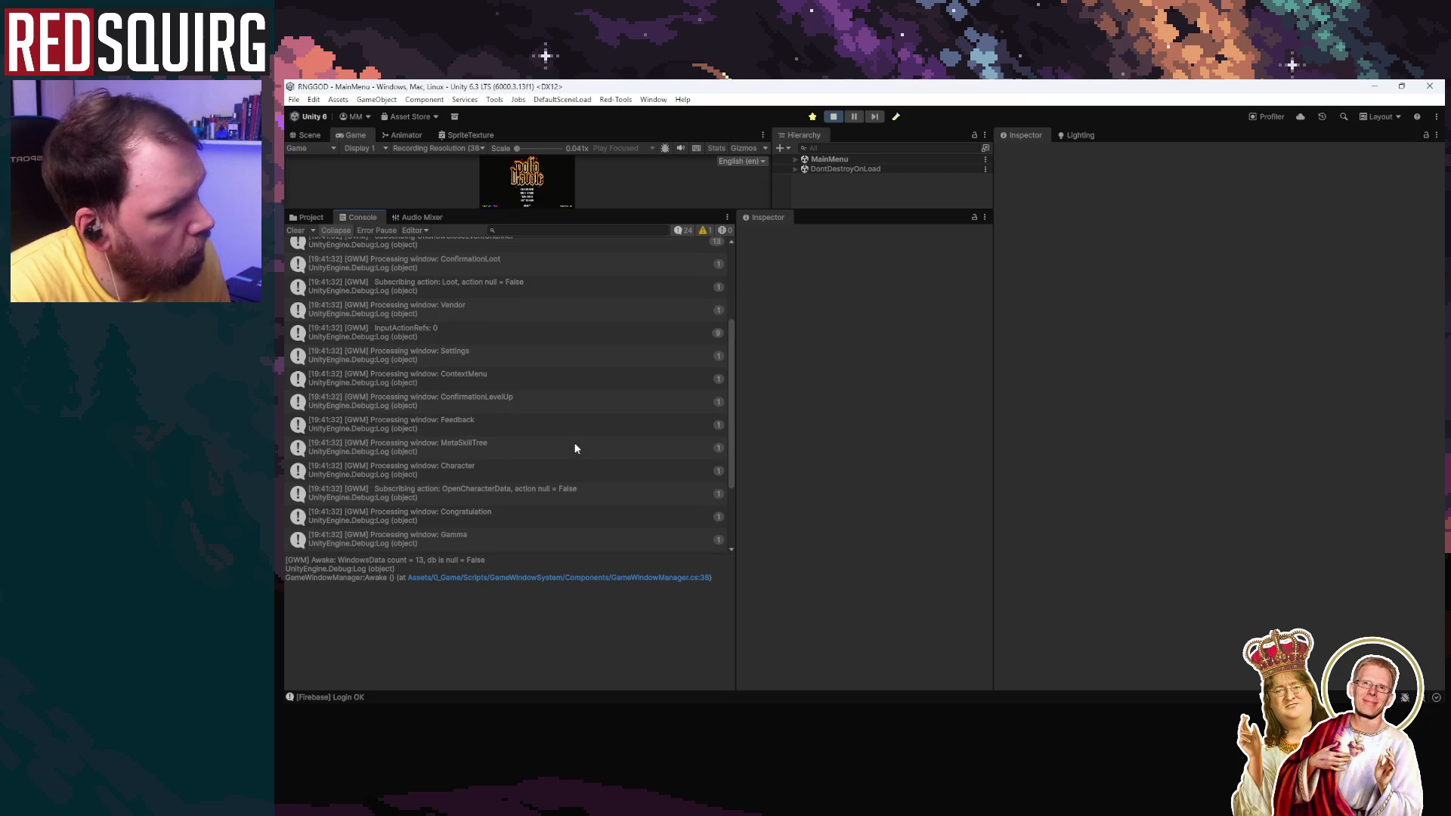
{"action": "scroll", "coordinate": [574, 449], "scroll_direction": "down", "scroll_amount": 3}
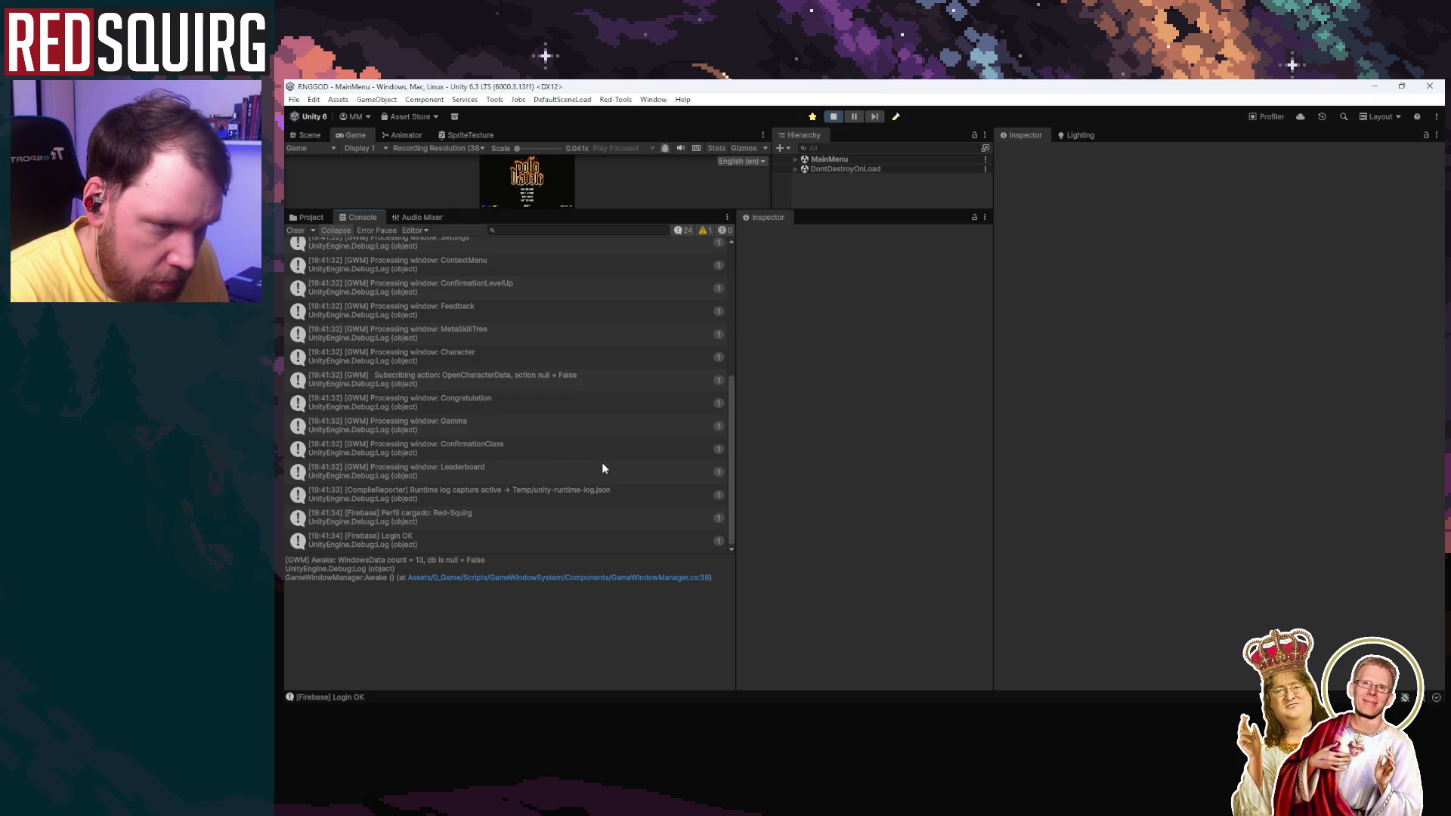
{"action": "left_click", "coordinate": [603, 469], "text": "shift"}
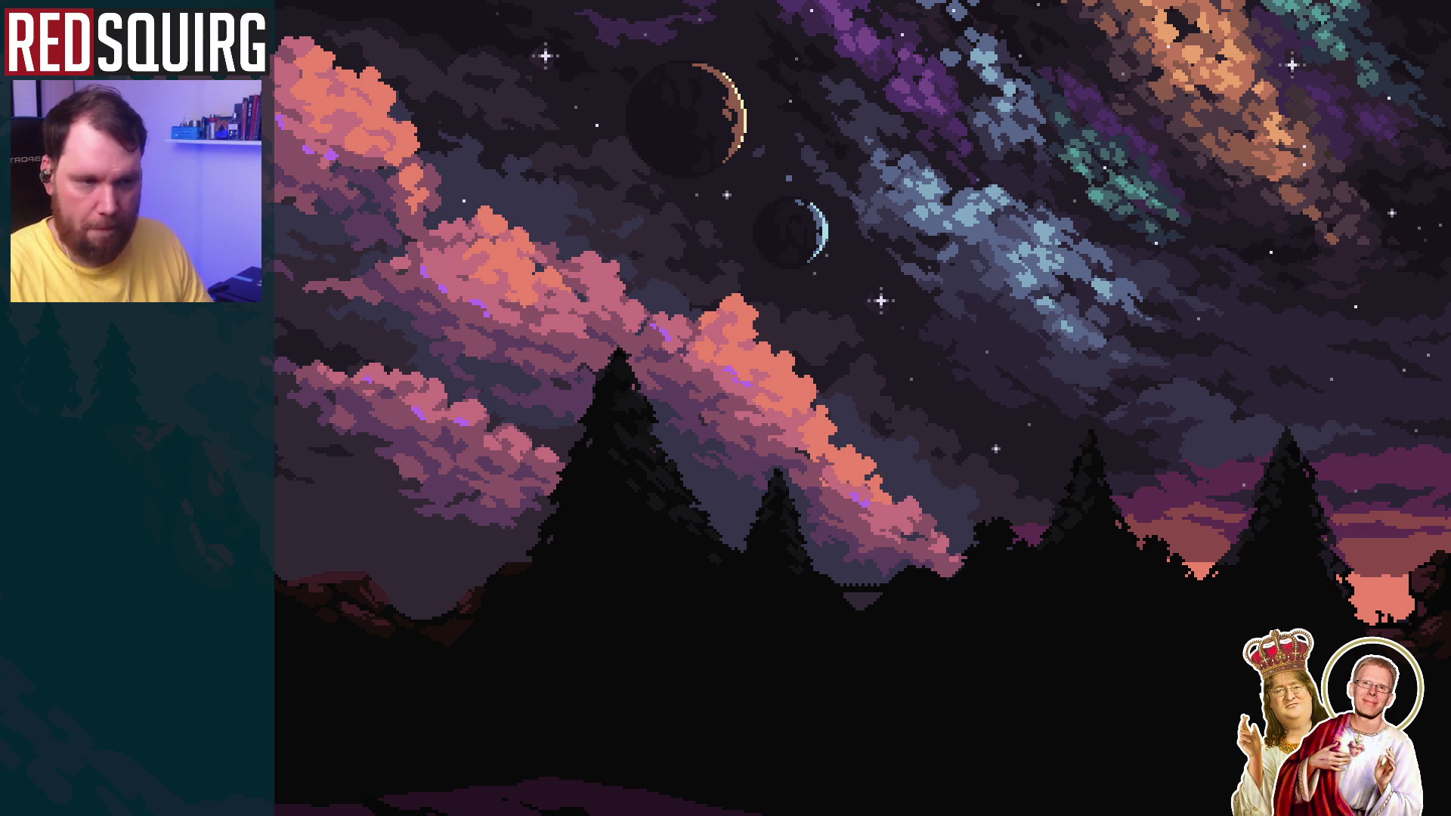
{"action": "key", "text": "alt+Tab"}
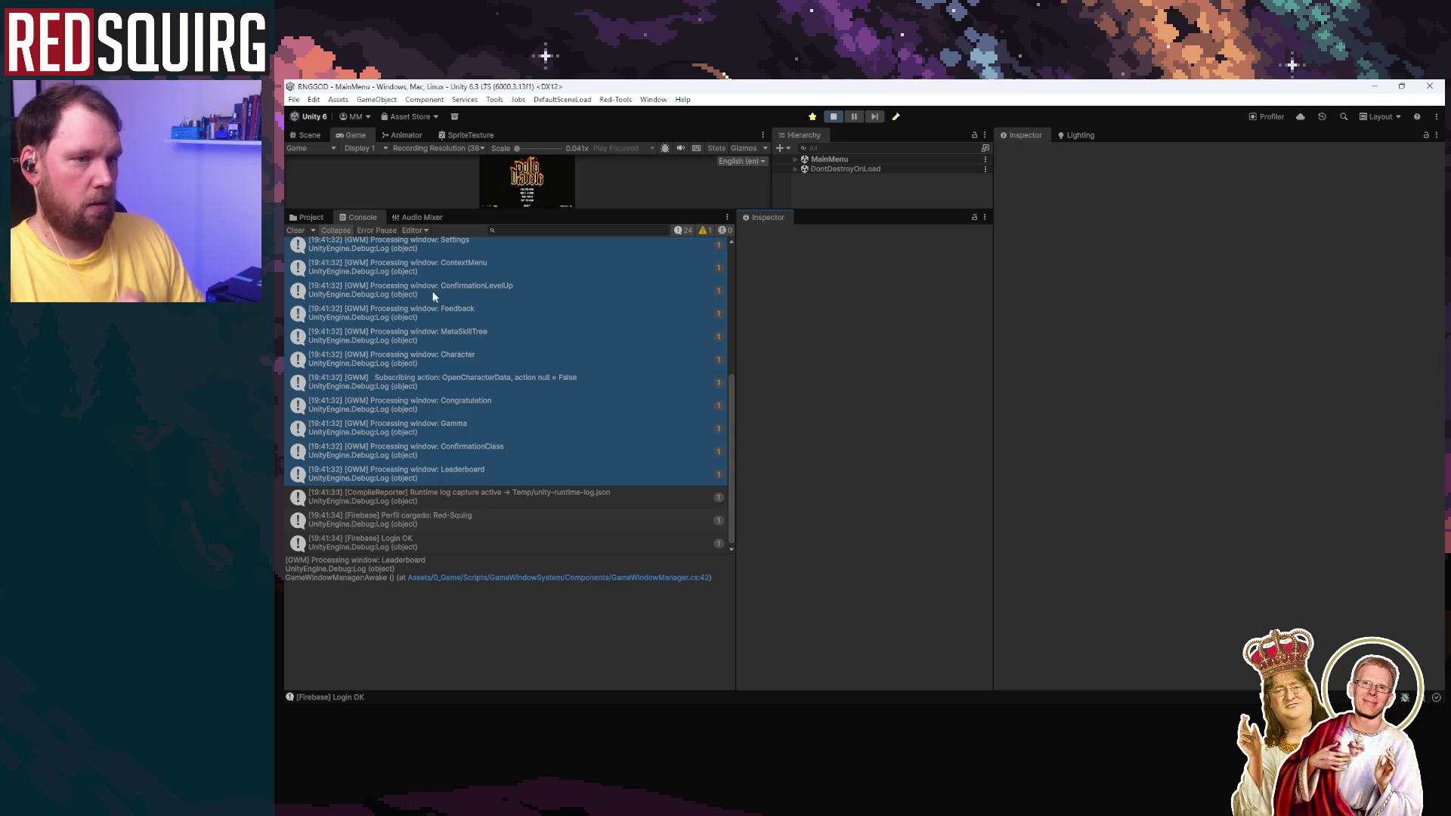
Step: Clear the Console, enlarge the game view, continue from the main menu and claim a character
{"action": "left_click", "coordinate": [295, 230]}
{"action": "left_click_drag", "start_coordinate": [626, 211], "coordinate": [626, 550]}
{"action": "key", "text": "Return"}
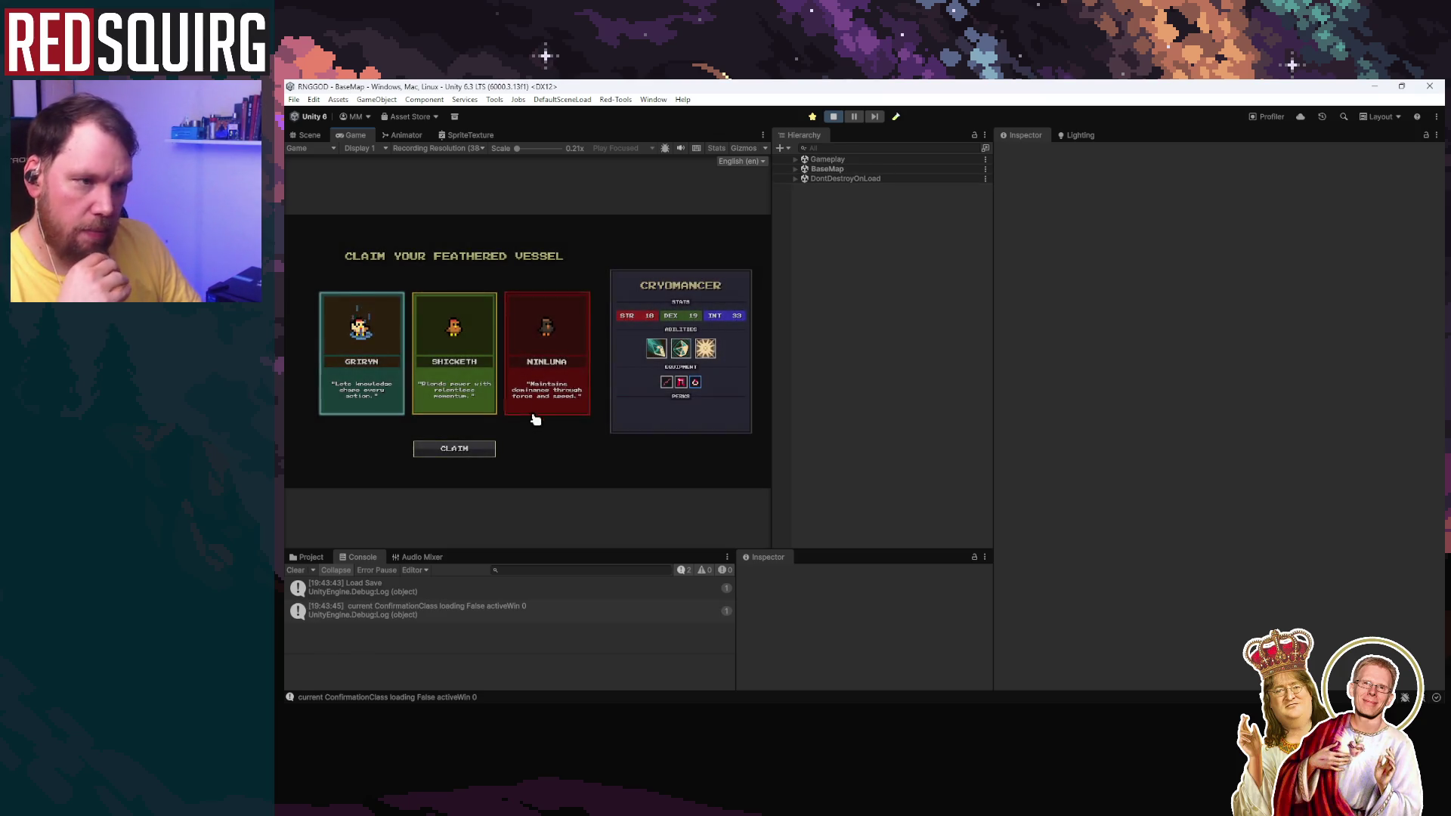
{"action": "left_click", "coordinate": [464, 446]}
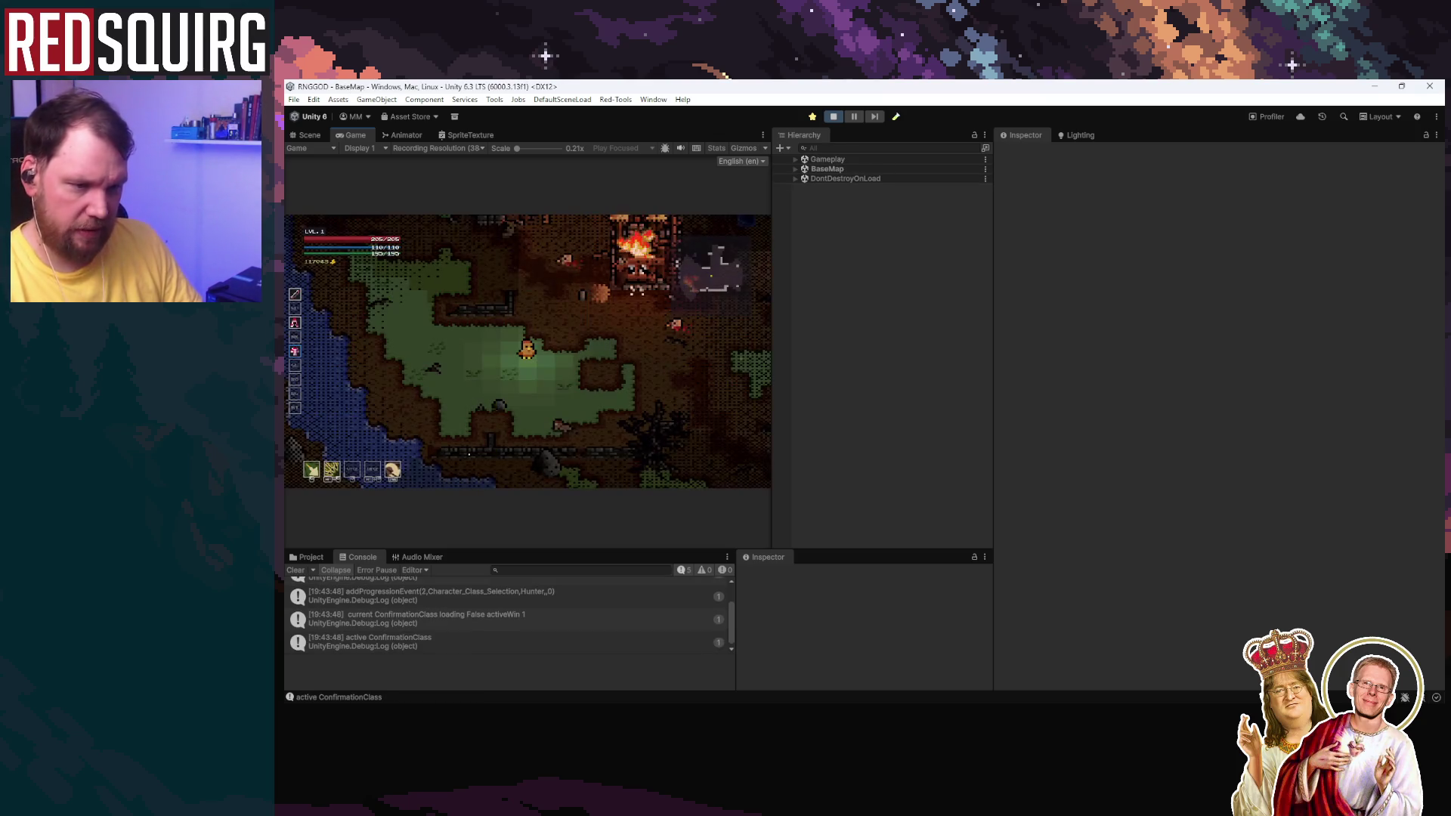
Step: Toggle the character stats panel with C and K, stop play, clear the Console and restart
{"action": "key", "text": "c"}
{"action": "key", "text": "c"}
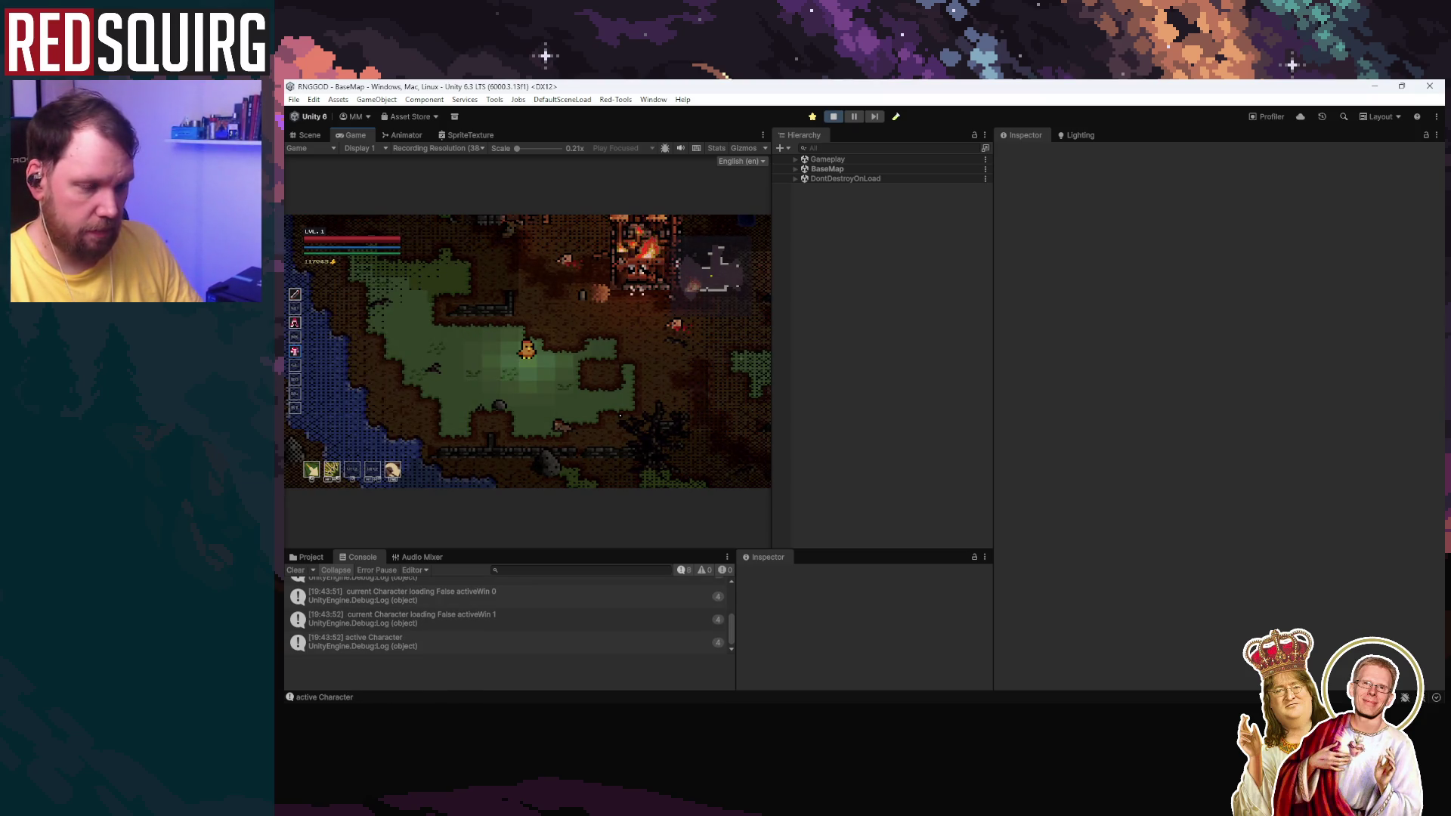
{"action": "key", "text": "k"}
{"action": "key", "text": "k"}
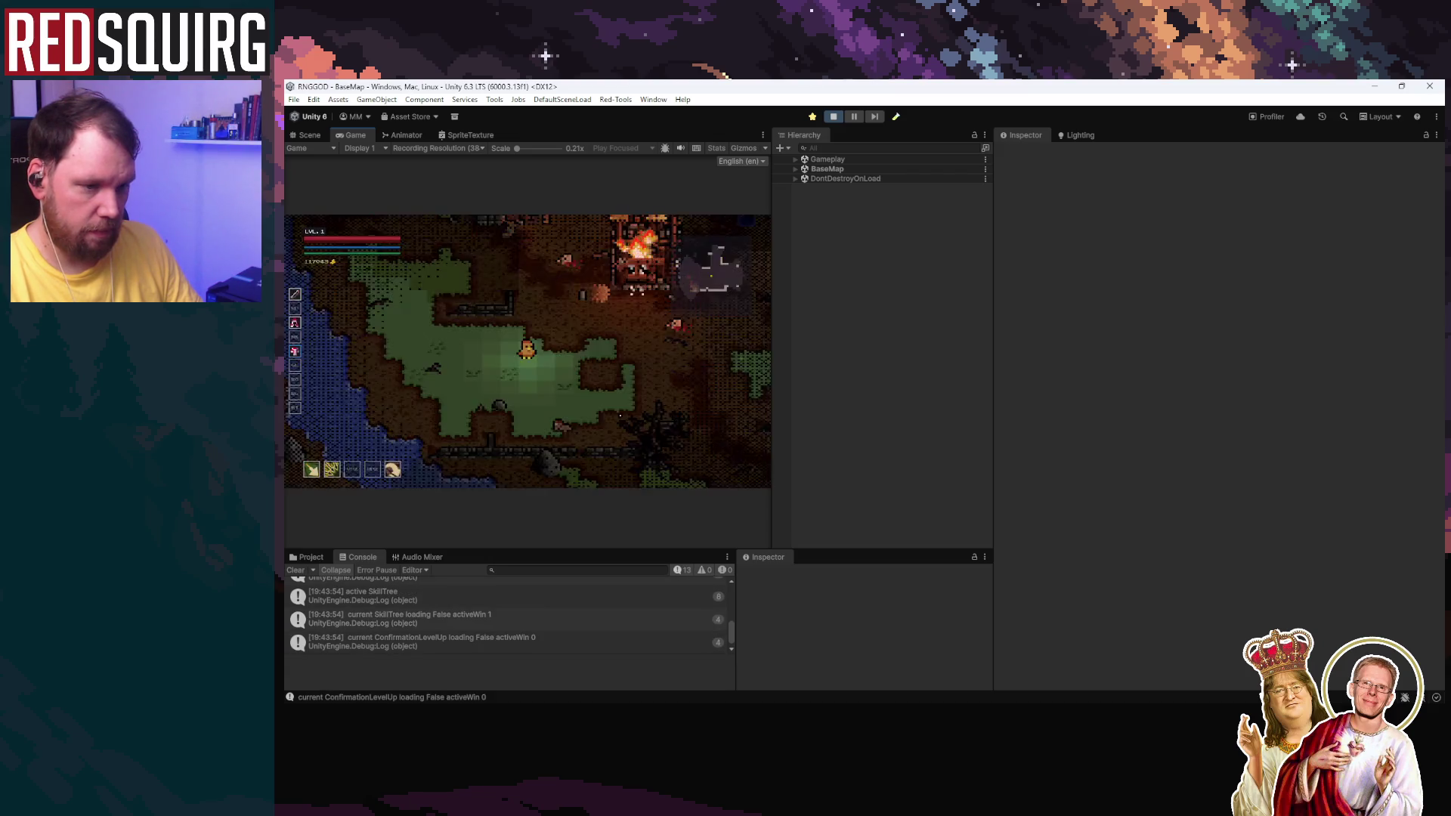
{"action": "left_click", "coordinate": [834, 118]}
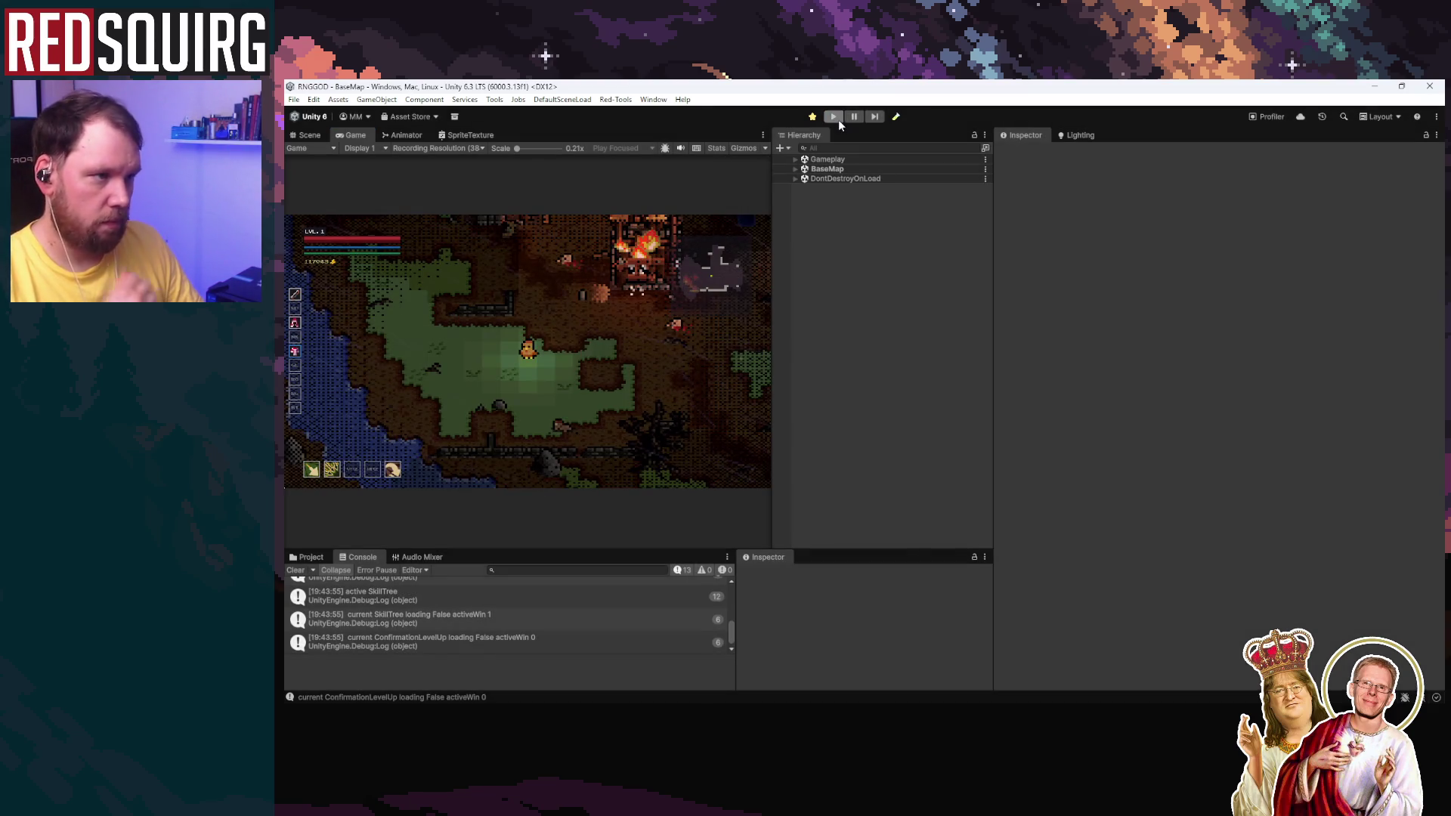
{"action": "left_click", "coordinate": [295, 571]}
{"action": "left_click", "coordinate": [833, 117]}
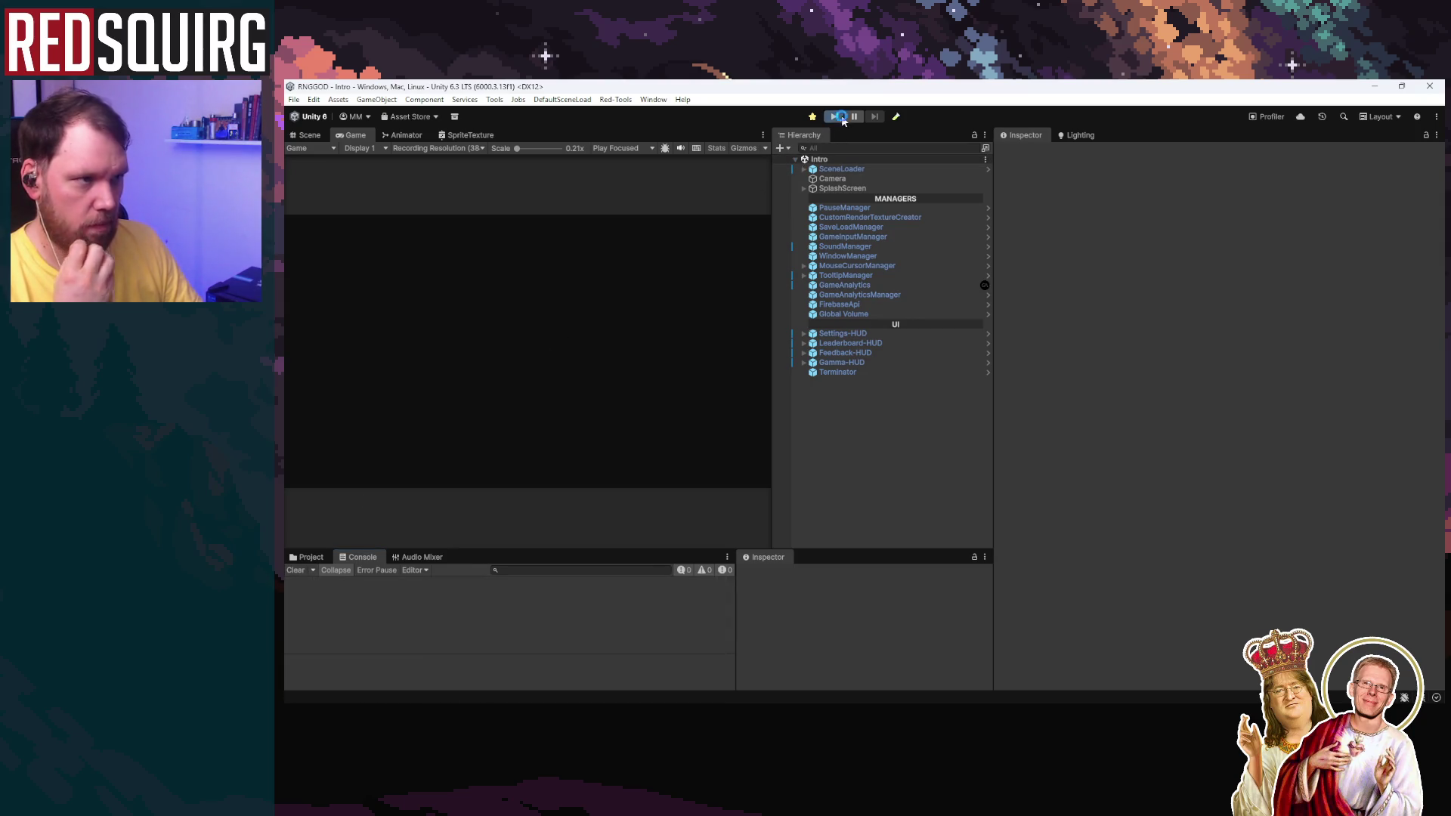
Step: Continue the saved game and expand the Console to scroll through the new run's logs
{"action": "left_click", "coordinate": [550, 408]}
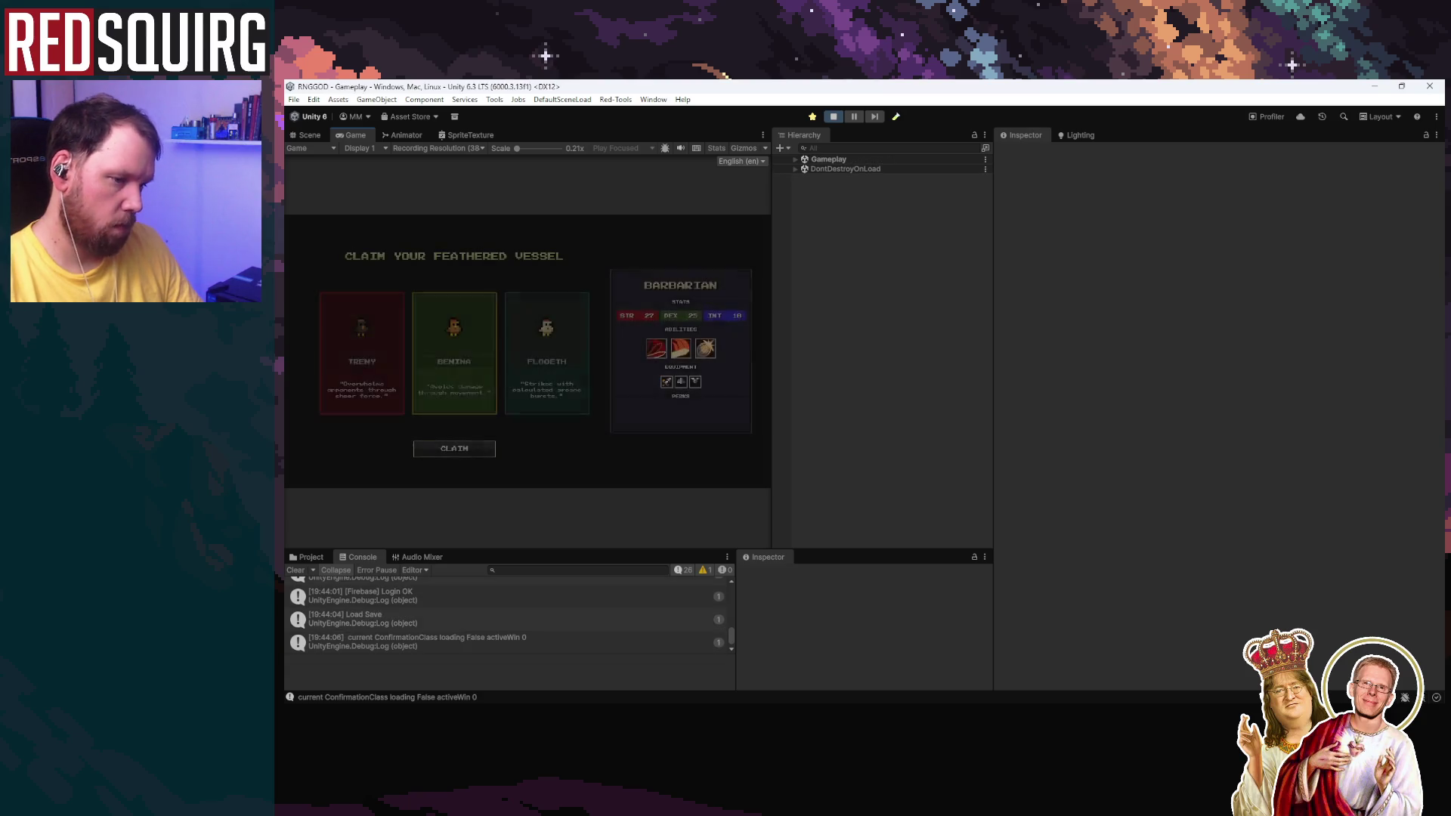
{"action": "left_click_drag", "start_coordinate": [507, 550], "coordinate": [508, 168]}
{"action": "scroll", "coordinate": [499, 446], "scroll_direction": "up", "scroll_amount": 10}
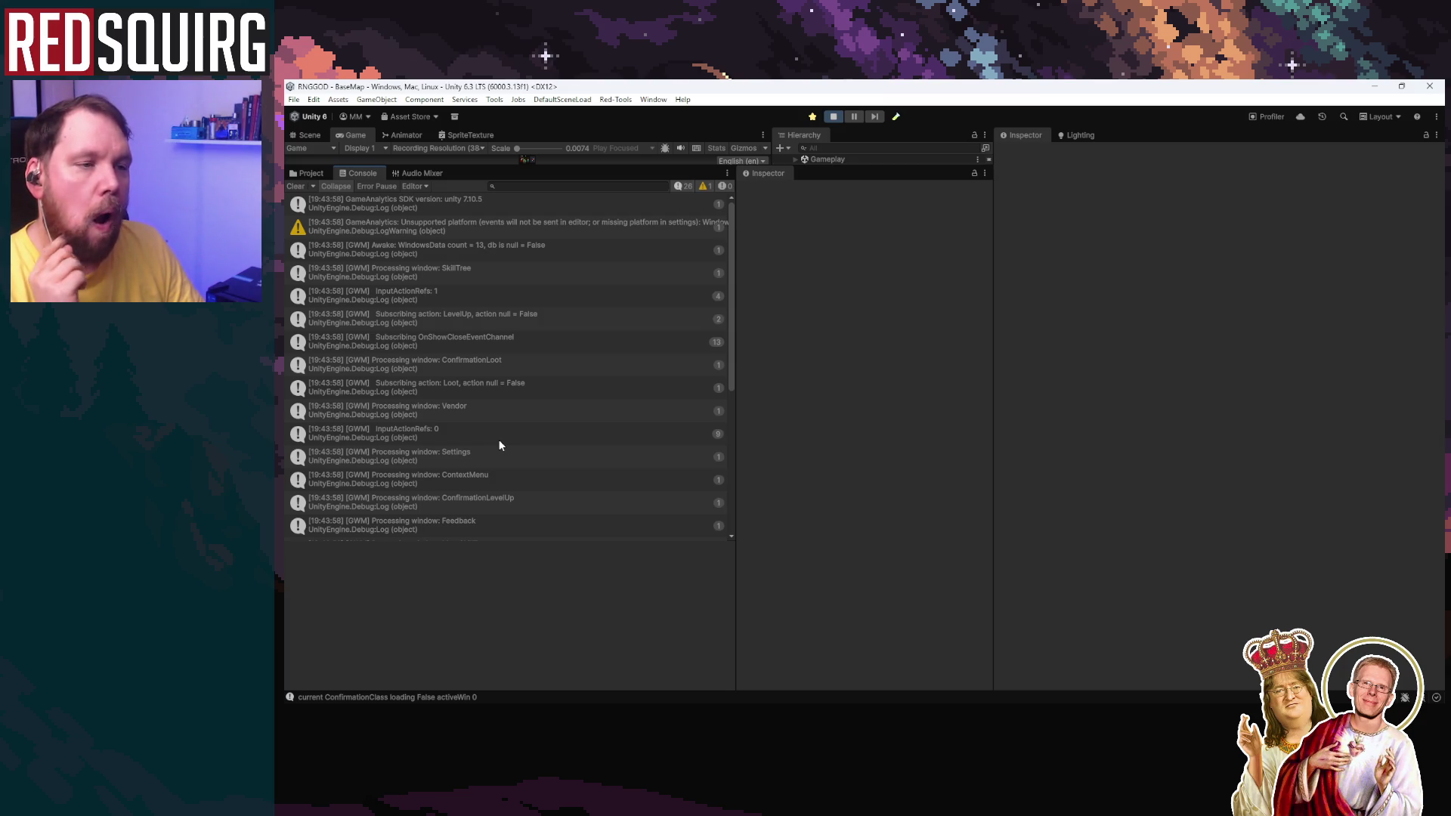
{"action": "scroll", "coordinate": [499, 445], "scroll_direction": "down", "scroll_amount": 6}
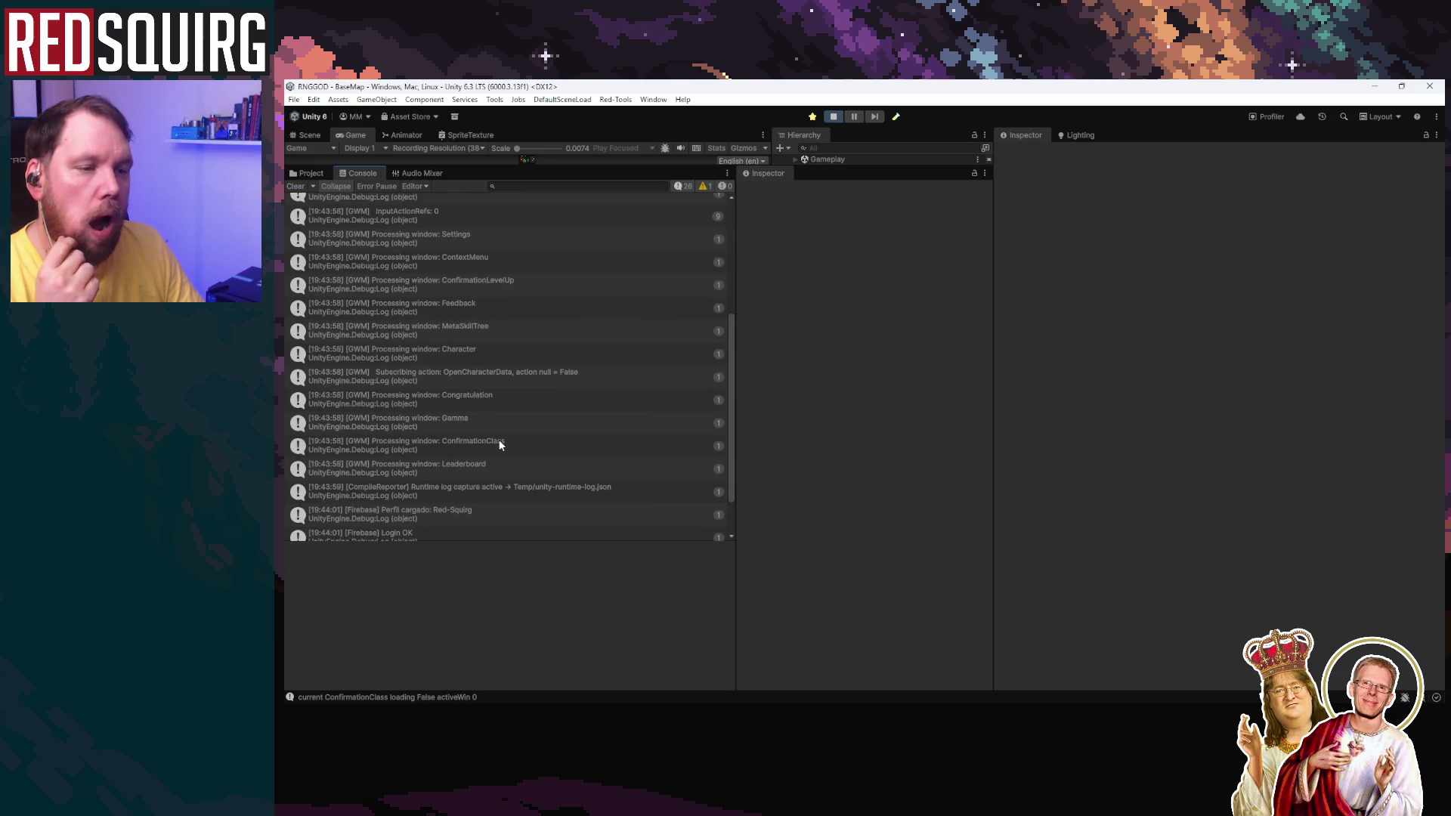
{"action": "scroll", "coordinate": [497, 438], "scroll_direction": "up", "scroll_amount": 1}
{"action": "scroll", "coordinate": [497, 438], "scroll_direction": "down", "scroll_amount": 1}
{"action": "scroll", "coordinate": [497, 438], "scroll_direction": "up", "scroll_amount": 5}
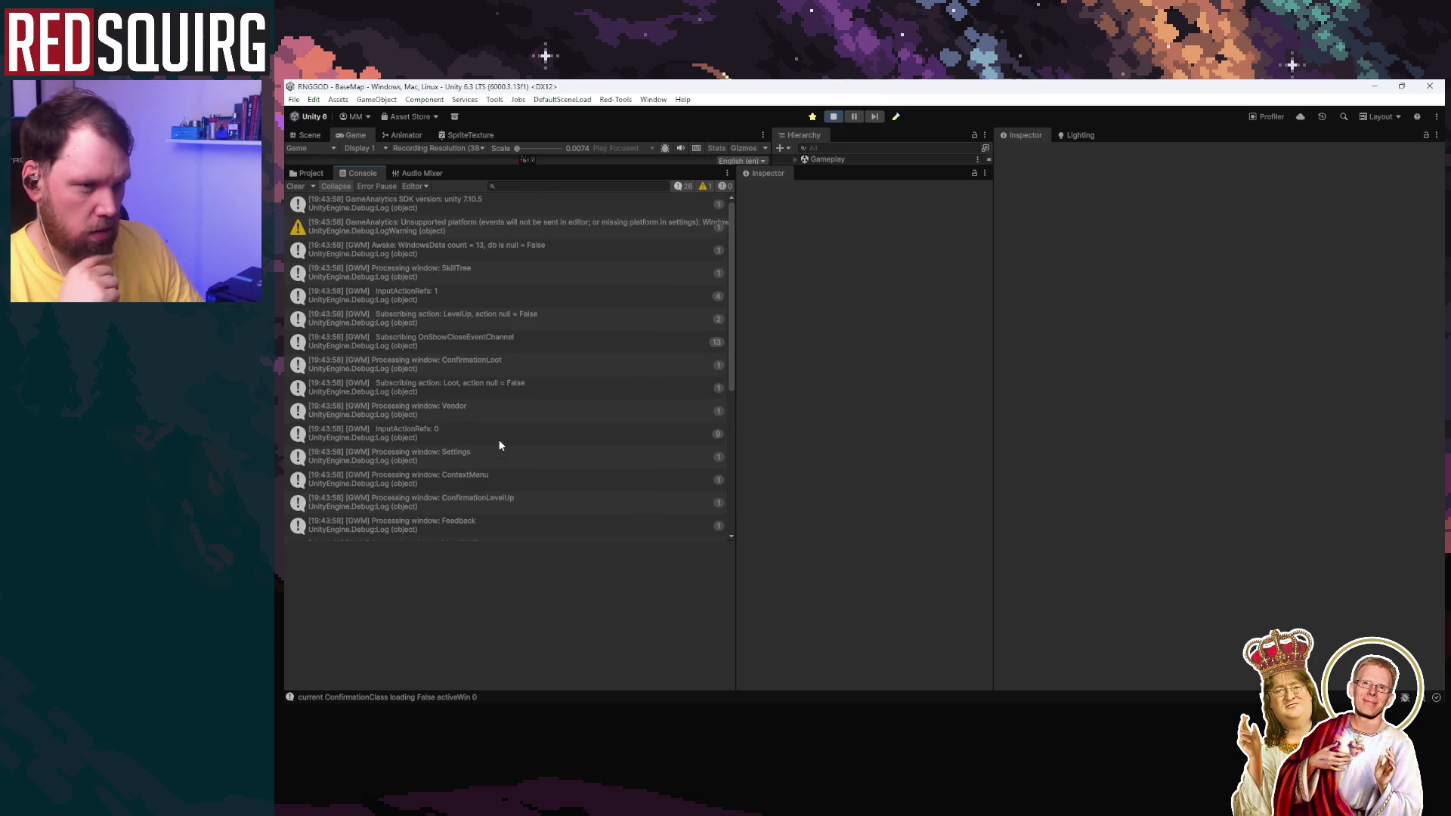
Step: Claim the Hunter character, then range-select the Console logs from GameWindowManager Awake through CompileReporter
{"action": "left_click_drag", "start_coordinate": [538, 174], "coordinate": [539, 602]}
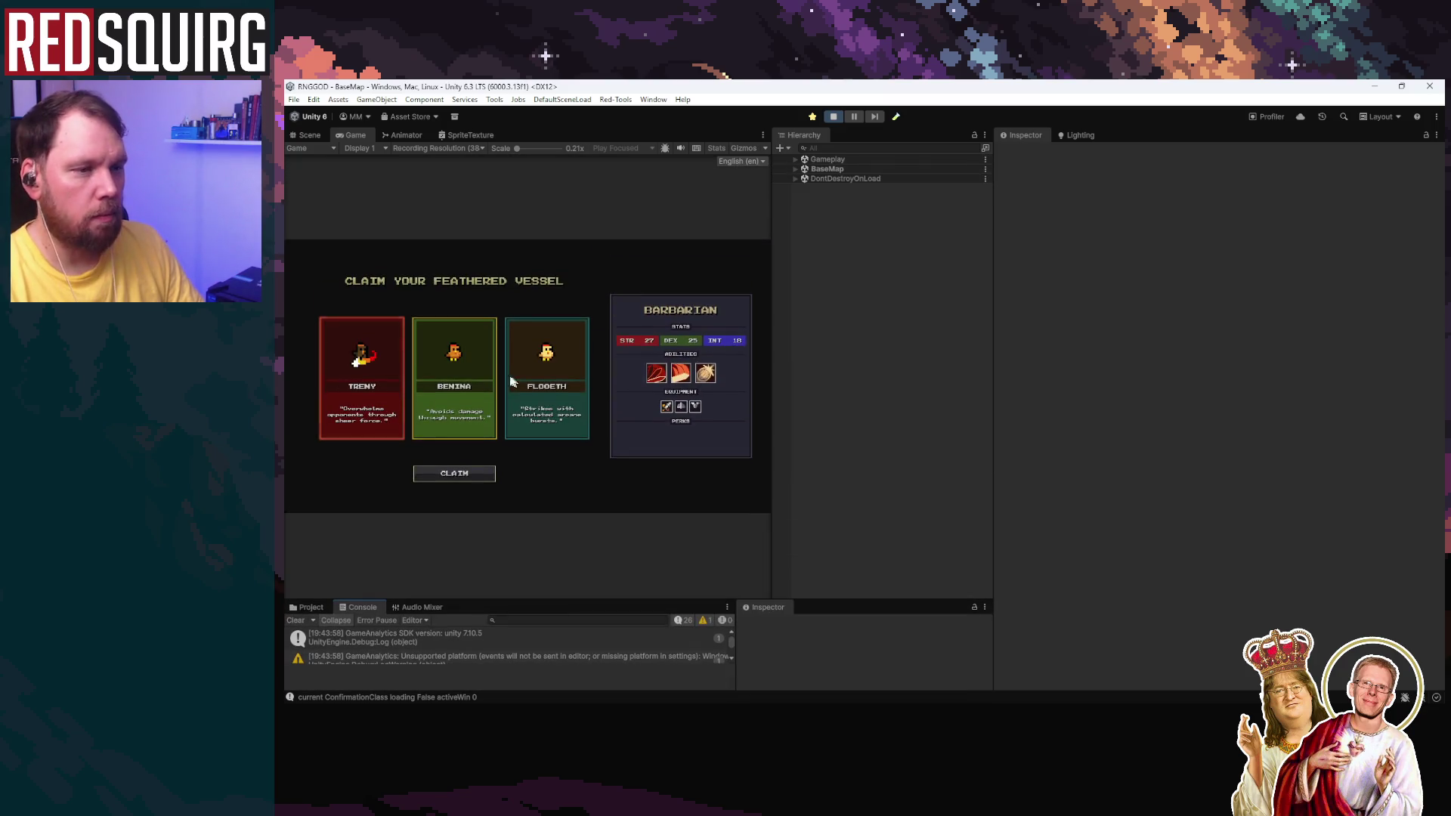
{"action": "left_click", "coordinate": [472, 479]}
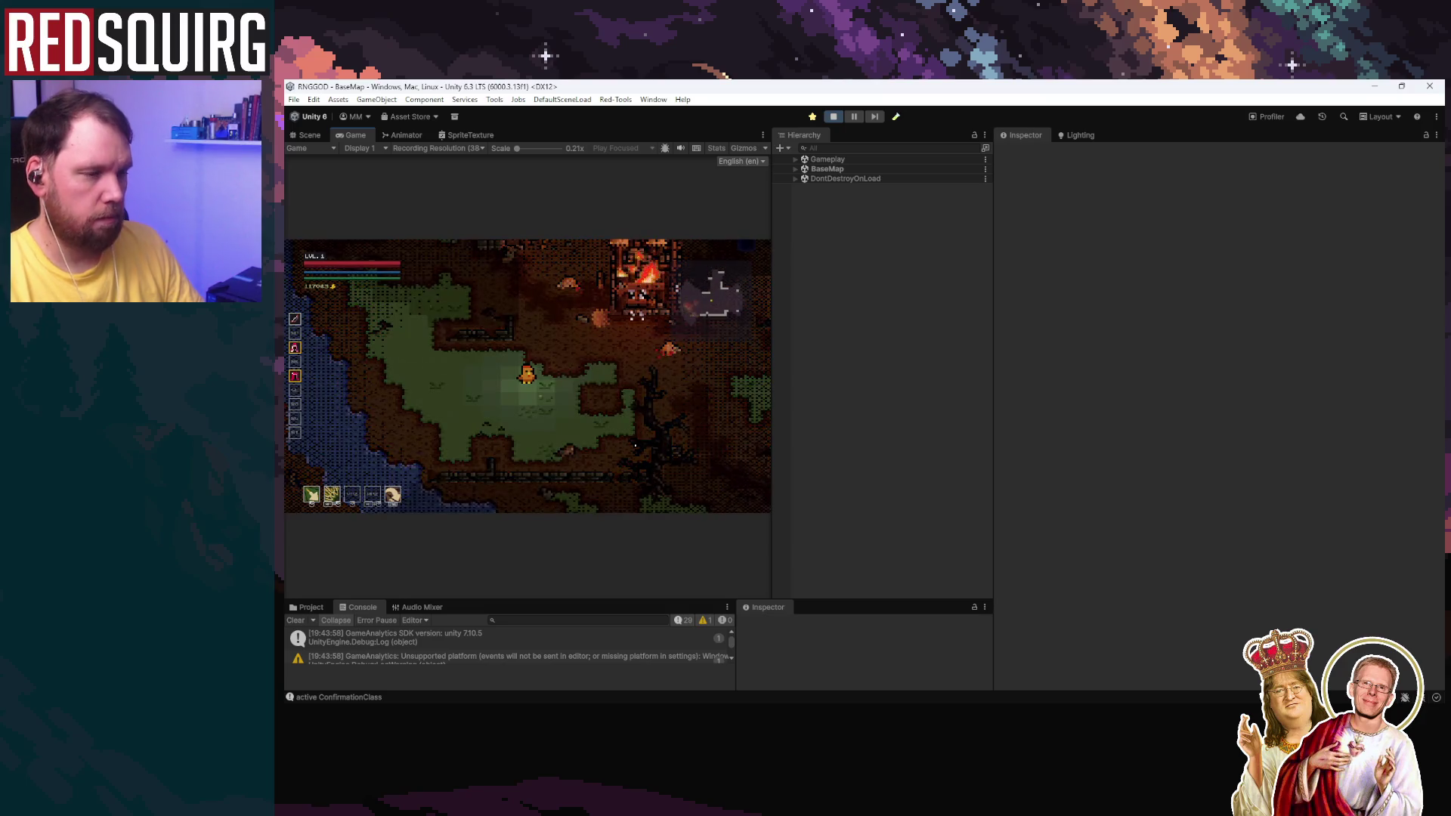
{"action": "left_click_drag", "start_coordinate": [466, 604], "coordinate": [506, 164]}
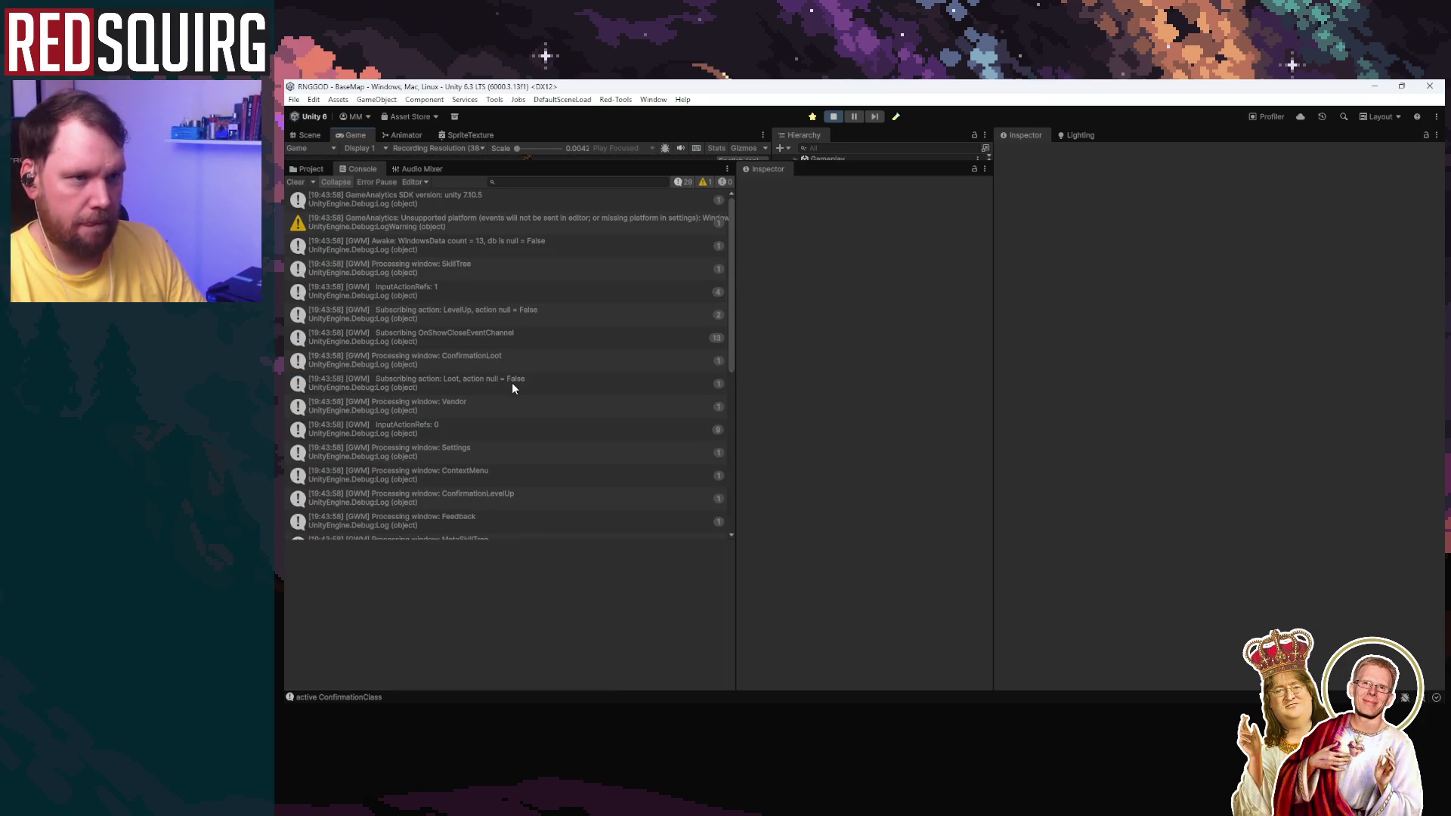
{"action": "left_click", "coordinate": [503, 245]}
{"action": "scroll", "coordinate": [546, 393], "scroll_direction": "down", "scroll_amount": 10}
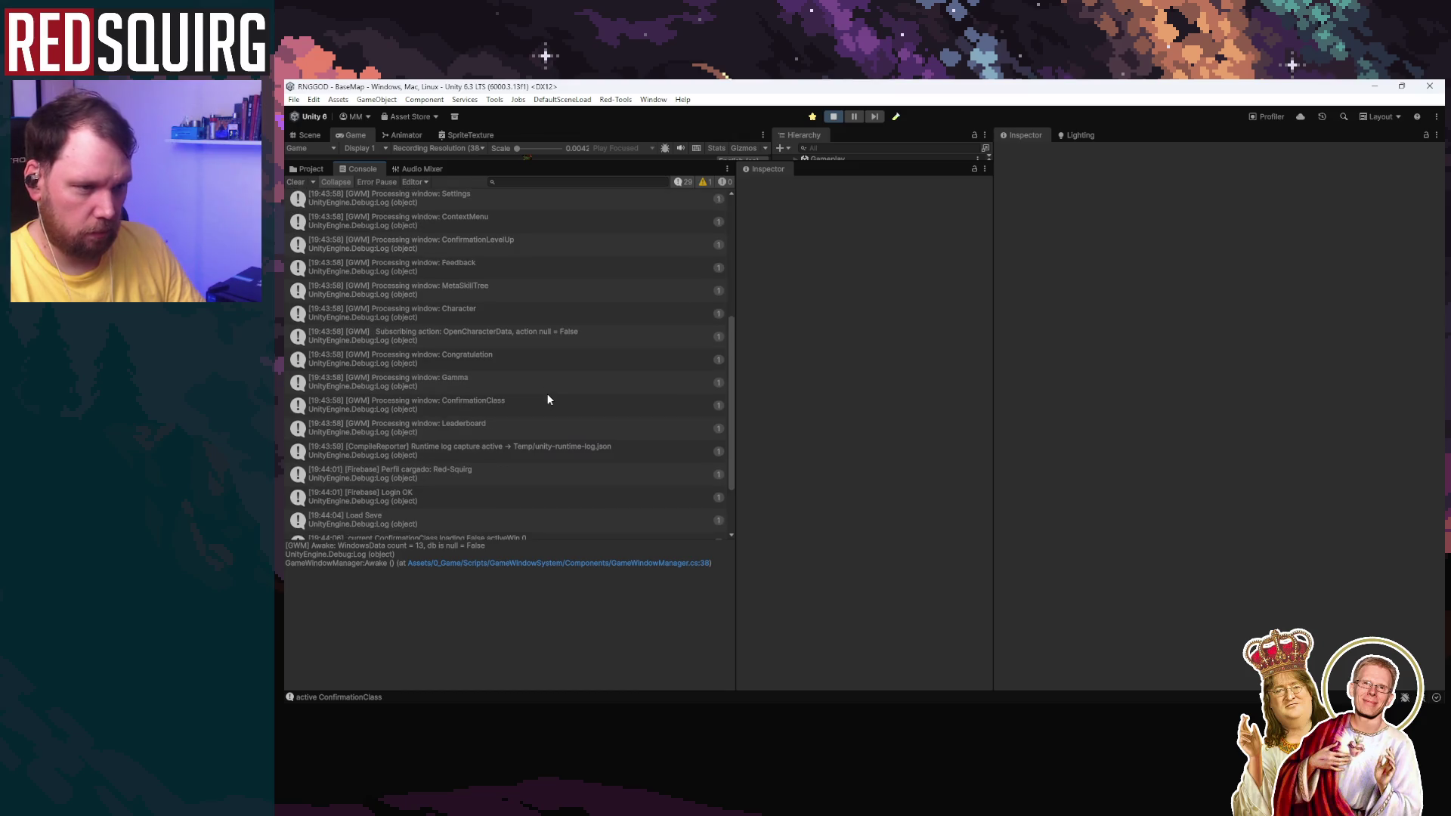
{"action": "scroll", "coordinate": [544, 447], "scroll_direction": "down", "scroll_amount": 1}
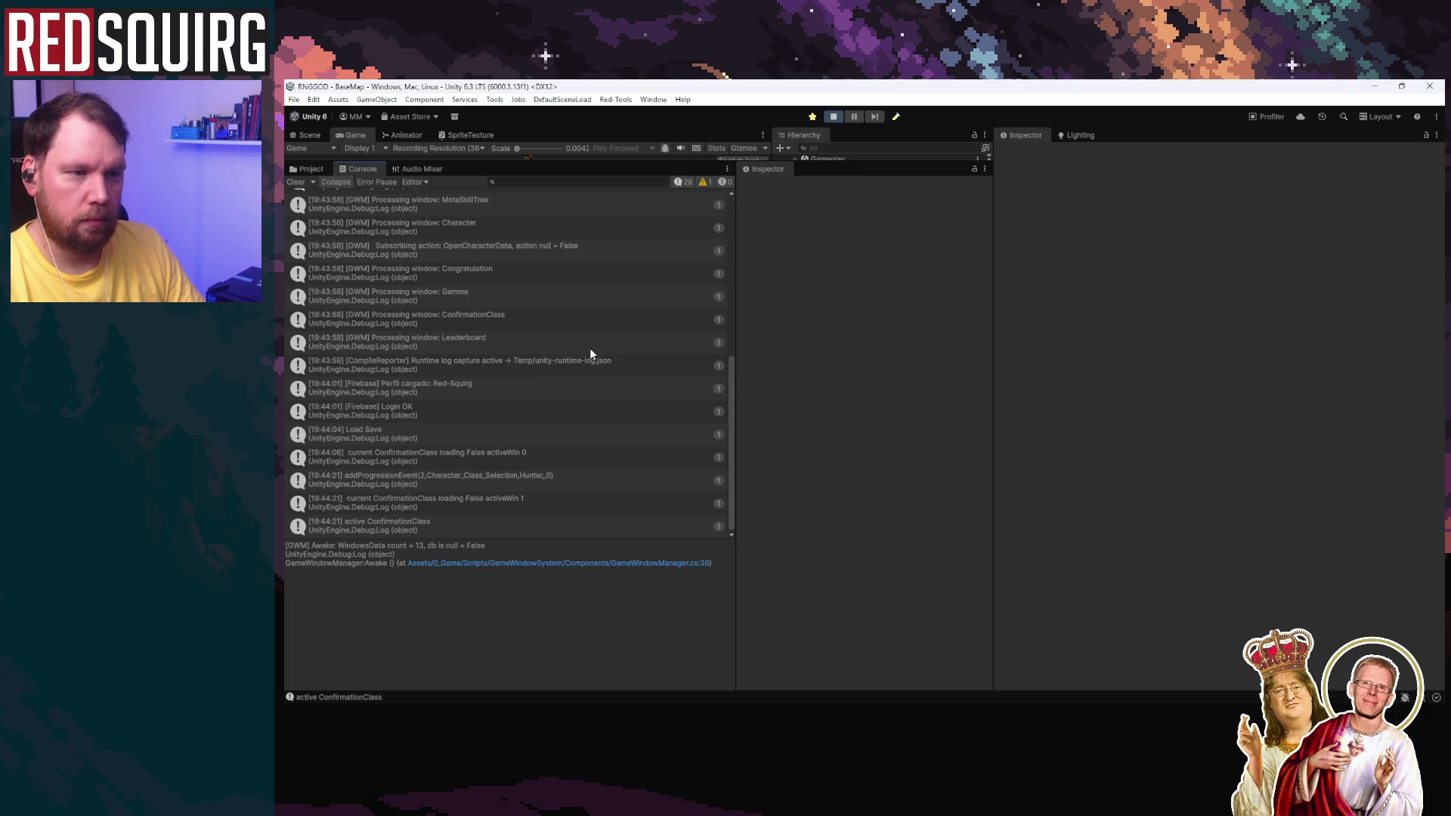
{"action": "left_click", "coordinate": [589, 367]}
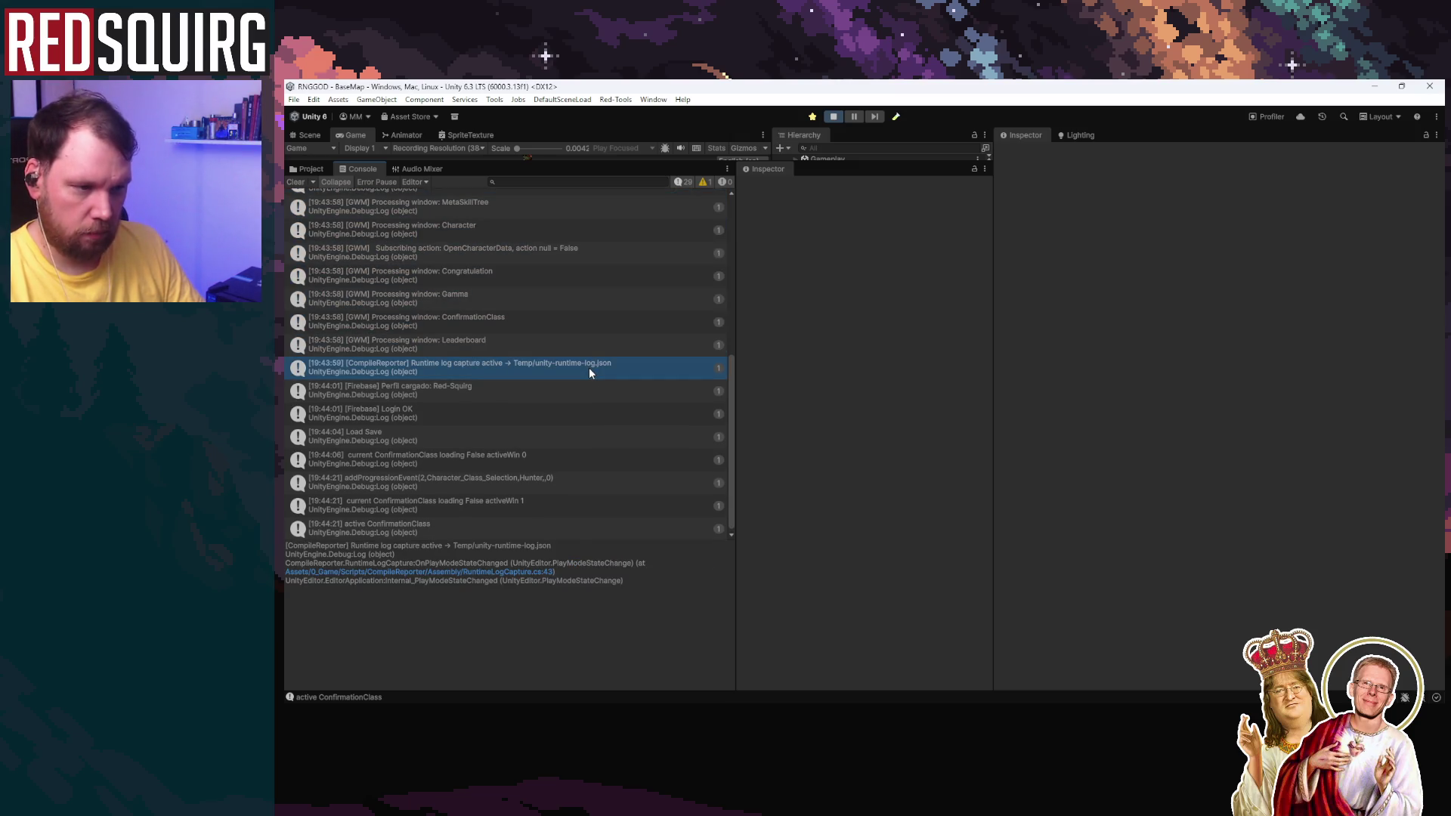
{"action": "scroll", "coordinate": [587, 366], "scroll_direction": "up", "scroll_amount": 10}
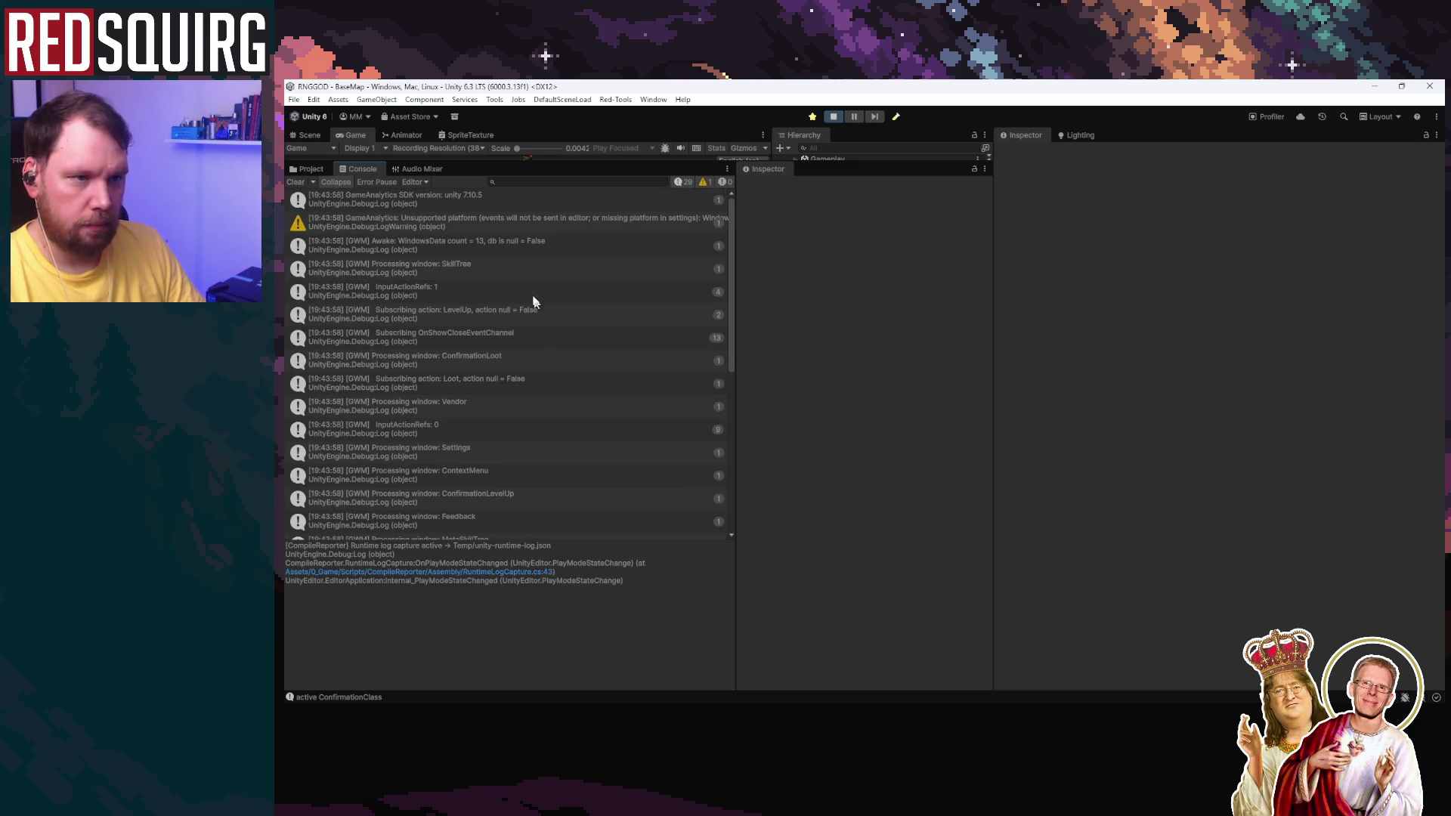
{"action": "left_click", "coordinate": [559, 245], "text": "shift"}
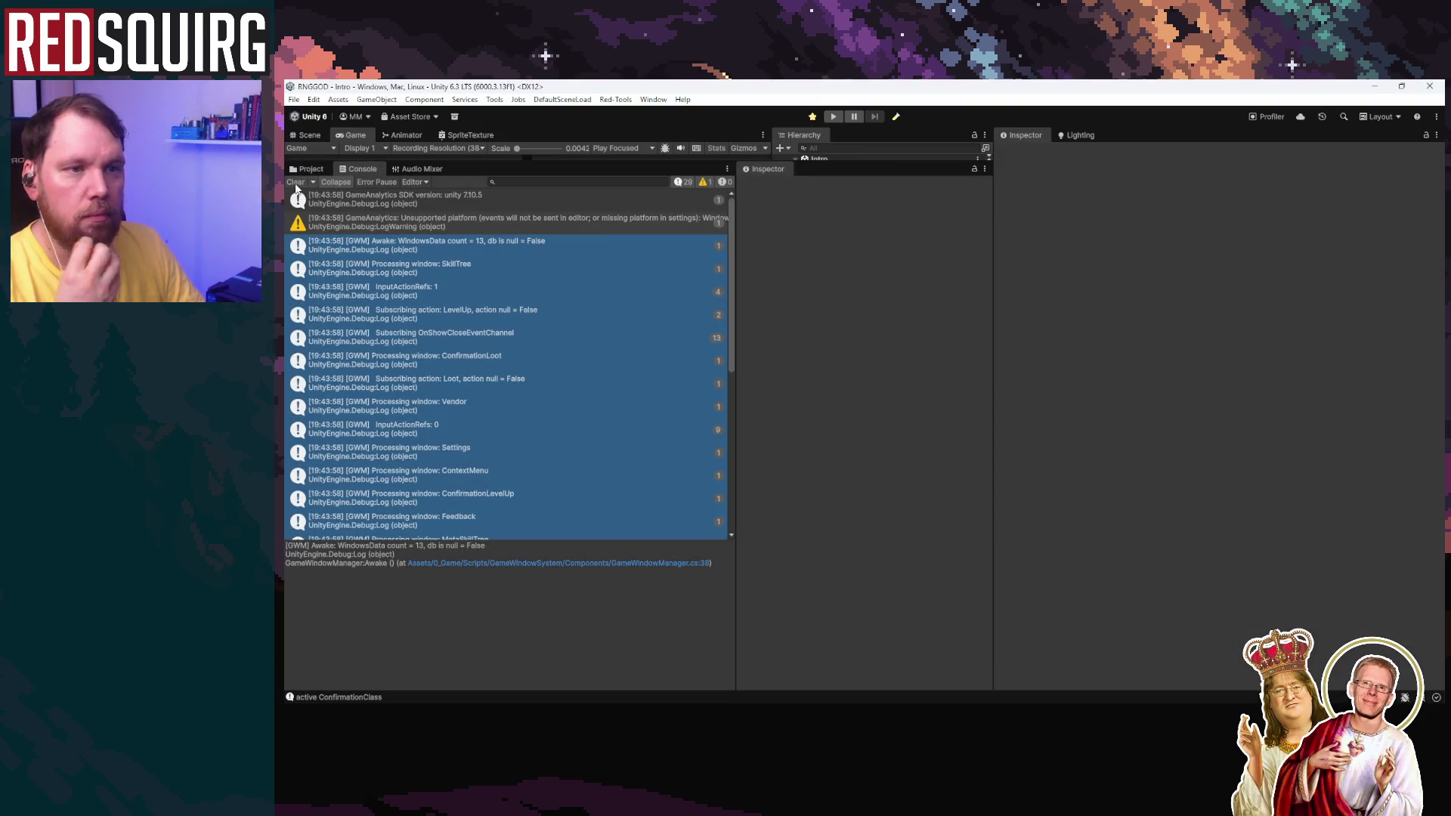
Step: Clear the Console and open Project Settings from the menu bar
{"action": "left_click", "coordinate": [295, 182]}
{"action": "left_click", "coordinate": [293, 99]}
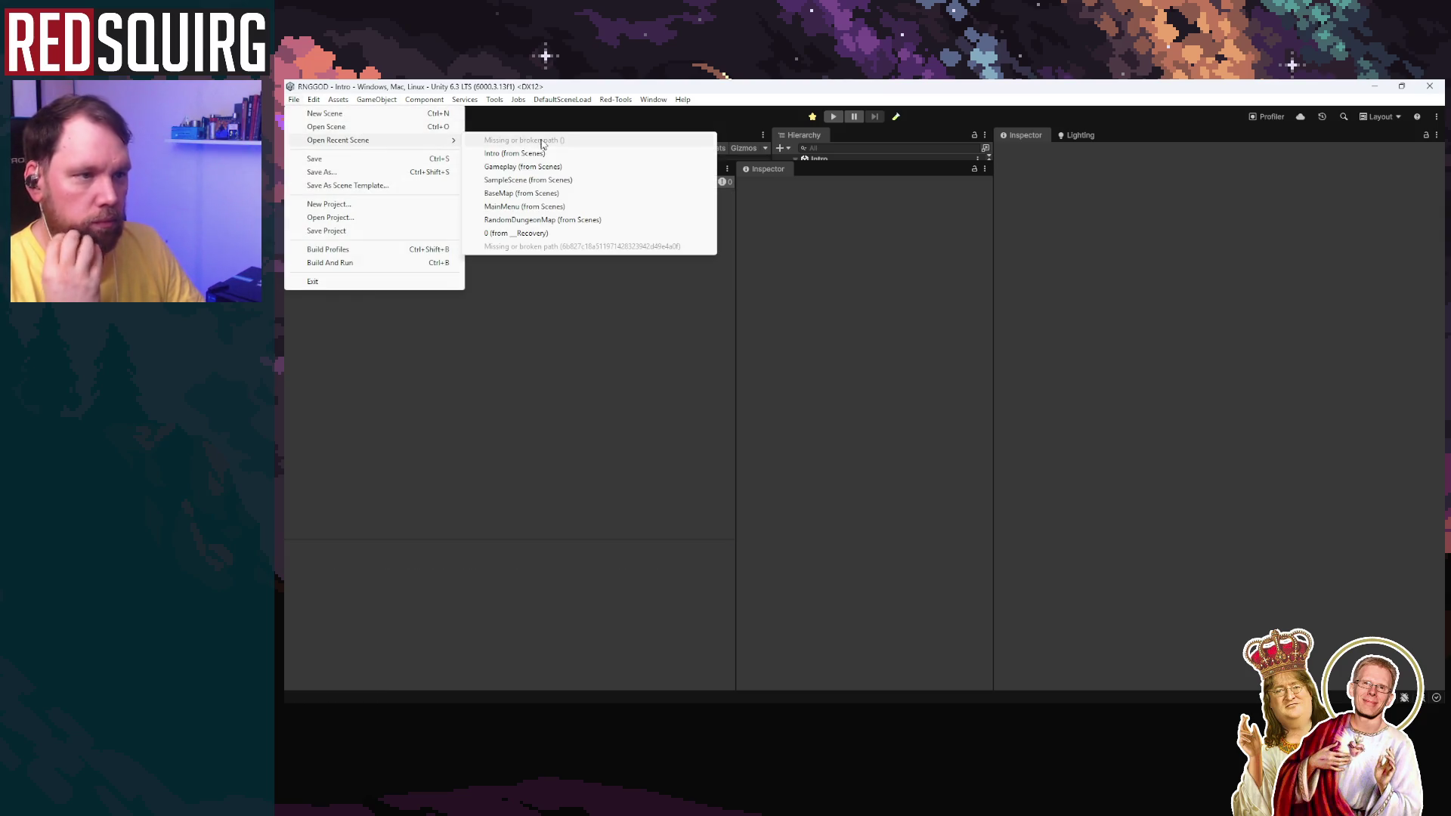
{"action": "mouse_move", "coordinate": [614, 101]}
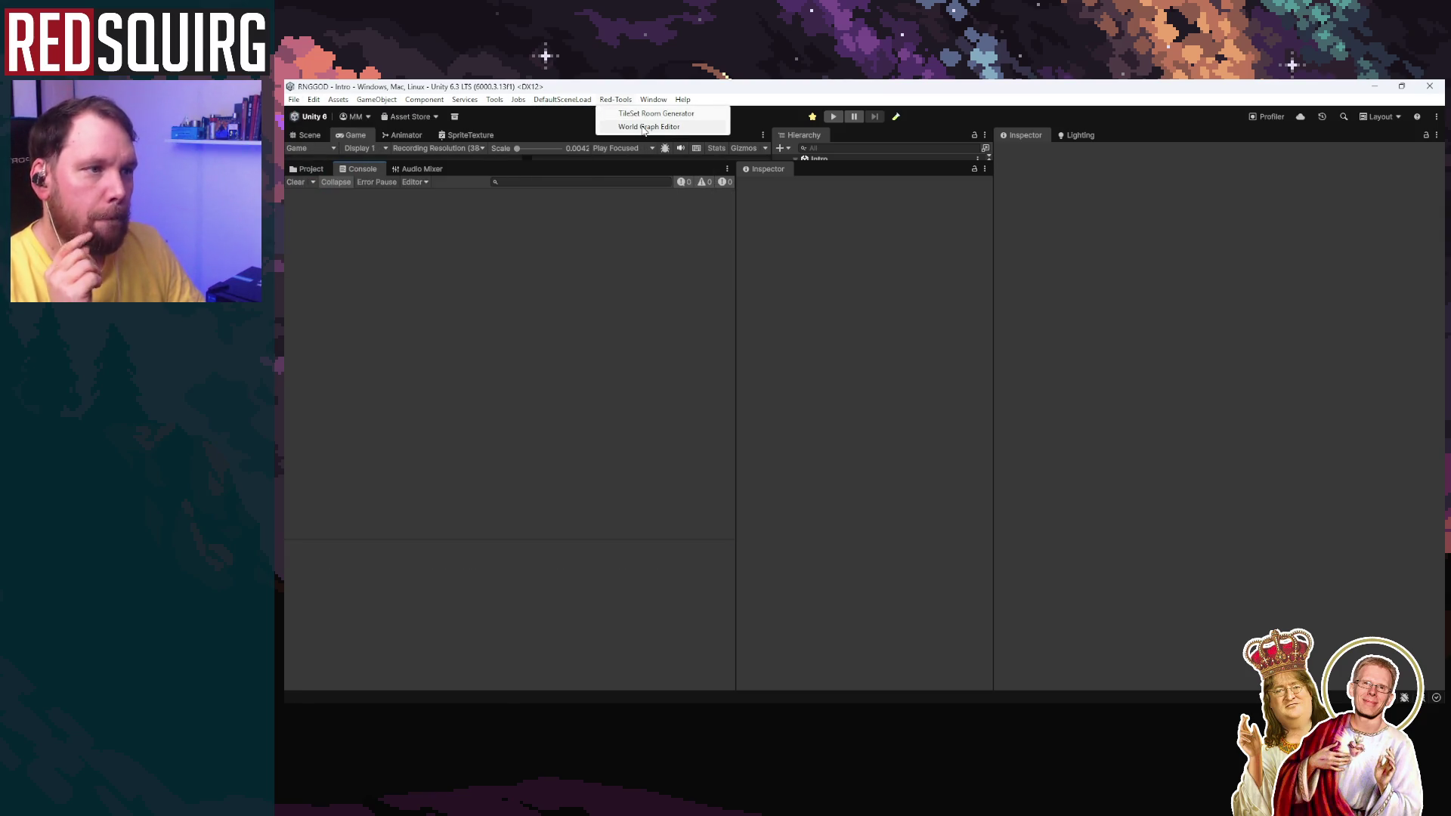
{"action": "mouse_move", "coordinate": [338, 102]}
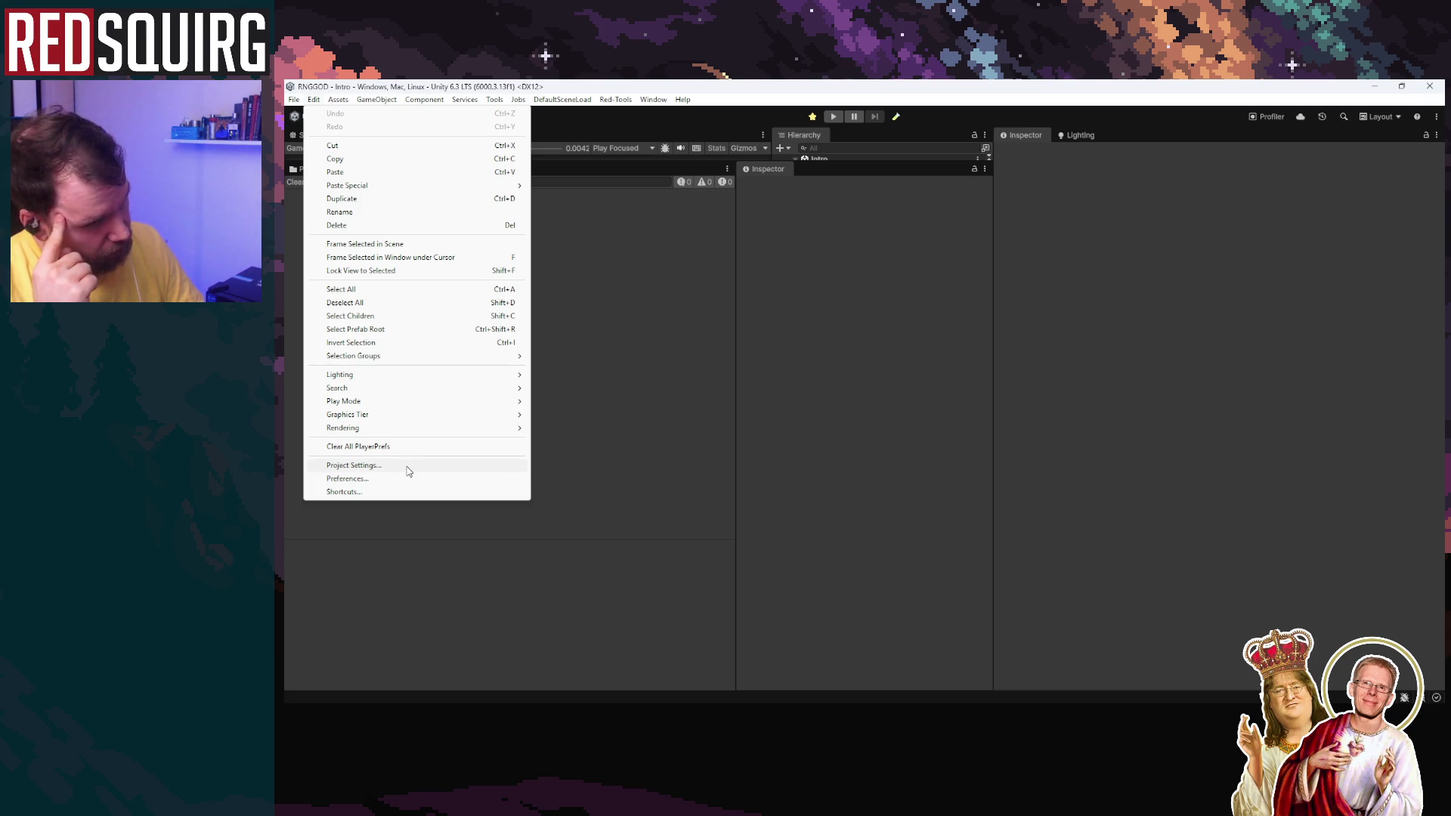
{"action": "left_click", "coordinate": [407, 466]}
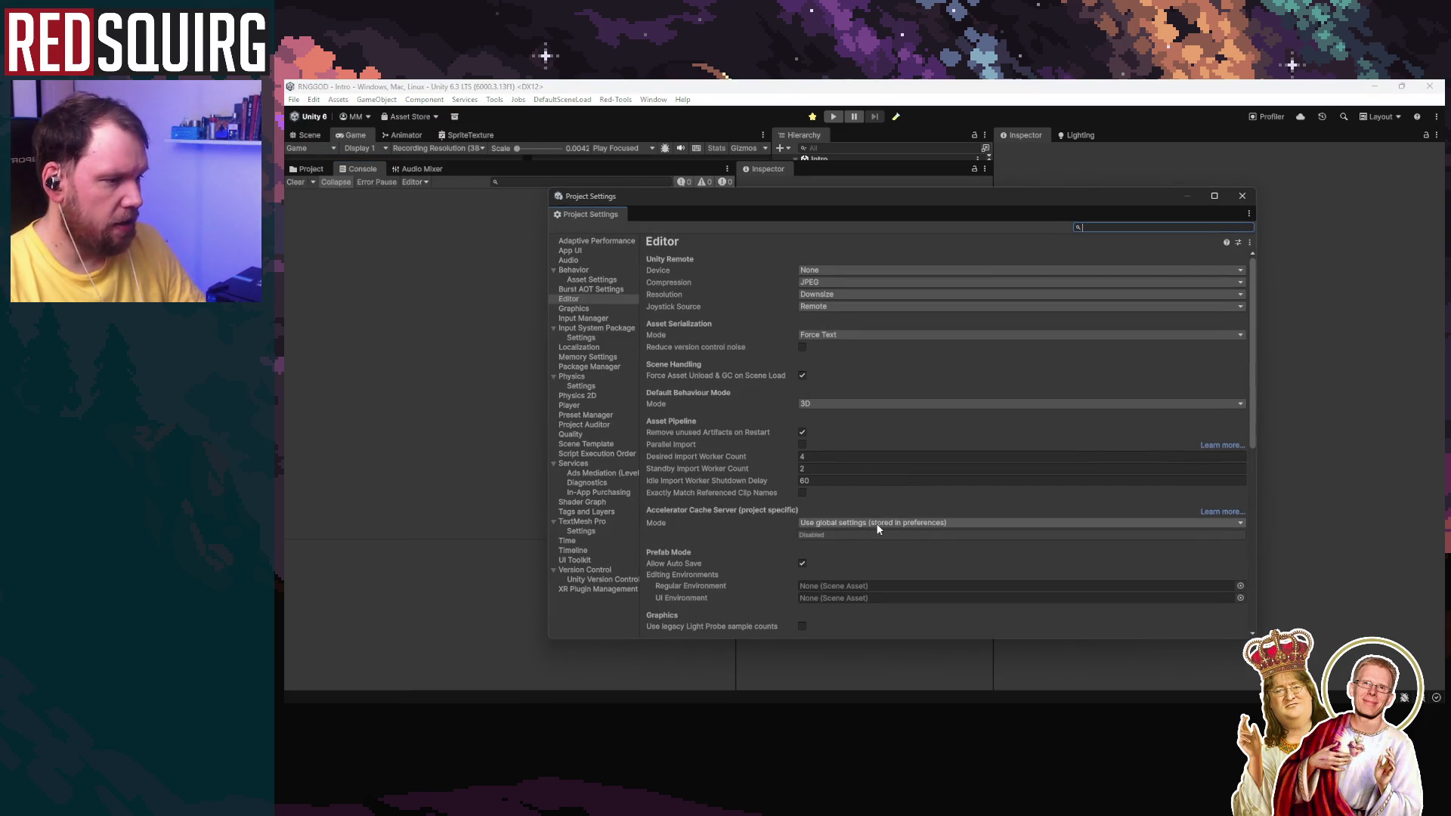
Step: Set Enter Play Mode to Reload Domain and Scene in Editor settings, close the window, and start playing
{"action": "scroll", "coordinate": [880, 525], "scroll_direction": "down", "scroll_amount": 3}
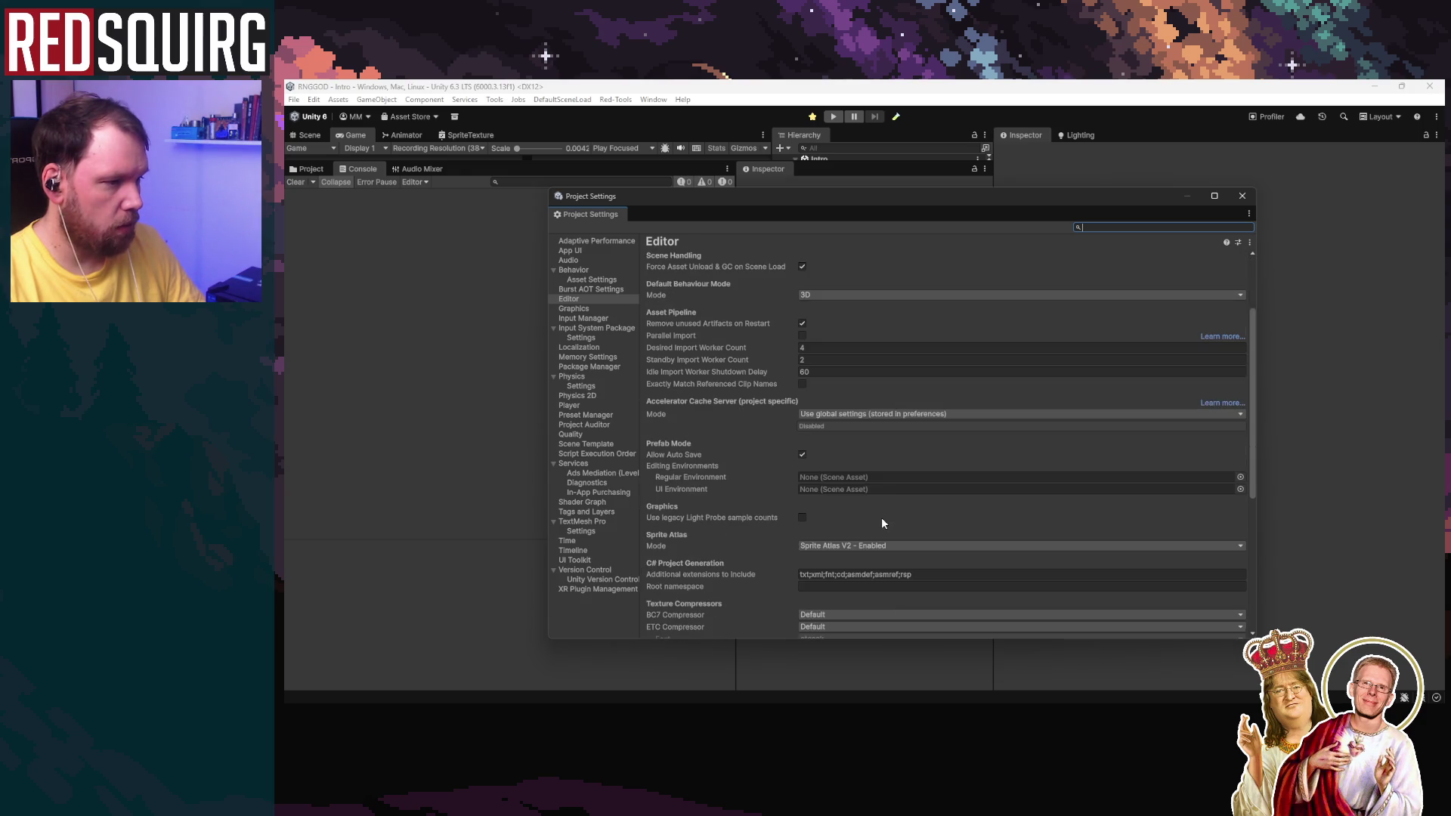
{"action": "left_click", "coordinate": [881, 541]}
{"action": "left_click", "coordinate": [982, 498]}
{"action": "scroll", "coordinate": [974, 499], "scroll_direction": "down", "scroll_amount": 3}
{"action": "scroll", "coordinate": [974, 505], "scroll_direction": "down", "scroll_amount": 5}
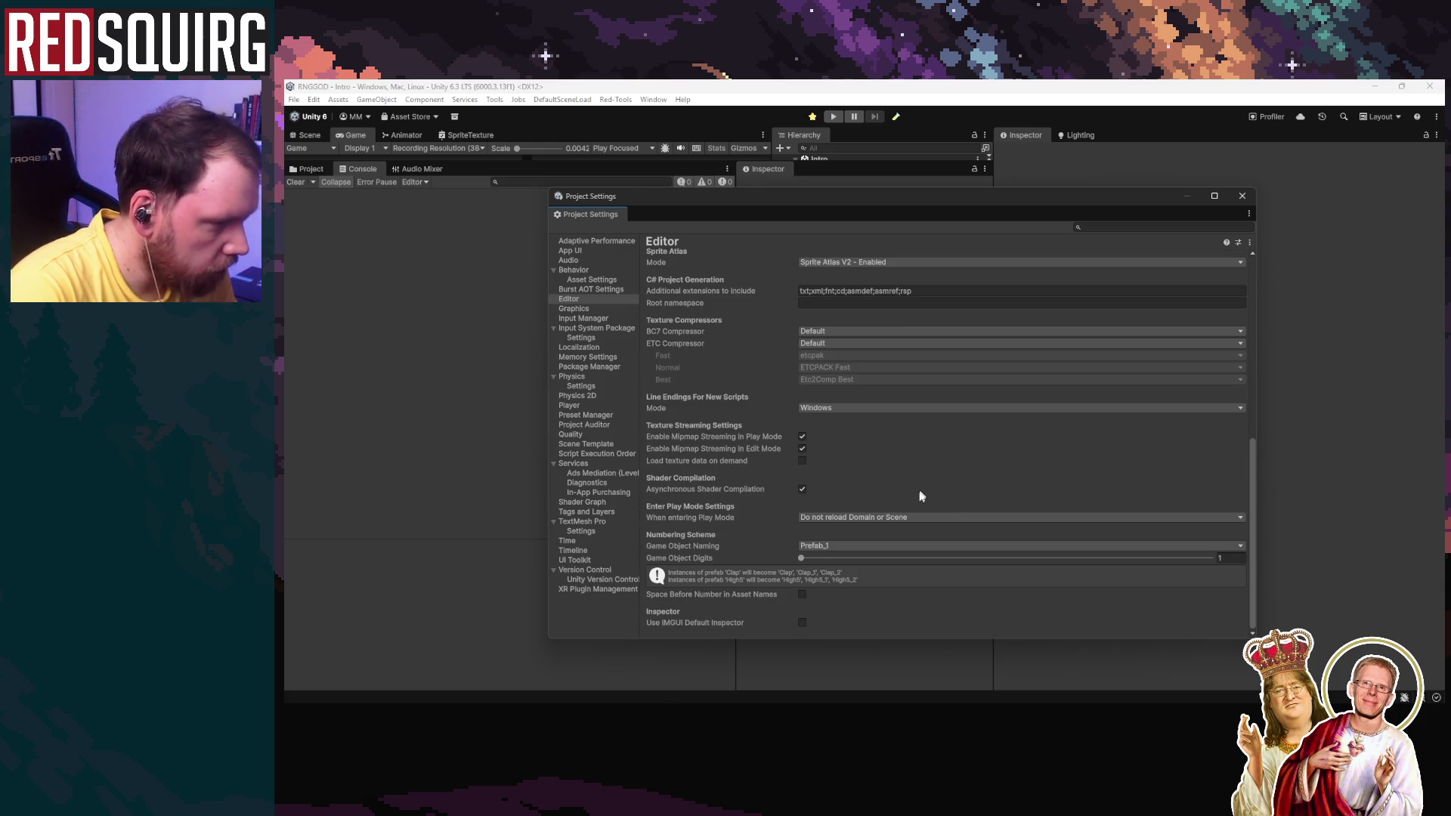
{"action": "left_click", "coordinate": [907, 517]}
{"action": "left_click", "coordinate": [900, 533]}
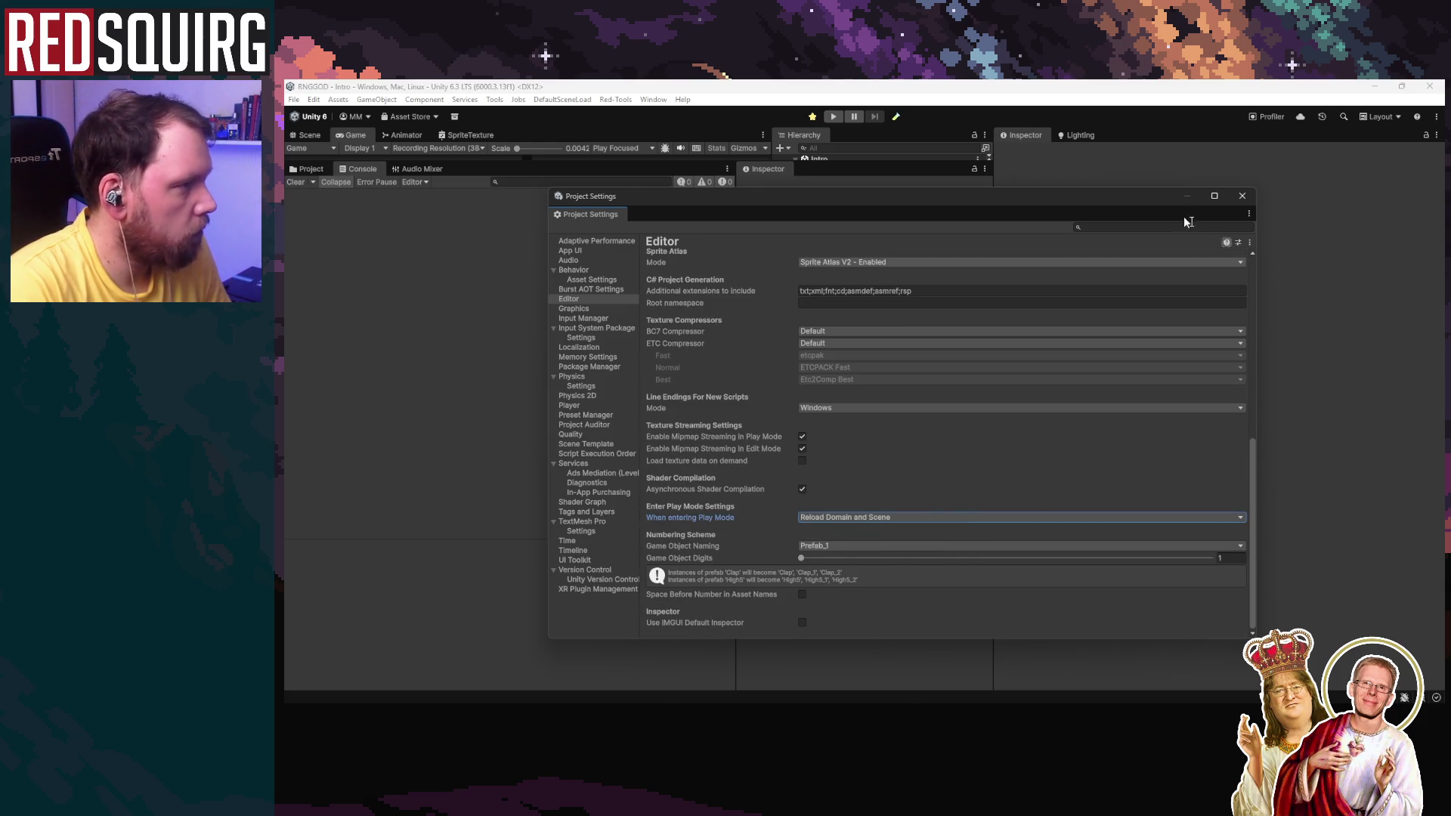
{"action": "left_click_drag", "start_coordinate": [1186, 198], "coordinate": [746, 355]}
{"action": "left_click", "coordinate": [877, 345]}
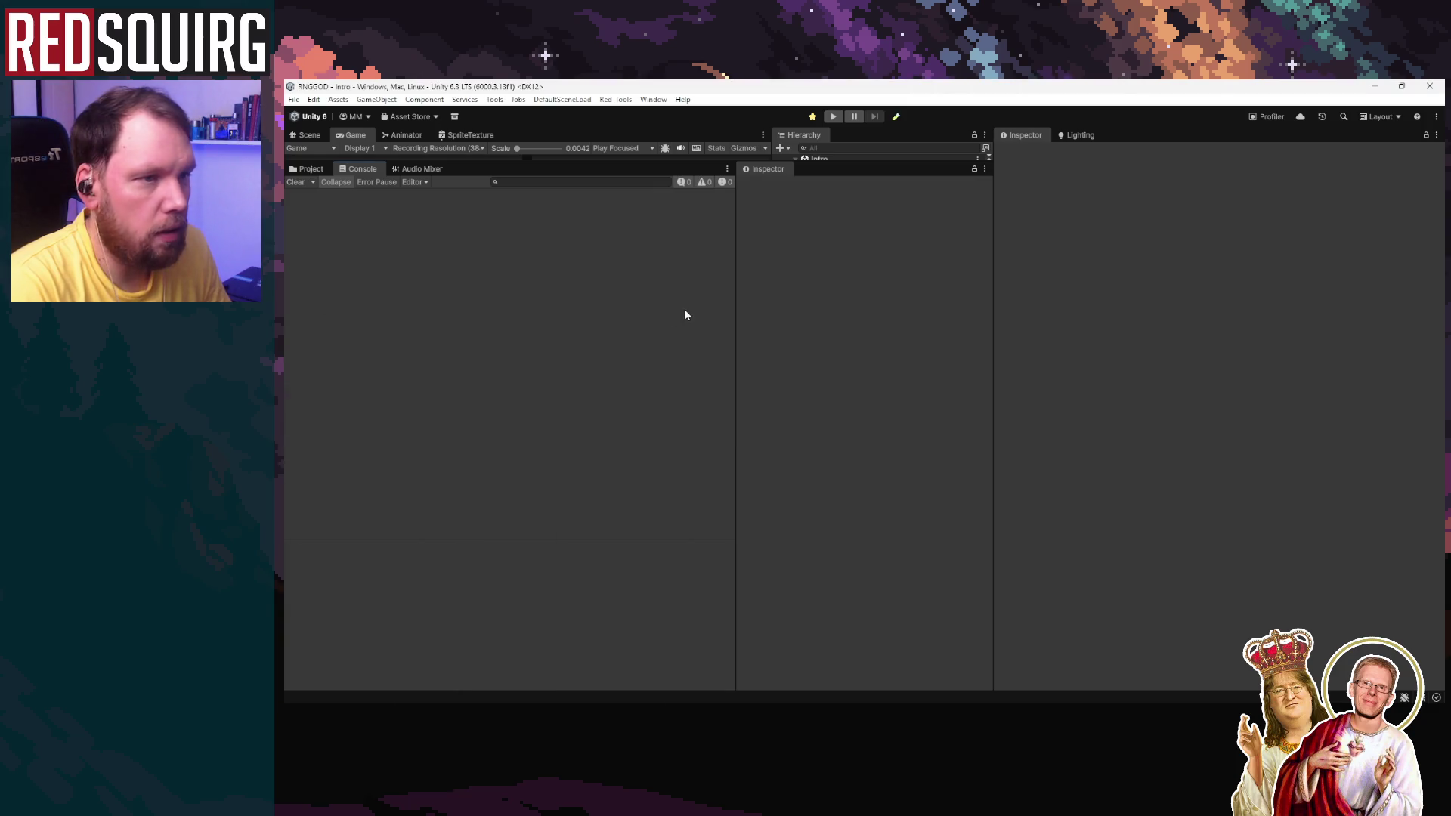
{"action": "left_click", "coordinate": [832, 117]}
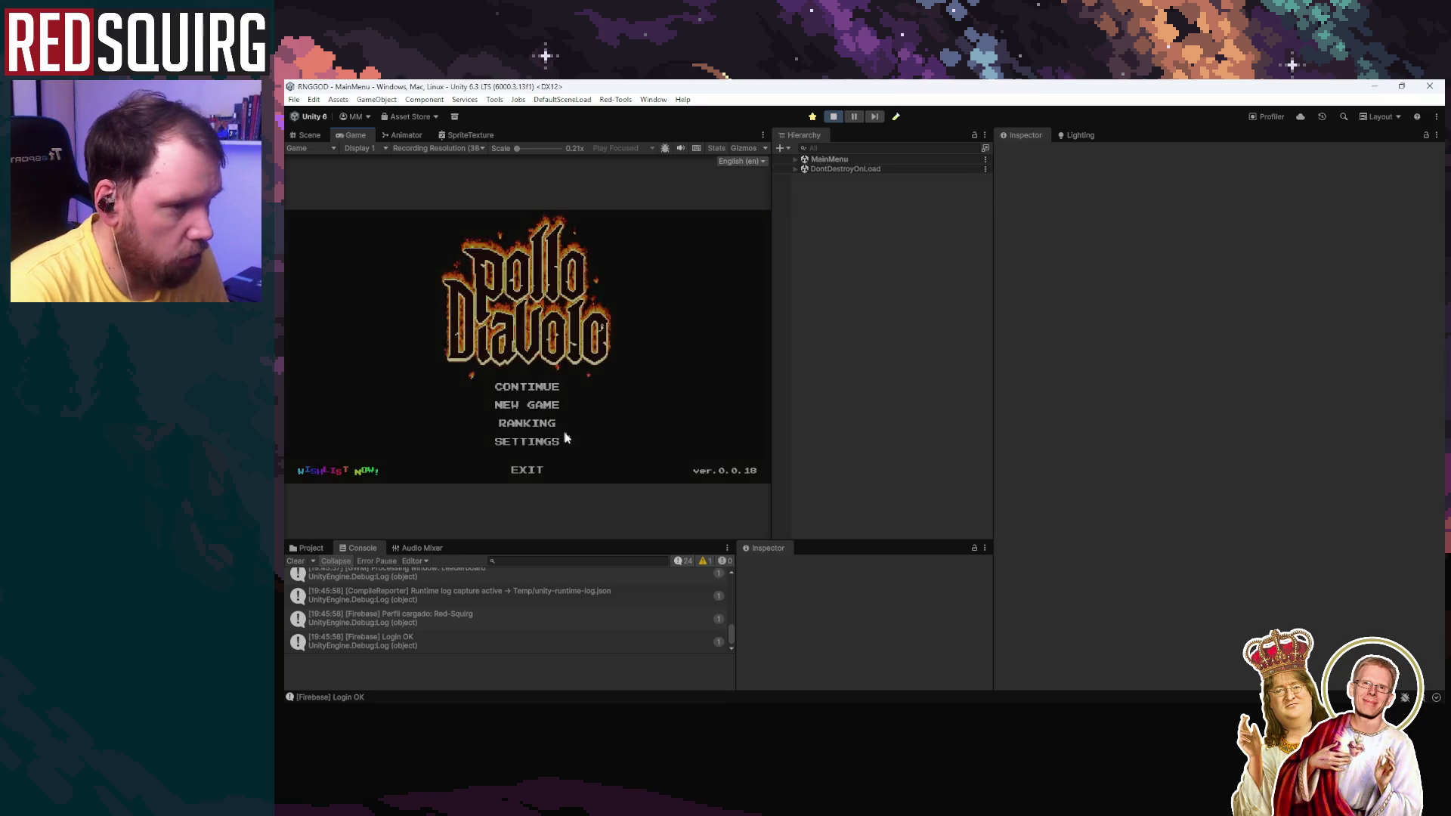
Step: Continue the saved game, claim the middle character, open the character and skill-tree windows, then stop
{"action": "left_click", "coordinate": [533, 382]}
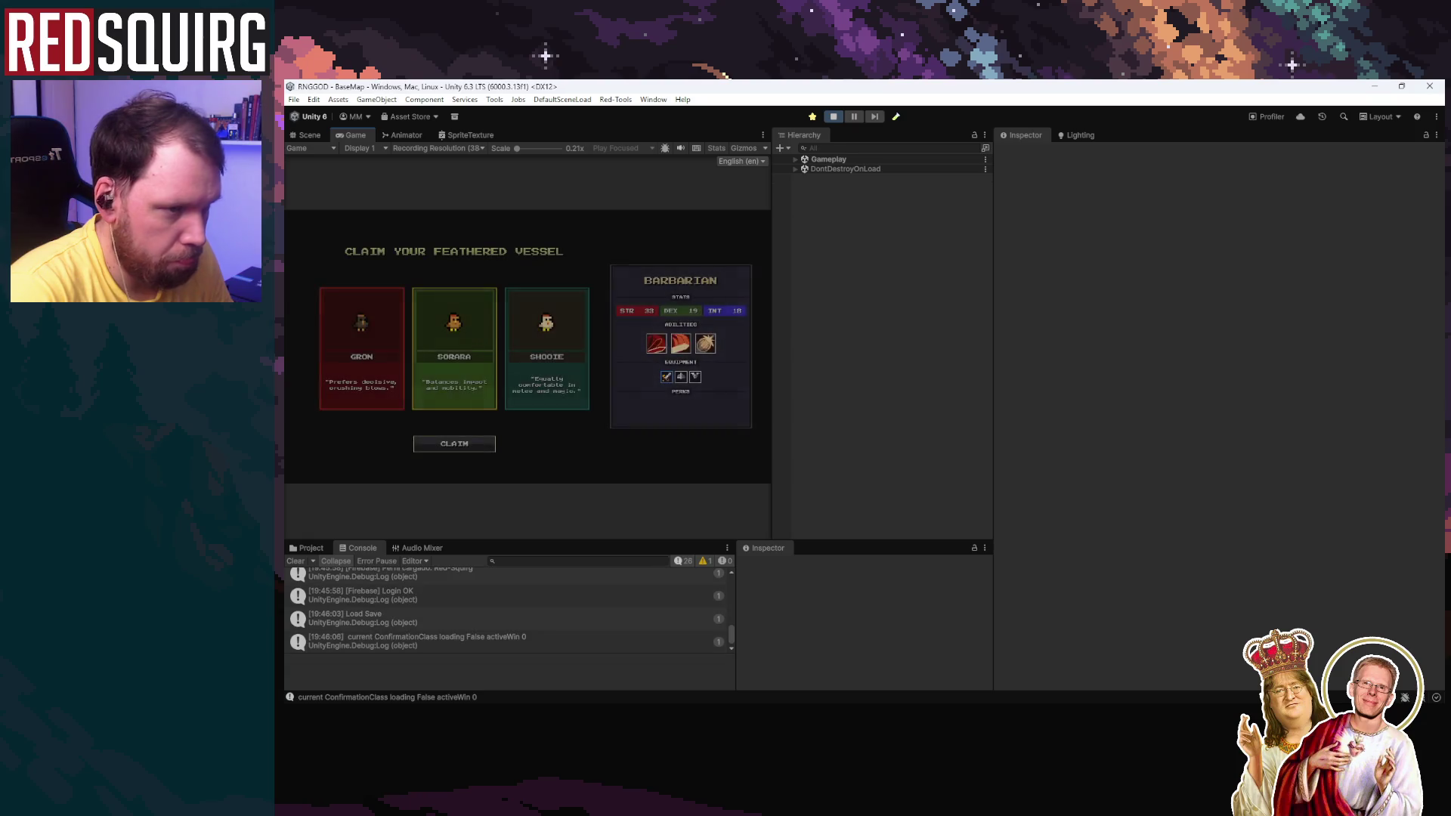
{"action": "left_click", "coordinate": [470, 382]}
{"action": "left_click", "coordinate": [475, 444]}
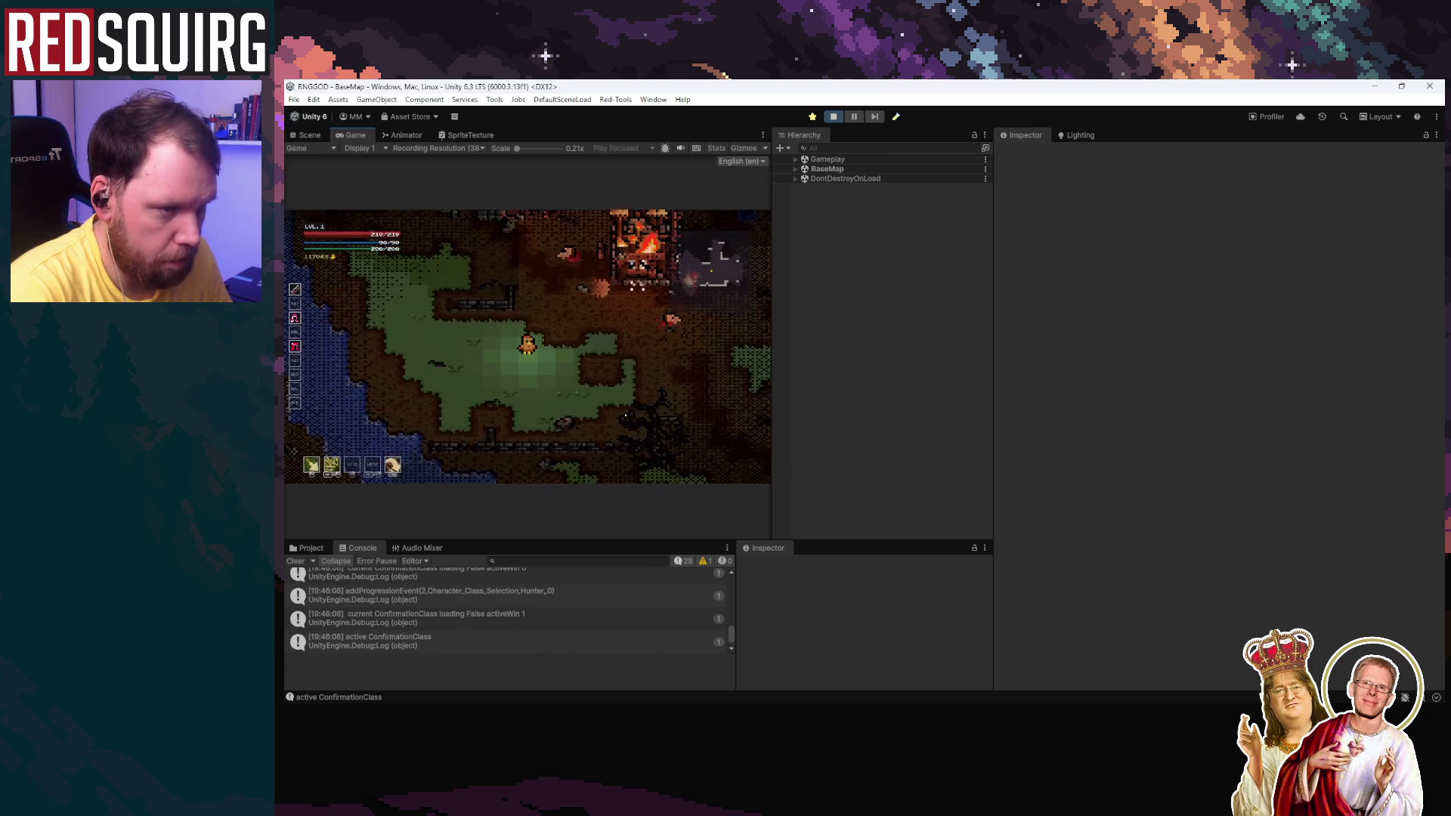
{"action": "key", "text": "c"}
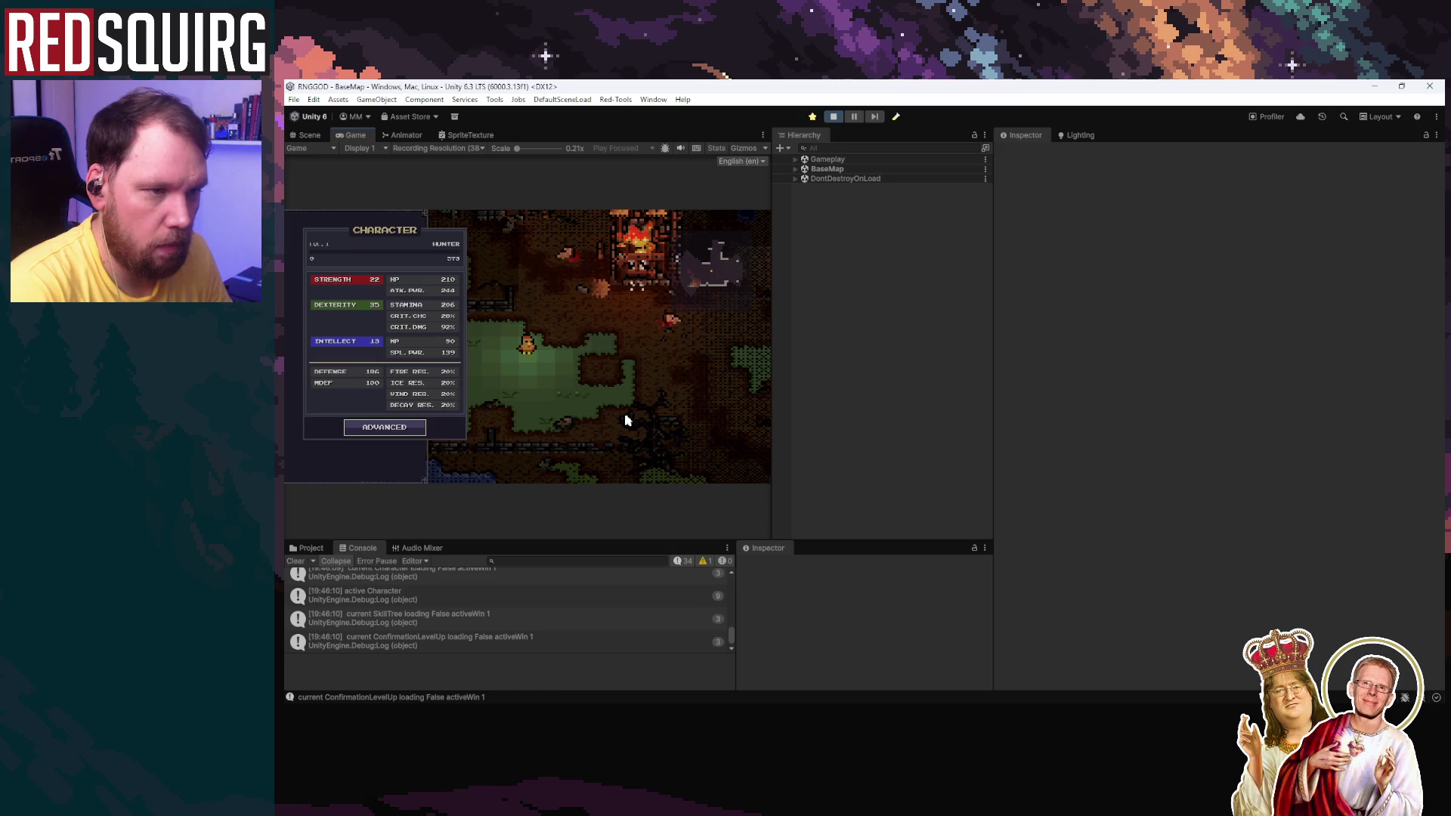
{"action": "key", "text": "k"}
{"action": "key", "text": "k"}
{"action": "left_click", "coordinate": [833, 117]}
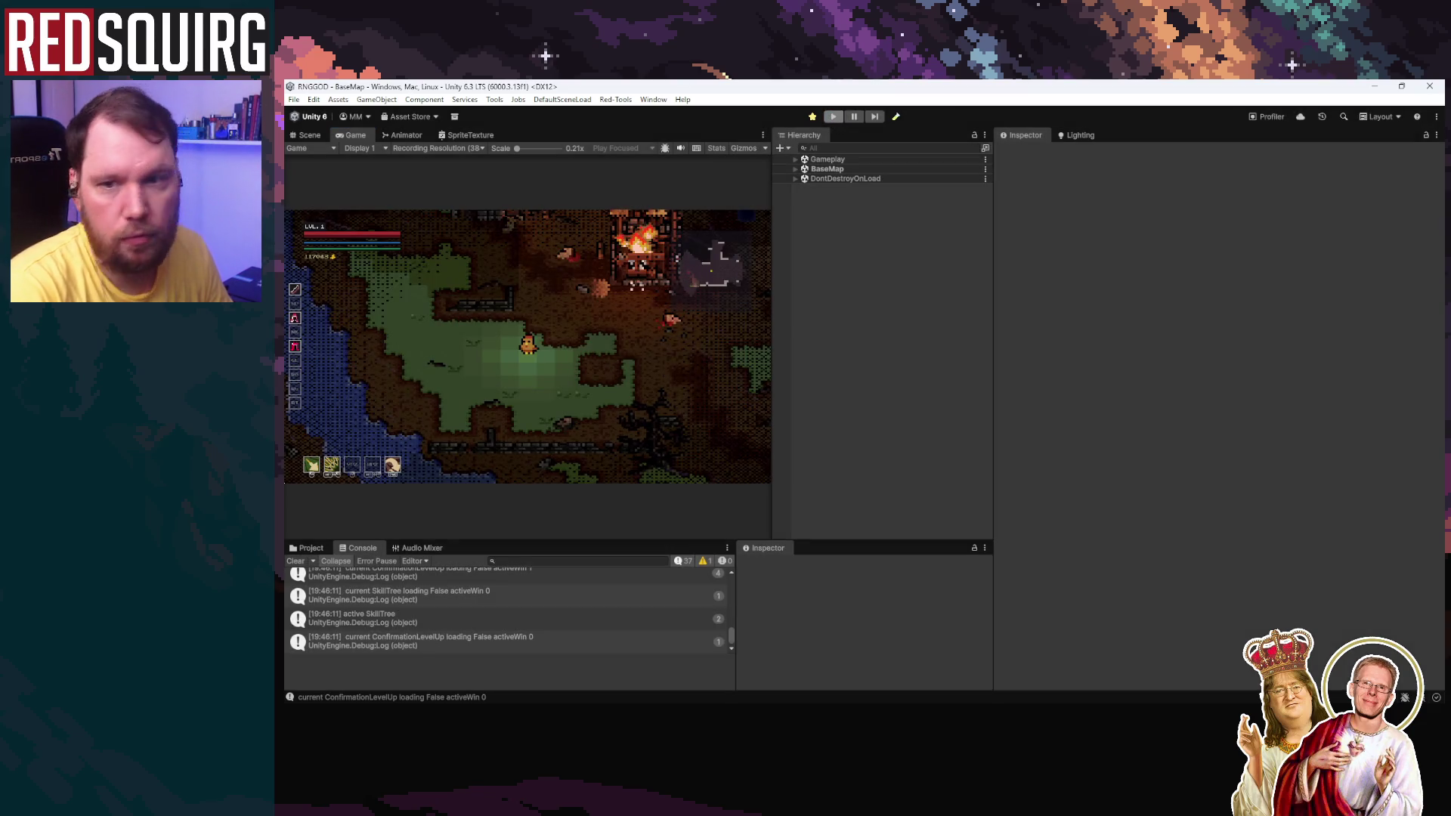
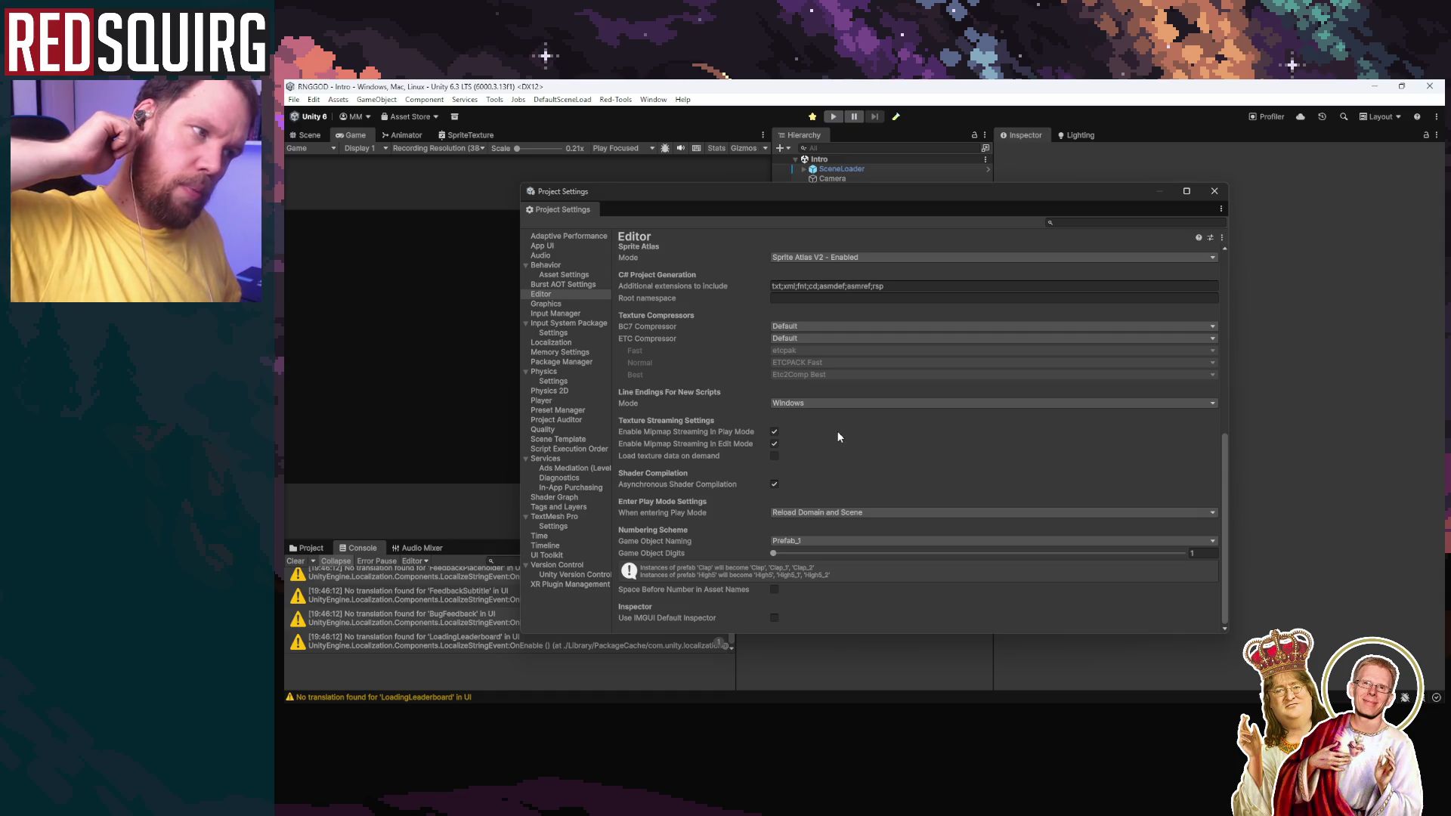
Step: Close Project Settings, clear the Console and show the Assets/0_Game/Scripts/InputSystem folder
{"action": "left_click", "coordinate": [1214, 191]}
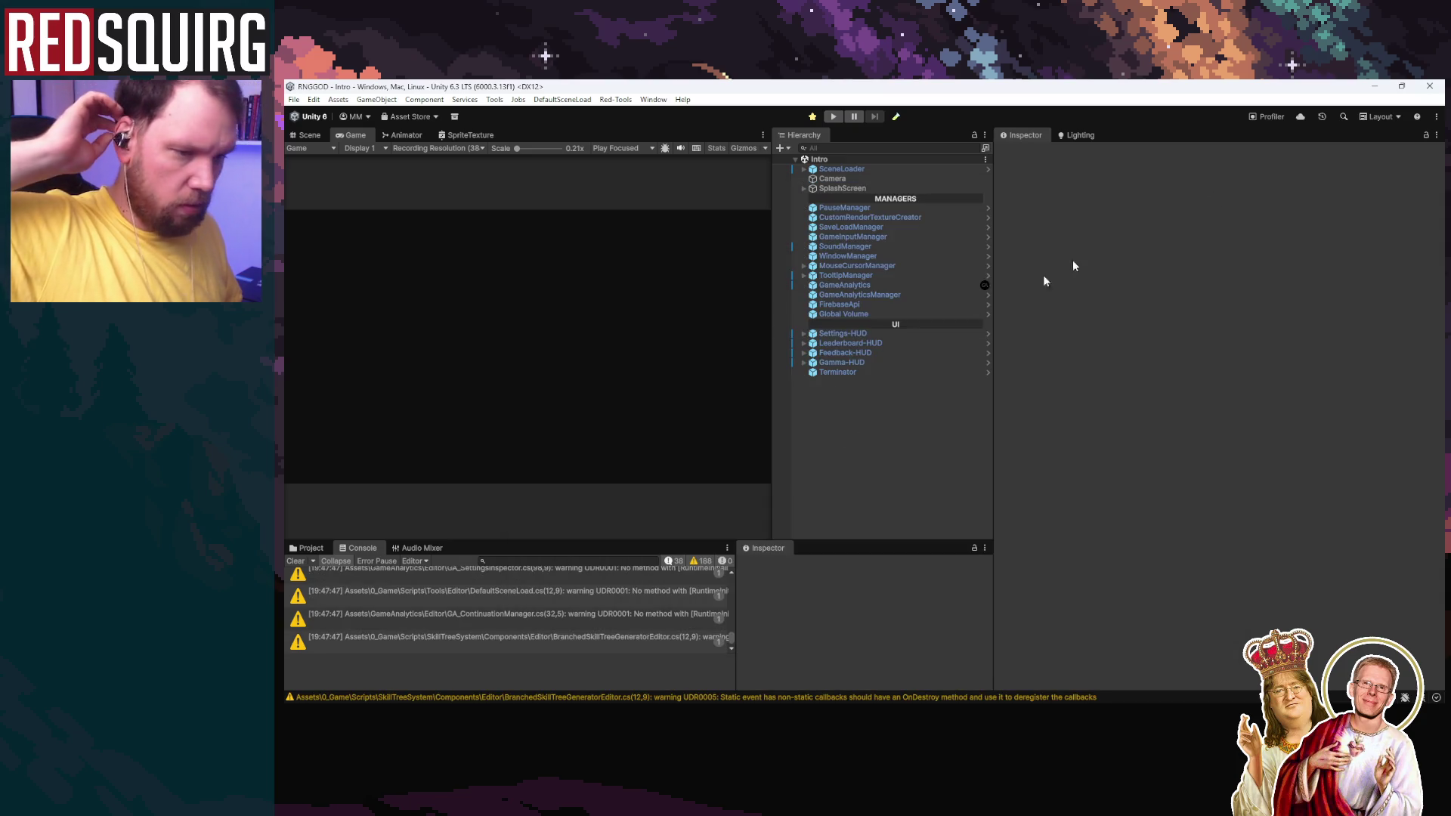
{"action": "left_click", "coordinate": [295, 561]}
{"action": "left_click", "coordinate": [307, 548]}
{"action": "left_click_drag", "start_coordinate": [533, 540], "coordinate": [578, 427]}
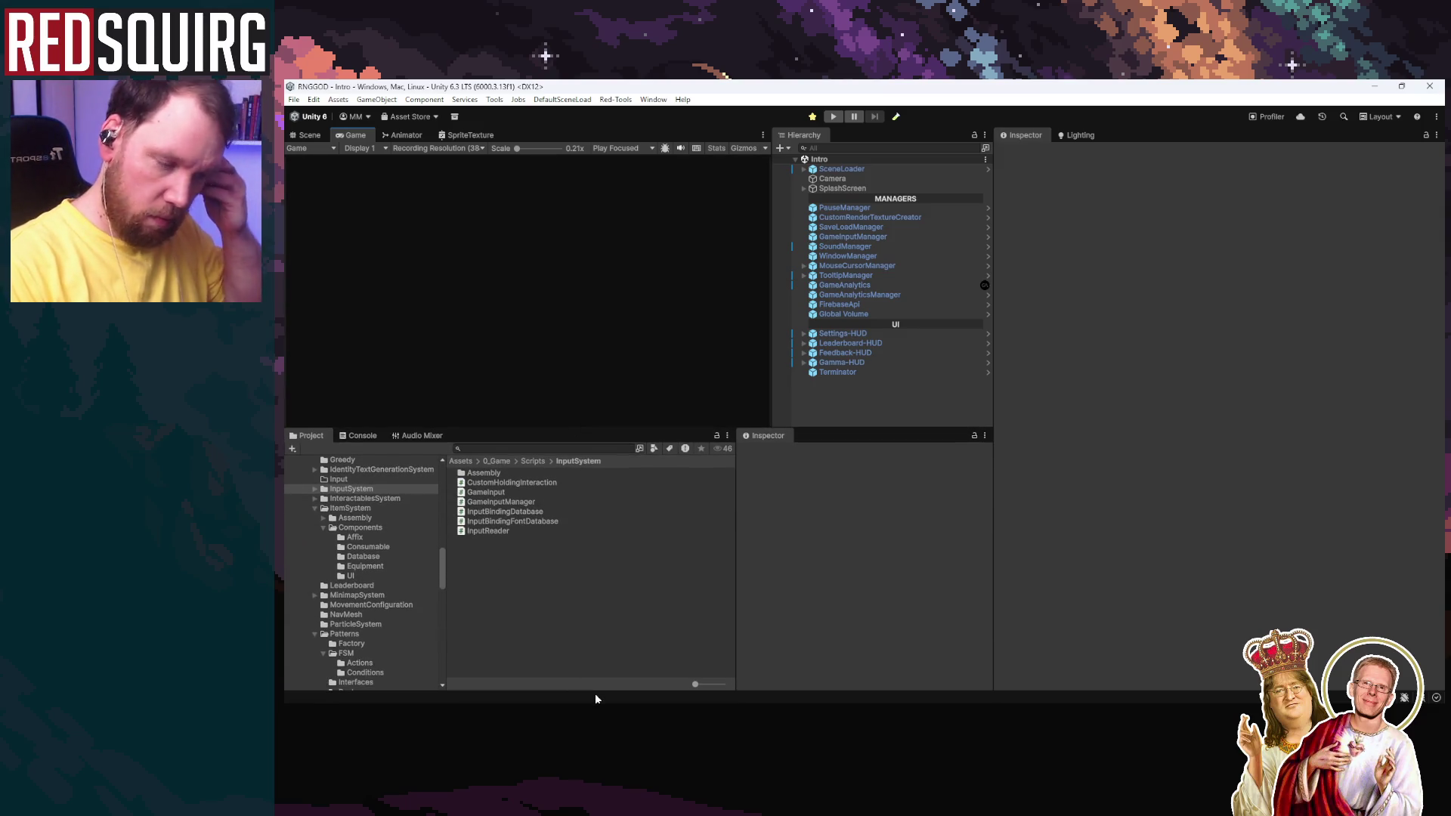
{"action": "key", "text": "alt+Tab"}
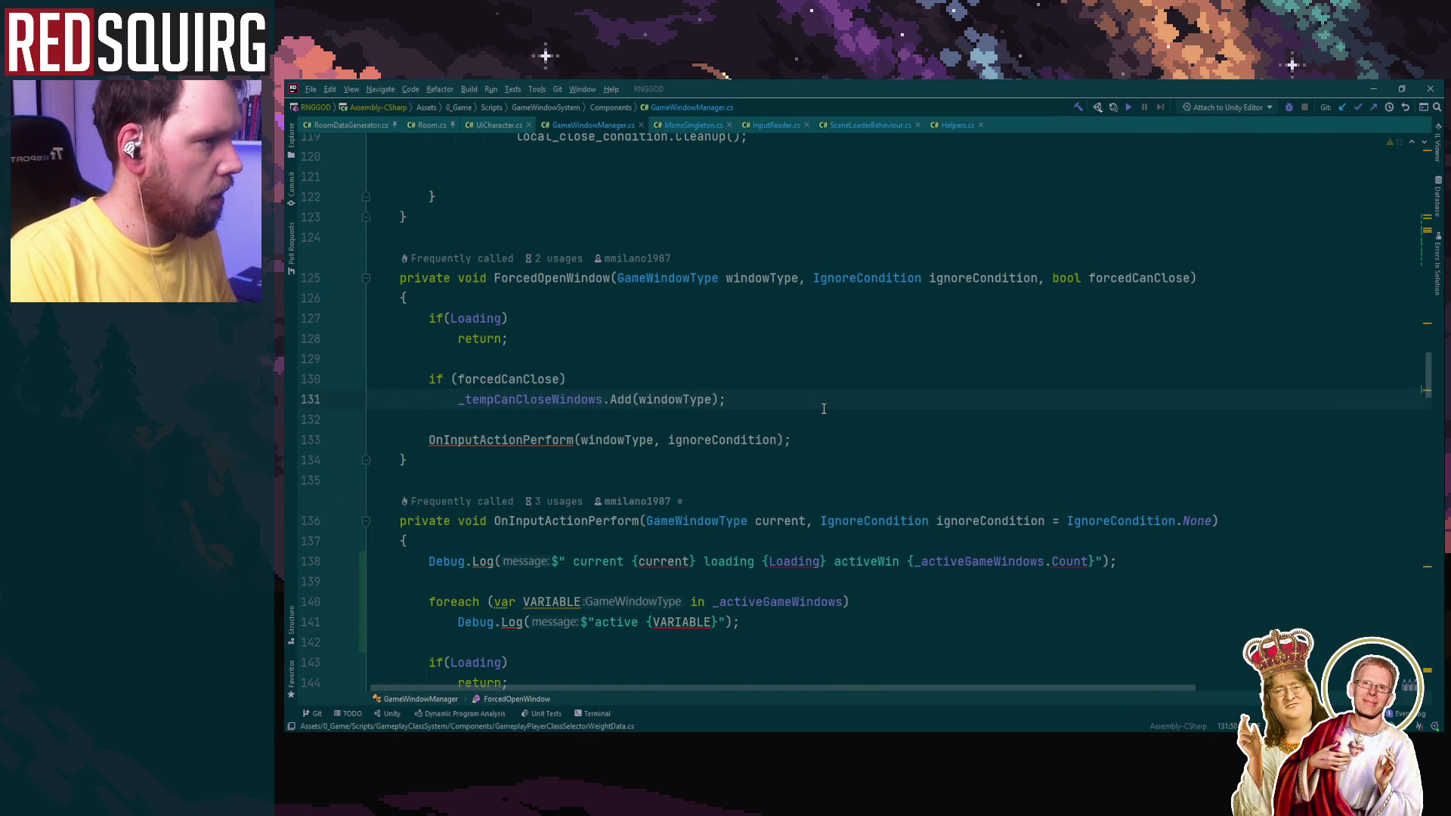
Step: Bring up InputReader.cs at the Initialize method's GameInput null check around line 137
{"action": "left_click", "coordinate": [763, 120]}
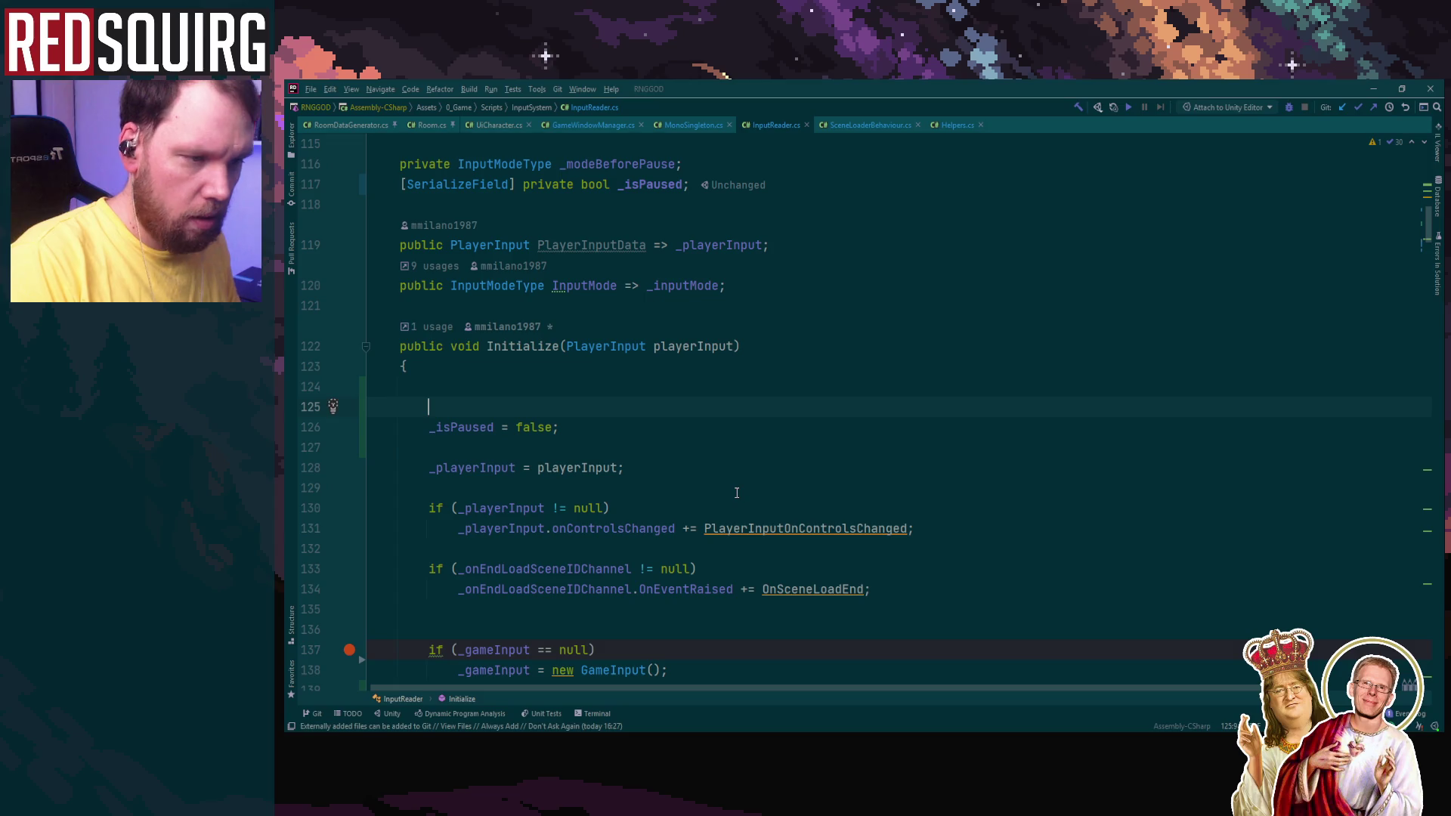
{"action": "scroll", "coordinate": [737, 493], "scroll_direction": "down", "scroll_amount": 2}
{"action": "scroll", "coordinate": [737, 492], "scroll_direction": "down", "scroll_amount": 2}
{"action": "left_click", "coordinate": [676, 427]}
{"action": "left_click", "coordinate": [439, 467]}
{"action": "left_click", "coordinate": [430, 407]}
{"action": "left_click", "coordinate": [635, 378]}
Step: Remove the line-137 breakpoint, convert the null check to _gameInput ??= new GameInput(), and minimize Rider
{"action": "left_click", "coordinate": [346, 408]}
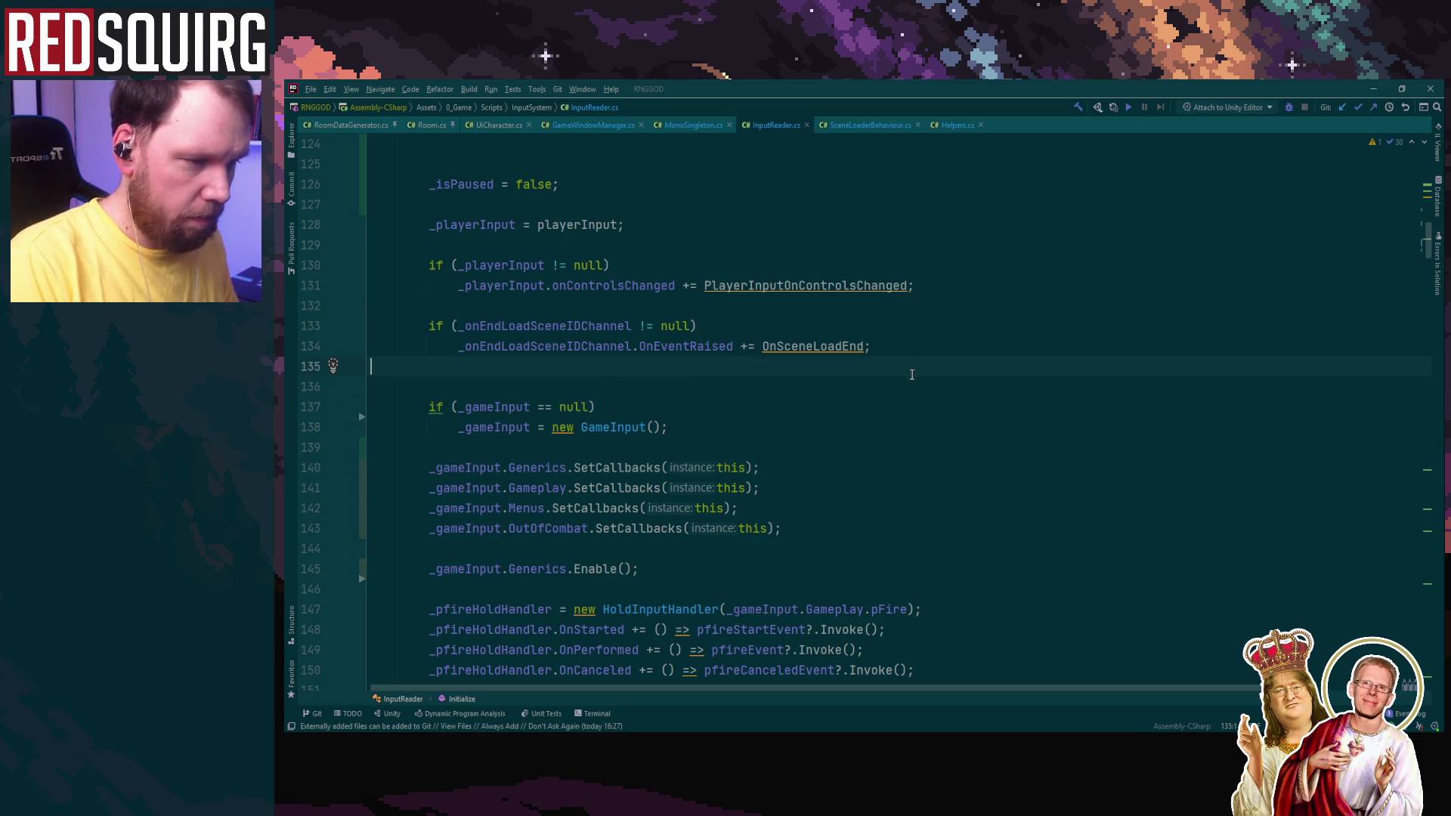
{"action": "left_click", "coordinate": [419, 414]}
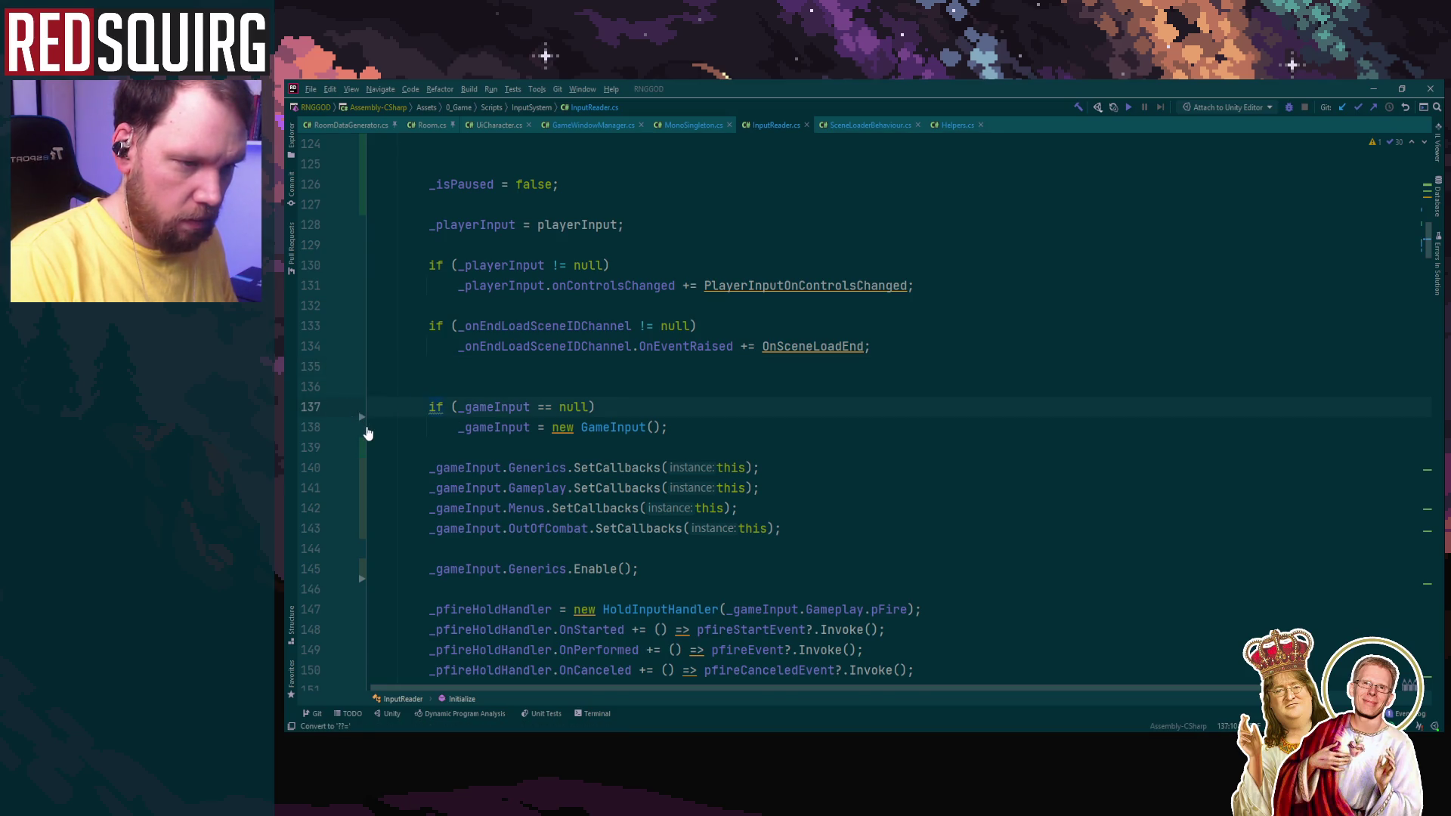
{"action": "key", "text": "alt+Return"}
{"action": "key", "text": "Return"}
{"action": "left_click", "coordinate": [1374, 88]}
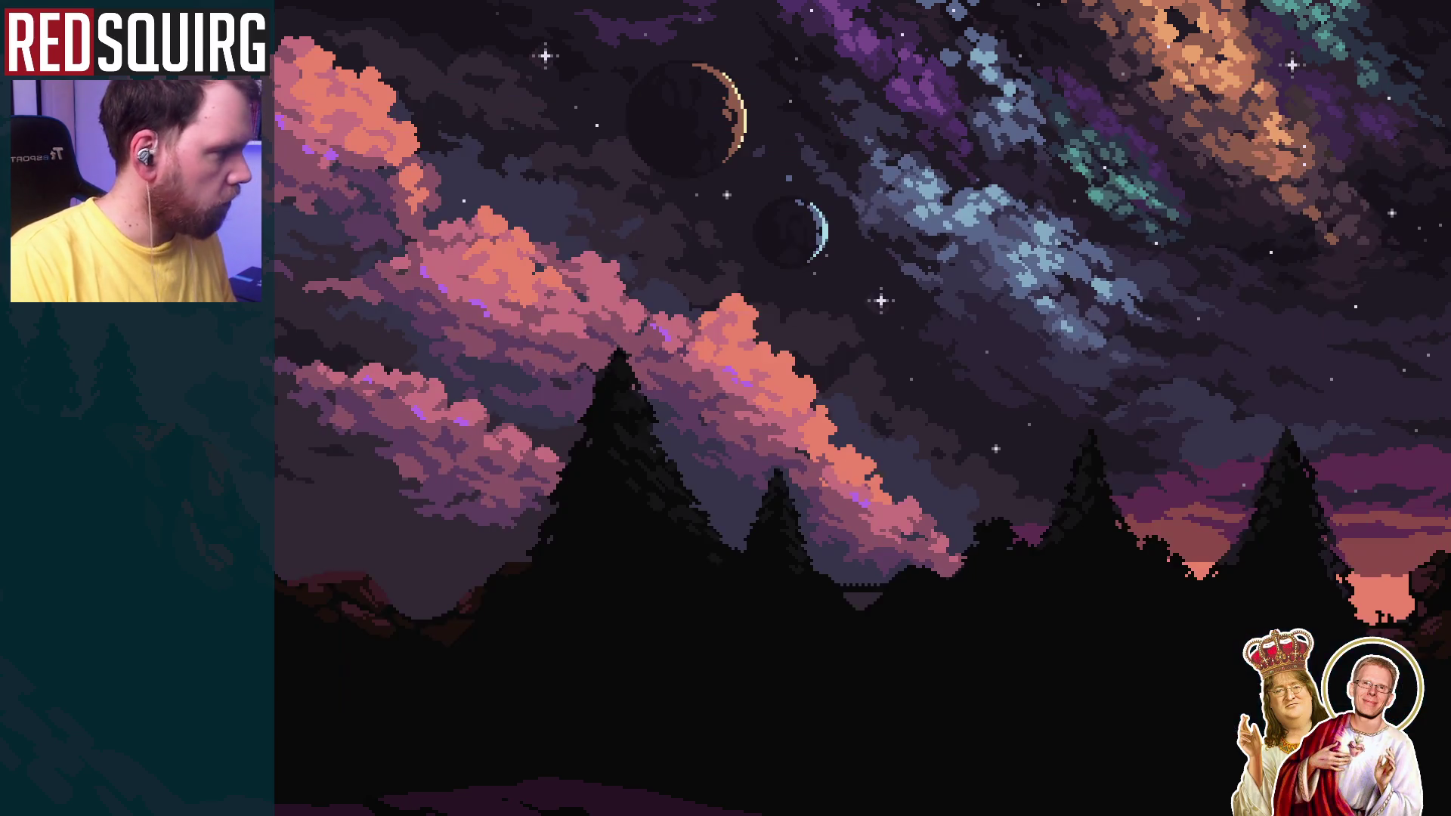
Step: Let Unity recompile, then play from the main menu via CONTINUE and CLAIM into the map
{"action": "key", "text": "alt+Tab"}
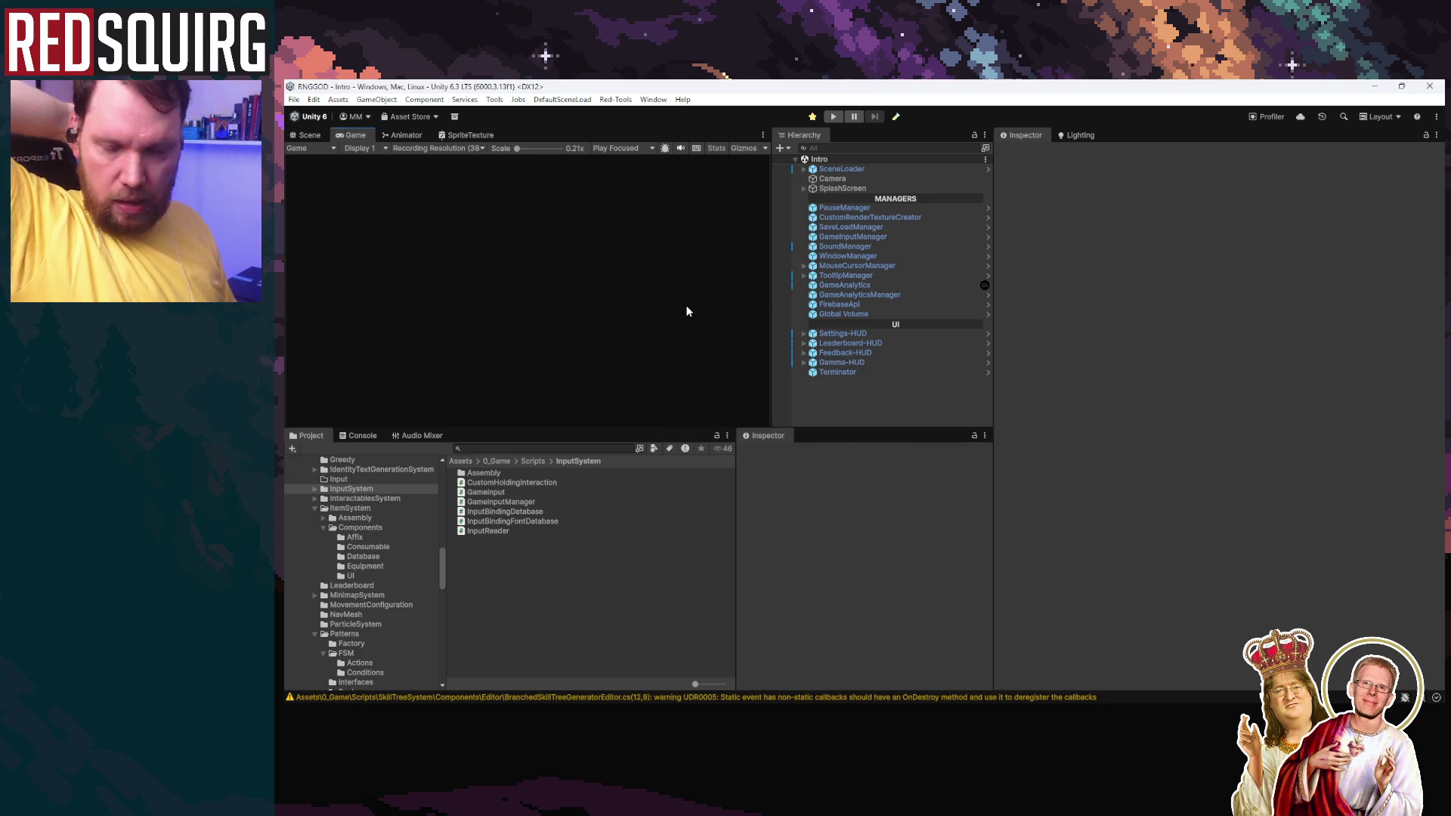
{"action": "left_click", "coordinate": [837, 118]}
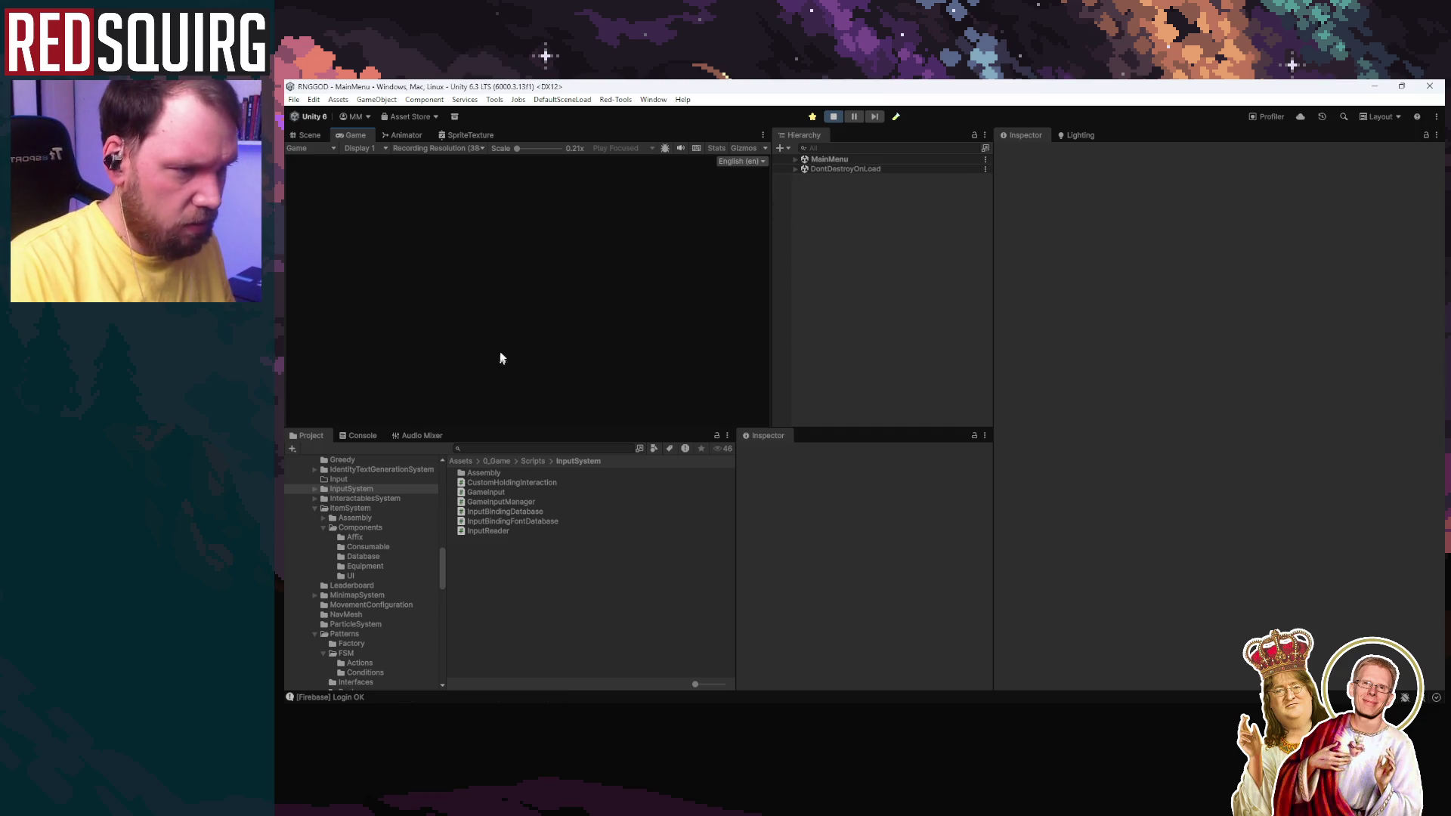
{"action": "left_click", "coordinate": [518, 332]}
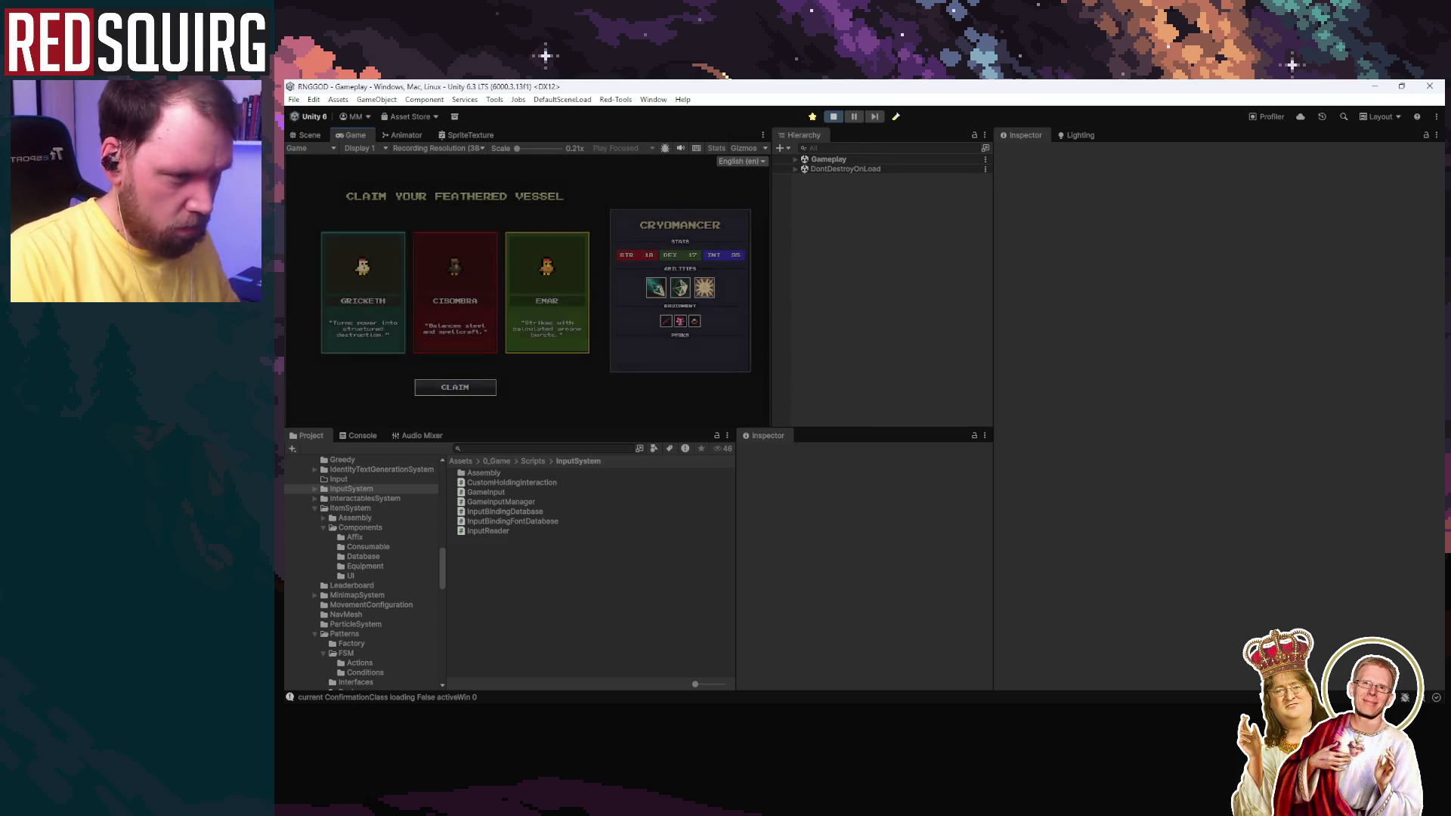
{"action": "left_click", "coordinate": [520, 333]}
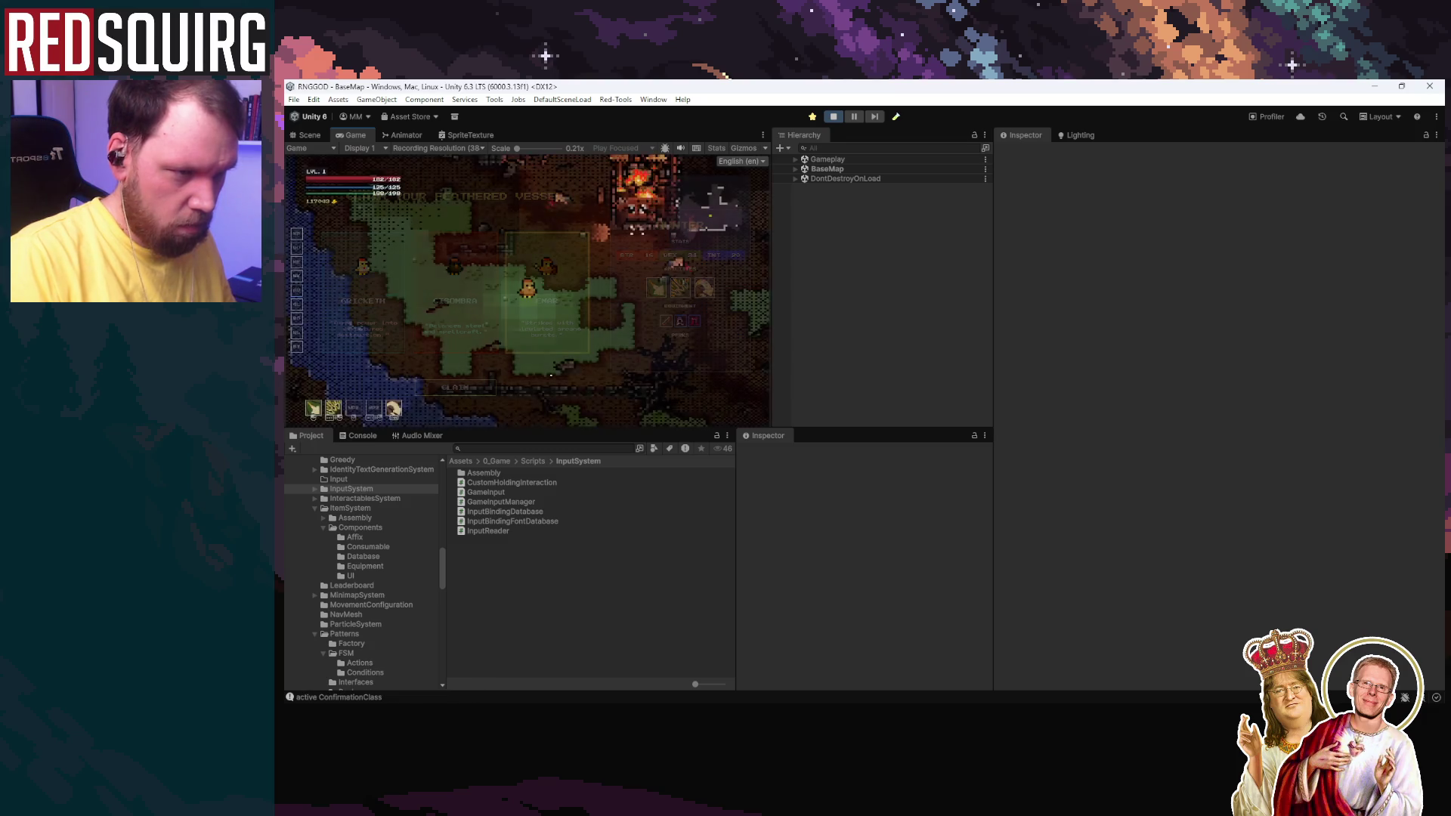
Step: Toggle the skill tree with K twice, review the Console debug logs, and stop the game
{"action": "key", "text": "k"}
{"action": "key", "text": "k"}
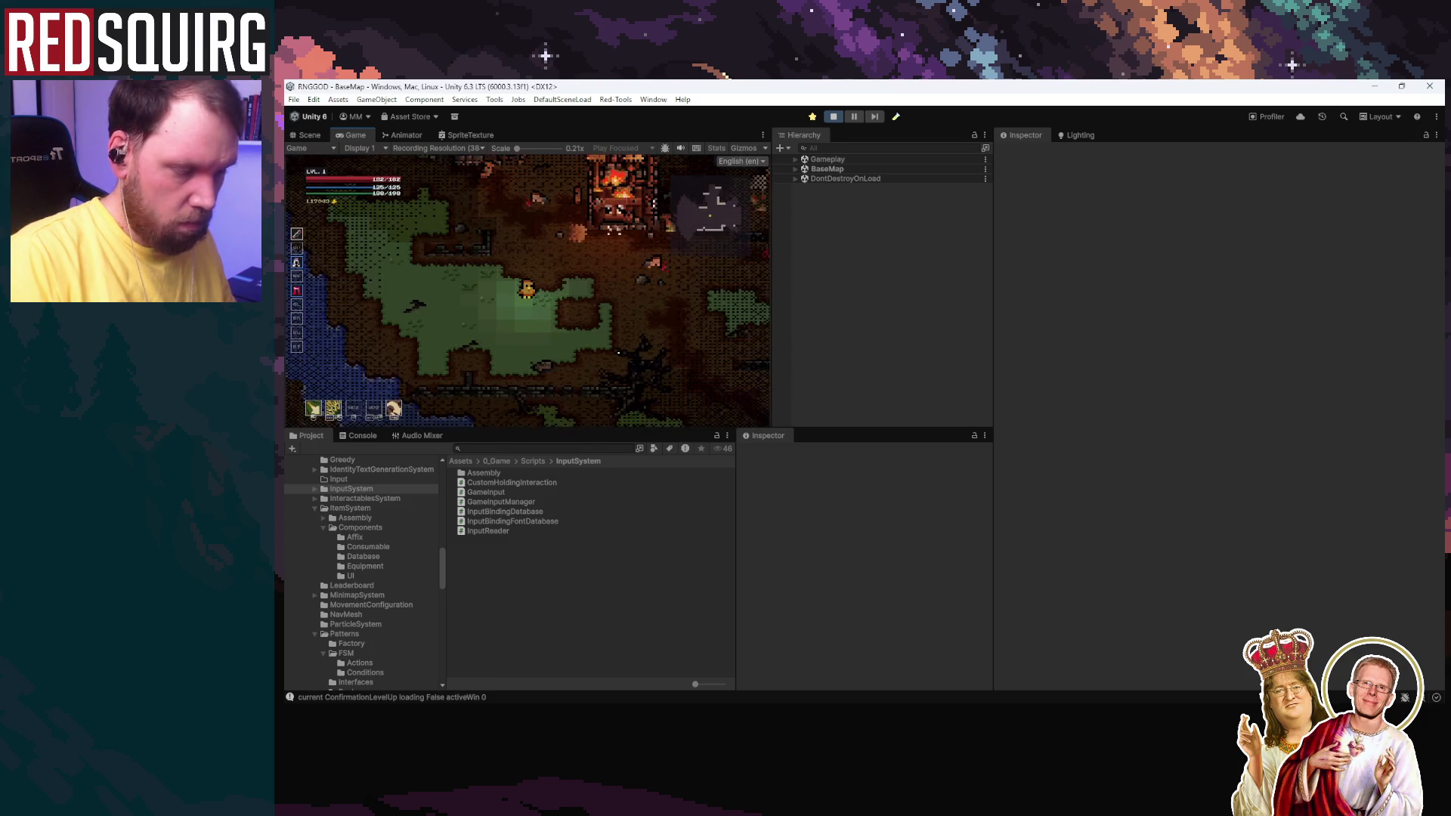
{"action": "key", "text": "k"}
{"action": "key", "text": "k"}
{"action": "key", "text": "k"}
{"action": "key", "text": "k"}
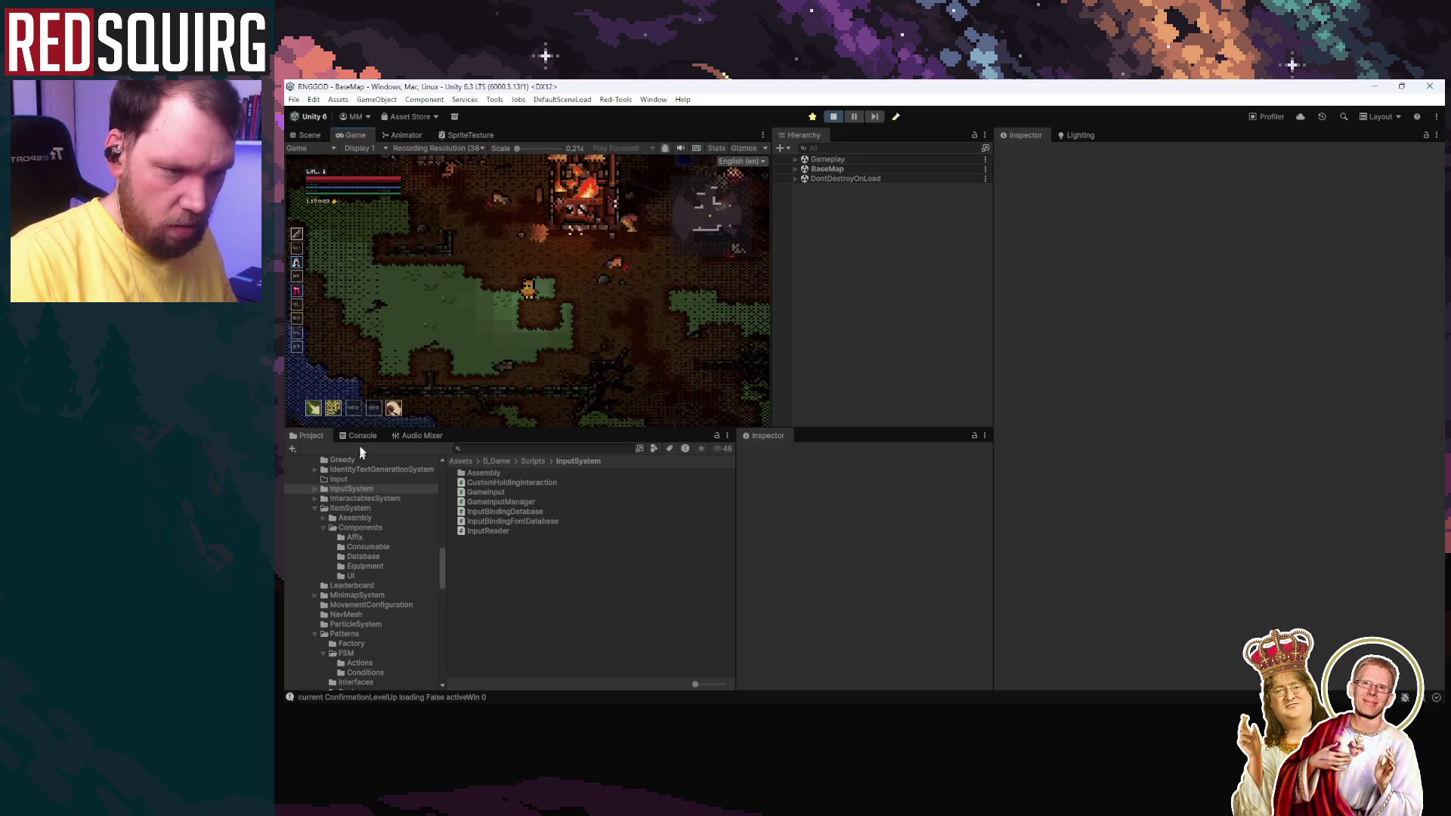
{"action": "left_click", "coordinate": [359, 436]}
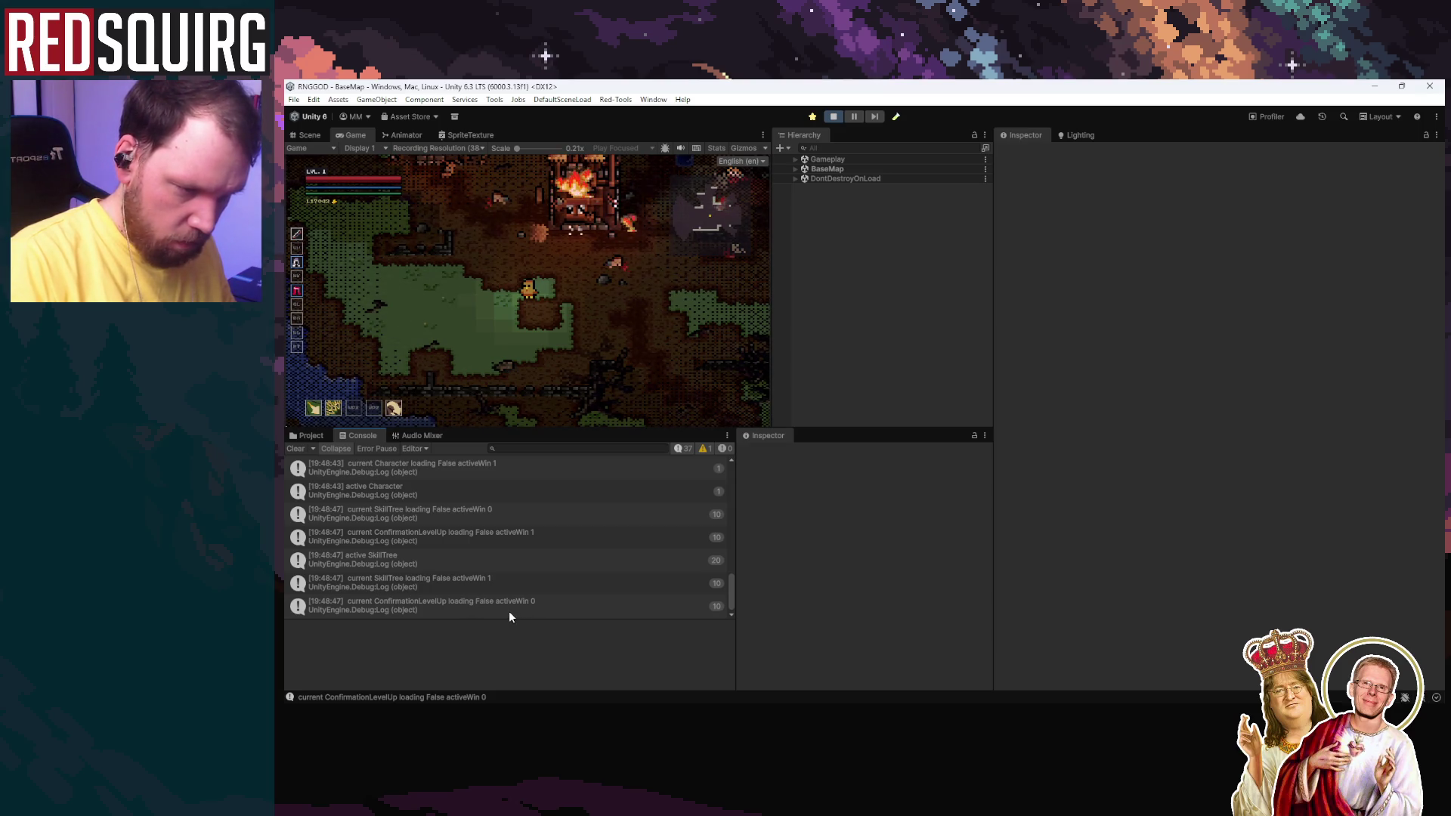
{"action": "left_click", "coordinate": [834, 118]}
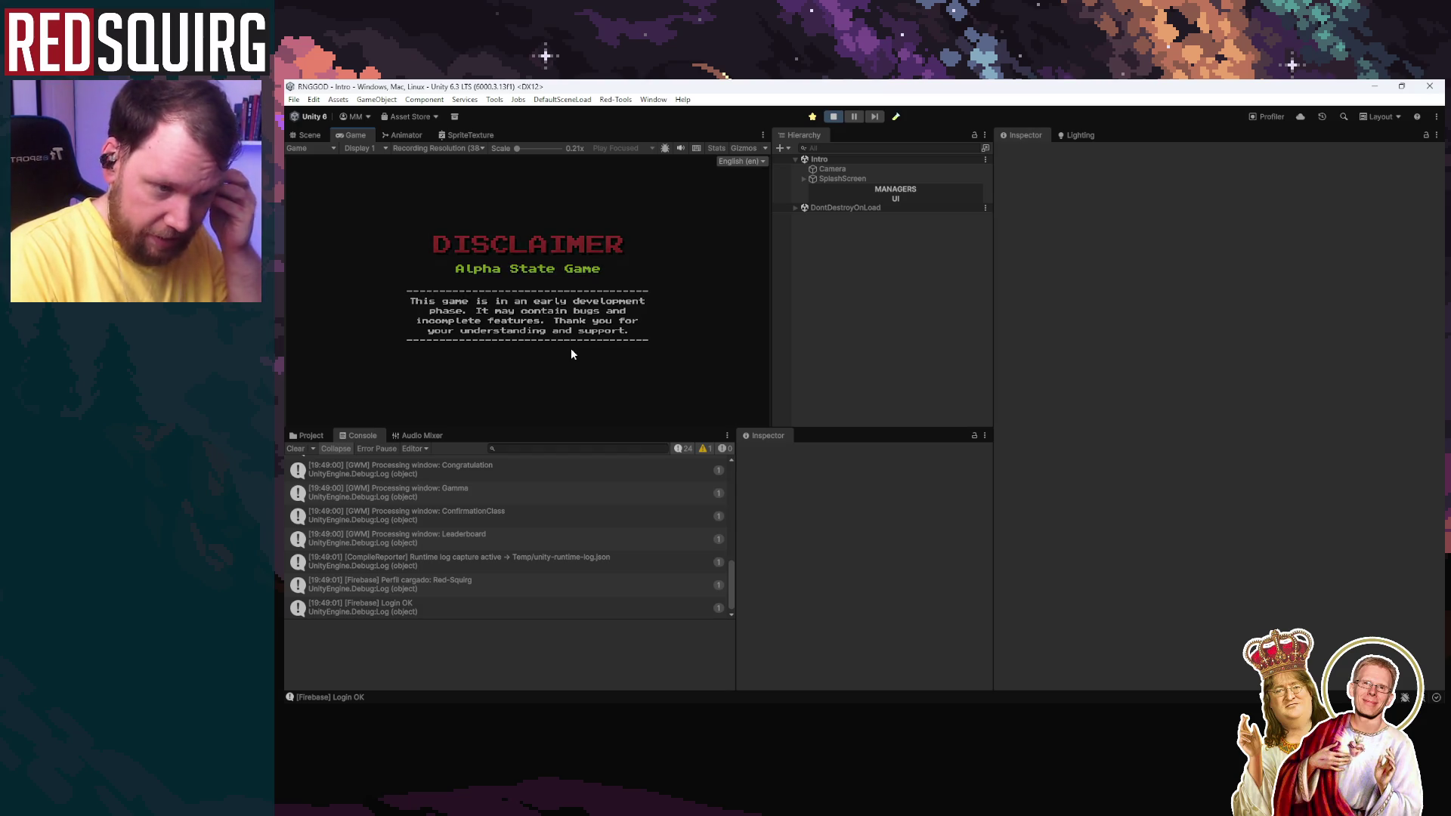
Step: Continue the save, claim the Cryomancer, walk into the Lower Crypt and close the stats panel
{"action": "left_click", "coordinate": [524, 337]}
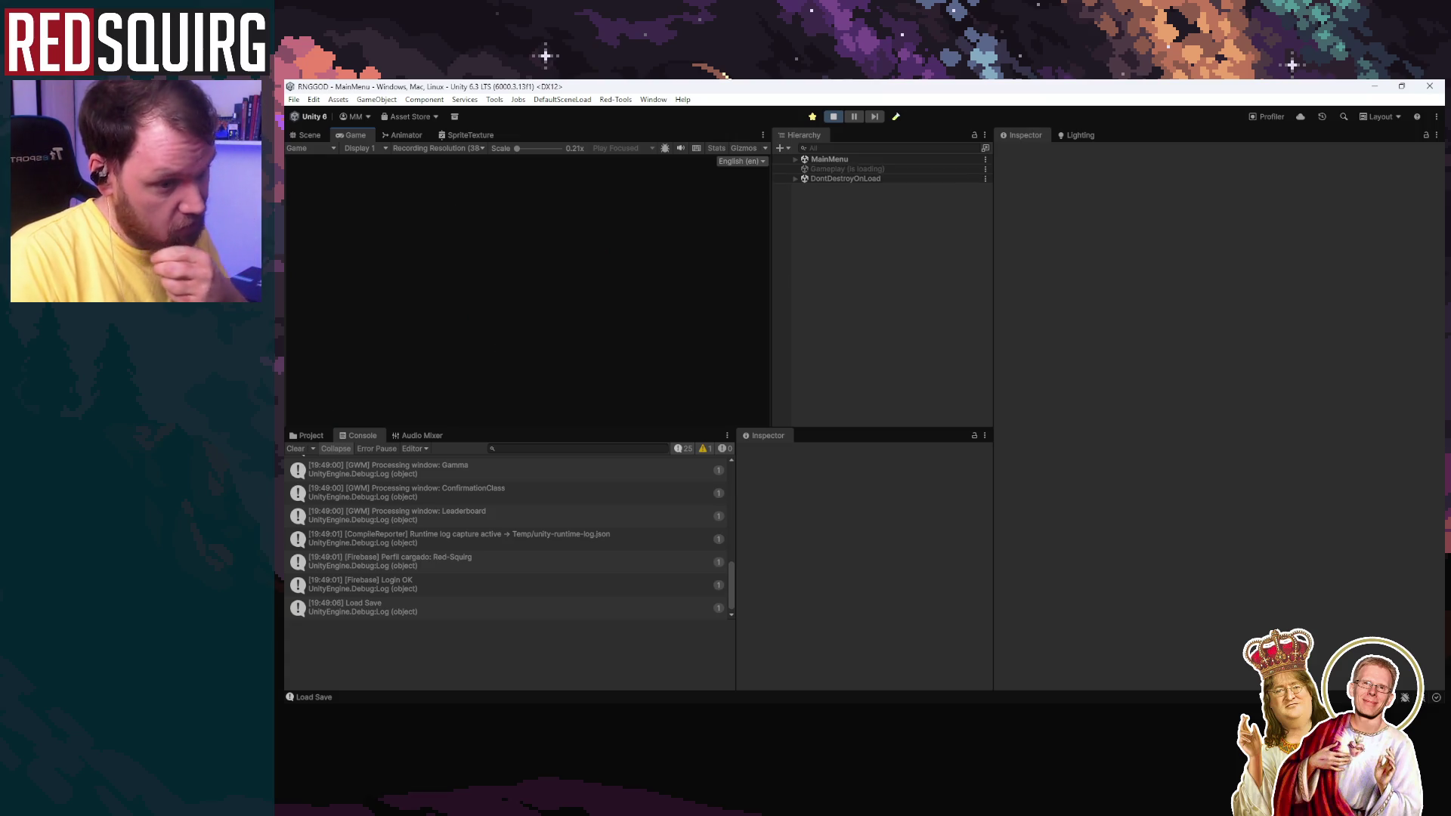
{"action": "left_click", "coordinate": [484, 386]}
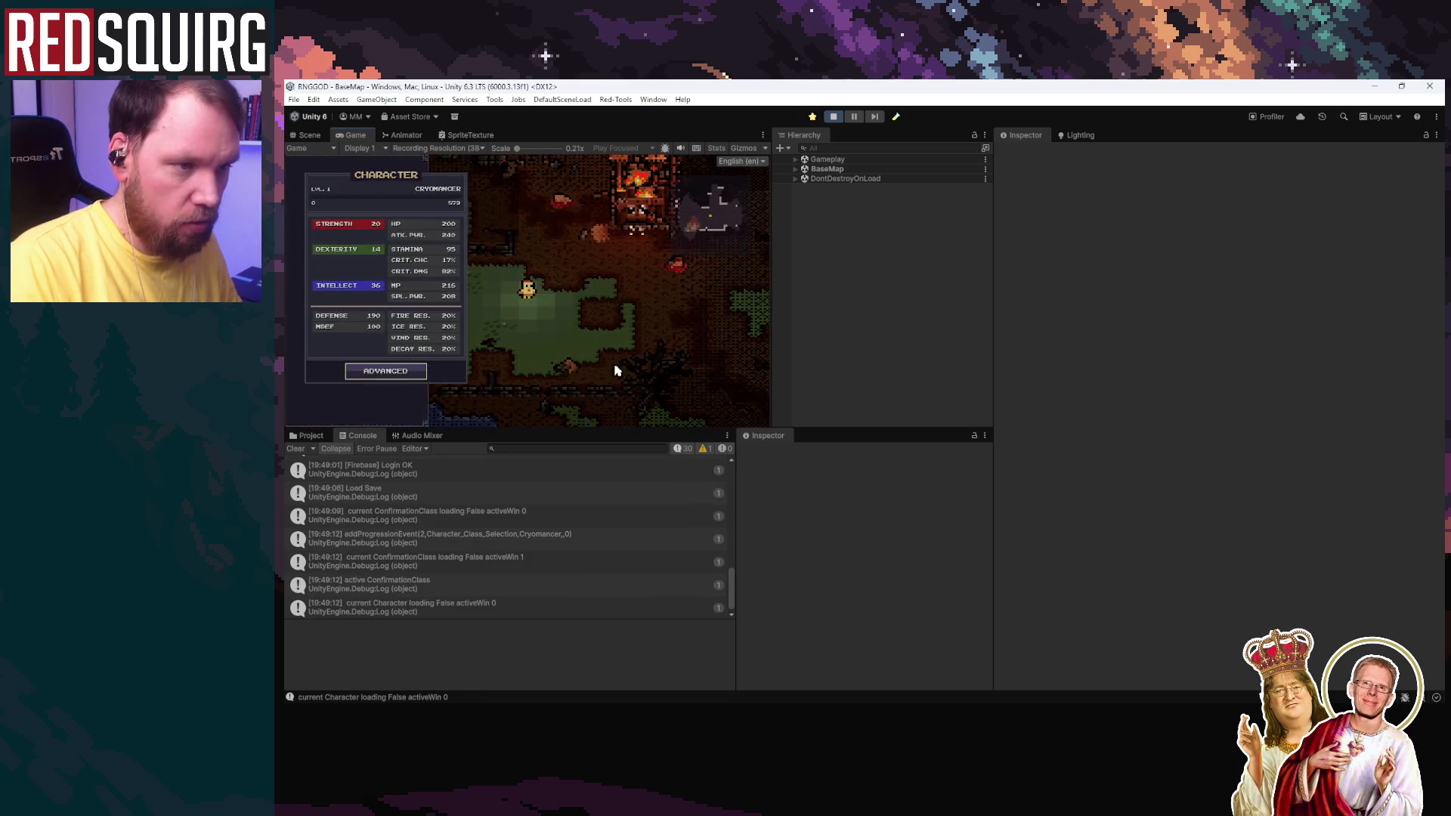
{"action": "key", "text": "w"}
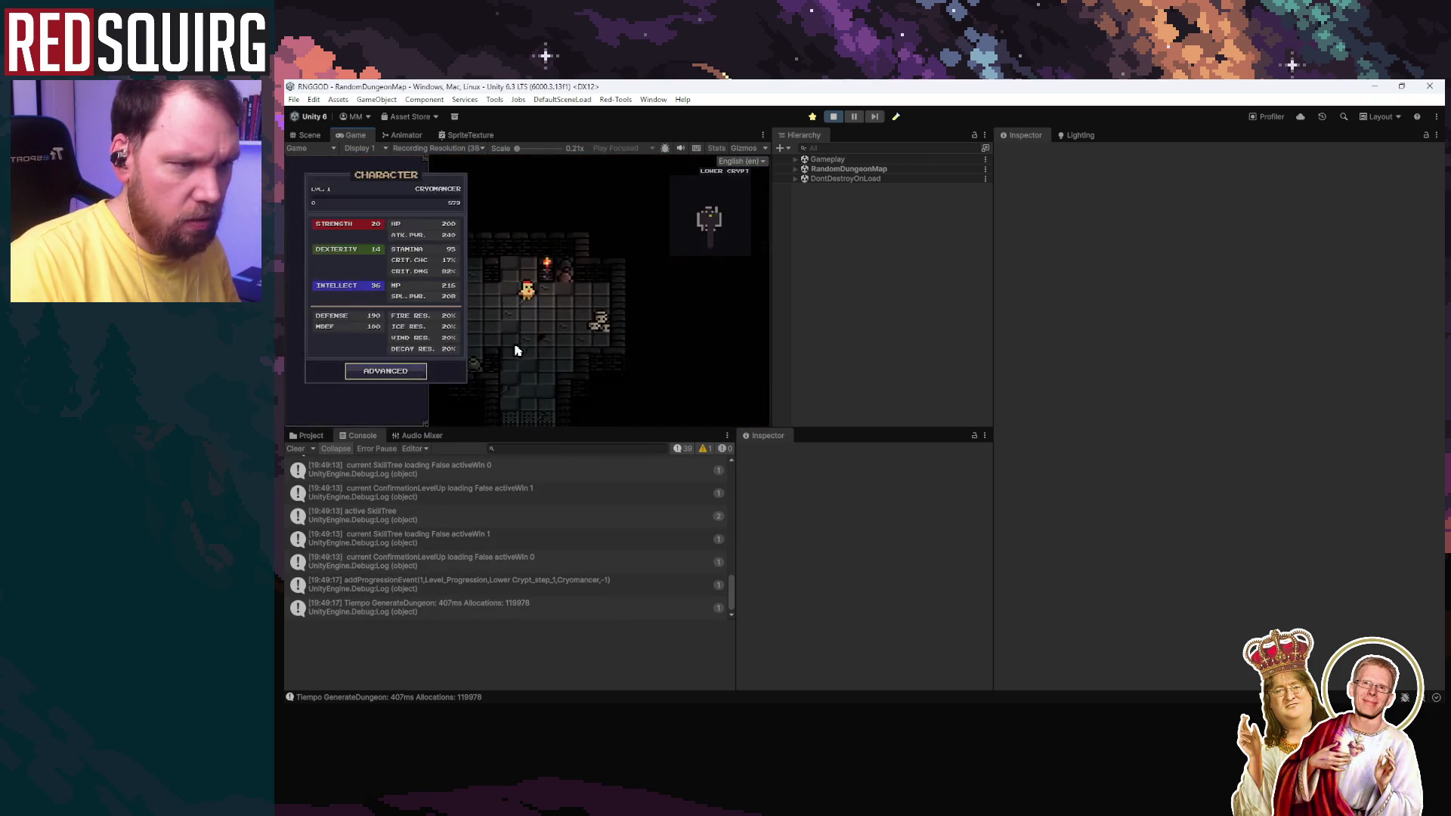
{"action": "key", "text": "Escape"}
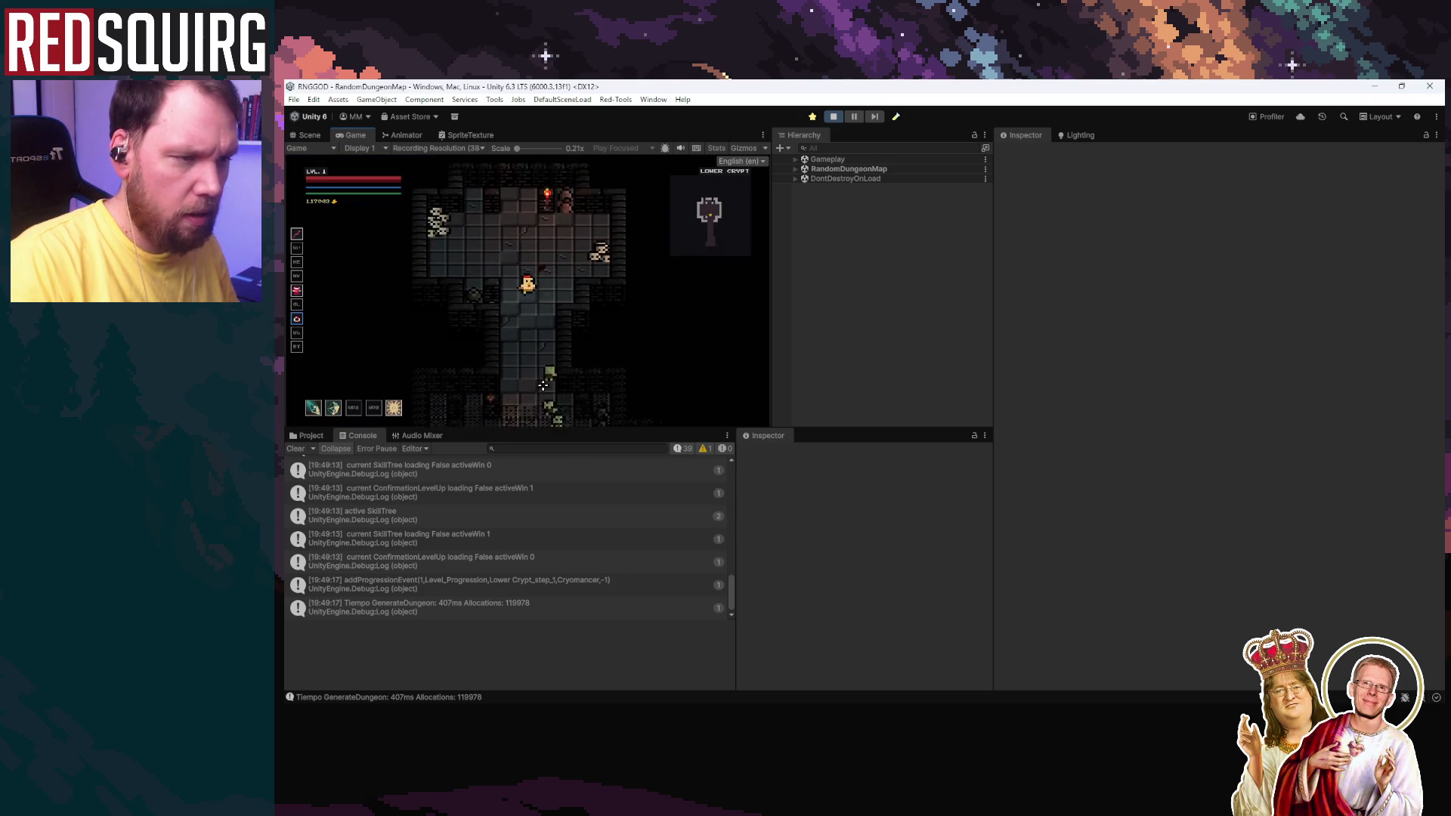
Step: Stop the game, restart it, and stop it again
{"action": "left_click", "coordinate": [833, 117]}
{"action": "left_click", "coordinate": [833, 117]}
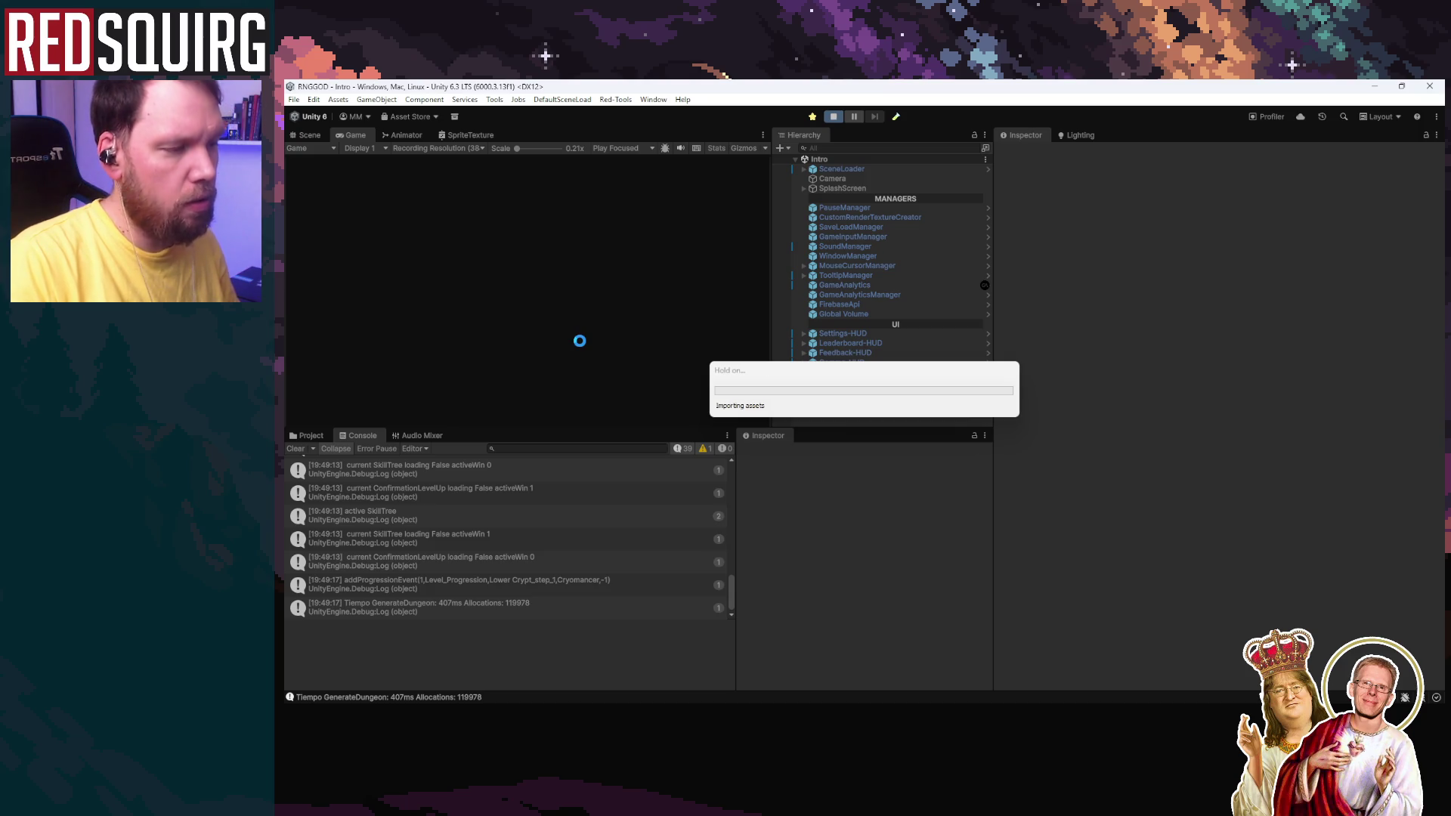
{"action": "left_click", "coordinate": [833, 116]}
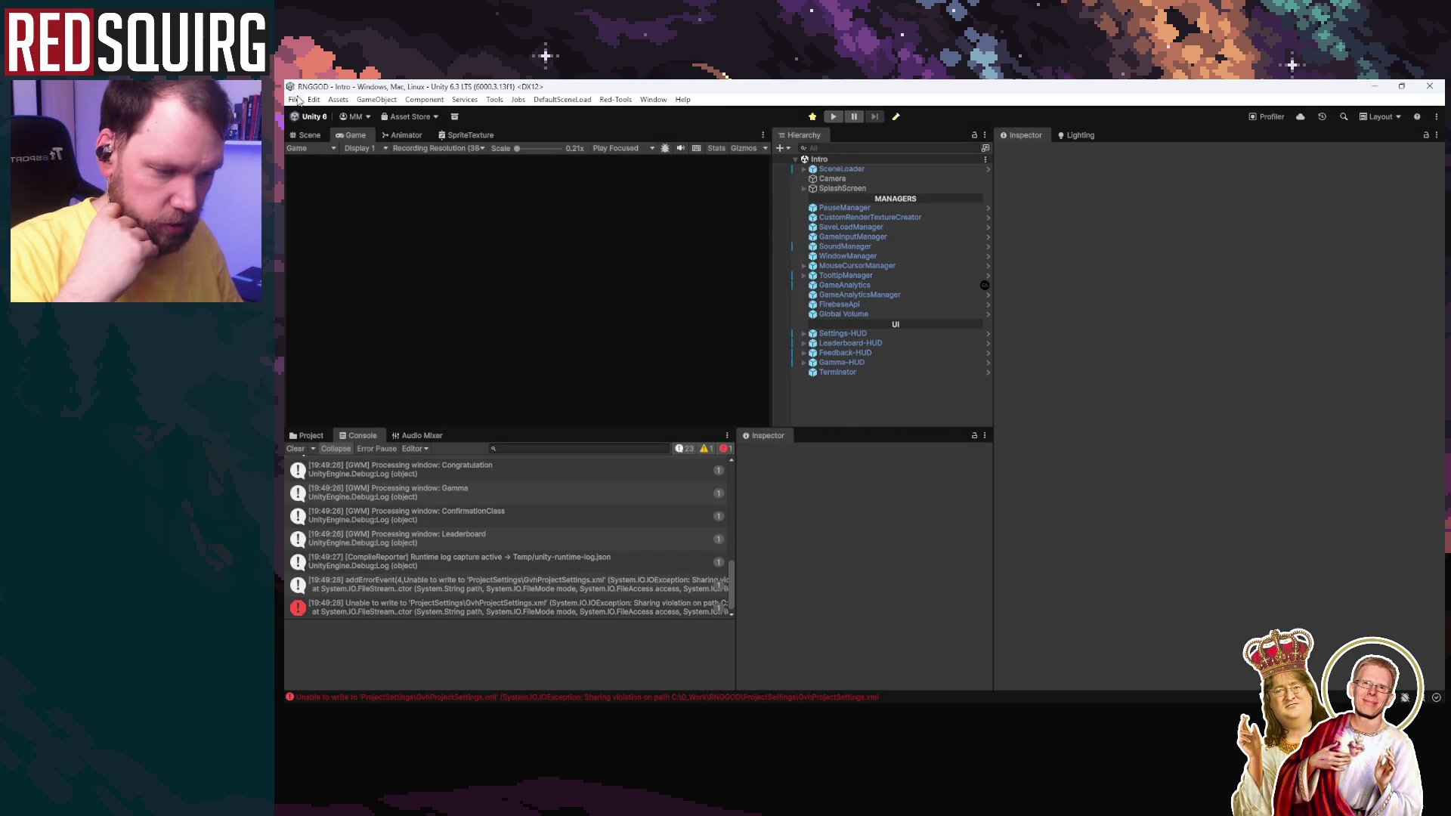
Step: Set Editor's Enter Play Mode option to 'Do not reload Domain or Scene', then start Play with Ctrl+P
{"action": "left_click", "coordinate": [298, 101]}
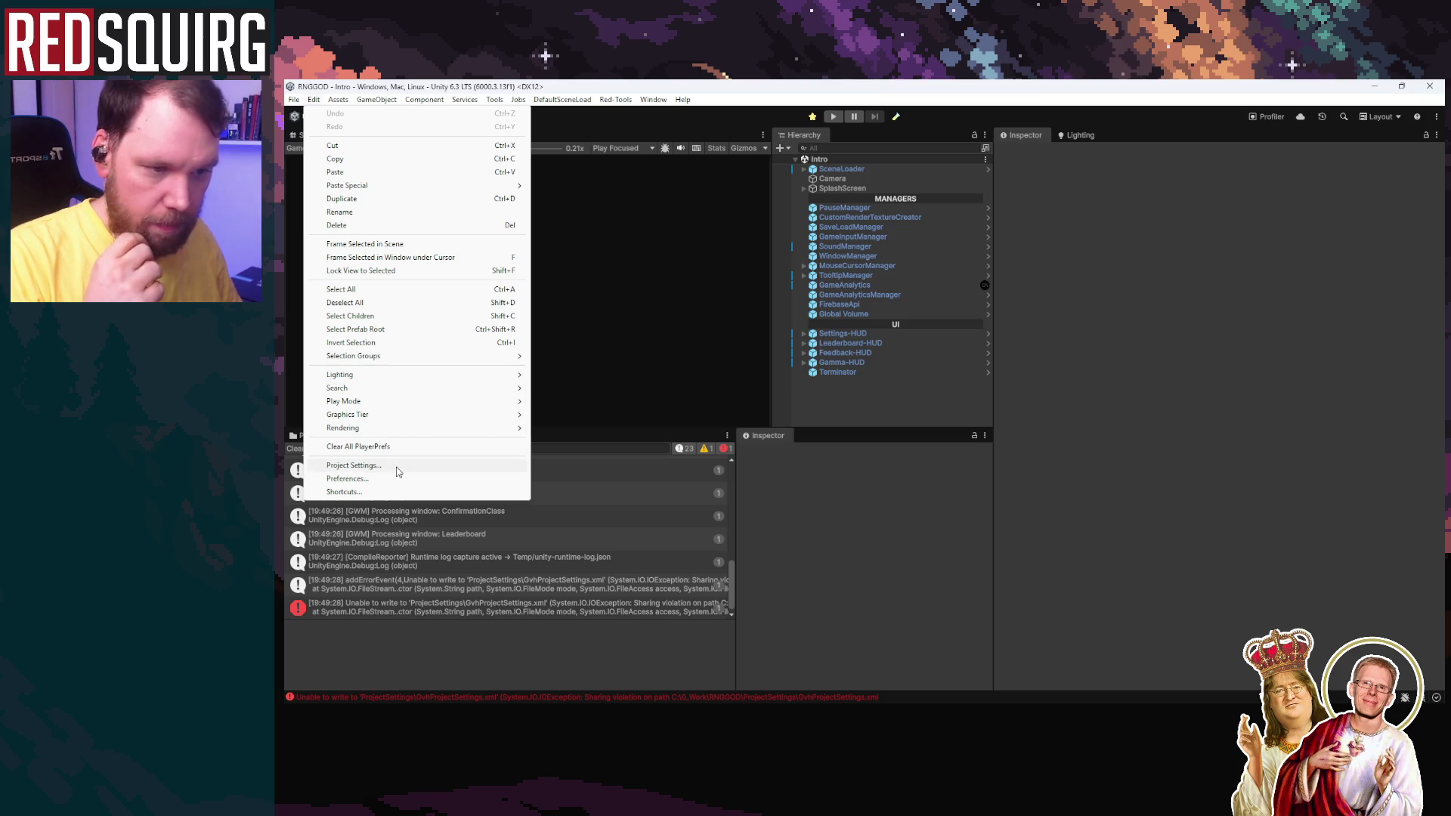
{"action": "left_click", "coordinate": [398, 466]}
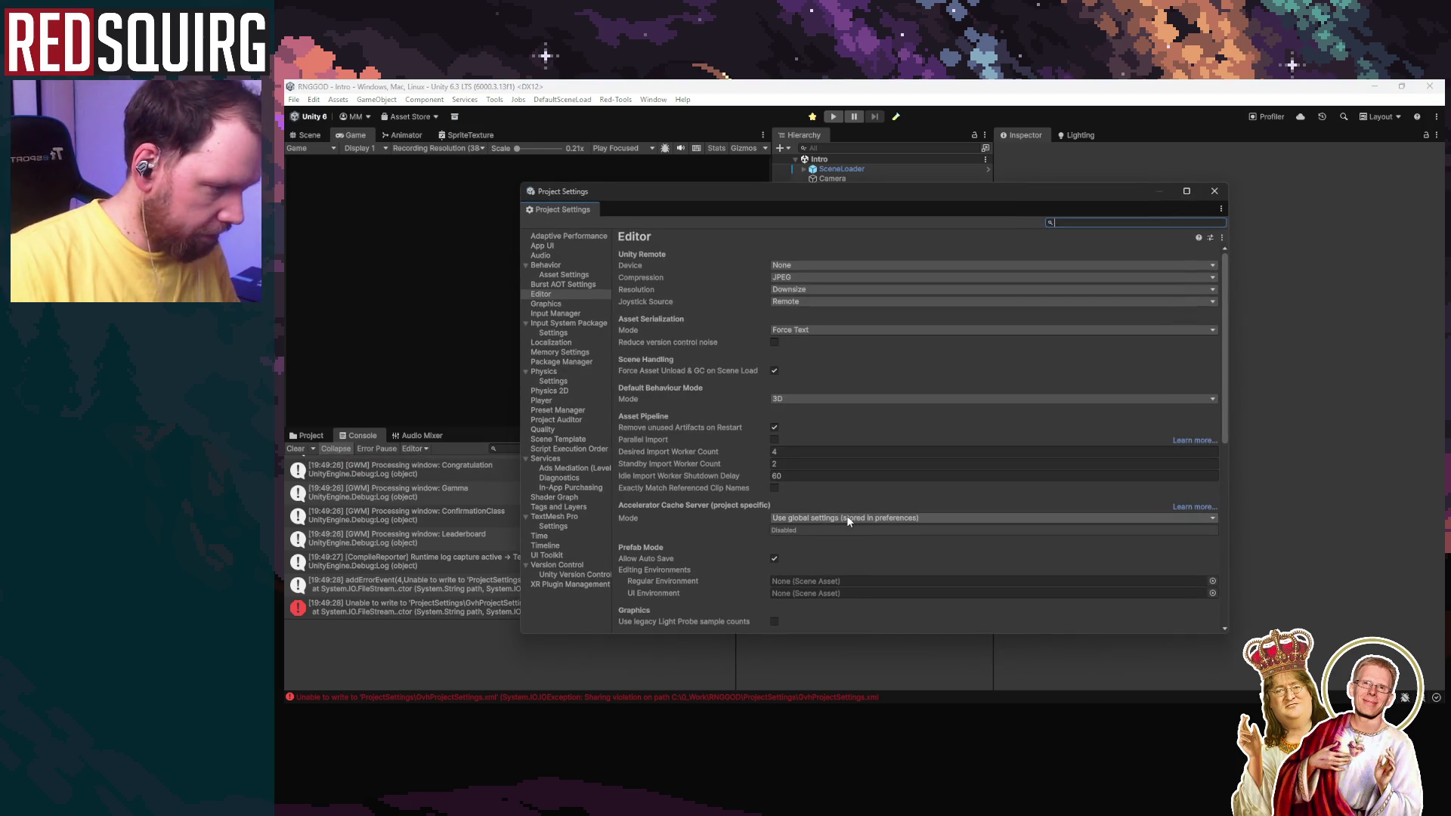
{"action": "scroll", "coordinate": [838, 522], "scroll_direction": "down", "scroll_amount": 5}
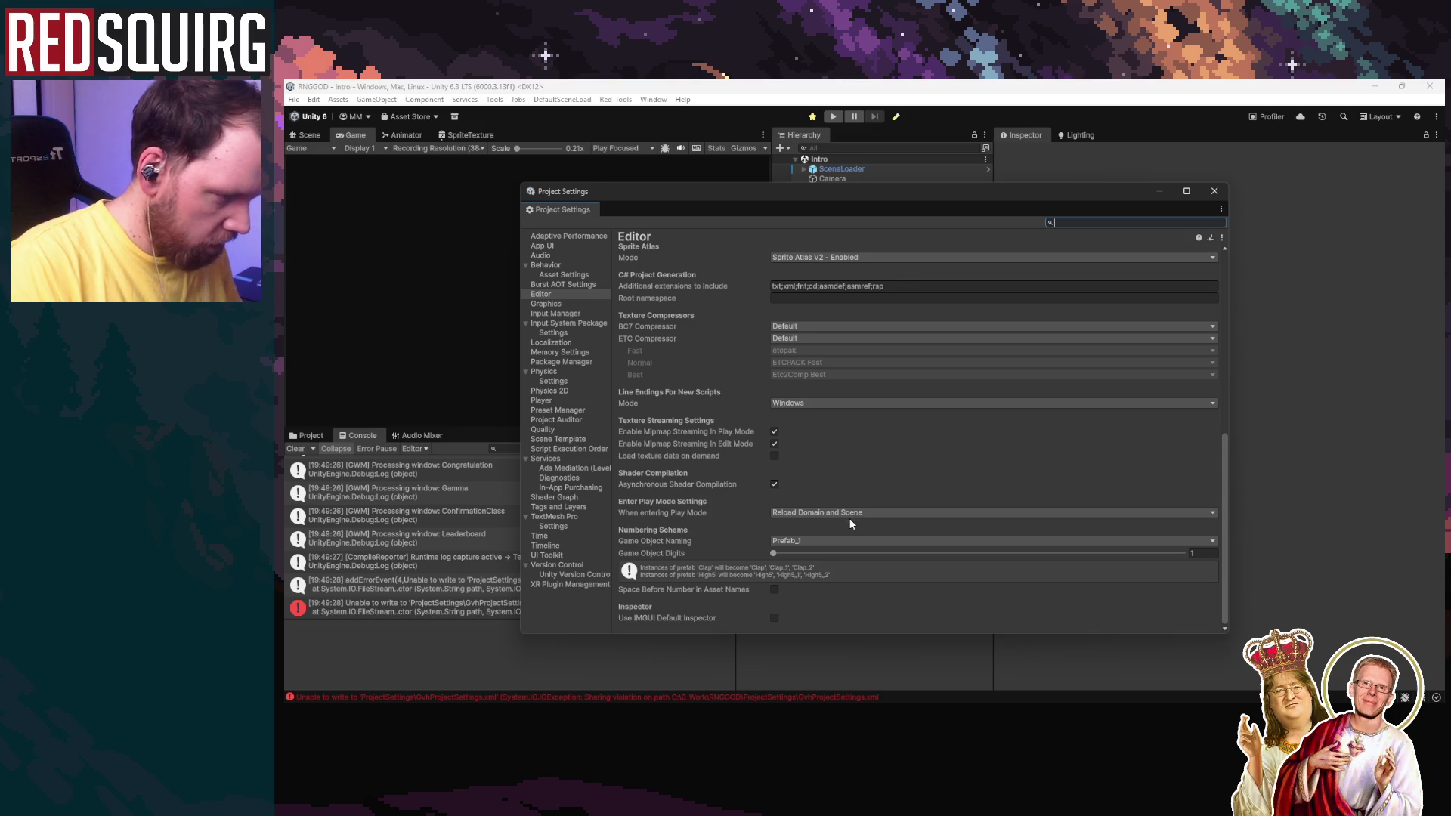
{"action": "left_click", "coordinate": [852, 515]}
{"action": "left_click", "coordinate": [858, 567]}
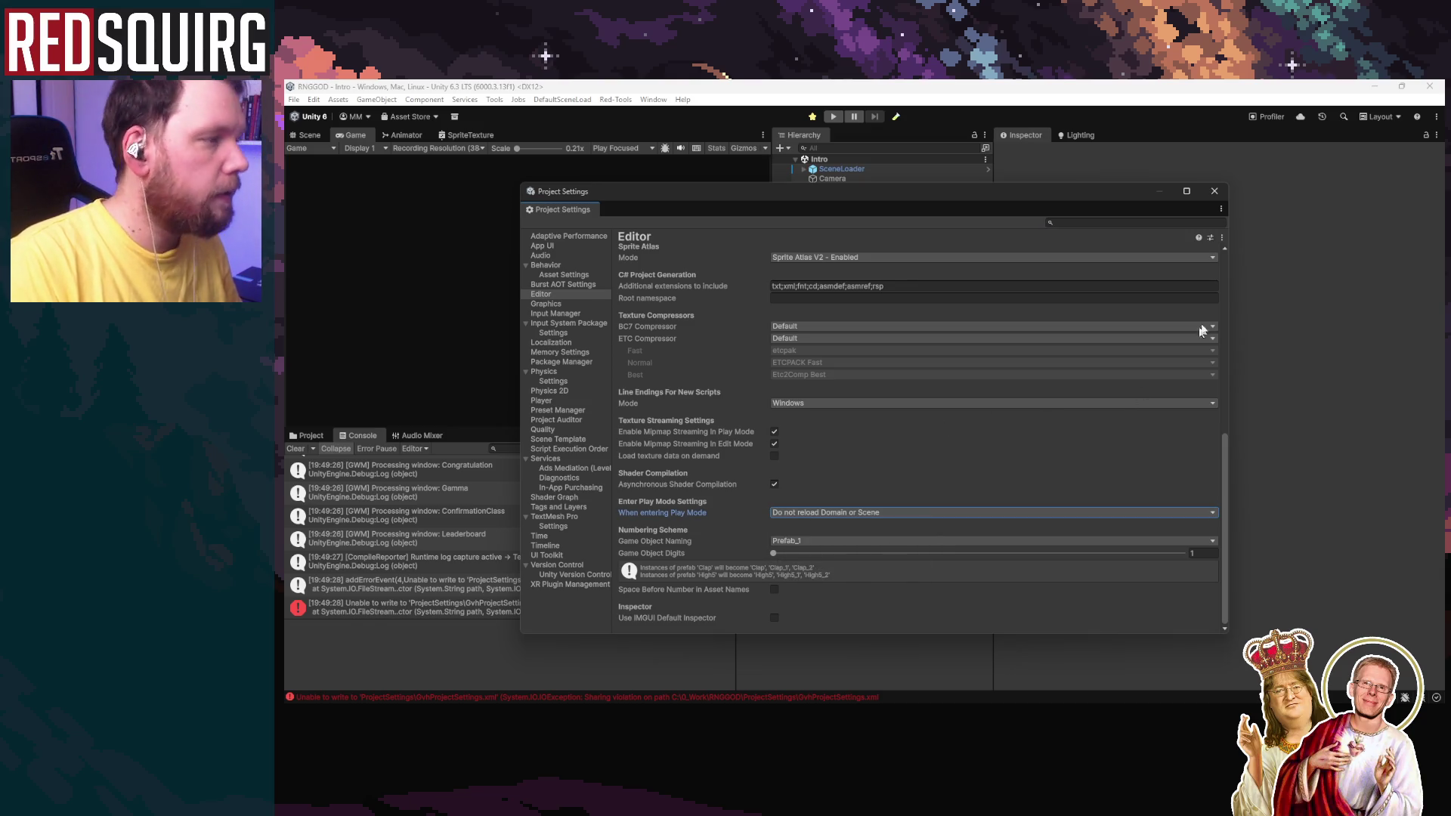
{"action": "left_click", "coordinate": [1214, 191]}
{"action": "key", "text": "ctrl+p"}
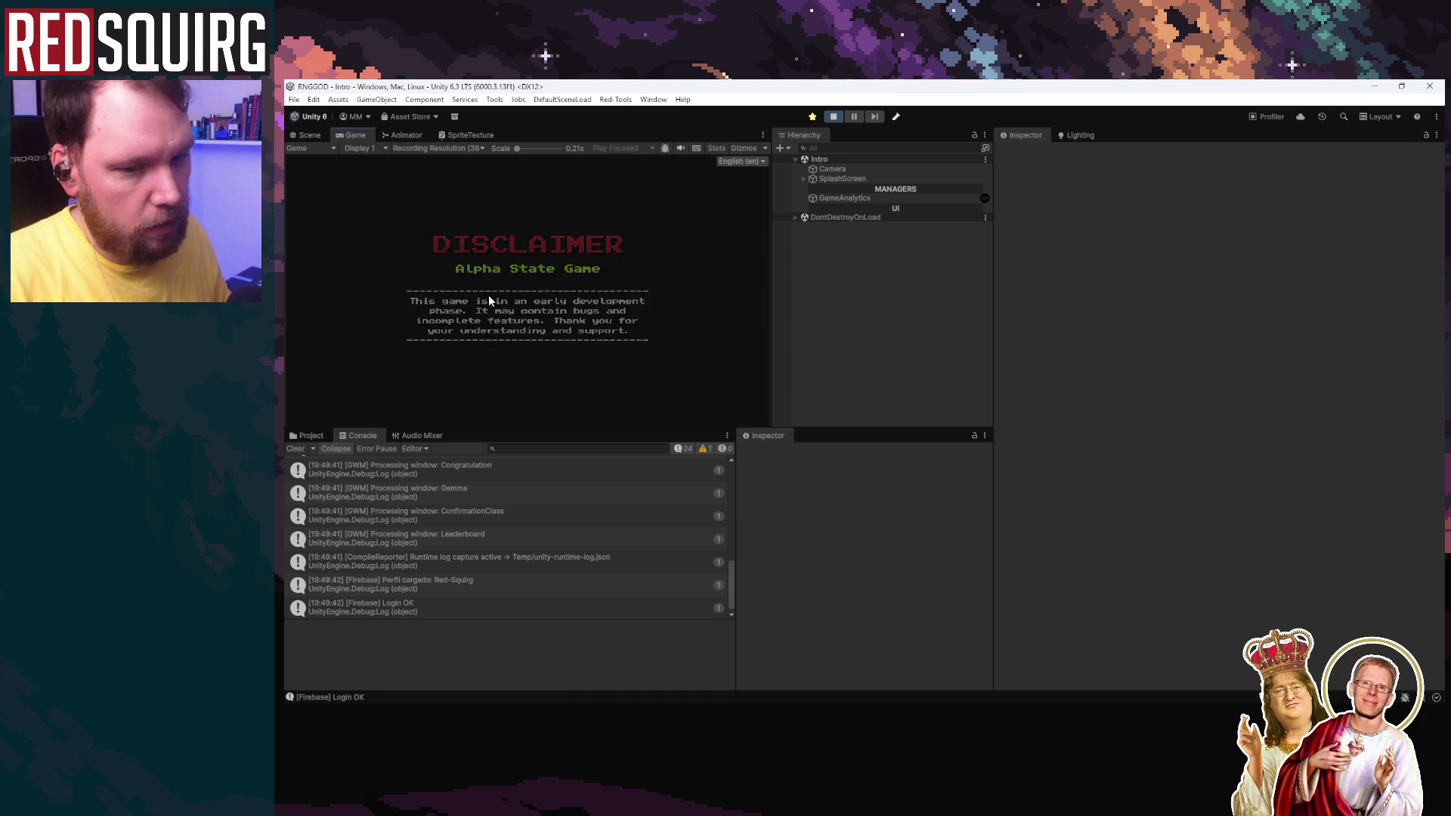
Step: Continue the save, claim a character, walk right, then stop the game
{"action": "left_click", "coordinate": [548, 317]}
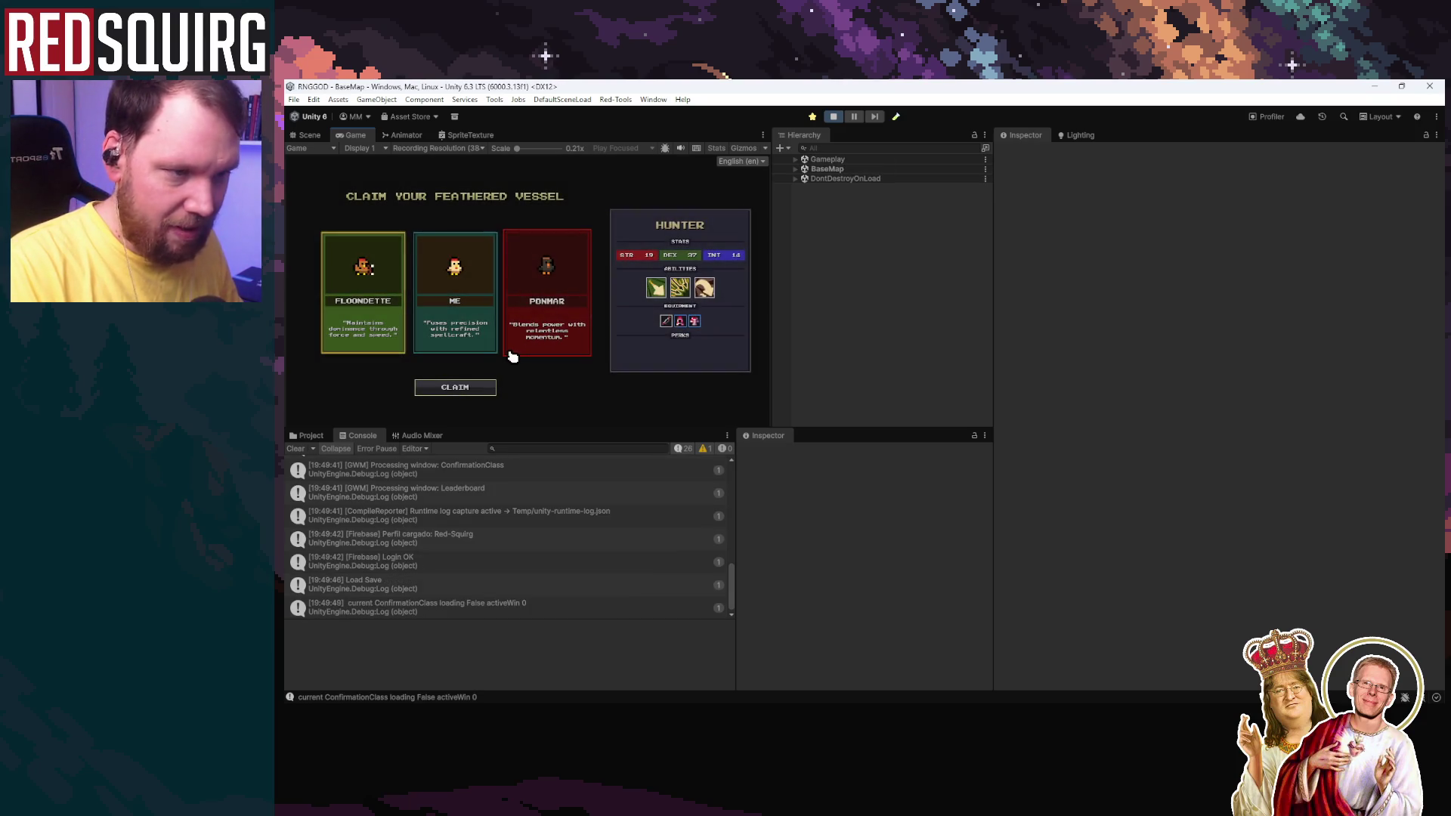
{"action": "left_click", "coordinate": [456, 388]}
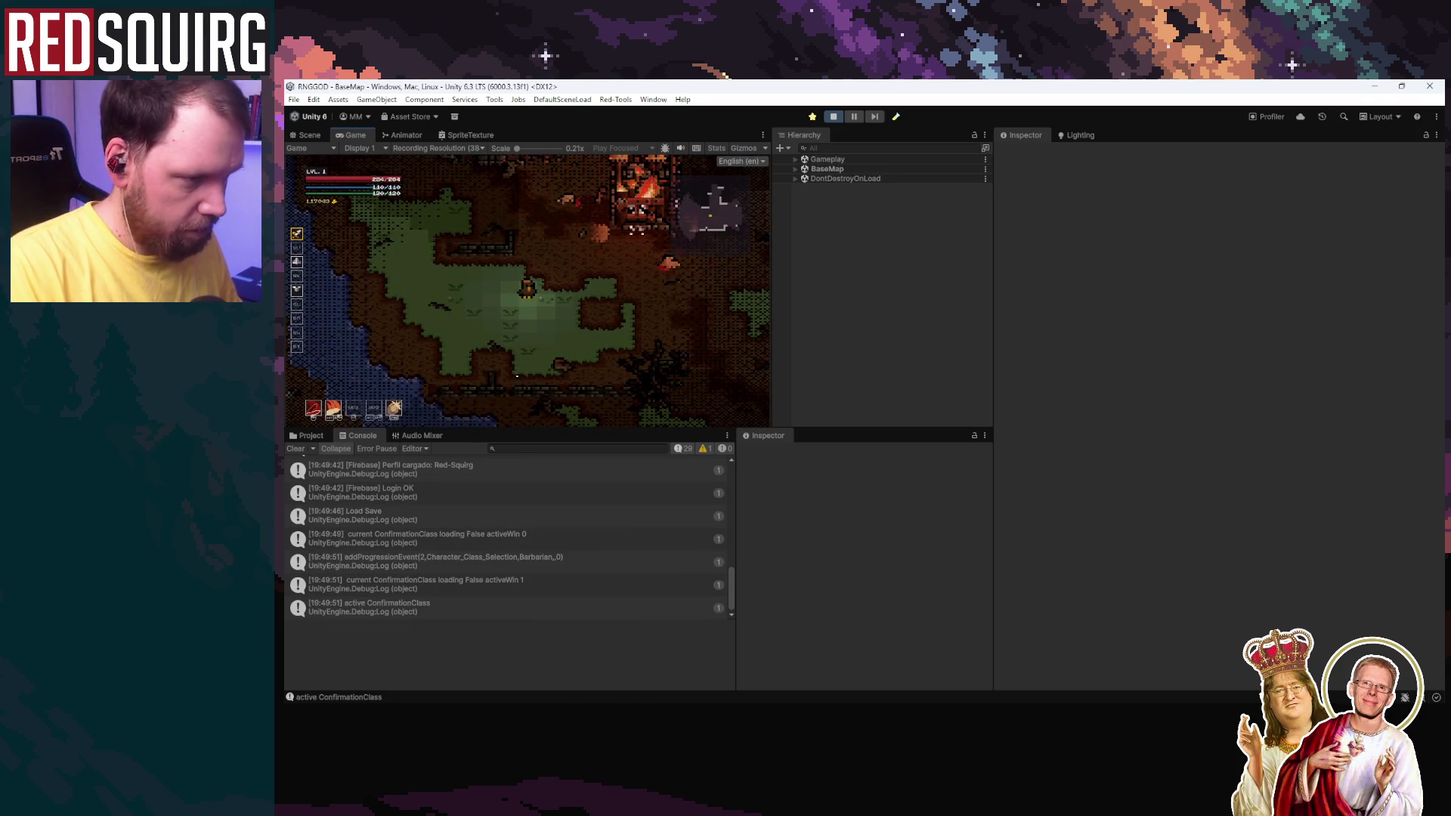
{"action": "key", "text": "d"}
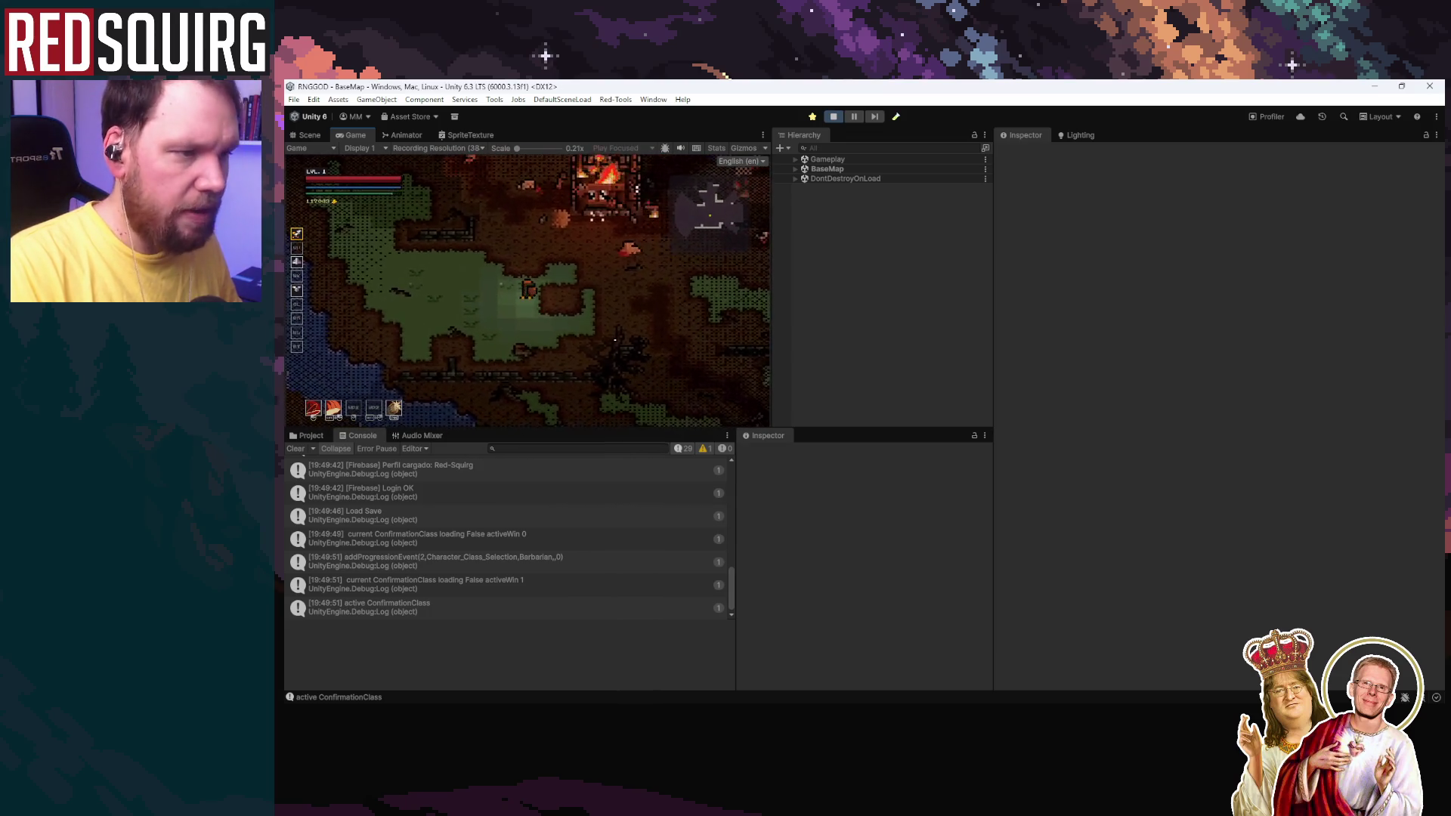
{"action": "left_click", "coordinate": [831, 117]}
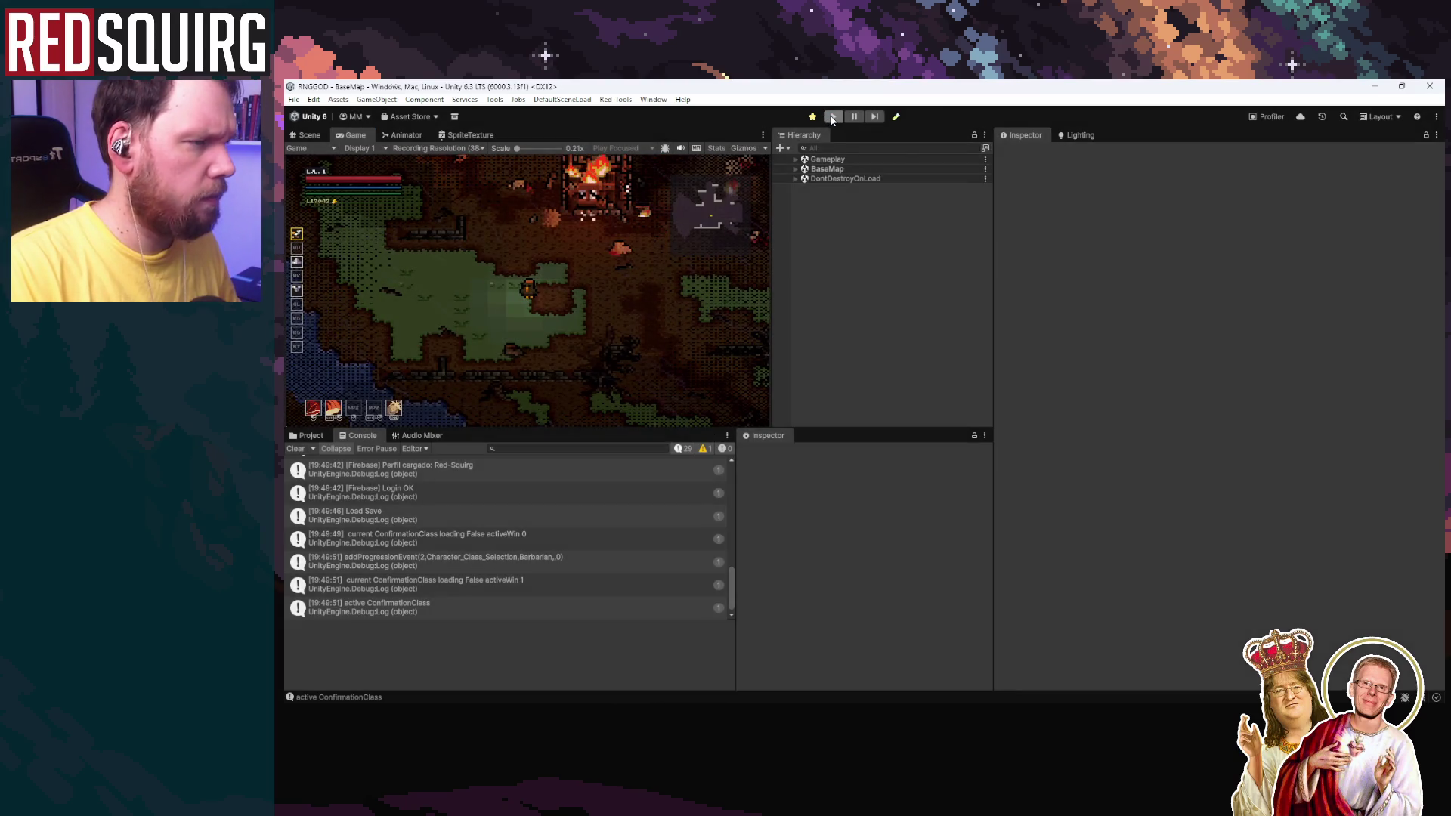
Step: Clear the Console, replay, continue, claim Greendella, open the pause menu, and exit Play mode
{"action": "left_click", "coordinate": [294, 449]}
{"action": "left_click", "coordinate": [832, 116]}
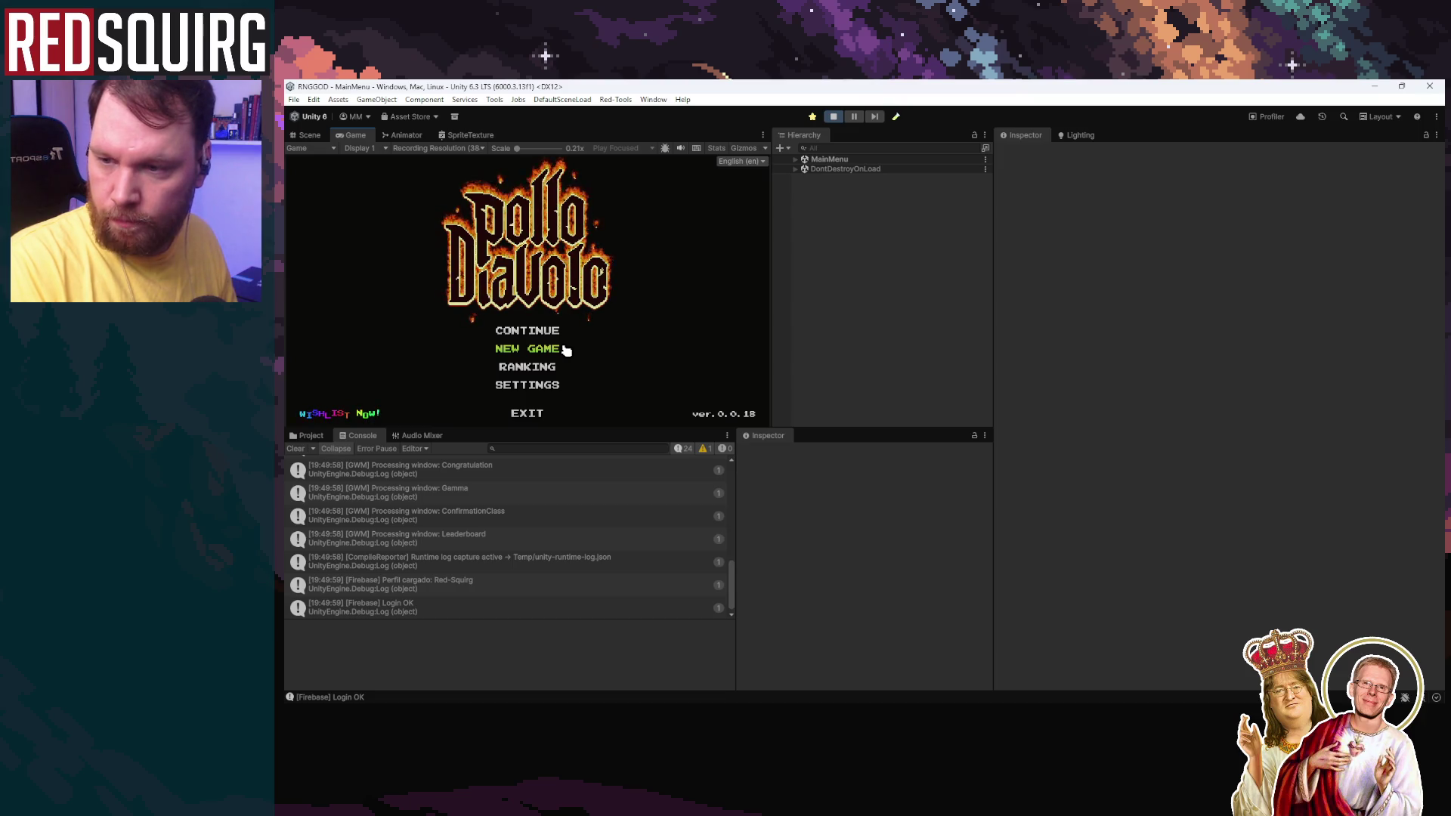
{"action": "key", "text": "Up"}
{"action": "key", "text": "Return"}
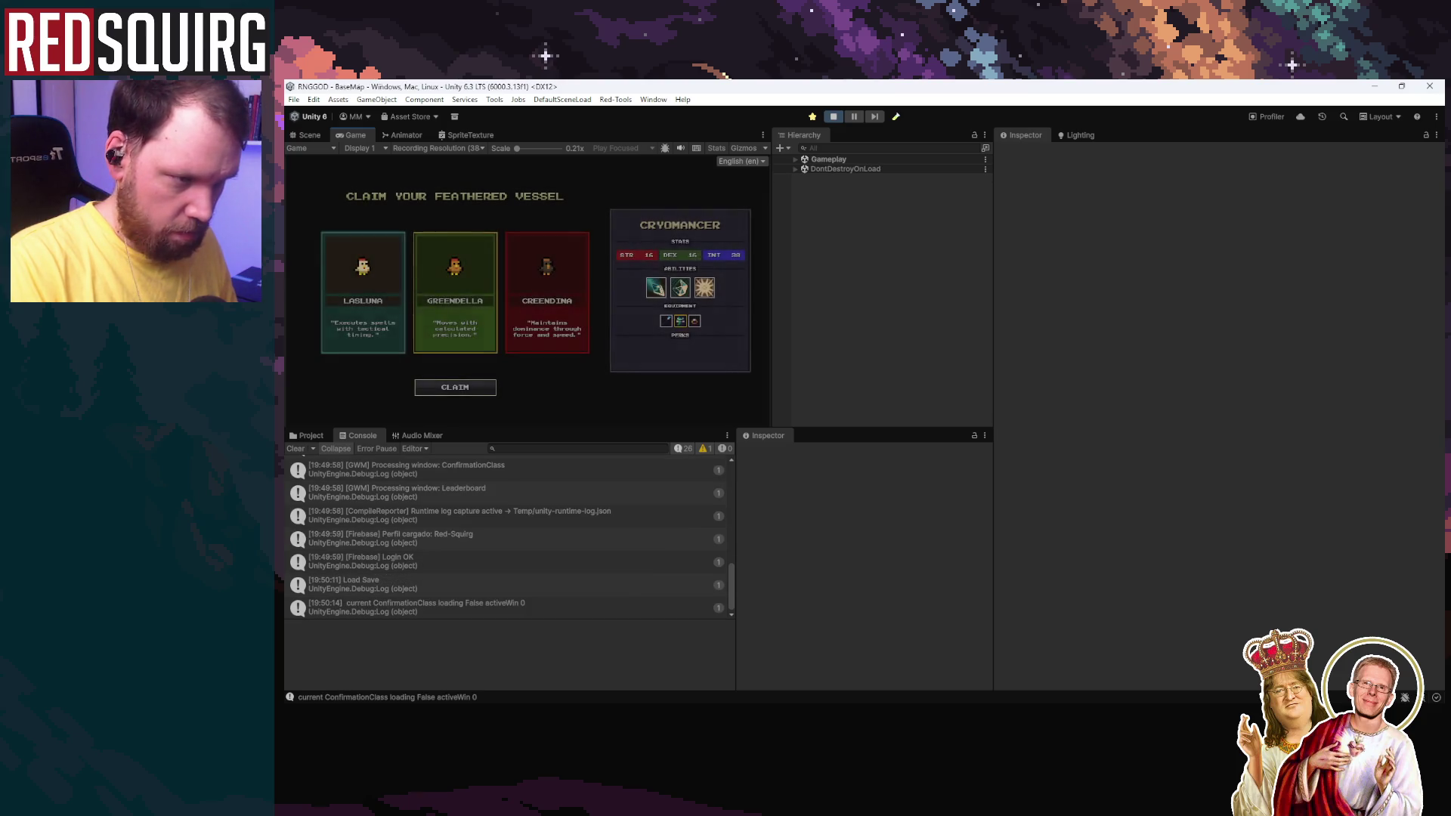
{"action": "left_click", "coordinate": [463, 324]}
{"action": "left_click", "coordinate": [455, 387]}
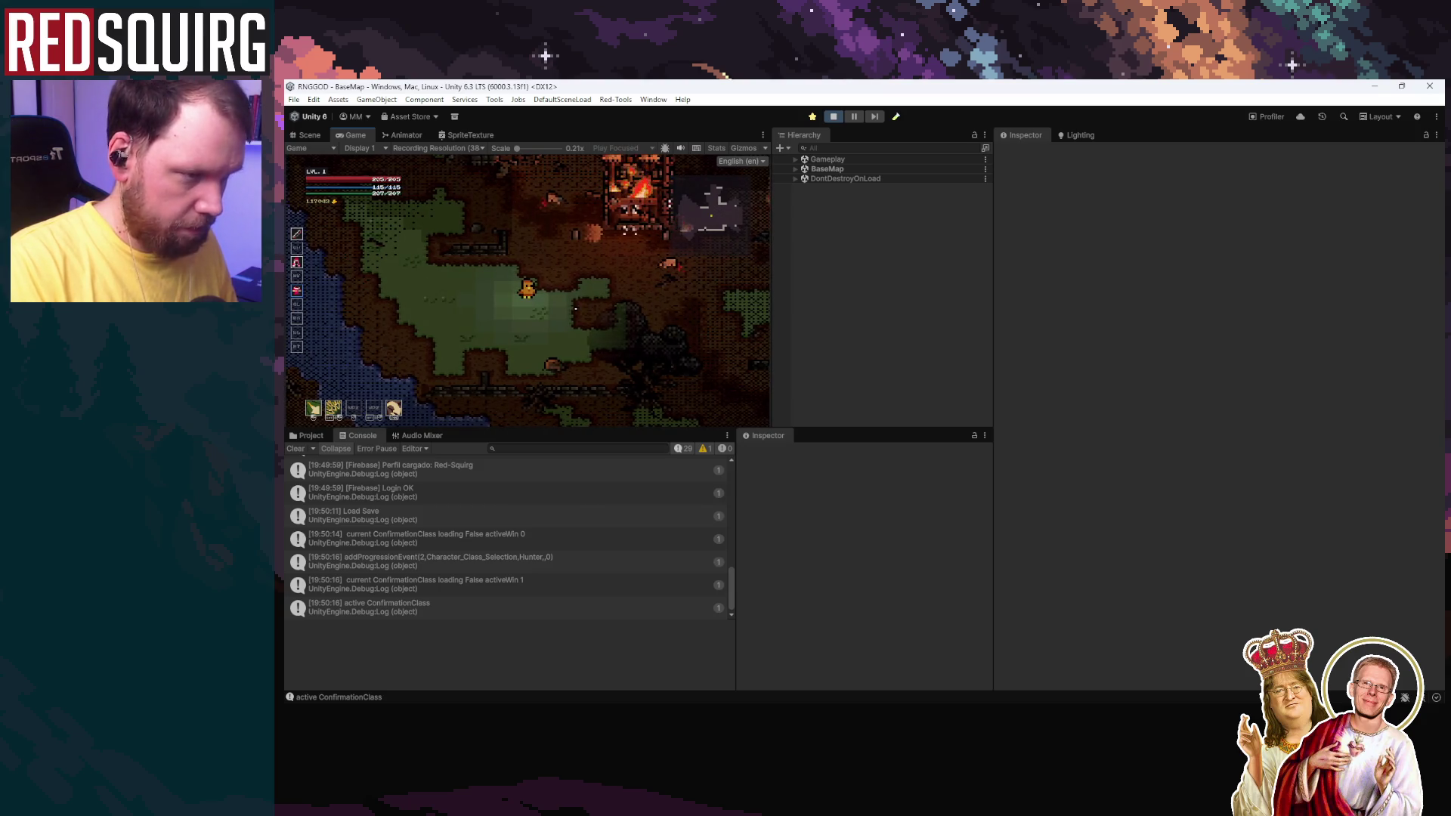
{"action": "key", "text": "Escape"}
{"action": "key", "text": "Escape"}
{"action": "key", "text": "ctrl+p"}
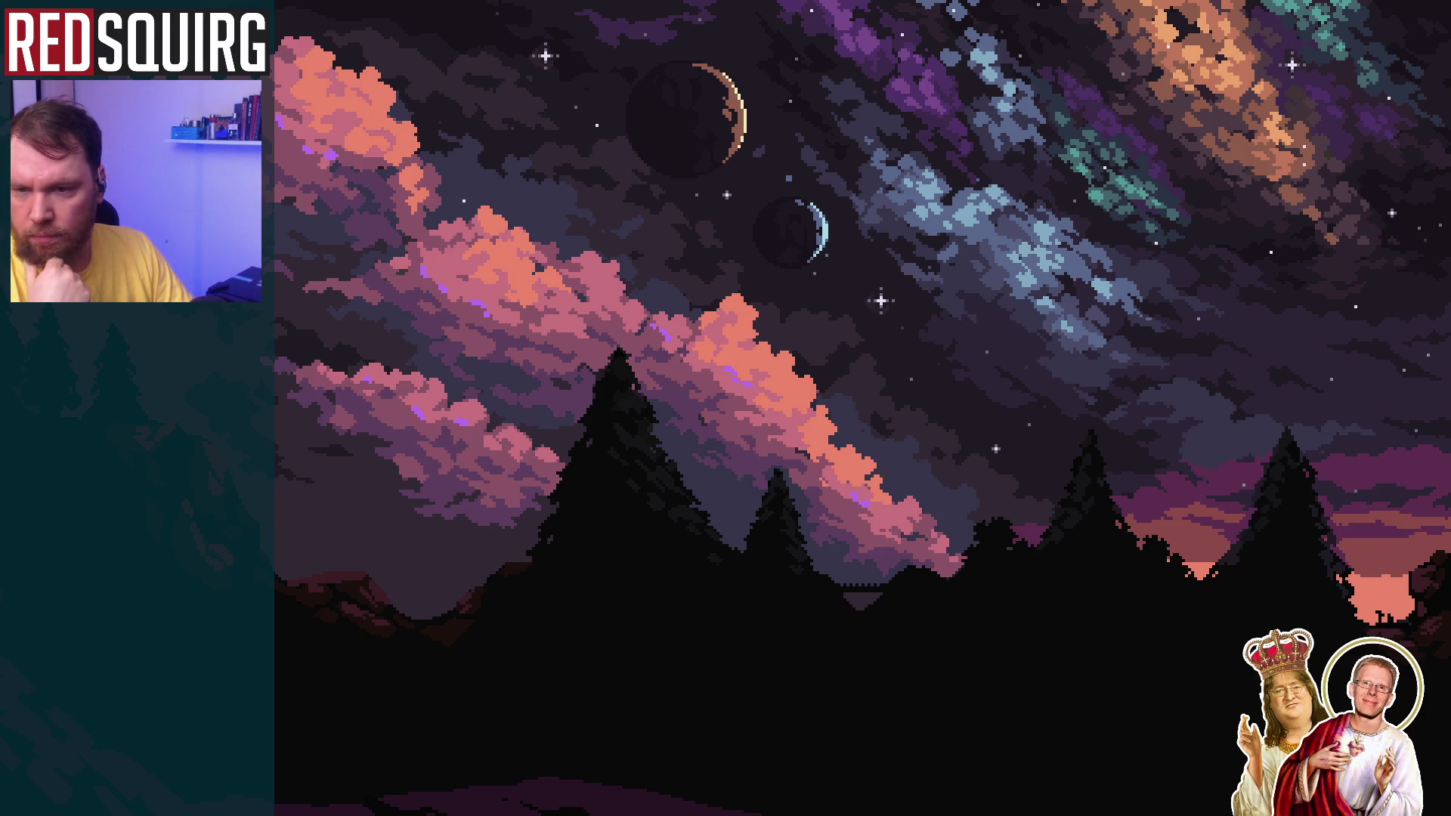
Step: Return to Unity and let the edited scripts finish compiling with the Intro scene loaded
{"action": "key", "text": "alt+Tab"}
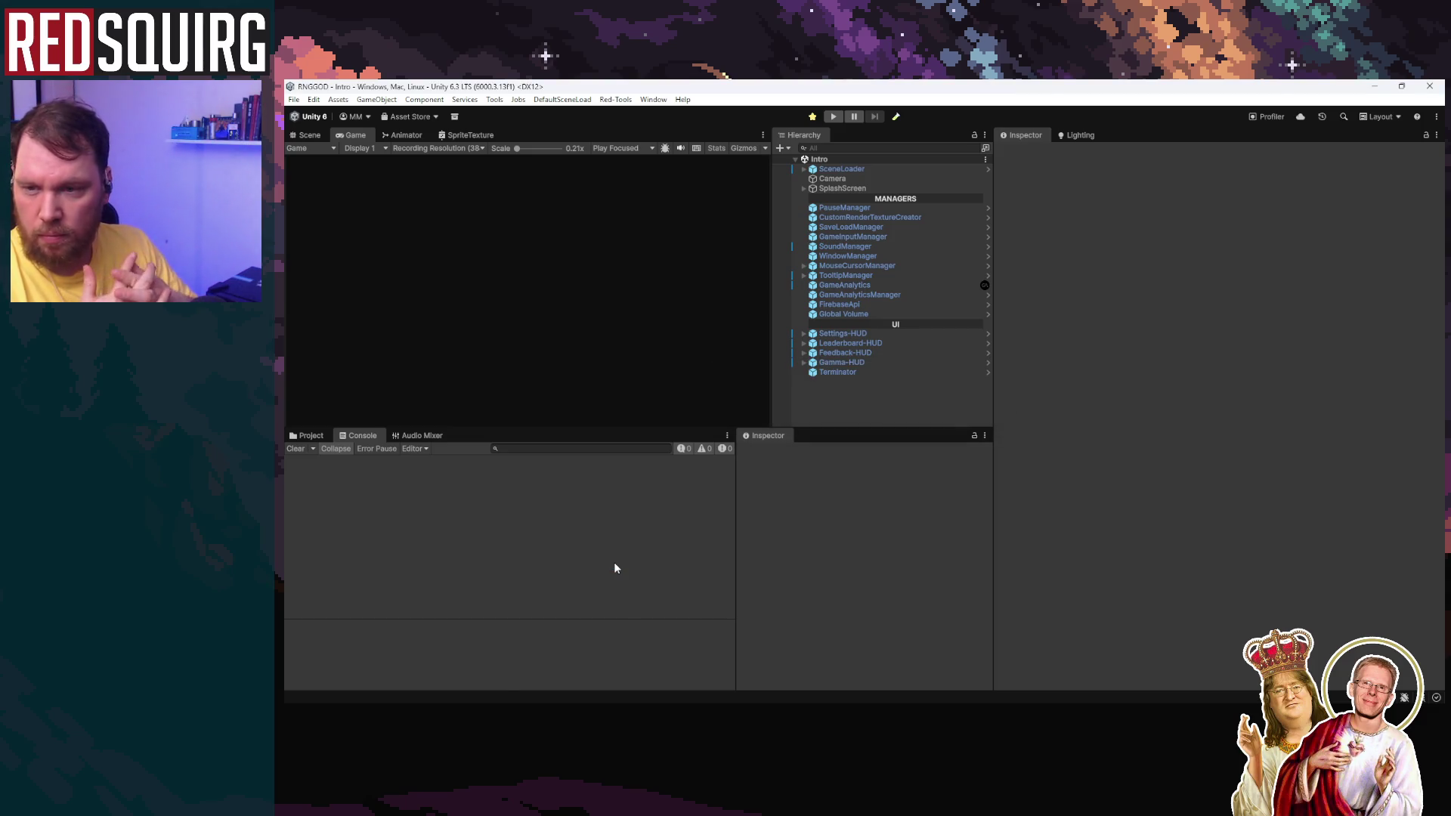
Step: Clear the DefaultSceneLoad warnings, start Play, and scroll through the GameWindowManager logs
{"action": "left_click", "coordinate": [614, 561]}
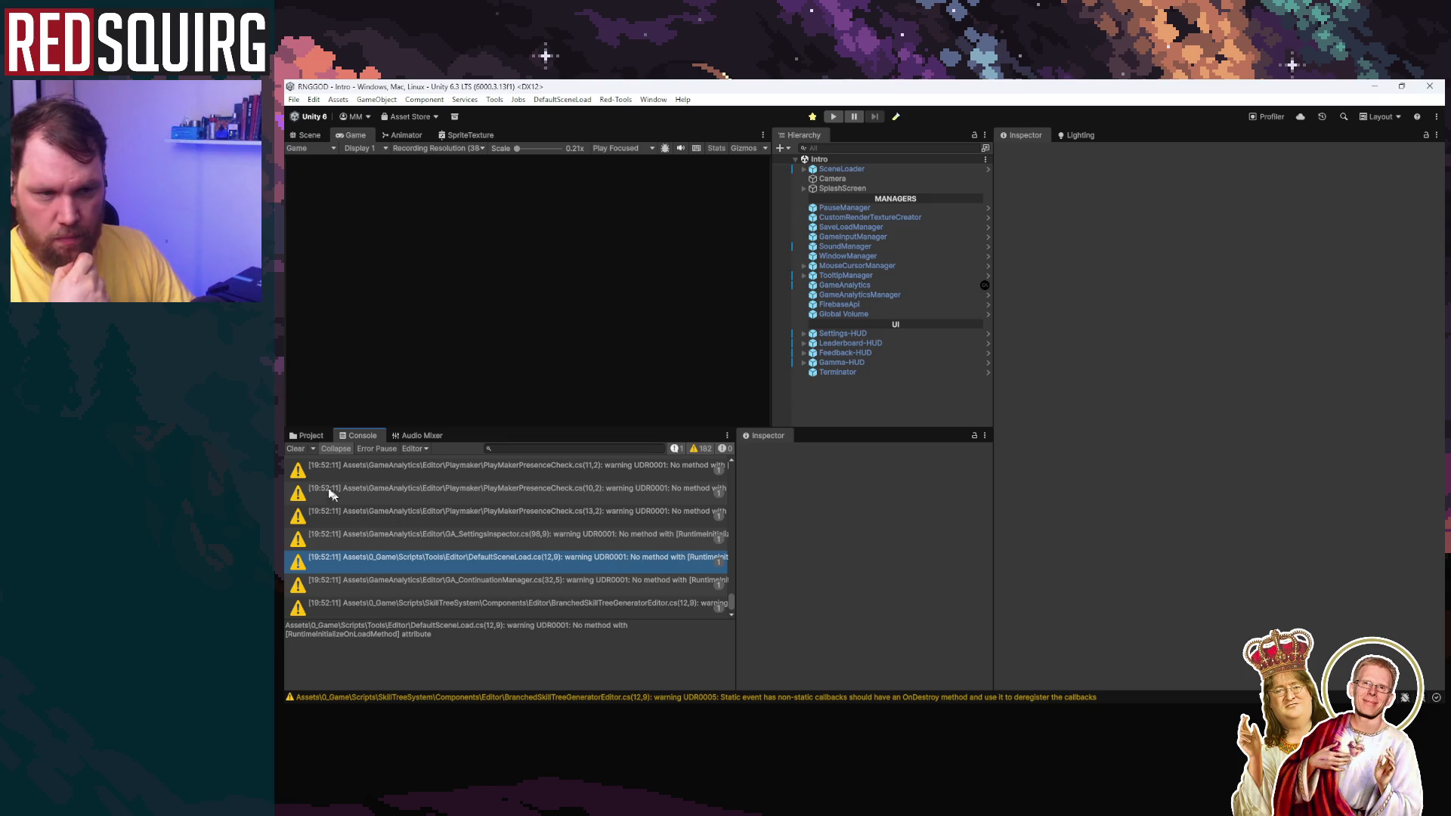
{"action": "left_click", "coordinate": [295, 449]}
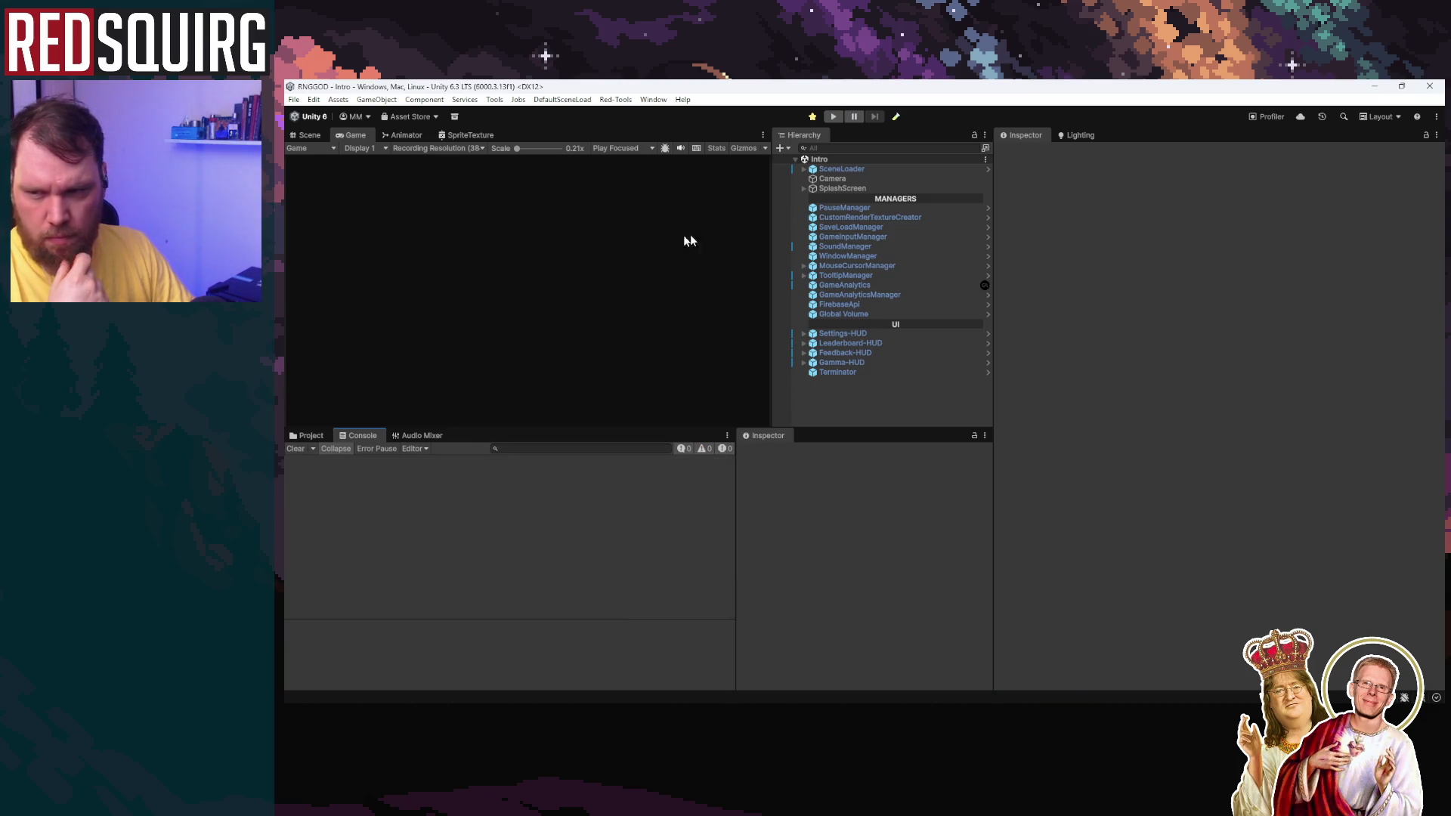
{"action": "key", "text": "ctrl+p"}
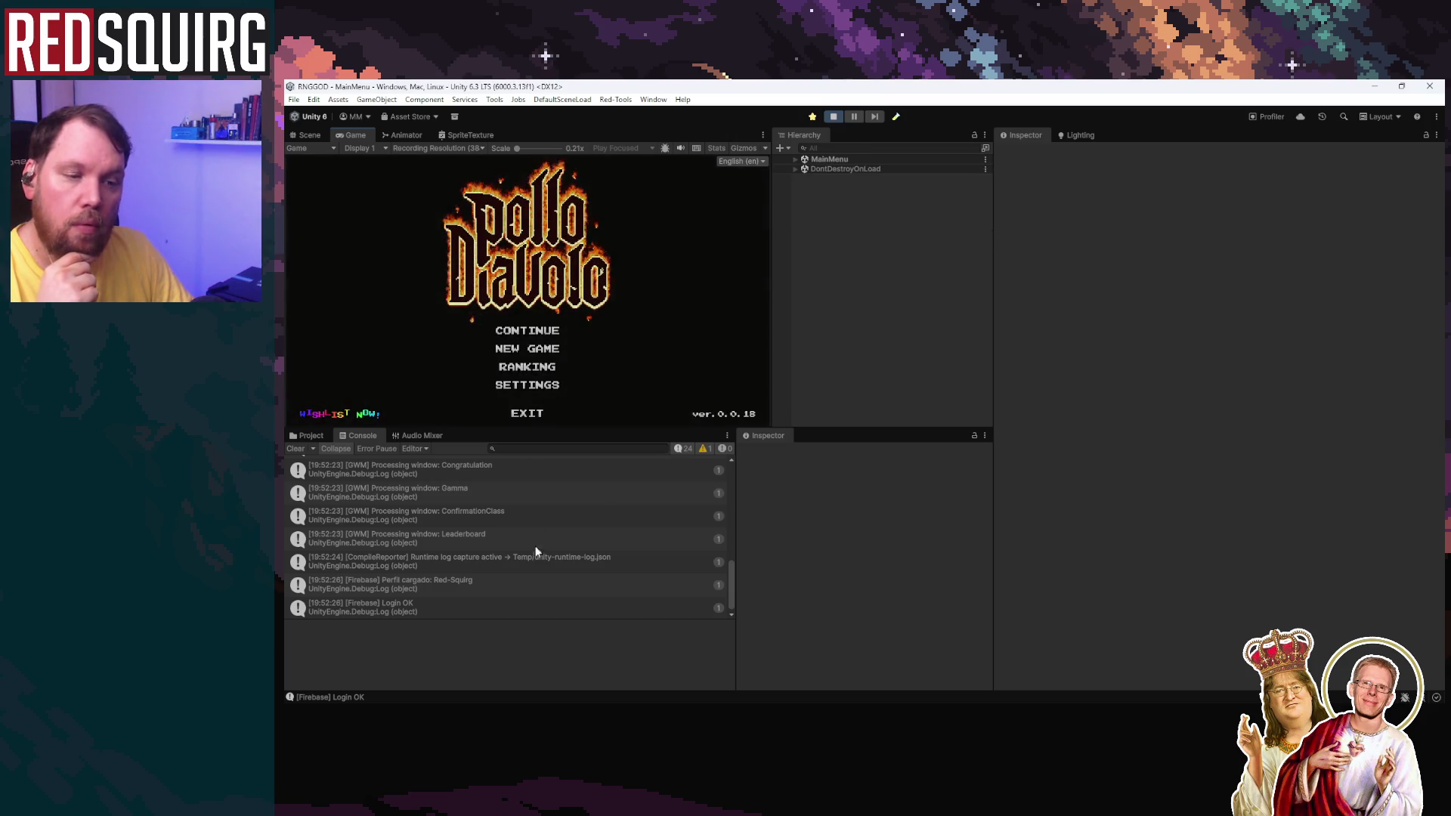
{"action": "scroll", "coordinate": [544, 552], "scroll_direction": "up", "scroll_amount": 3}
{"action": "scroll", "coordinate": [544, 554], "scroll_direction": "up", "scroll_amount": 4}
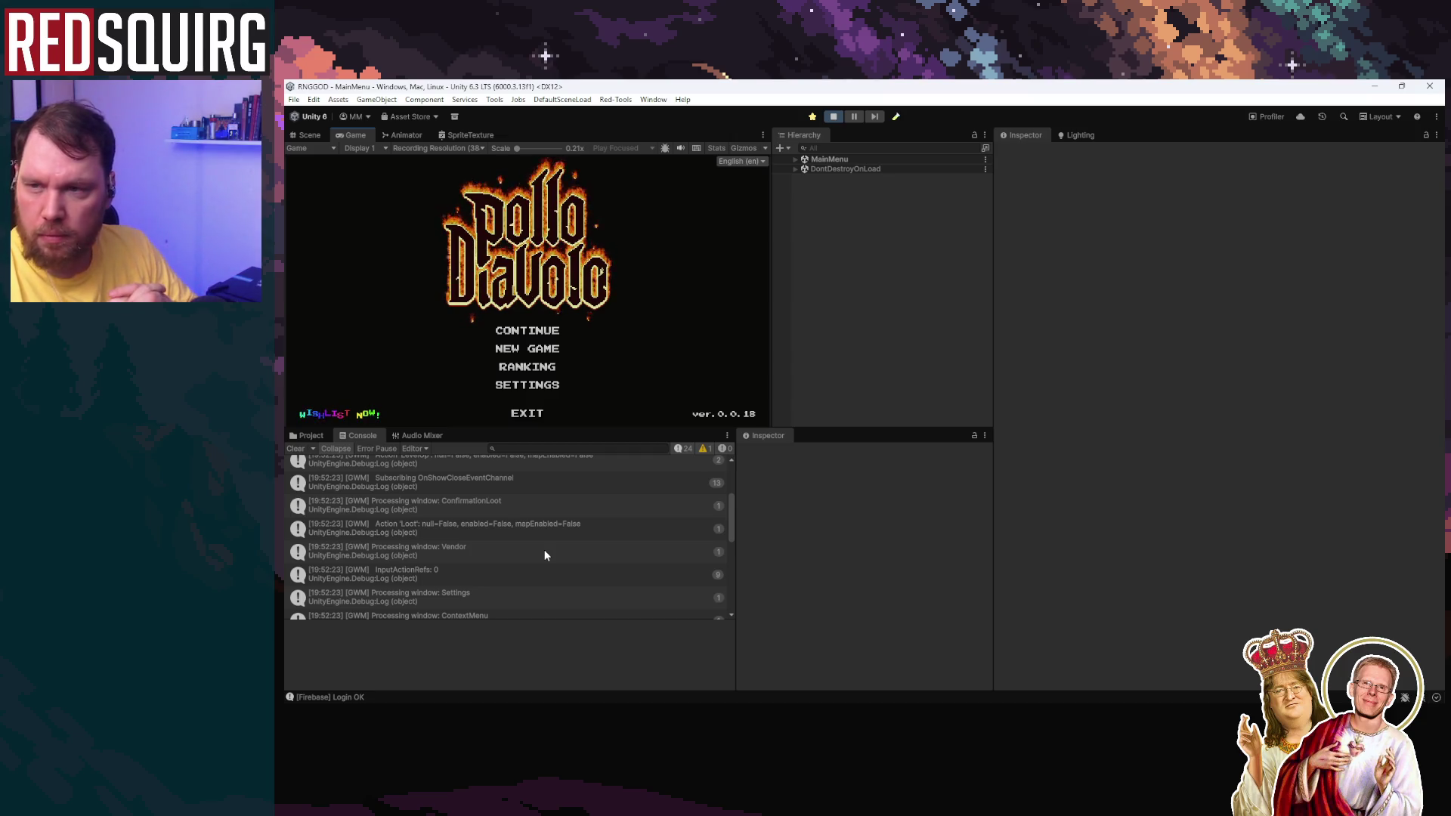
{"action": "scroll", "coordinate": [547, 551], "scroll_direction": "up", "scroll_amount": 1}
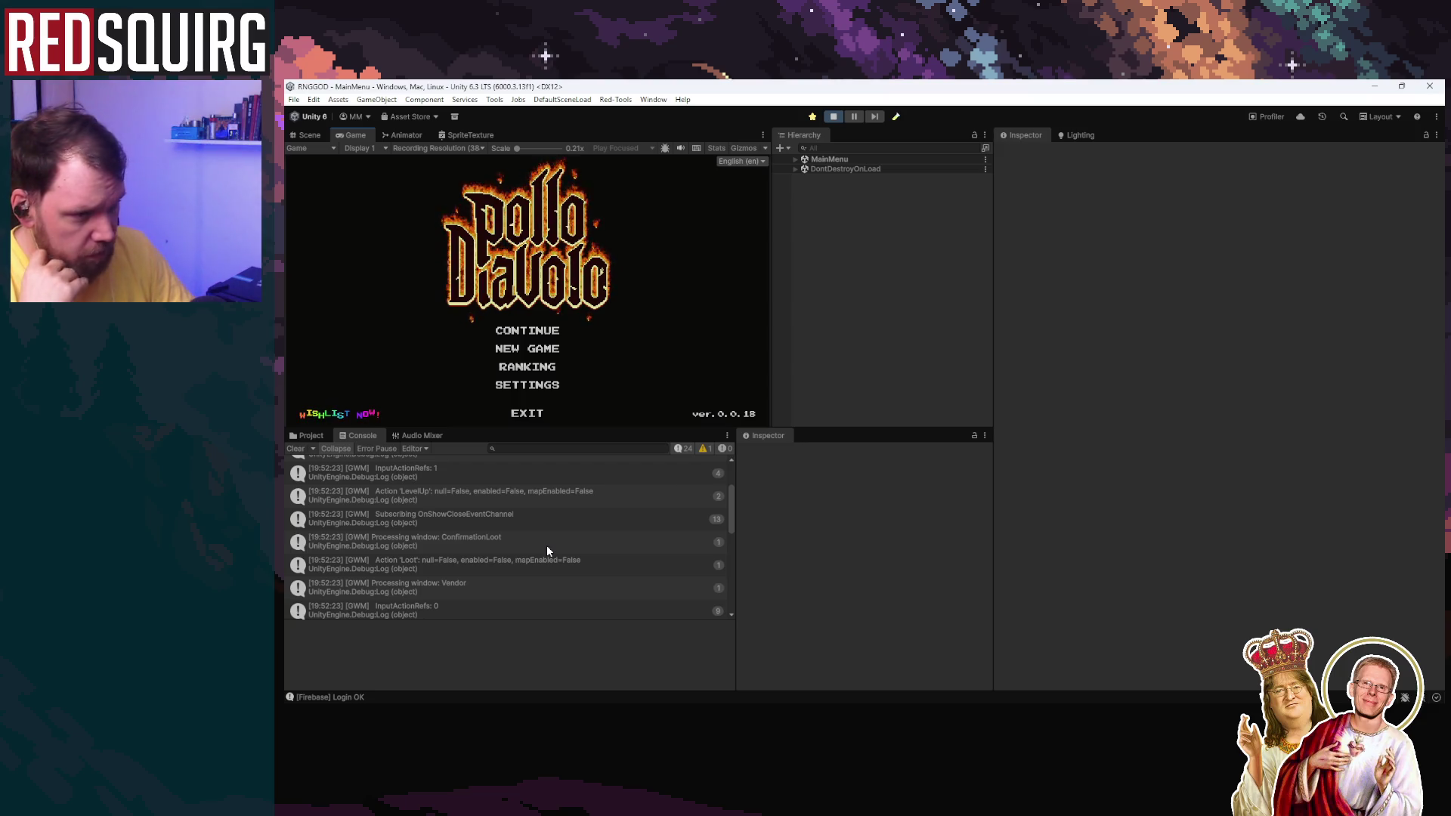
{"action": "scroll", "coordinate": [547, 551], "scroll_direction": "up", "scroll_amount": 3}
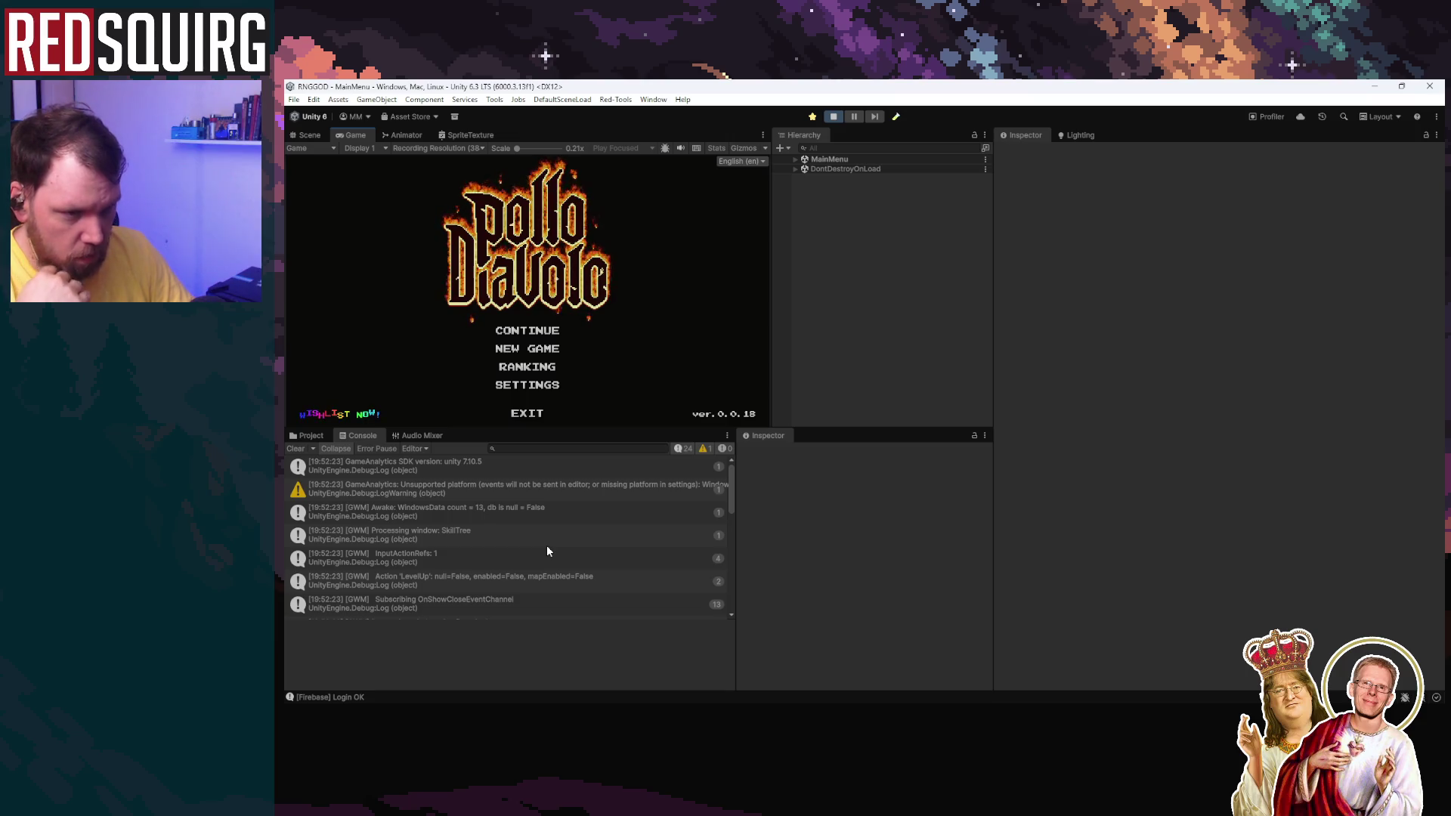
{"action": "scroll", "coordinate": [547, 551], "scroll_direction": "down", "scroll_amount": 2}
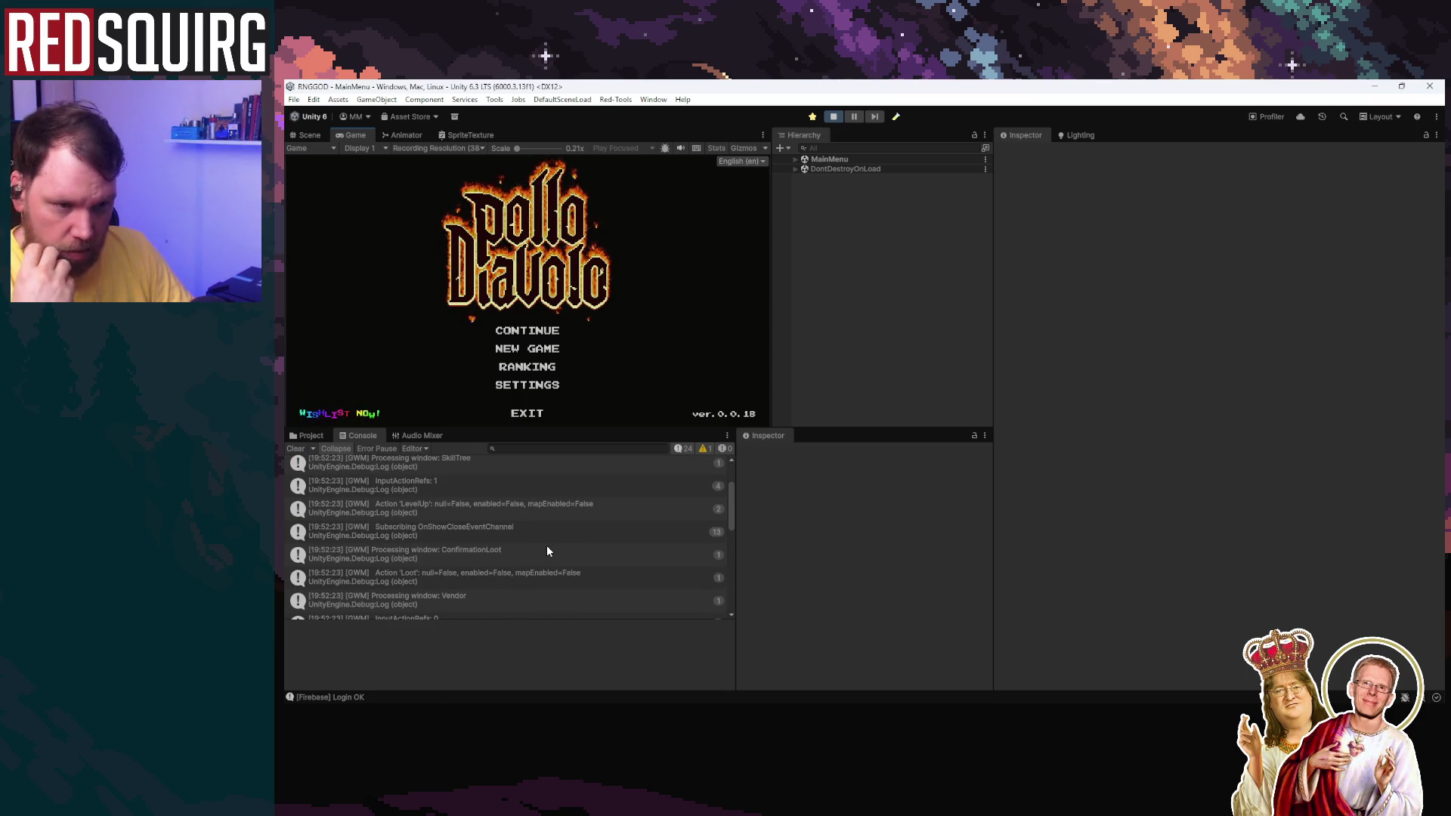
{"action": "scroll", "coordinate": [547, 551], "scroll_direction": "down", "scroll_amount": 4}
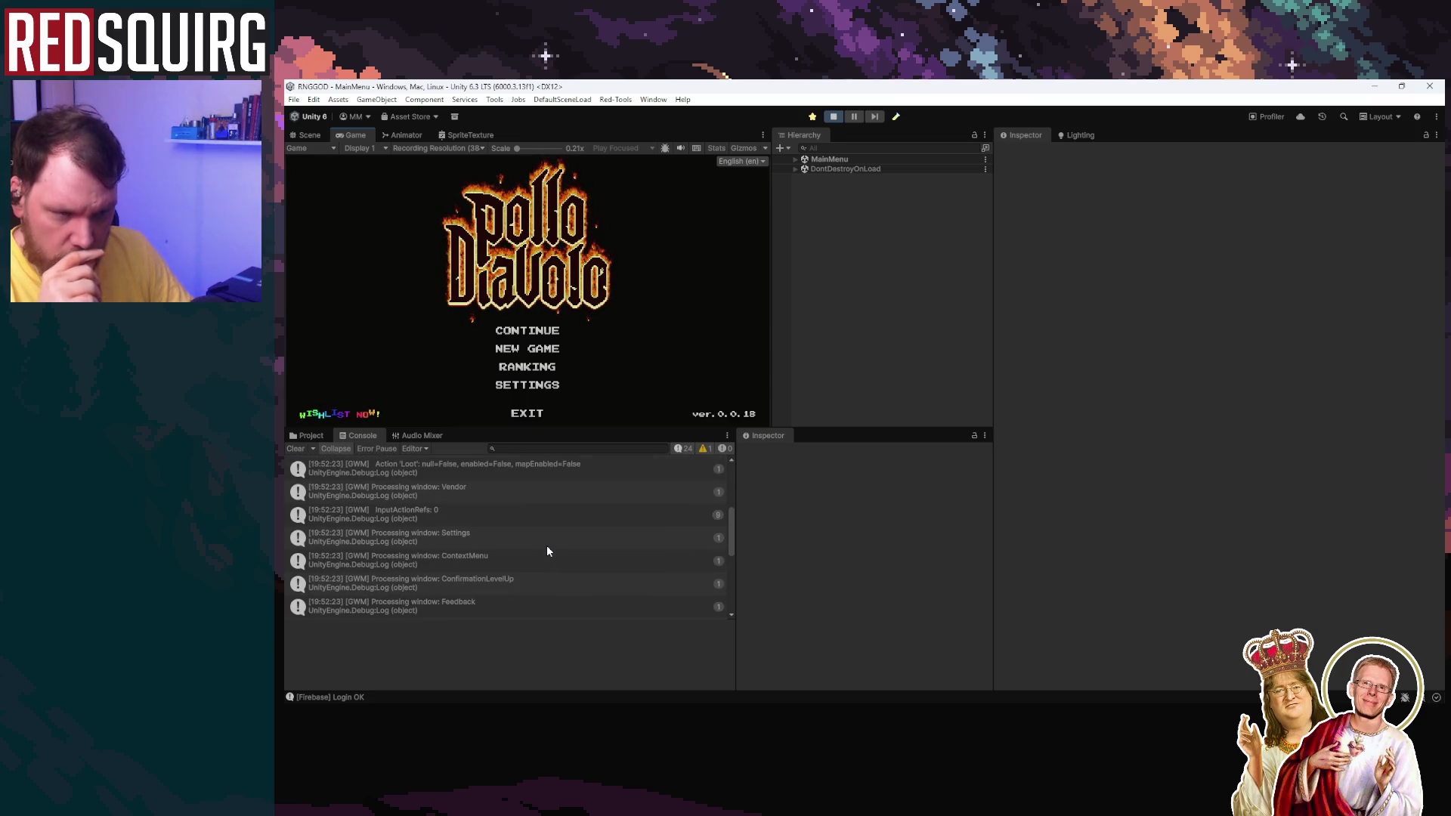
{"action": "scroll", "coordinate": [547, 550], "scroll_direction": "down", "scroll_amount": 2}
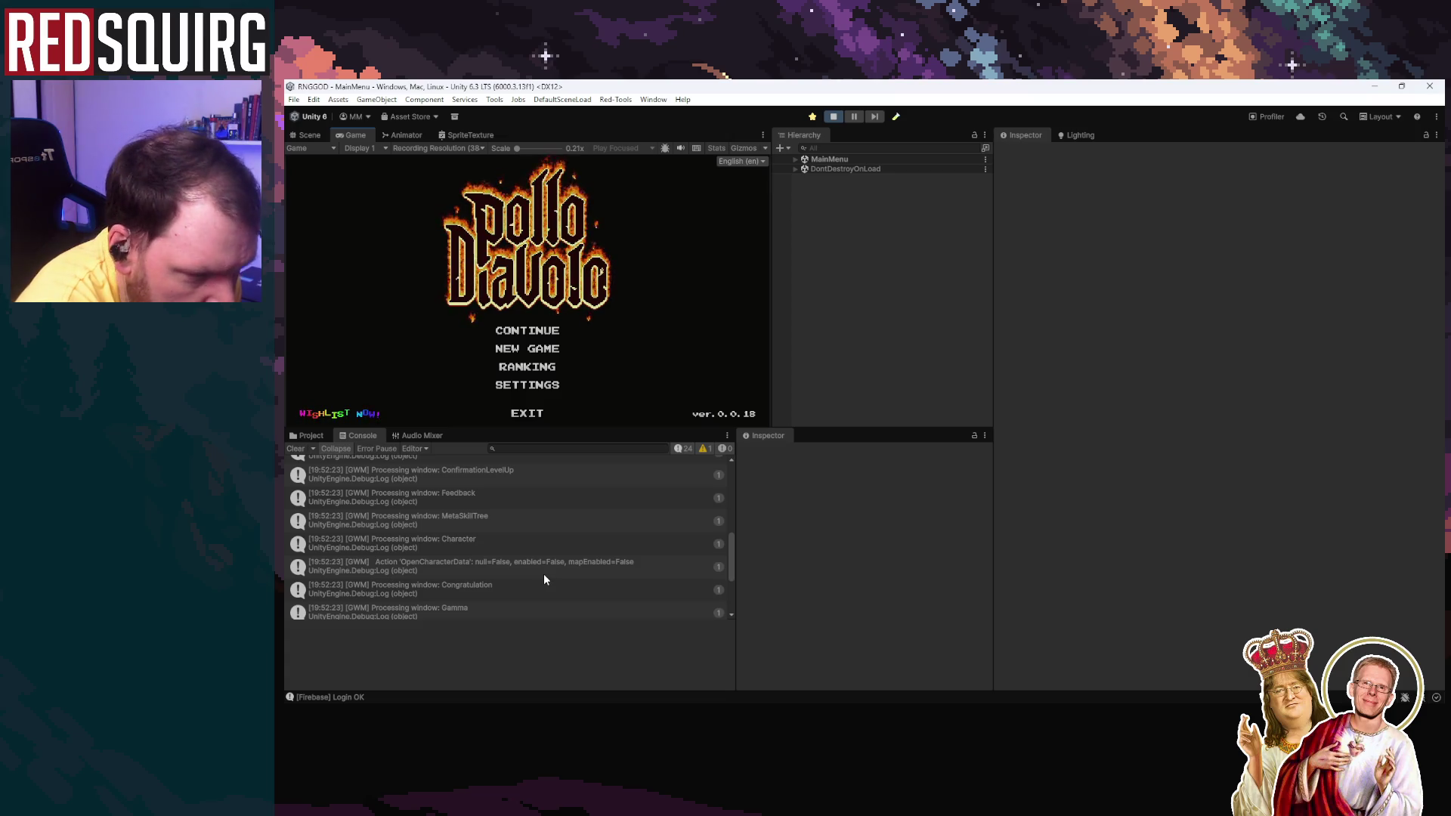
{"action": "scroll", "coordinate": [542, 573], "scroll_direction": "down", "scroll_amount": 3}
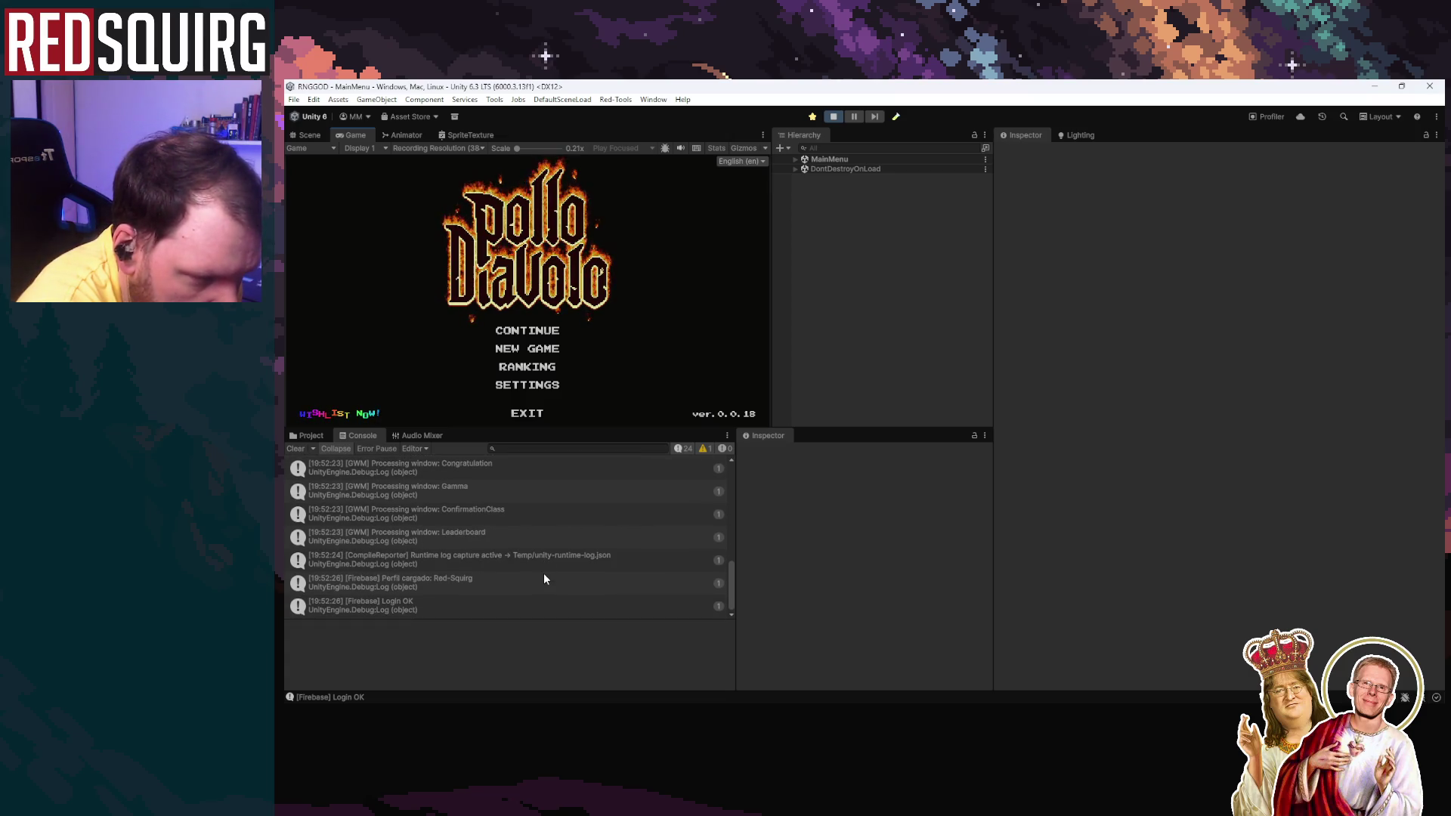
{"action": "scroll", "coordinate": [568, 556], "scroll_direction": "up", "scroll_amount": 3}
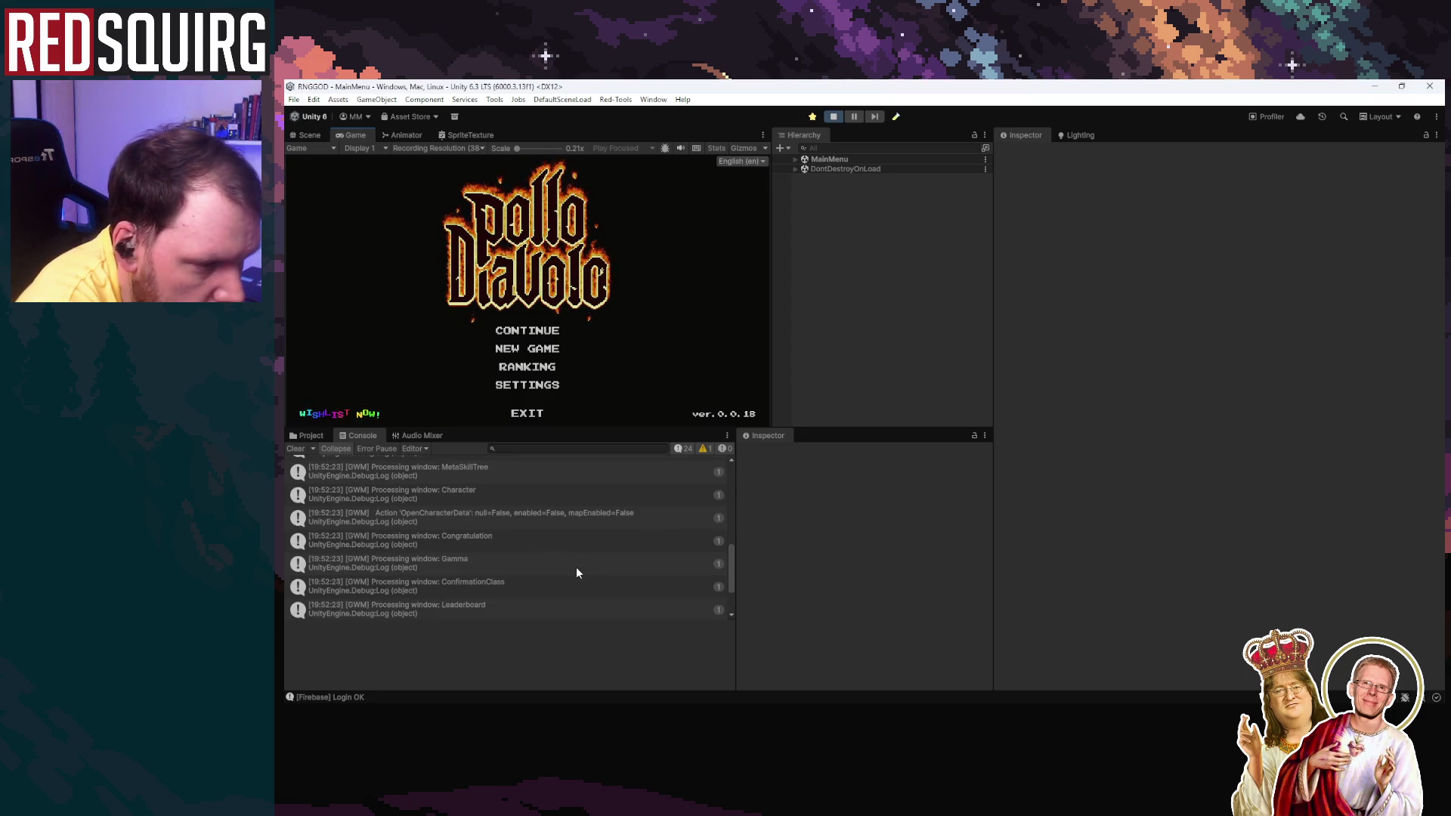
Step: Inspect the 'Action OpenCharacterData: enabled=False' entry's stack trace while scrolling the Console
{"action": "left_click", "coordinate": [565, 517]}
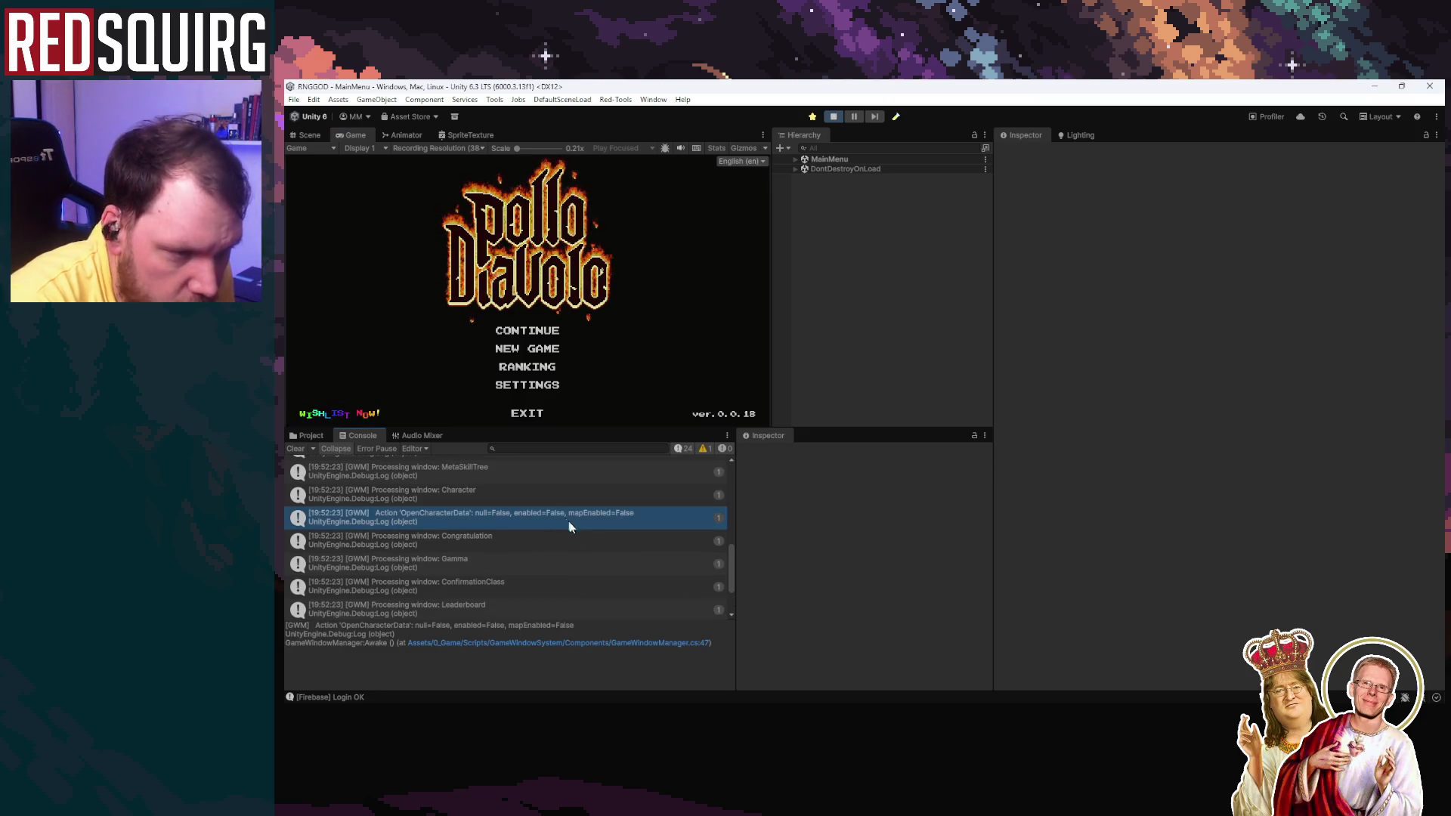
{"action": "scroll", "coordinate": [597, 559], "scroll_direction": "up", "scroll_amount": 6}
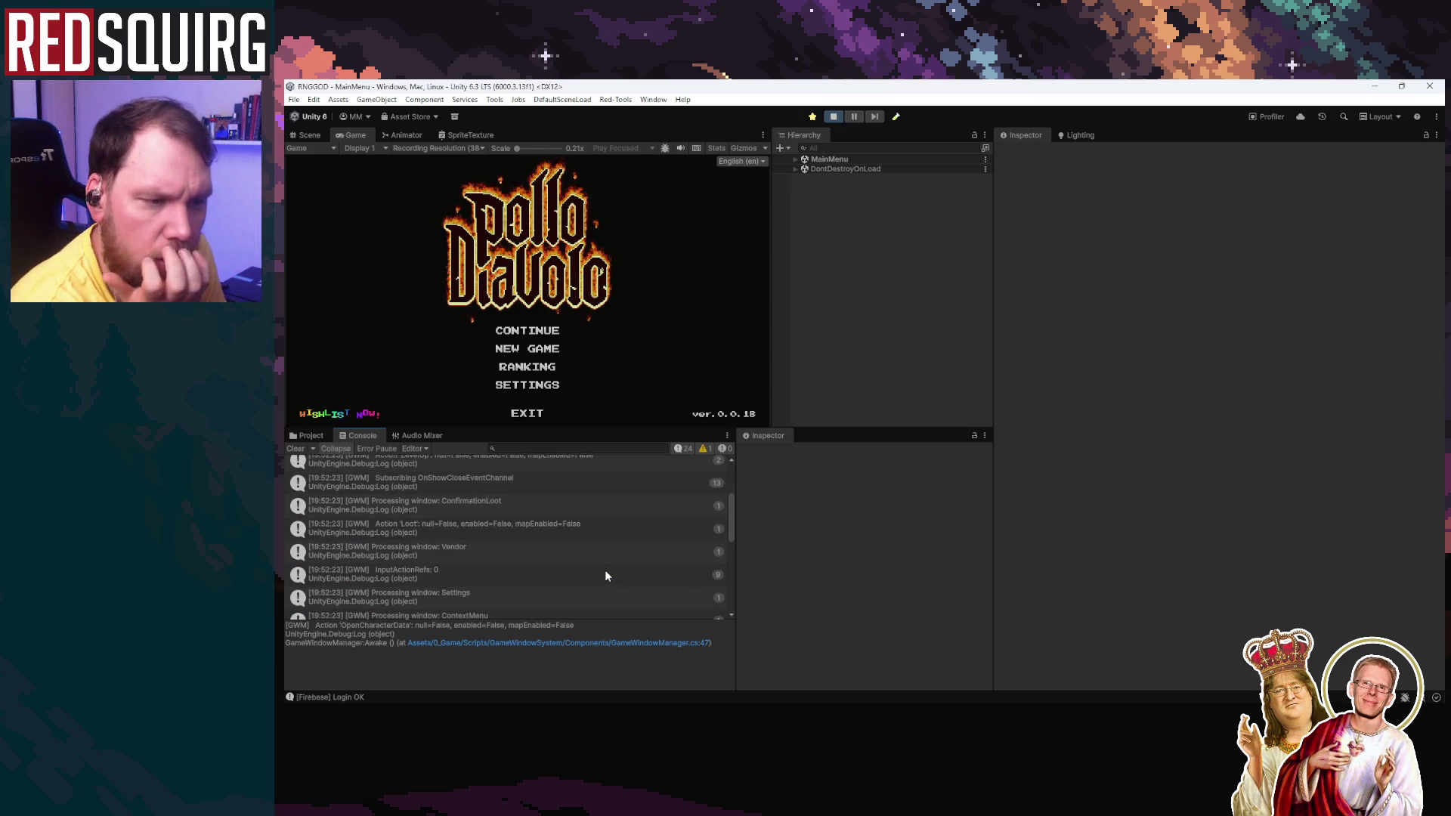
{"action": "scroll", "coordinate": [605, 576], "scroll_direction": "up", "scroll_amount": 5}
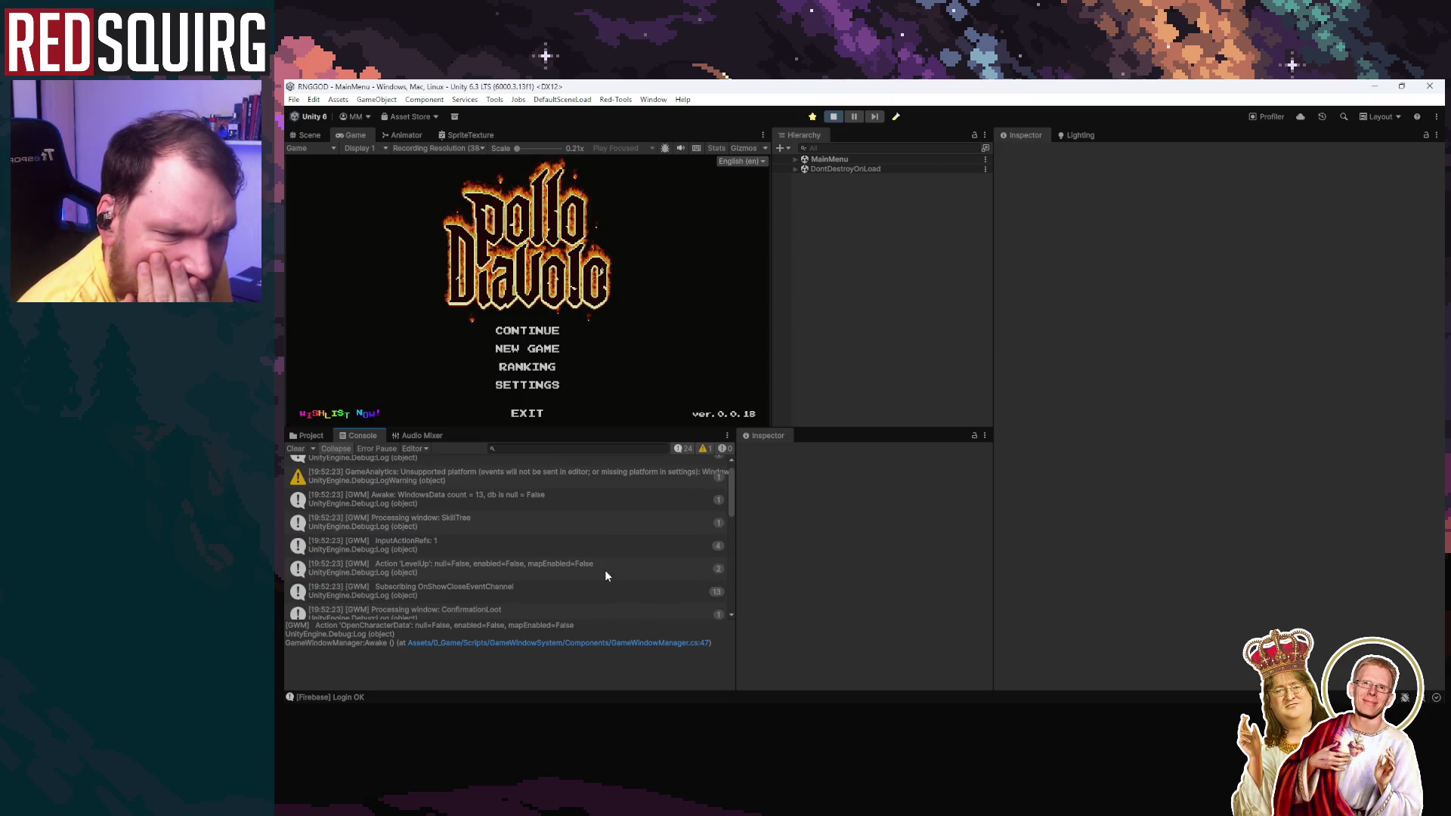
{"action": "scroll", "coordinate": [605, 576], "scroll_direction": "down", "scroll_amount": 10}
{"action": "scroll", "coordinate": [605, 574], "scroll_direction": "up", "scroll_amount": 2}
{"action": "scroll", "coordinate": [605, 576], "scroll_direction": "down", "scroll_amount": 6}
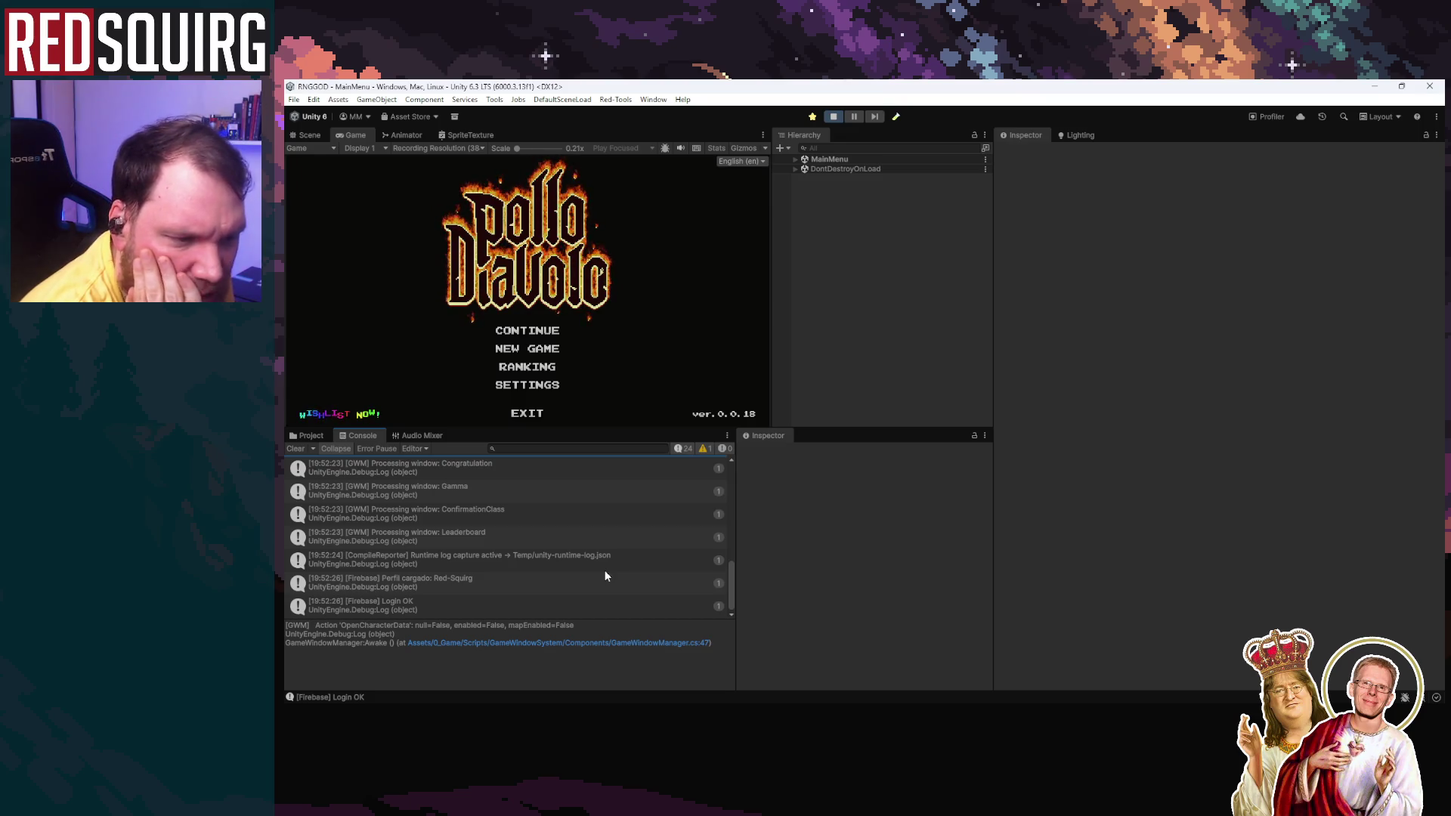
{"action": "scroll", "coordinate": [605, 572], "scroll_direction": "up", "scroll_amount": 5}
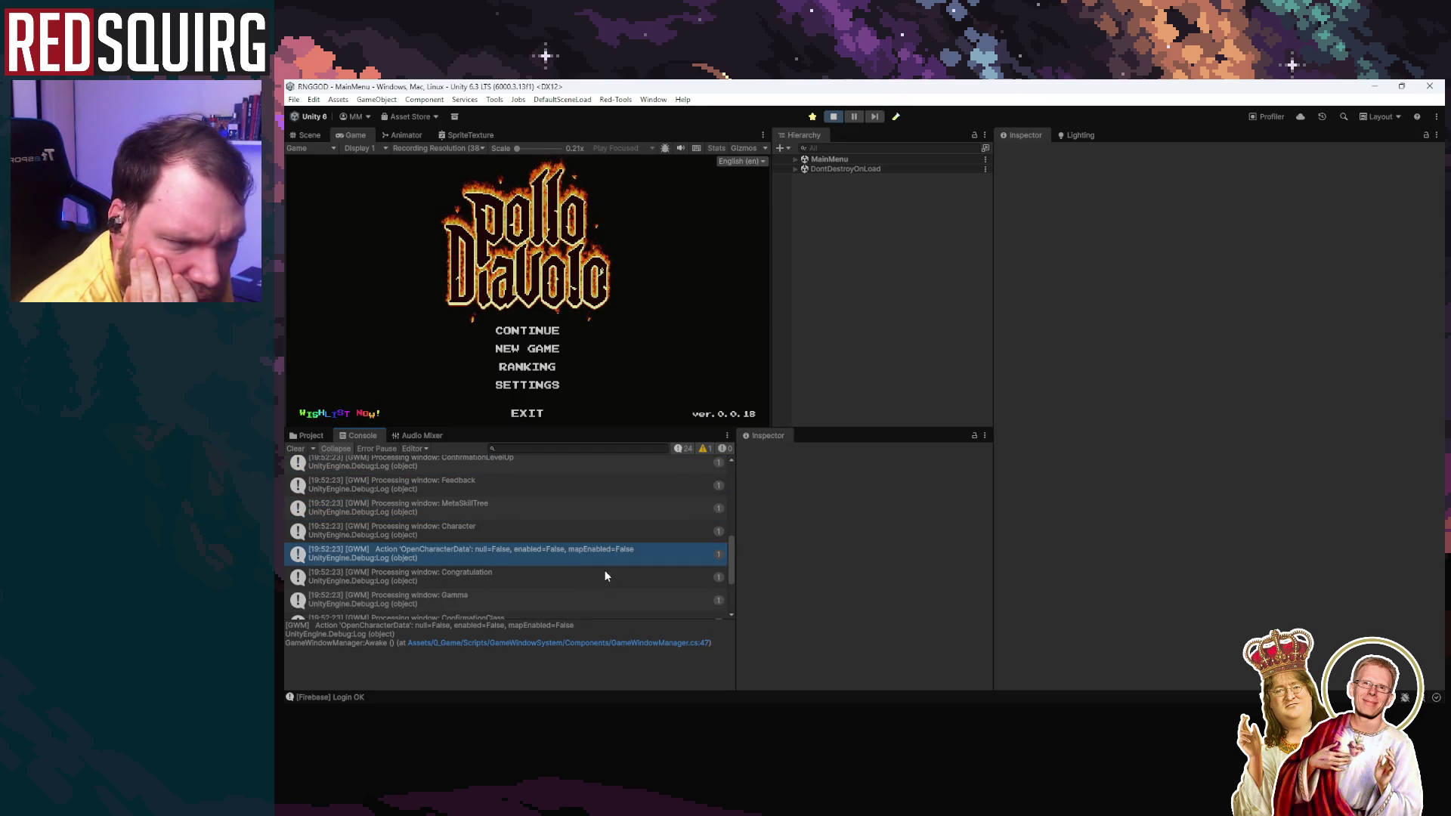
{"action": "scroll", "coordinate": [604, 575], "scroll_direction": "up", "scroll_amount": 5}
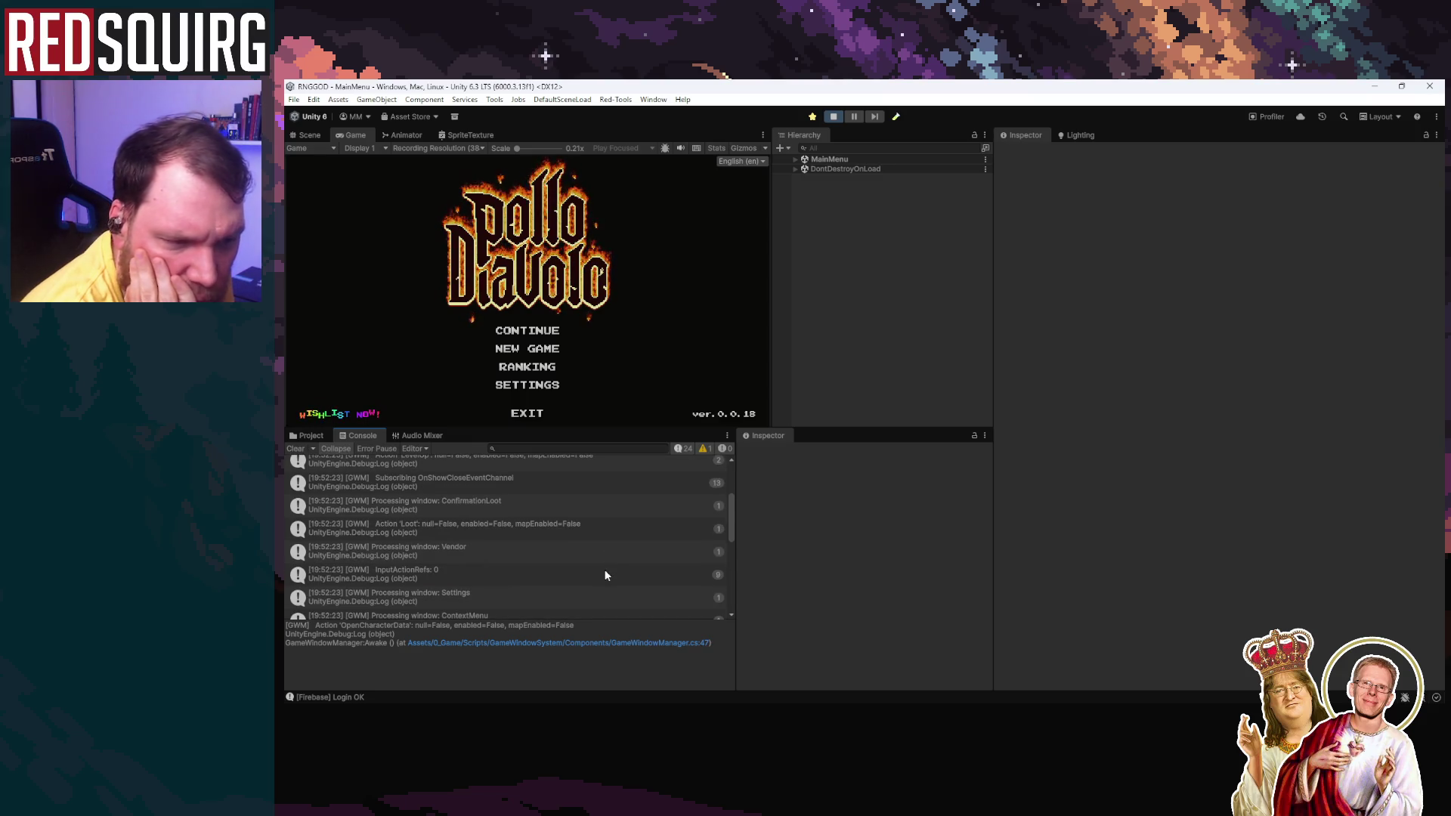
{"action": "scroll", "coordinate": [605, 574], "scroll_direction": "up", "scroll_amount": 1}
{"action": "scroll", "coordinate": [604, 575], "scroll_direction": "up", "scroll_amount": 3}
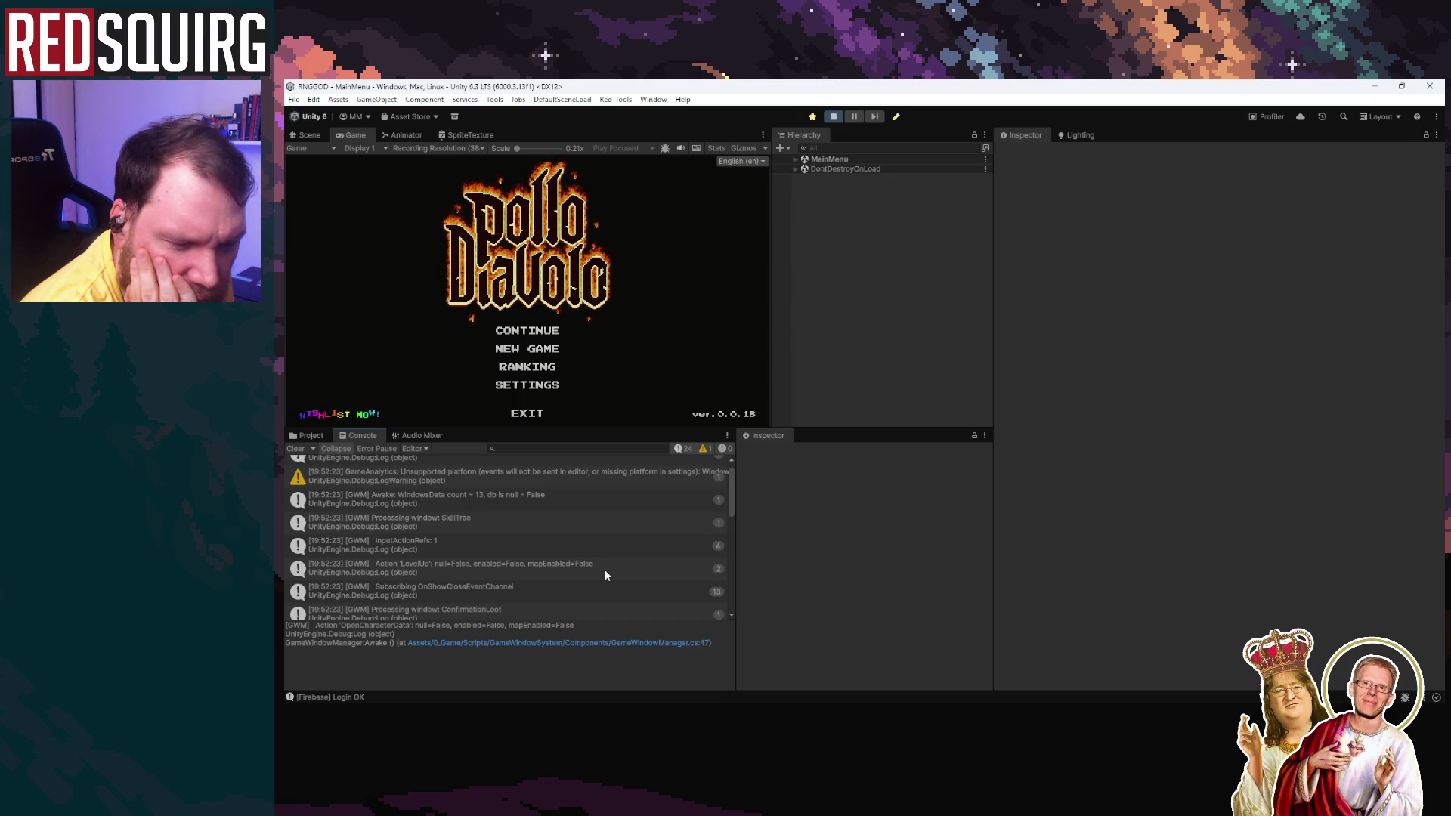
{"action": "scroll", "coordinate": [604, 575], "scroll_direction": "down", "scroll_amount": 5}
{"action": "scroll", "coordinate": [604, 575], "scroll_direction": "down", "scroll_amount": 4}
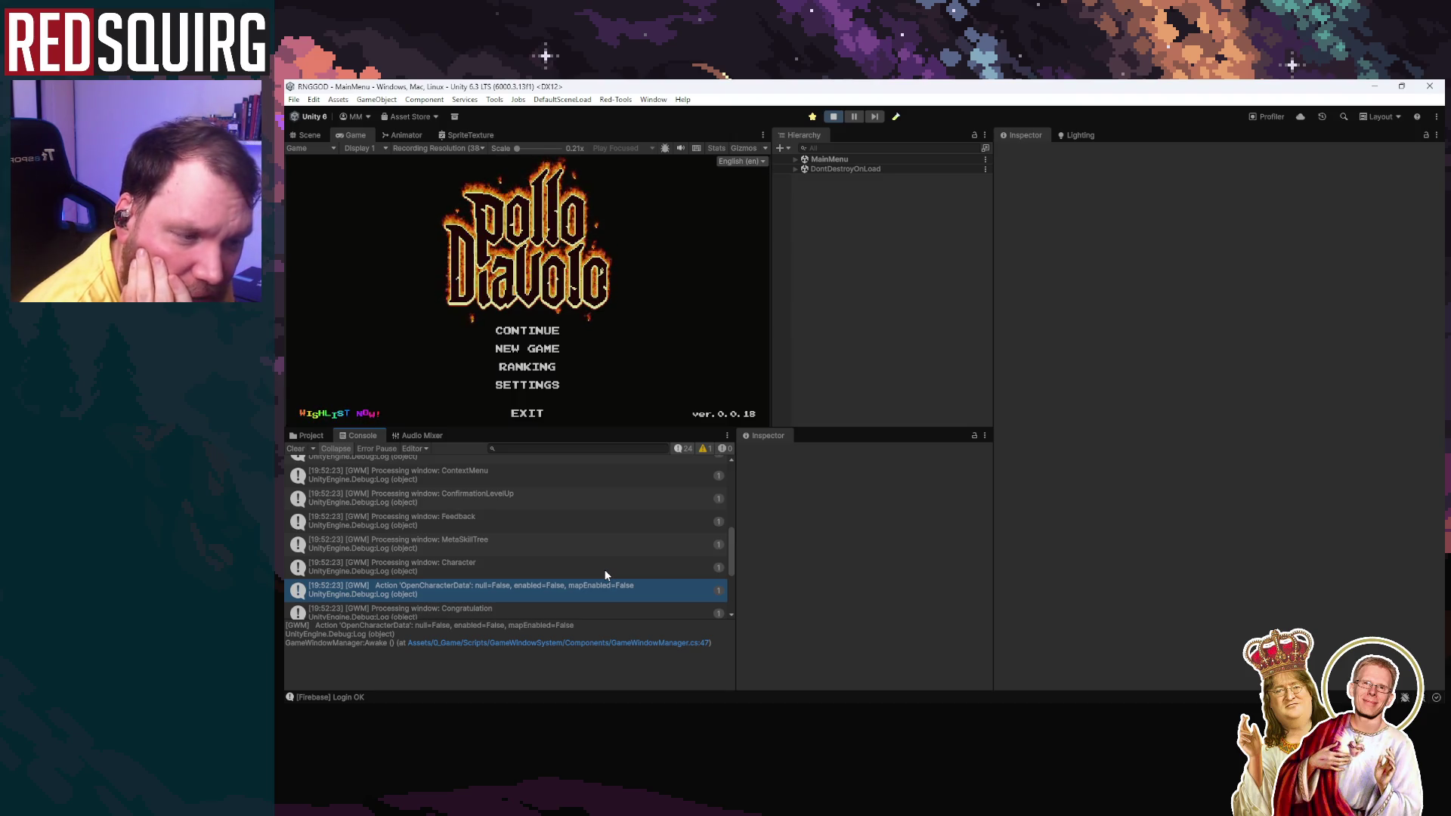
{"action": "scroll", "coordinate": [605, 574], "scroll_direction": "down", "scroll_amount": 3}
{"action": "scroll", "coordinate": [604, 575], "scroll_direction": "down", "scroll_amount": 1}
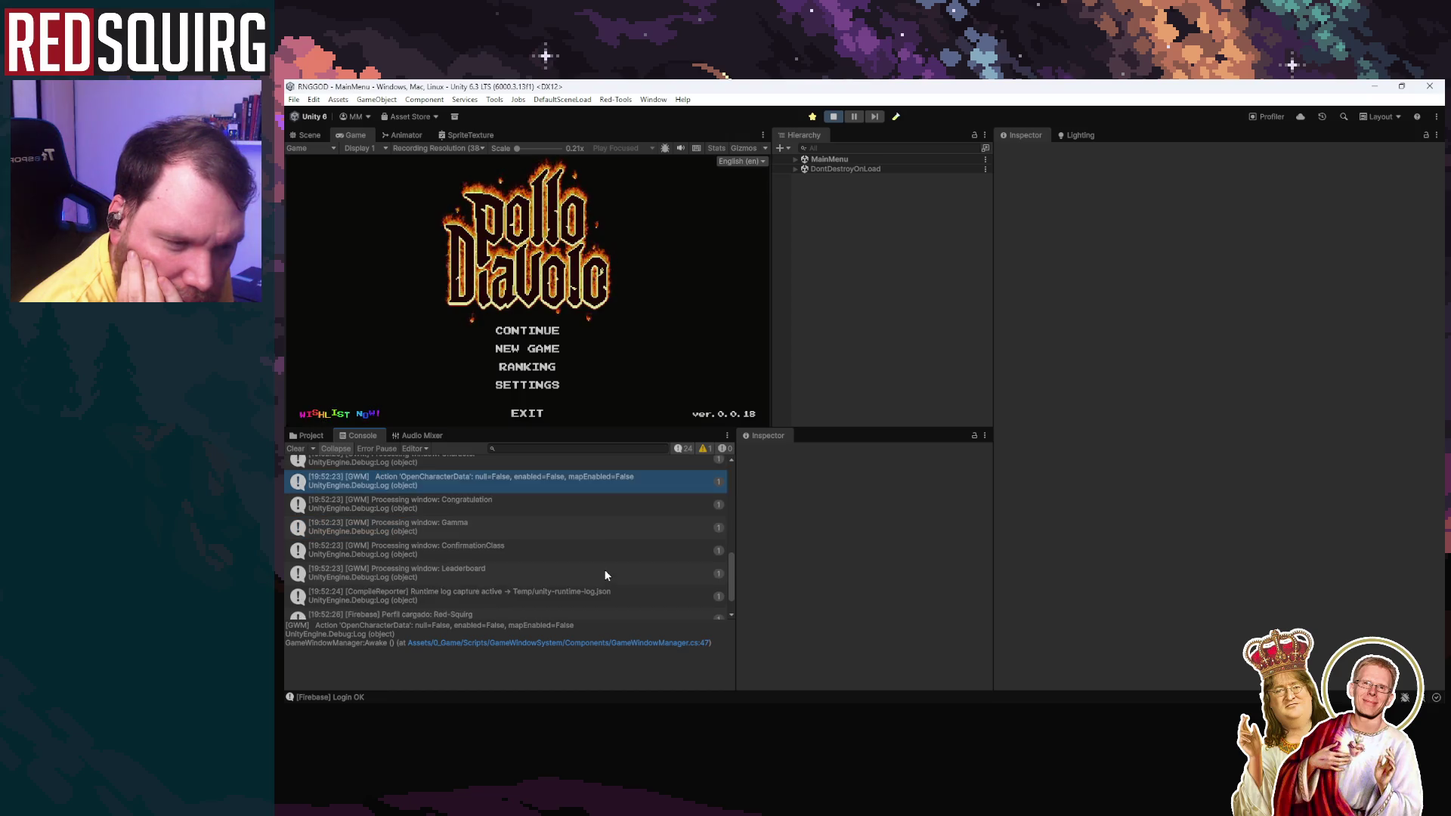
{"action": "scroll", "coordinate": [604, 575], "scroll_direction": "up", "scroll_amount": 2}
{"action": "scroll", "coordinate": [538, 544], "scroll_direction": "down", "scroll_amount": 1}
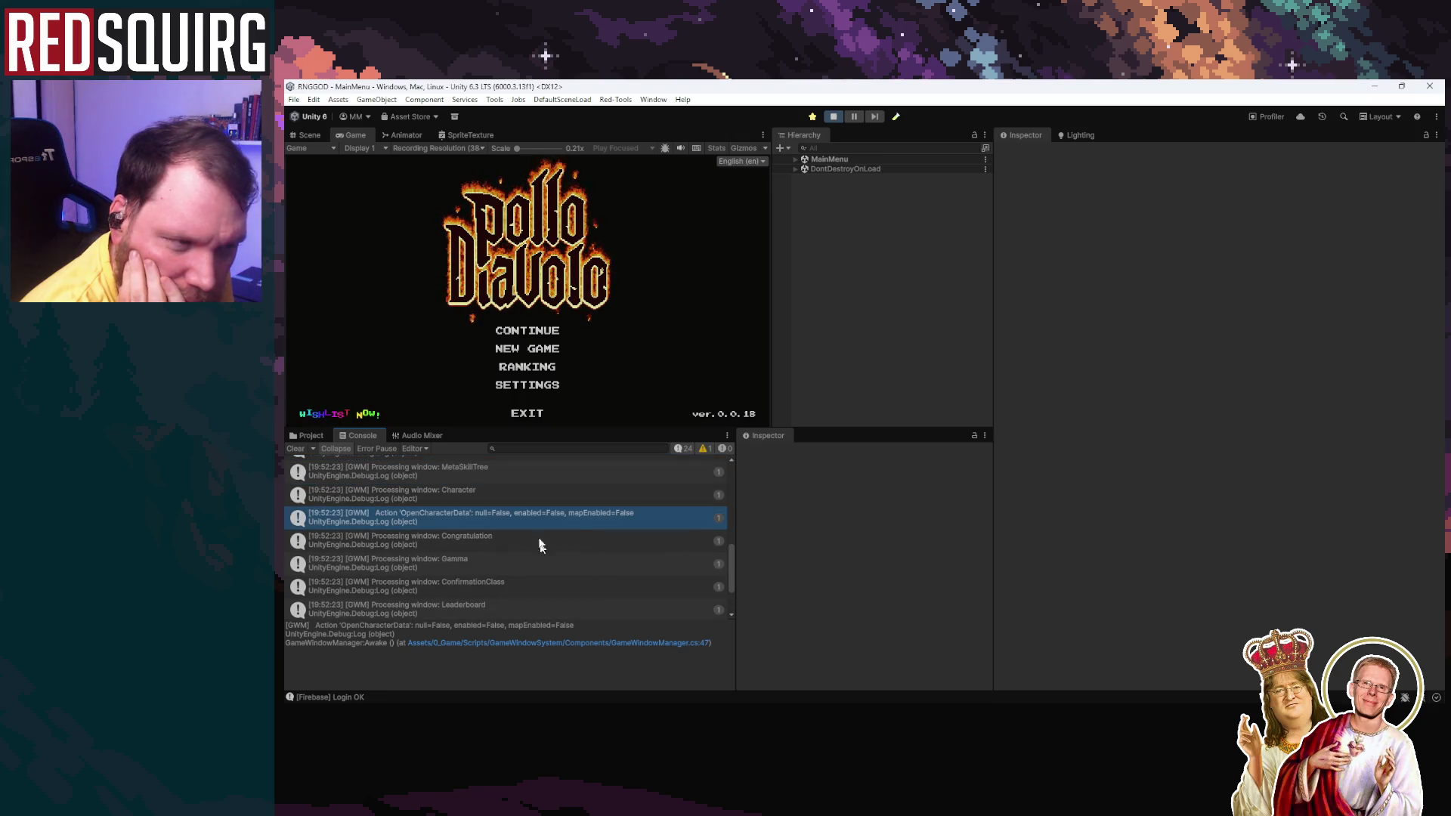
Step: Continue the save, claim the character, and select the first line of the log details
{"action": "left_click", "coordinate": [550, 337]}
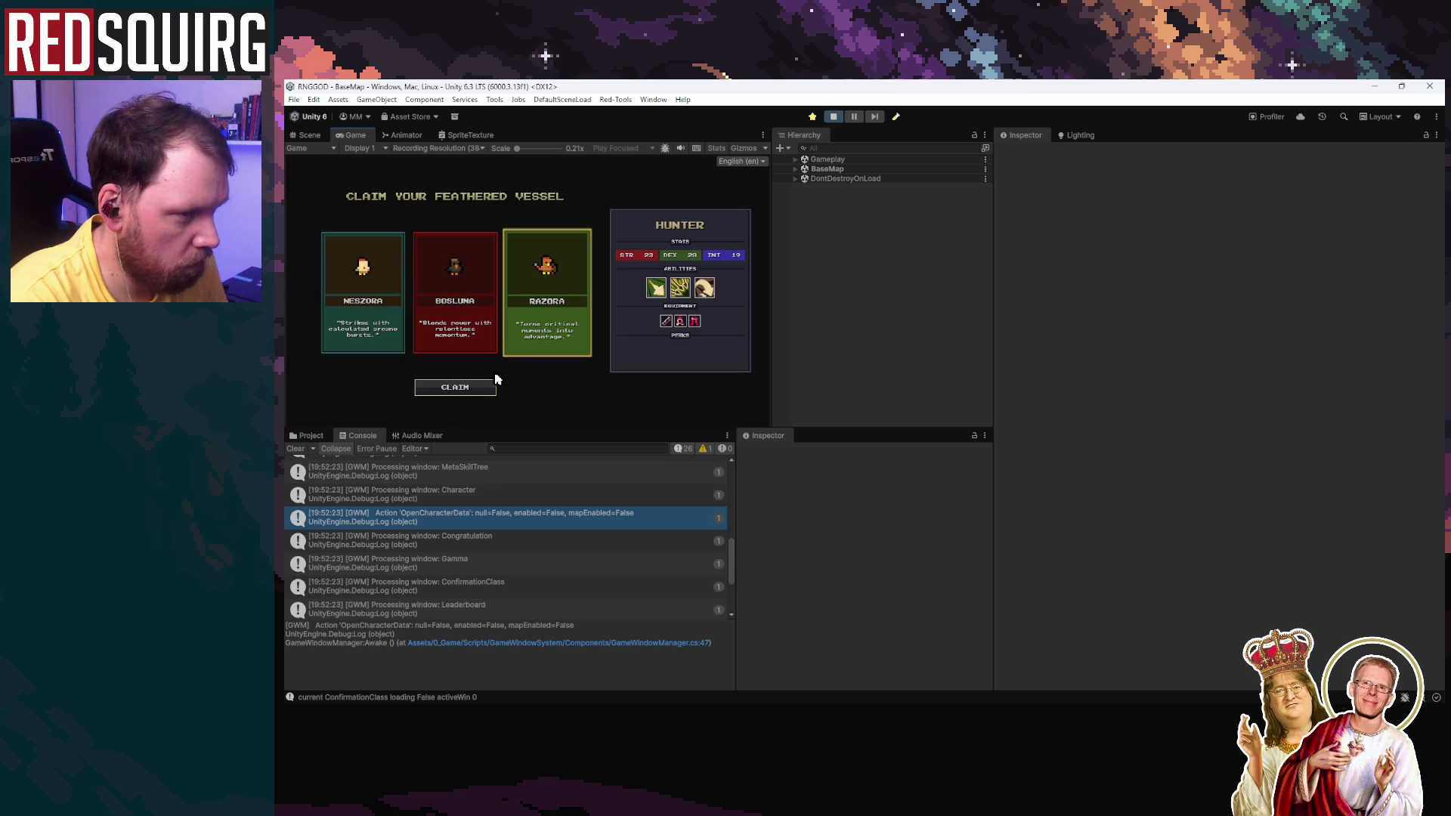
{"action": "left_click", "coordinate": [491, 383]}
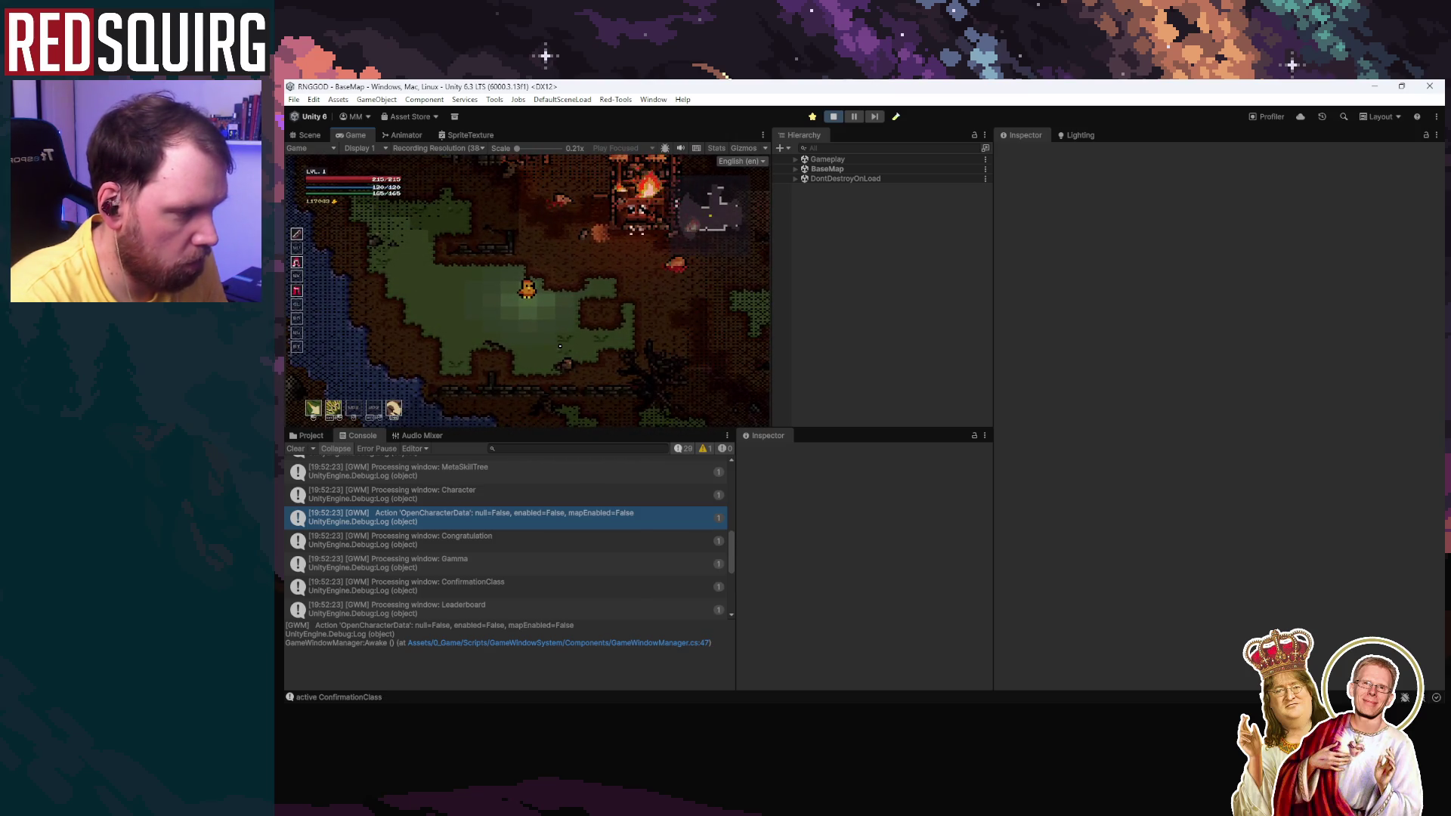
{"action": "left_click", "coordinate": [597, 542]}
{"action": "left_click", "coordinate": [615, 511]}
{"action": "left_click", "coordinate": [584, 630]}
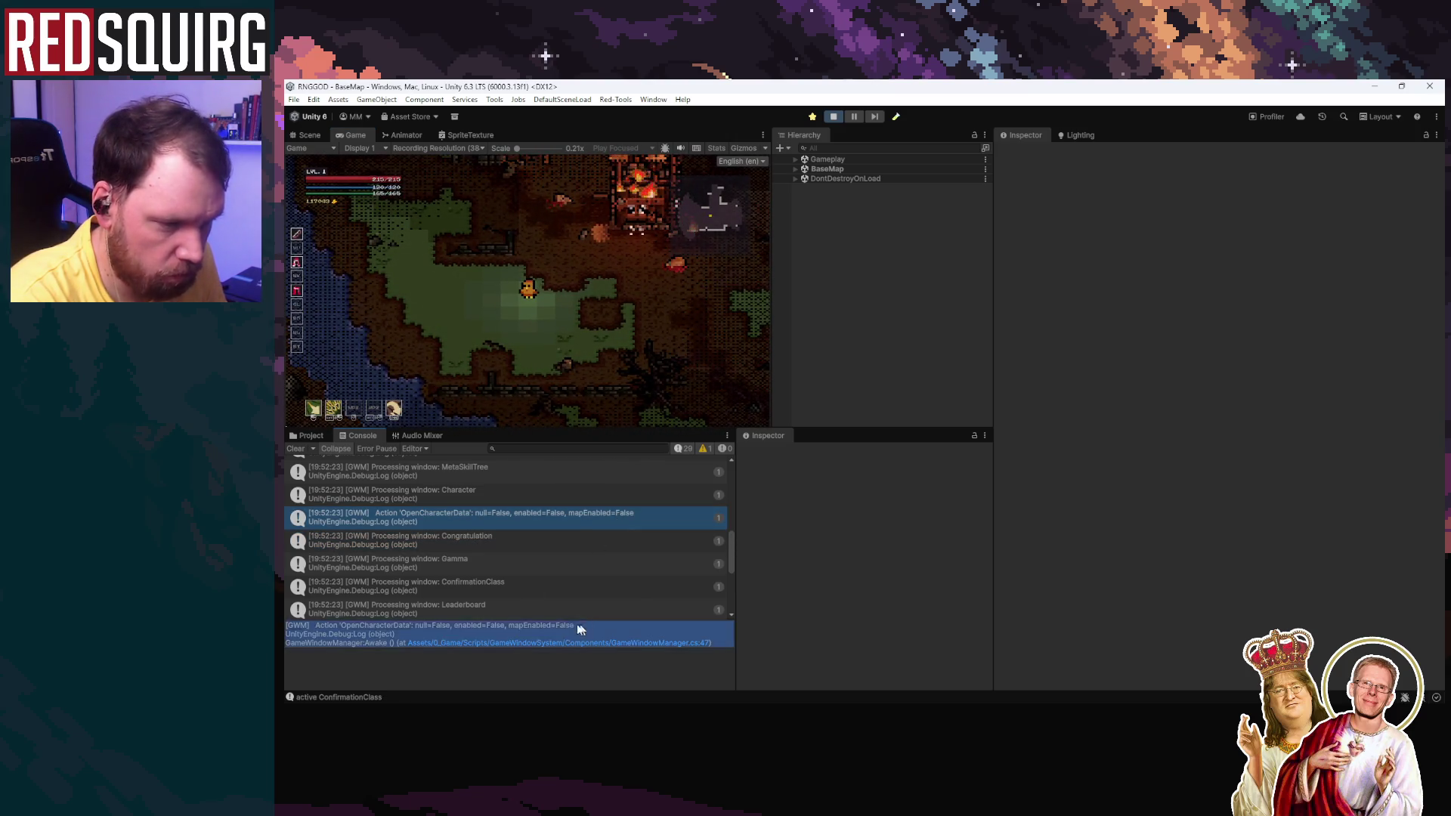
{"action": "left_click", "coordinate": [287, 625]}
{"action": "left_click_drag", "start_coordinate": [286, 626], "coordinate": [633, 608]}
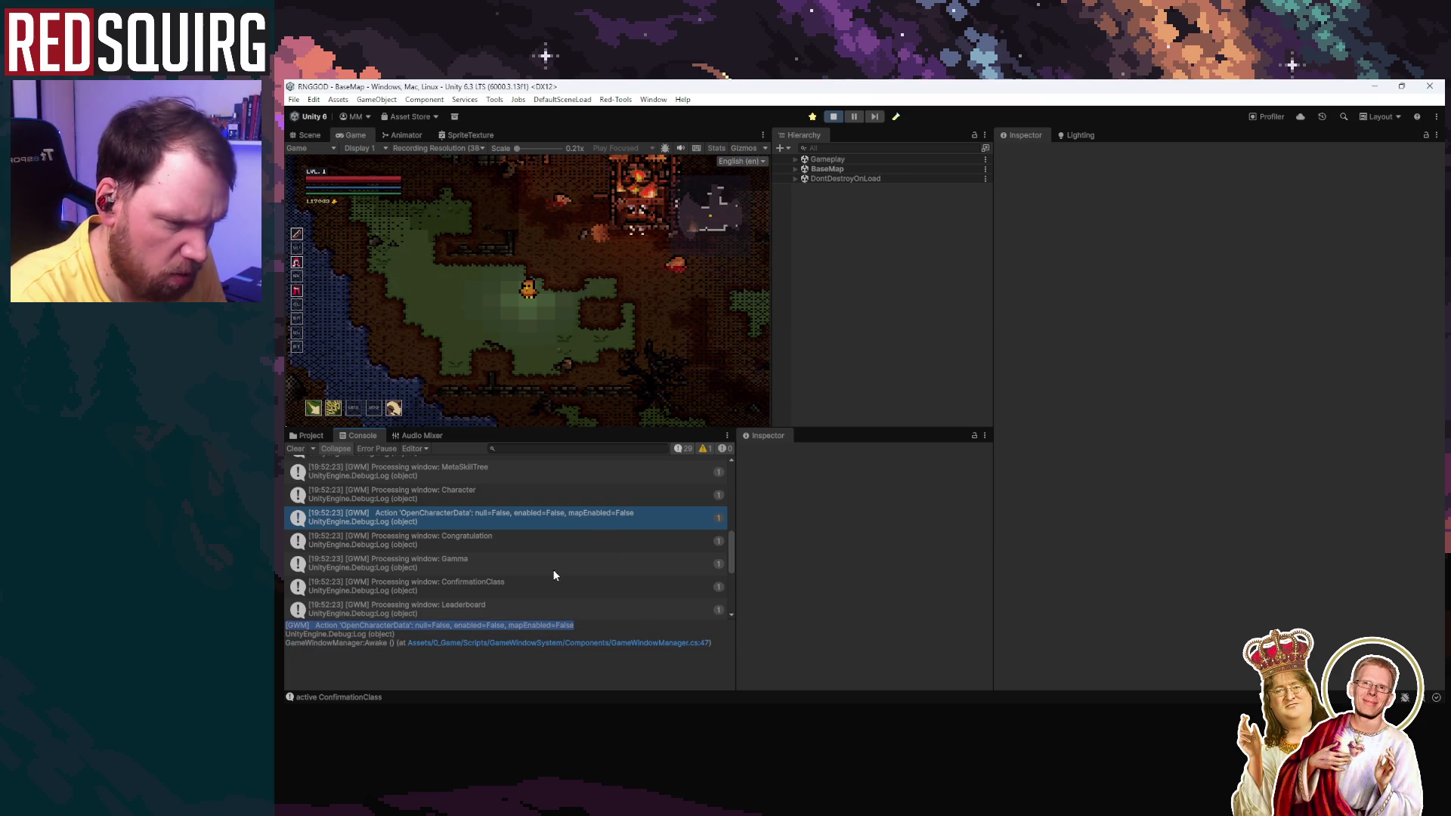
Step: Scroll the Console and highlight part of the OpenCharacterData log message text
{"action": "scroll", "coordinate": [554, 576], "scroll_direction": "down", "scroll_amount": 5}
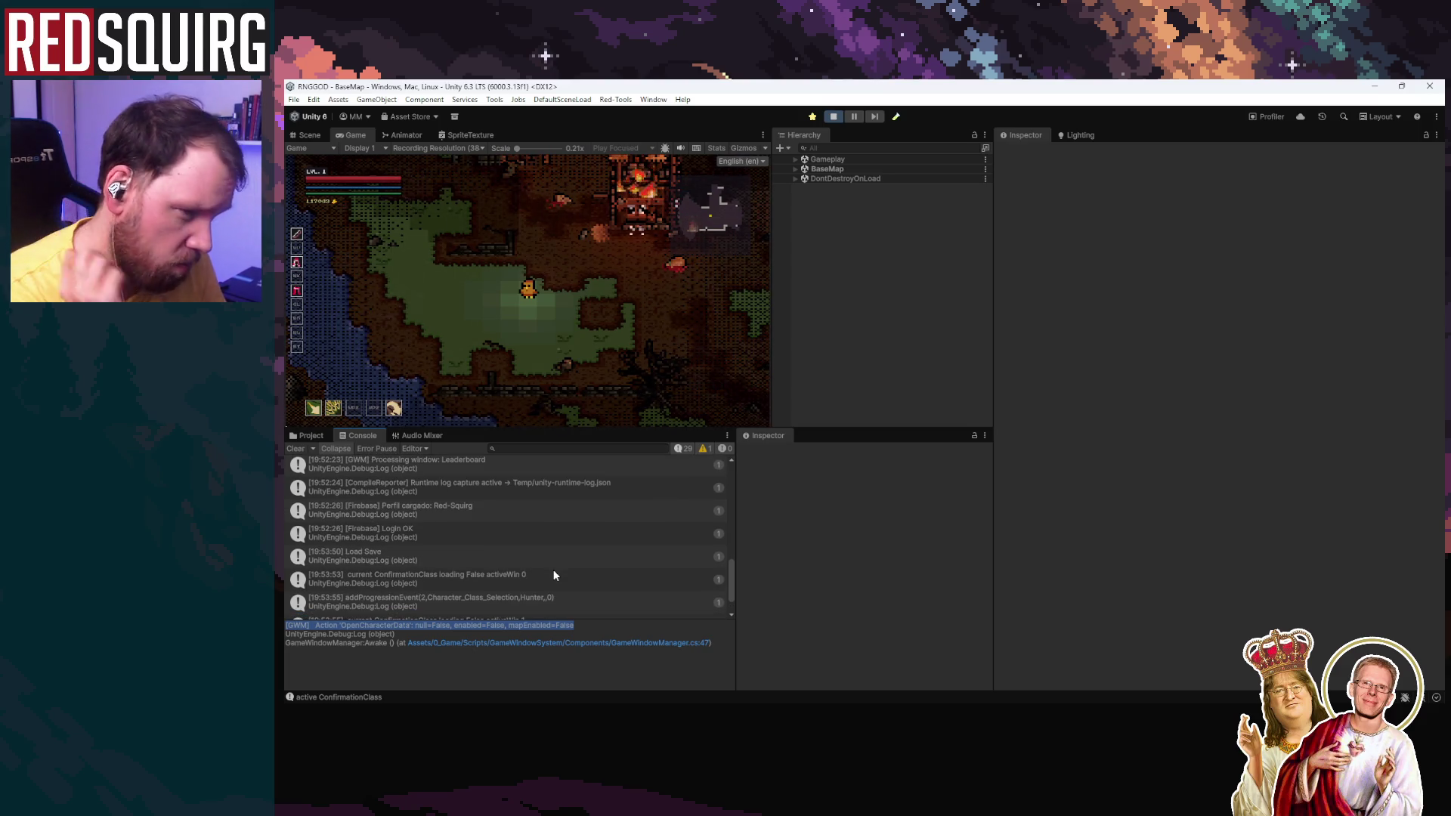
{"action": "scroll", "coordinate": [554, 575], "scroll_direction": "down", "scroll_amount": 2}
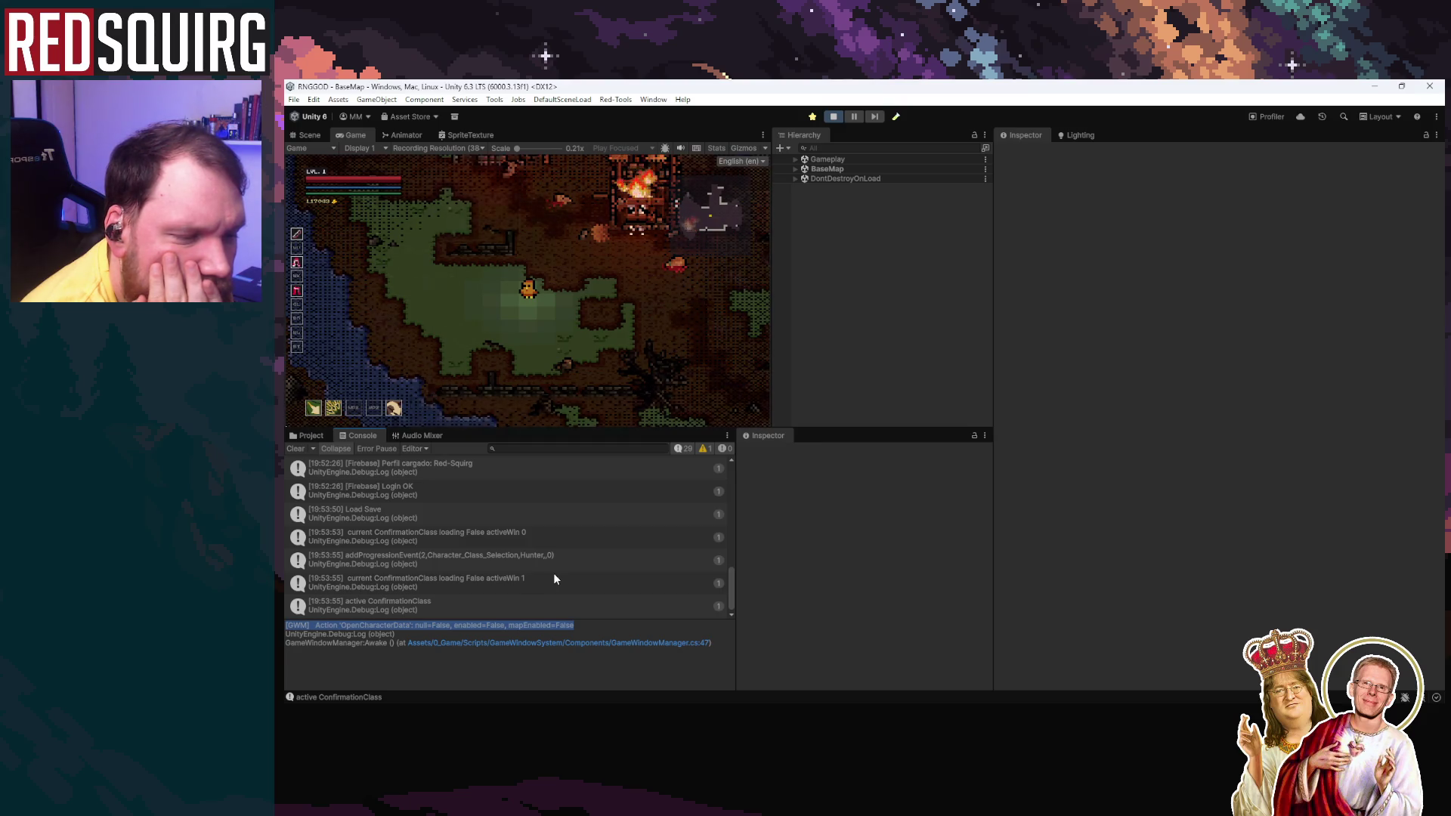
{"action": "scroll", "coordinate": [554, 576], "scroll_direction": "up", "scroll_amount": 10}
{"action": "scroll", "coordinate": [554, 579], "scroll_direction": "up", "scroll_amount": 5}
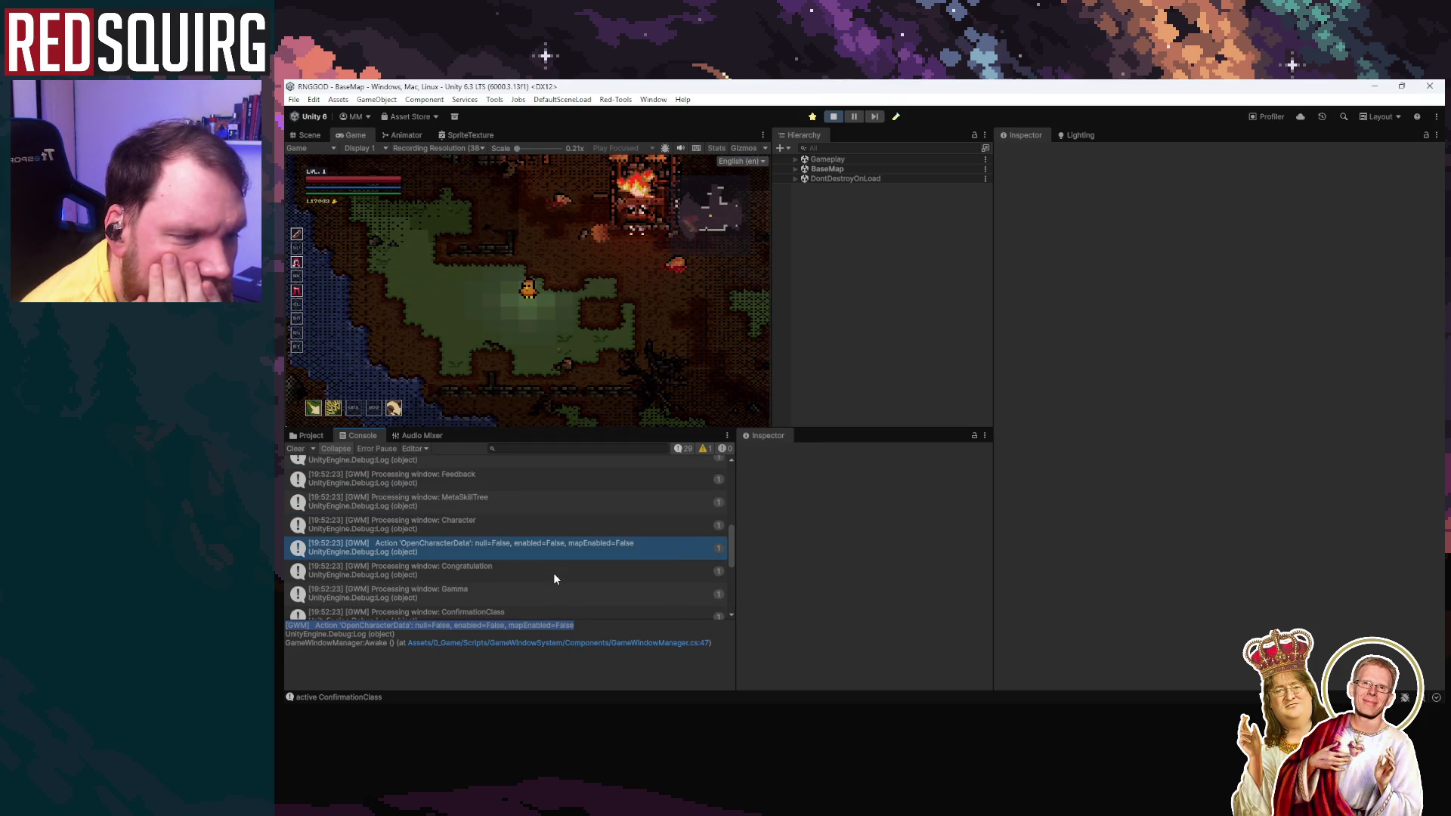
{"action": "scroll", "coordinate": [554, 579], "scroll_direction": "up", "scroll_amount": 6}
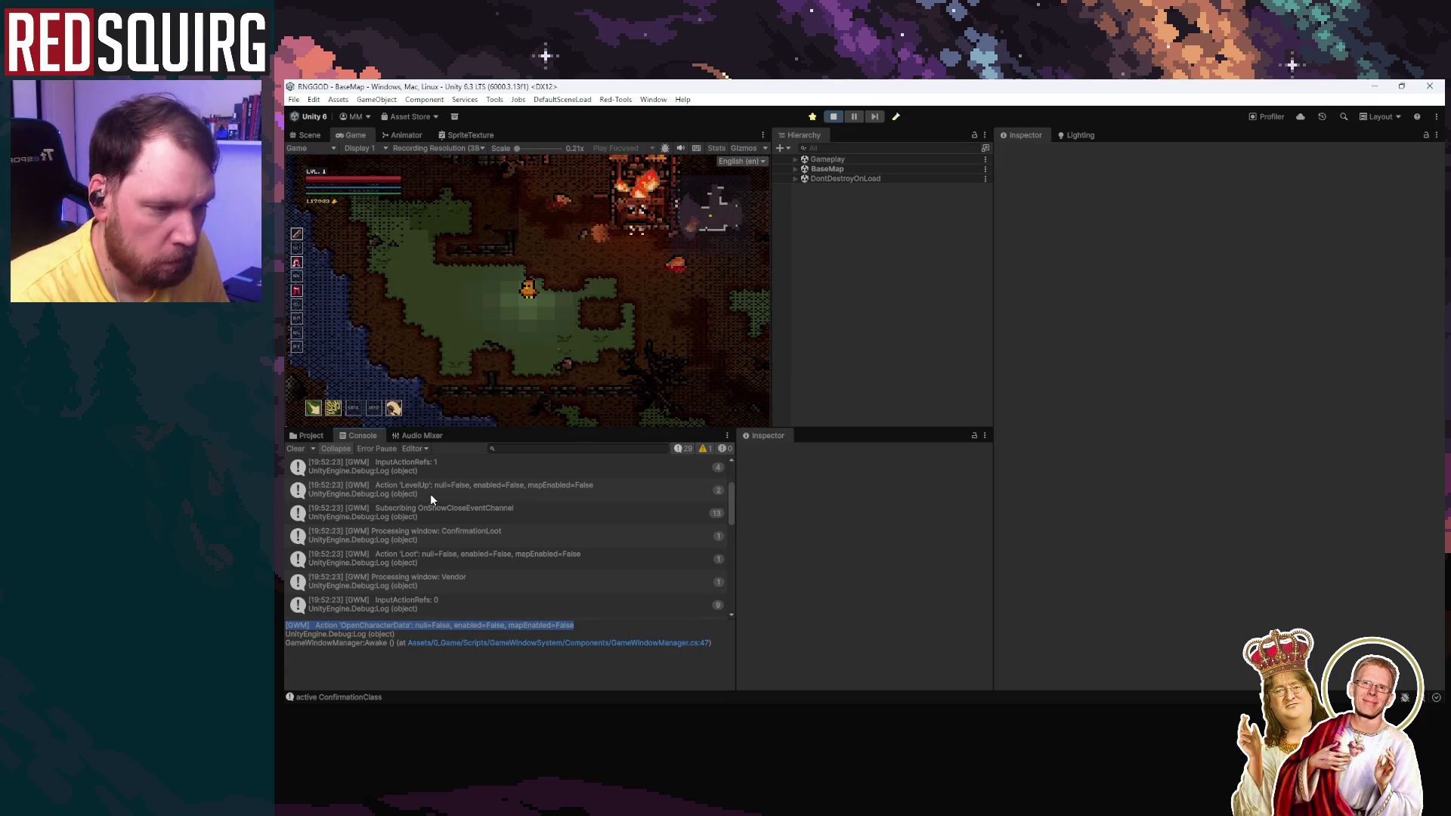
{"action": "scroll", "coordinate": [529, 566], "scroll_direction": "down", "scroll_amount": 8}
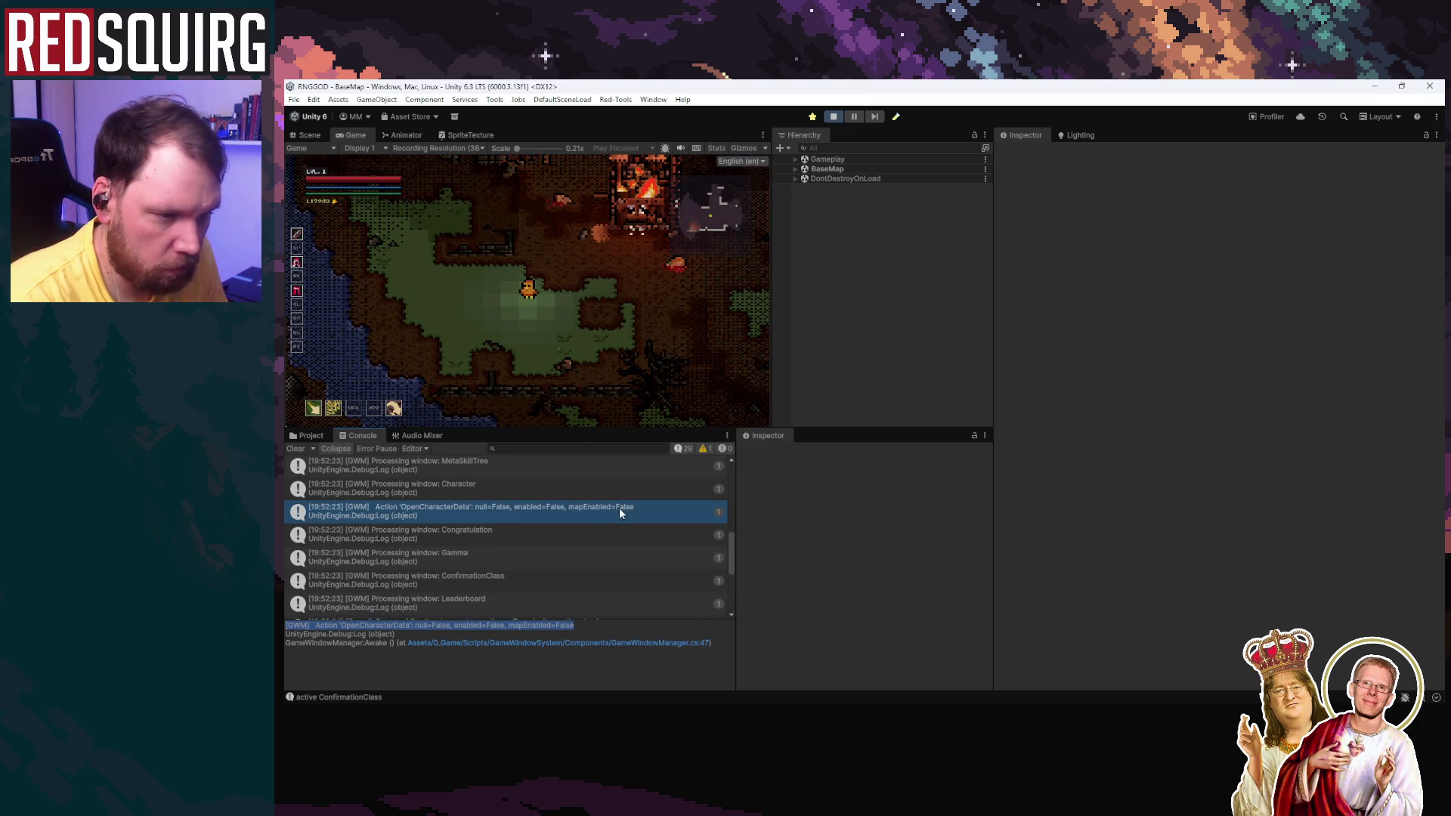
{"action": "left_click", "coordinate": [642, 515]}
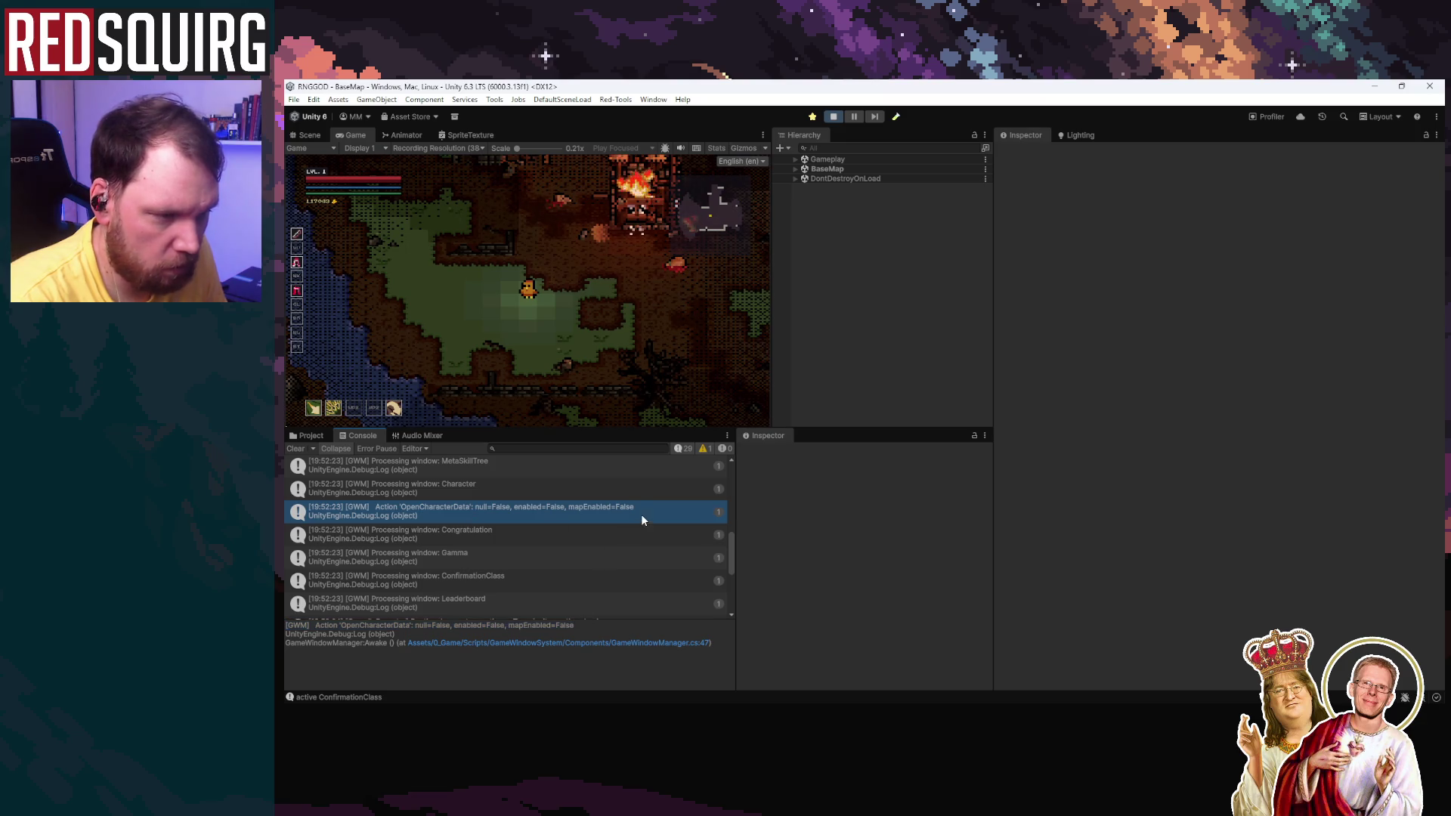
{"action": "left_click_drag", "start_coordinate": [600, 624], "coordinate": [347, 632]}
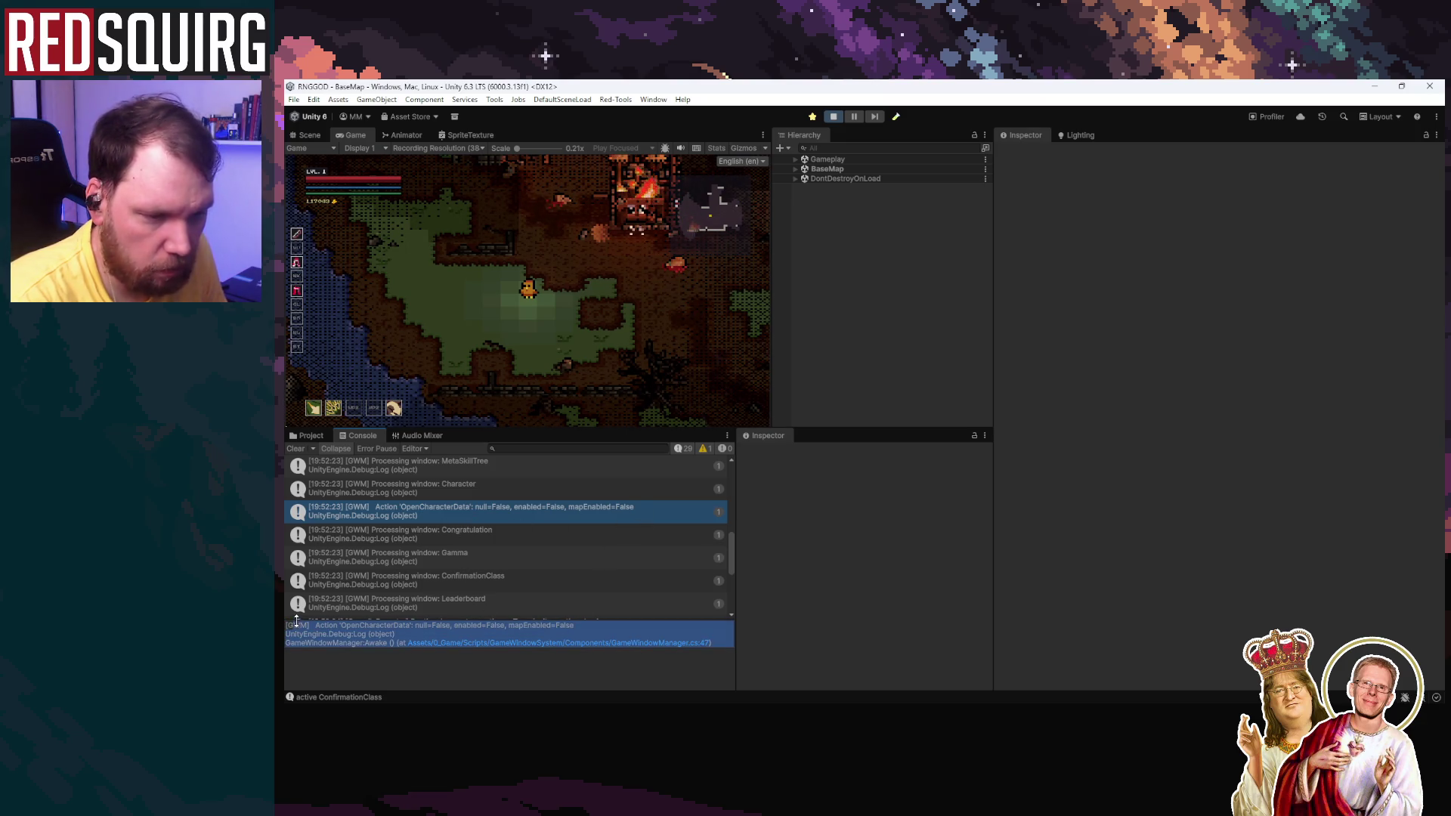
{"action": "left_click", "coordinate": [347, 632]}
{"action": "left_click_drag", "start_coordinate": [566, 625], "coordinate": [286, 626]}
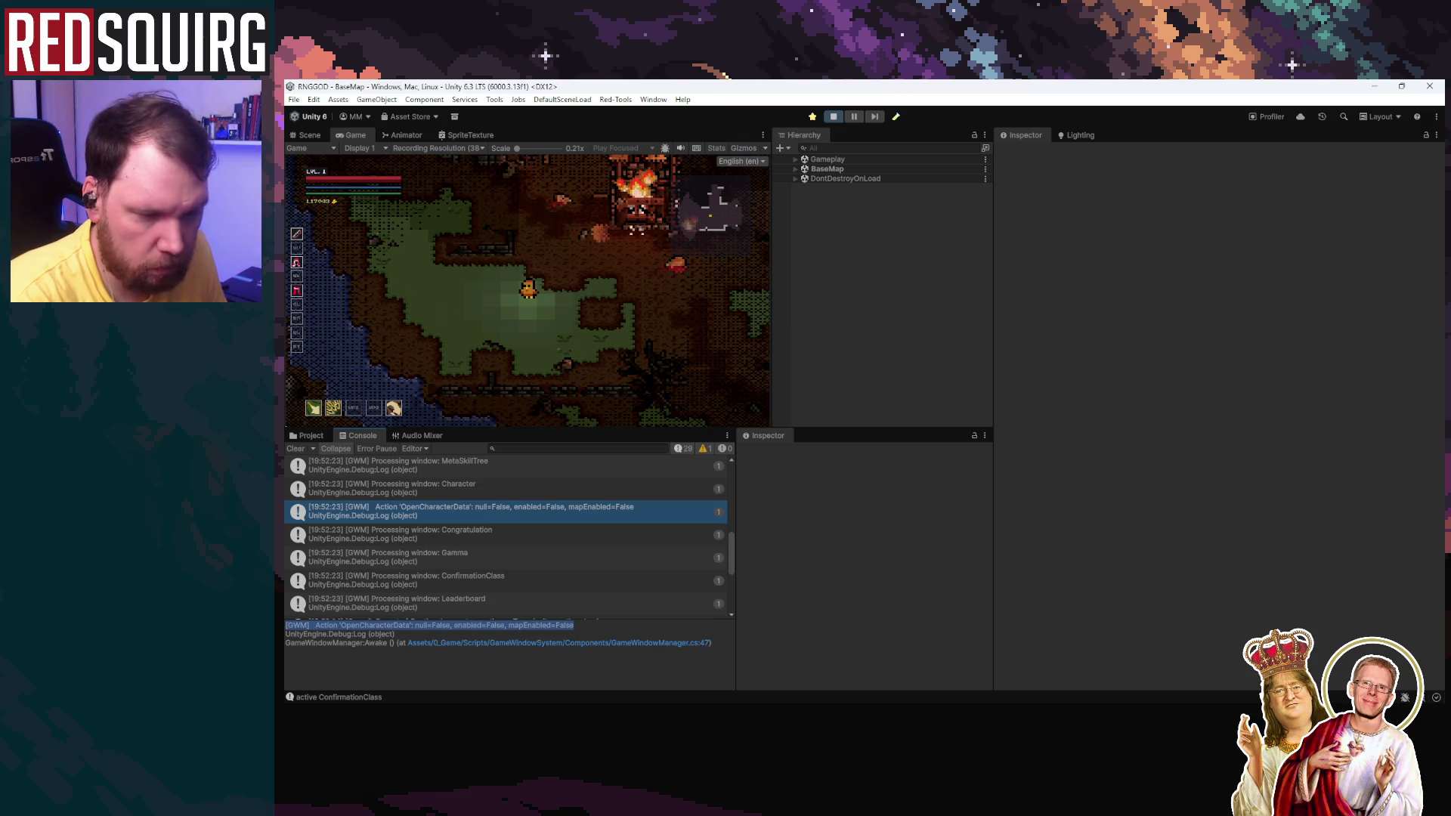
{"action": "left_click", "coordinate": [318, 627]}
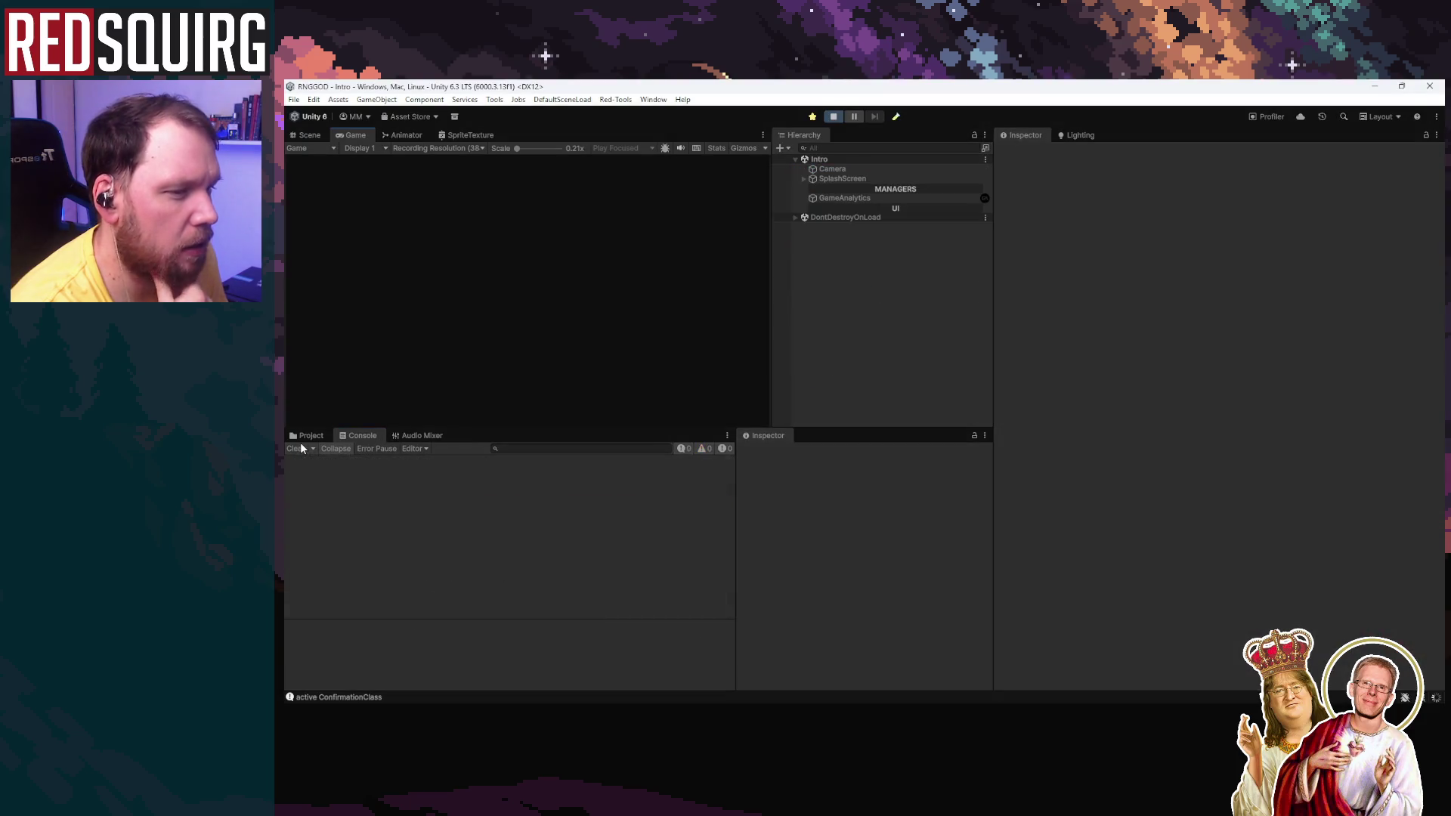
Step: Stop the game, clear the Console, replay and continue the saved game
{"action": "left_click", "coordinate": [833, 116]}
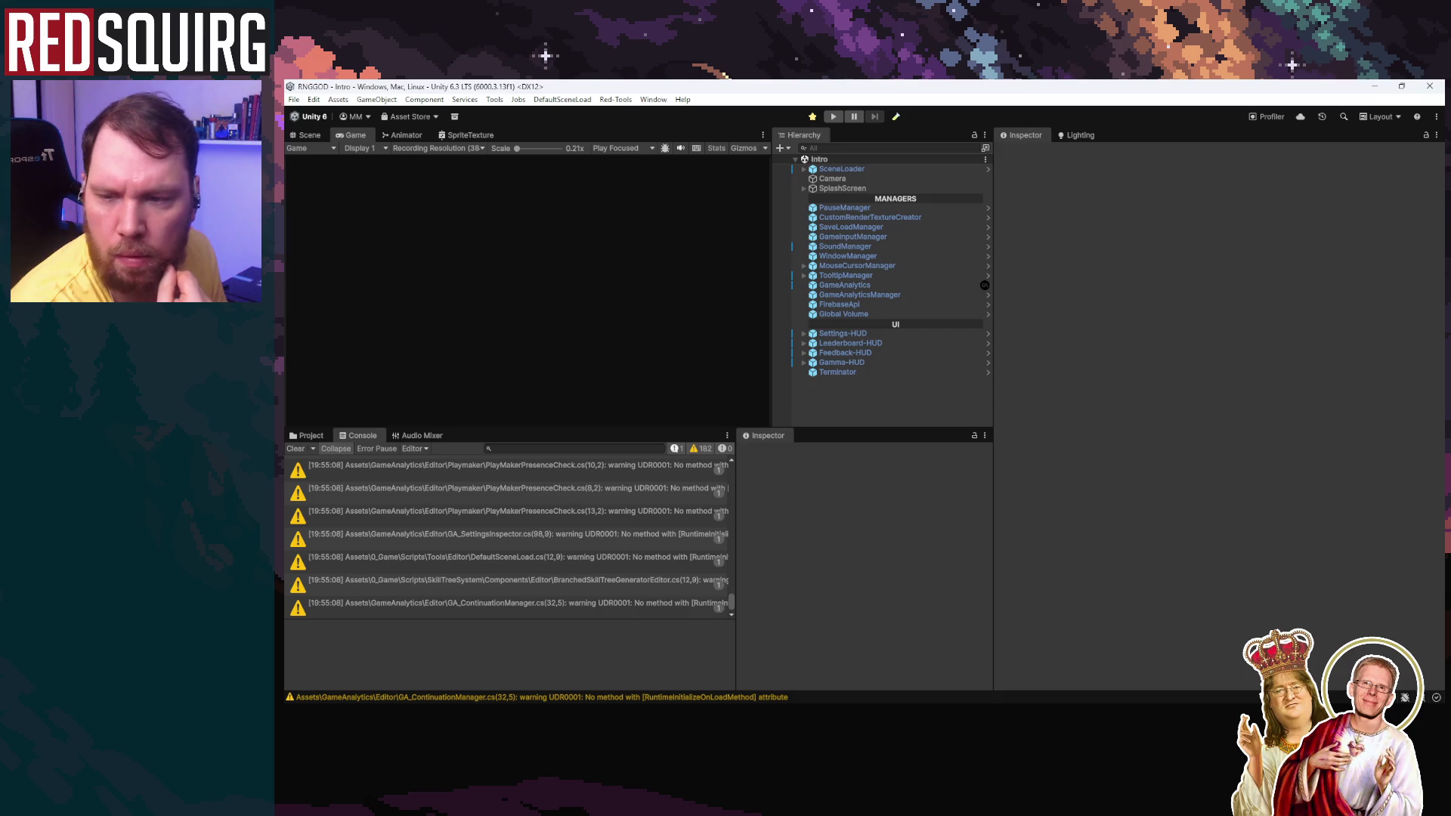
{"action": "left_click", "coordinate": [294, 448]}
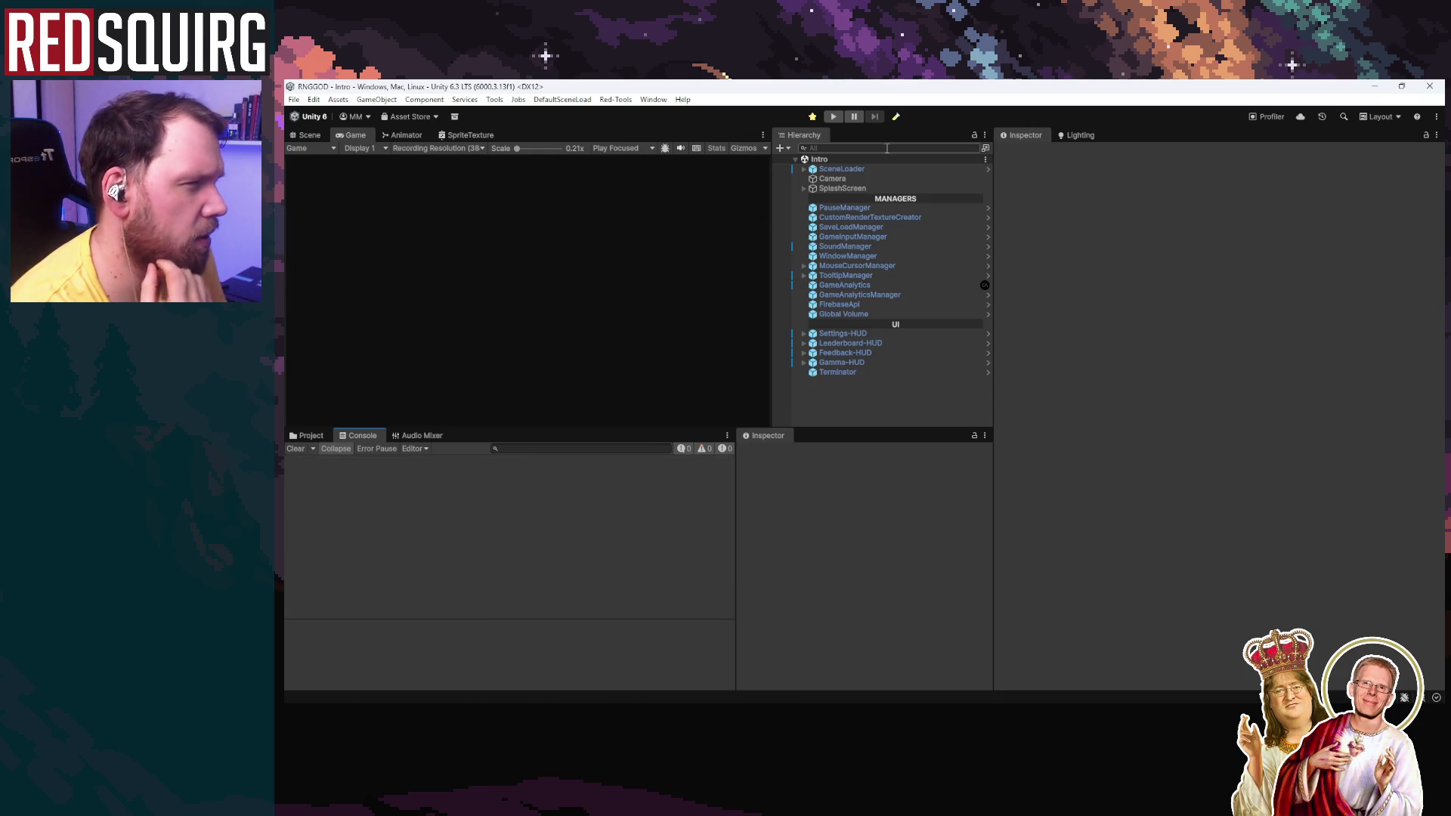
{"action": "left_click", "coordinate": [834, 117]}
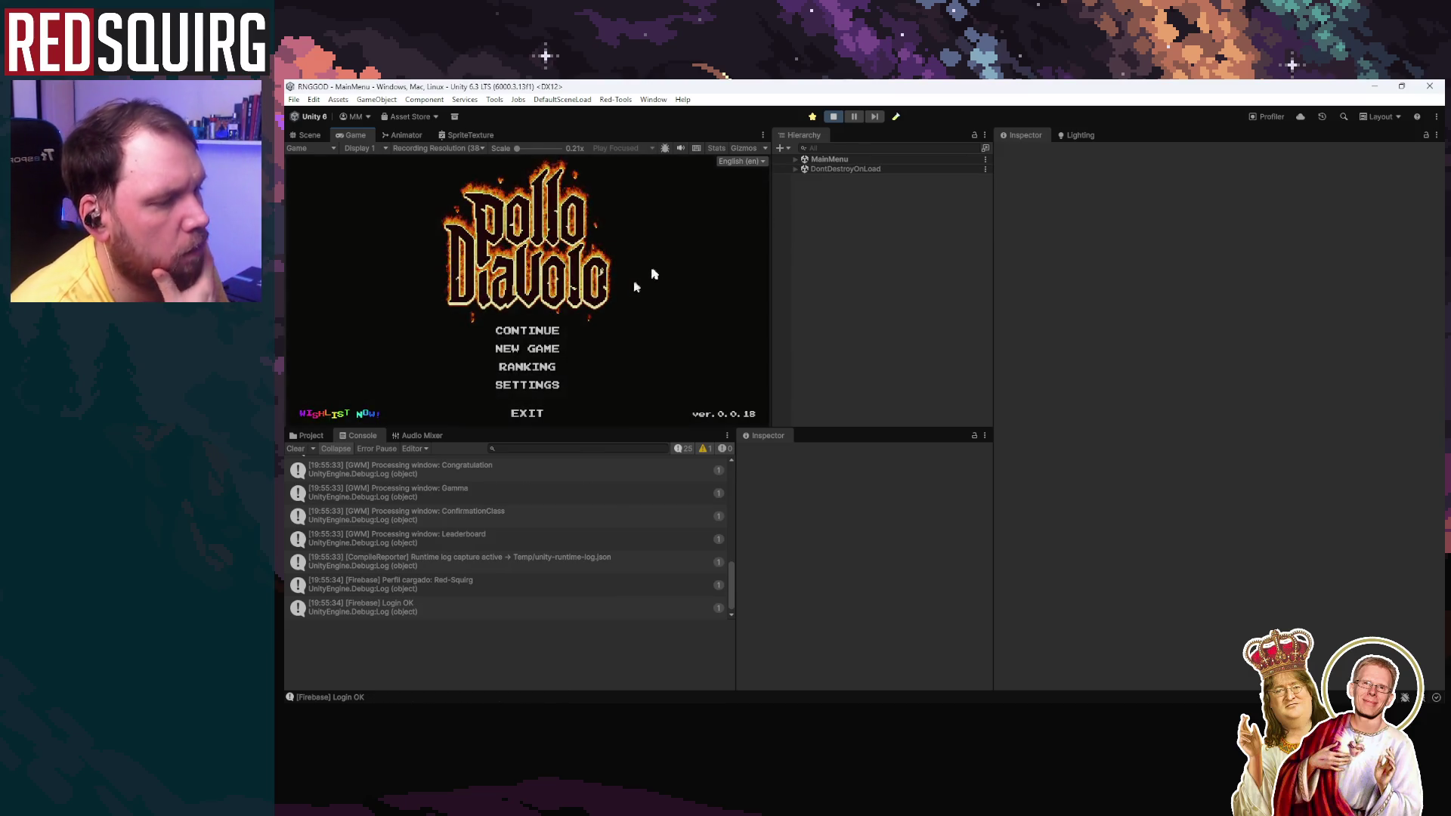
{"action": "left_click", "coordinate": [559, 330]}
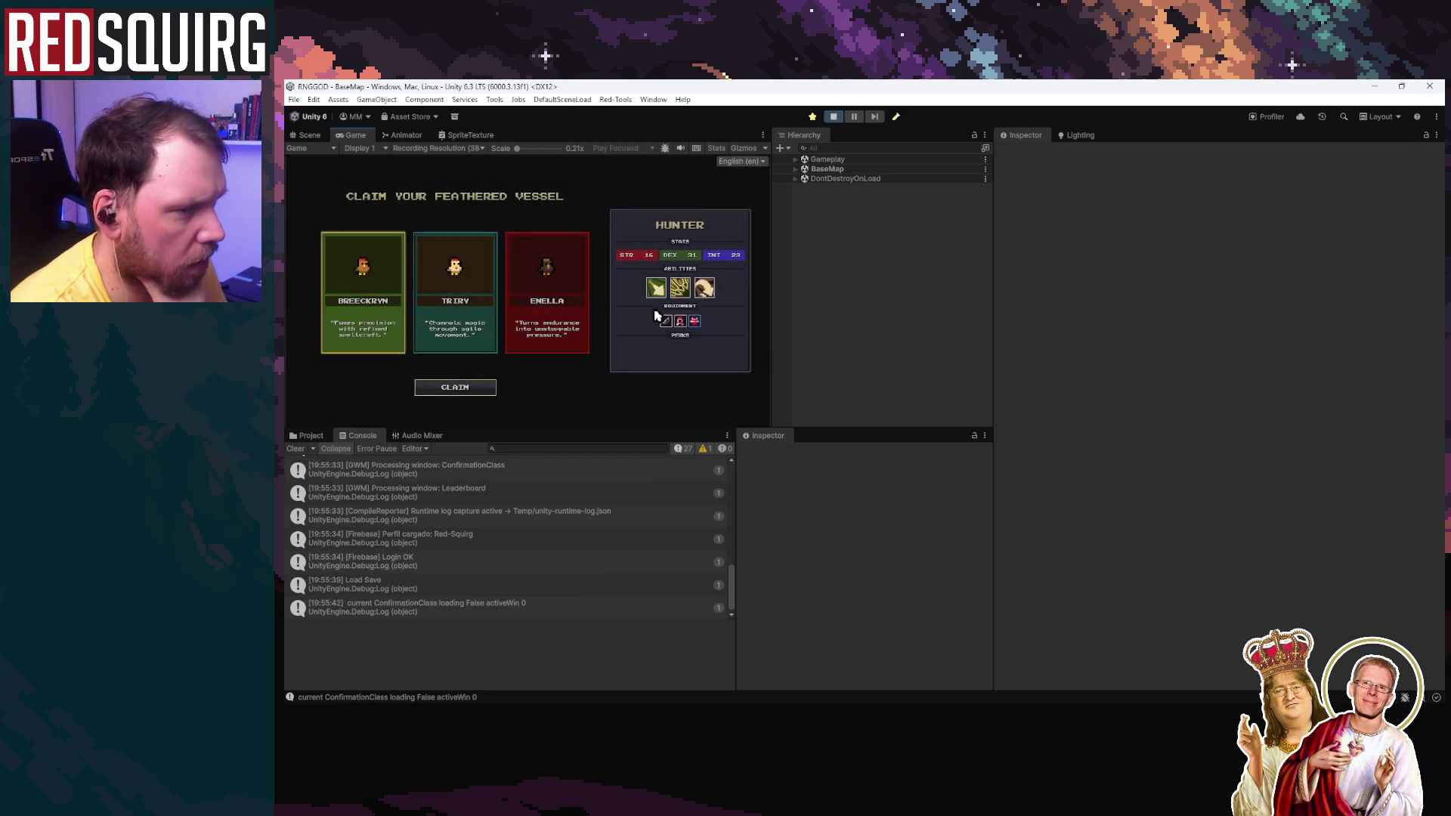
Step: Preview class cards, read the last log's stack trace, then choose the Trirv card
{"action": "left_click", "coordinate": [537, 324]}
{"action": "left_click", "coordinate": [474, 333]}
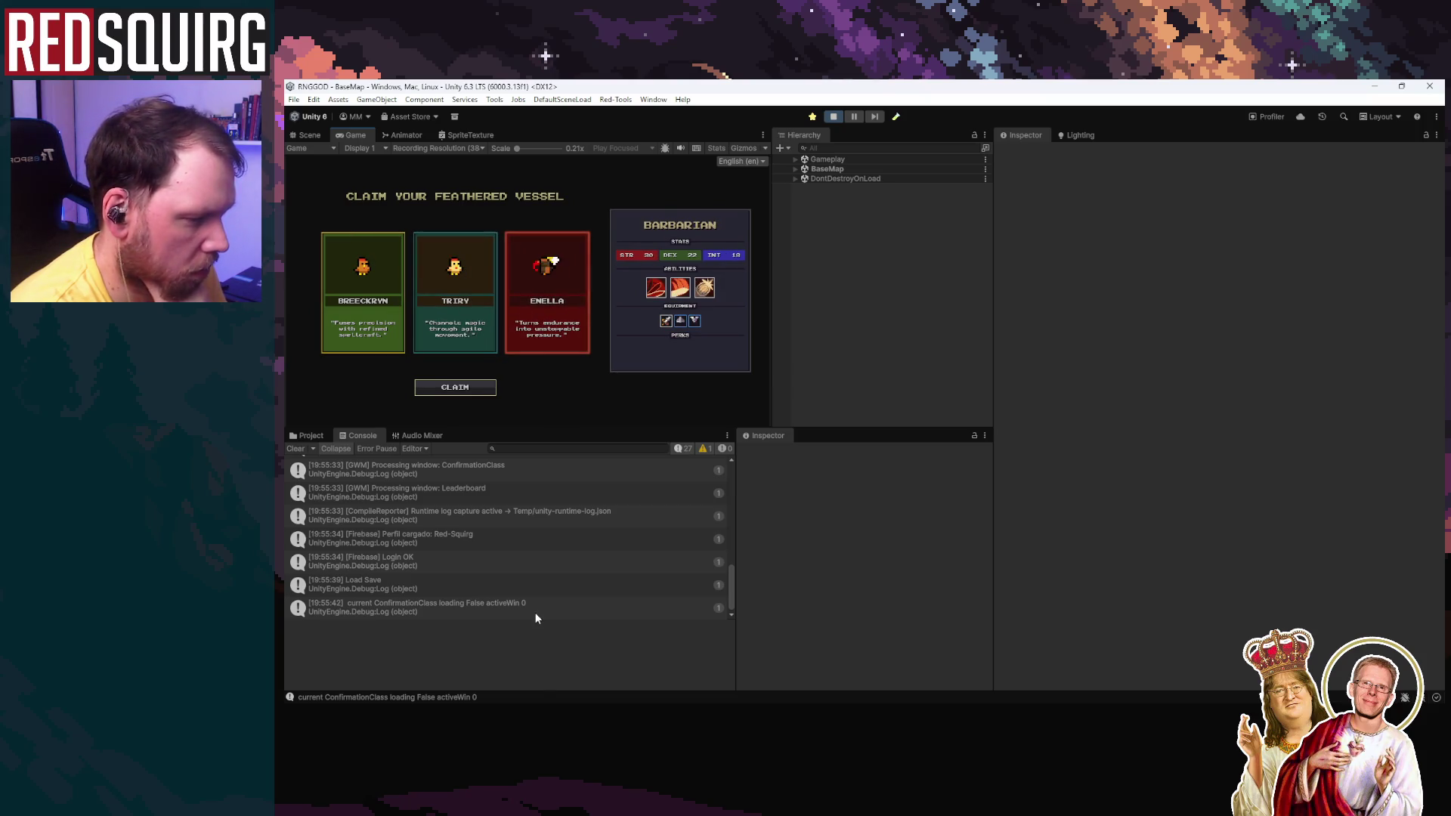
{"action": "left_click", "coordinate": [518, 607]}
{"action": "scroll", "coordinate": [519, 546], "scroll_direction": "up", "scroll_amount": 3}
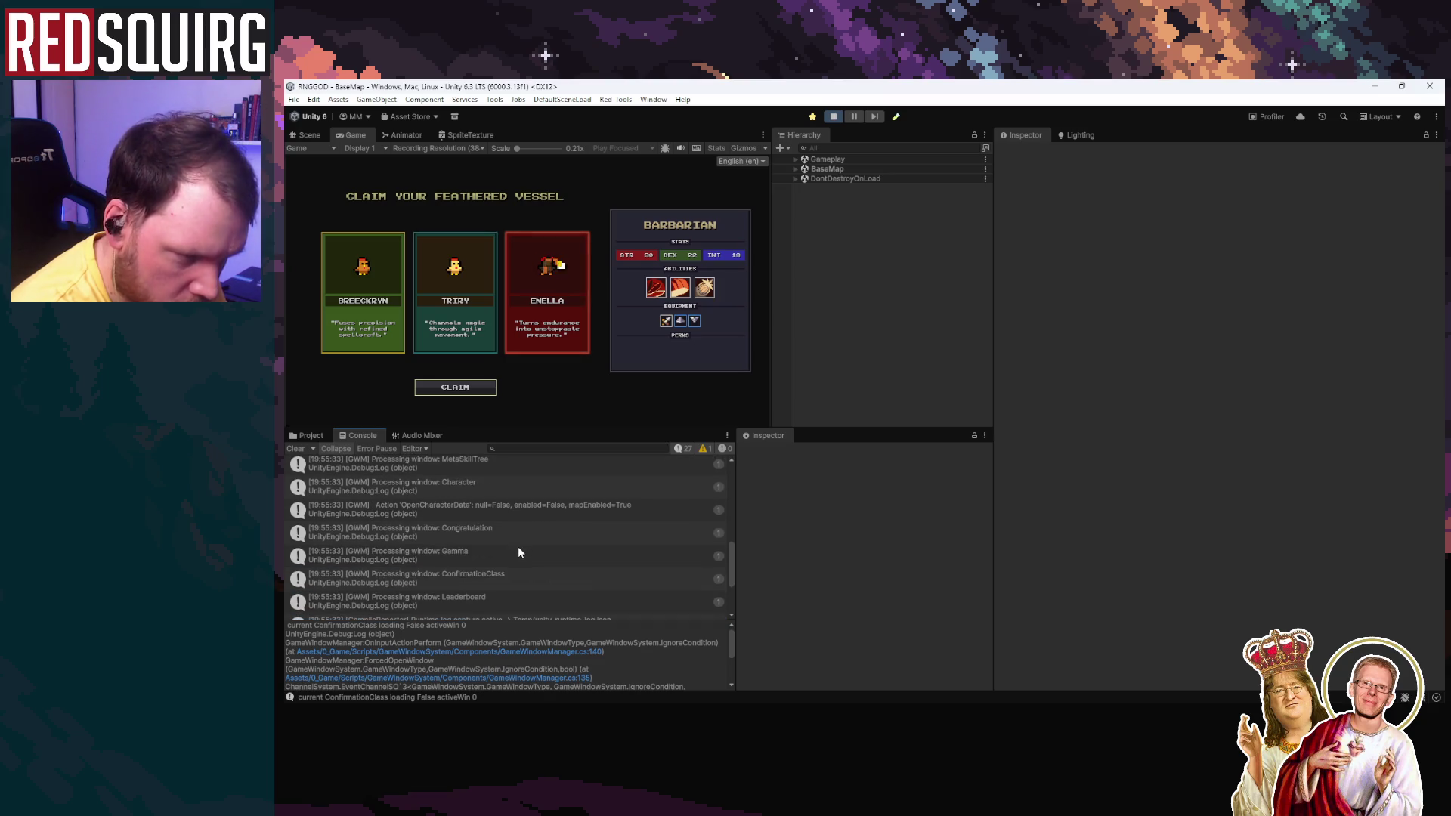
{"action": "scroll", "coordinate": [519, 552], "scroll_direction": "up", "scroll_amount": 3}
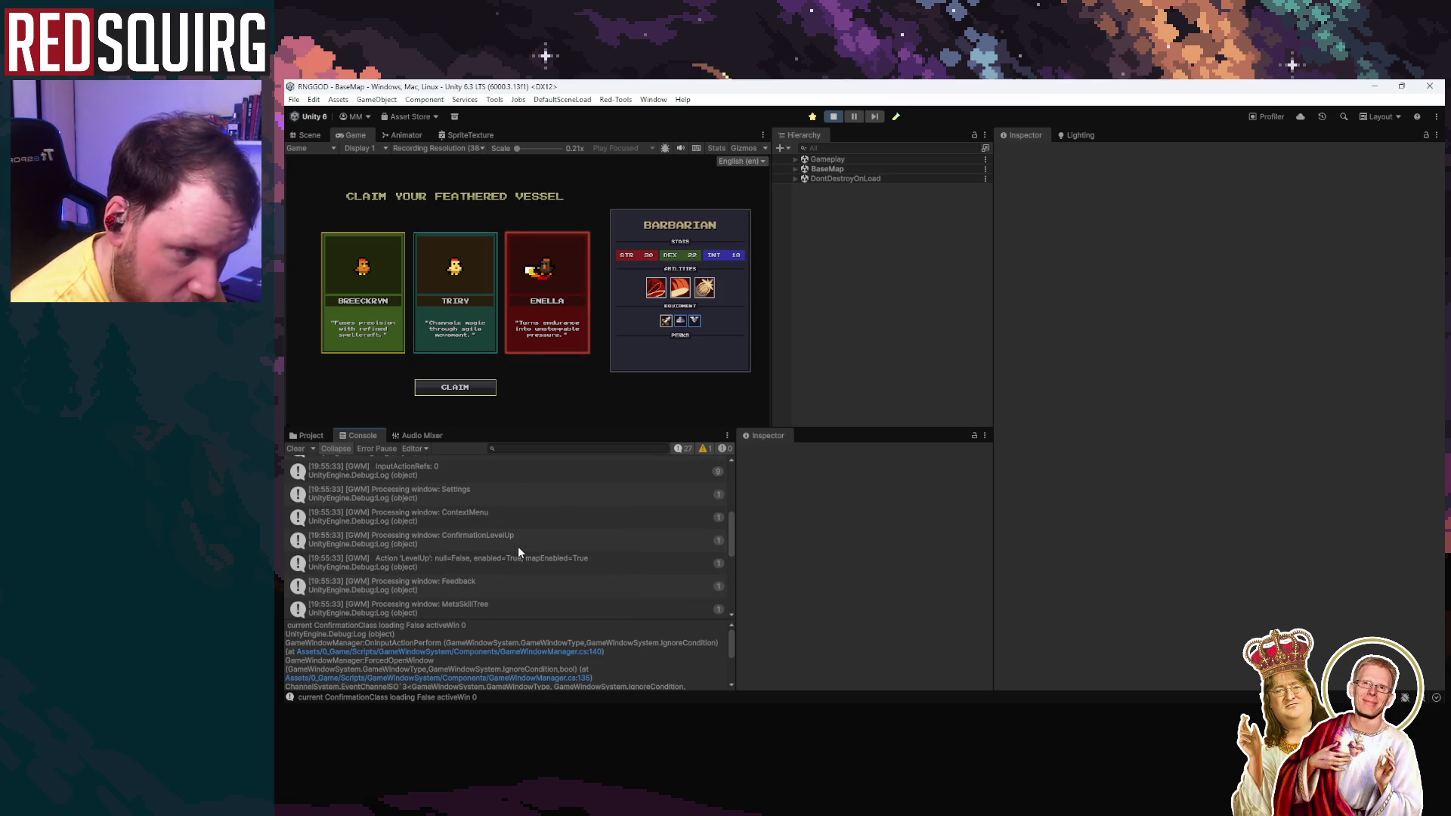
{"action": "scroll", "coordinate": [518, 552], "scroll_direction": "up", "scroll_amount": 3}
{"action": "scroll", "coordinate": [518, 551], "scroll_direction": "up", "scroll_amount": 2}
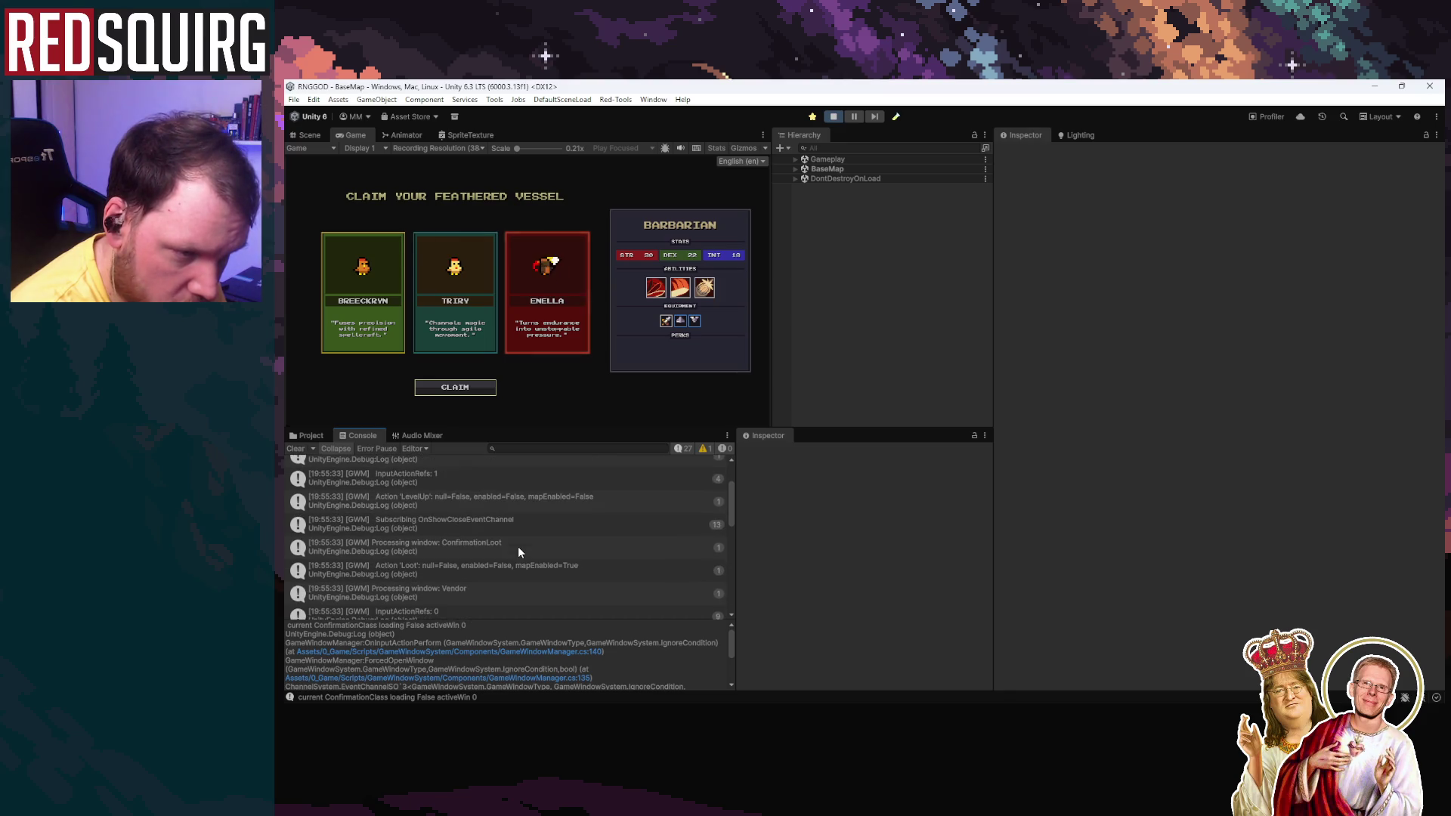
{"action": "scroll", "coordinate": [519, 553], "scroll_direction": "up", "scroll_amount": 2}
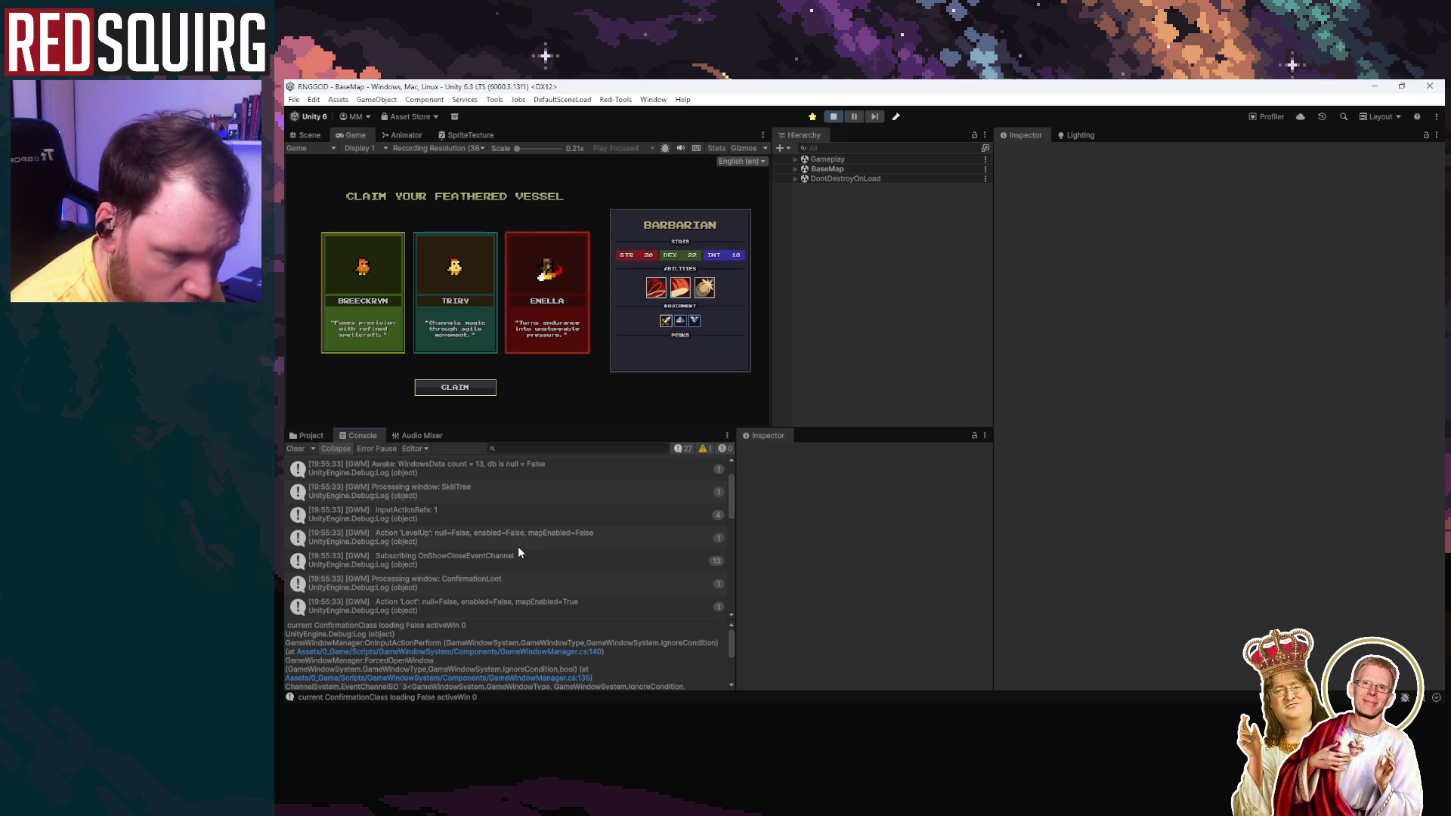
{"action": "scroll", "coordinate": [519, 553], "scroll_direction": "up", "scroll_amount": 2}
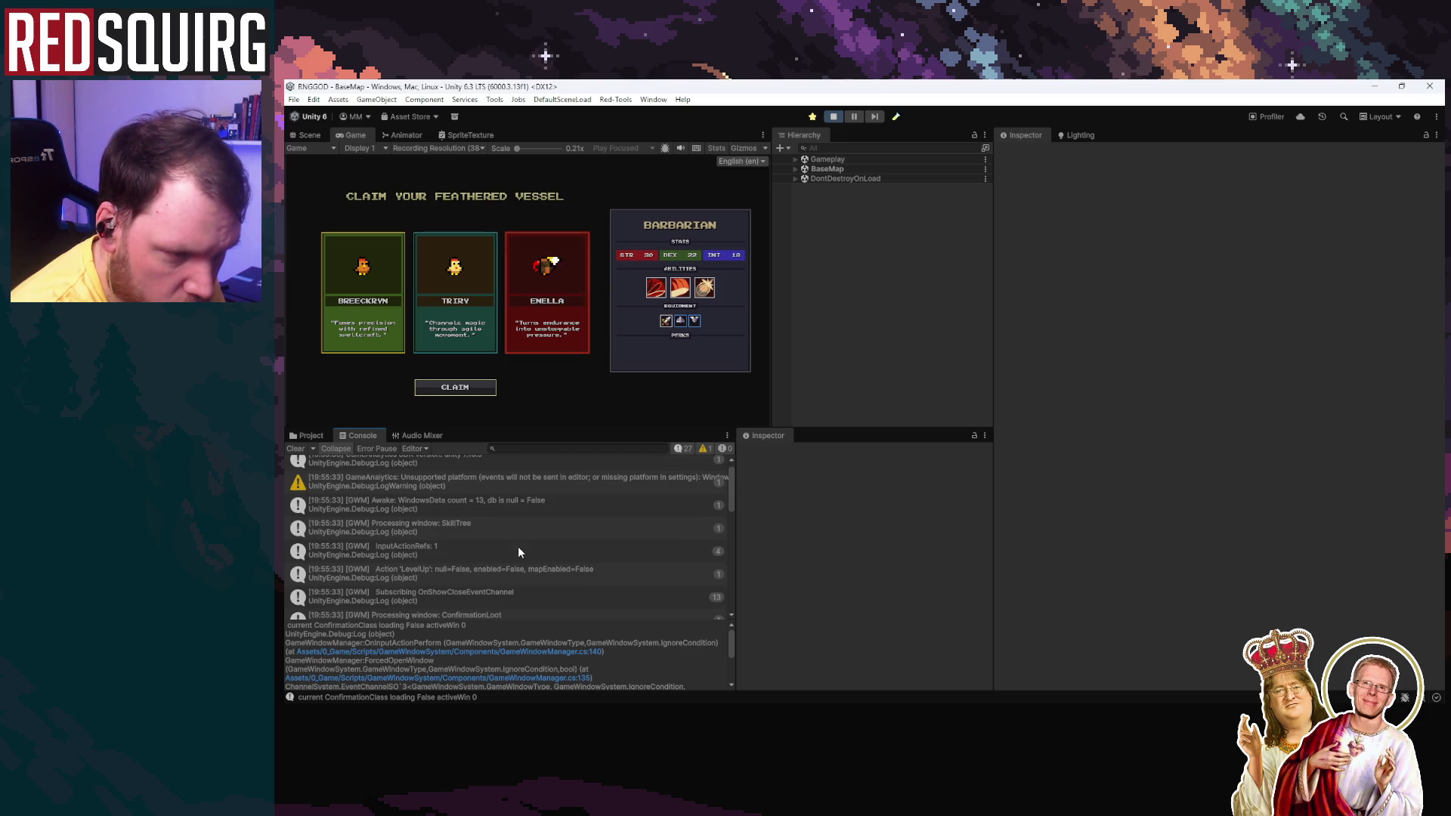
{"action": "scroll", "coordinate": [518, 550], "scroll_direction": "down", "scroll_amount": 3}
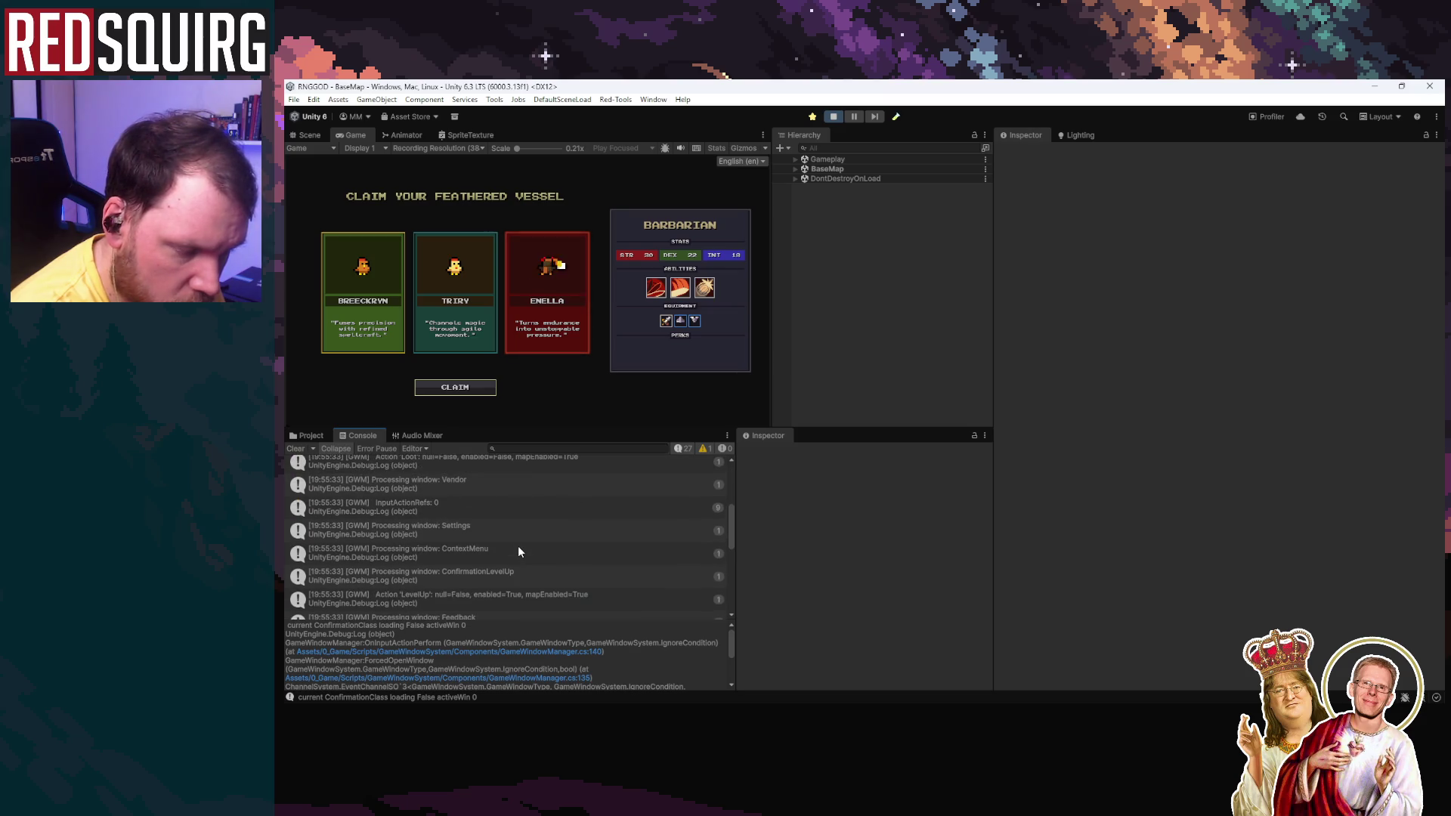
{"action": "scroll", "coordinate": [518, 550], "scroll_direction": "down", "scroll_amount": 2}
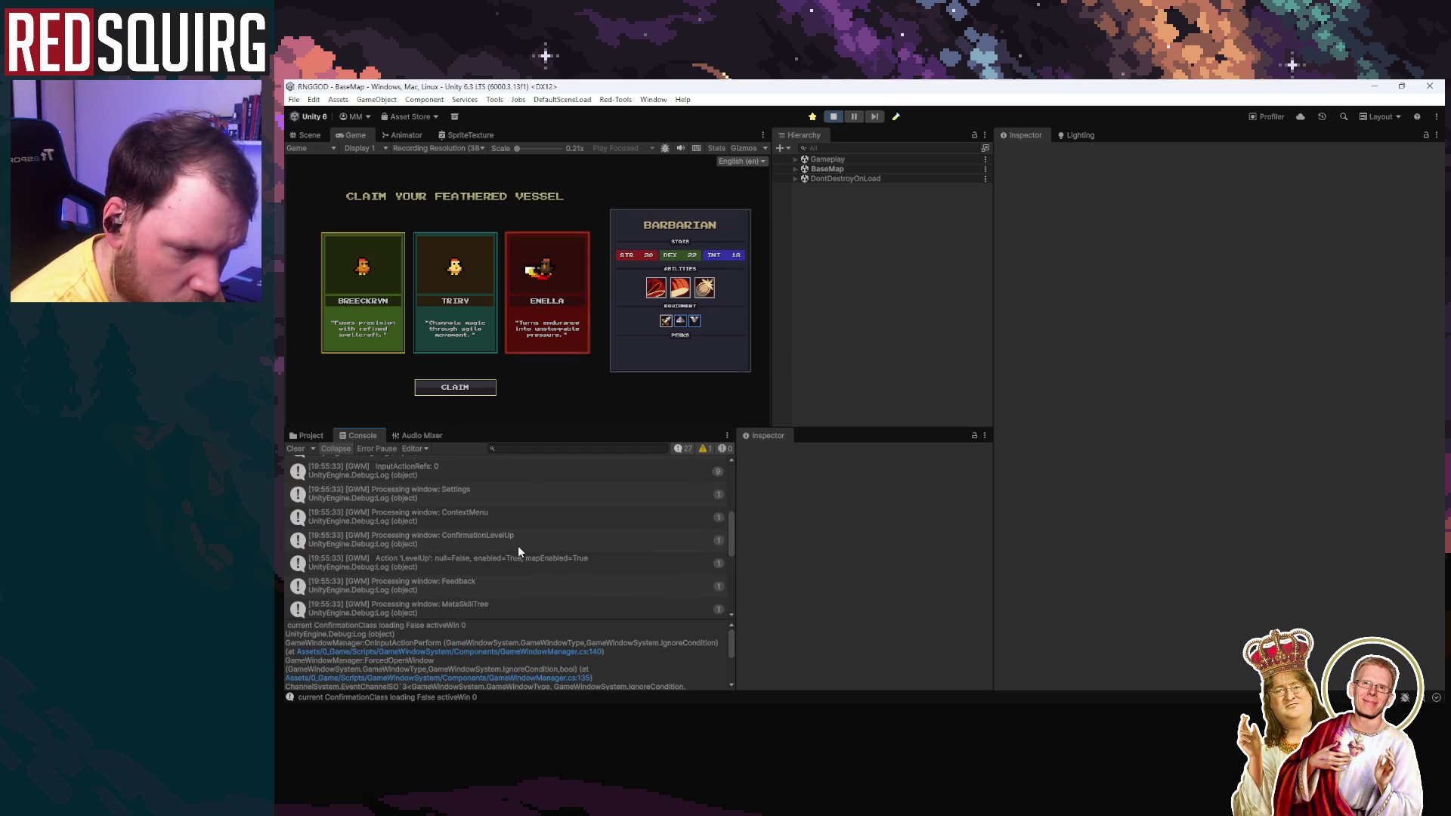
{"action": "left_click", "coordinate": [486, 332]}
Step: Claim the Cryomancer, then toggle the character stats panel and the pause menu
{"action": "left_click", "coordinate": [475, 388]}
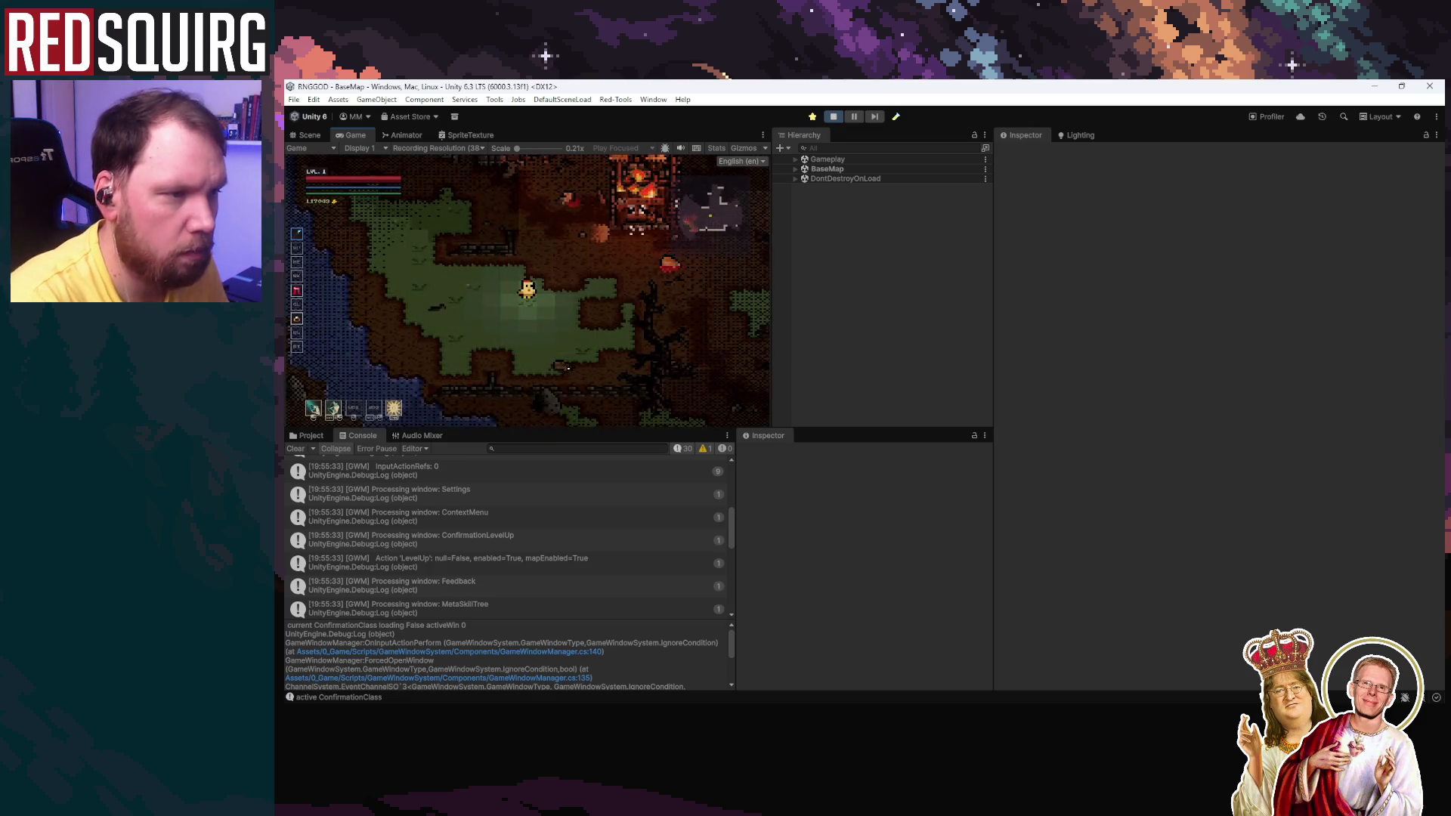
{"action": "key", "text": "c"}
{"action": "key", "text": "Escape"}
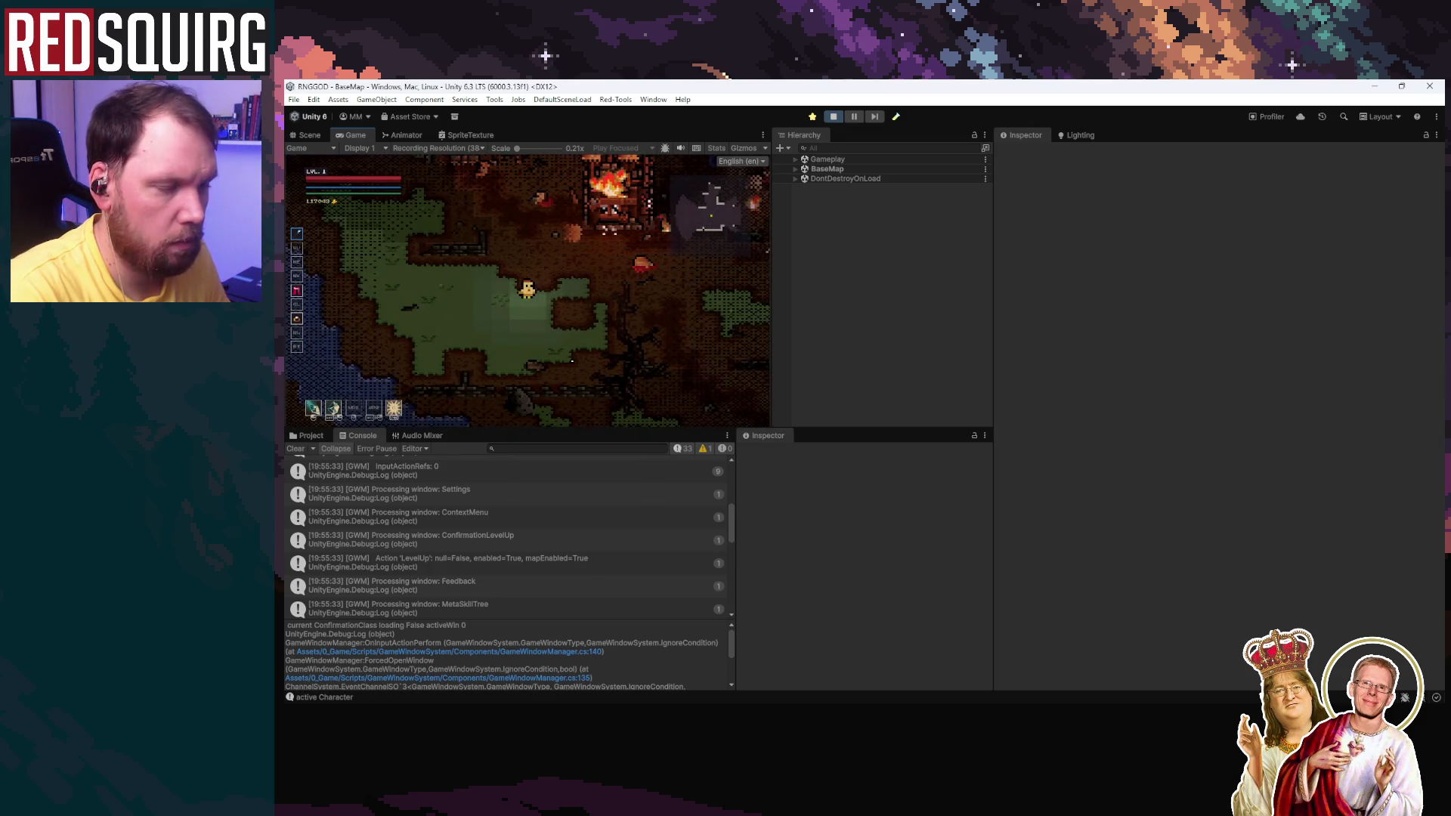
{"action": "key", "text": "Escape"}
{"action": "key", "text": "Escape"}
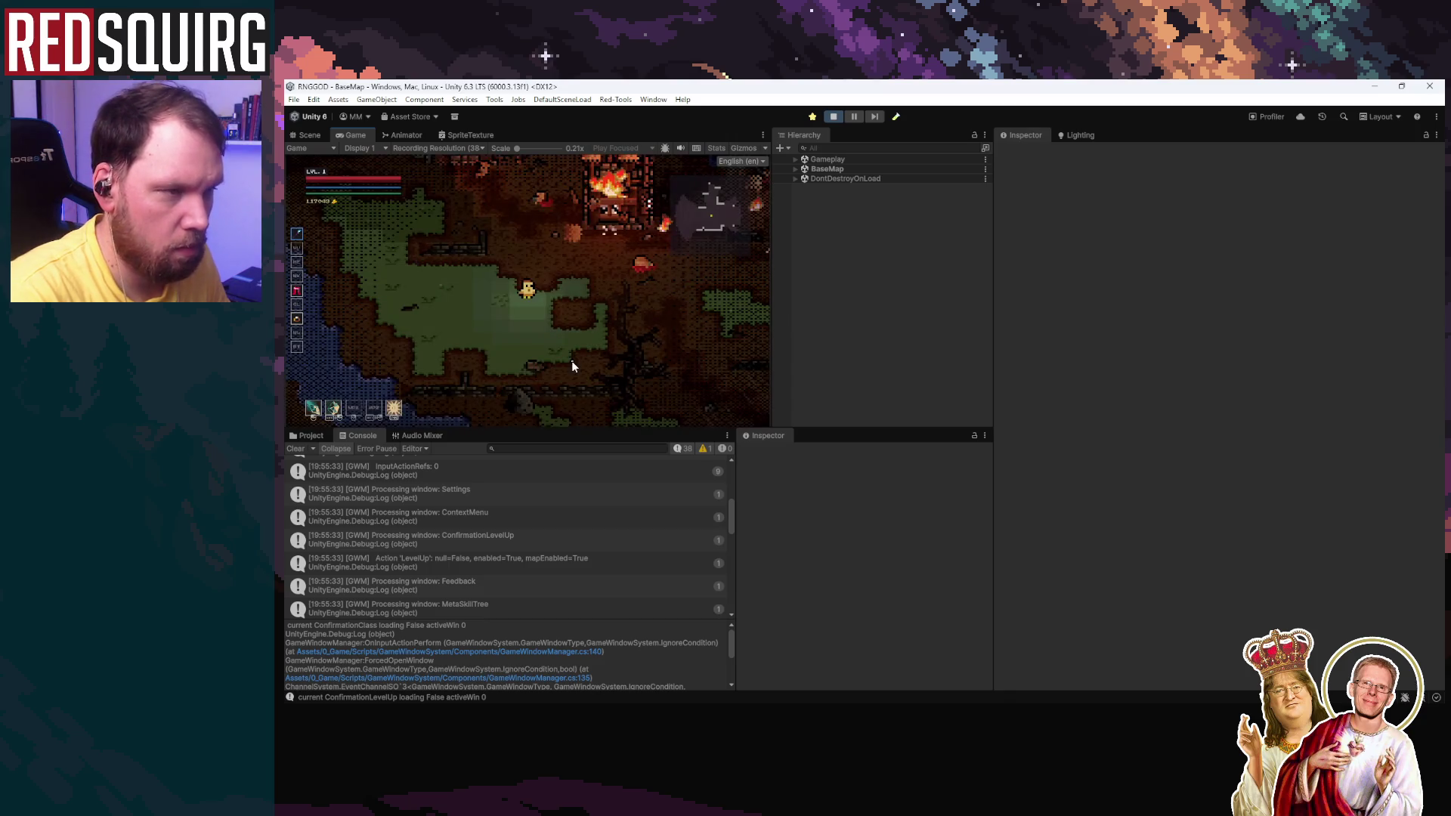
{"action": "key", "text": "Escape"}
{"action": "key", "text": "Escape"}
Step: Maximize the Game view, enter the Lower Crypt through the portal, attack skeletons, then stop play
{"action": "double_click", "coordinate": [367, 135]}
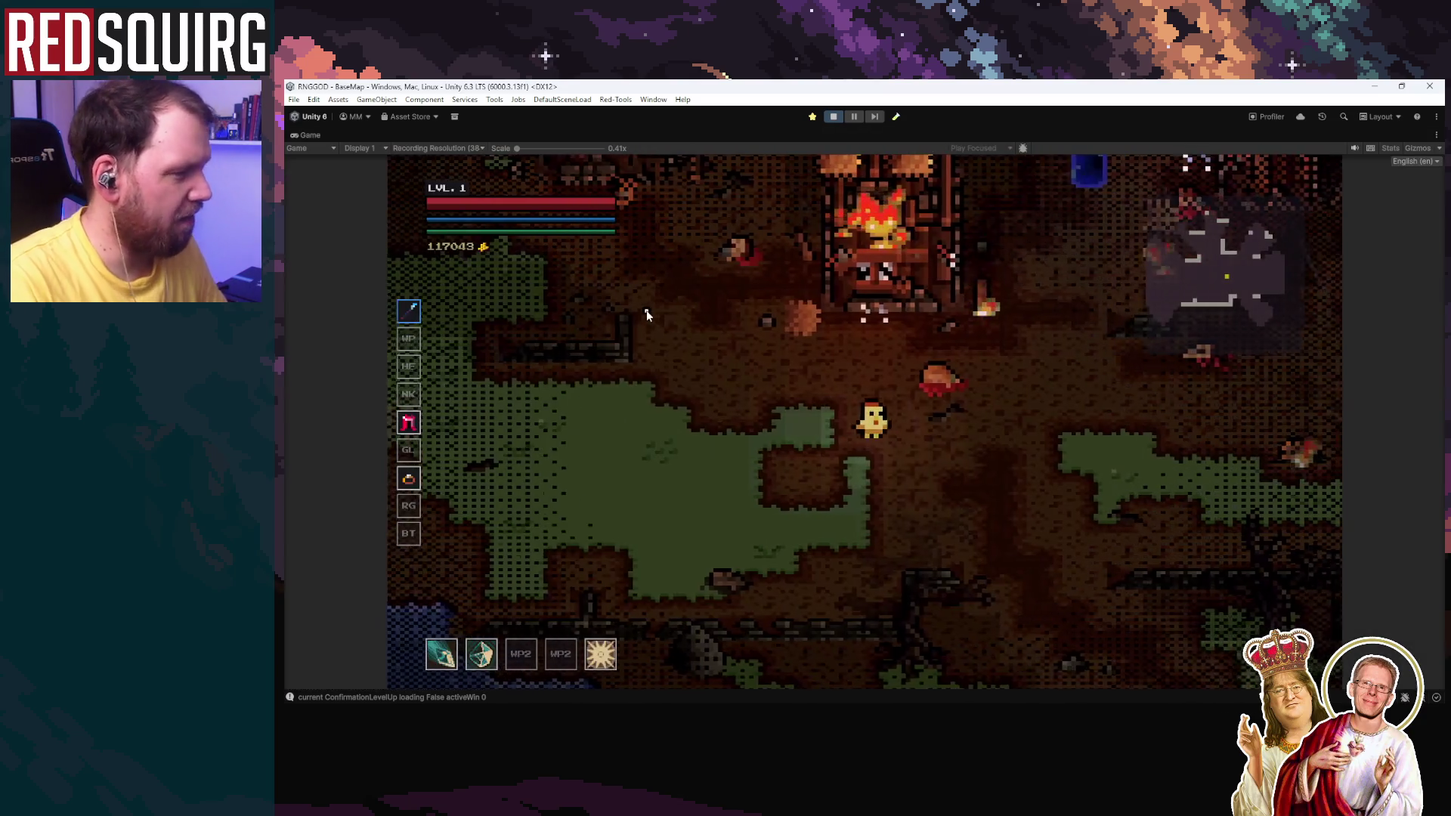
{"action": "key", "text": "w"}
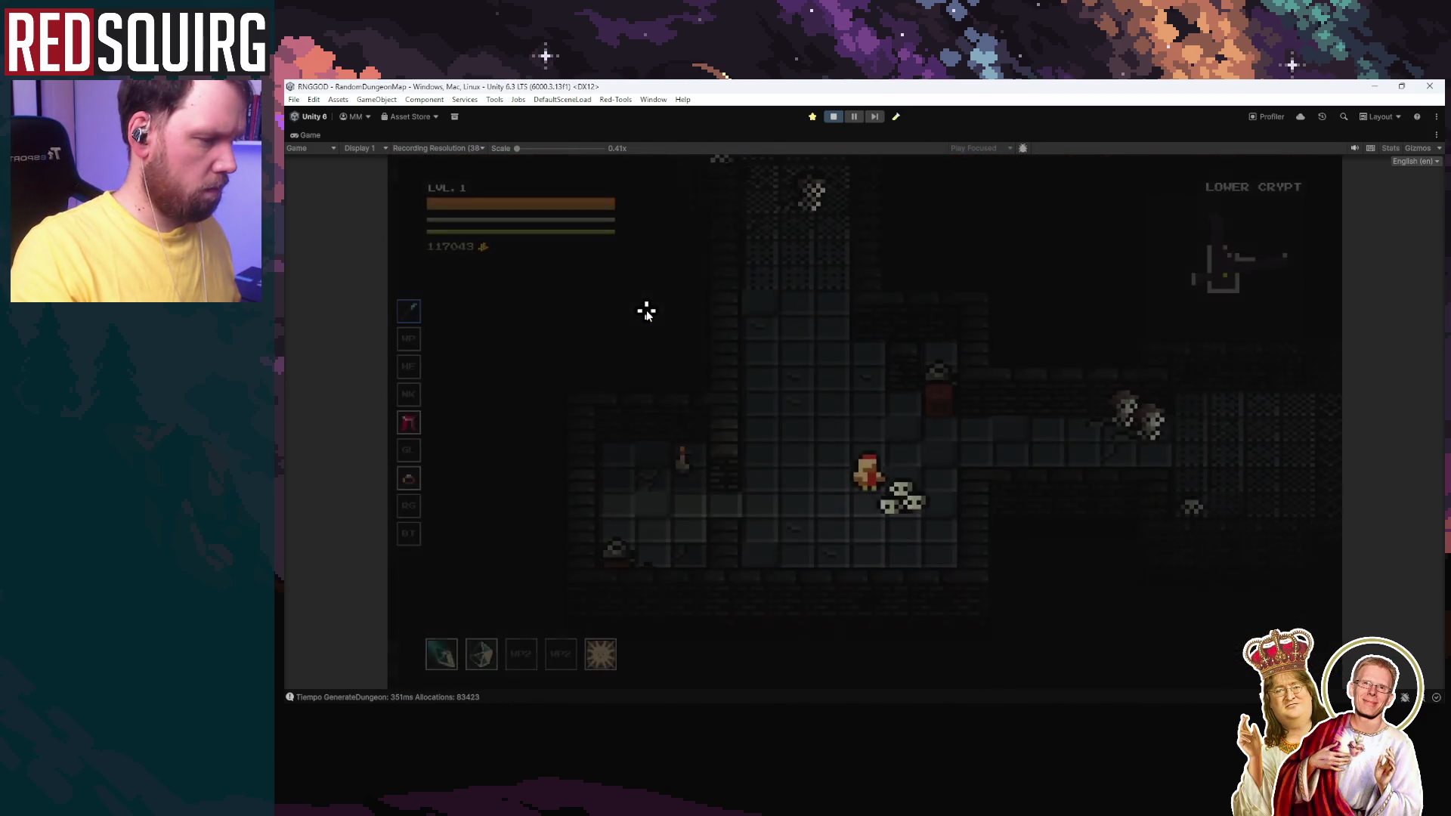
{"action": "key", "text": "c"}
{"action": "key", "text": "c"}
{"action": "key", "text": "w"}
{"action": "left_click", "coordinate": [1030, 411]}
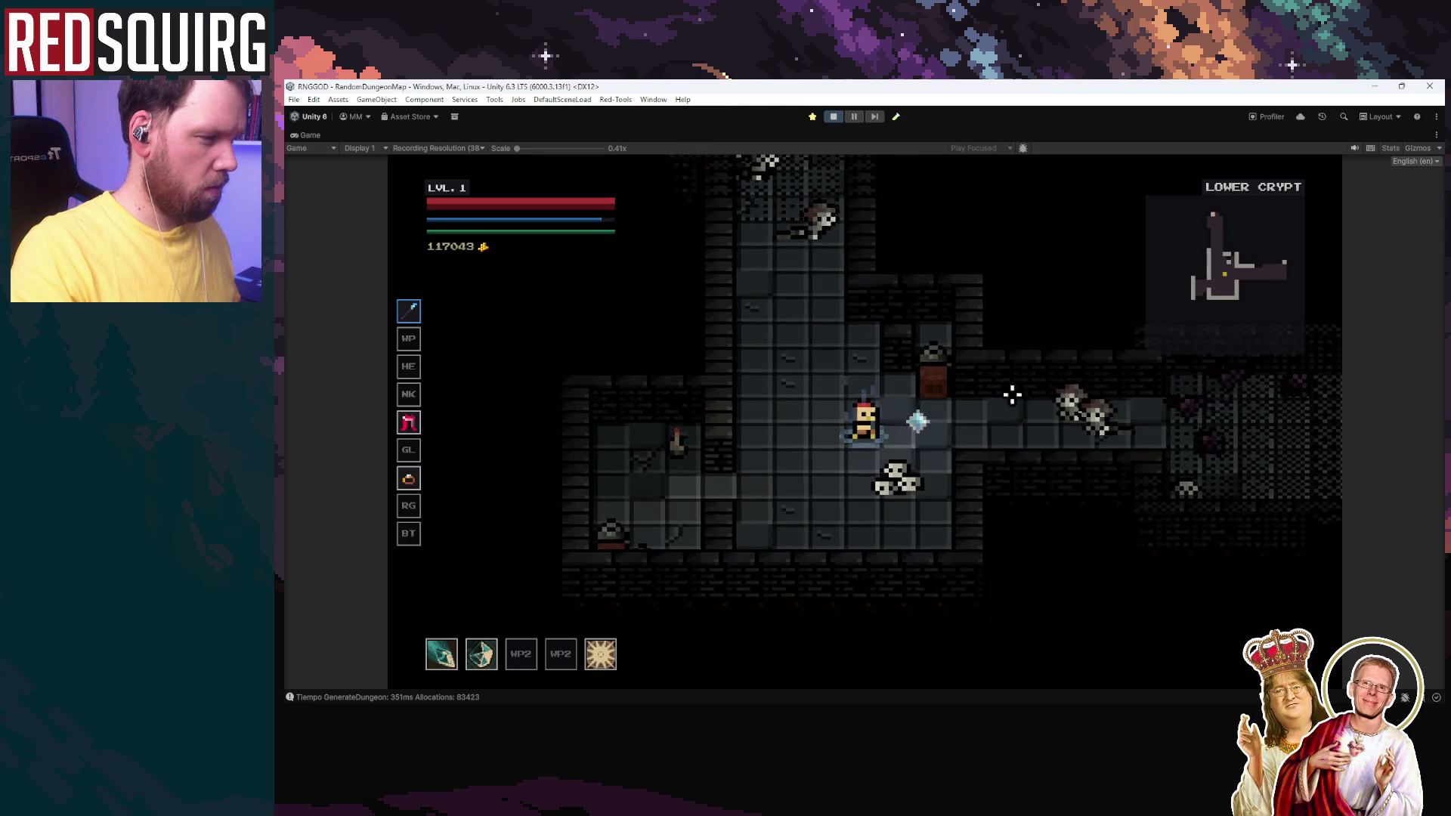
{"action": "left_click", "coordinate": [836, 118]}
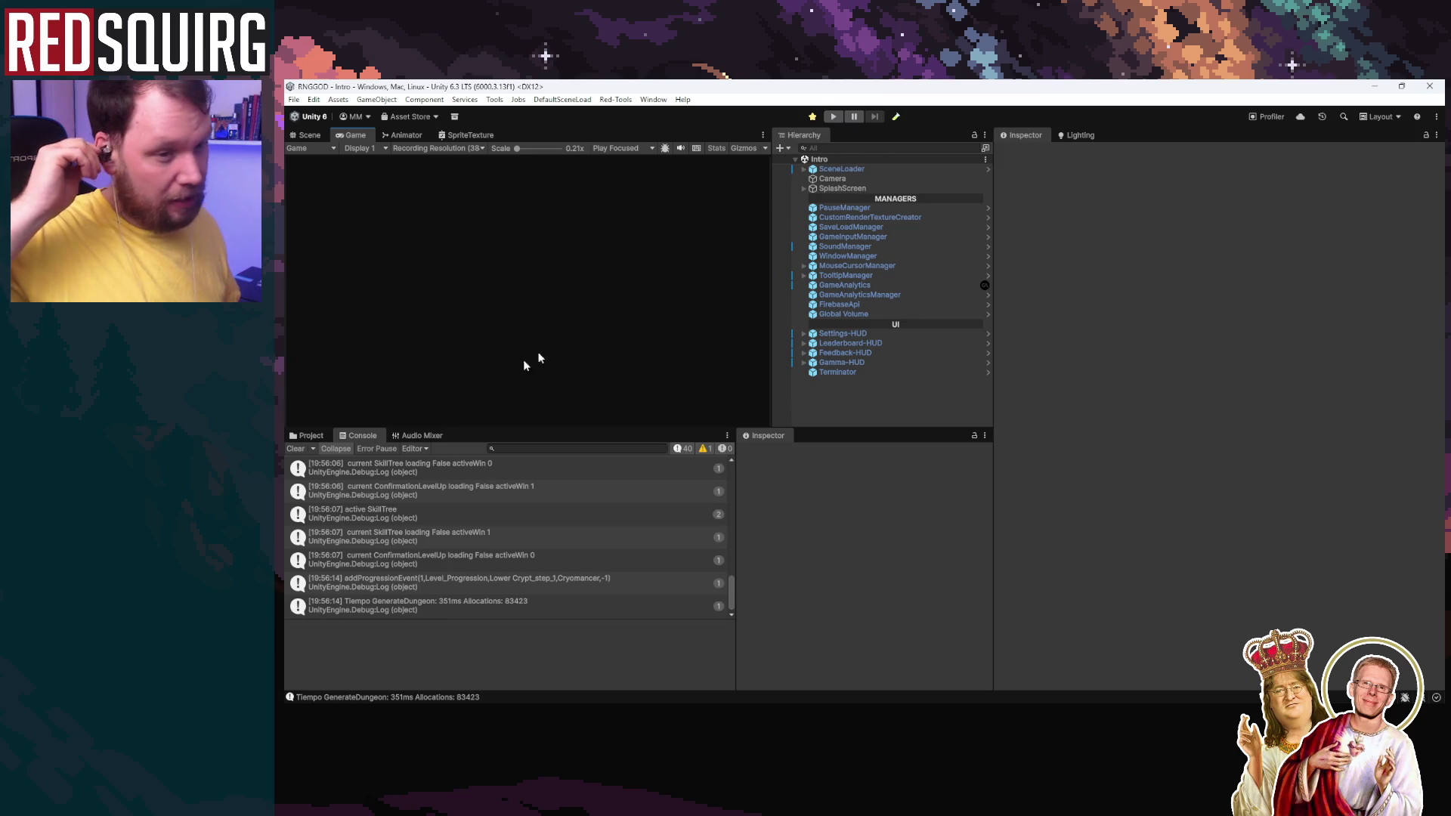
Step: Clear the console, replay from the main menu's continue, and claim the Clothie character
{"action": "left_click", "coordinate": [298, 448]}
{"action": "left_click", "coordinate": [833, 117]}
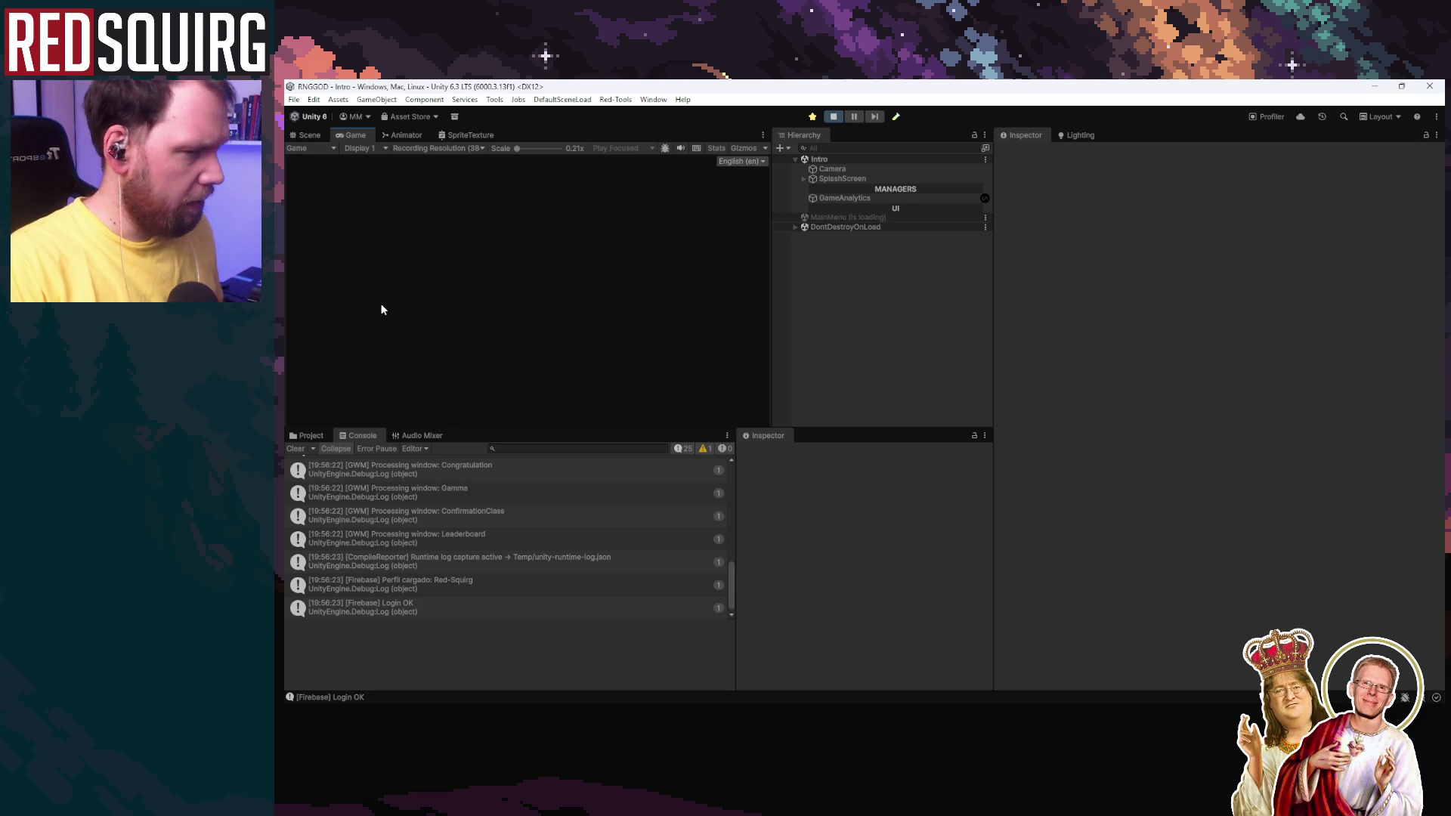
{"action": "key", "text": "Return"}
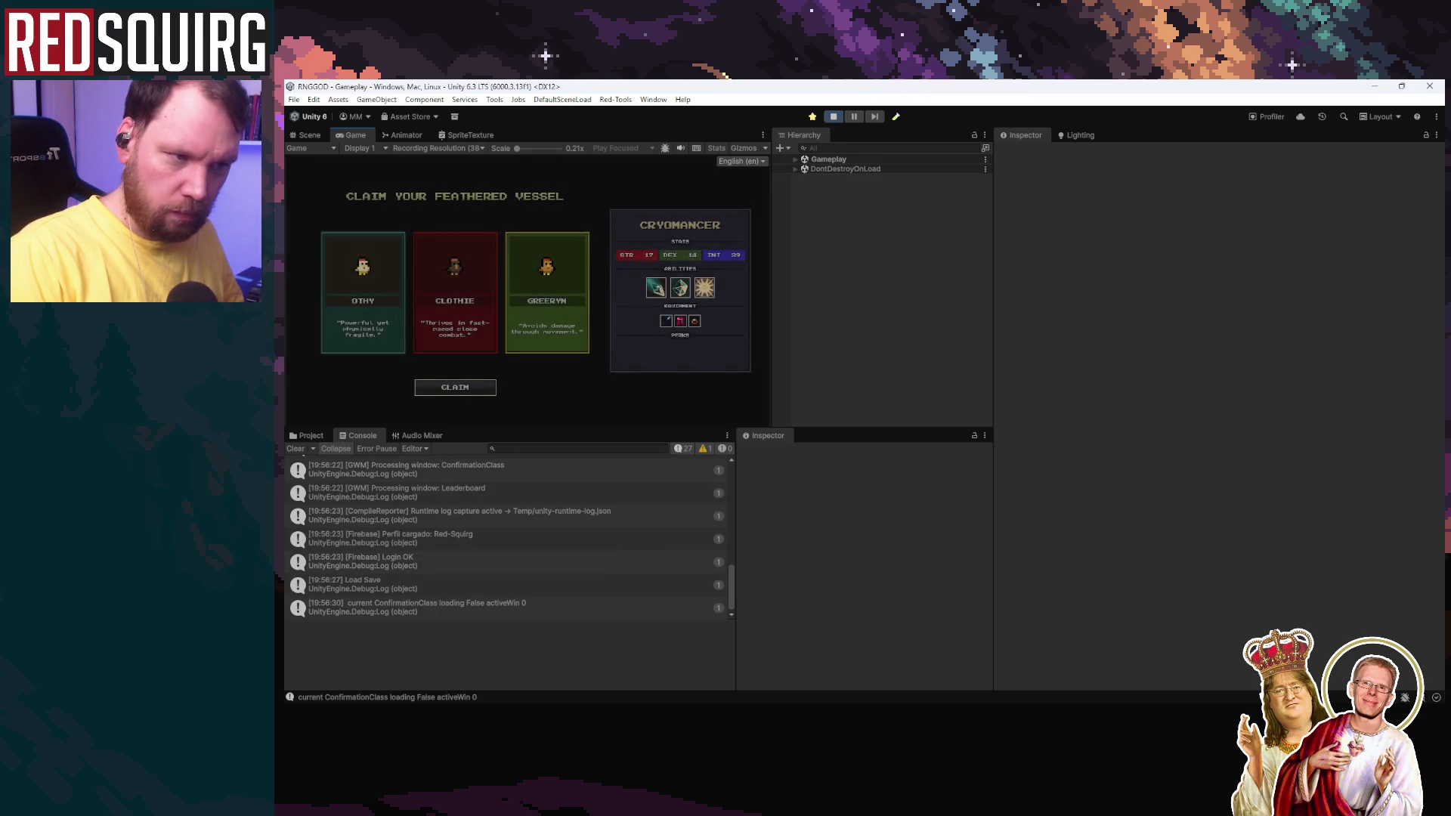
{"action": "left_click", "coordinate": [476, 327]}
{"action": "left_click", "coordinate": [476, 387]}
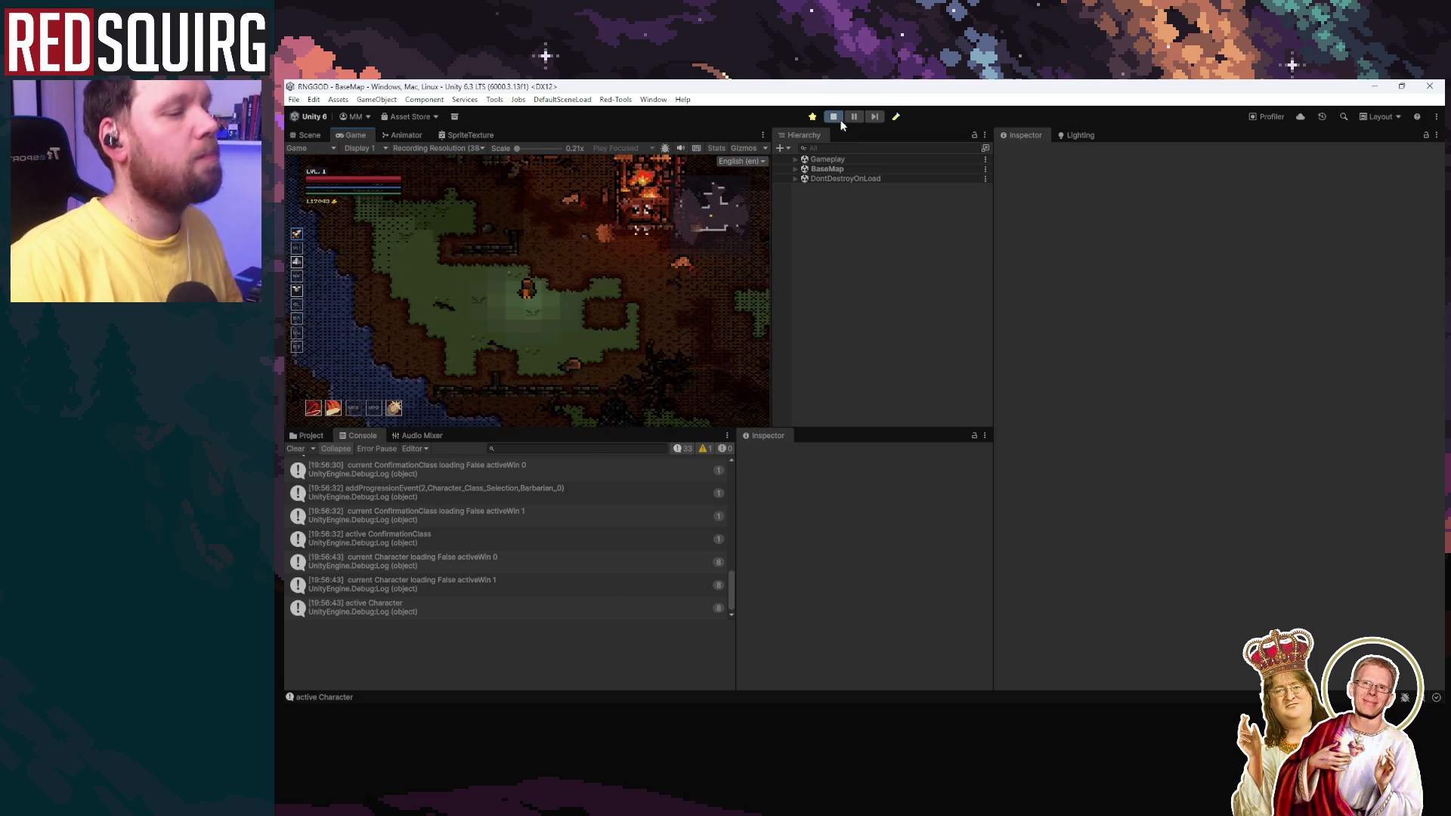
Step: Inspect the stack traces of the Character window log entries in the console
{"action": "left_click", "coordinate": [563, 546]}
{"action": "left_click", "coordinate": [572, 565]}
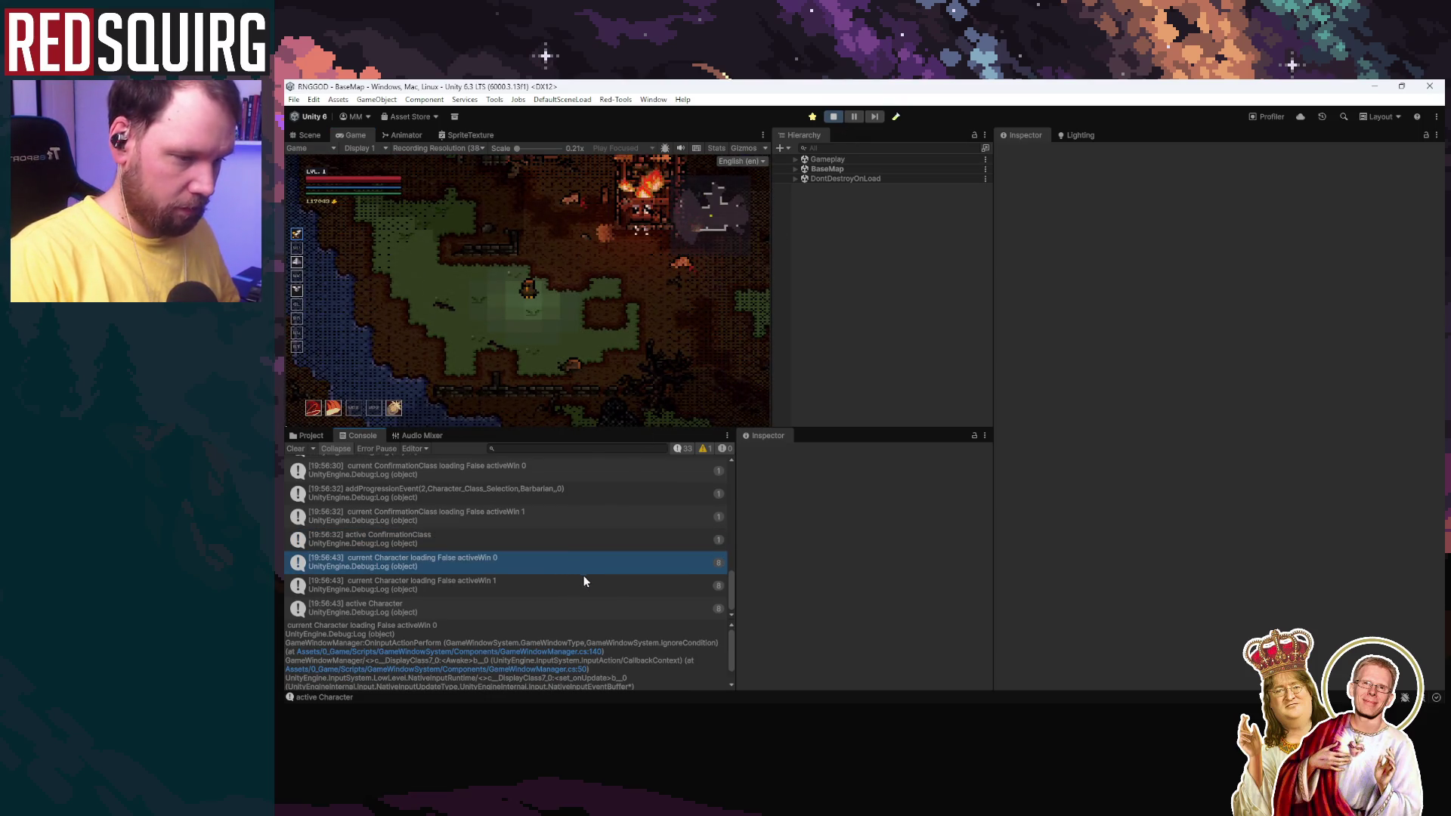
{"action": "left_click", "coordinate": [587, 586]}
{"action": "left_click", "coordinate": [587, 603]}
{"action": "left_click", "coordinate": [593, 564]}
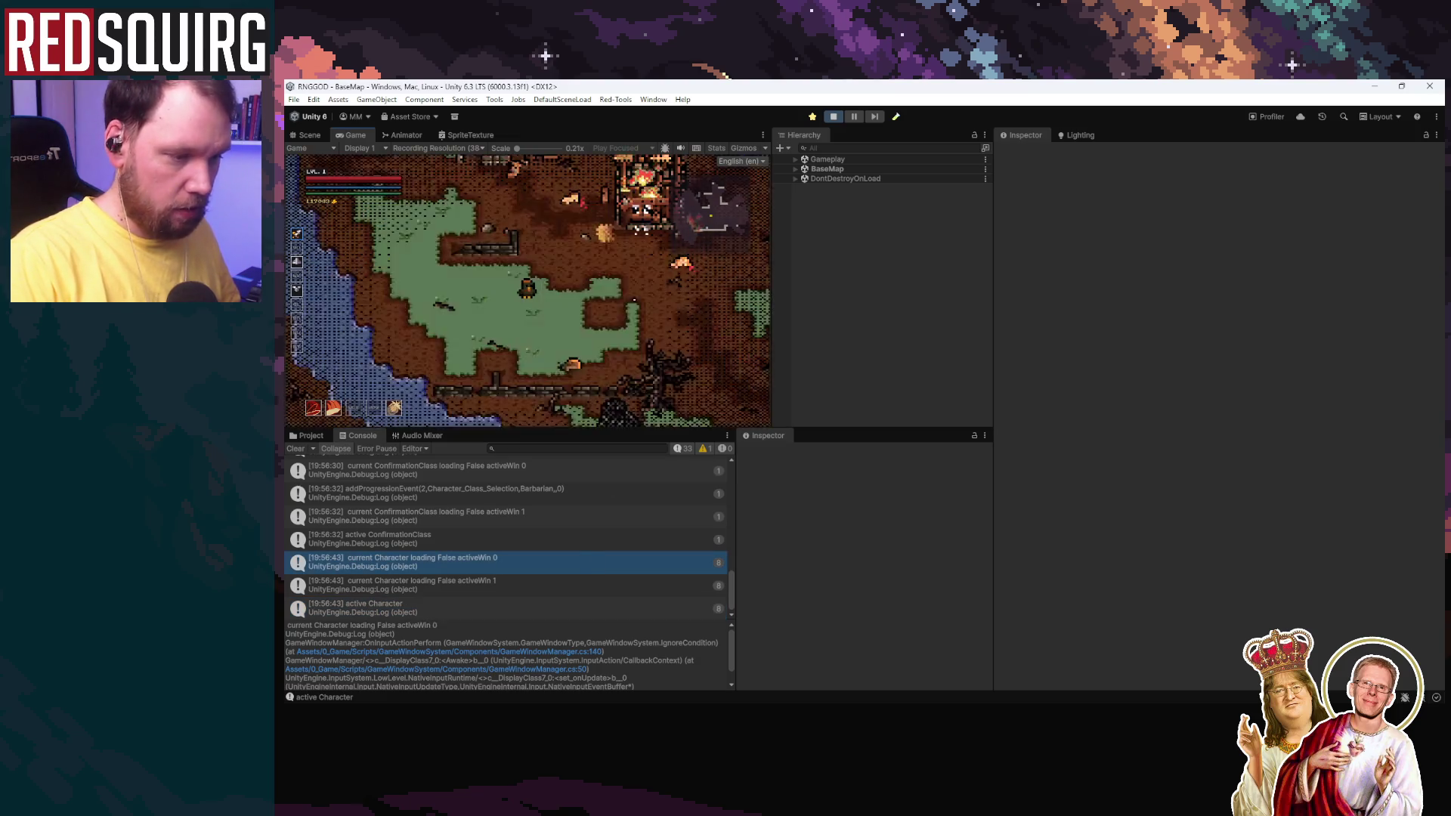
Step: Clear the console and toggle the Character window so only fresh logs appear
{"action": "key", "text": "c"}
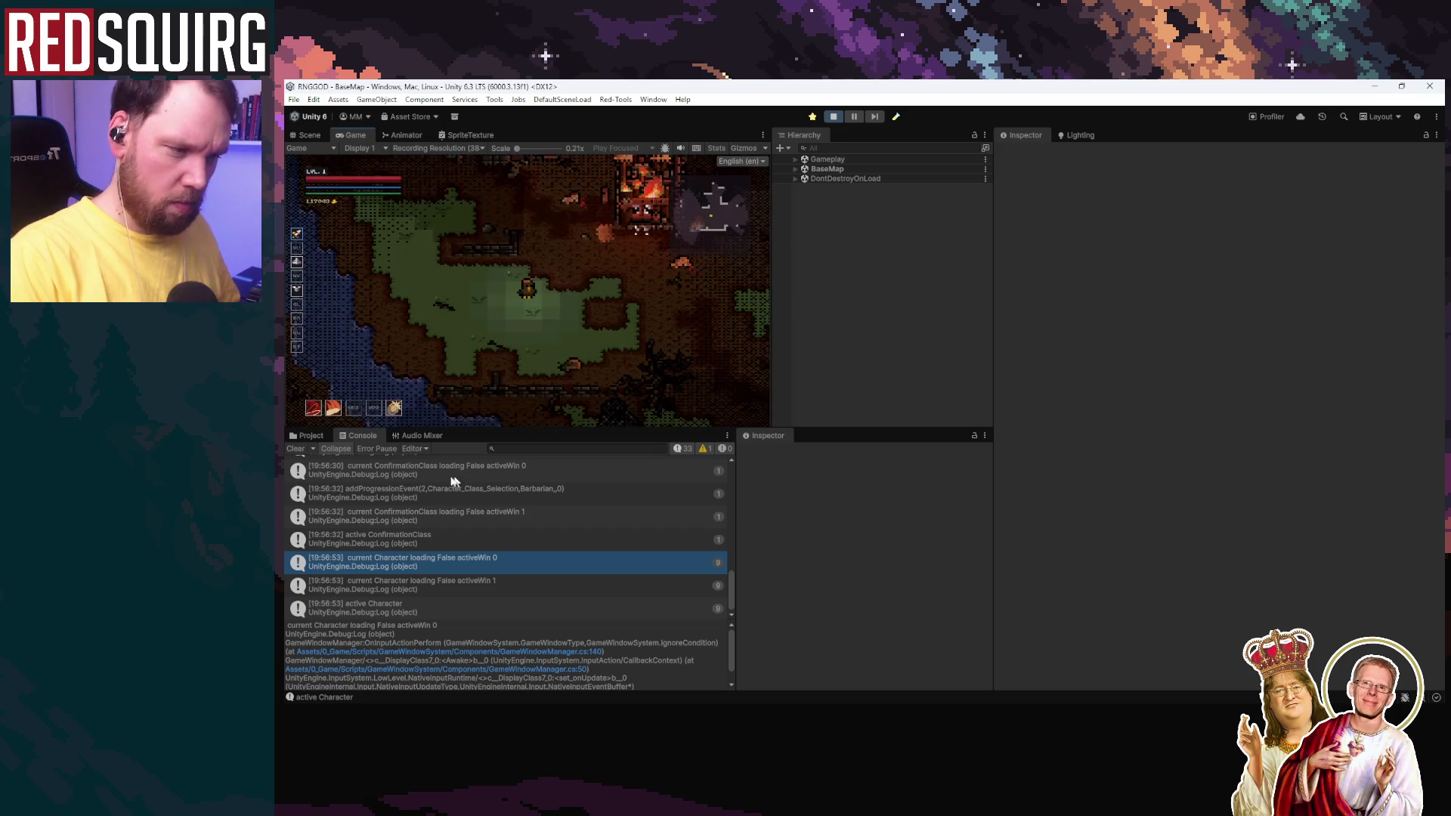
{"action": "left_click", "coordinate": [295, 448]}
{"action": "key", "text": "c"}
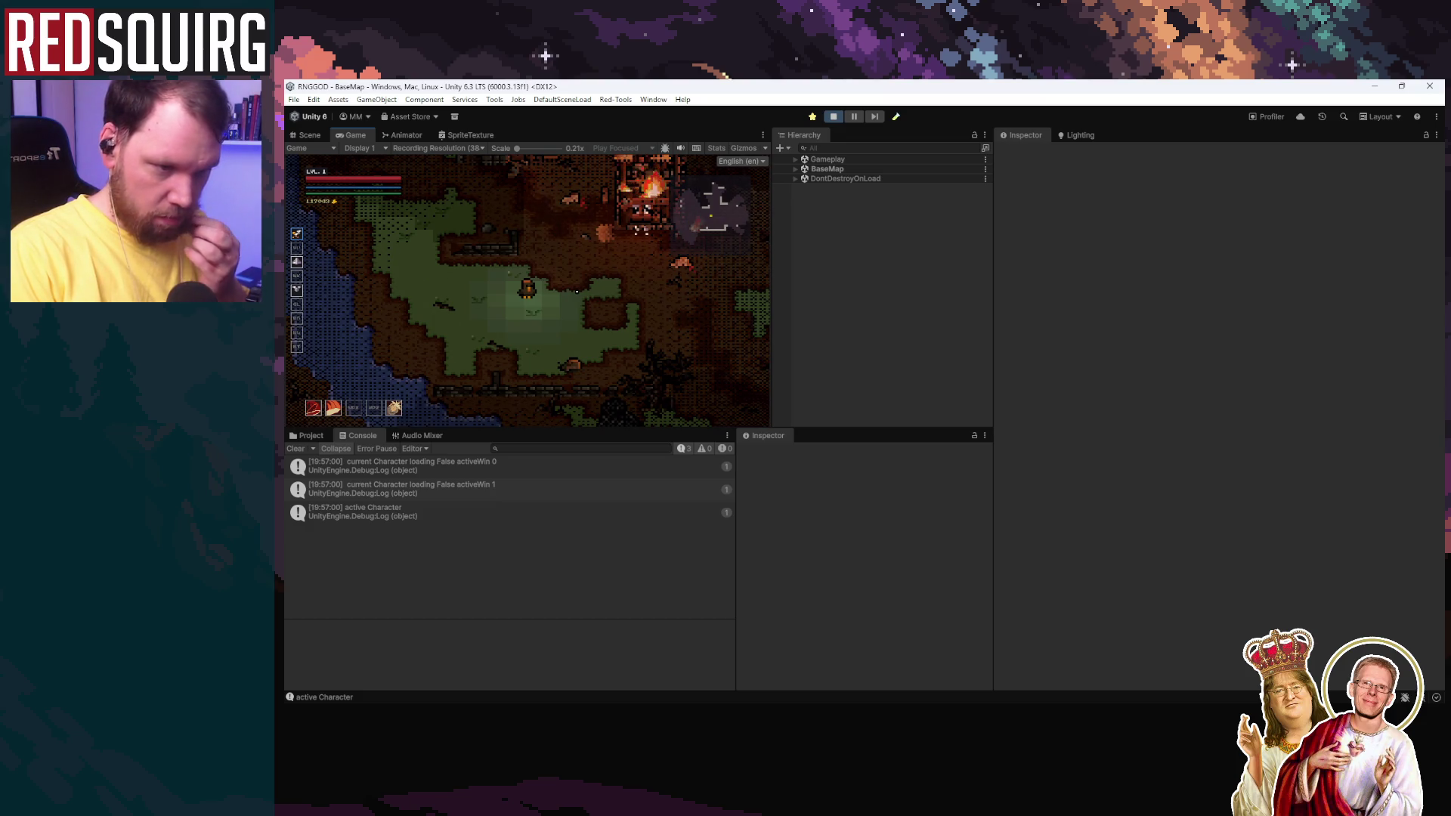
Step: Review the three logged lines of GameWindowManager.cs in Rider, then stop play mode in Unity
{"action": "double_click", "coordinate": [425, 497]}
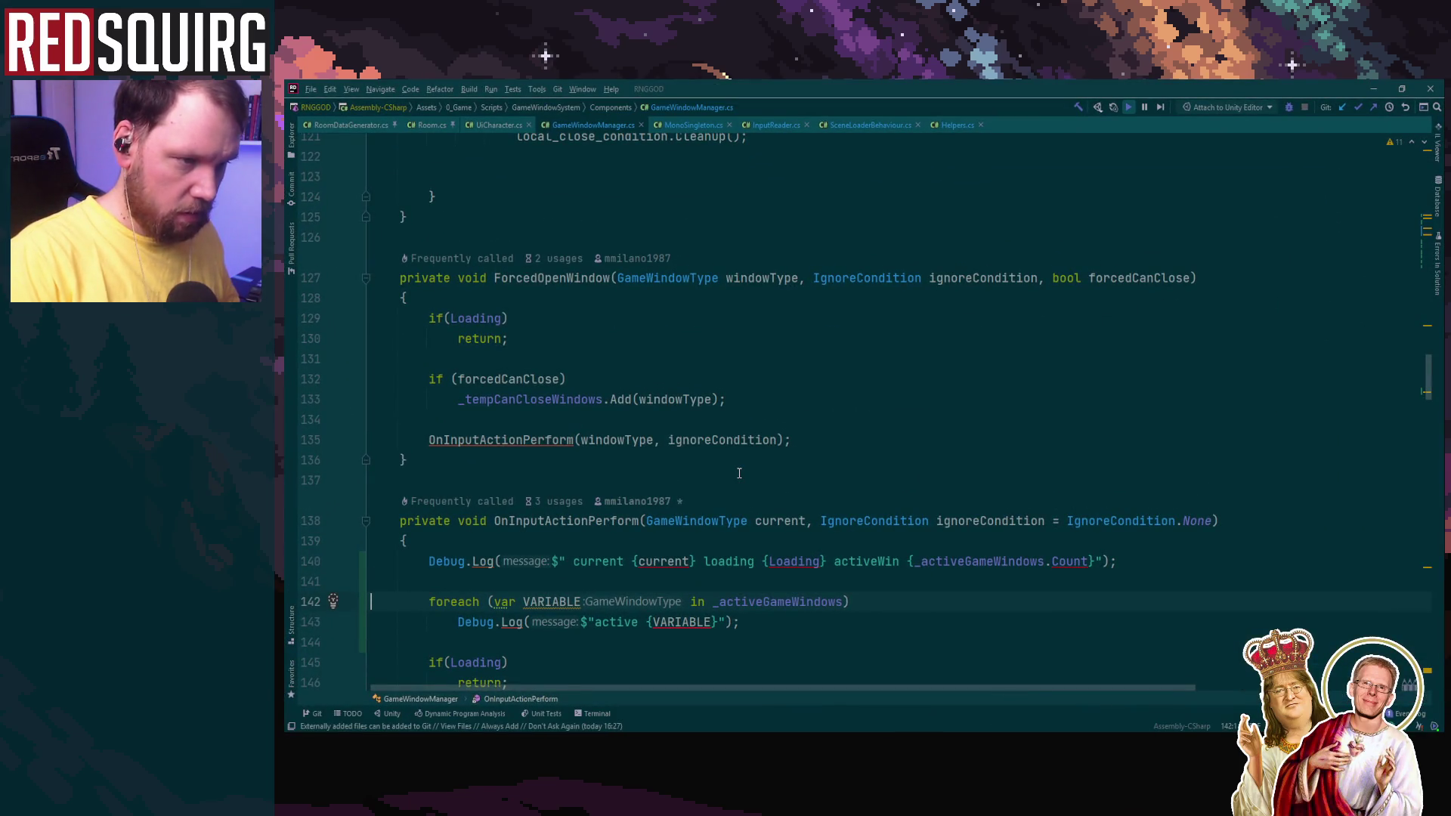
{"action": "scroll", "coordinate": [740, 472], "scroll_direction": "down", "scroll_amount": 2}
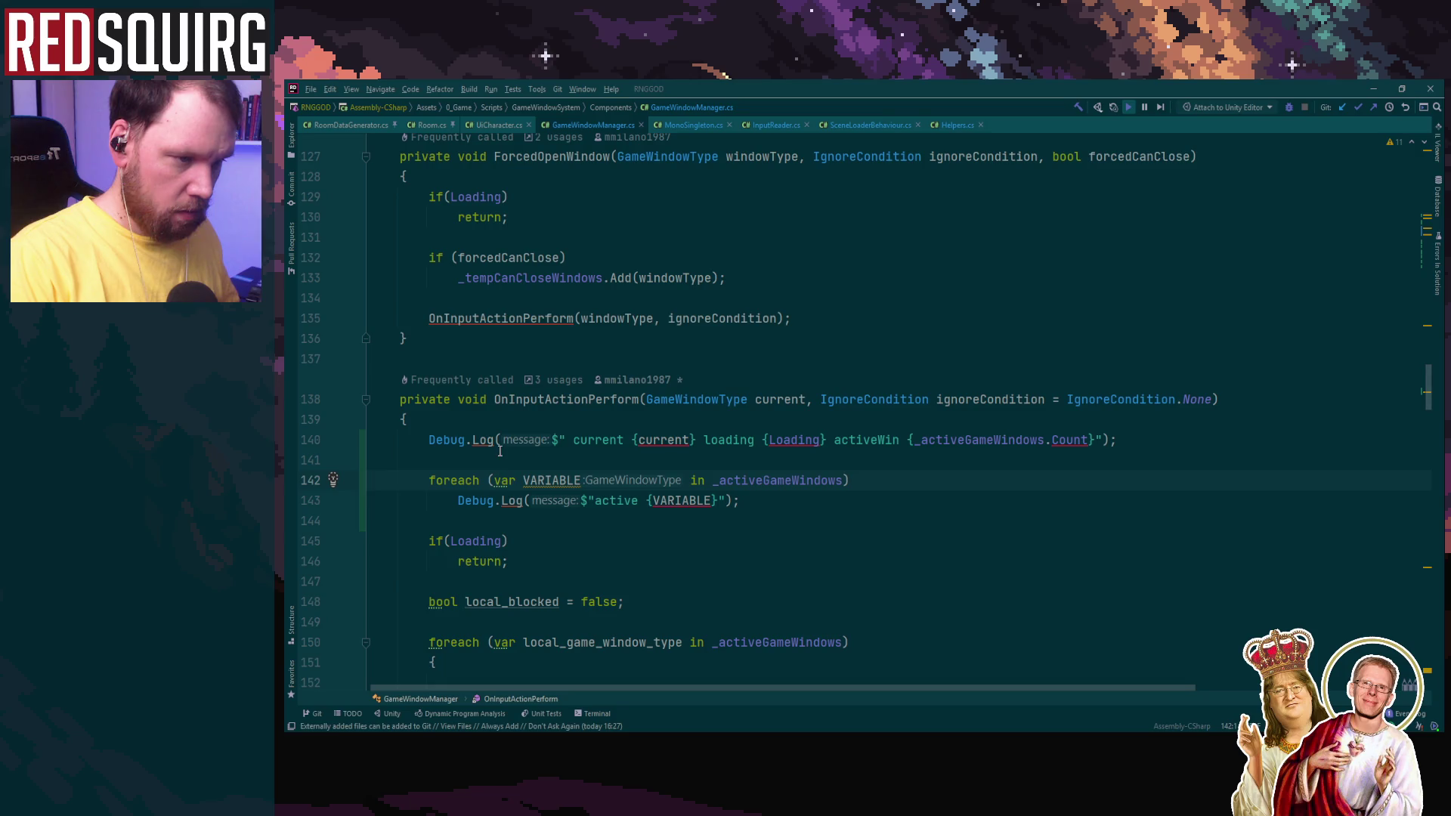
{"action": "left_click", "coordinate": [1373, 89]}
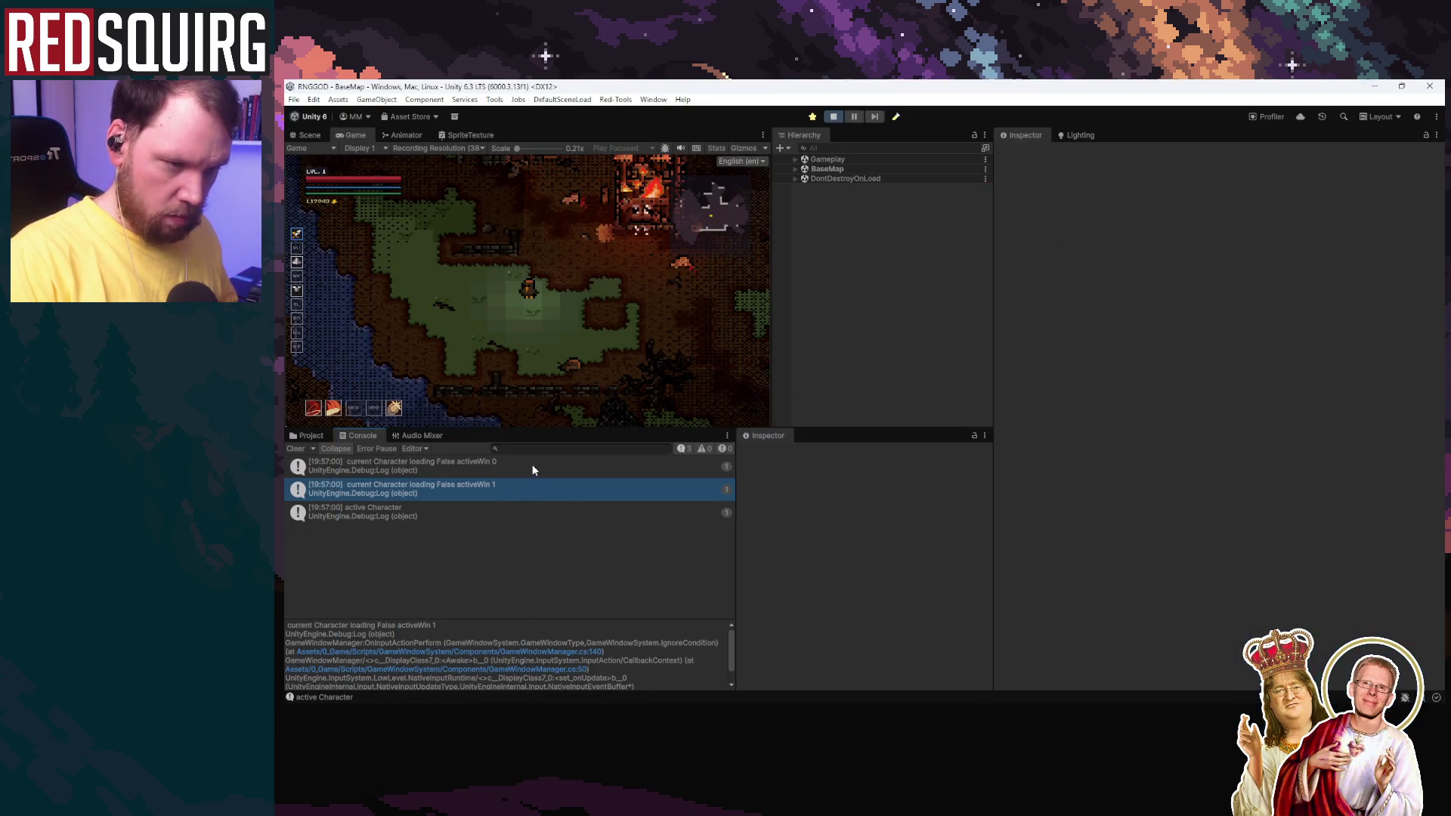
{"action": "double_click", "coordinate": [532, 464]}
{"action": "left_click", "coordinate": [1373, 88]}
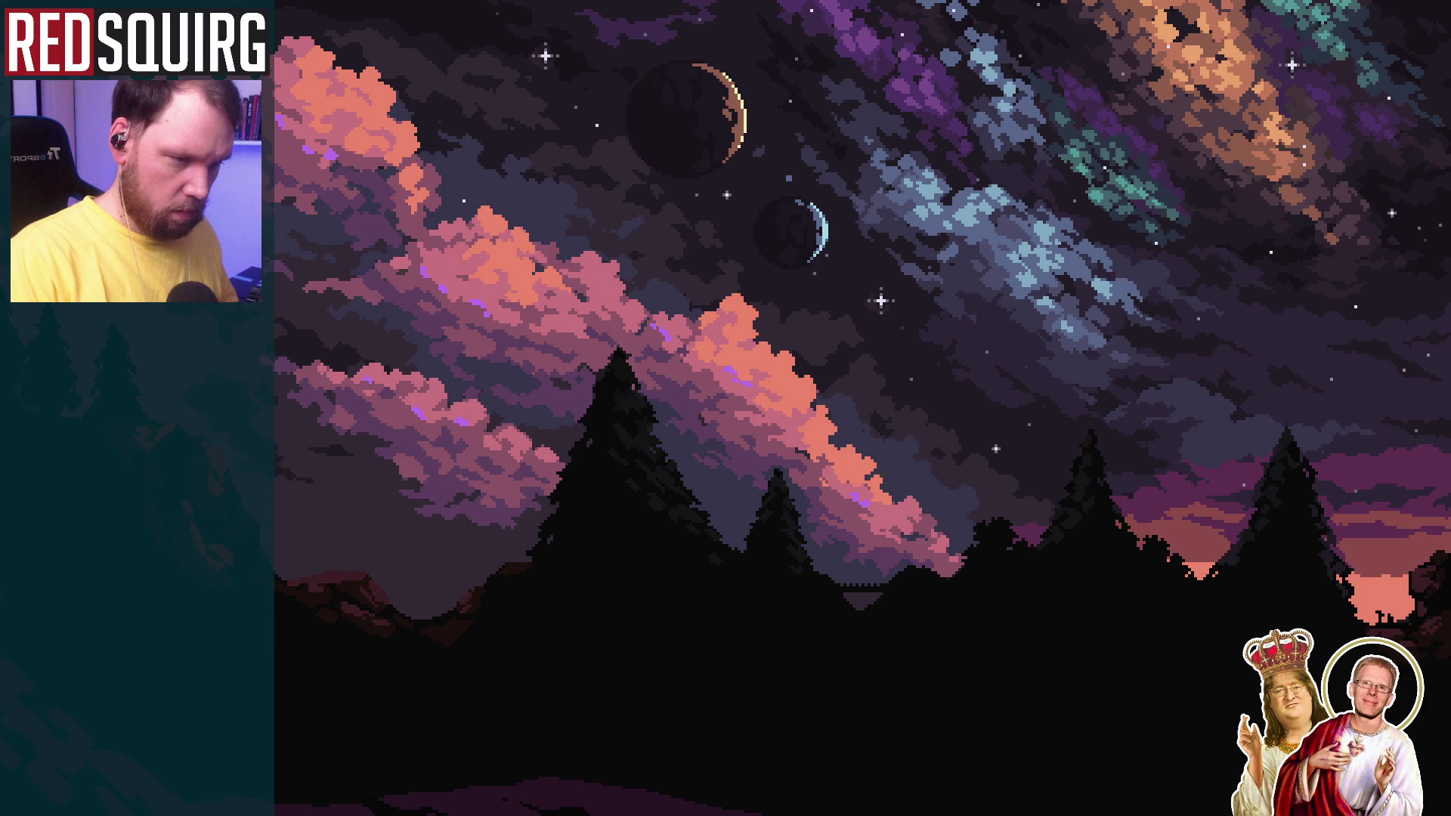
{"action": "double_click", "coordinate": [482, 480]}
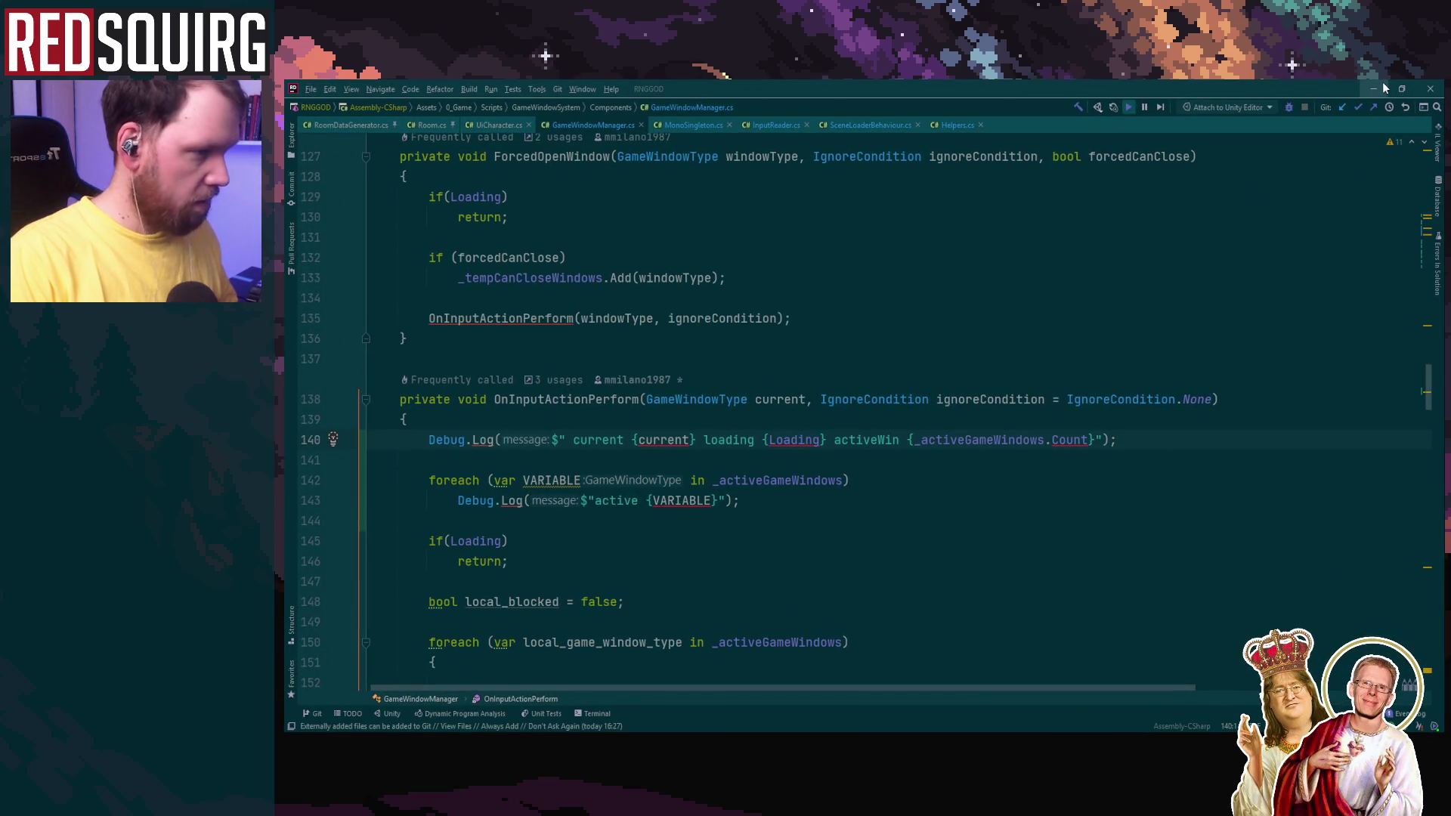
{"action": "left_click", "coordinate": [1381, 84]}
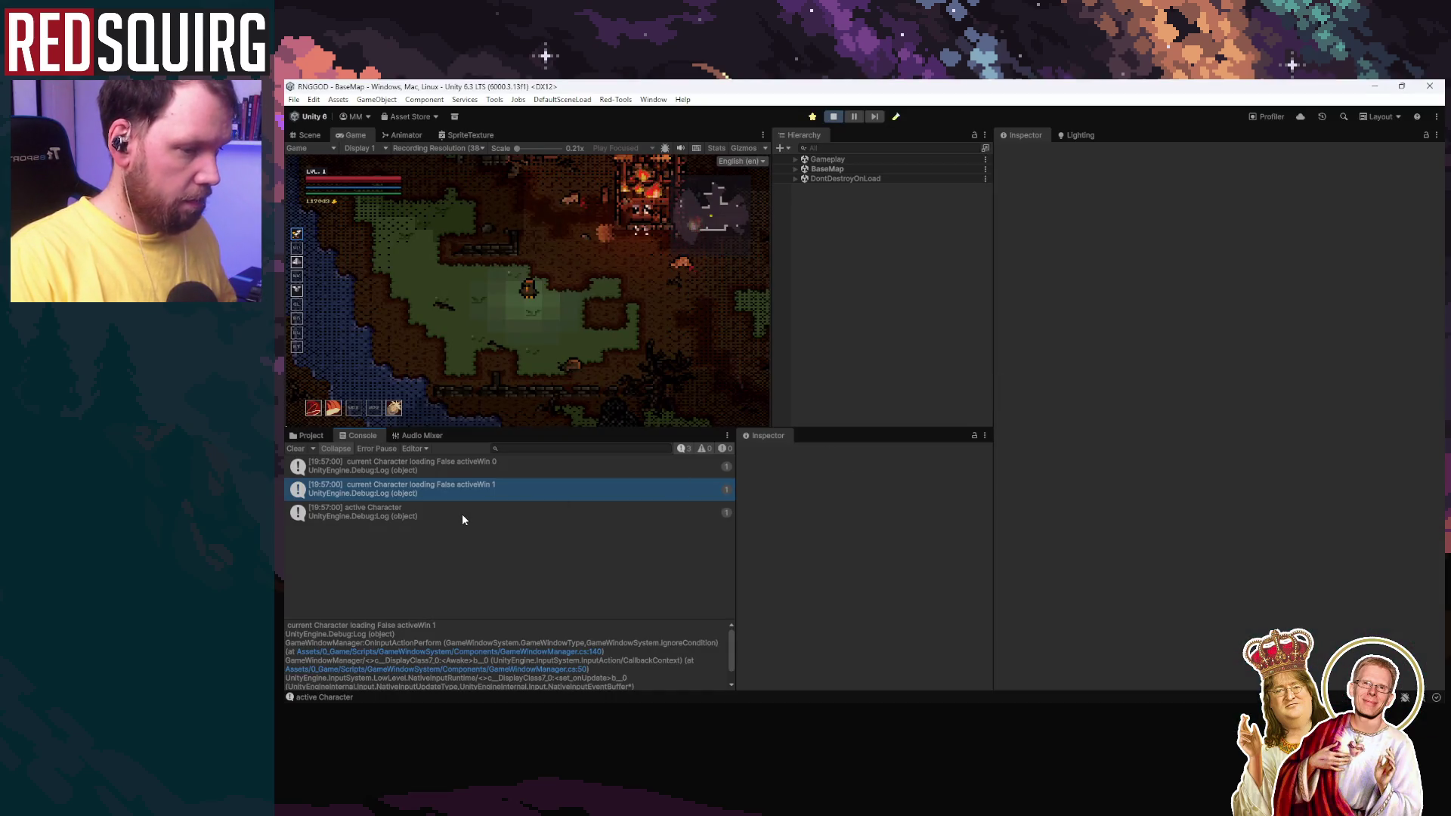
{"action": "left_click", "coordinate": [836, 114]}
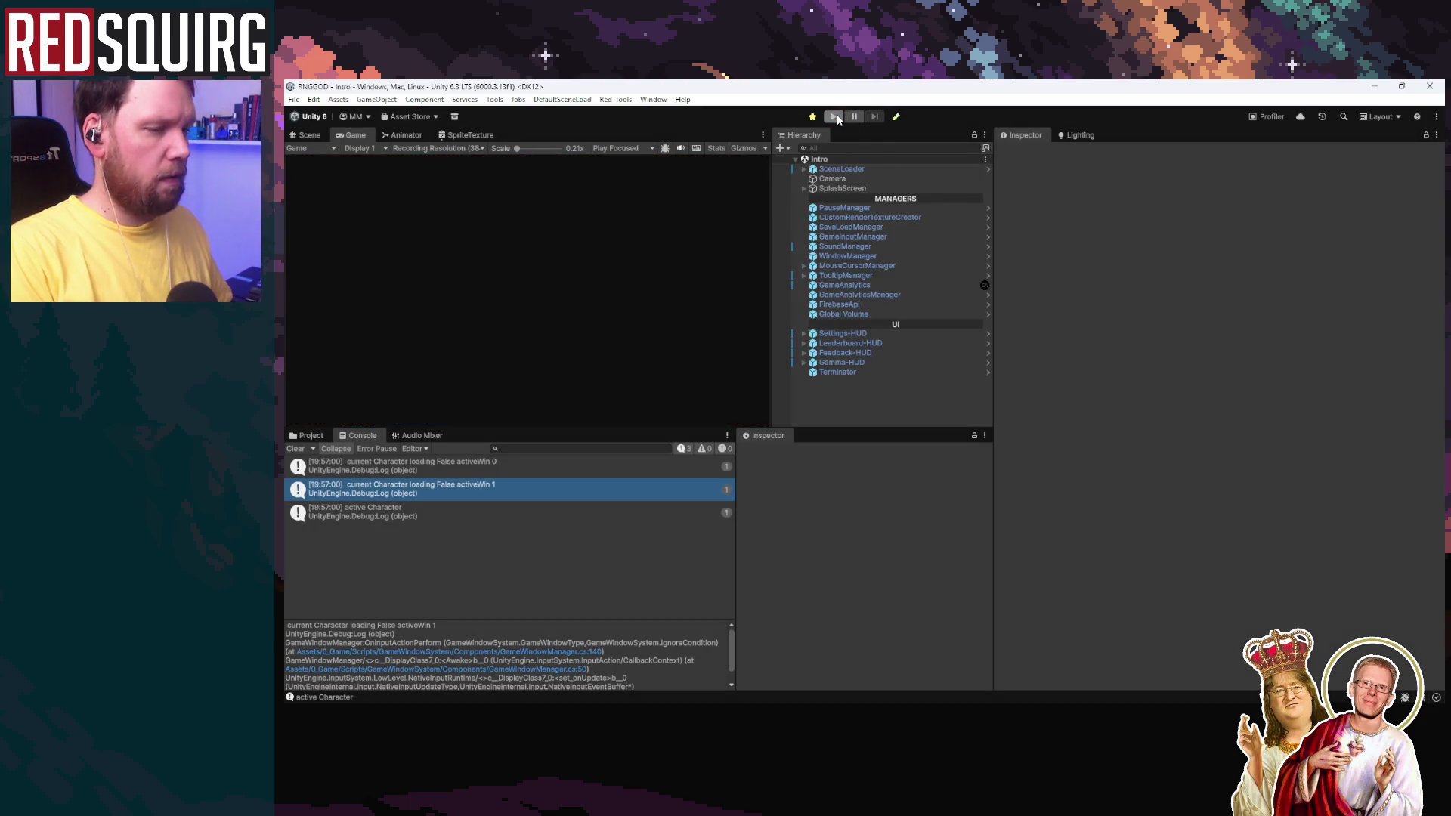
Step: Start play mode, continue the saved game, and clear the console log
{"action": "left_click", "coordinate": [837, 117]}
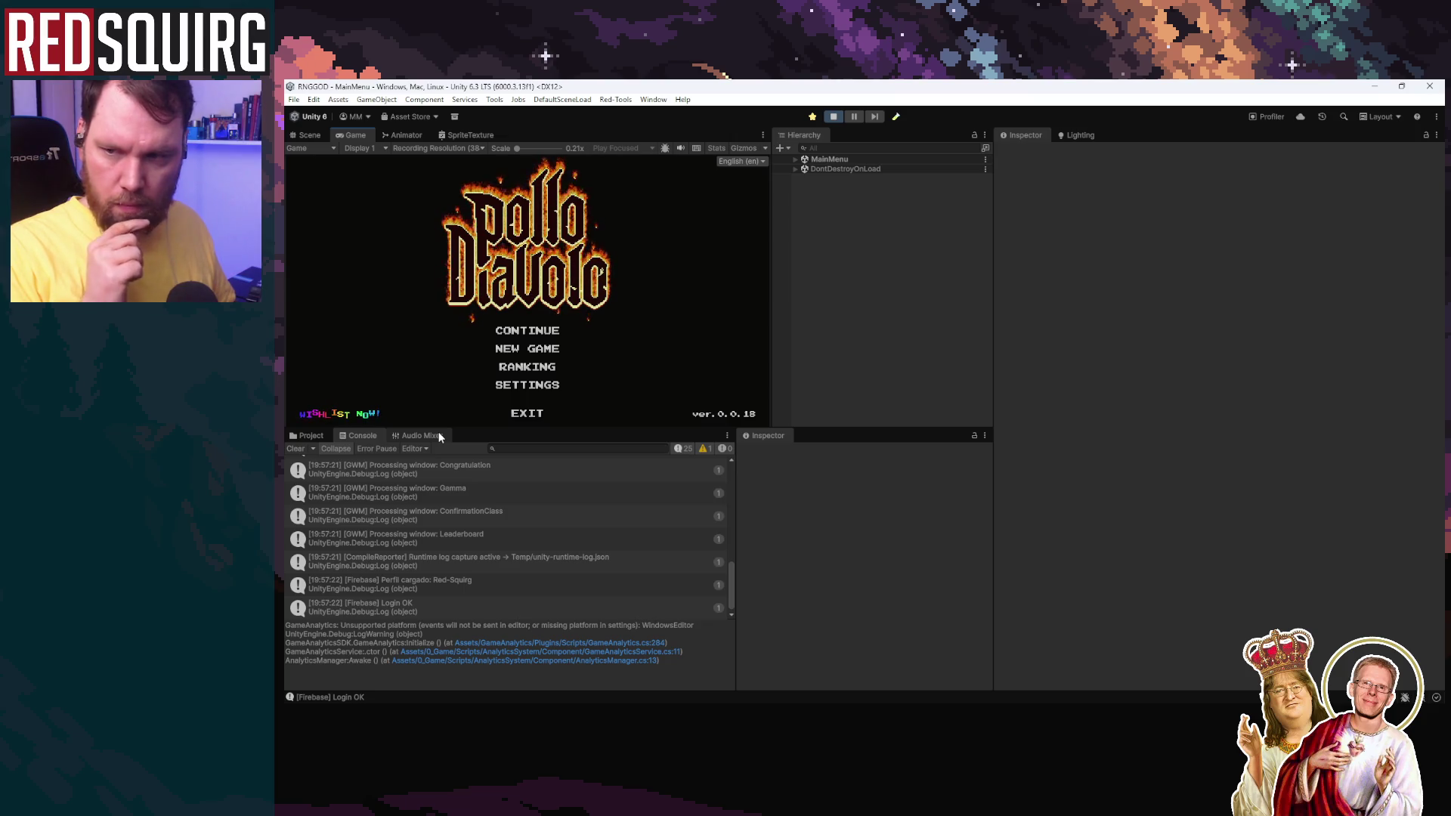
{"action": "key", "text": "Return"}
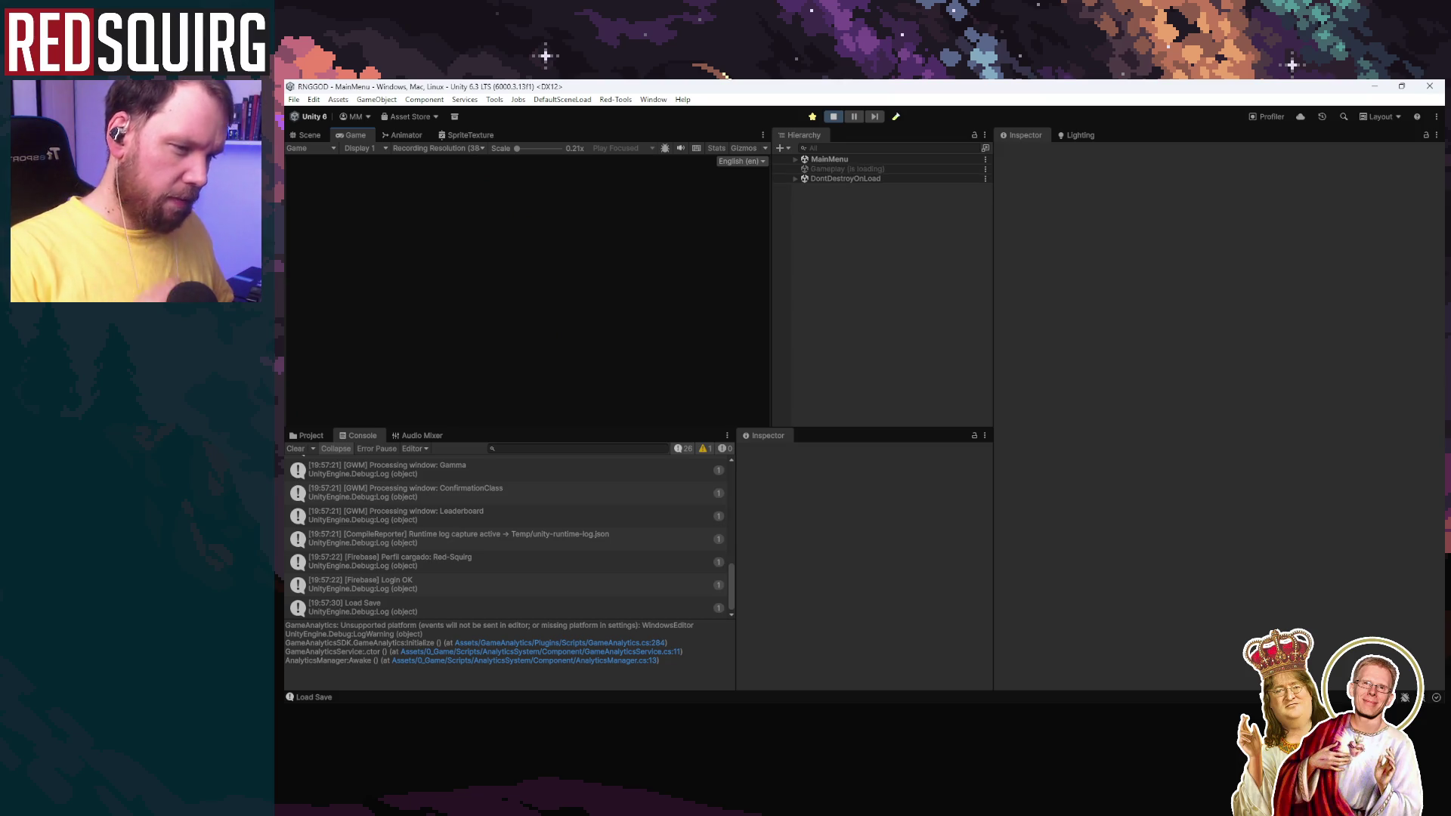
{"action": "left_click", "coordinate": [418, 587]}
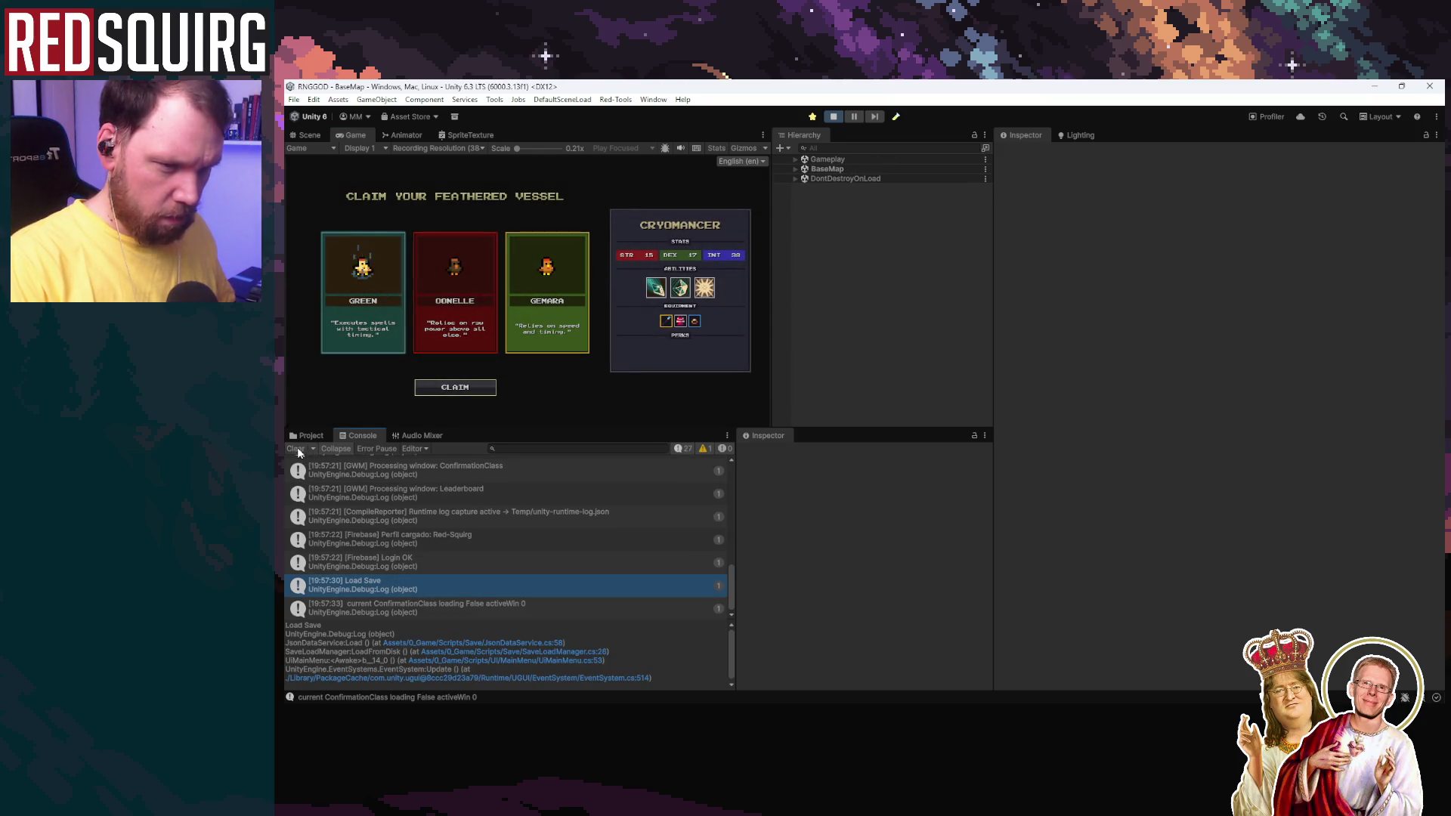
{"action": "left_click", "coordinate": [479, 311]}
Step: Toggle the character panel, walk to the portal, and travel into the Lower Crypt
{"action": "key", "text": "c"}
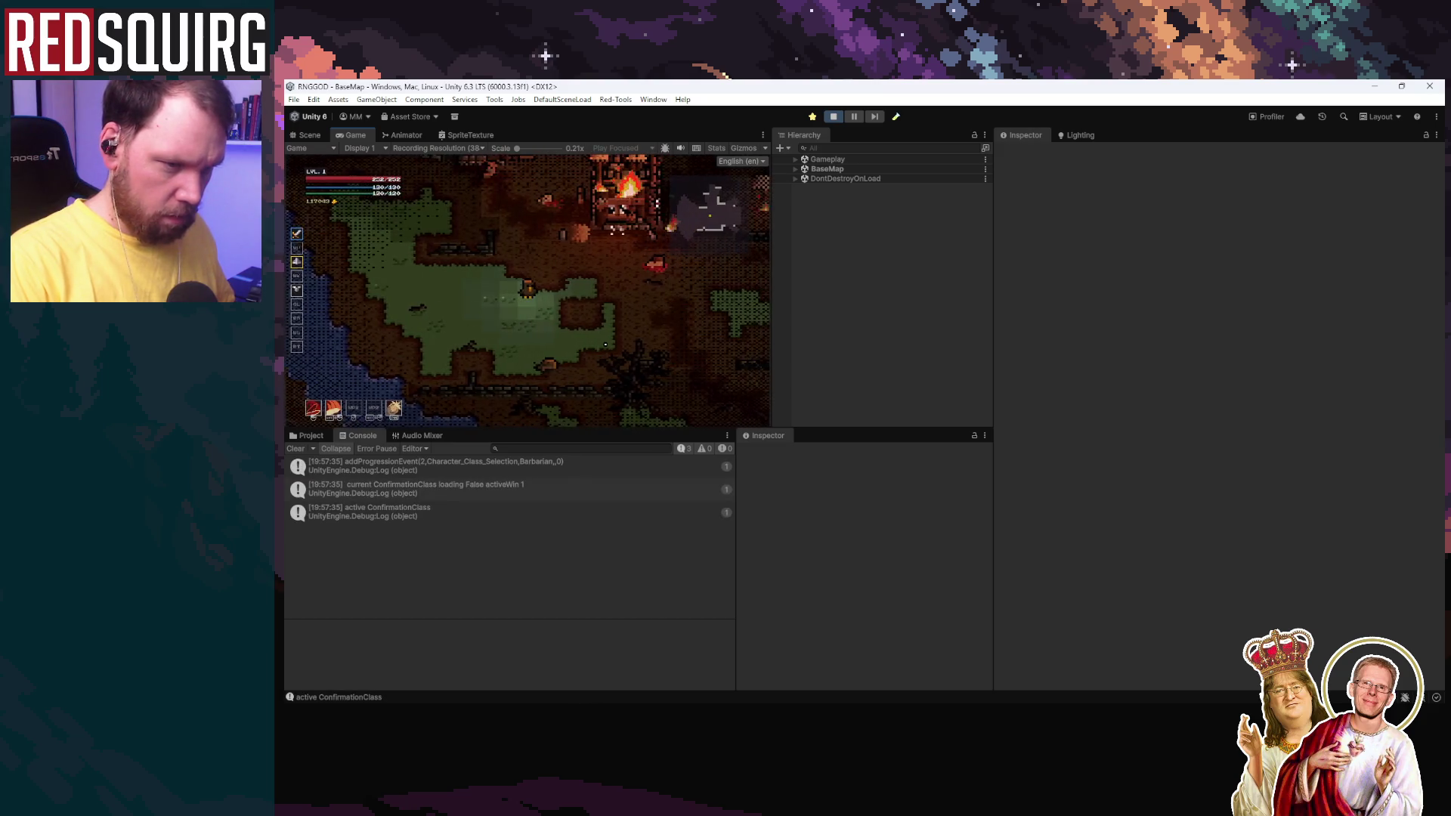
{"action": "key", "text": "c"}
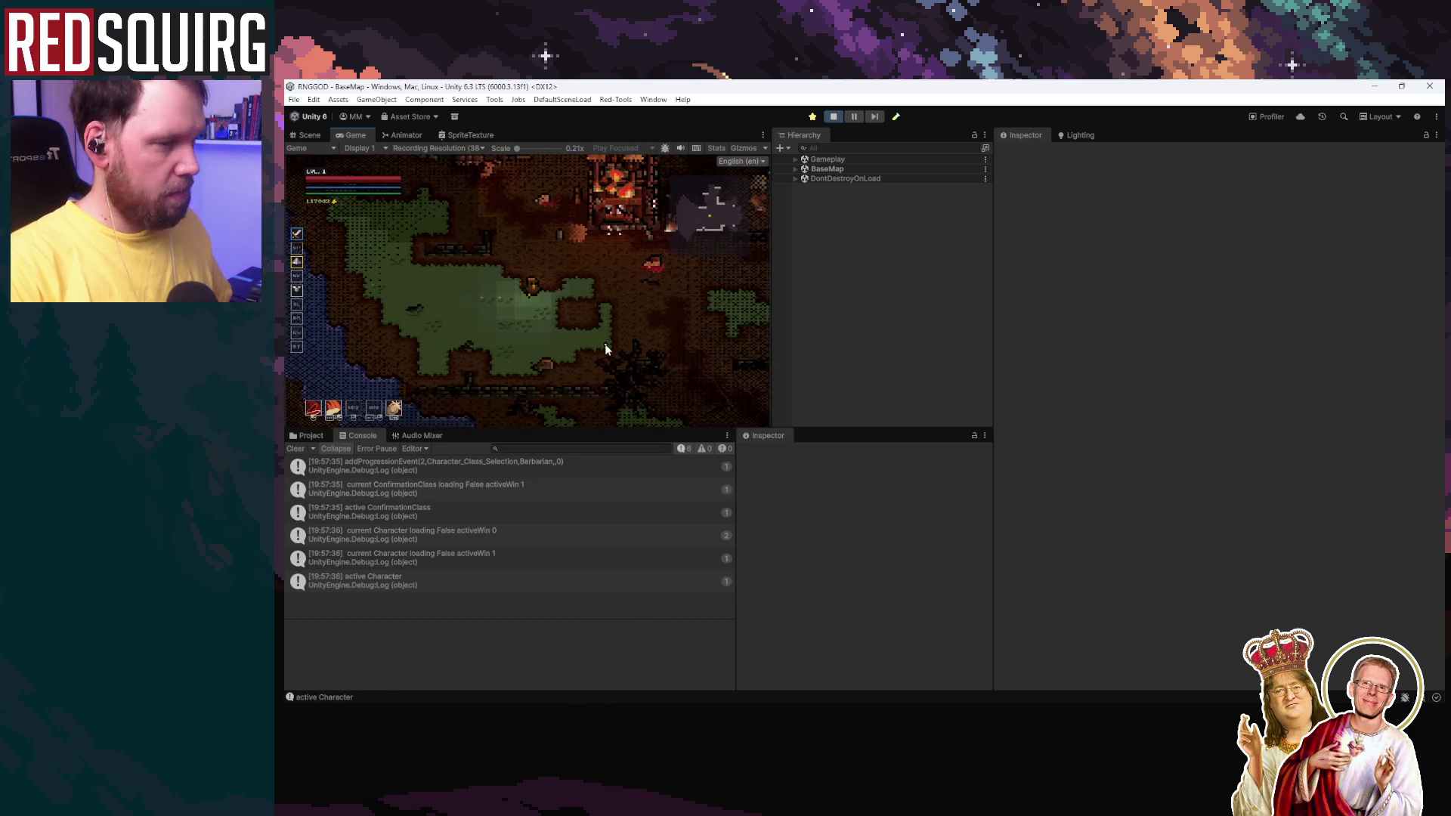
{"action": "key", "text": "d"}
{"action": "key", "text": "w"}
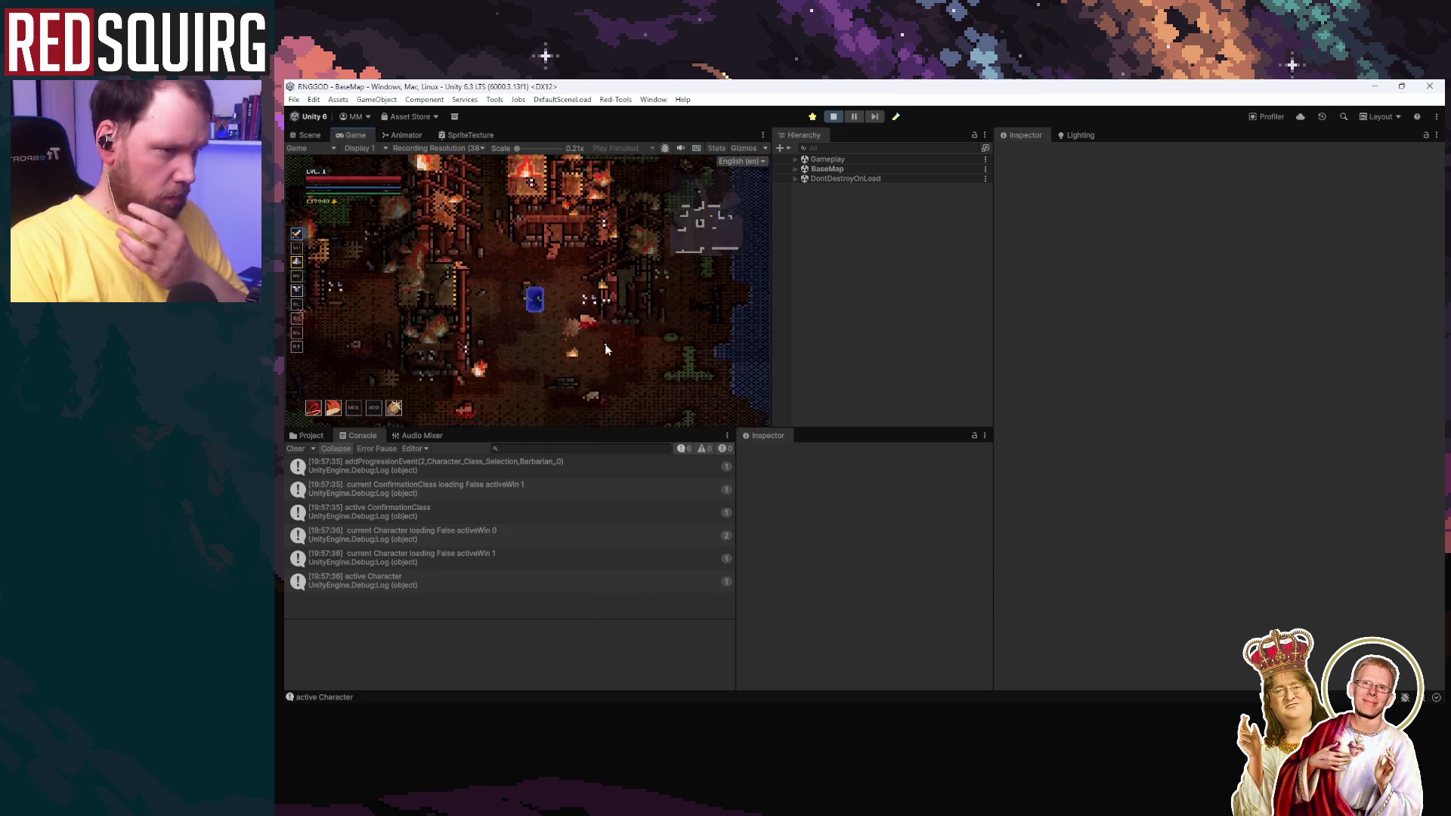
{"action": "key", "text": "e"}
{"action": "key", "text": "c"}
{"action": "key", "text": "c"}
{"action": "key", "text": "a"}
{"action": "key", "text": "s"}
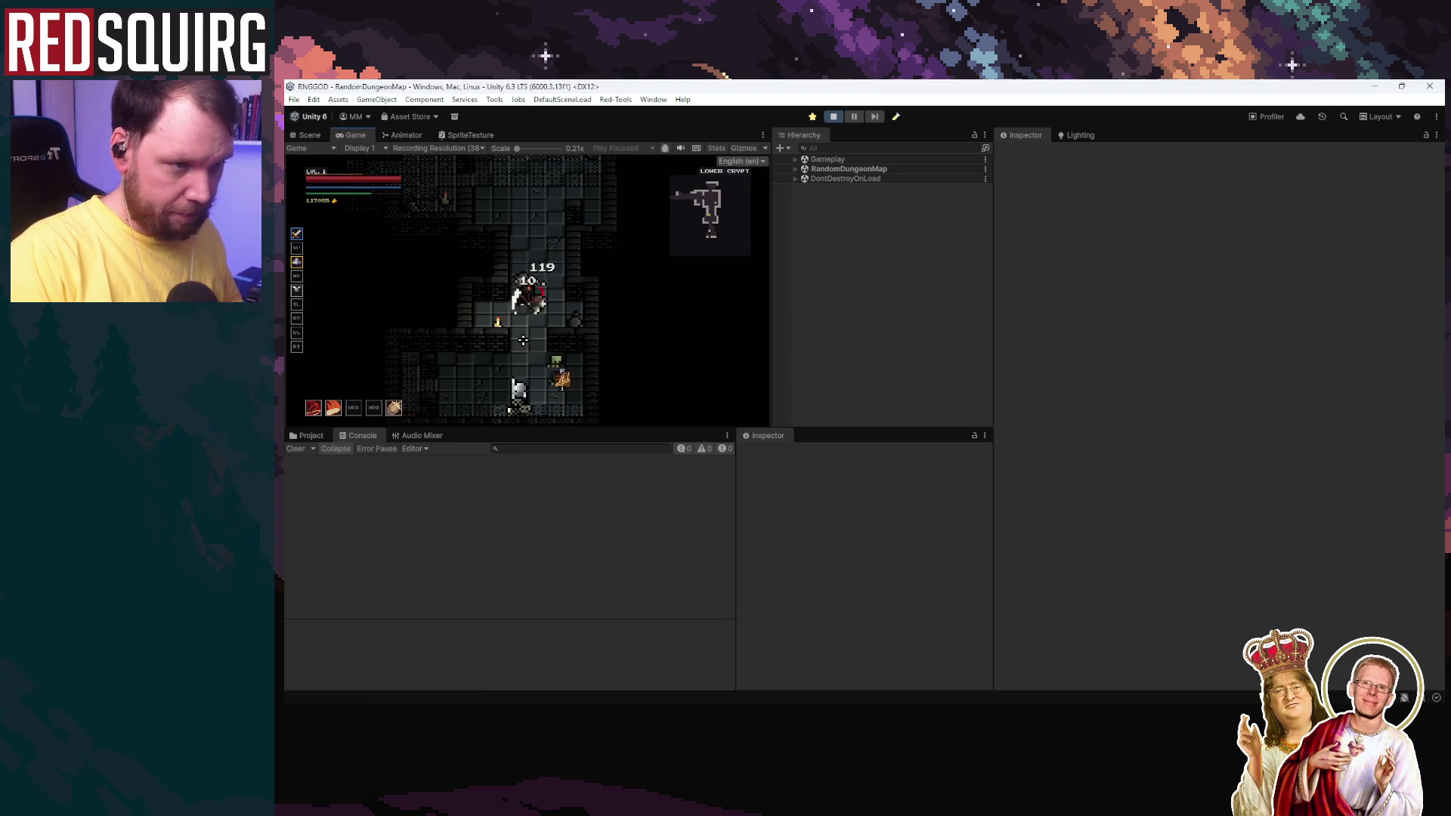
Step: Fight enemies through the Lower Crypt, dismissing the character panel, loot dialog and pause menu
{"action": "key", "text": "c"}
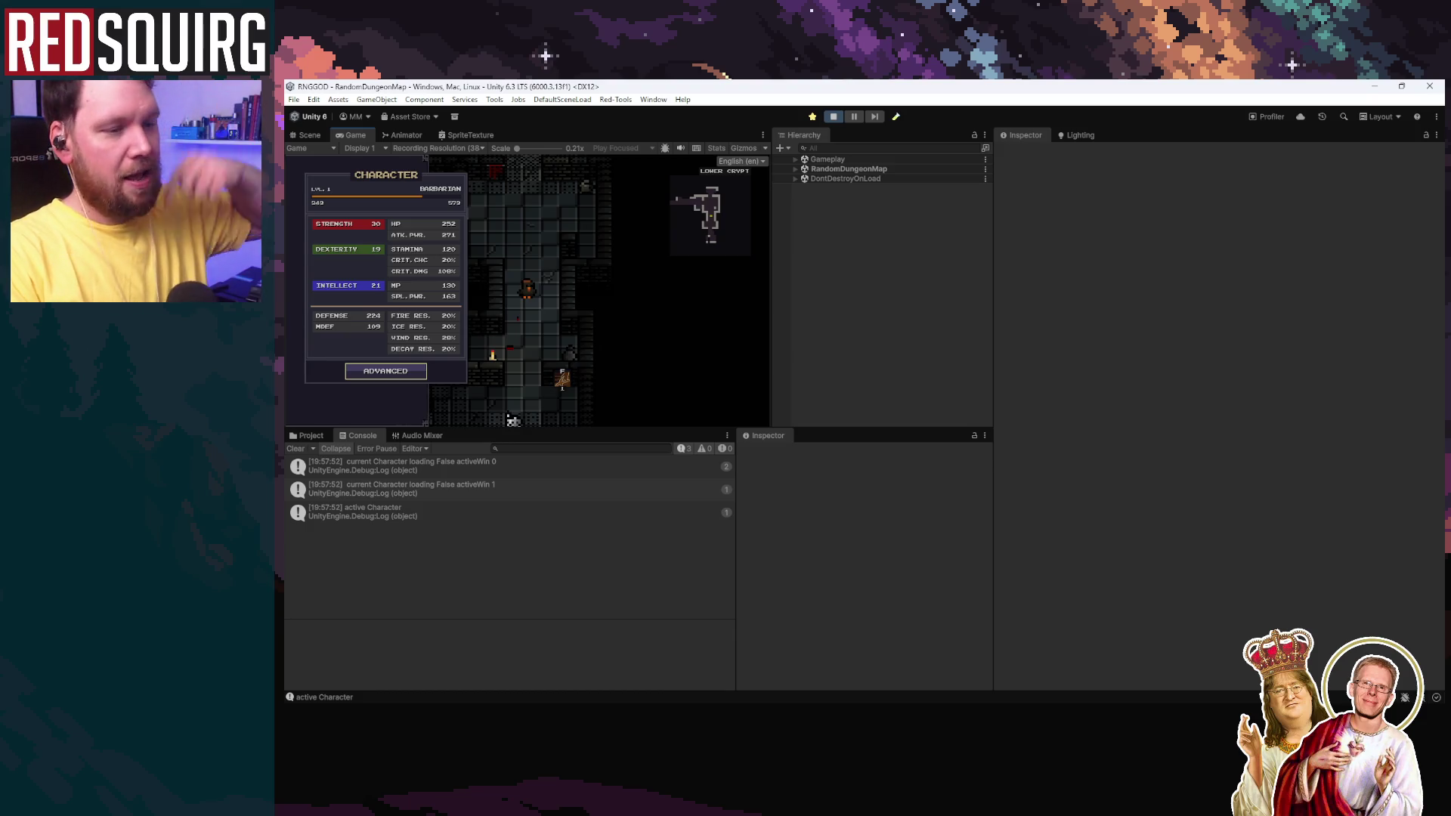
{"action": "key", "text": "c"}
{"action": "left_click", "coordinate": [602, 318]}
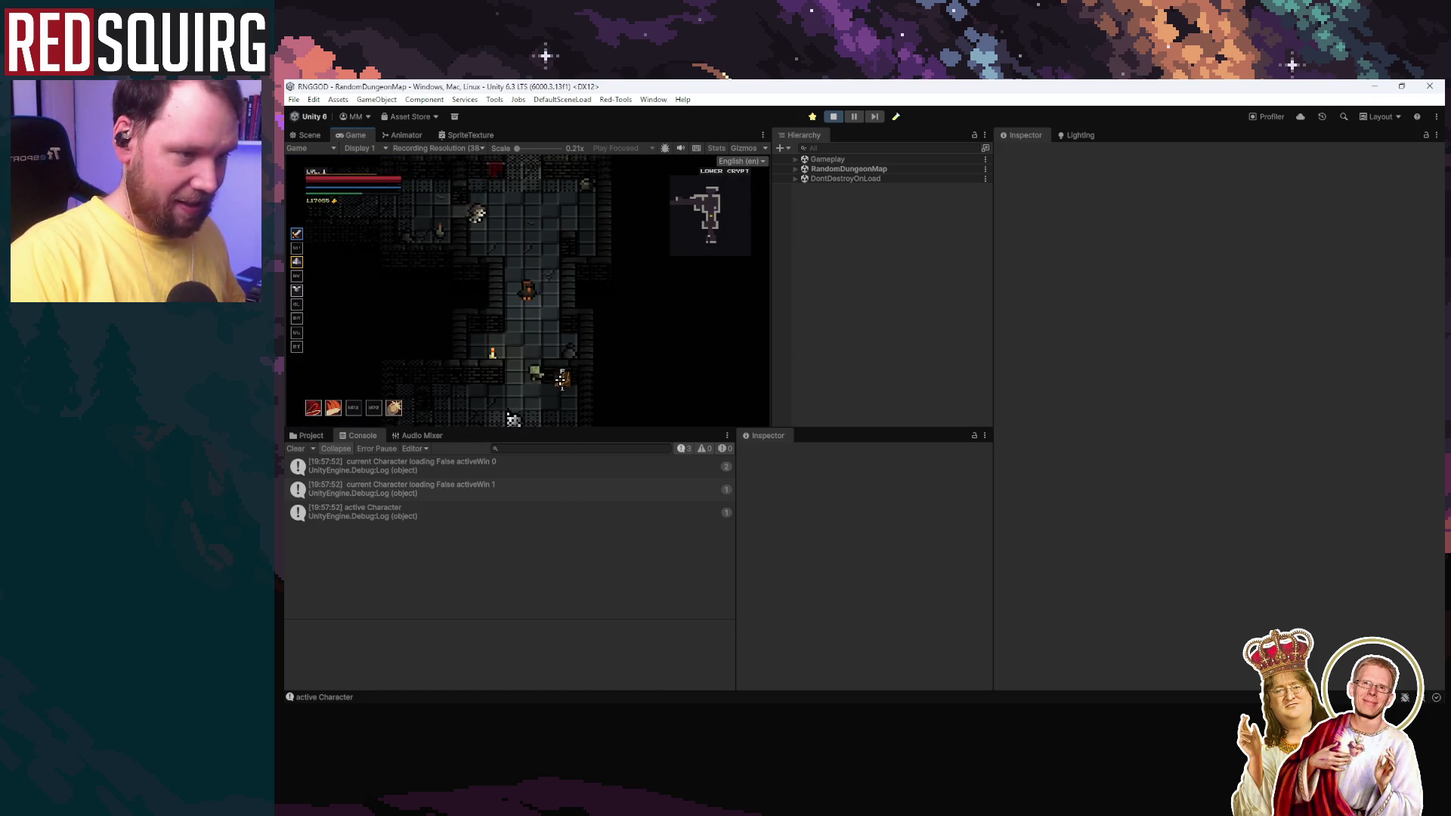
{"action": "key", "text": "s"}
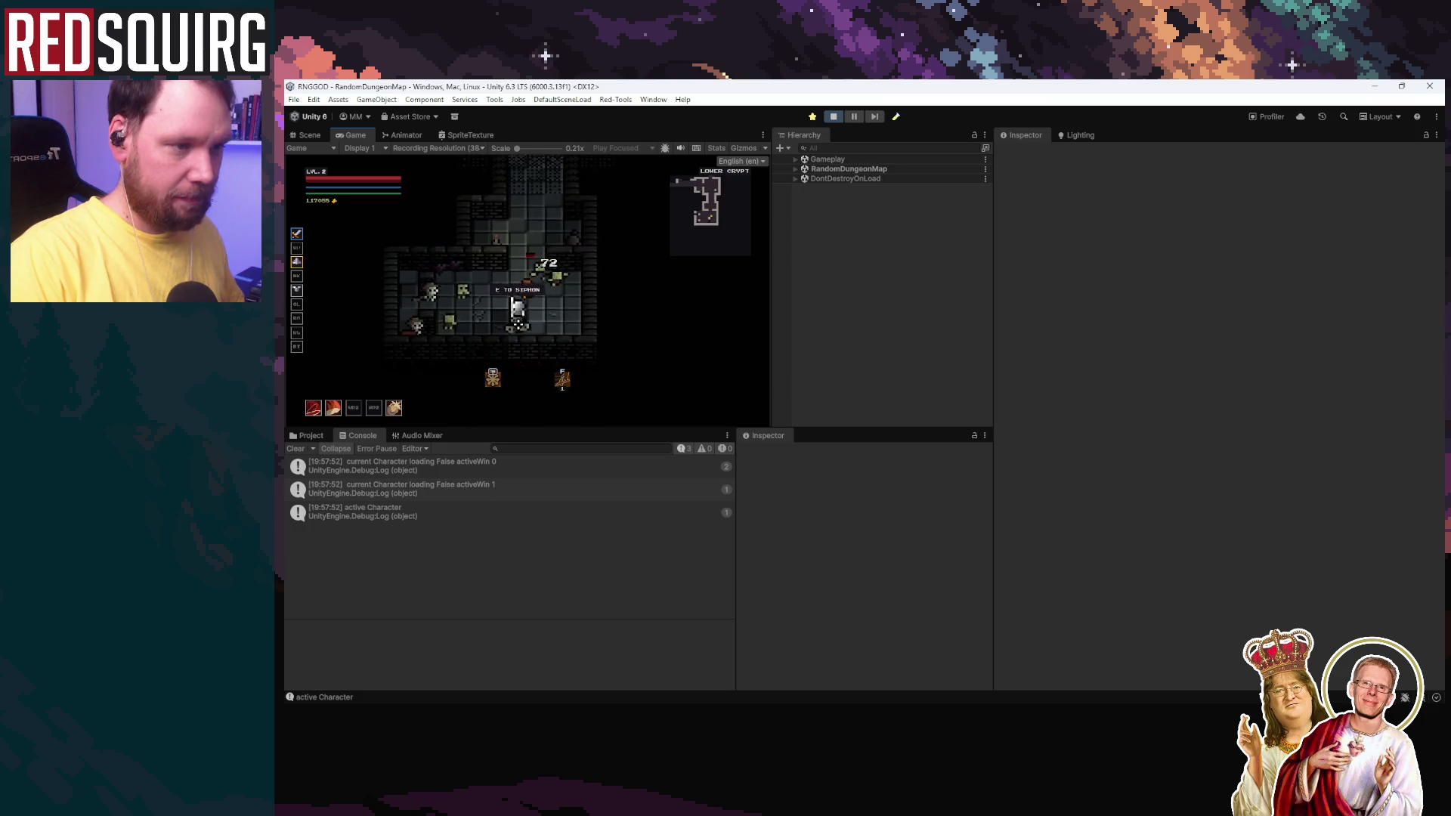
{"action": "left_click", "coordinate": [517, 323]}
{"action": "key", "text": "w"}
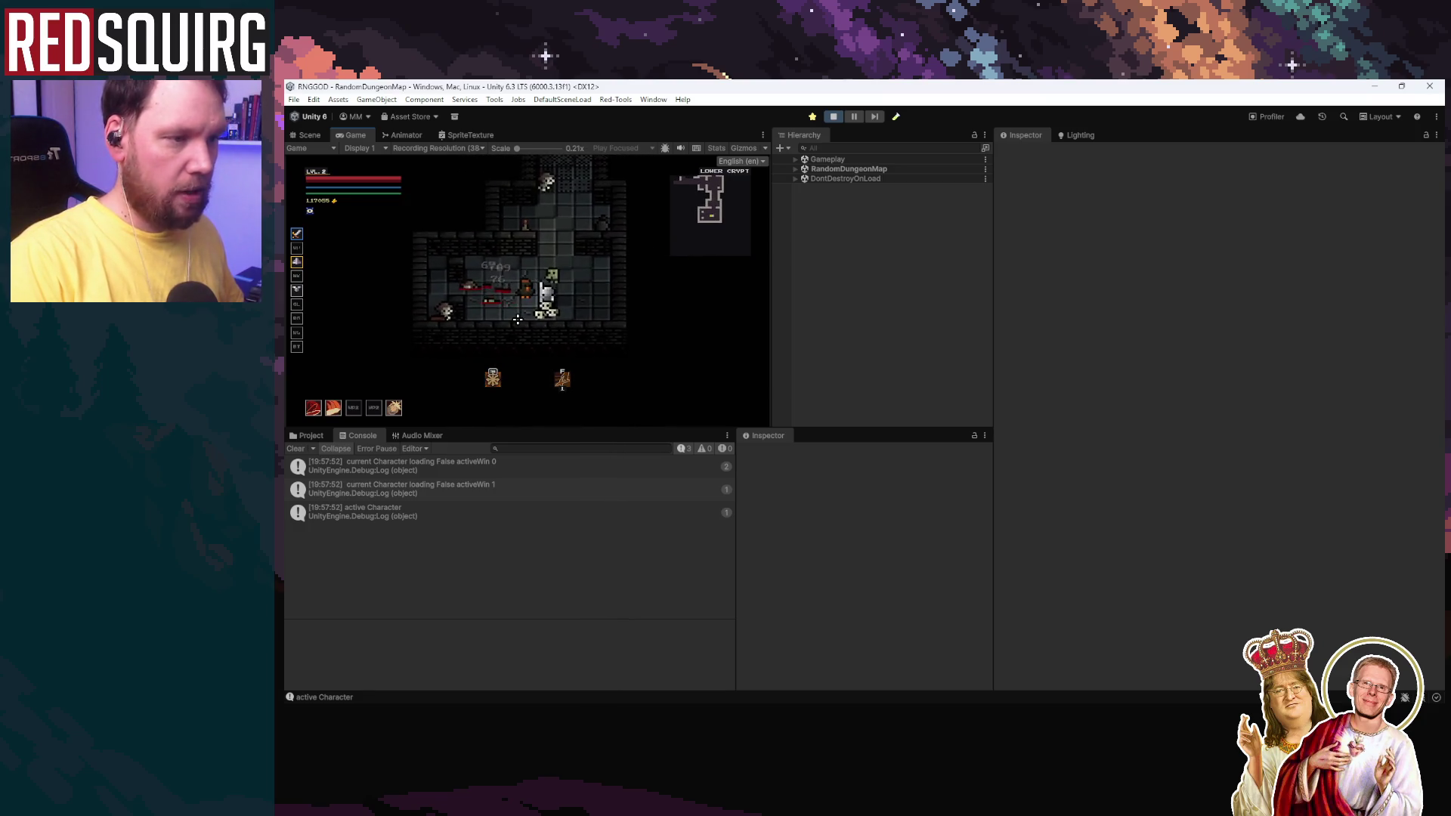
{"action": "left_click", "coordinate": [518, 308]}
{"action": "key", "text": "s"}
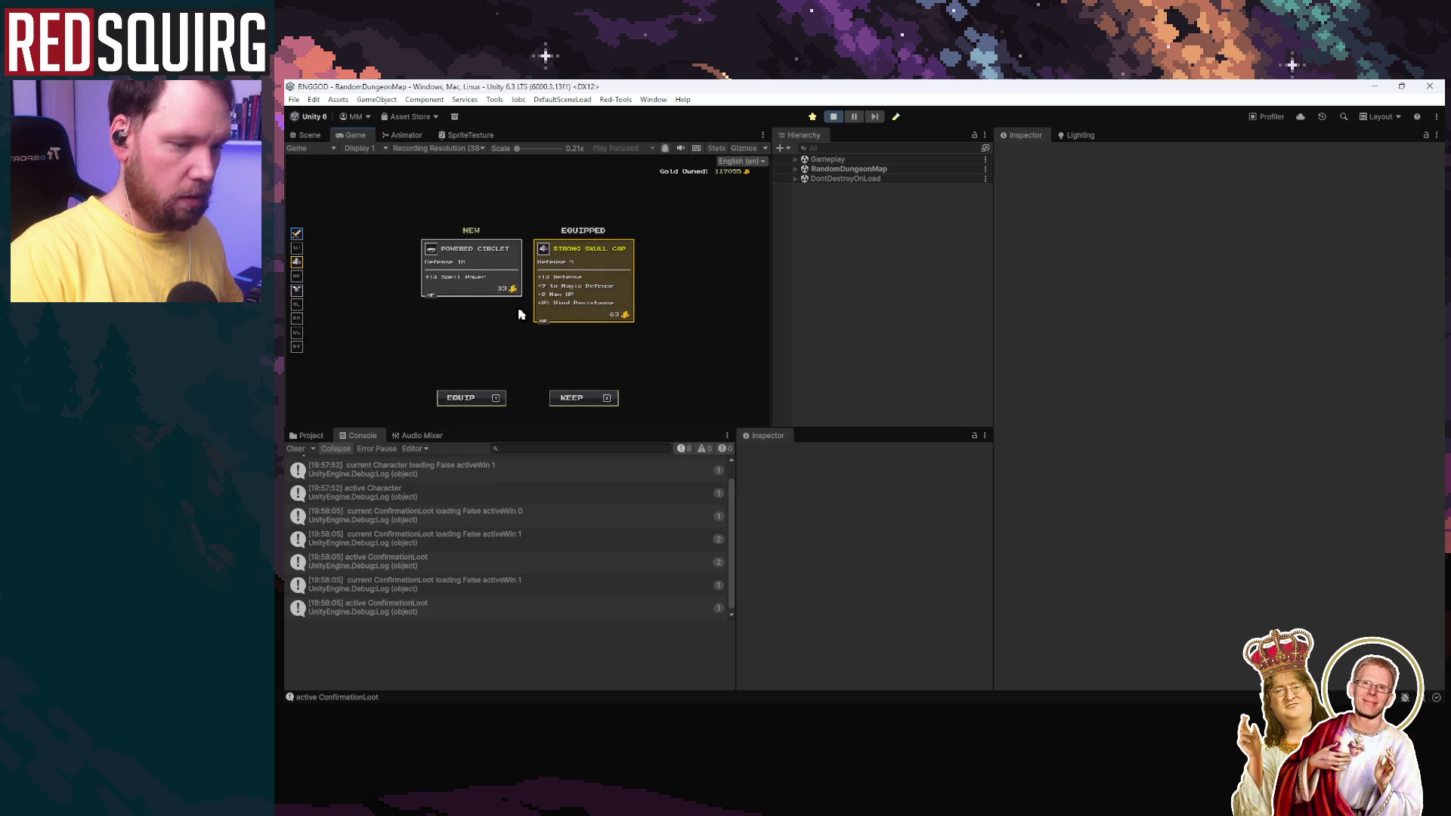
{"action": "key", "text": "2"}
{"action": "key", "text": "Escape"}
{"action": "key", "text": "Escape"}
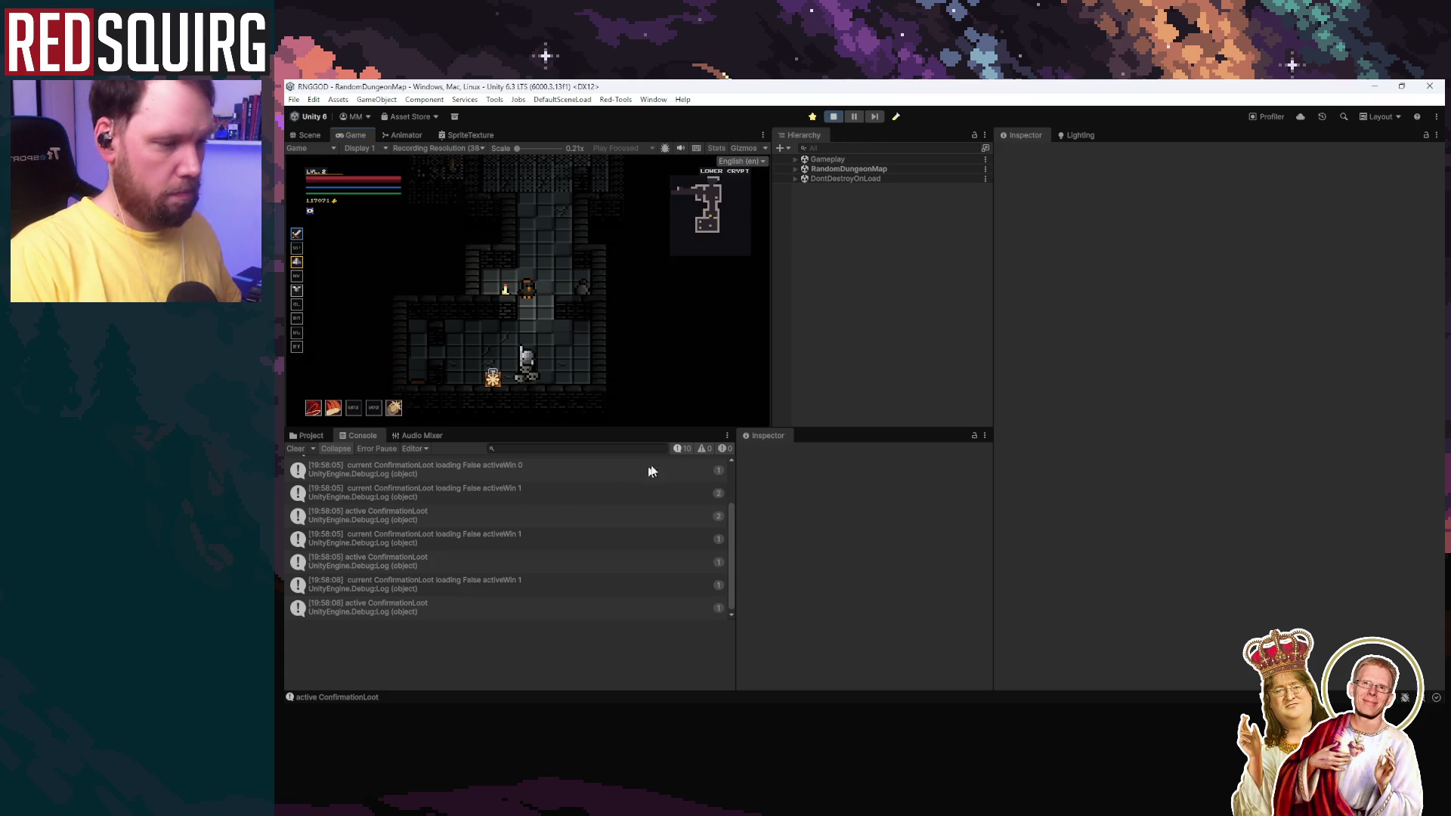
Step: Pause the game, select the Character log entries in the console, and minimize Unity
{"action": "left_click", "coordinate": [851, 119]}
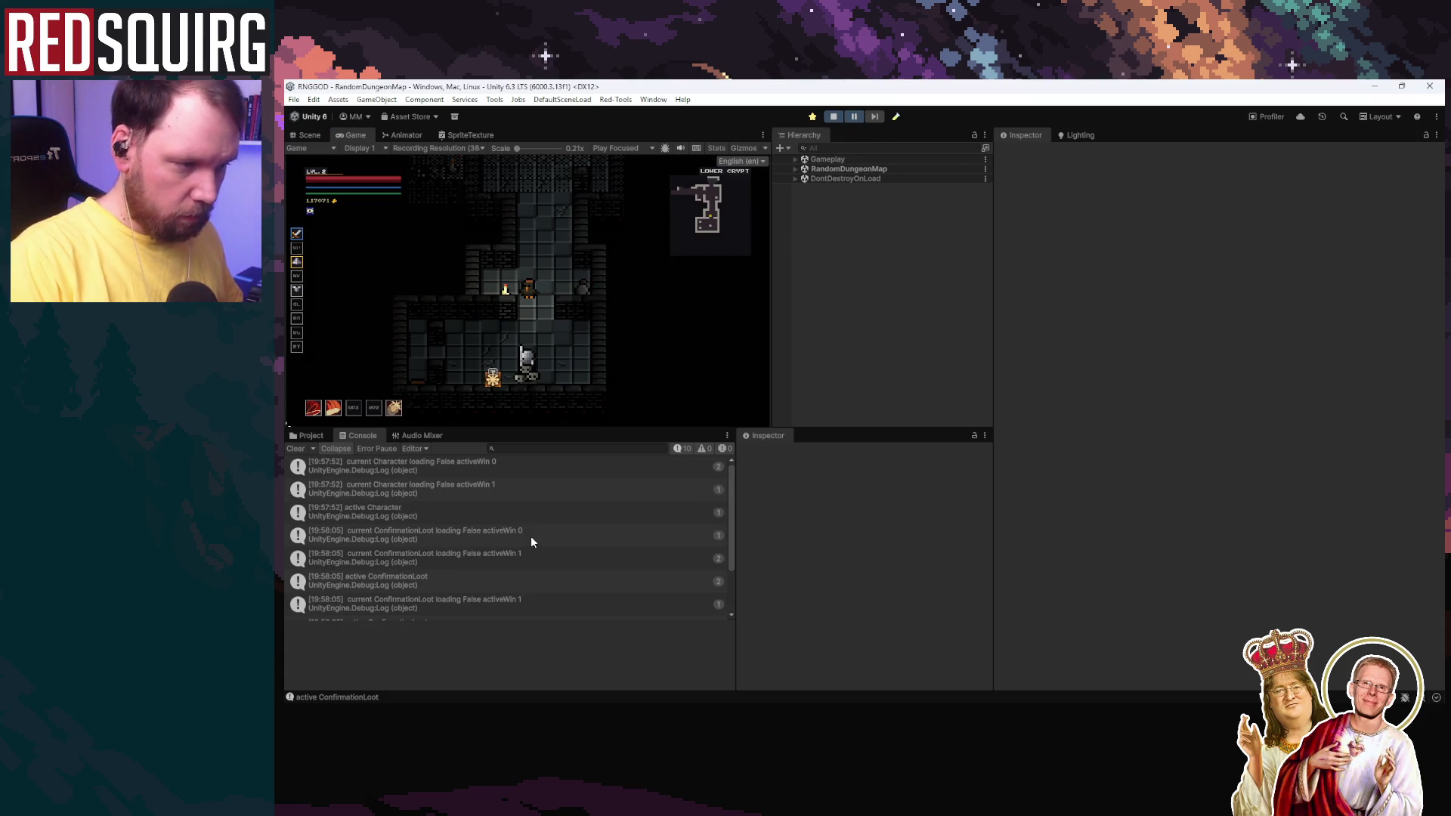
{"action": "left_click", "coordinate": [540, 467]}
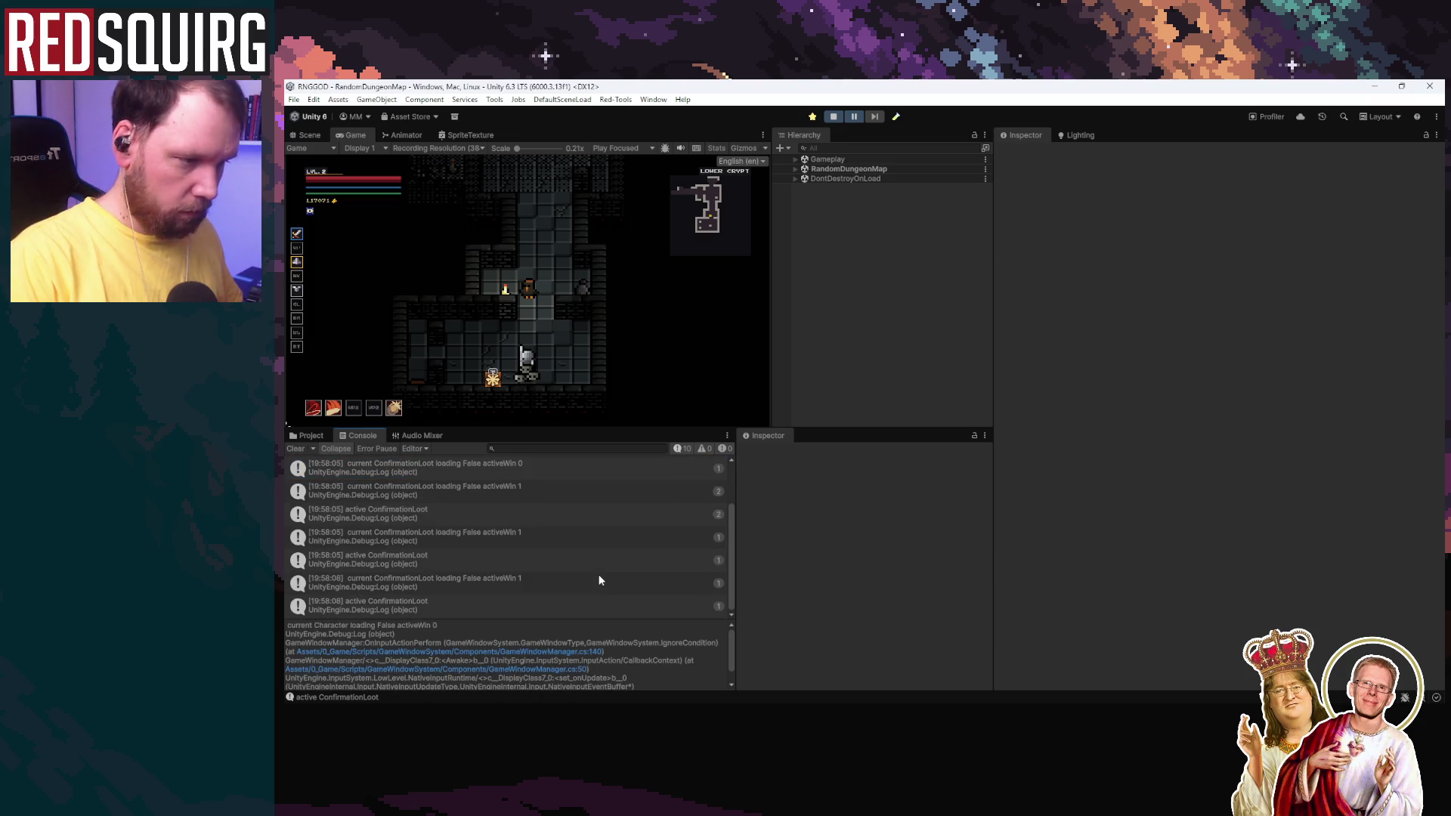
{"action": "left_click", "coordinate": [573, 608], "text": "shift"}
{"action": "key", "text": "super+d"}
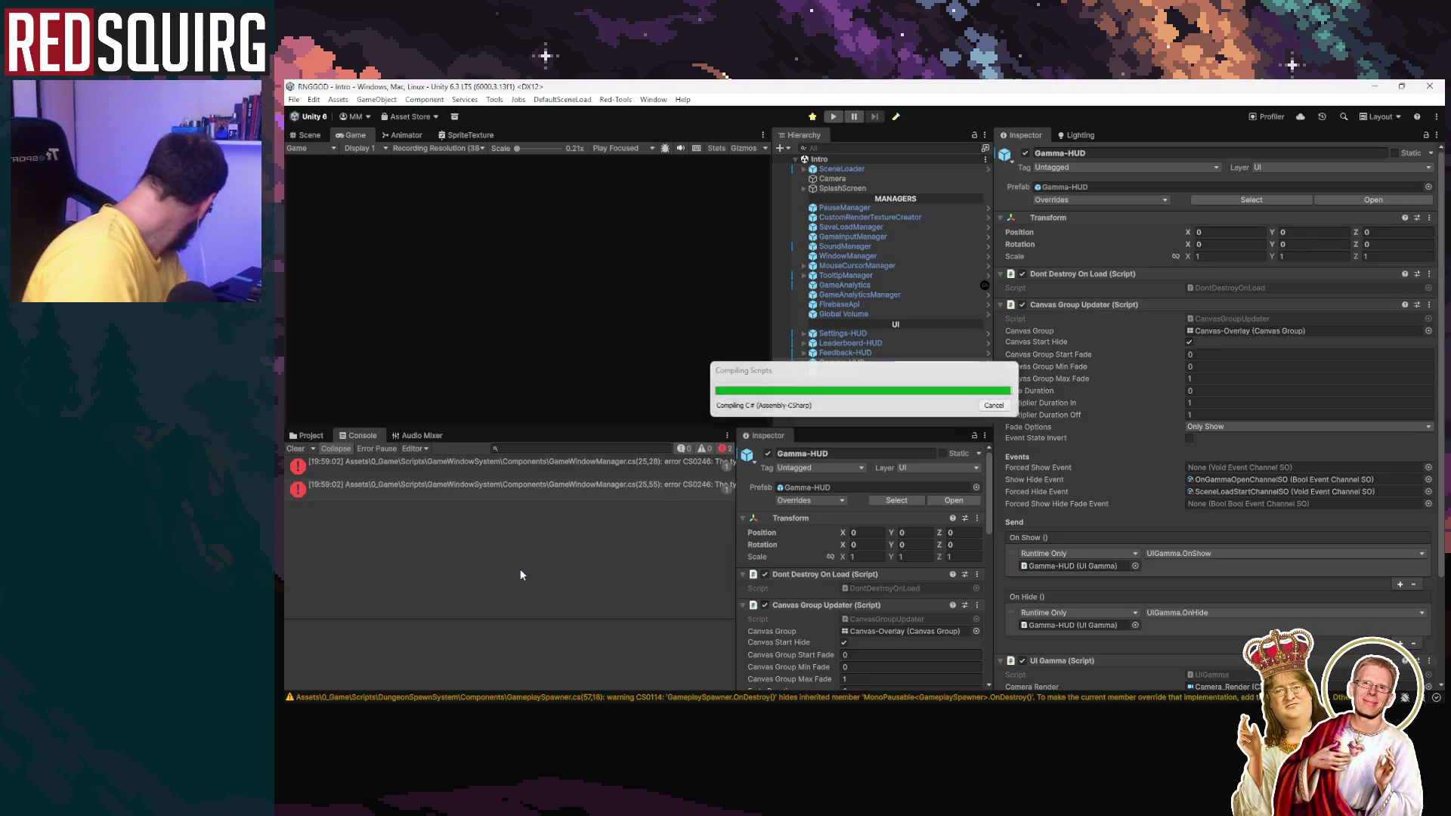
Step: Bring the Unity editor back on screen so the scripts recompile
{"action": "left_click", "coordinate": [519, 566]}
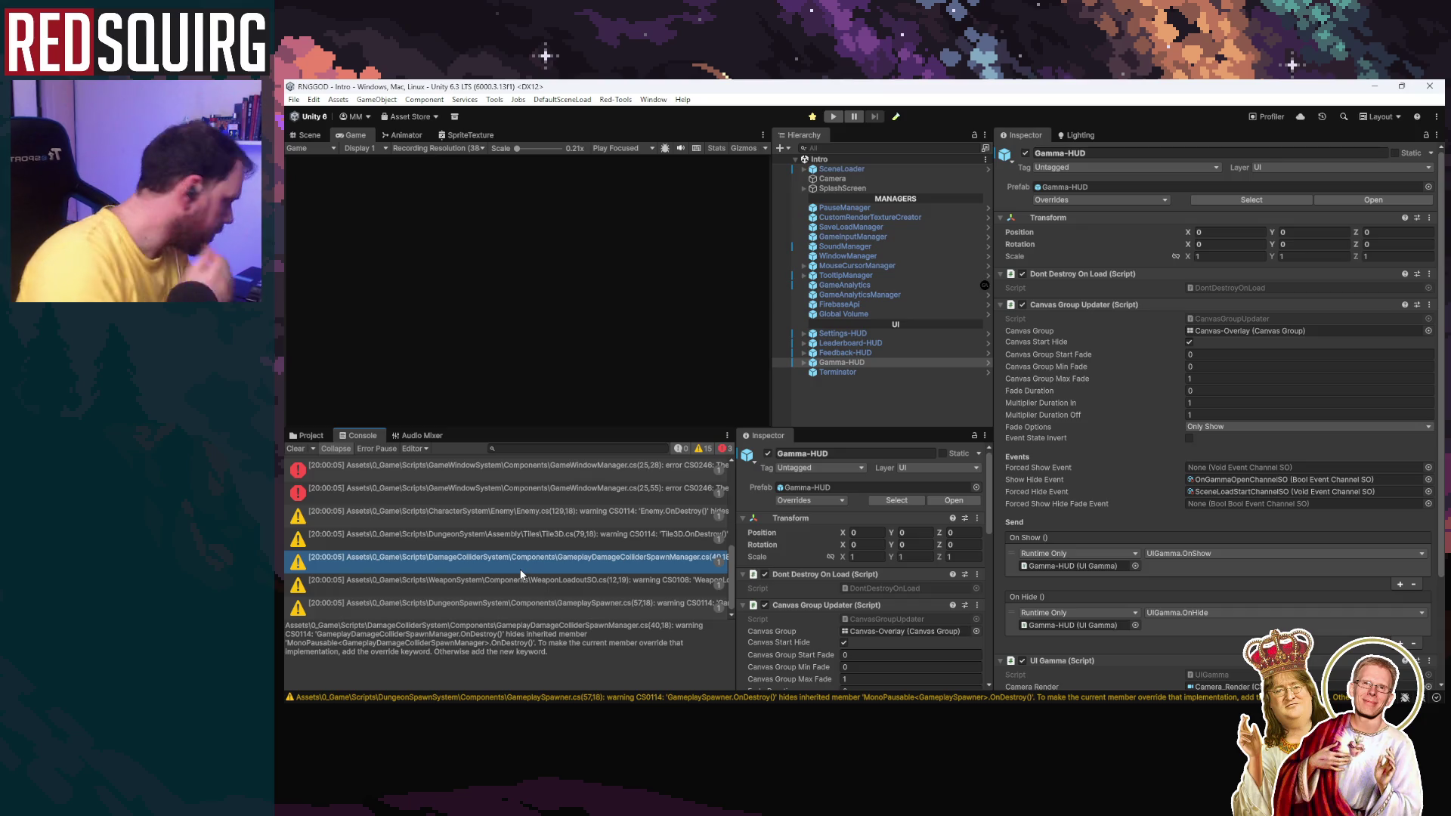
Step: Clear the console and resolve InputAction by importing UnityEngine.InputSystem
{"action": "left_click", "coordinate": [294, 448]}
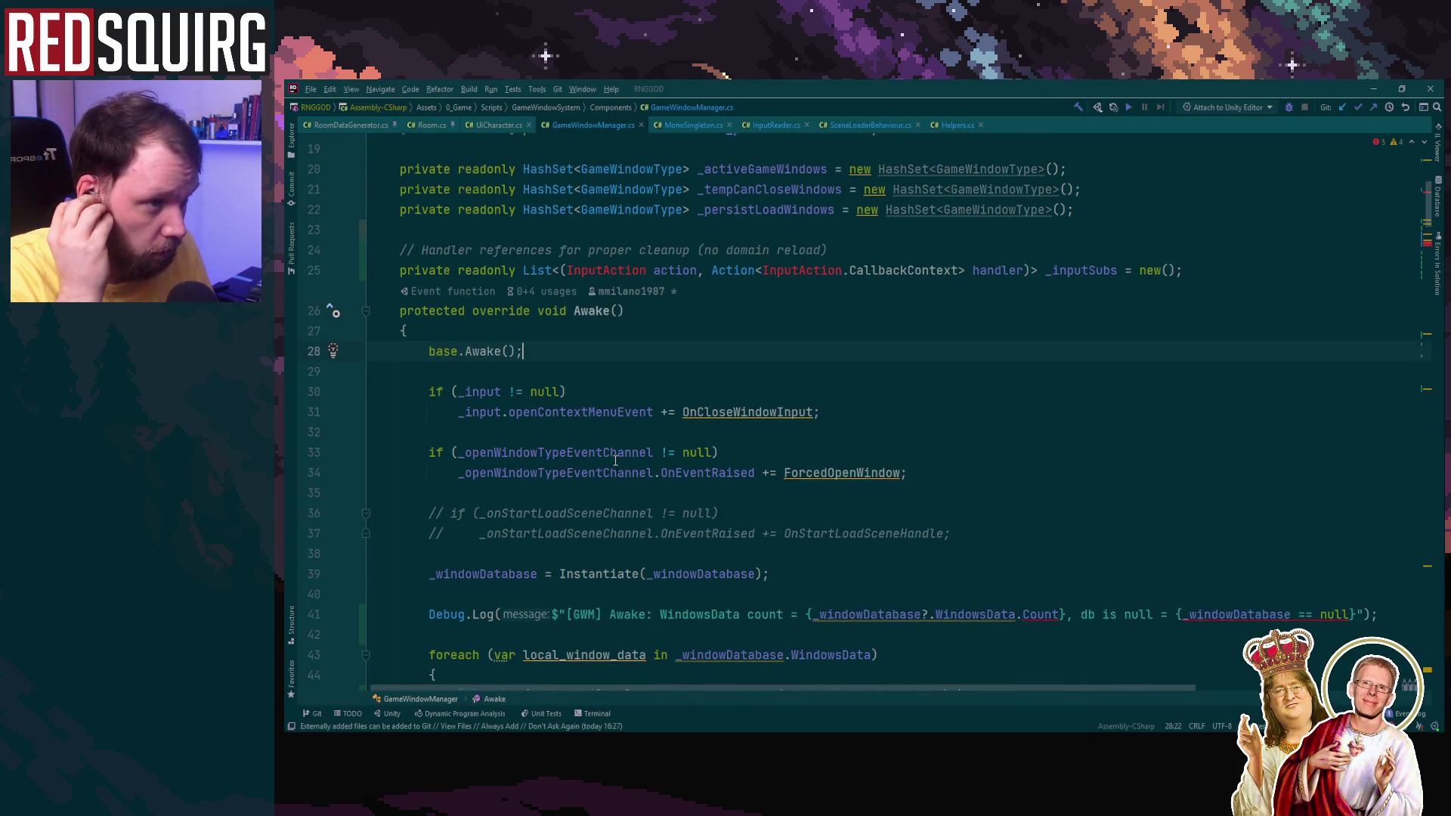
{"action": "scroll", "coordinate": [615, 459], "scroll_direction": "up", "scroll_amount": 3}
{"action": "left_click", "coordinate": [613, 459]}
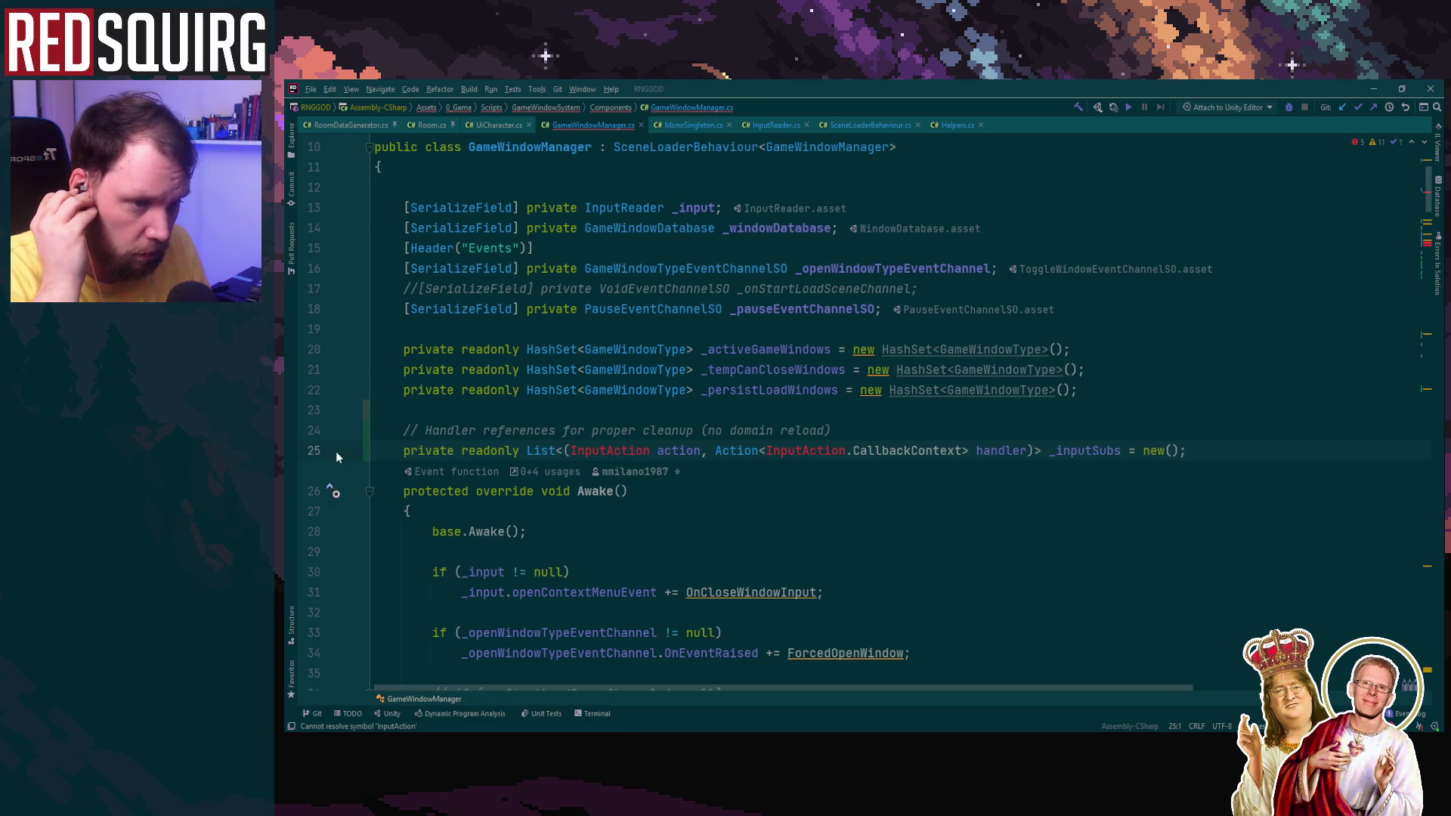
{"action": "key", "text": "alt+Return"}
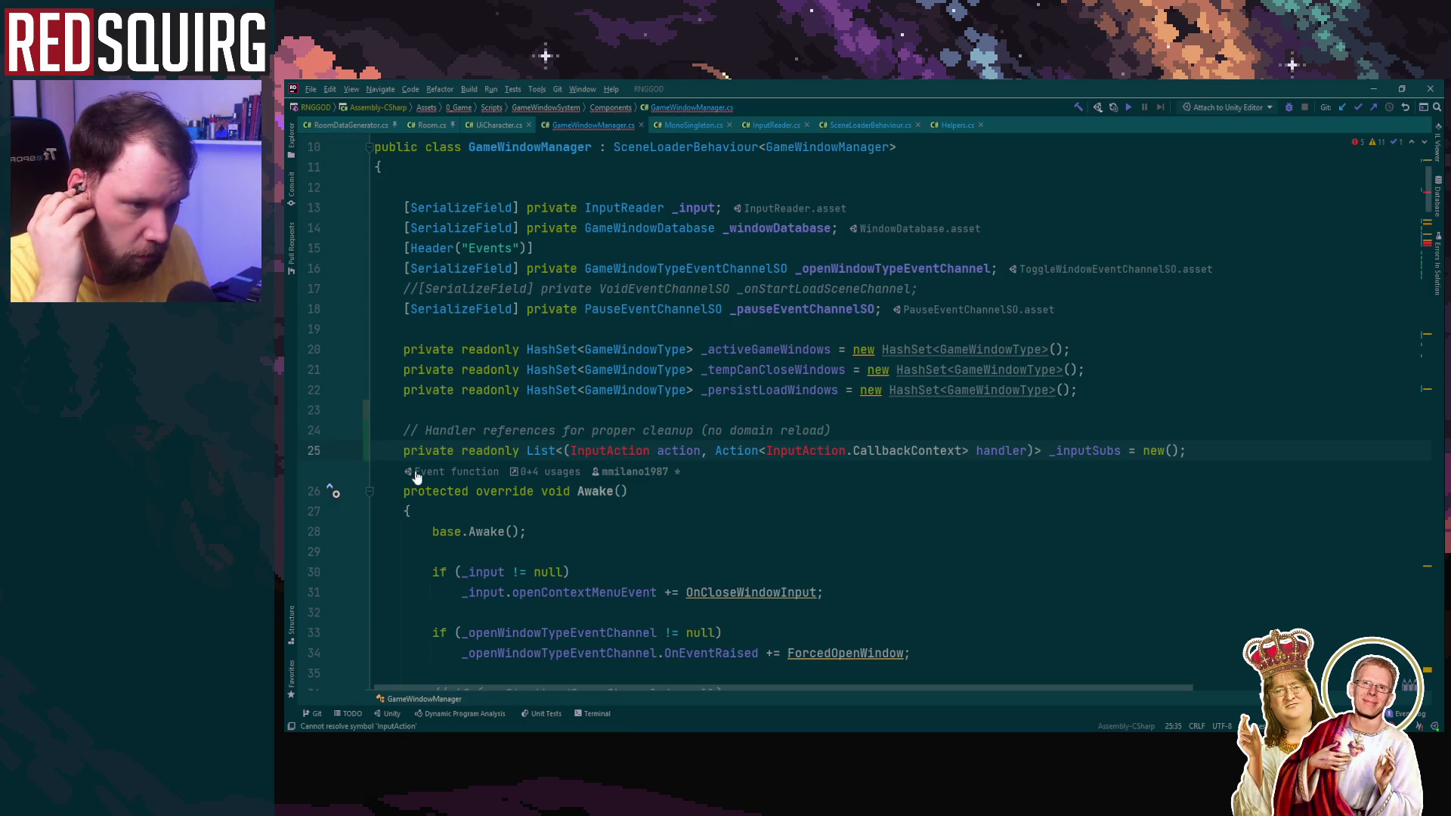
Step: Delete the unused 'using UnityEngine.Events' import line from GameWindowManager.cs
{"action": "scroll", "coordinate": [635, 308], "scroll_direction": "up", "scroll_amount": 3}
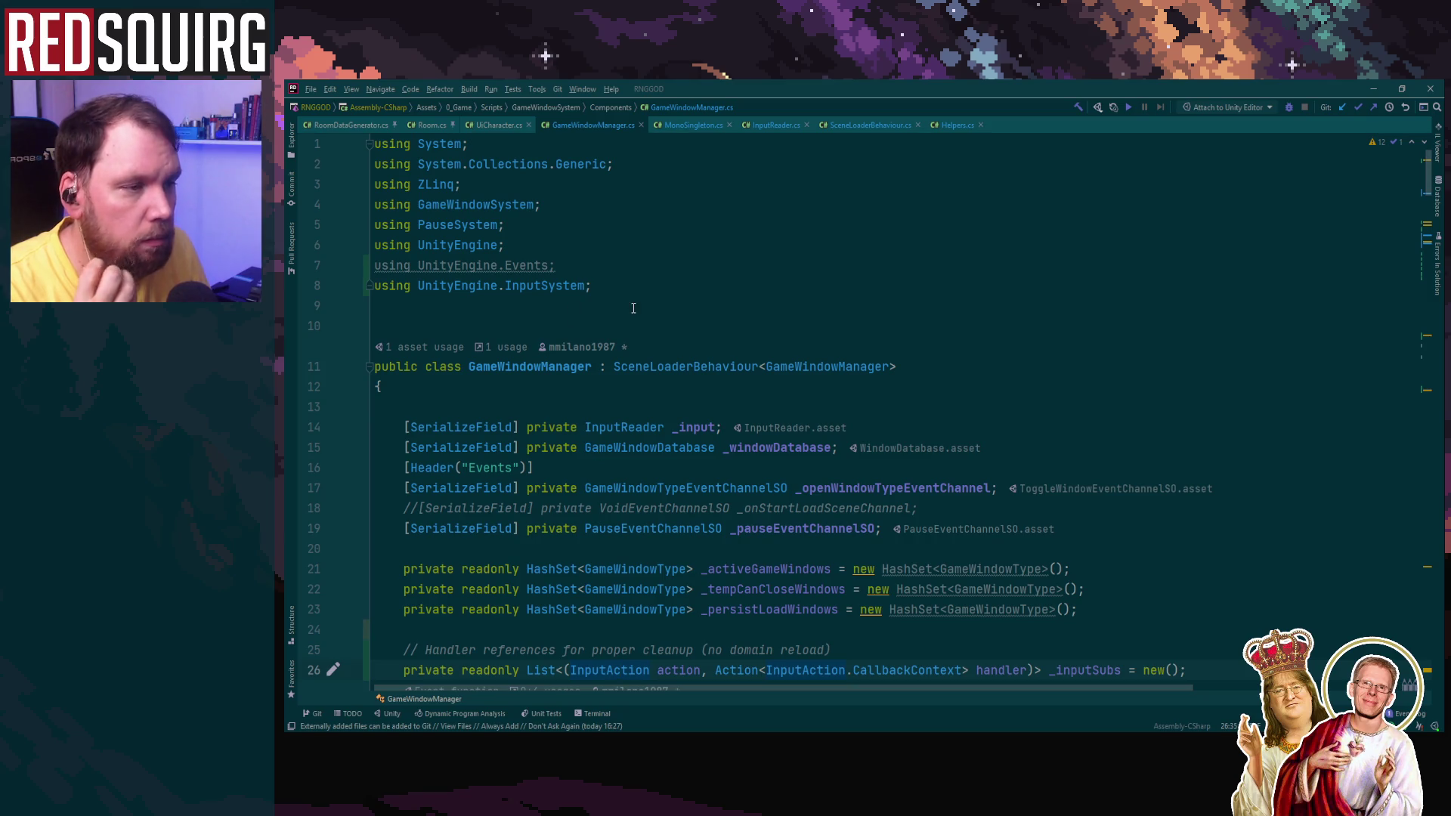
{"action": "scroll", "coordinate": [657, 321], "scroll_direction": "down", "scroll_amount": 5}
{"action": "scroll", "coordinate": [655, 319], "scroll_direction": "up", "scroll_amount": 6}
{"action": "left_click_drag", "start_coordinate": [566, 265], "coordinate": [374, 265]}
{"action": "key", "text": "Escape"}
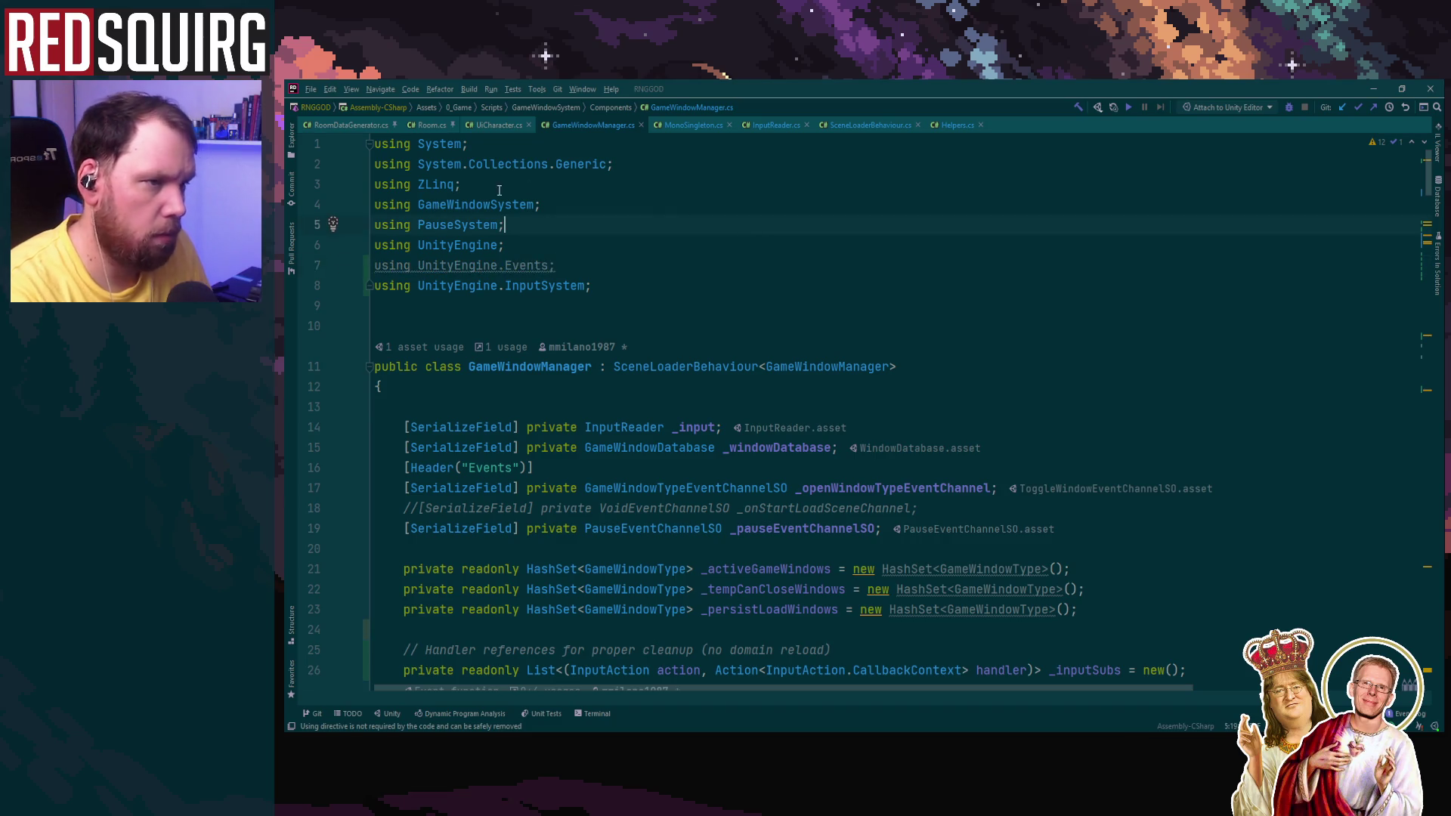
{"action": "key", "text": "ctrl+w"}
{"action": "key", "text": "ctrl+w"}
{"action": "key", "text": "ctrl+w"}
{"action": "key", "text": "Delete"}
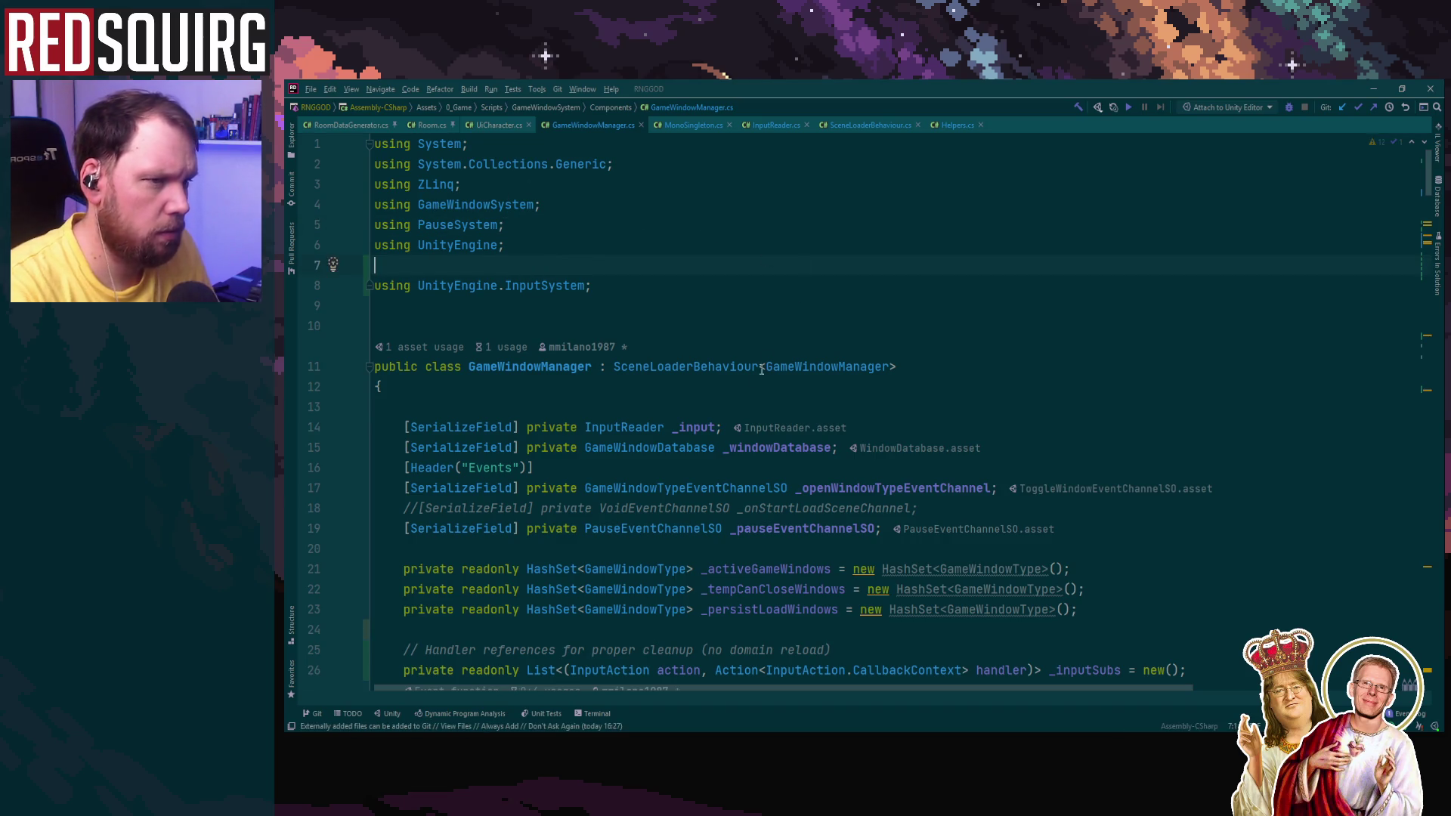
Step: Inspect the action variable on line 53, then return to Unity
{"action": "scroll", "coordinate": [751, 380], "scroll_direction": "down", "scroll_amount": 5}
{"action": "scroll", "coordinate": [657, 362], "scroll_direction": "up", "scroll_amount": 5}
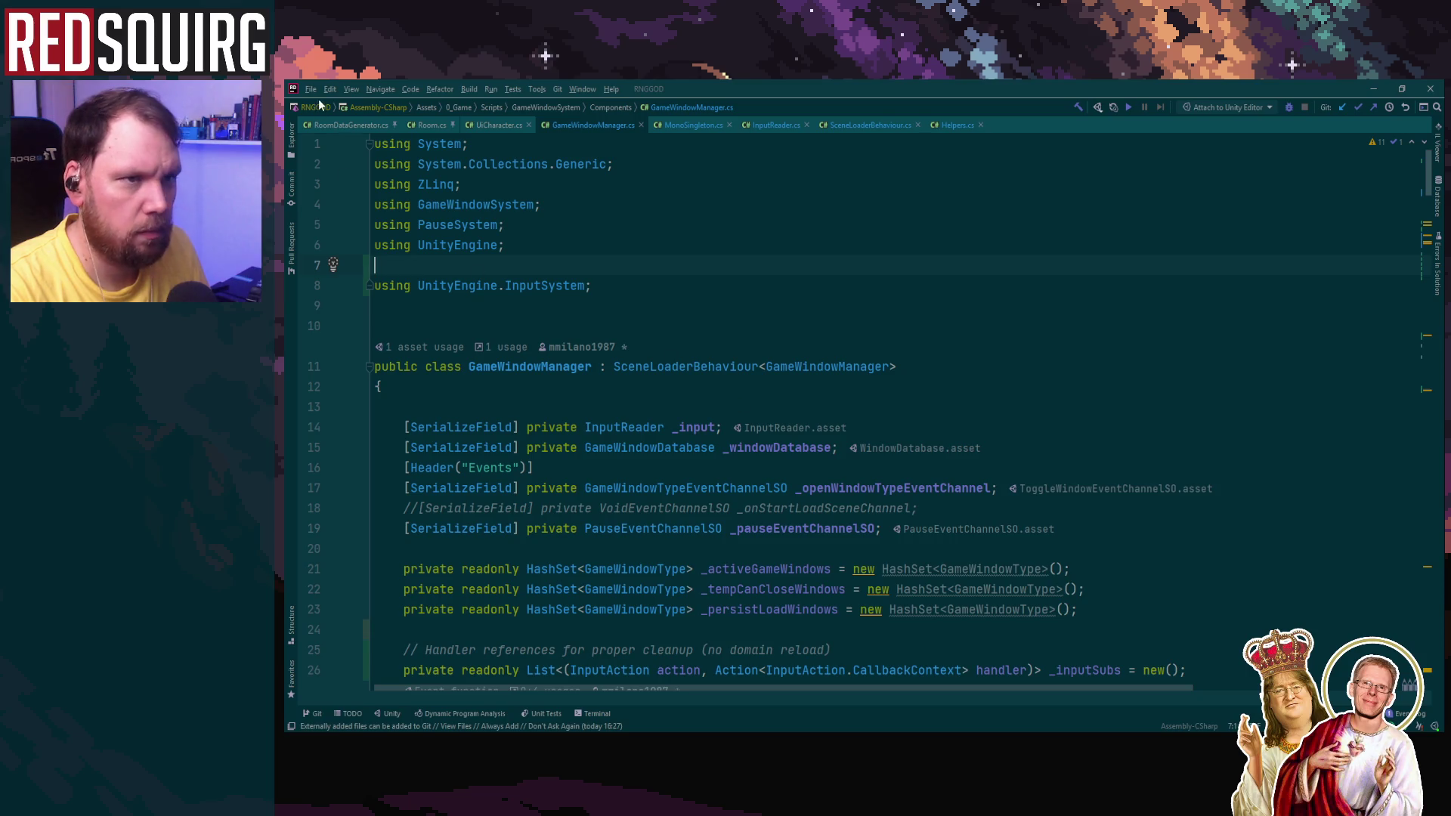
{"action": "scroll", "coordinate": [686, 464], "scroll_direction": "down", "scroll_amount": 6}
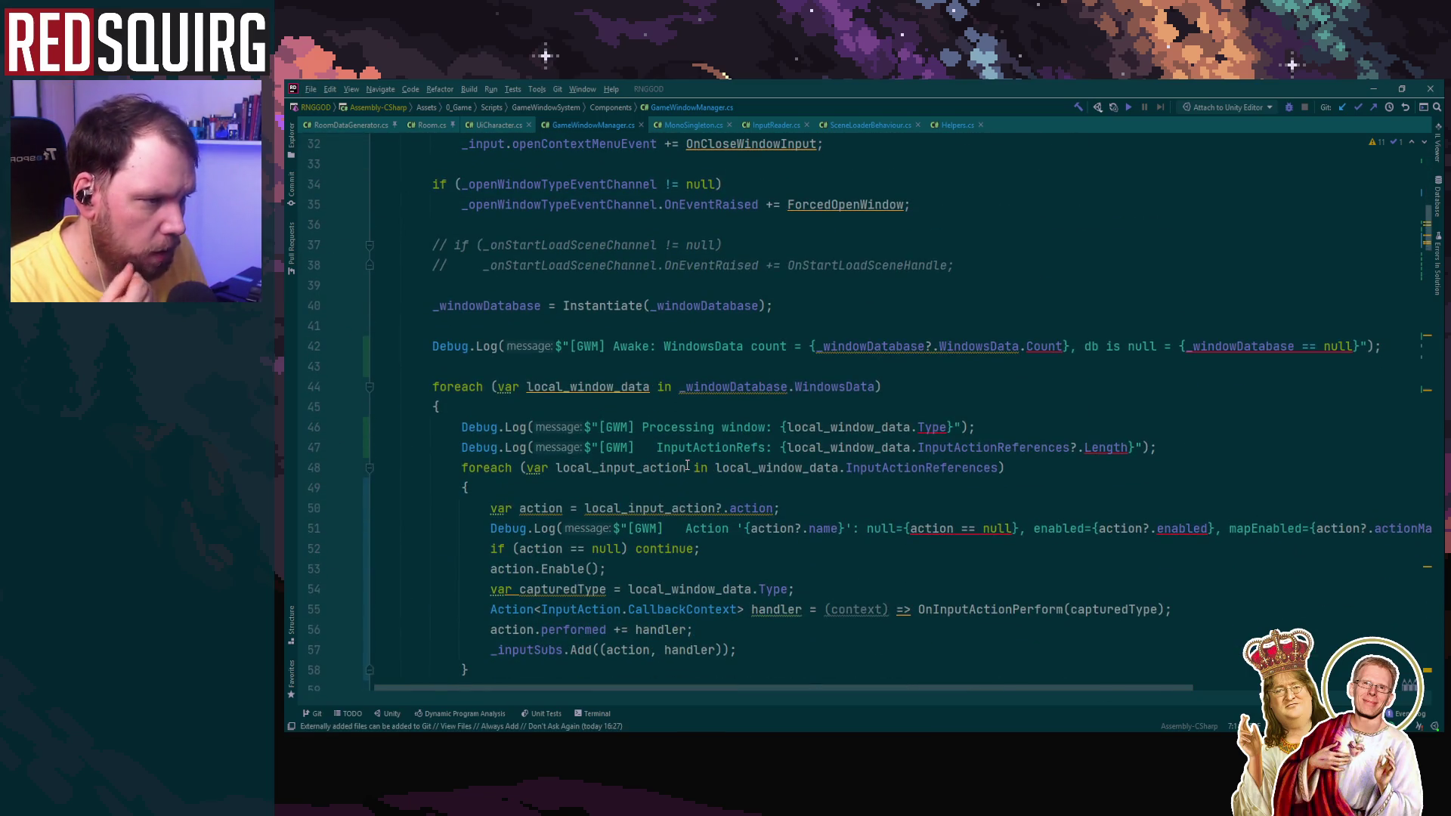
{"action": "scroll", "coordinate": [686, 465], "scroll_direction": "down", "scroll_amount": 2}
{"action": "left_click", "coordinate": [492, 447]}
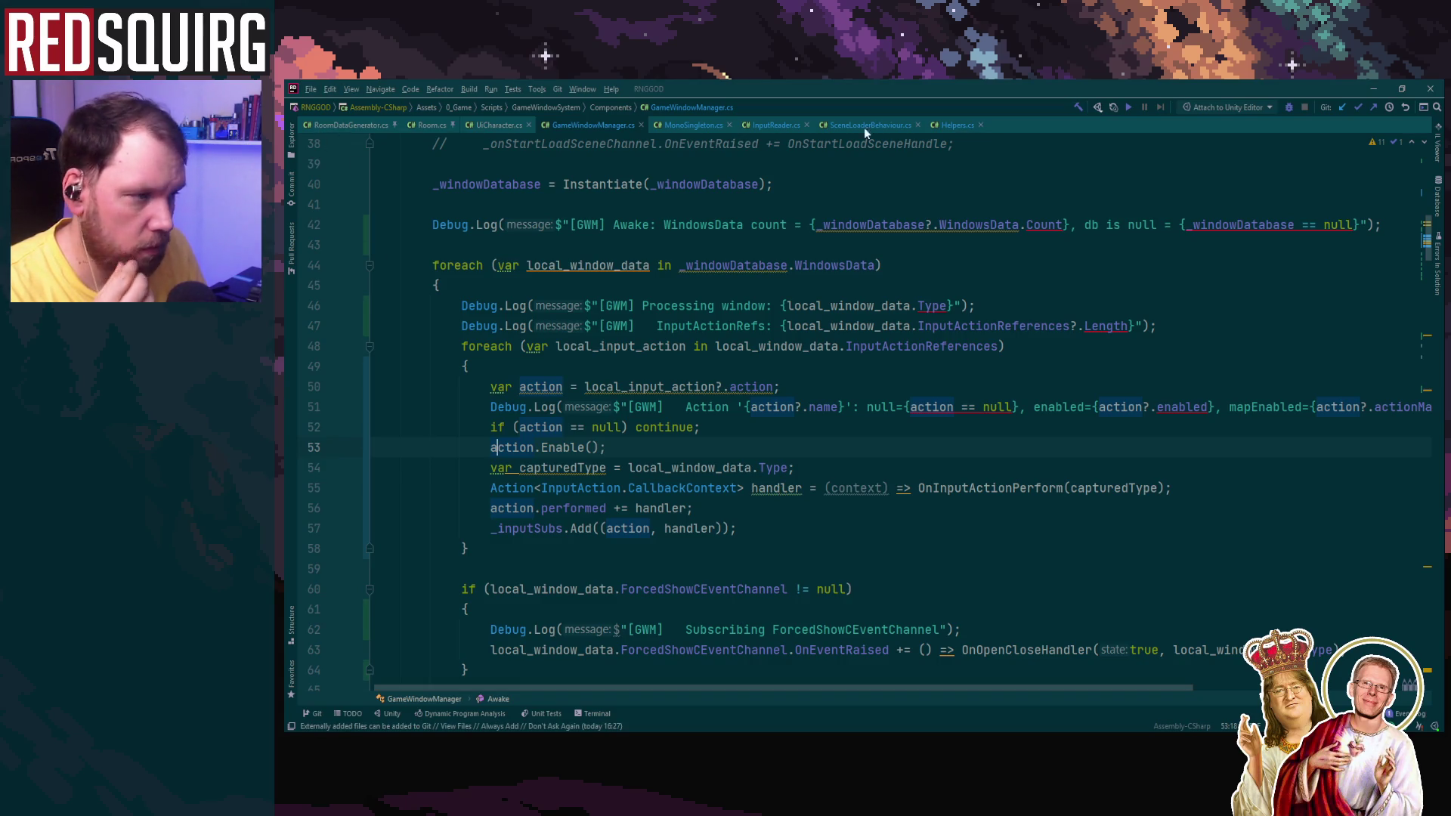
{"action": "left_click", "coordinate": [1369, 84]}
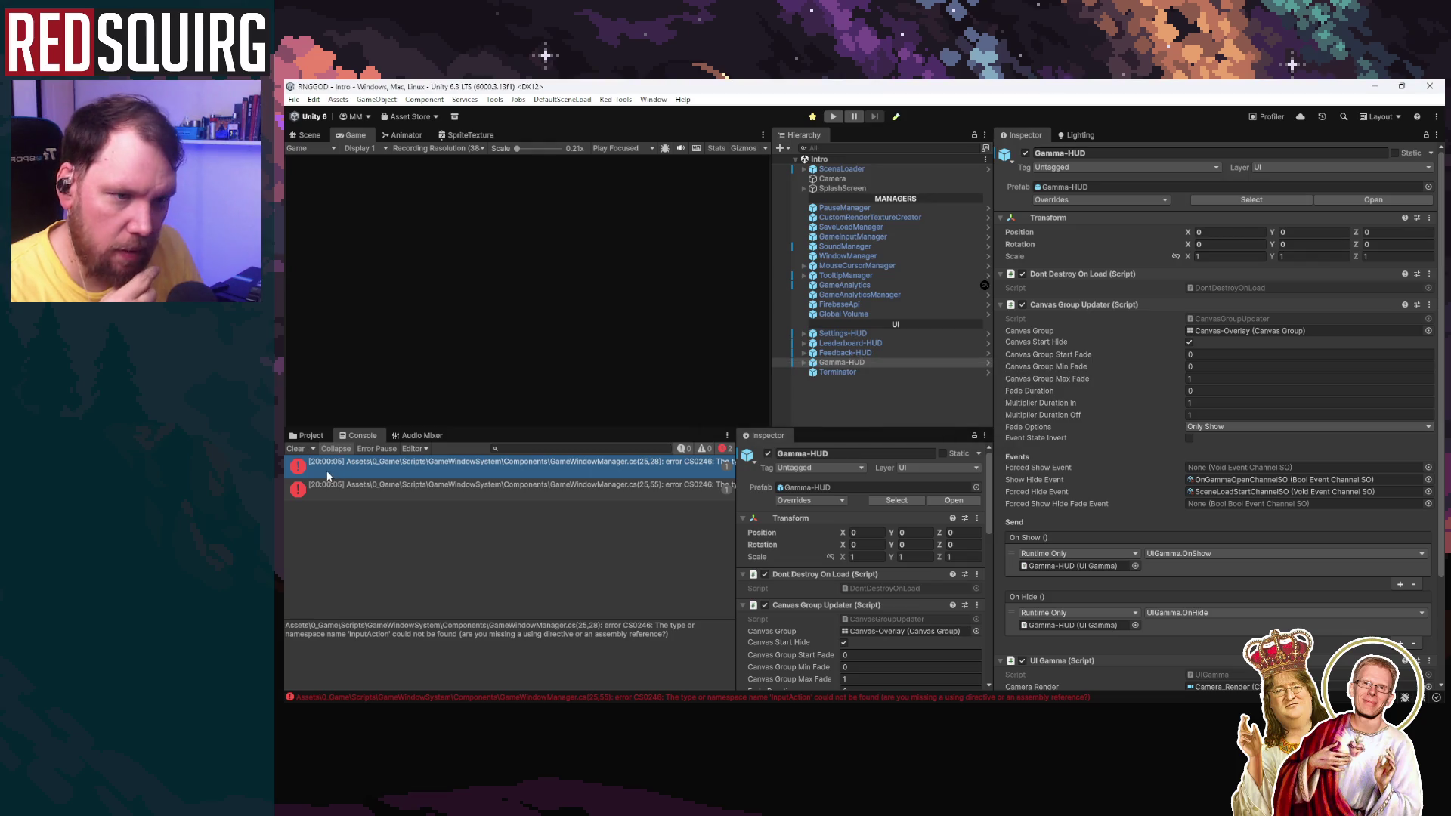
Step: Search the Project window for 'inputreader' and open InputReader.cs in Rider
{"action": "left_click", "coordinate": [307, 435]}
{"action": "left_click", "coordinate": [515, 448]}
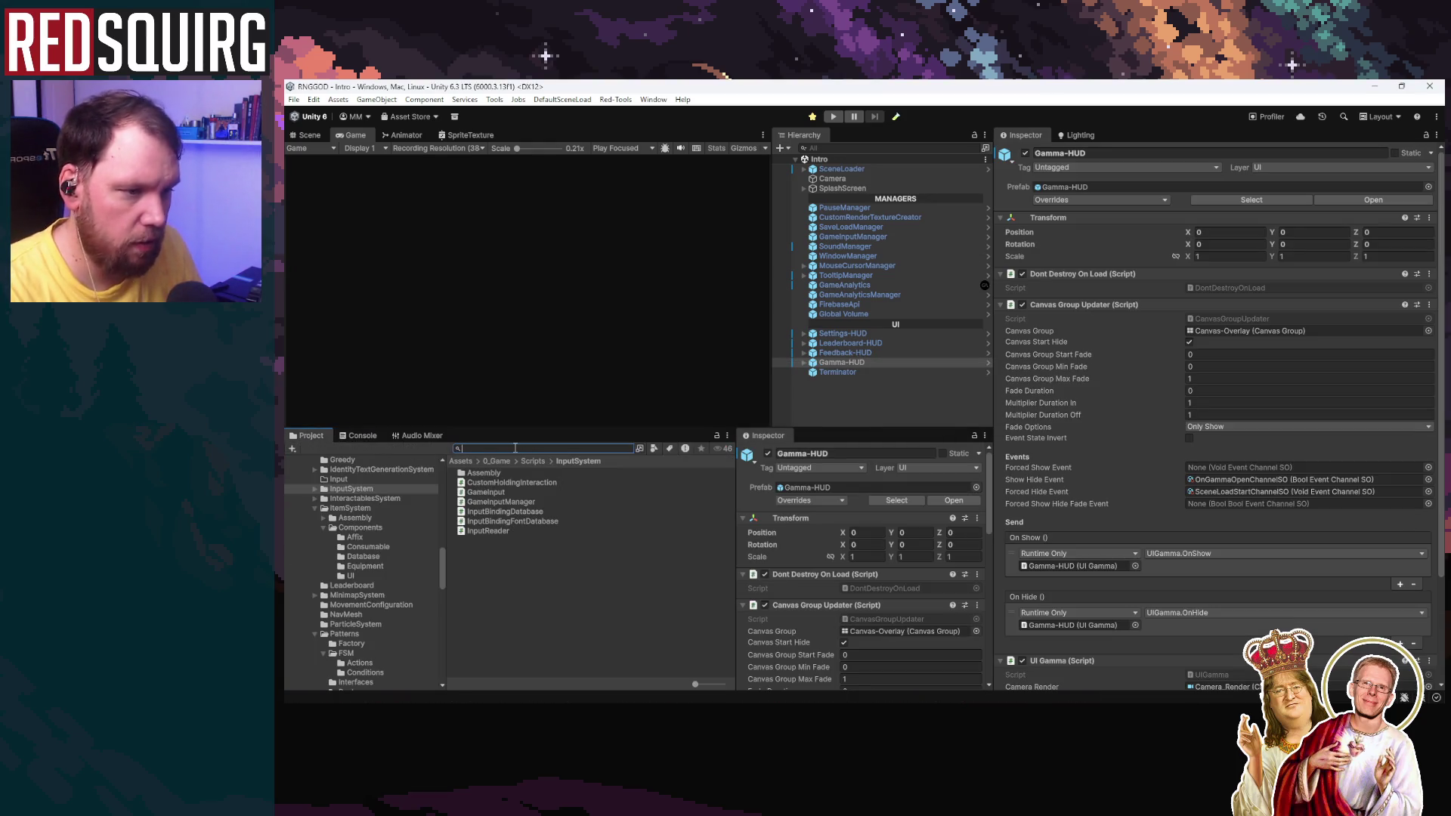
{"action": "key", "text": "BackSpace"}
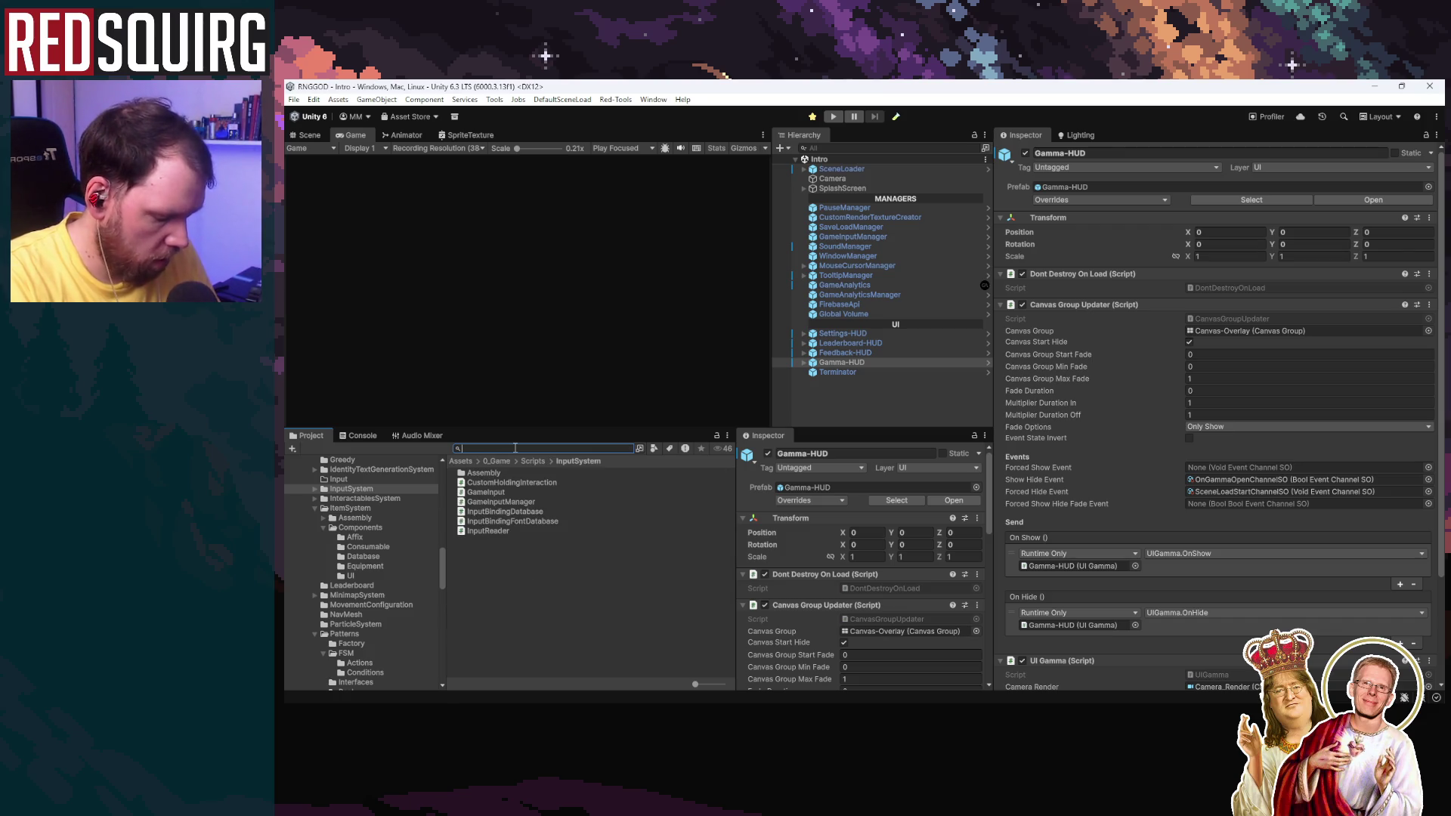
{"action": "type", "text": "Inpute"}
{"action": "key", "text": "Down"}
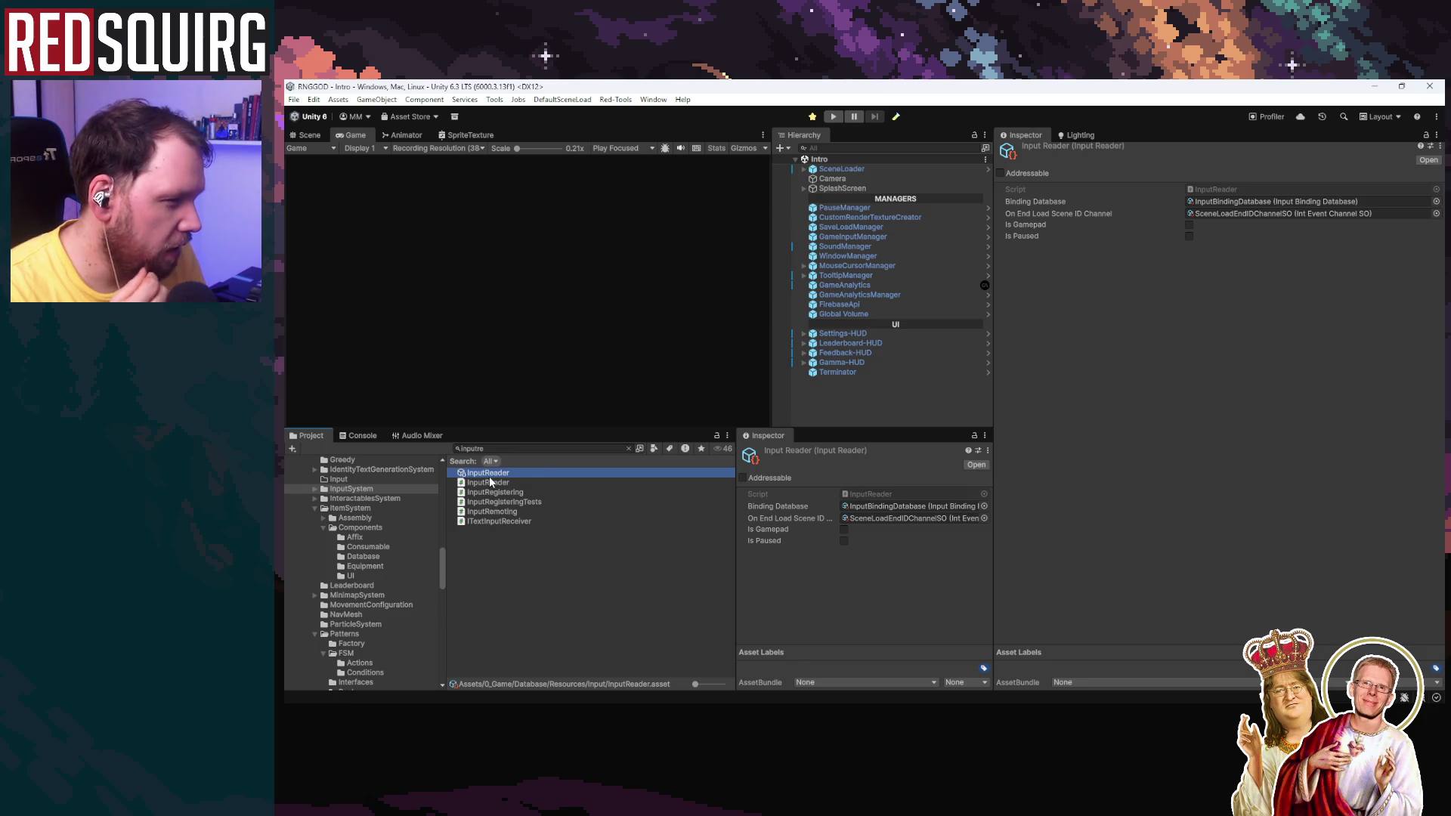
{"action": "double_click", "coordinate": [1230, 189]}
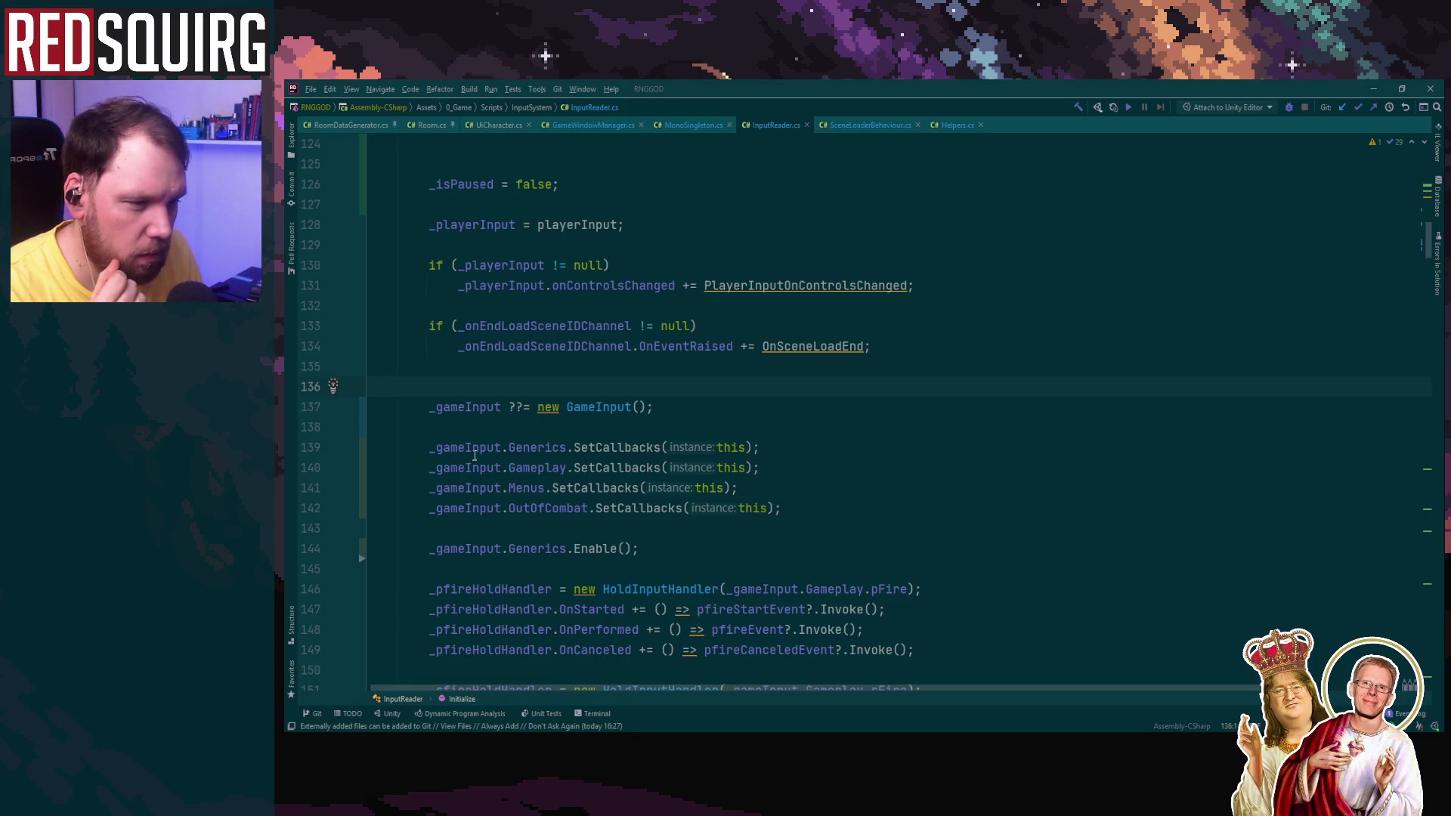
{"action": "left_click", "coordinate": [529, 468]}
{"action": "left_click", "coordinate": [531, 447]}
{"action": "scroll", "coordinate": [921, 476], "scroll_direction": "down", "scroll_amount": 3}
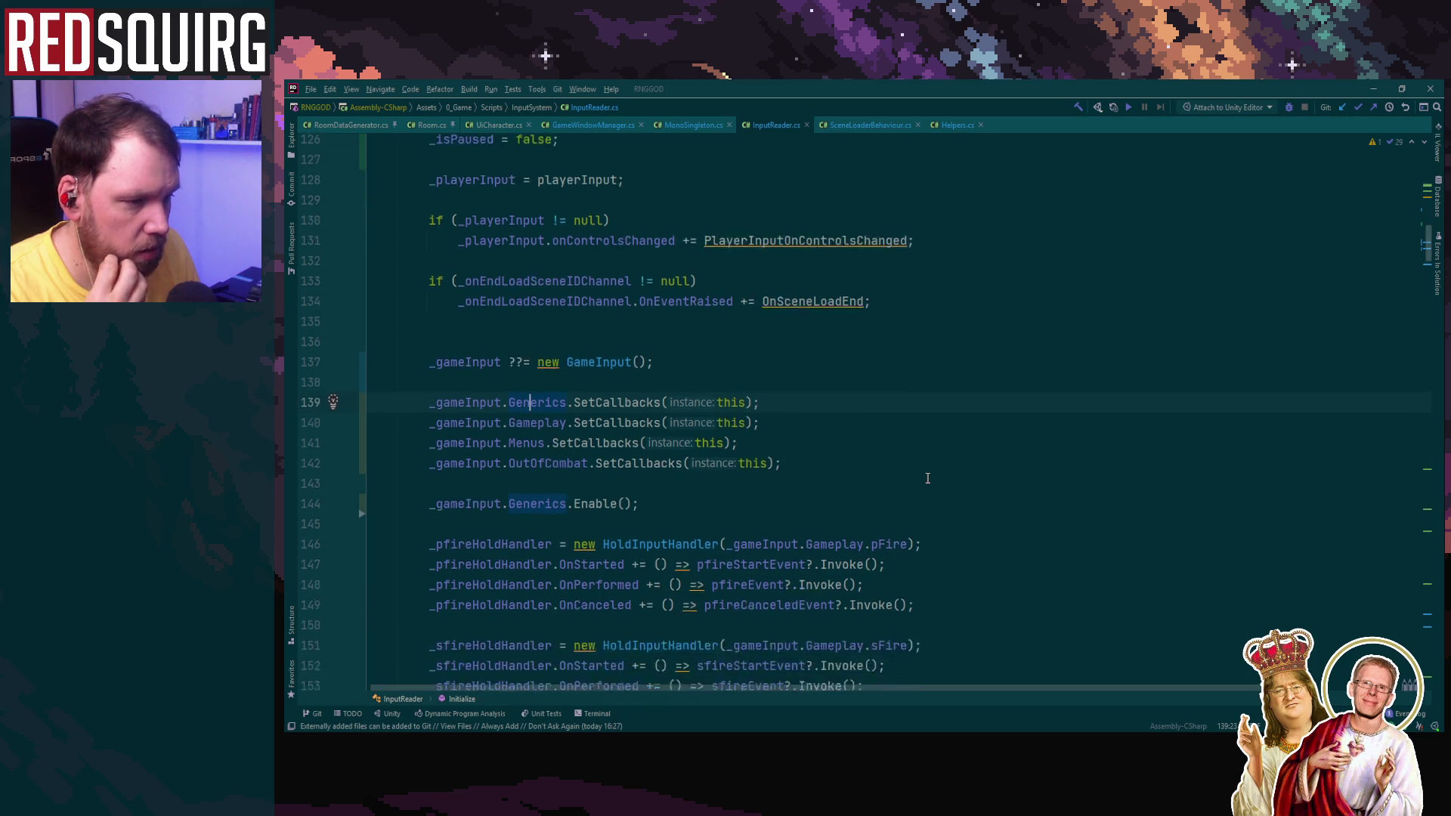
{"action": "left_click", "coordinate": [602, 366]}
{"action": "scroll", "coordinate": [922, 411], "scroll_direction": "up", "scroll_amount": 8}
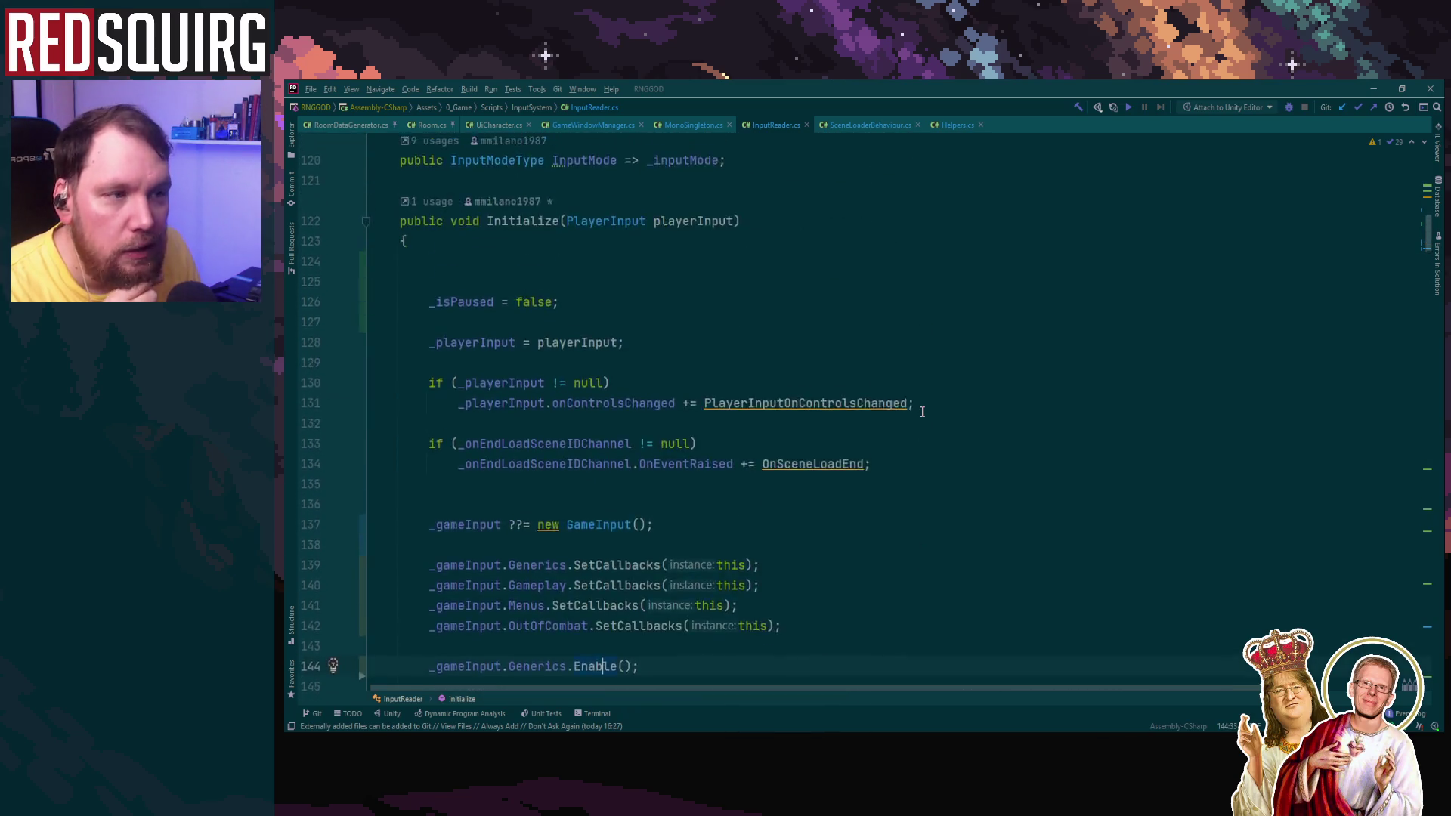
{"action": "scroll", "coordinate": [922, 412], "scroll_direction": "down", "scroll_amount": 9}
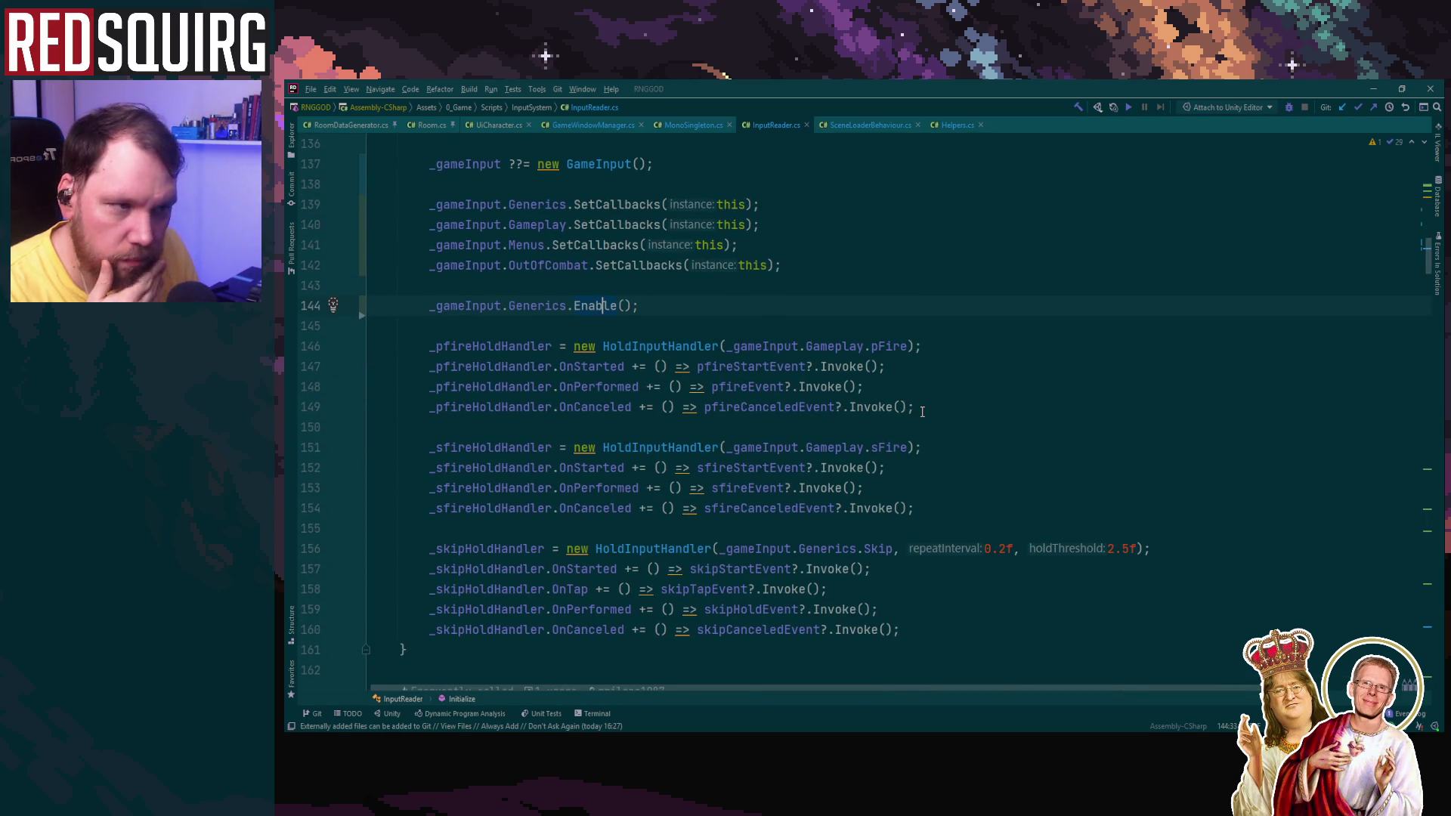
{"action": "scroll", "coordinate": [922, 412], "scroll_direction": "up", "scroll_amount": 2}
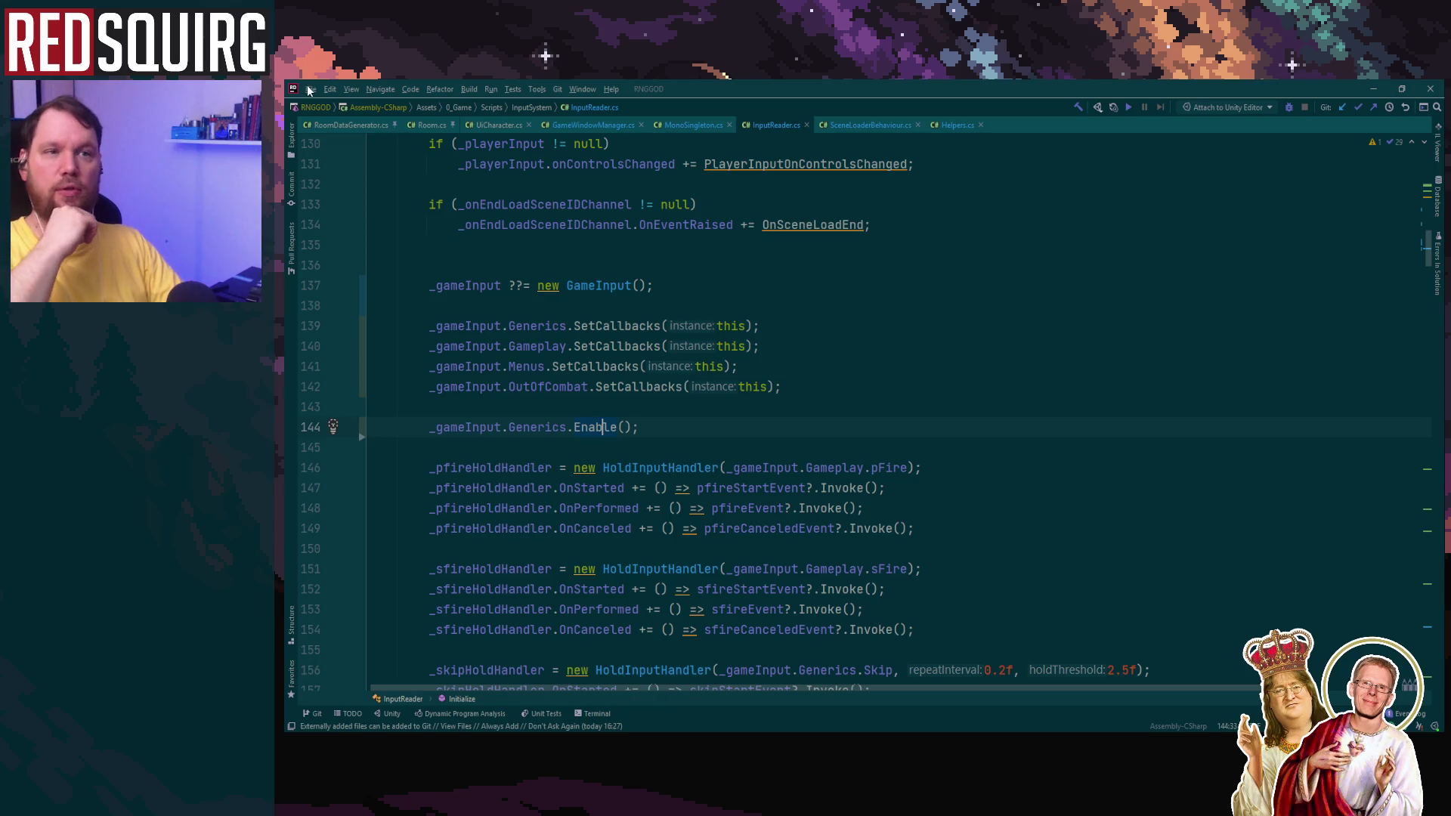
Step: Back in Unity, maximize the Game view, continue the save, and claim the Broon character
{"action": "left_click", "coordinate": [1429, 89]}
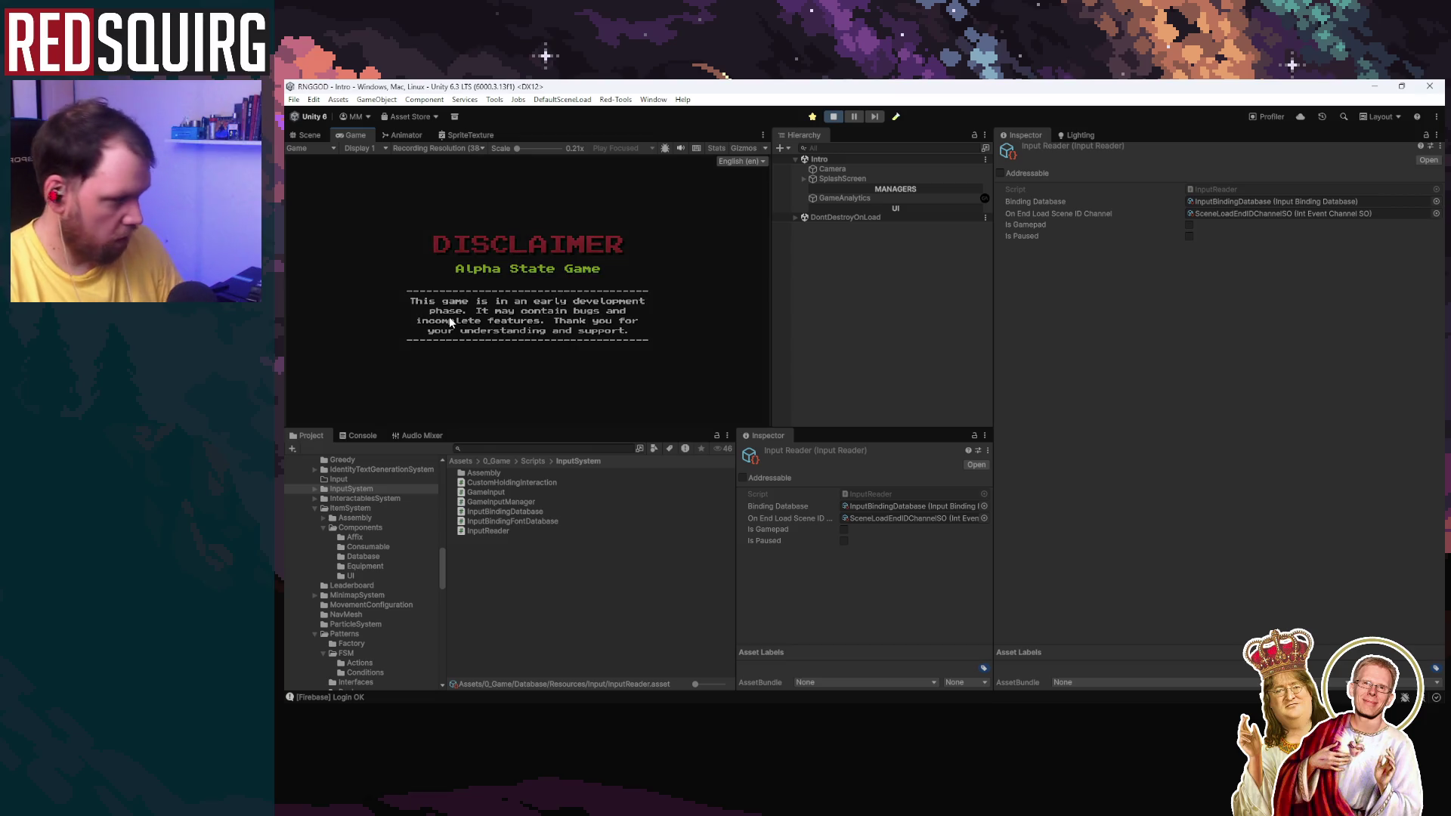
{"action": "double_click", "coordinate": [351, 135]}
{"action": "left_click", "coordinate": [860, 502]}
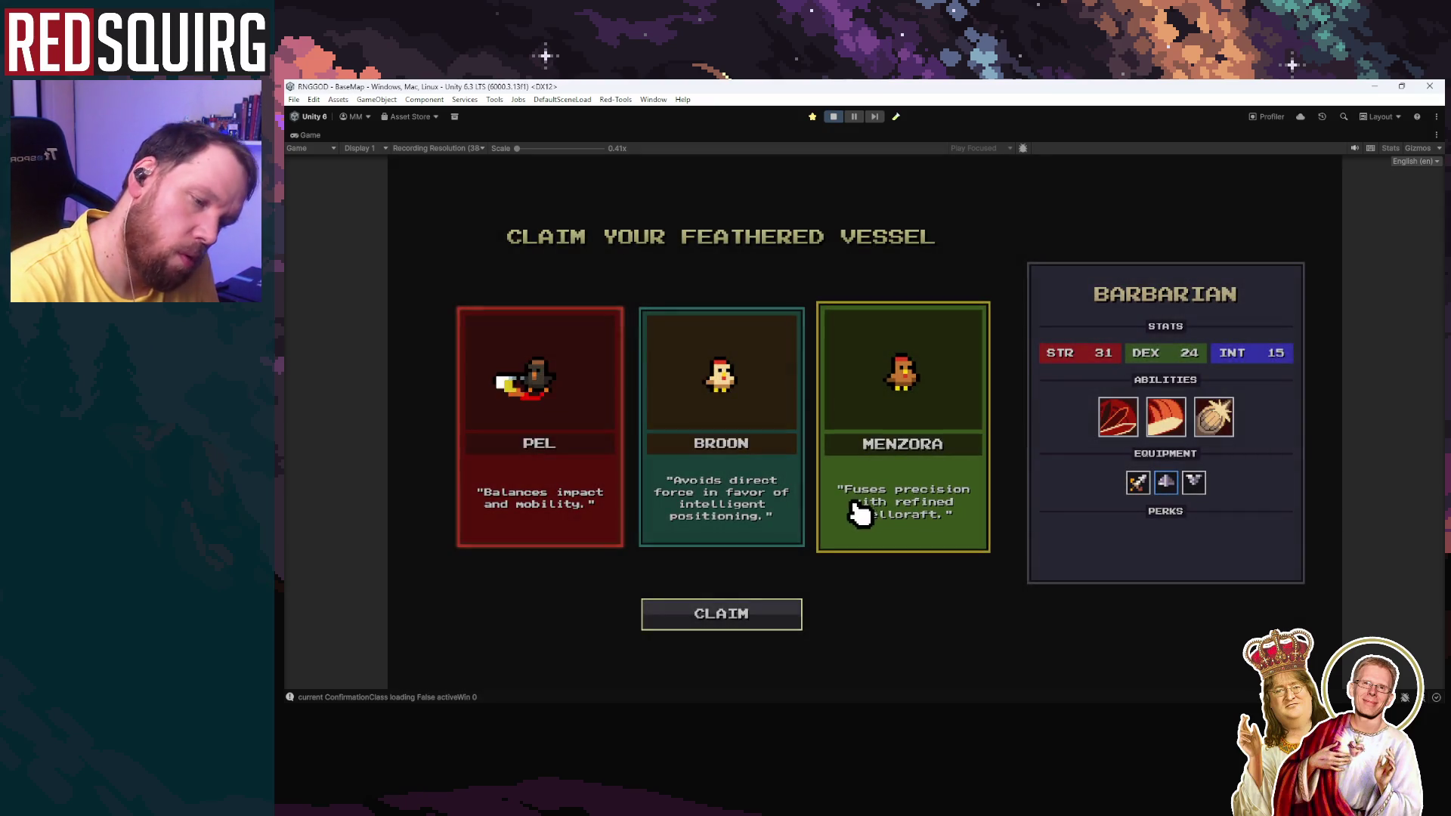
{"action": "left_click", "coordinate": [755, 486]}
{"action": "left_click", "coordinate": [745, 618]}
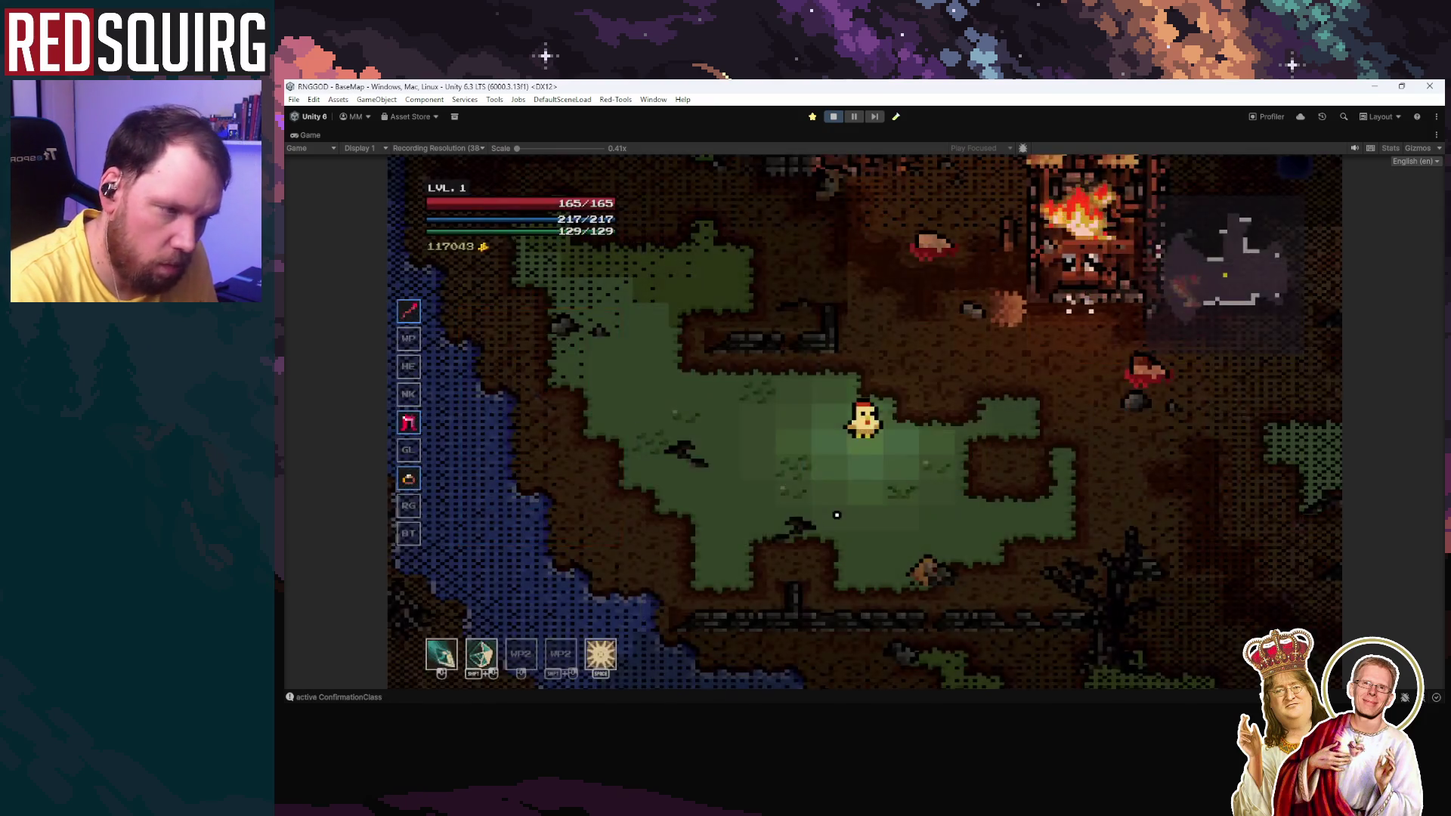
Step: Toggle the character stats panel and pause menu while walking the chicken right
{"action": "key", "text": "c"}
{"action": "key", "text": "c"}
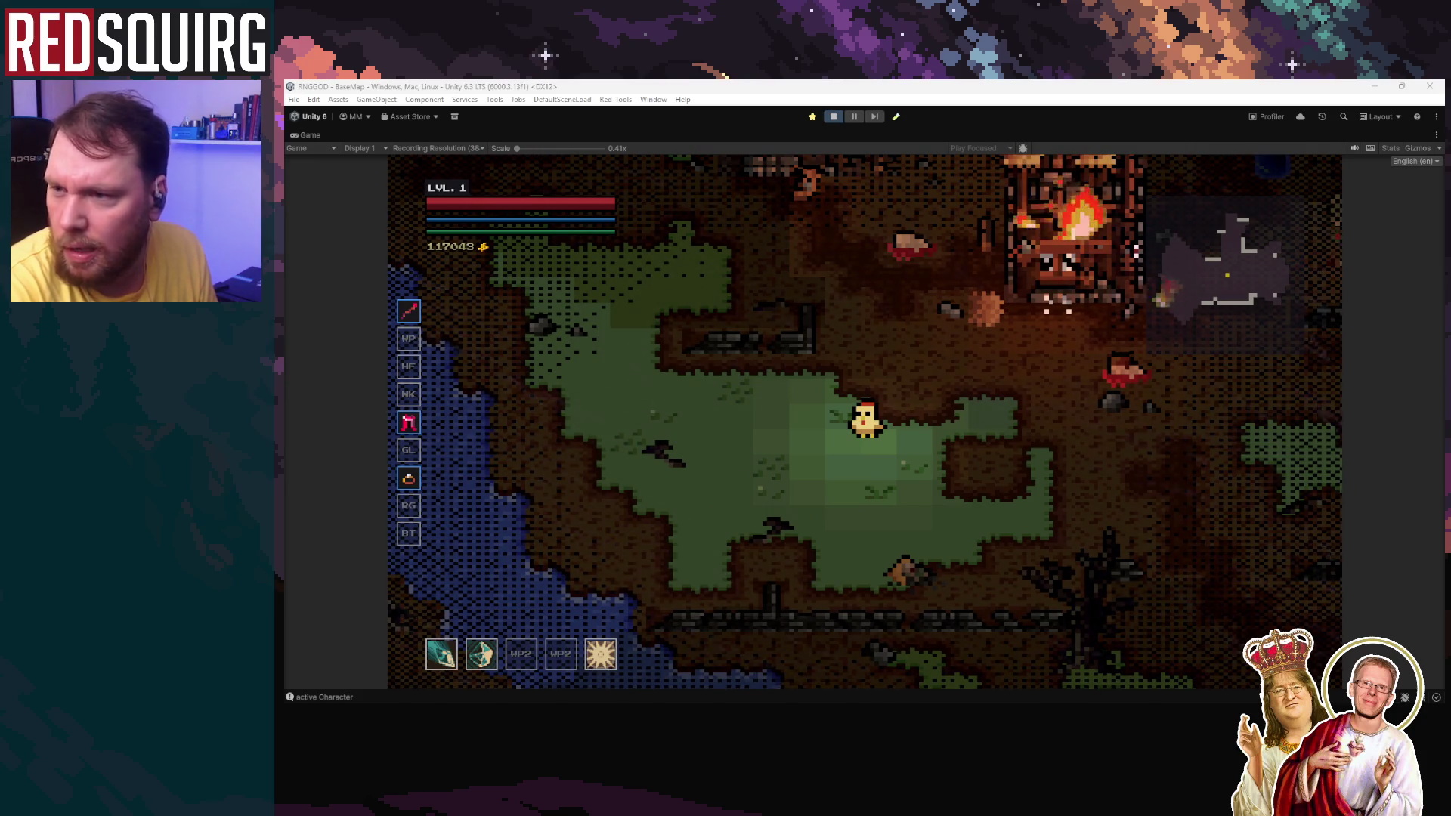
{"action": "key", "text": "c"}
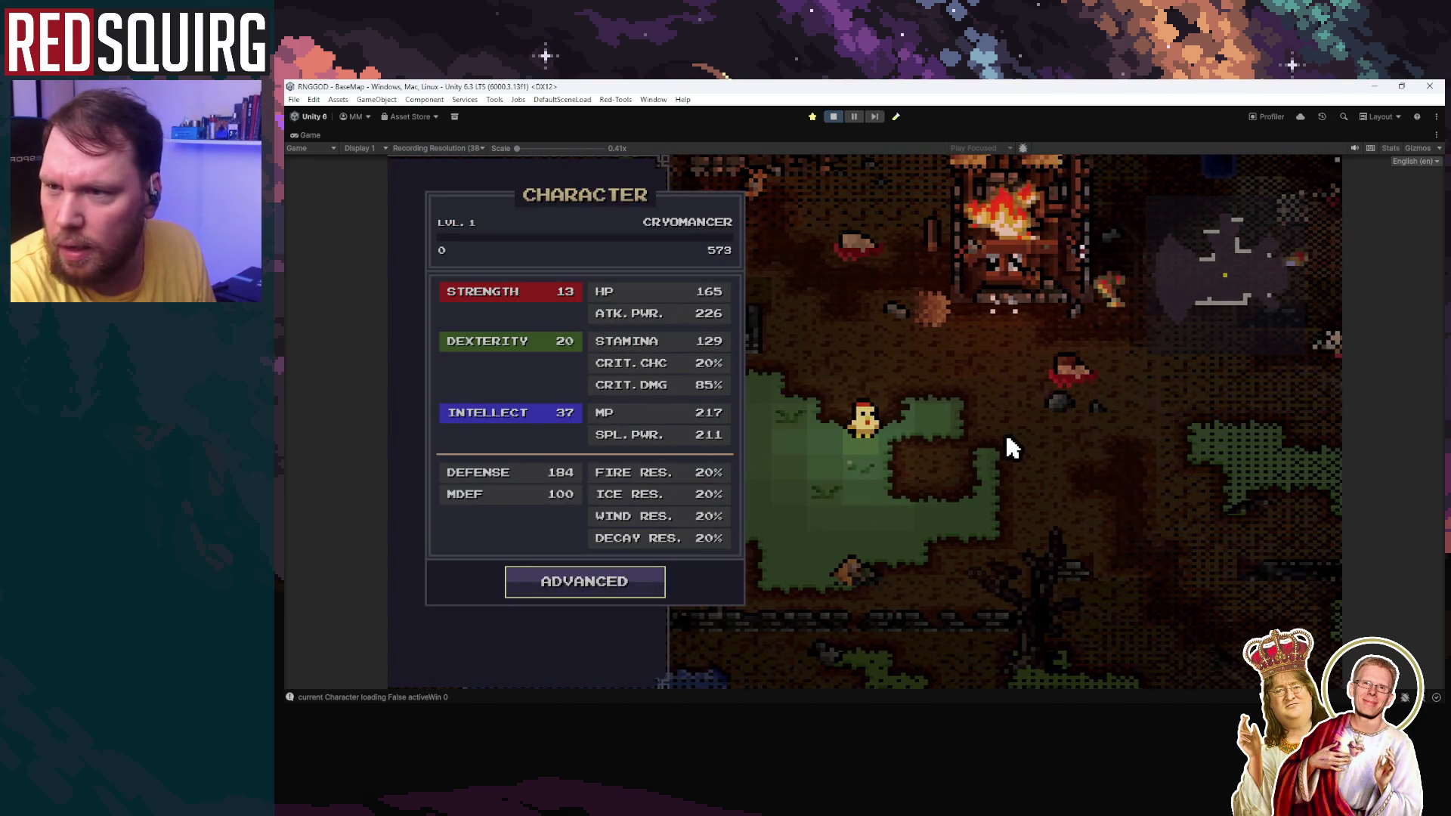
{"action": "key", "text": "c"}
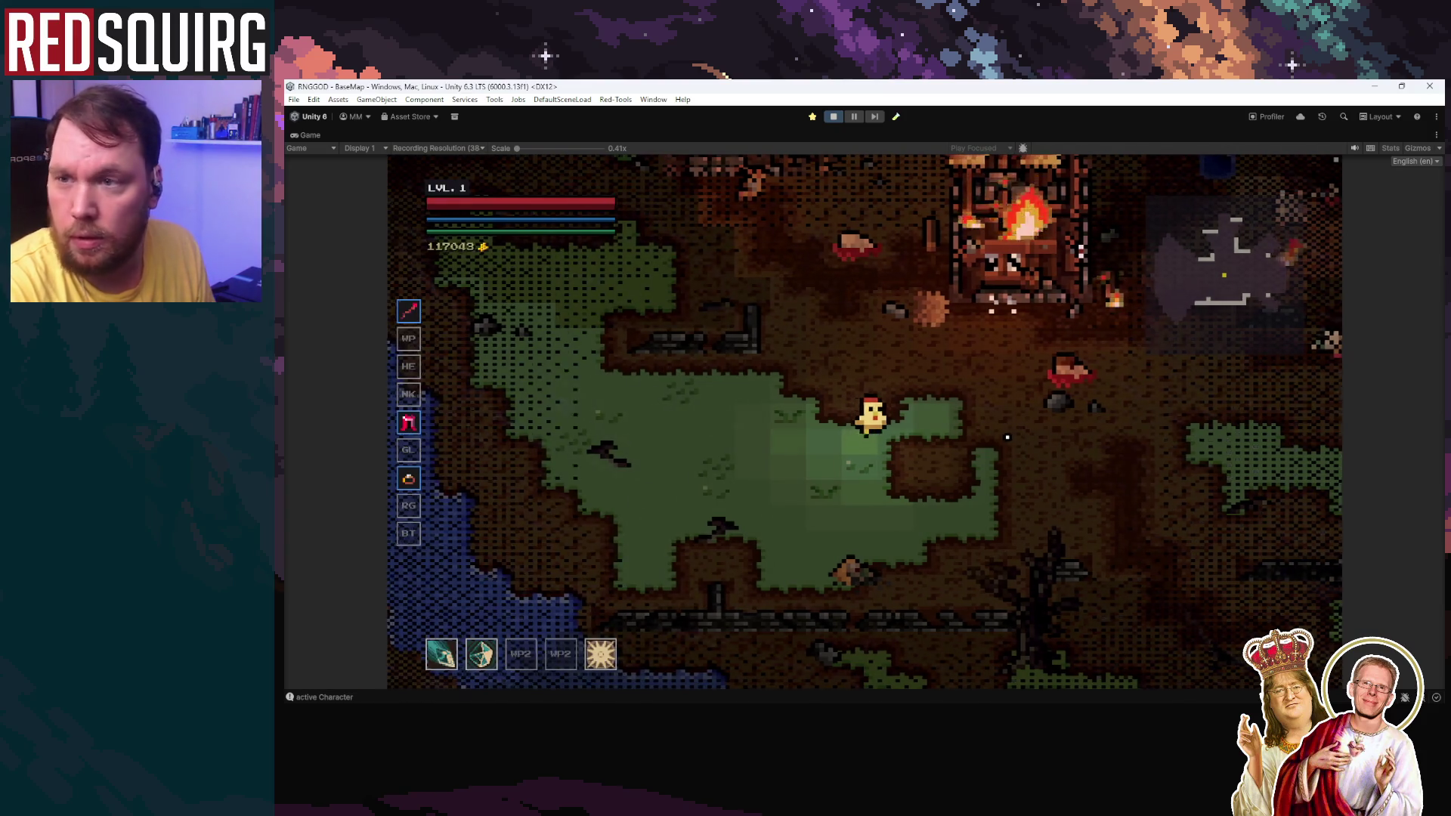
{"action": "key", "text": "d"}
{"action": "key", "text": "c"}
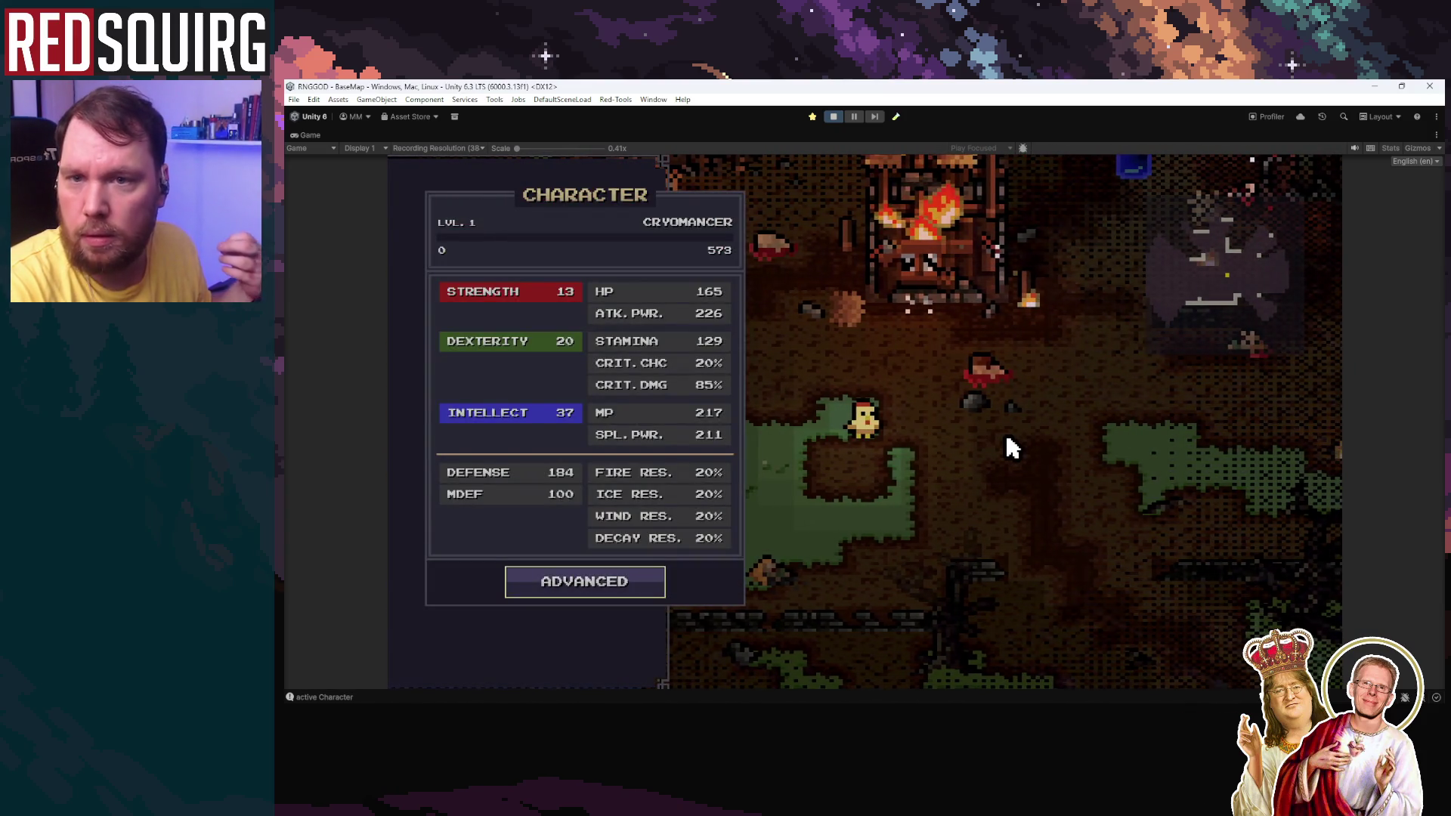
{"action": "key", "text": "c"}
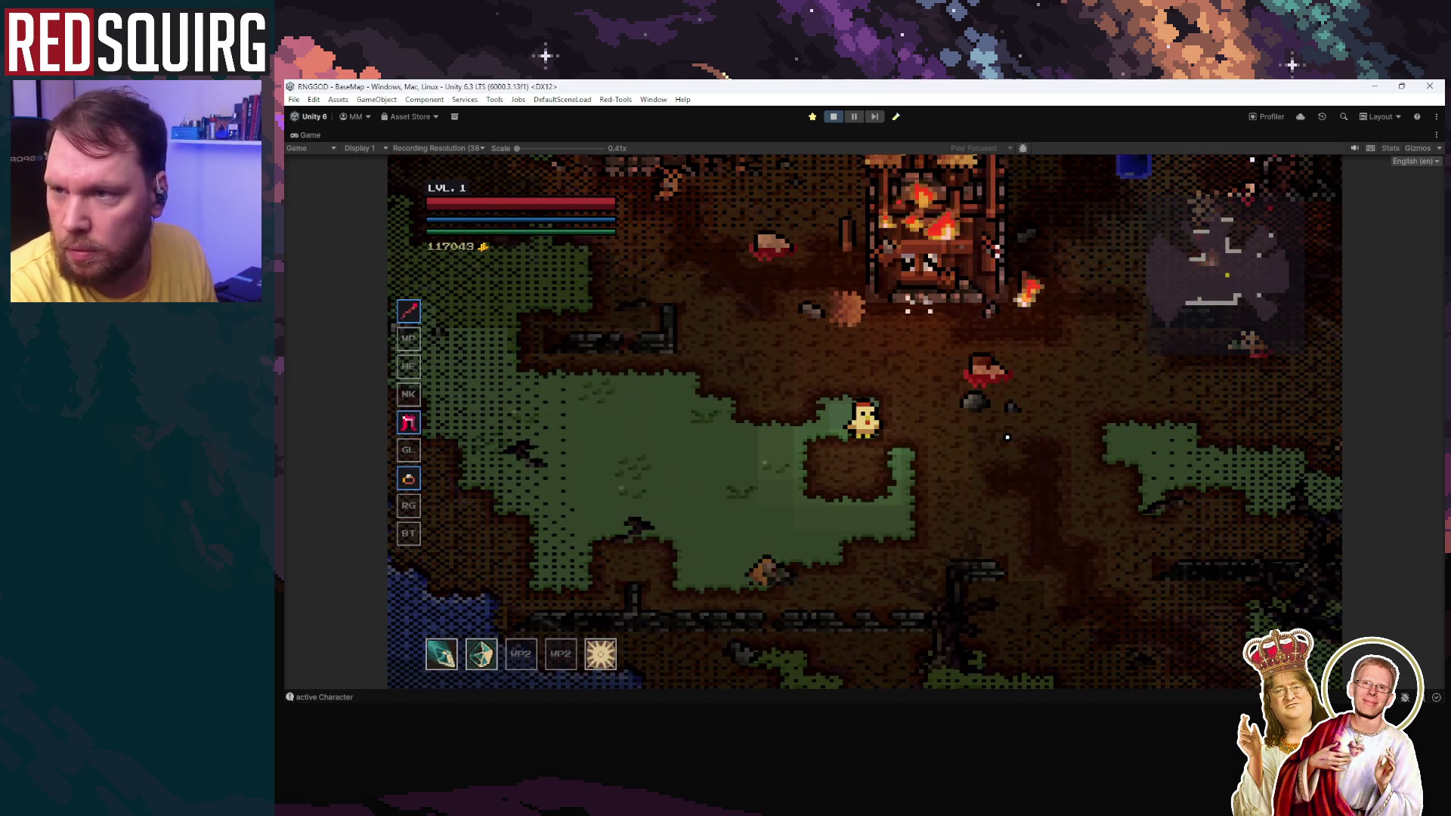
{"action": "key", "text": "Escape"}
{"action": "key", "text": "Escape"}
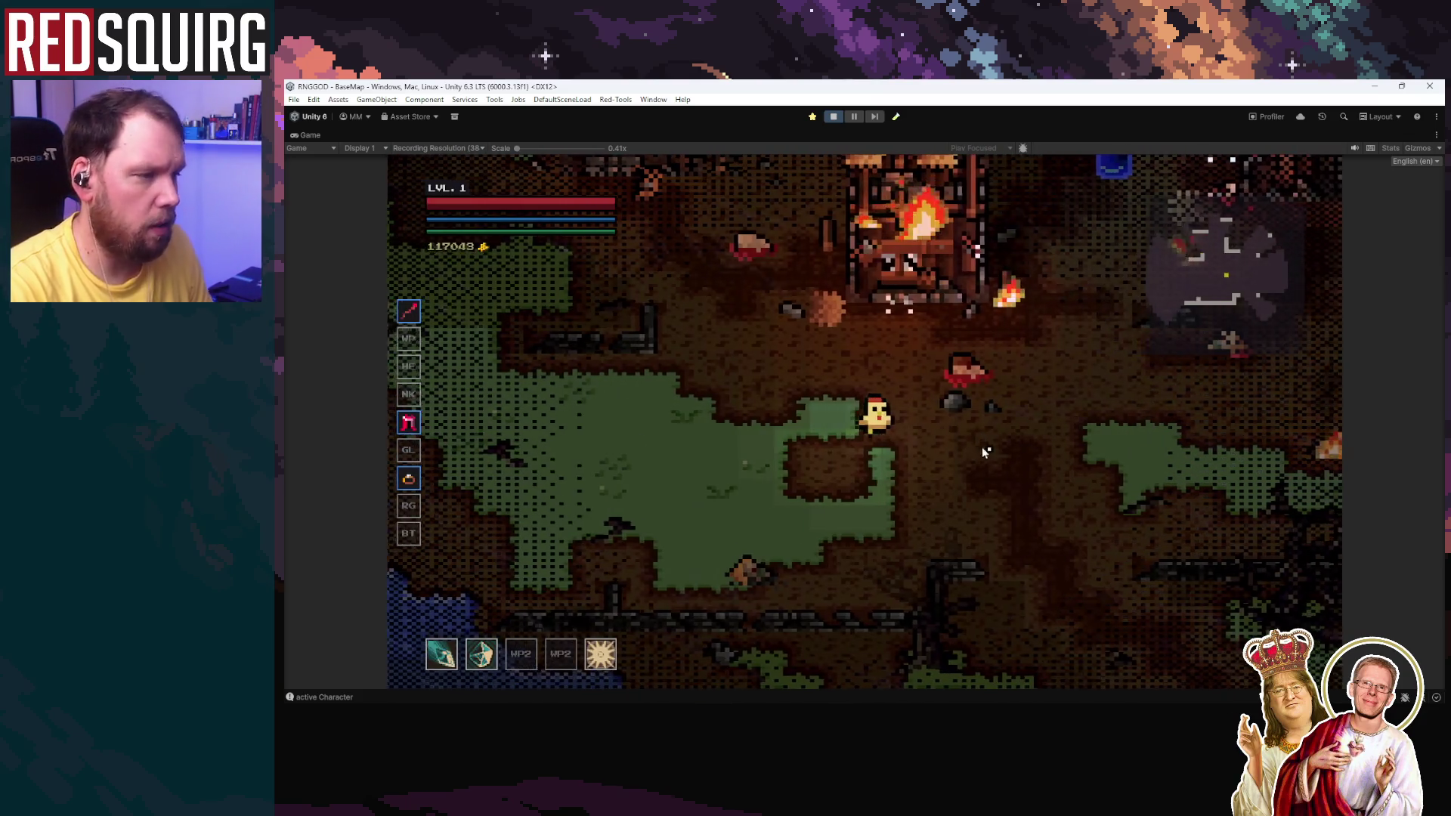
{"action": "key", "text": "Escape"}
{"action": "key", "text": "Escape"}
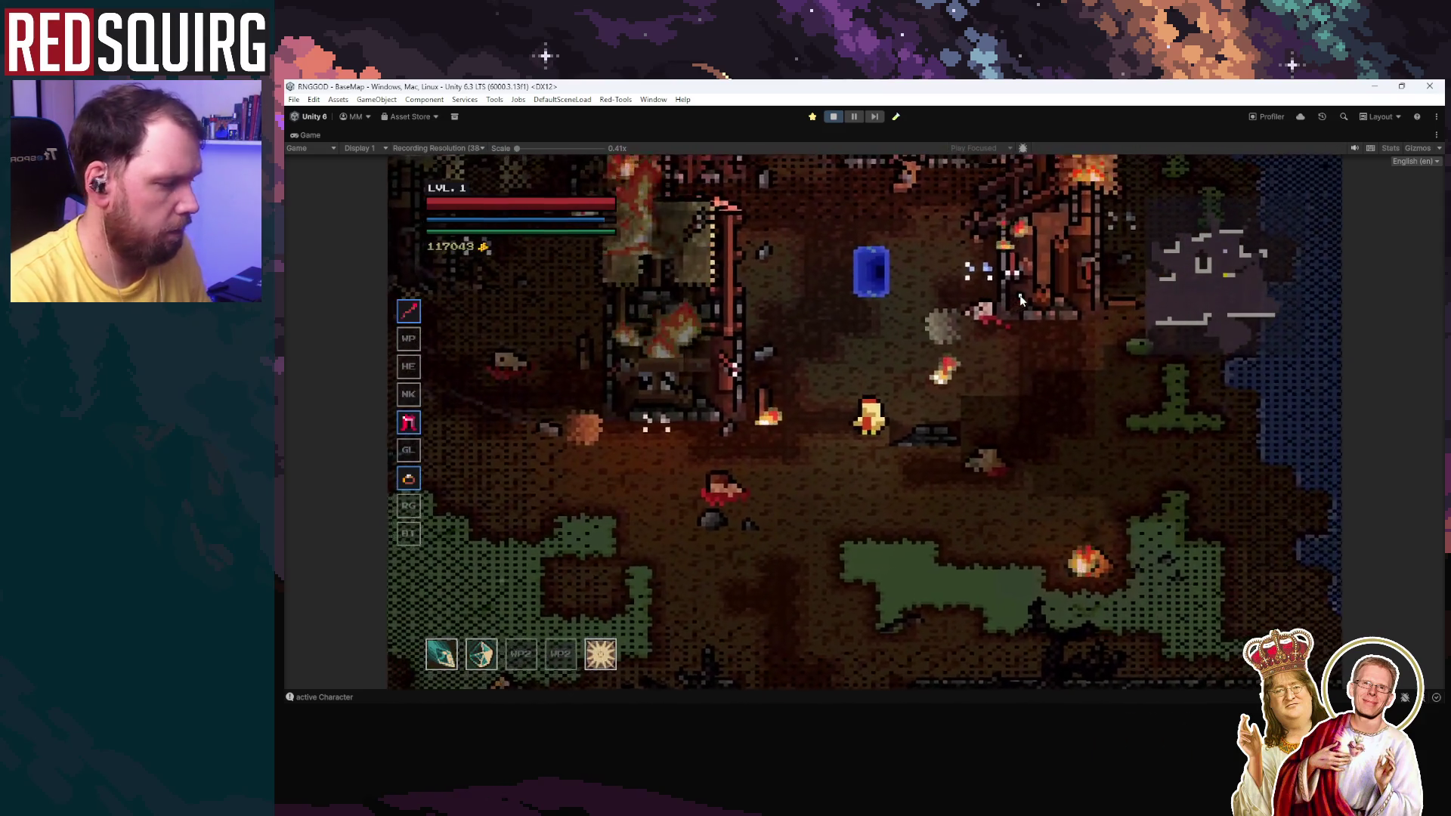
Step: Travel through the portal into the Lower Crypt and walk the chicken through its rooms
{"action": "key", "text": "w"}
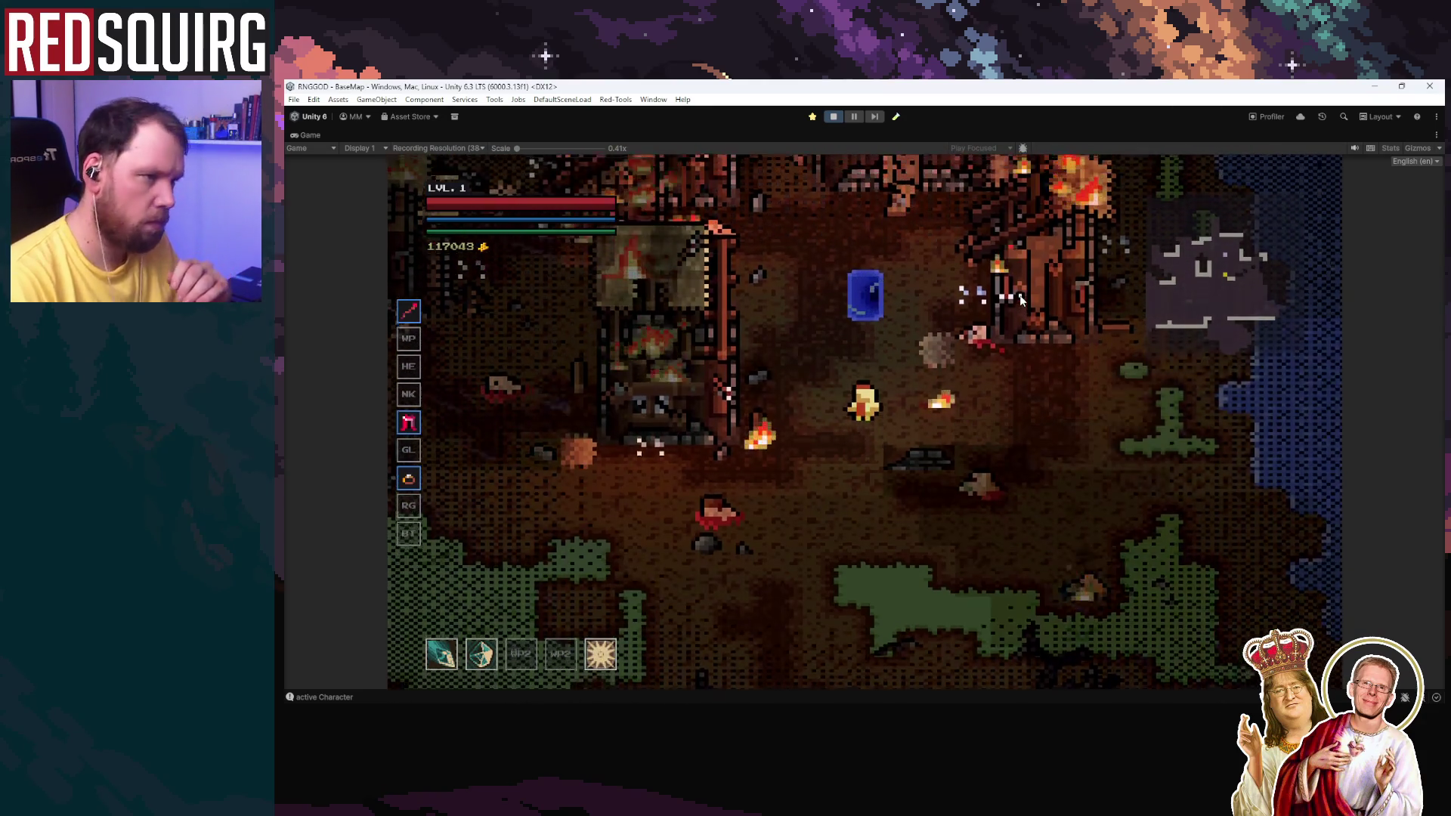
{"action": "key", "text": "e"}
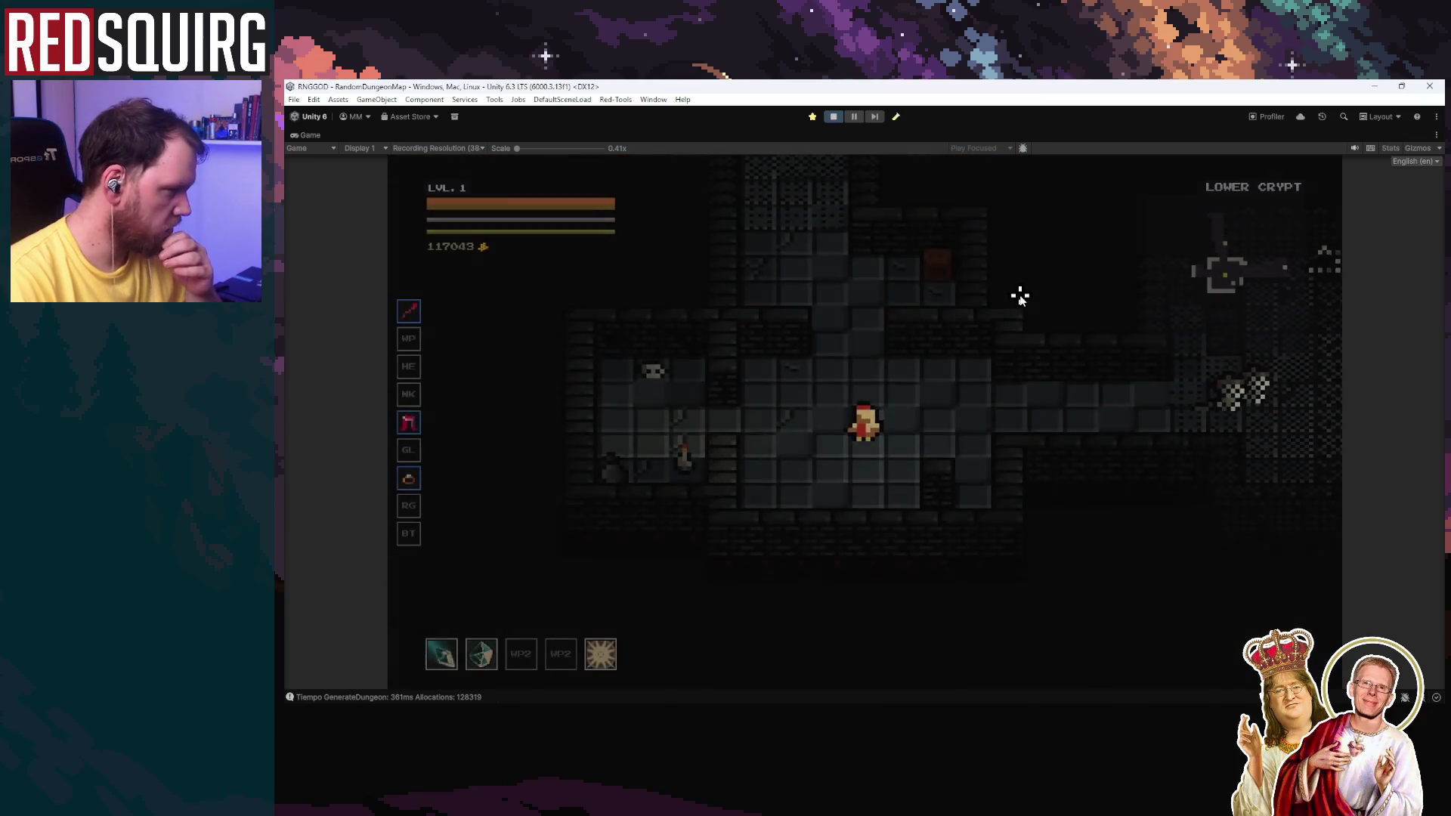
{"action": "key", "text": "d"}
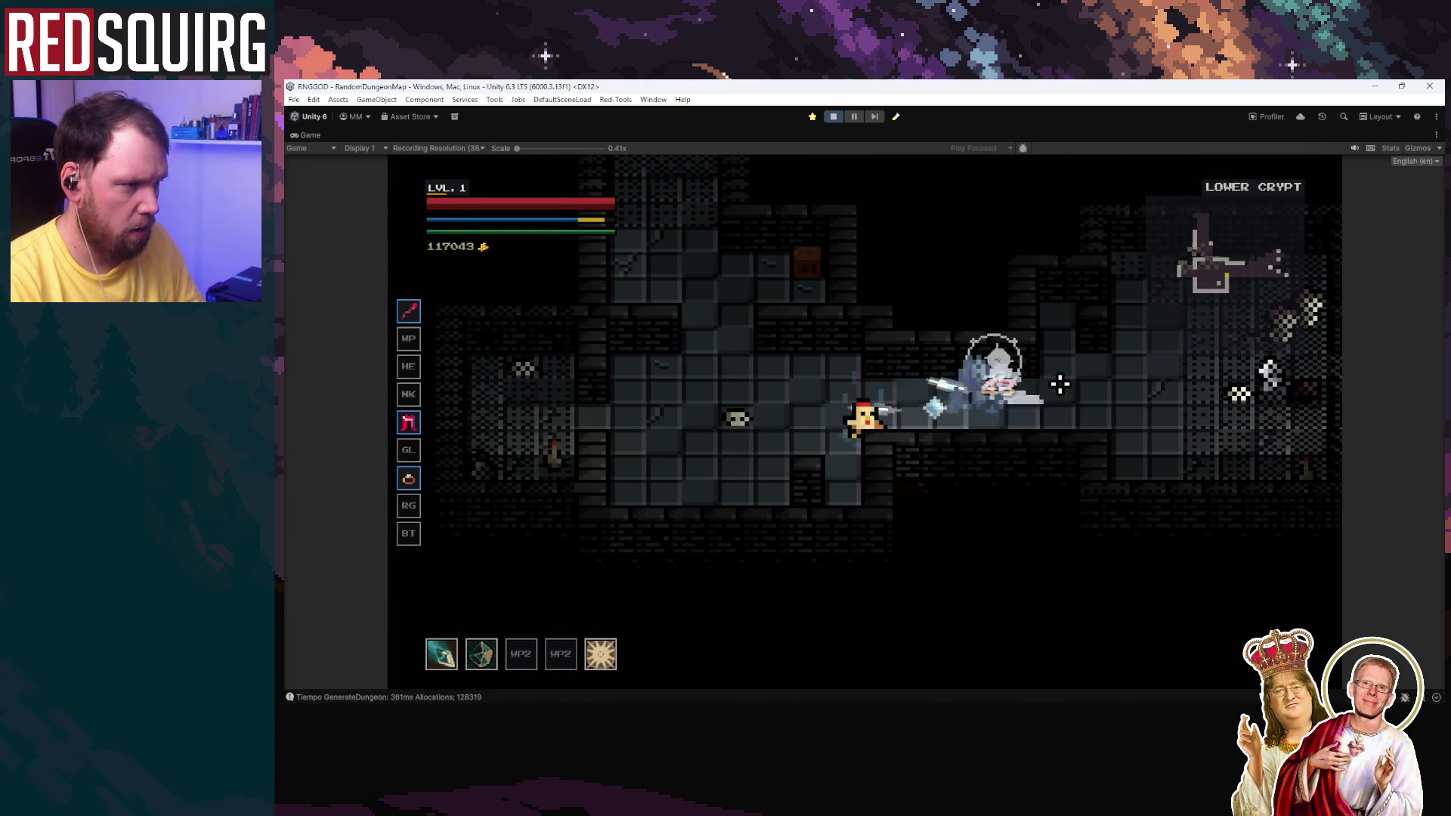
{"action": "key", "text": "d"}
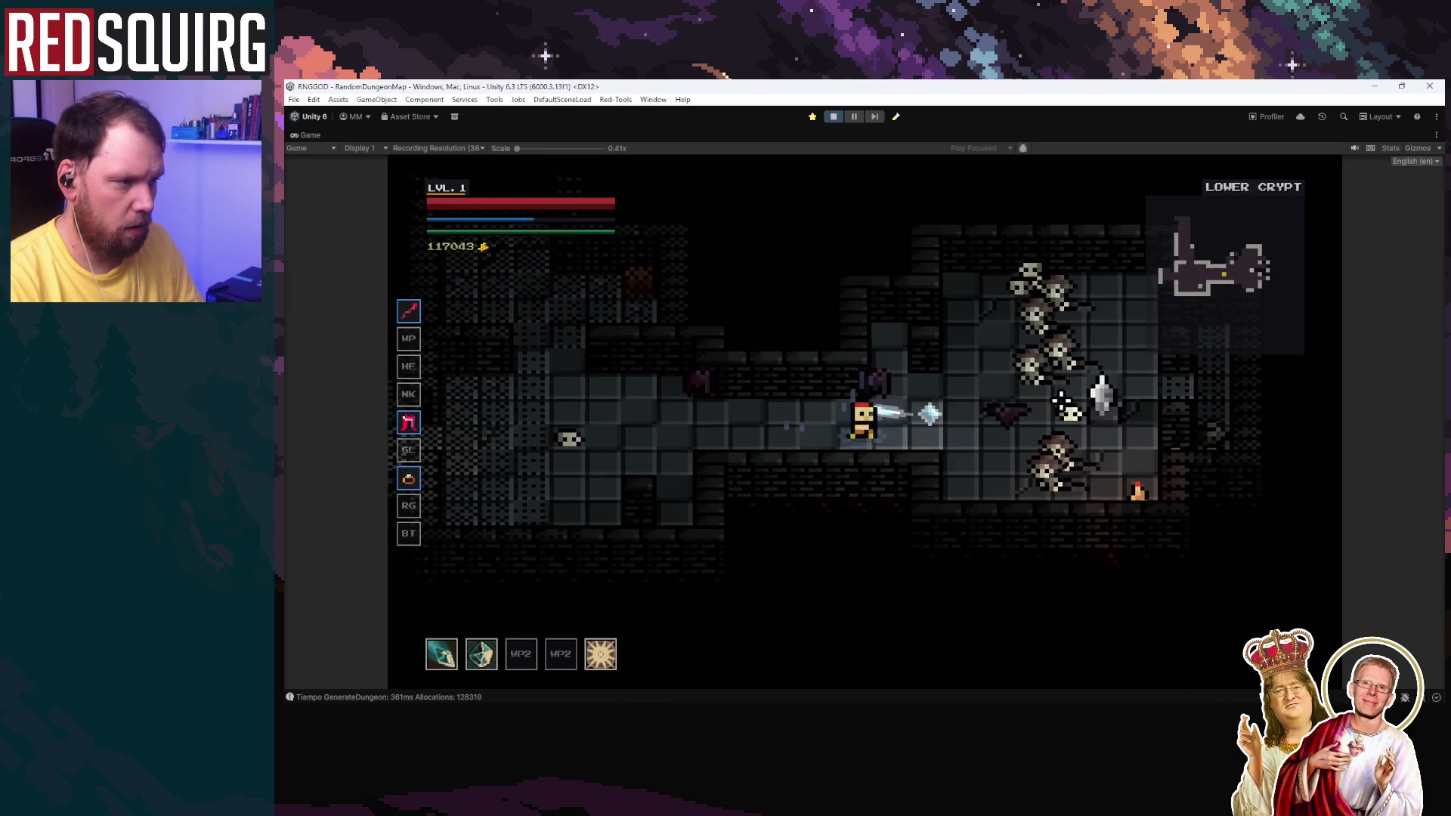
{"action": "key", "text": "d"}
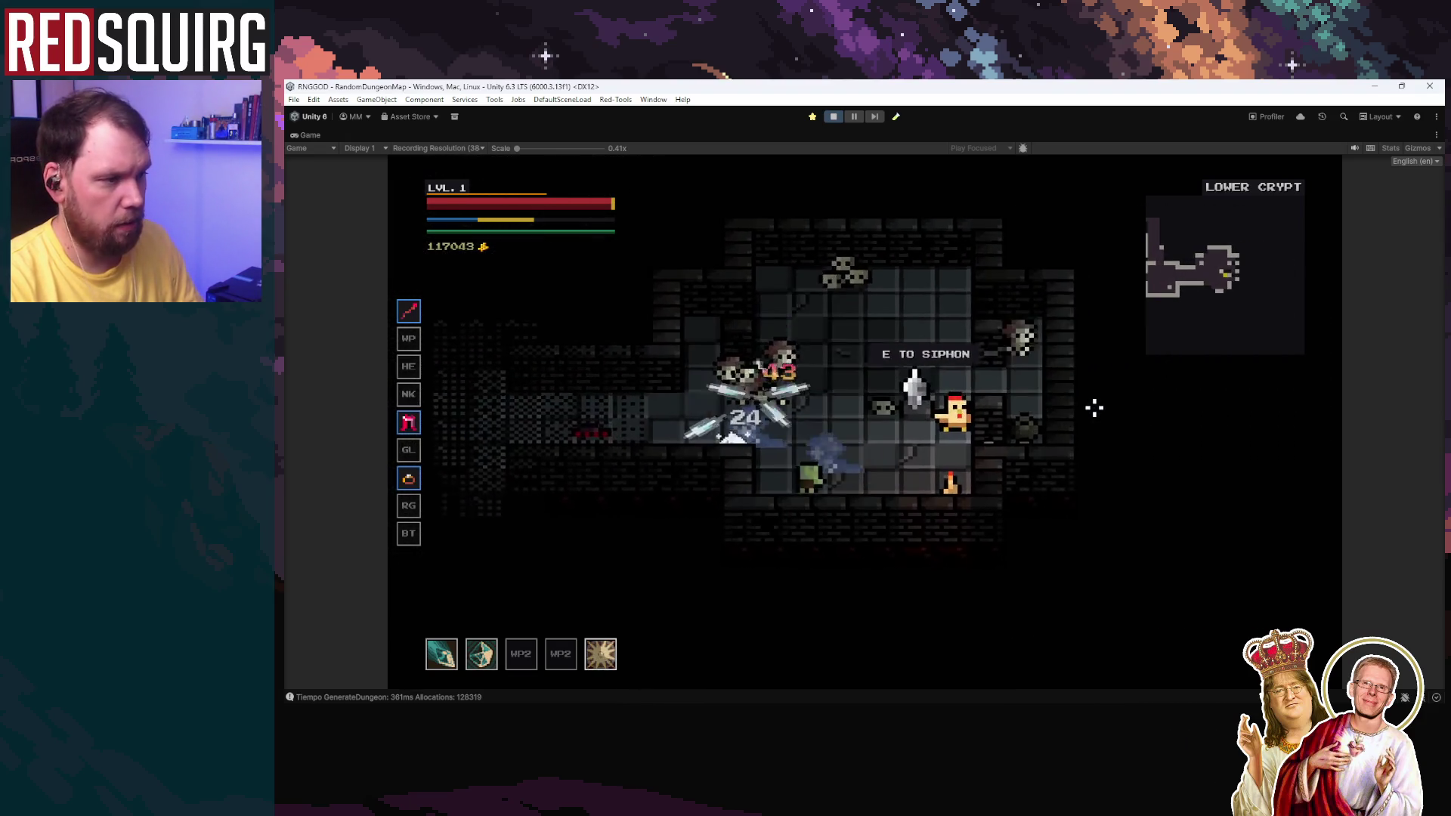
{"action": "key", "text": "w"}
{"action": "key", "text": "a"}
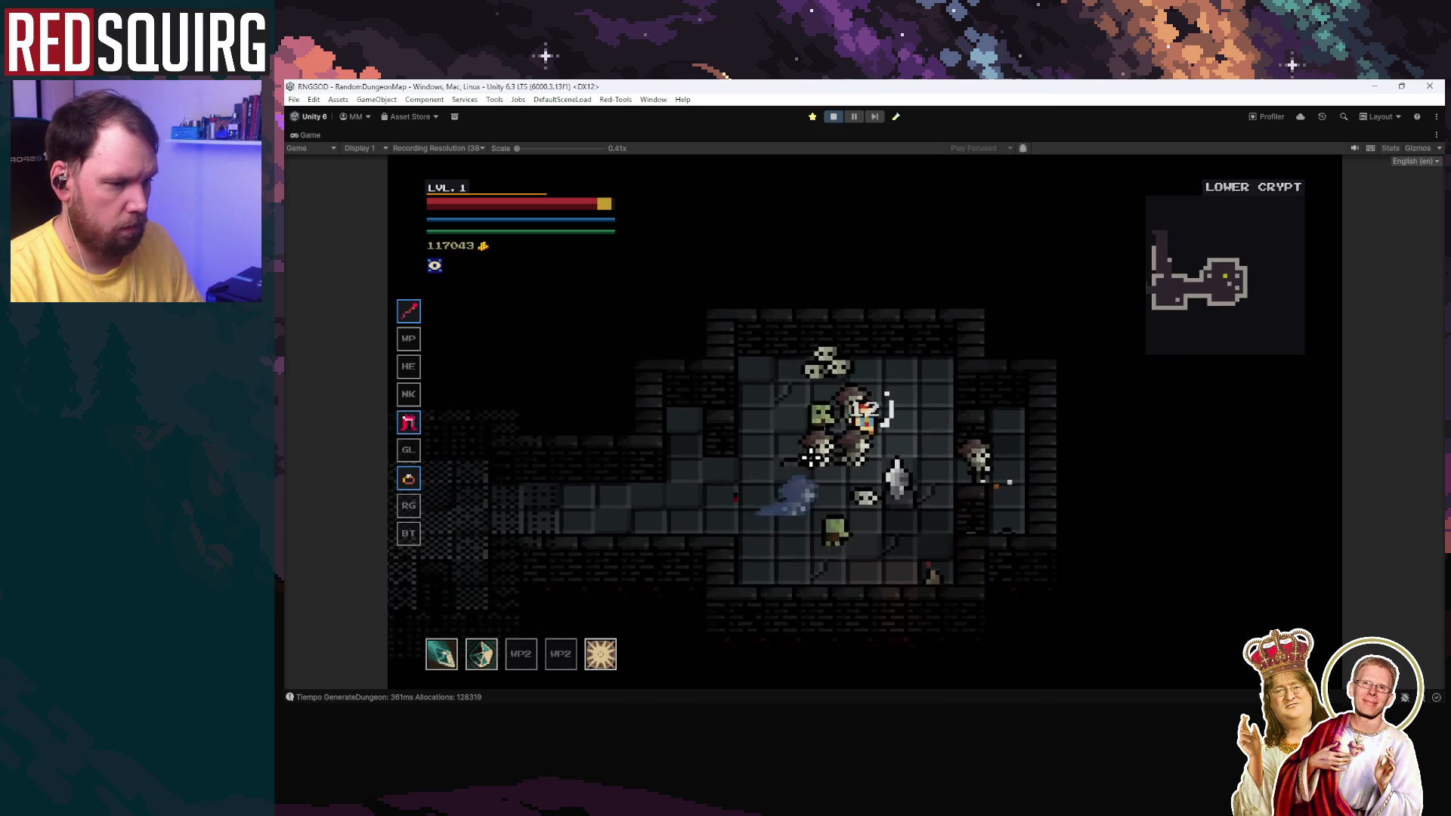
{"action": "key", "text": "a"}
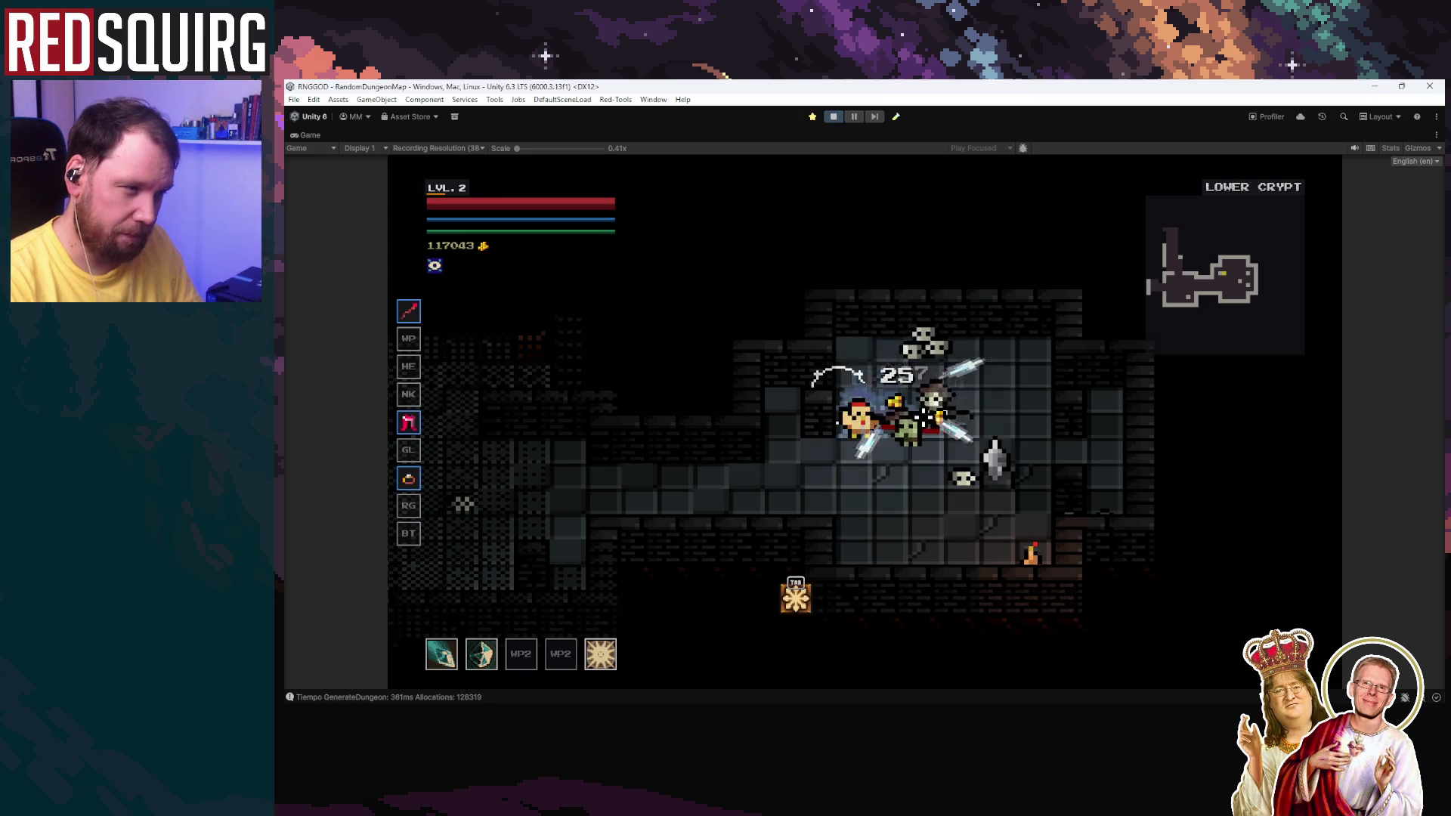
{"action": "key", "text": "a"}
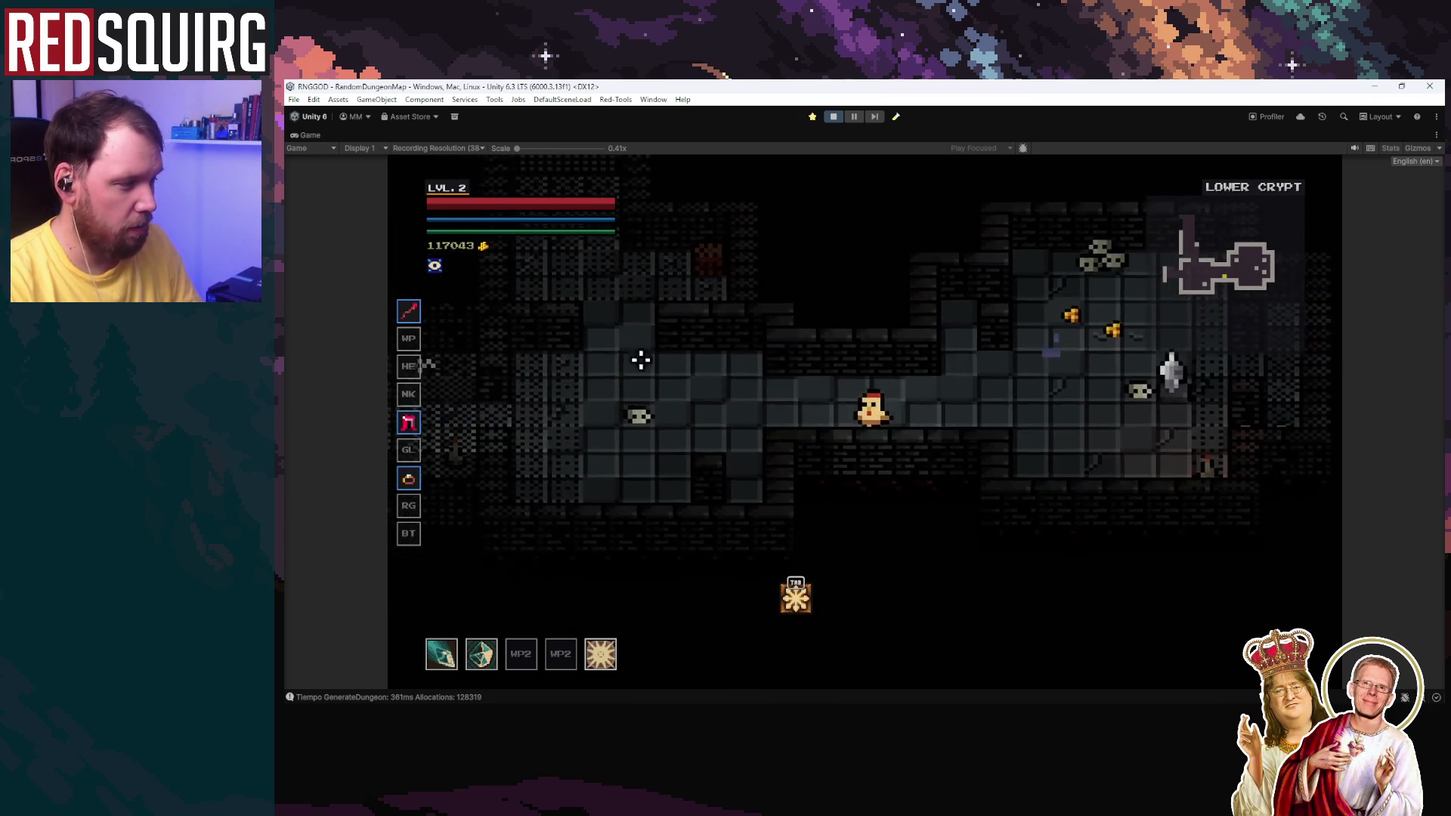
{"action": "key", "text": "w"}
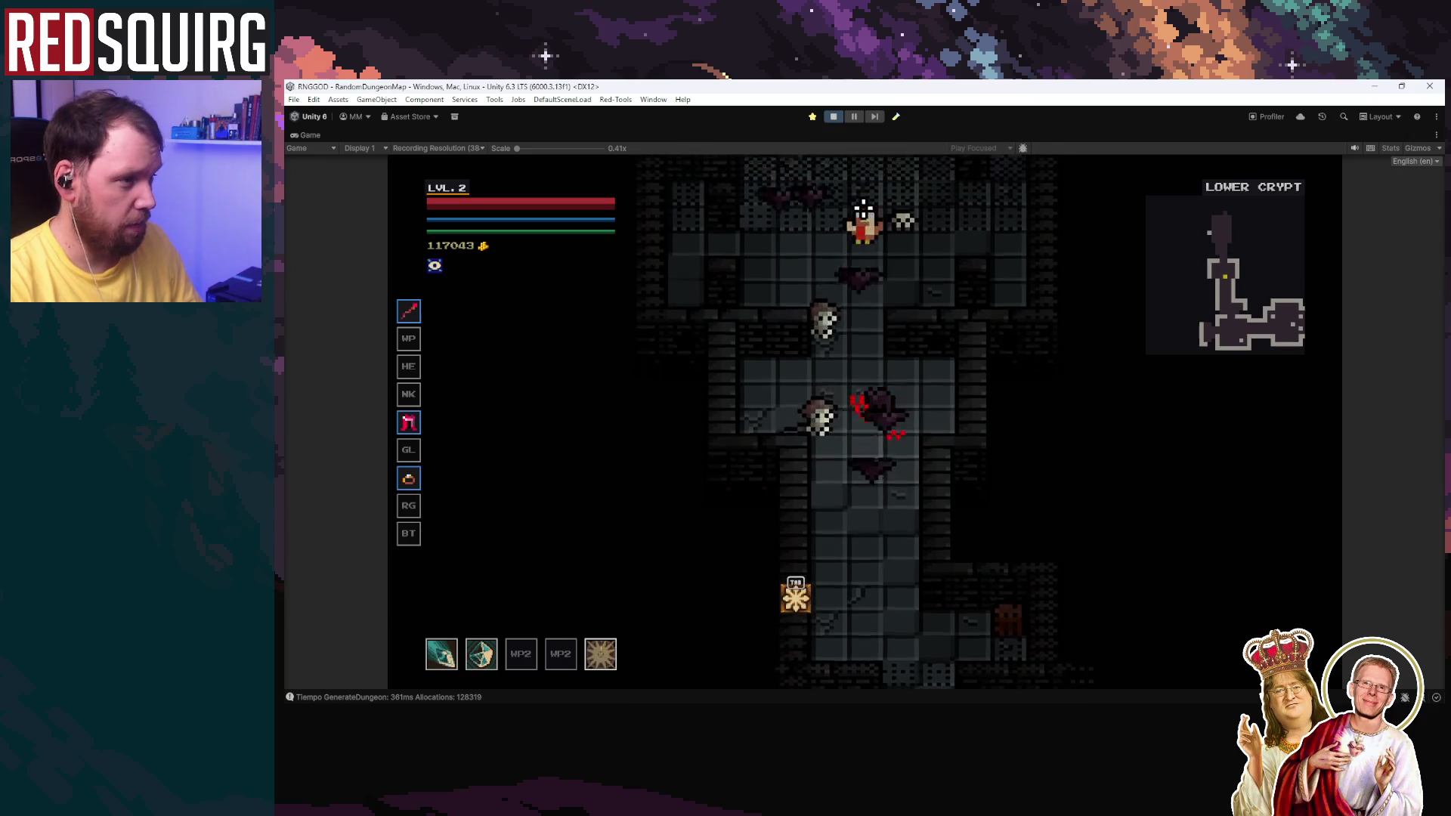
{"action": "key", "text": "w"}
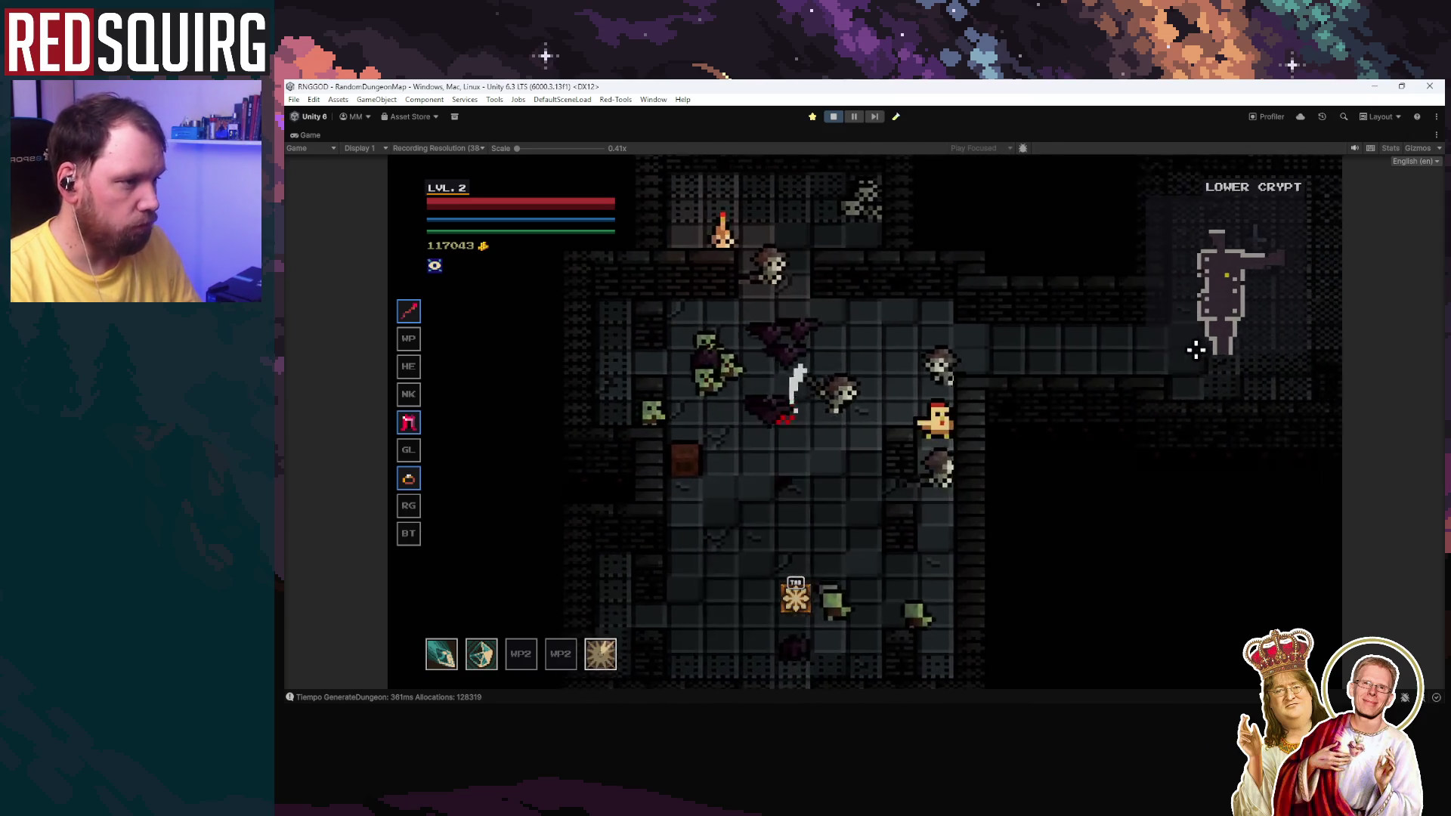
{"action": "key", "text": "d"}
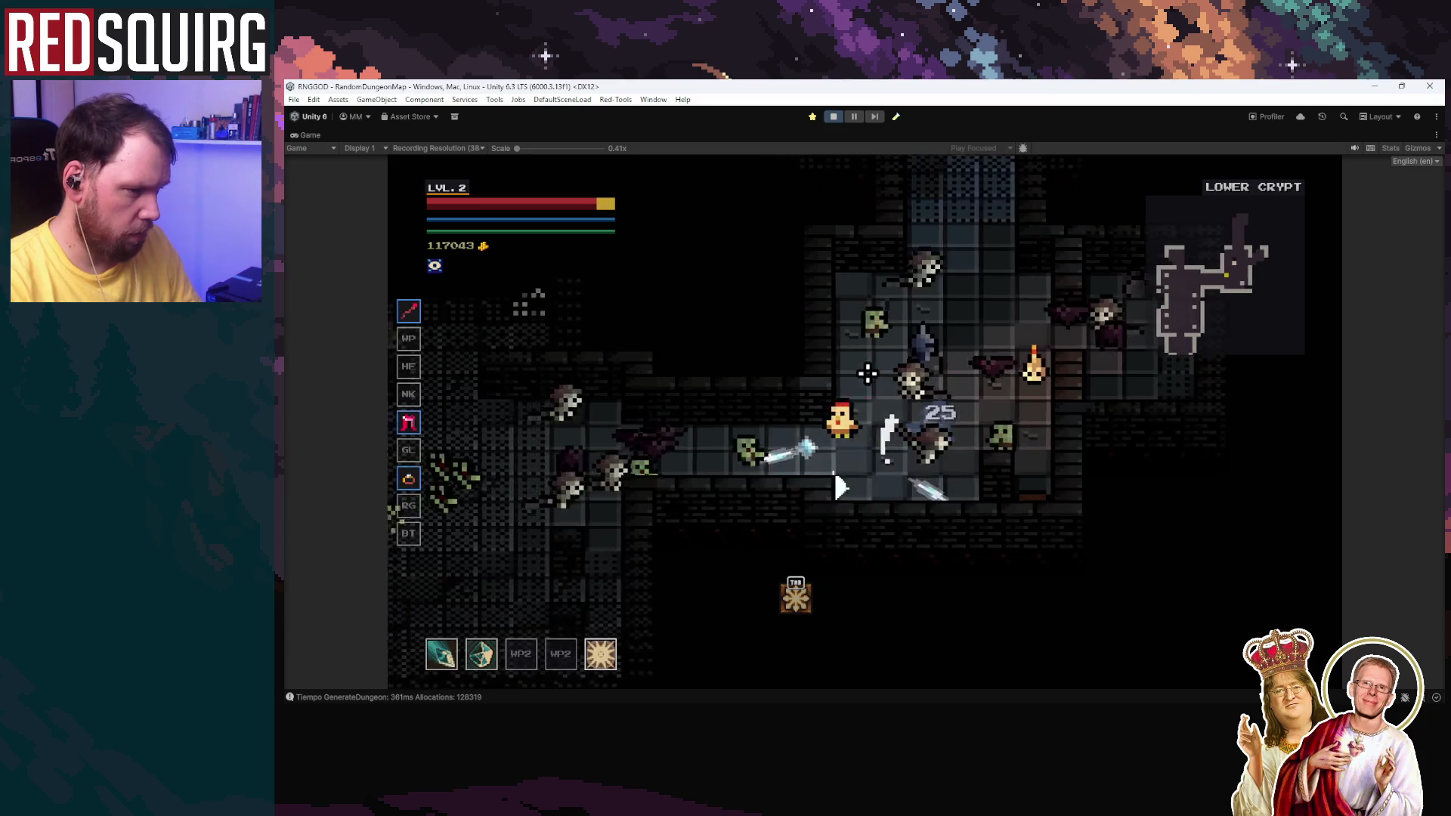
{"action": "key", "text": "d"}
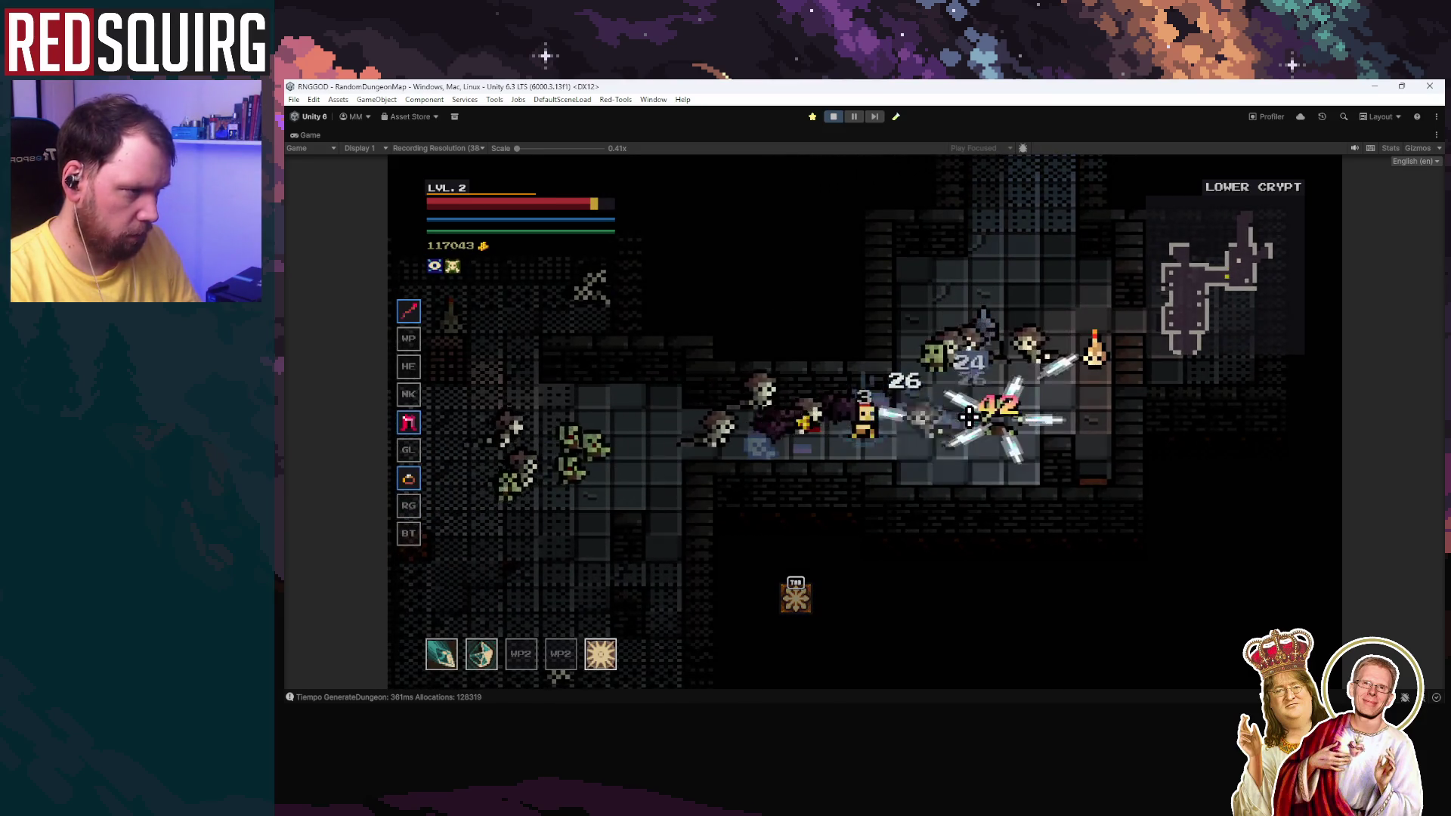
{"action": "key", "text": "d"}
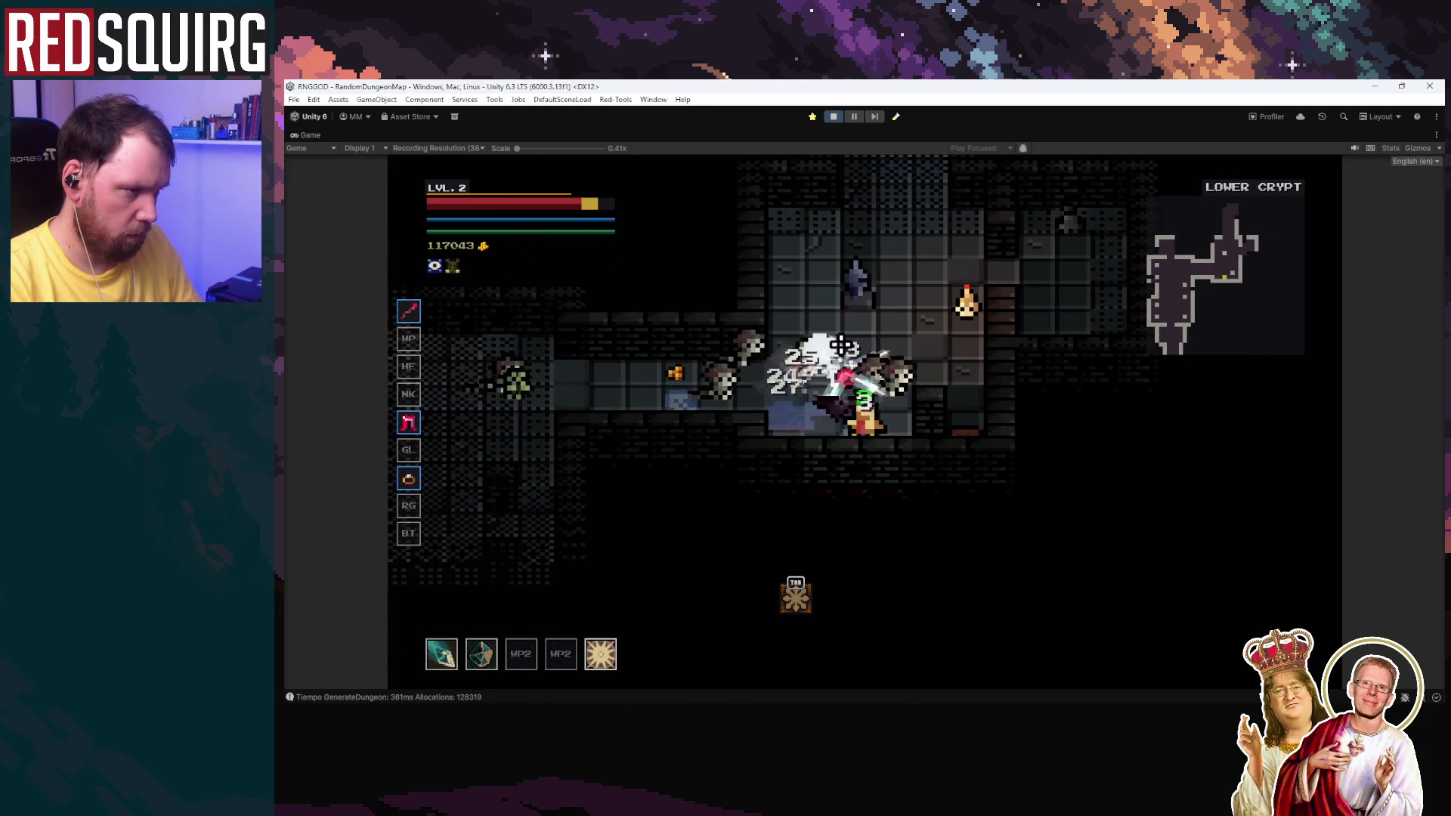
Step: Fight the zombies, pick level-up bonus 2, and fire ice shards at enemies
{"action": "key", "text": "w"}
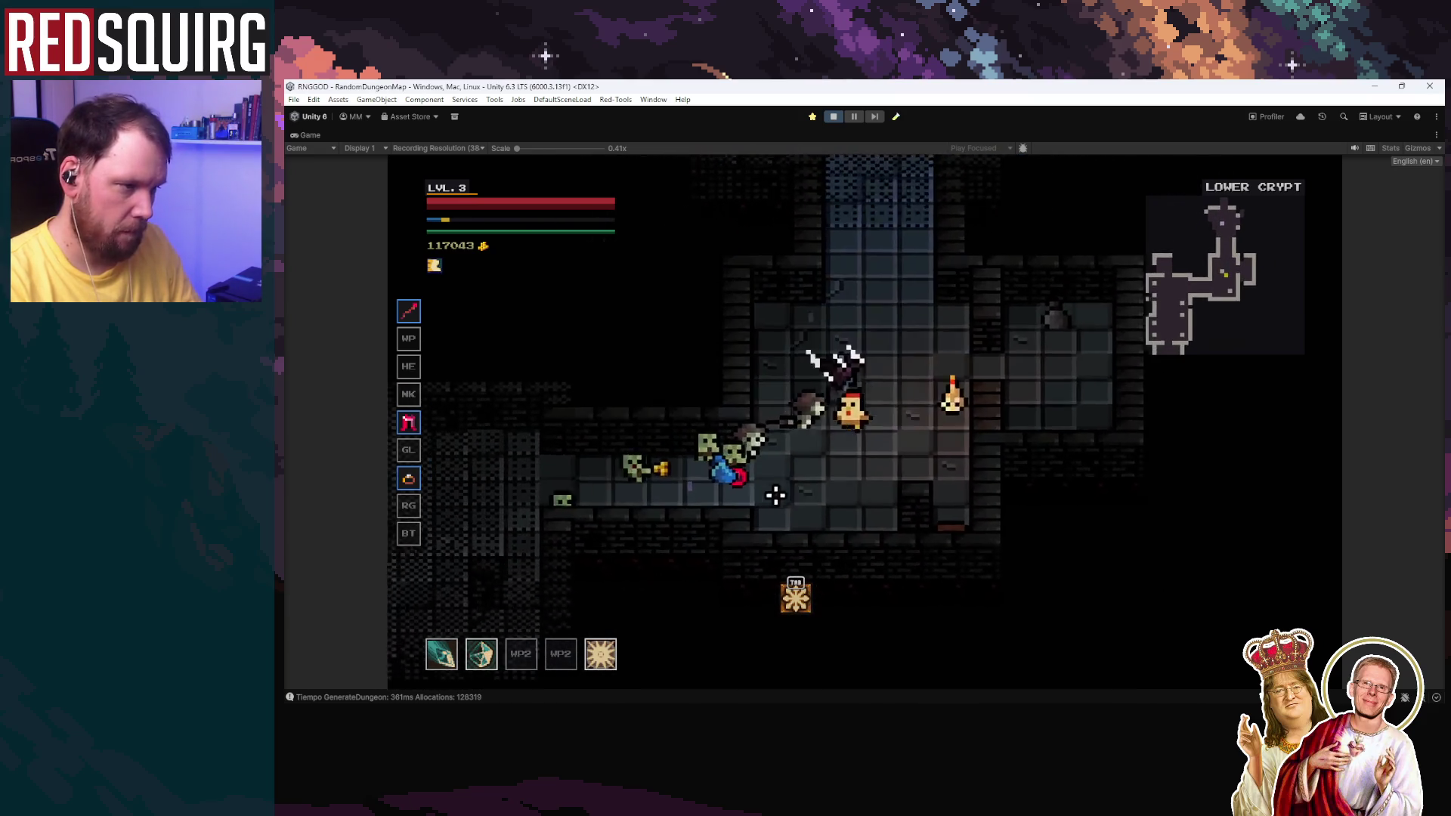
{"action": "key", "text": "d"}
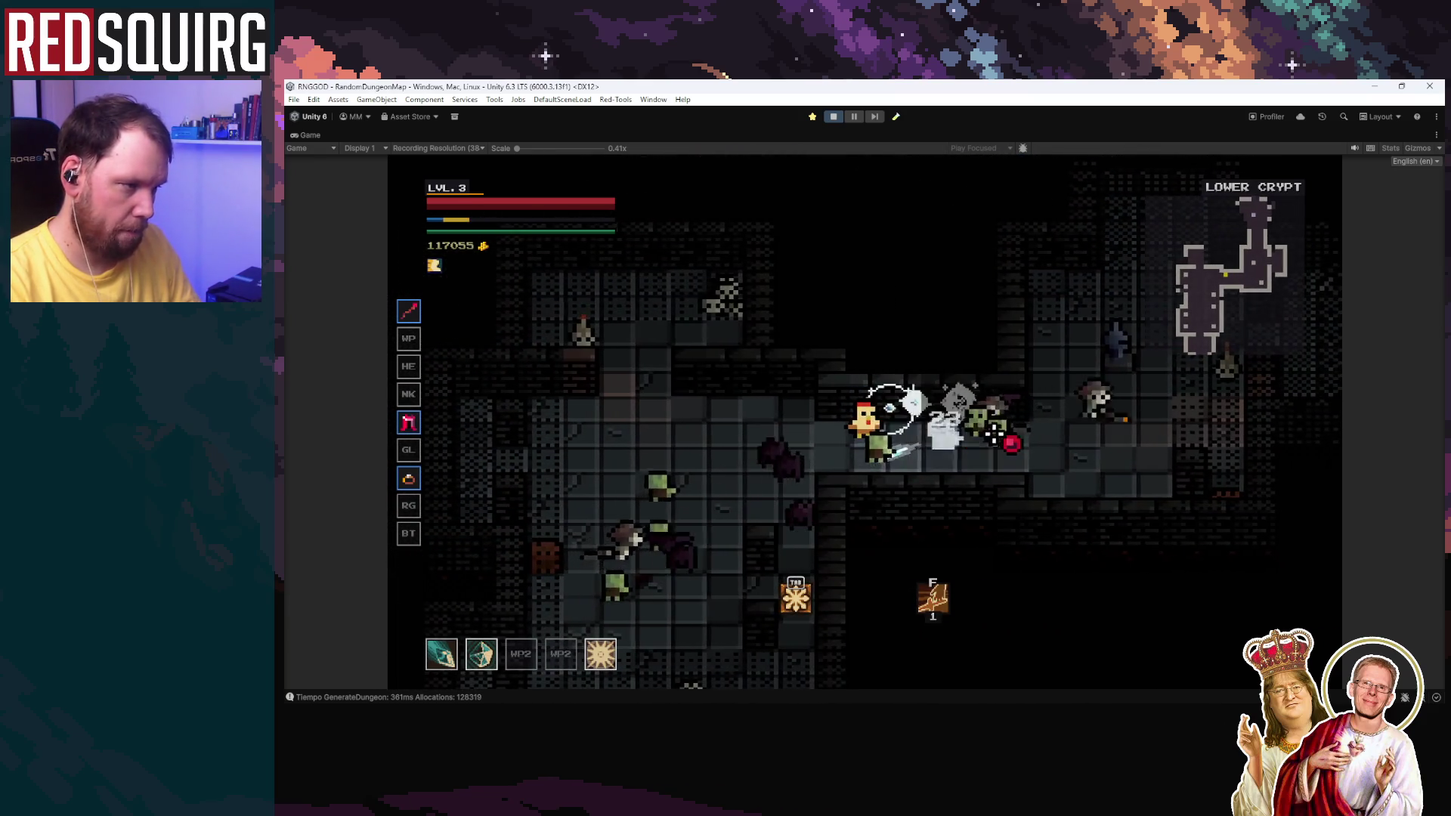
{"action": "left_click", "coordinate": [728, 378]}
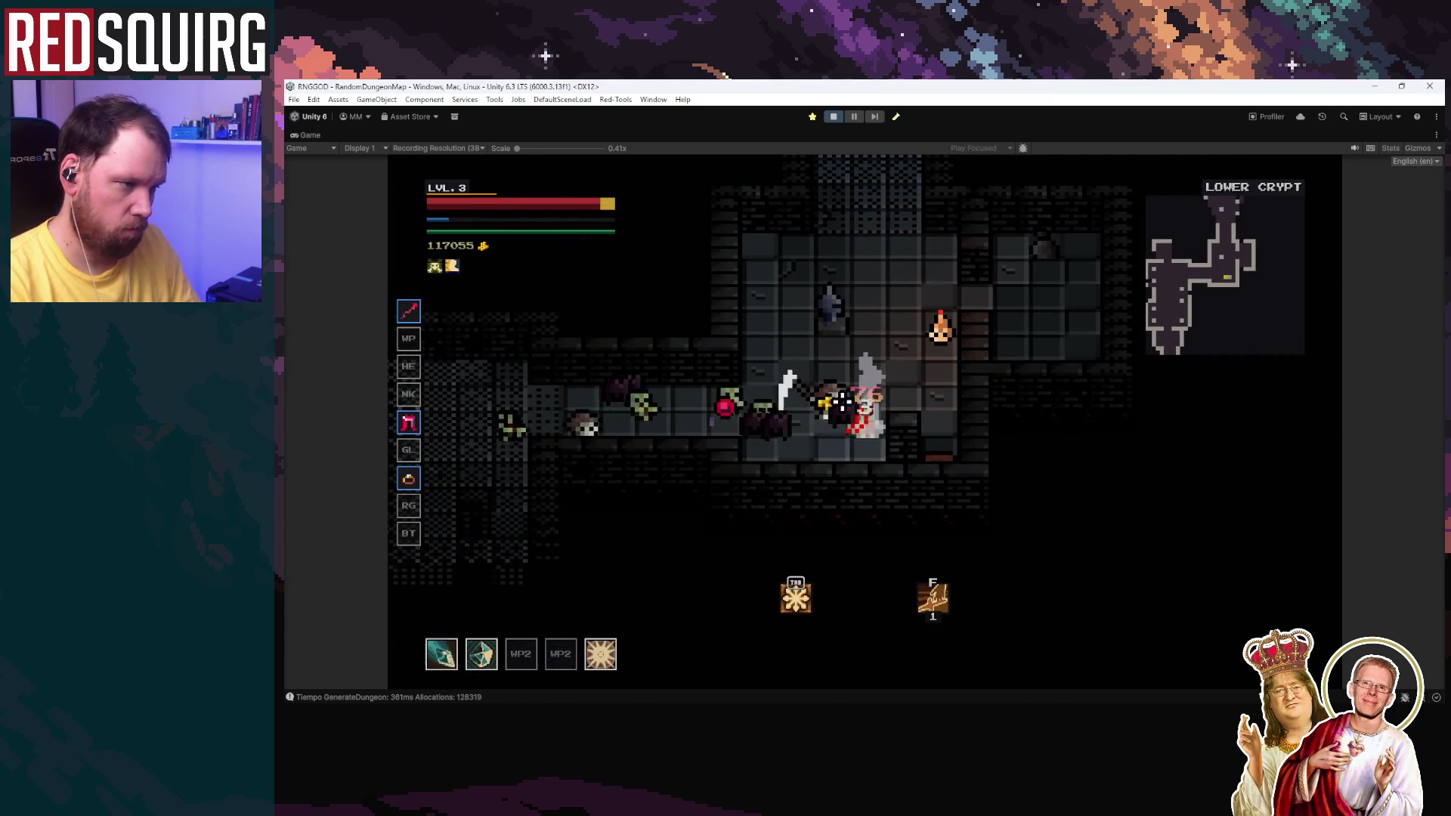
{"action": "key", "text": "w"}
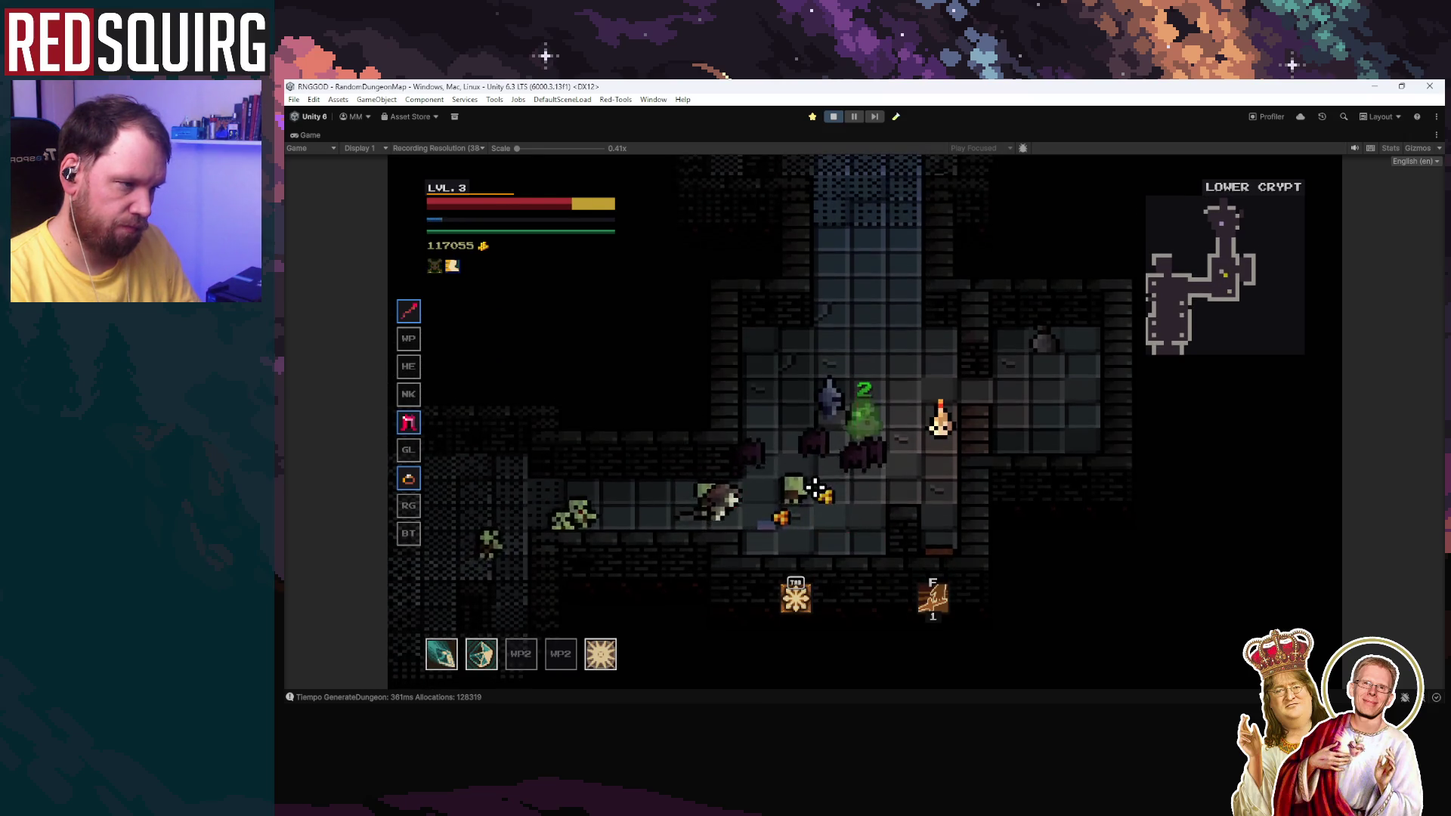
{"action": "key", "text": "s"}
{"action": "left_click", "coordinate": [886, 351]}
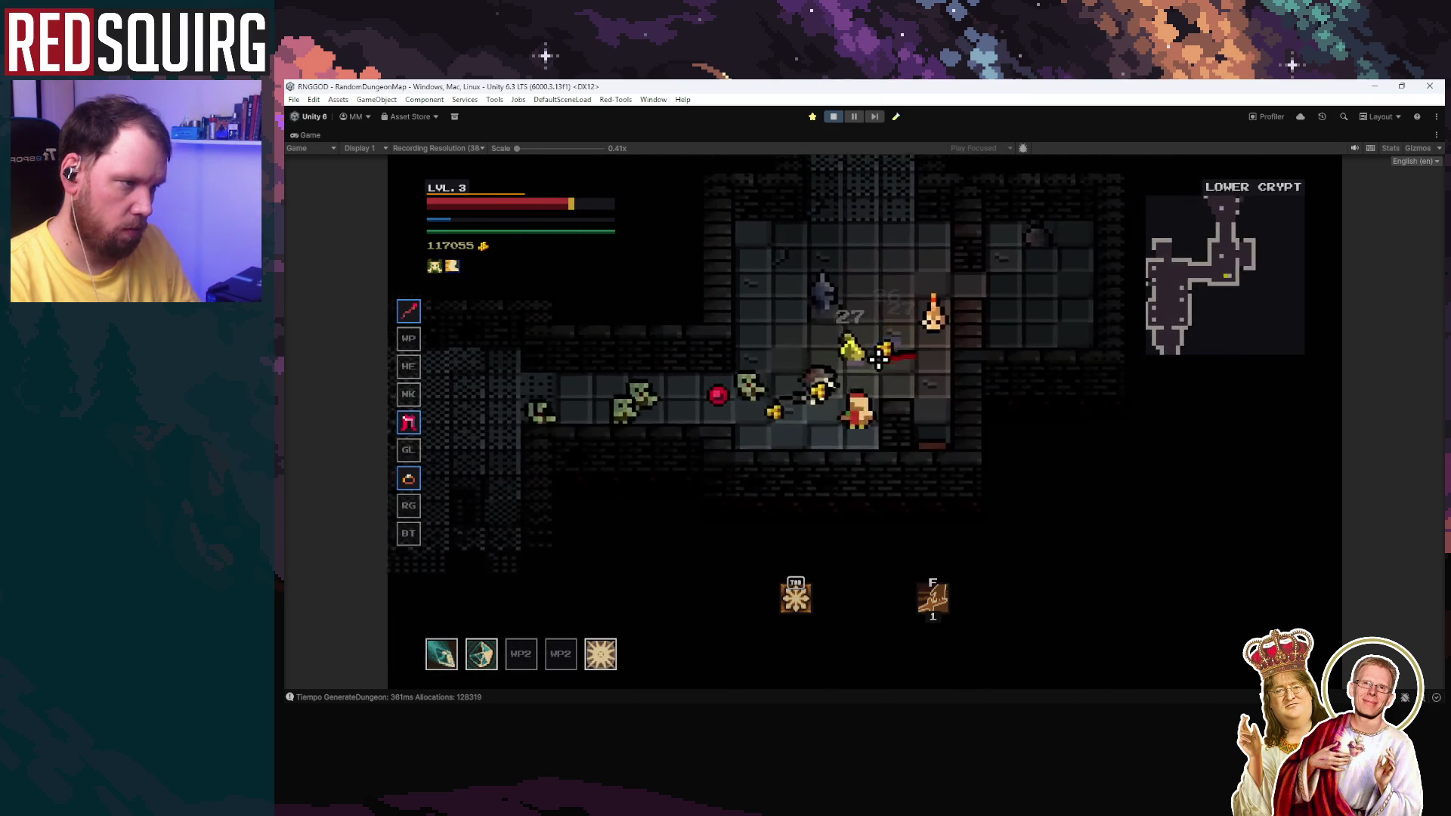
{"action": "left_click", "coordinate": [729, 444]}
{"action": "key", "text": "2"}
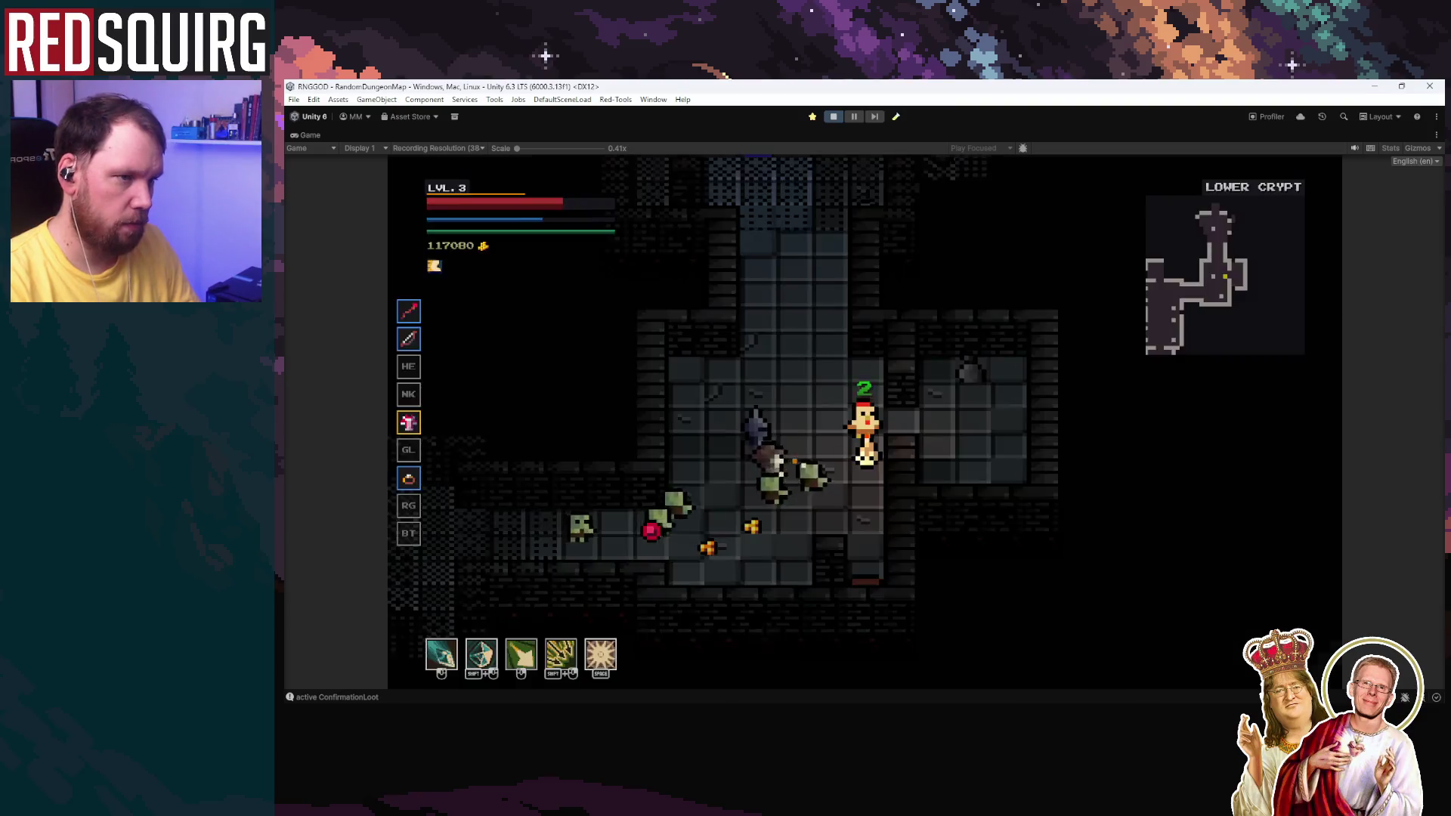
{"action": "key", "text": "w"}
{"action": "key", "text": "s"}
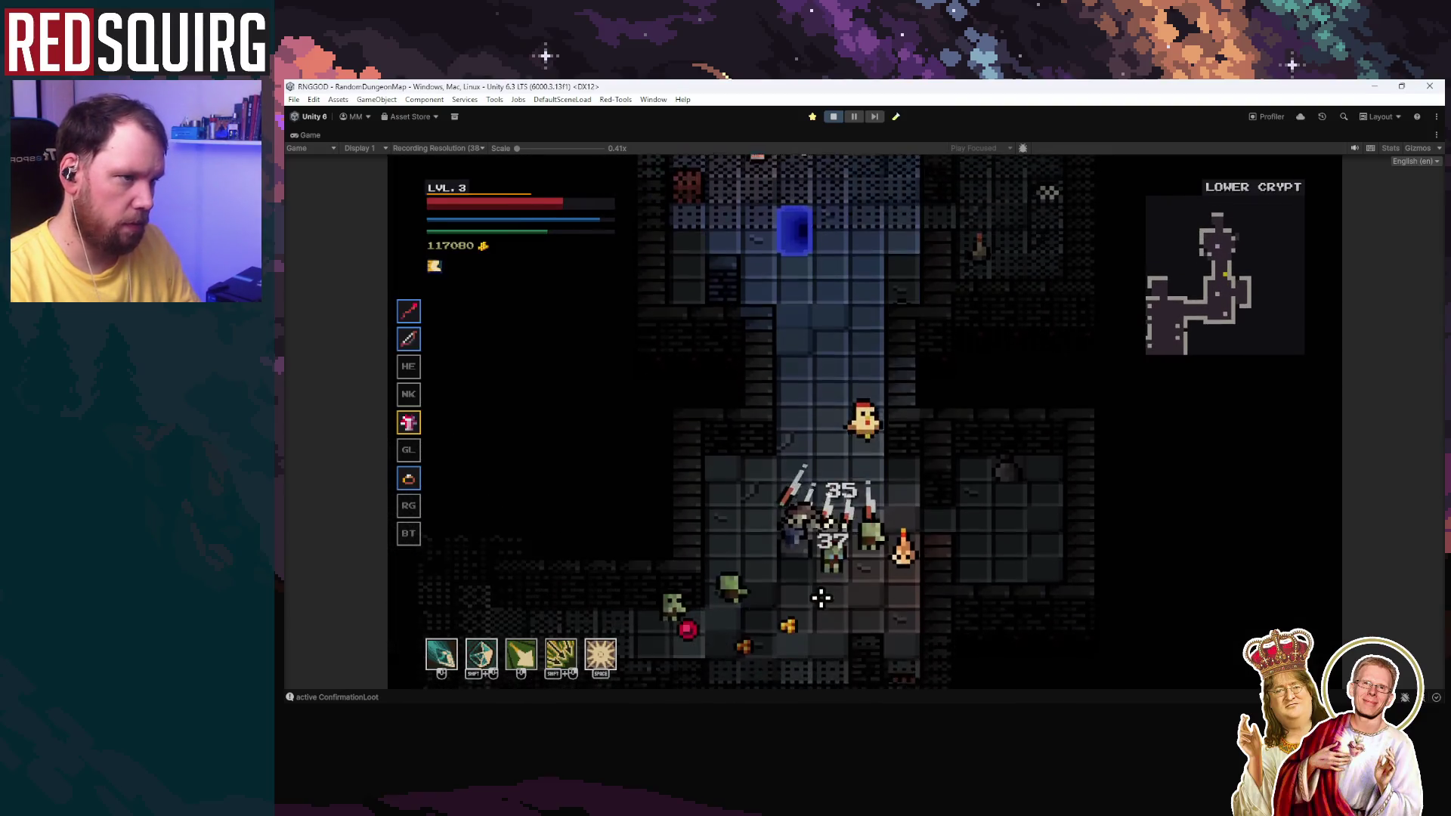
{"action": "left_click", "coordinate": [787, 412]}
Step: Walk the chicken through the dungeon, pause the game and stop the playtest
{"action": "key", "text": "w"}
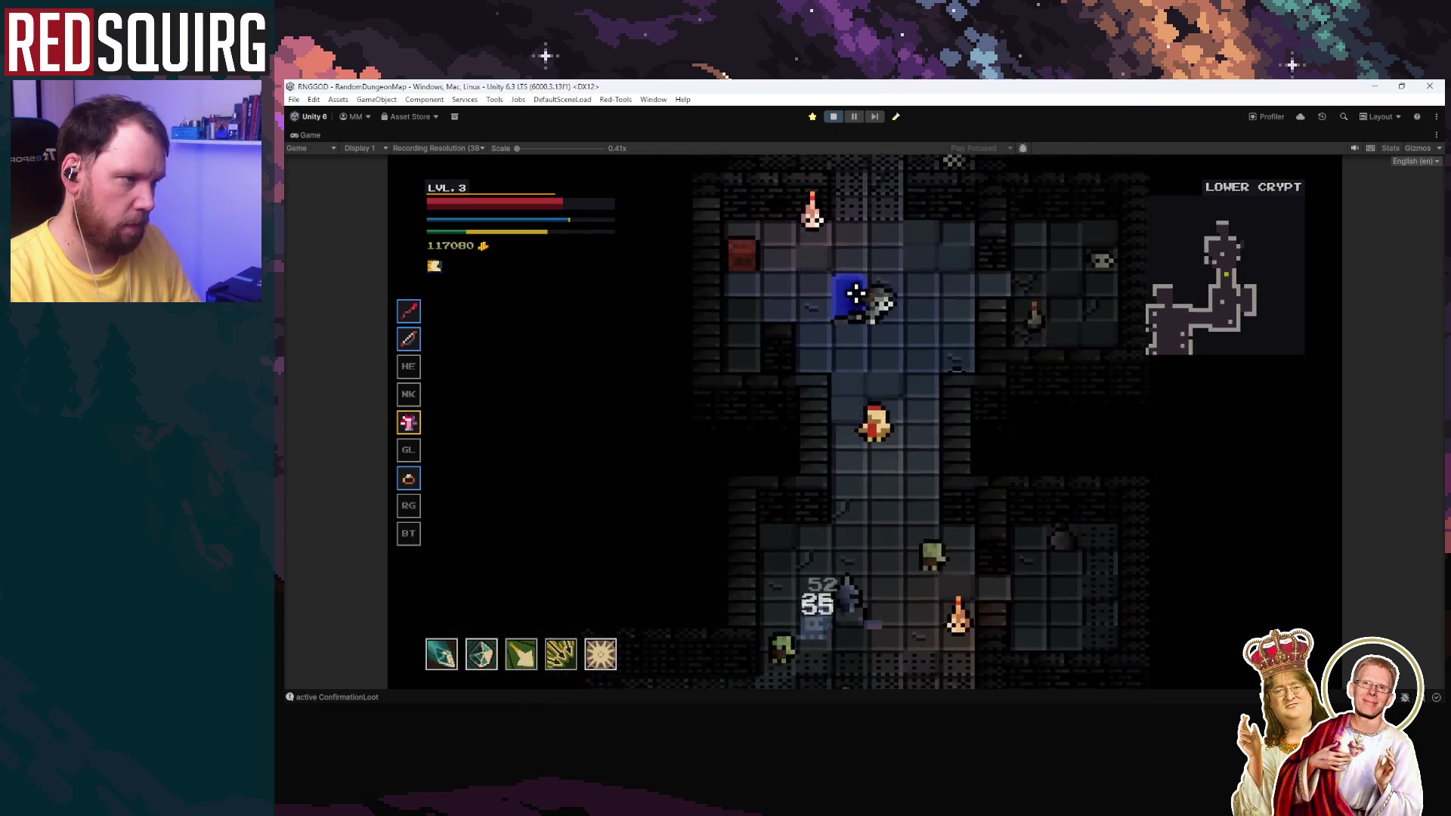
{"action": "key", "text": "s"}
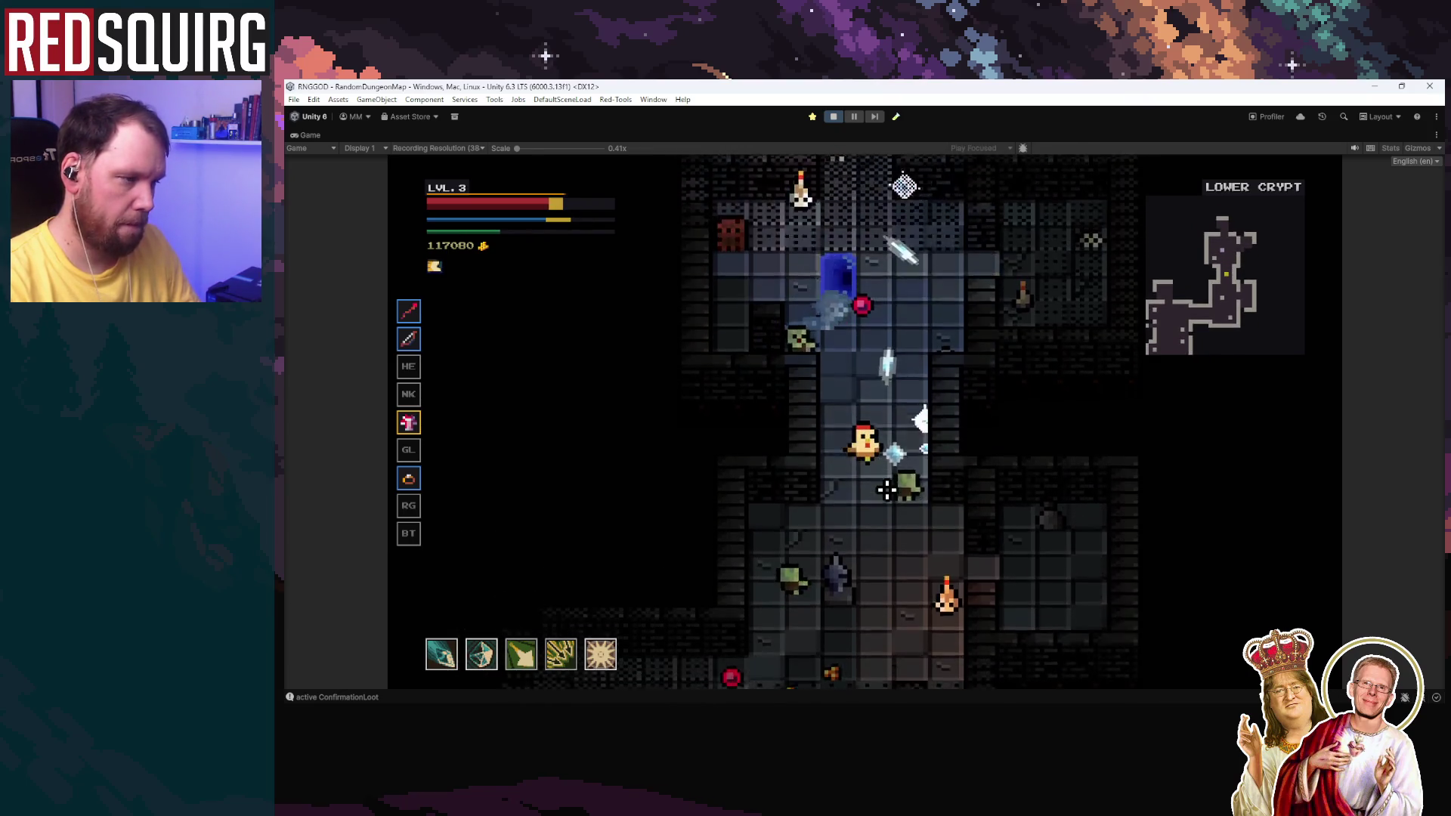
{"action": "key", "text": "a"}
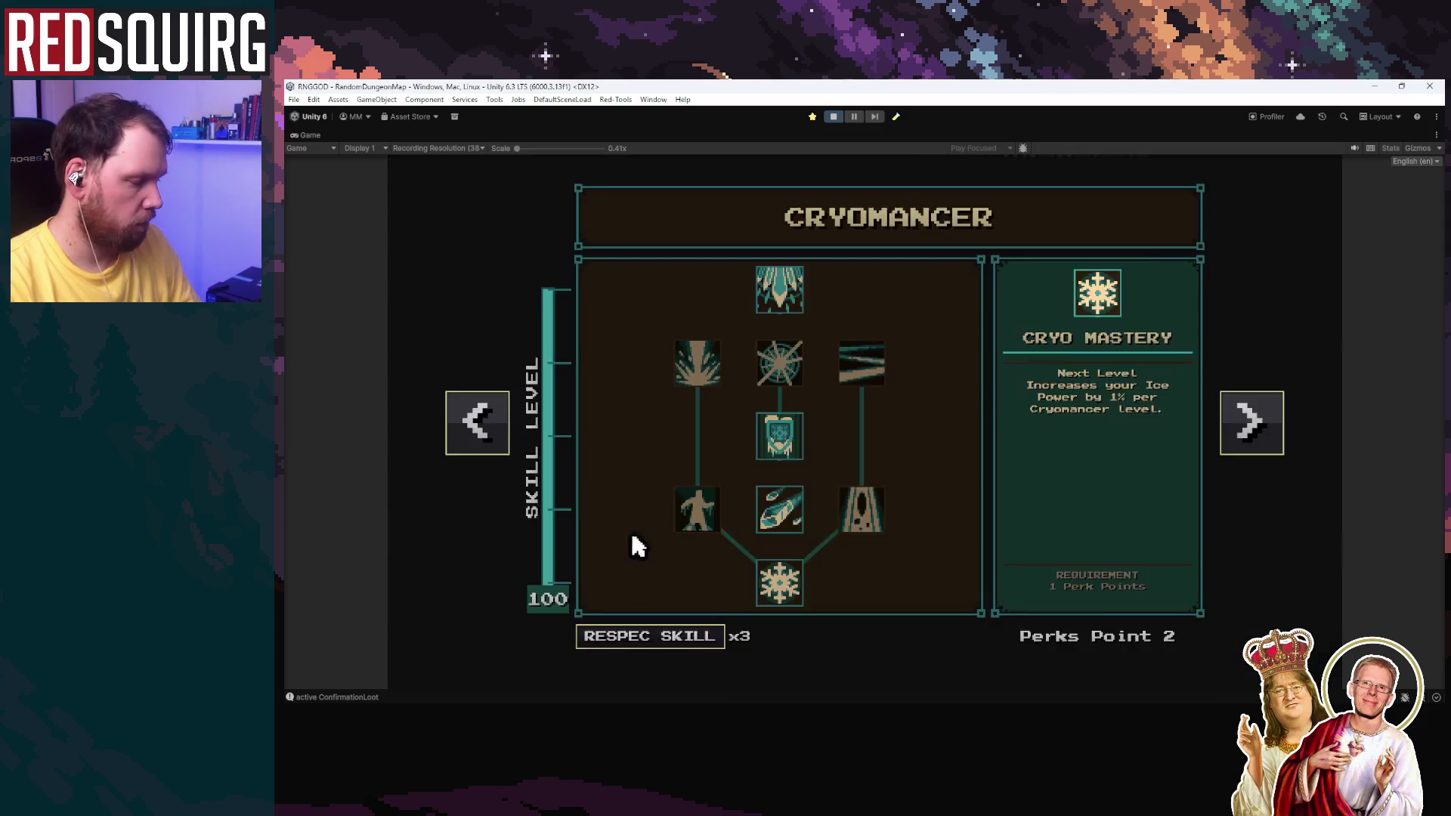
{"action": "key", "text": "Escape"}
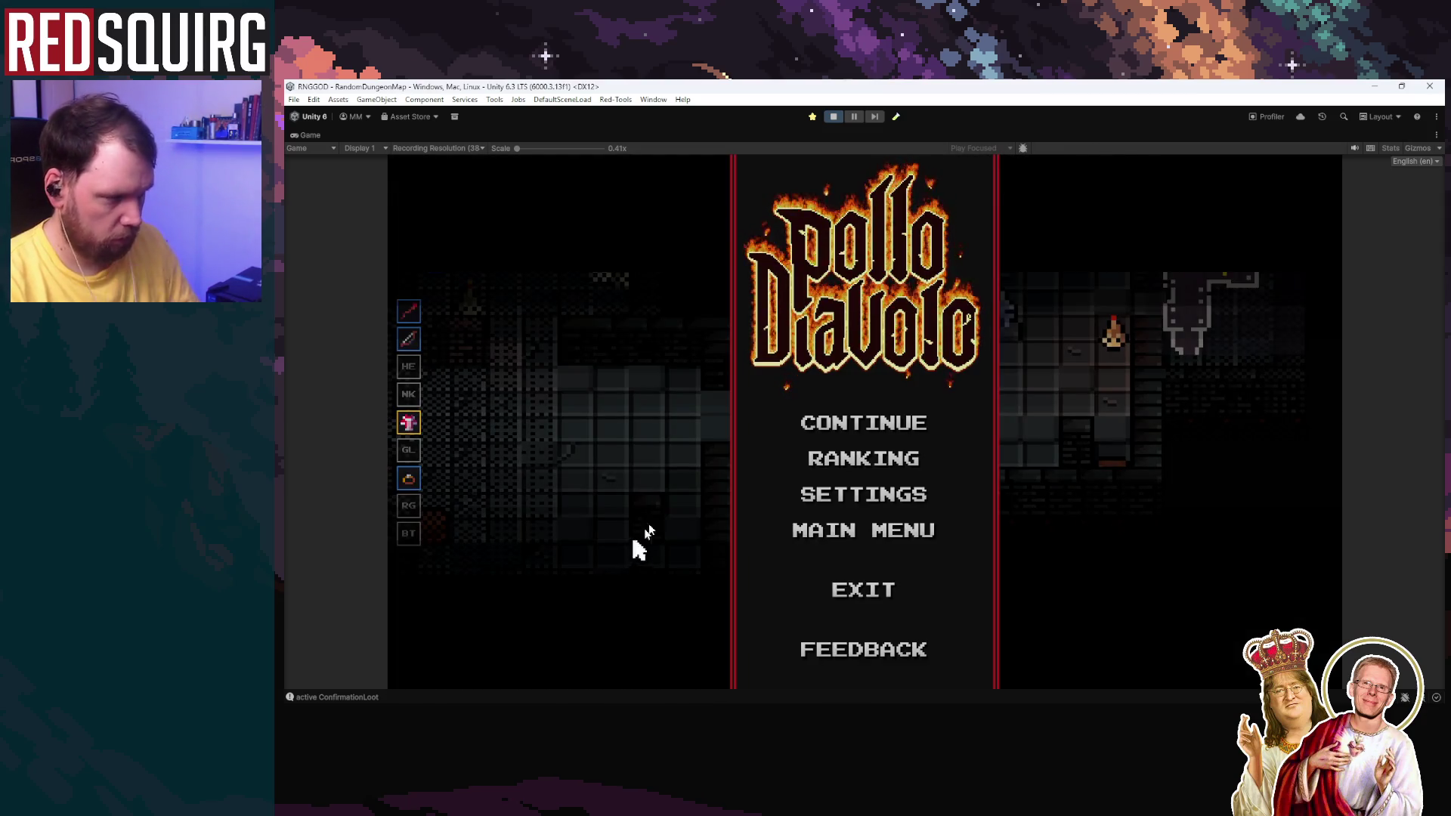
{"action": "left_click", "coordinate": [834, 118]}
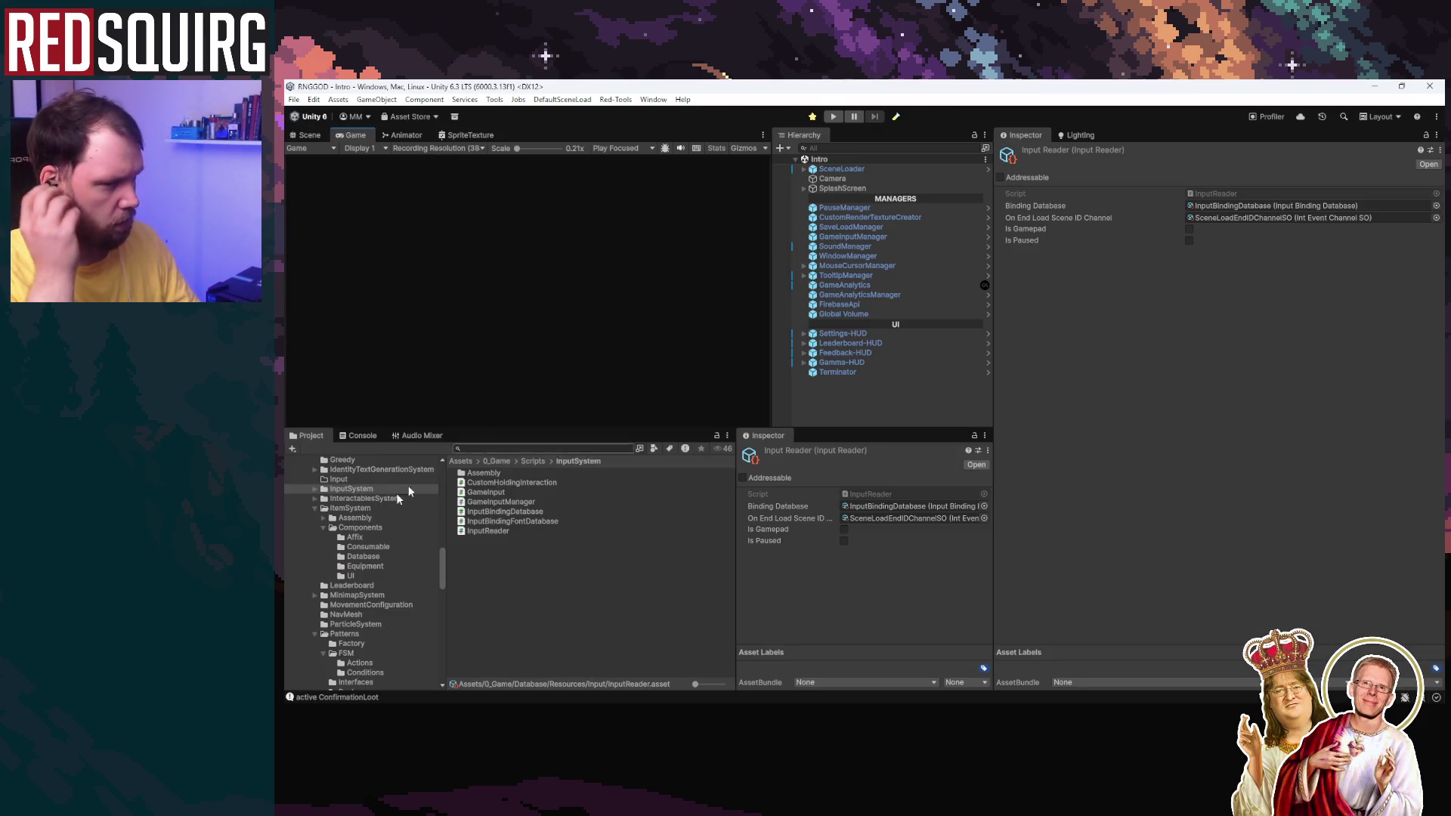
Step: Clear the Console log and start Play mode again
{"action": "left_click", "coordinate": [358, 435]}
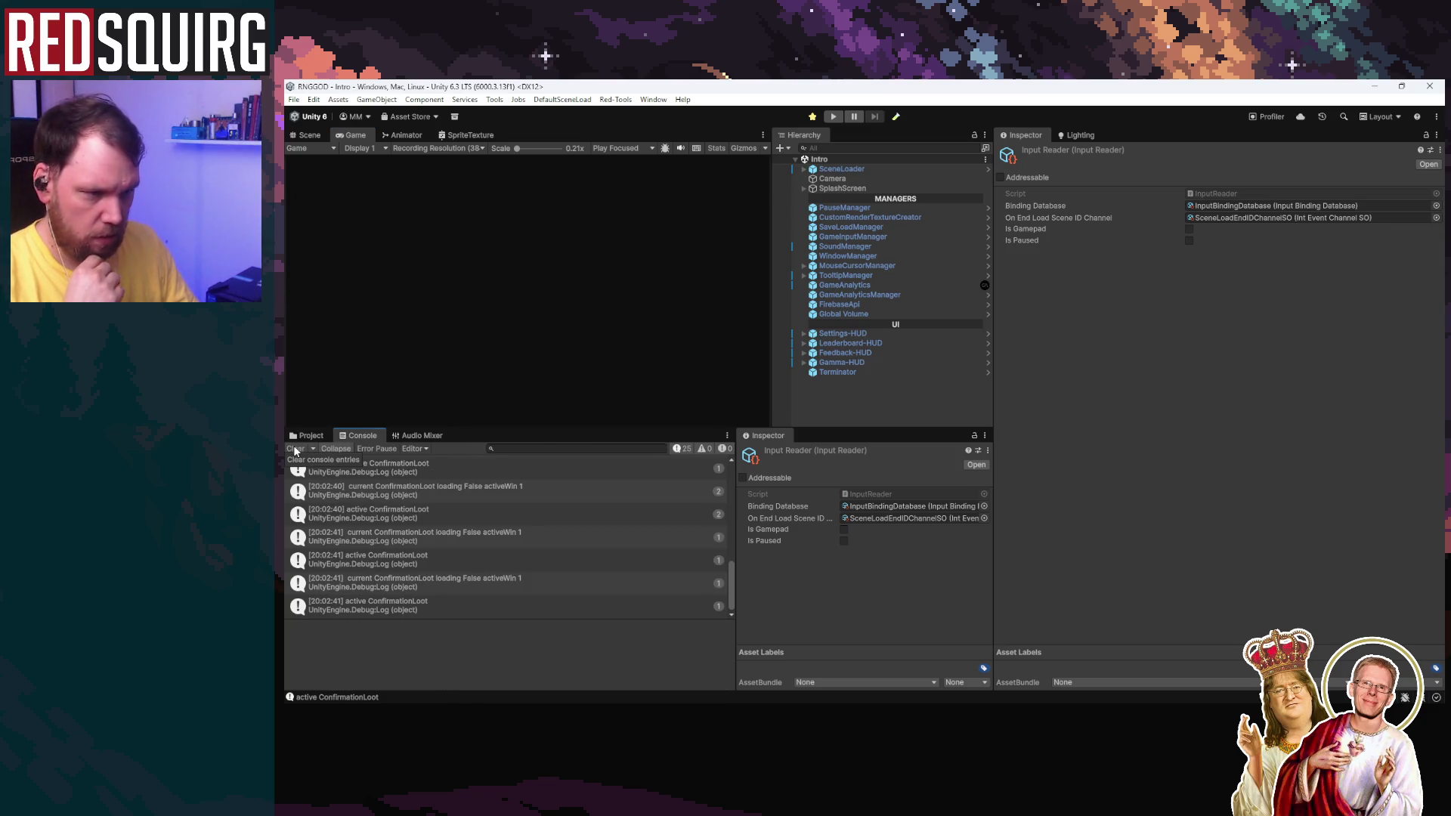
{"action": "left_click", "coordinate": [295, 449]}
{"action": "left_click", "coordinate": [834, 117]}
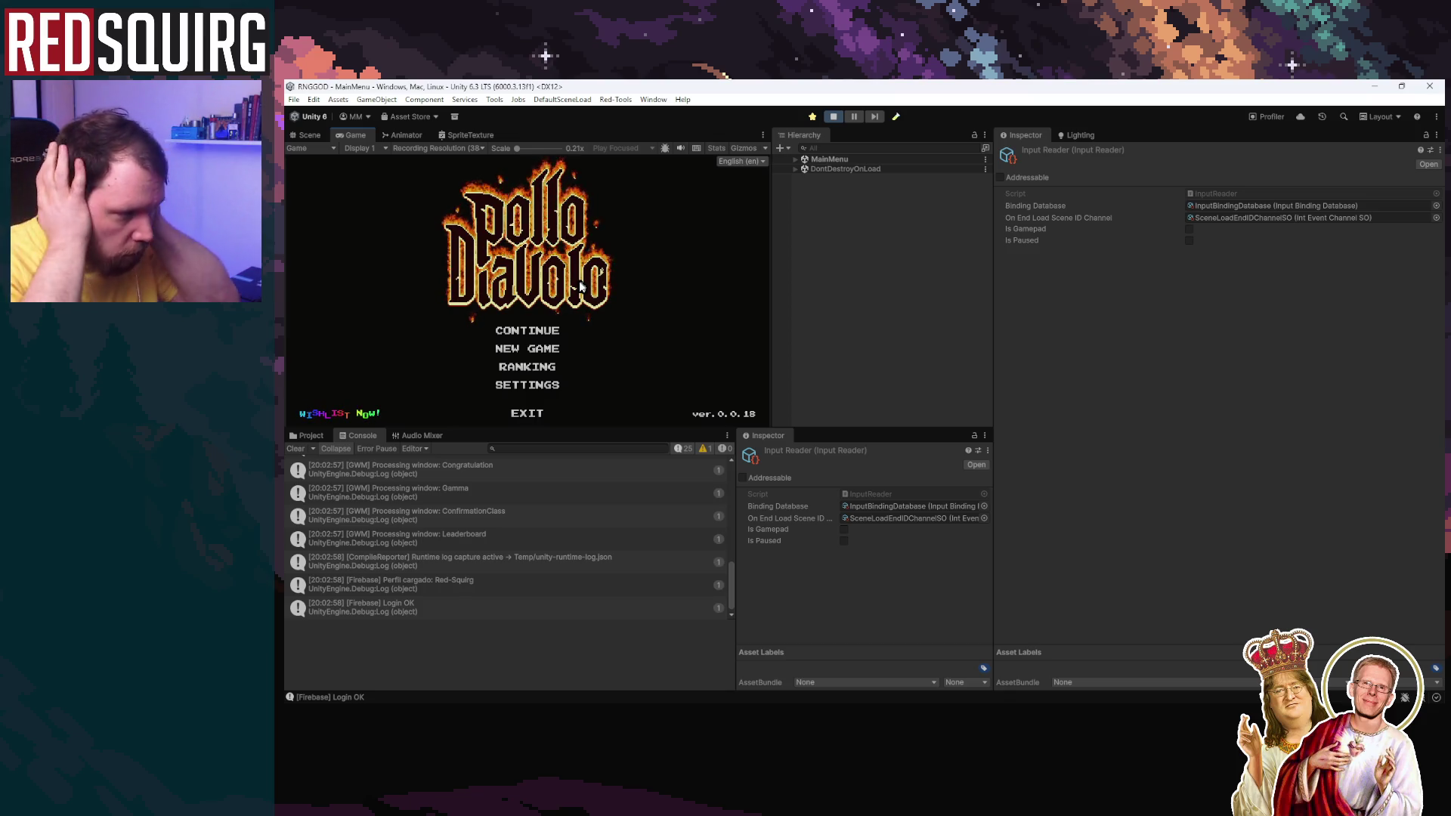
Step: Continue the saved game as Saara and move the chicken right across the map
{"action": "key", "text": "Return"}
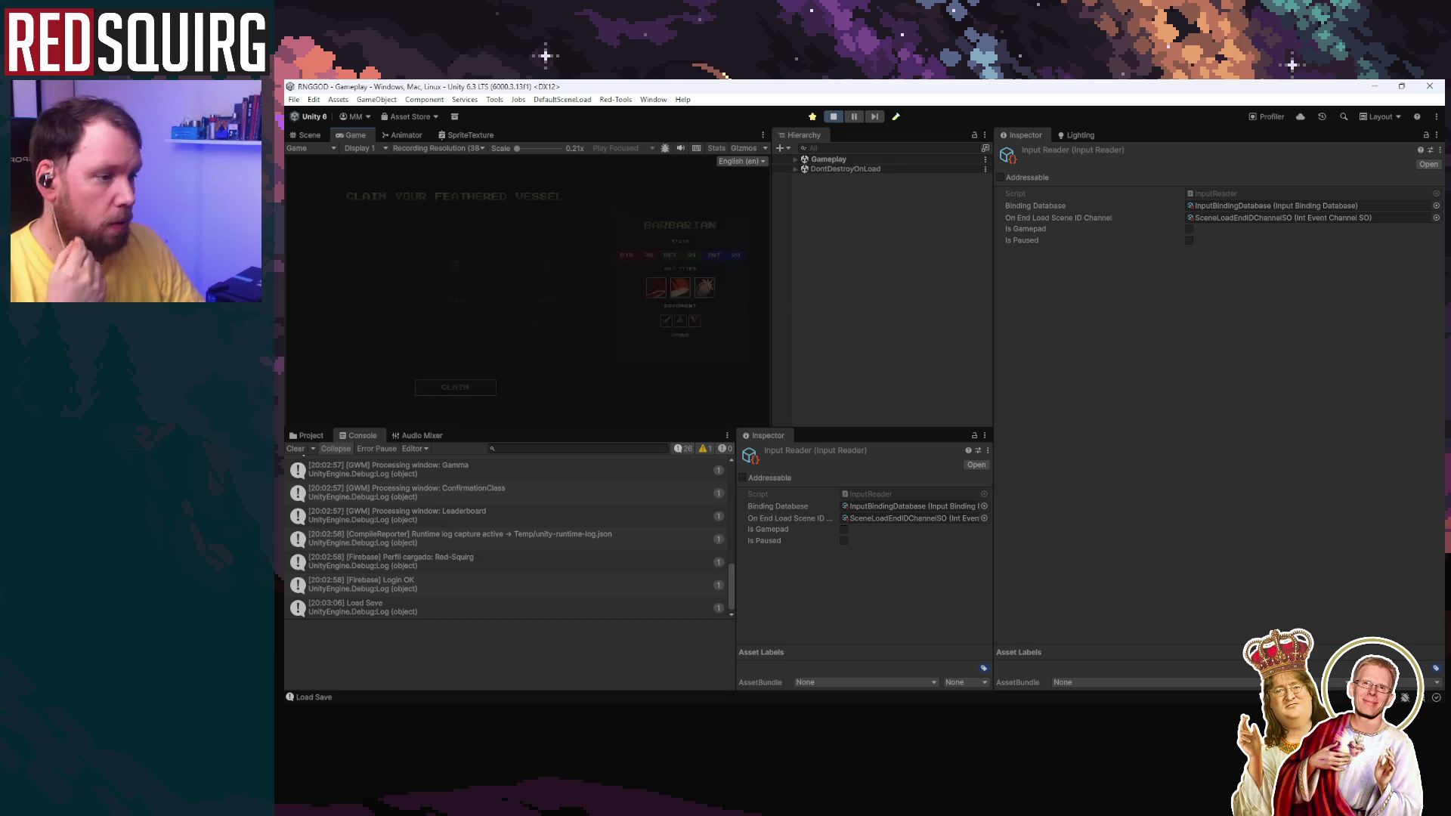
{"action": "left_click", "coordinate": [529, 333]}
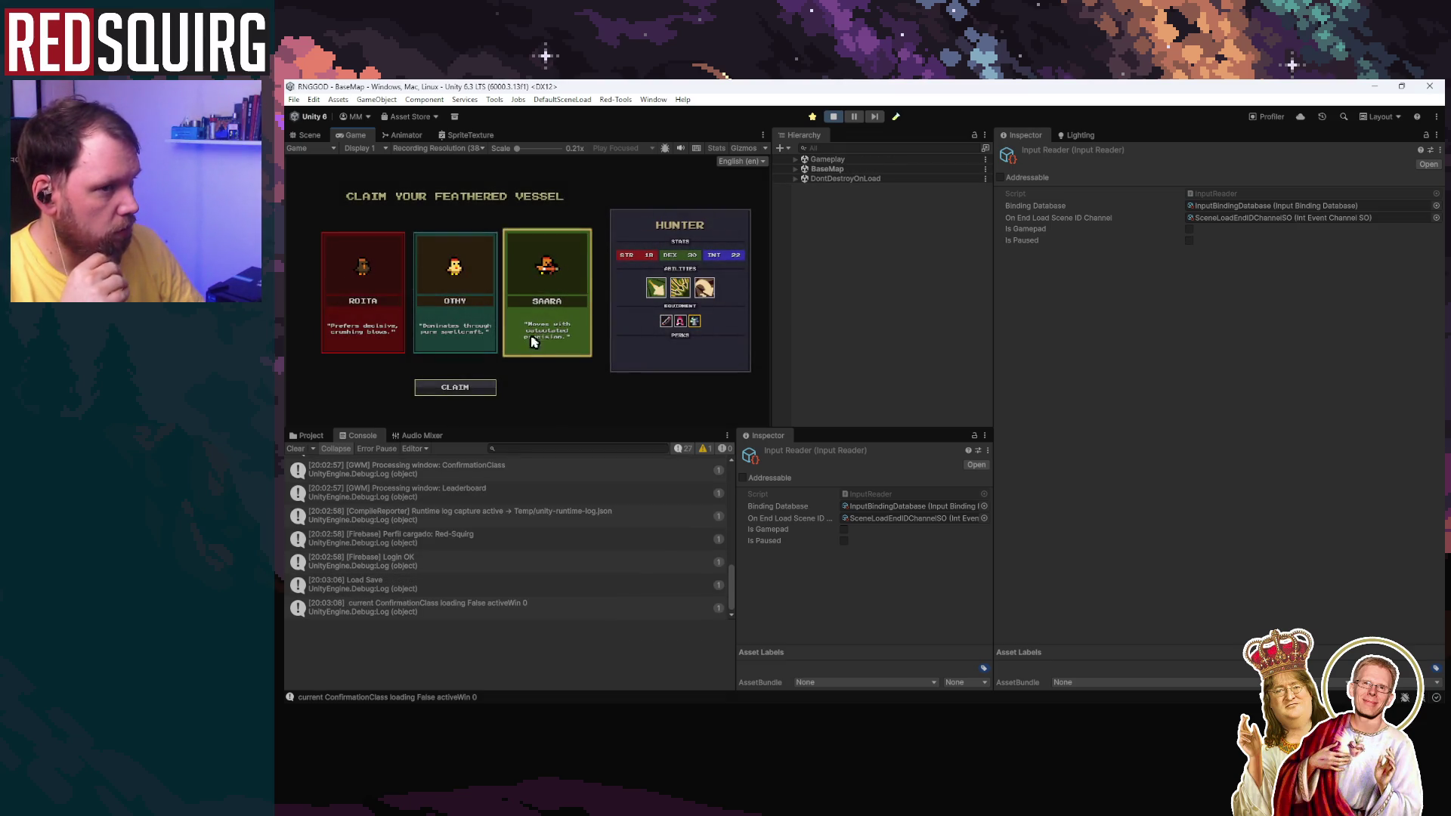
{"action": "key", "text": "d"}
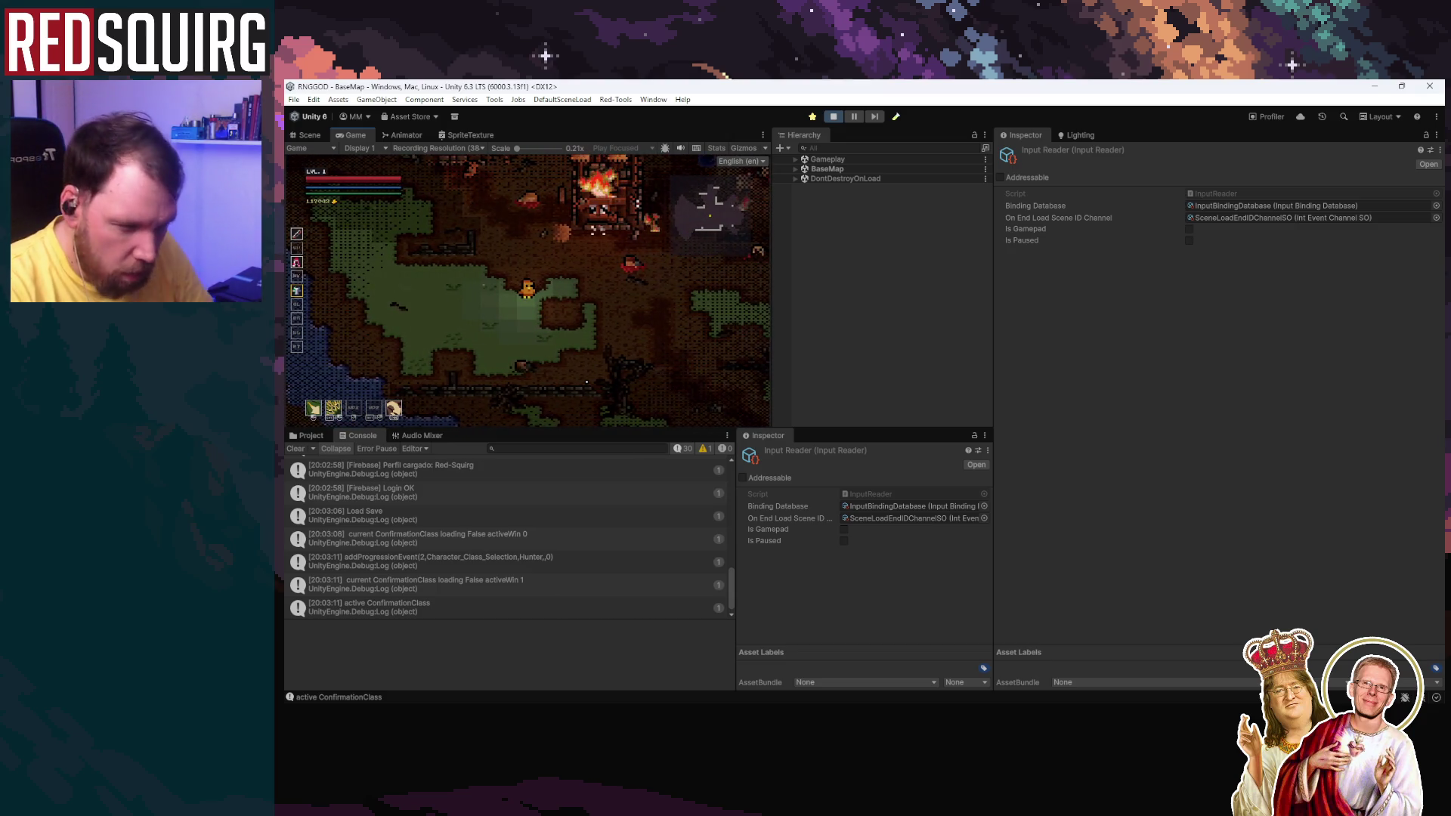
Step: Toggle the character stats panel, then stop Play mode to return to the Intro scene
{"action": "left_click", "coordinate": [295, 448]}
{"action": "key", "text": "c"}
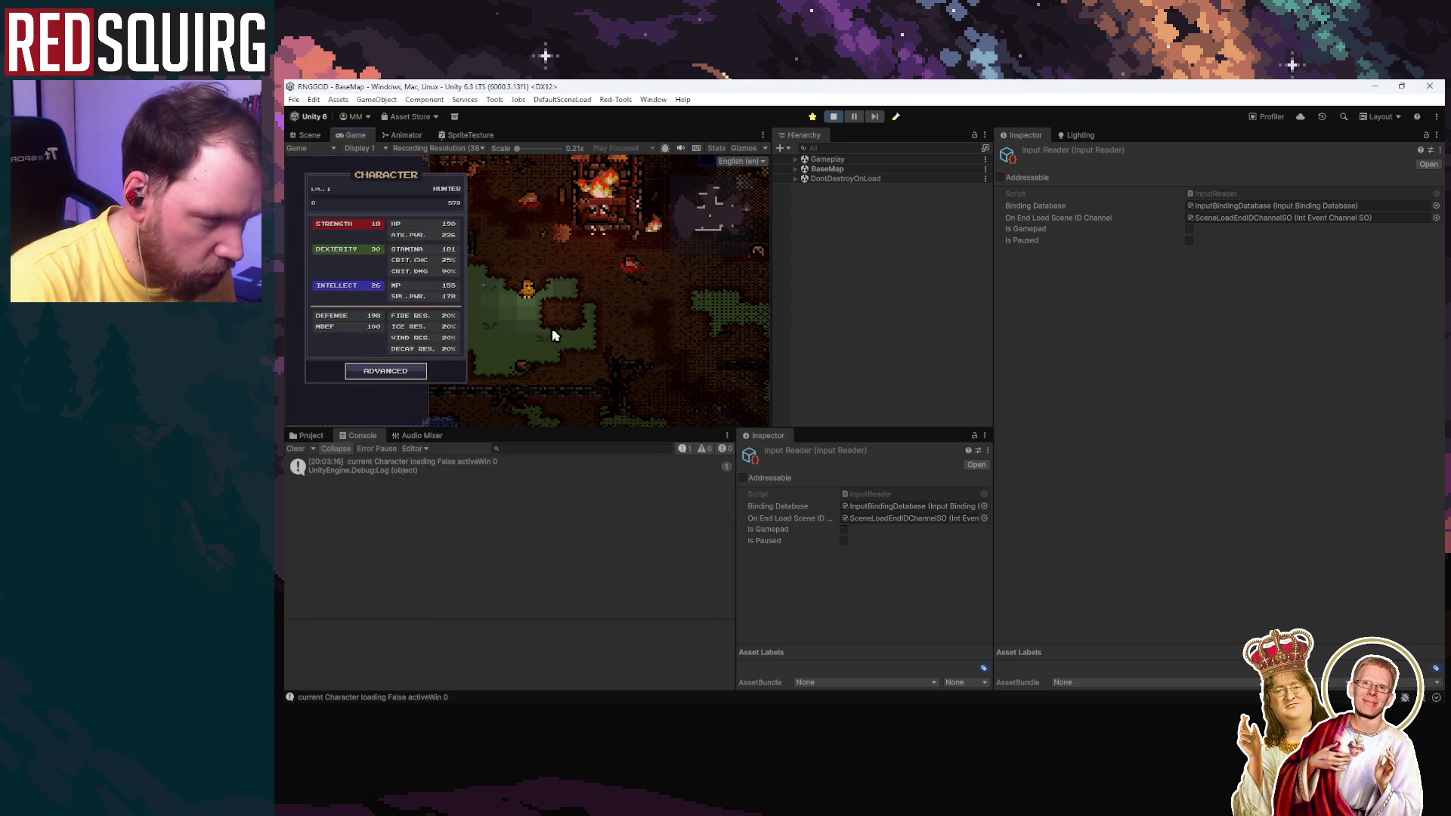
{"action": "key", "text": "c"}
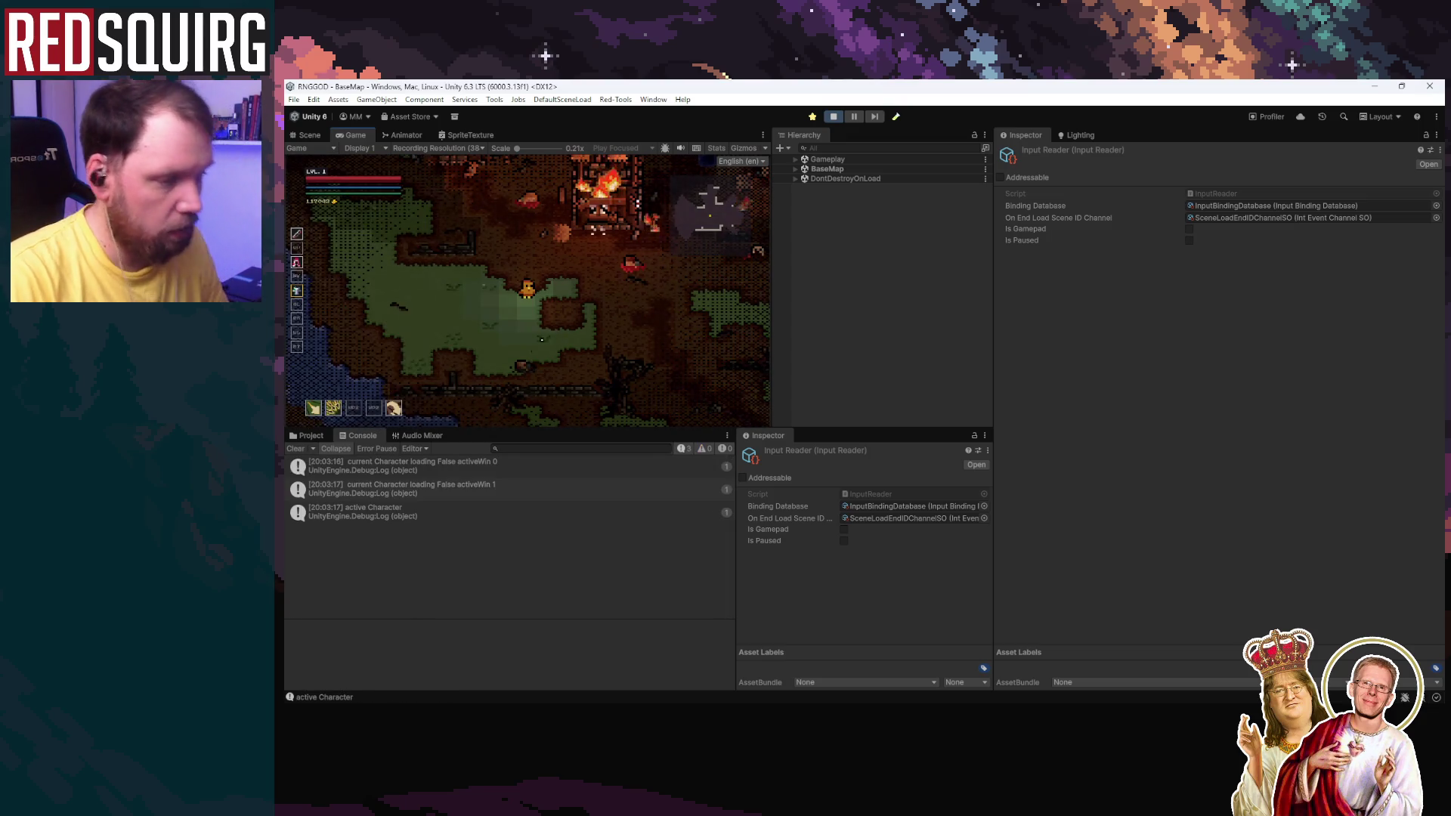
{"action": "left_click", "coordinate": [833, 117]}
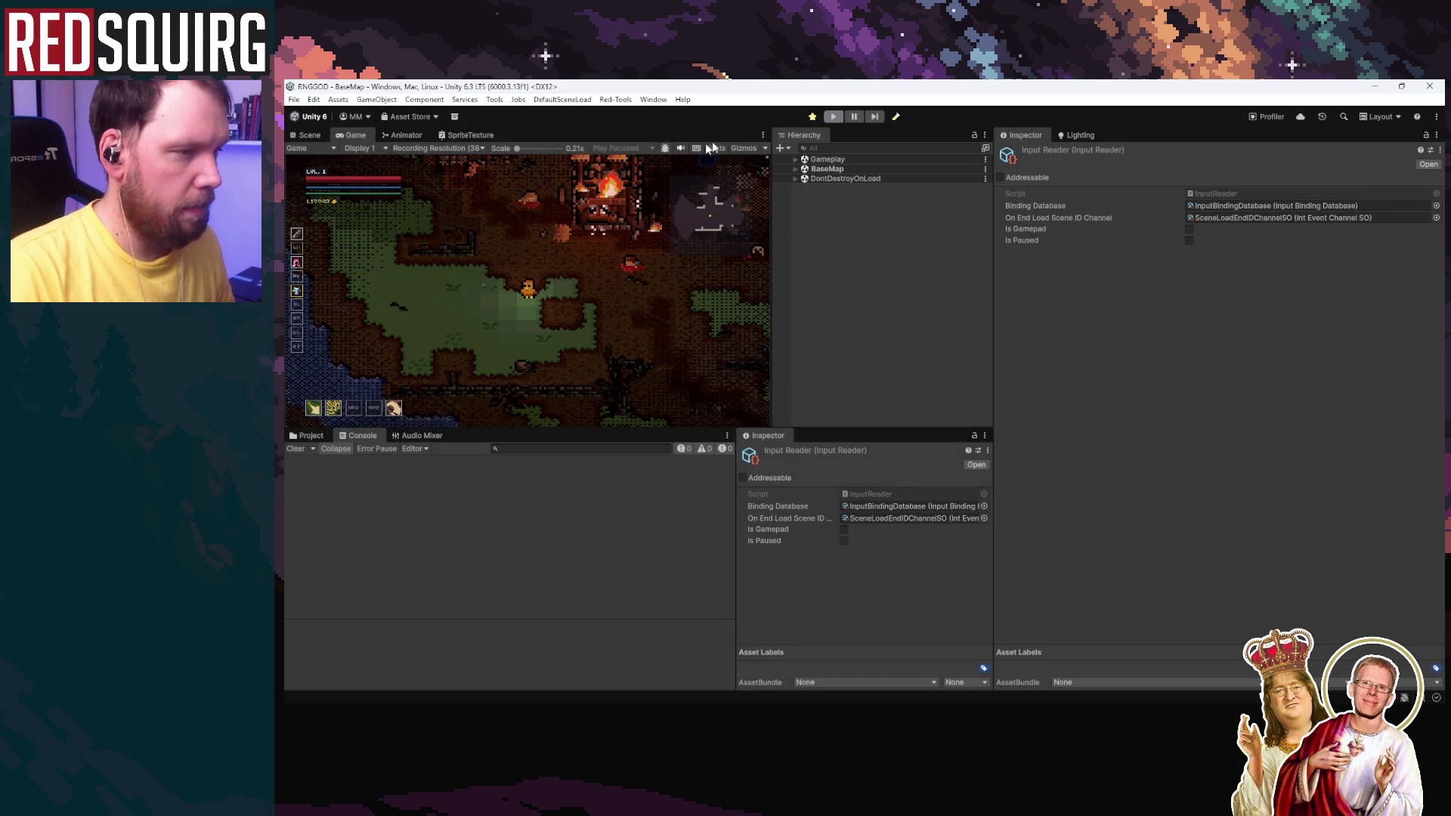
{"action": "left_click", "coordinate": [293, 99]}
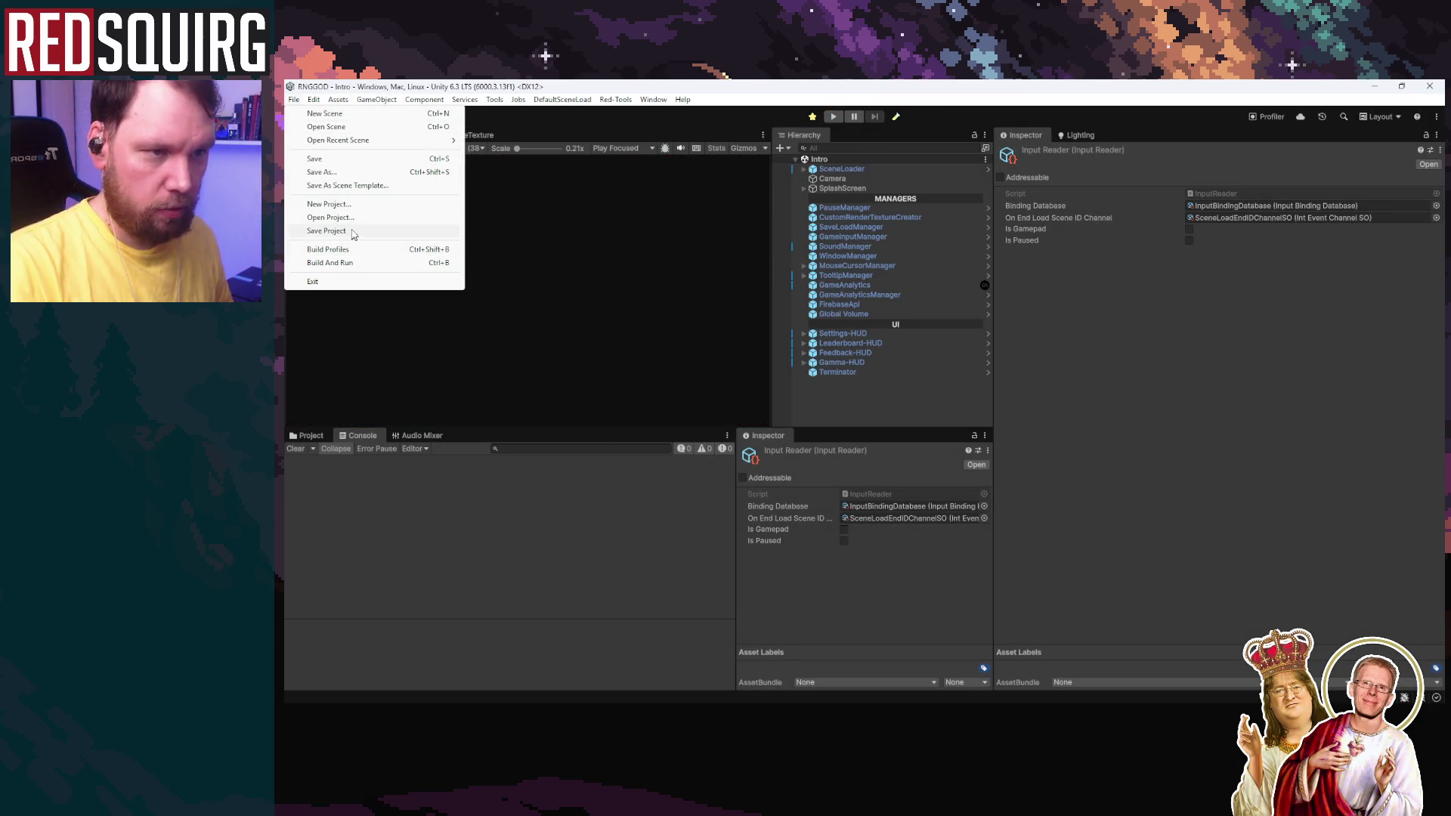
Step: Launch File > Build And Run for the game
{"action": "left_click", "coordinate": [327, 230]}
{"action": "left_click", "coordinate": [293, 100]}
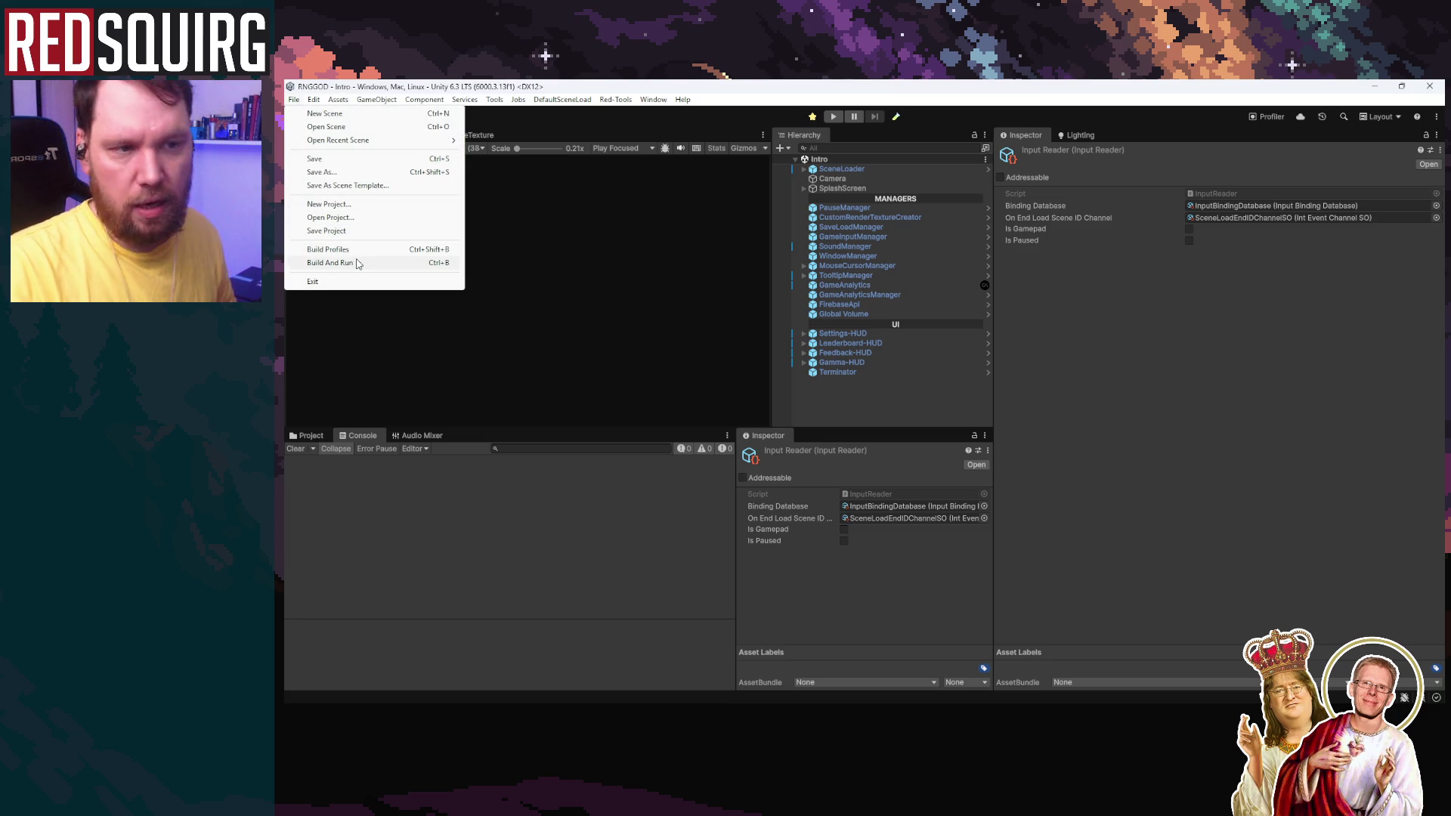
{"action": "left_click", "coordinate": [358, 264]}
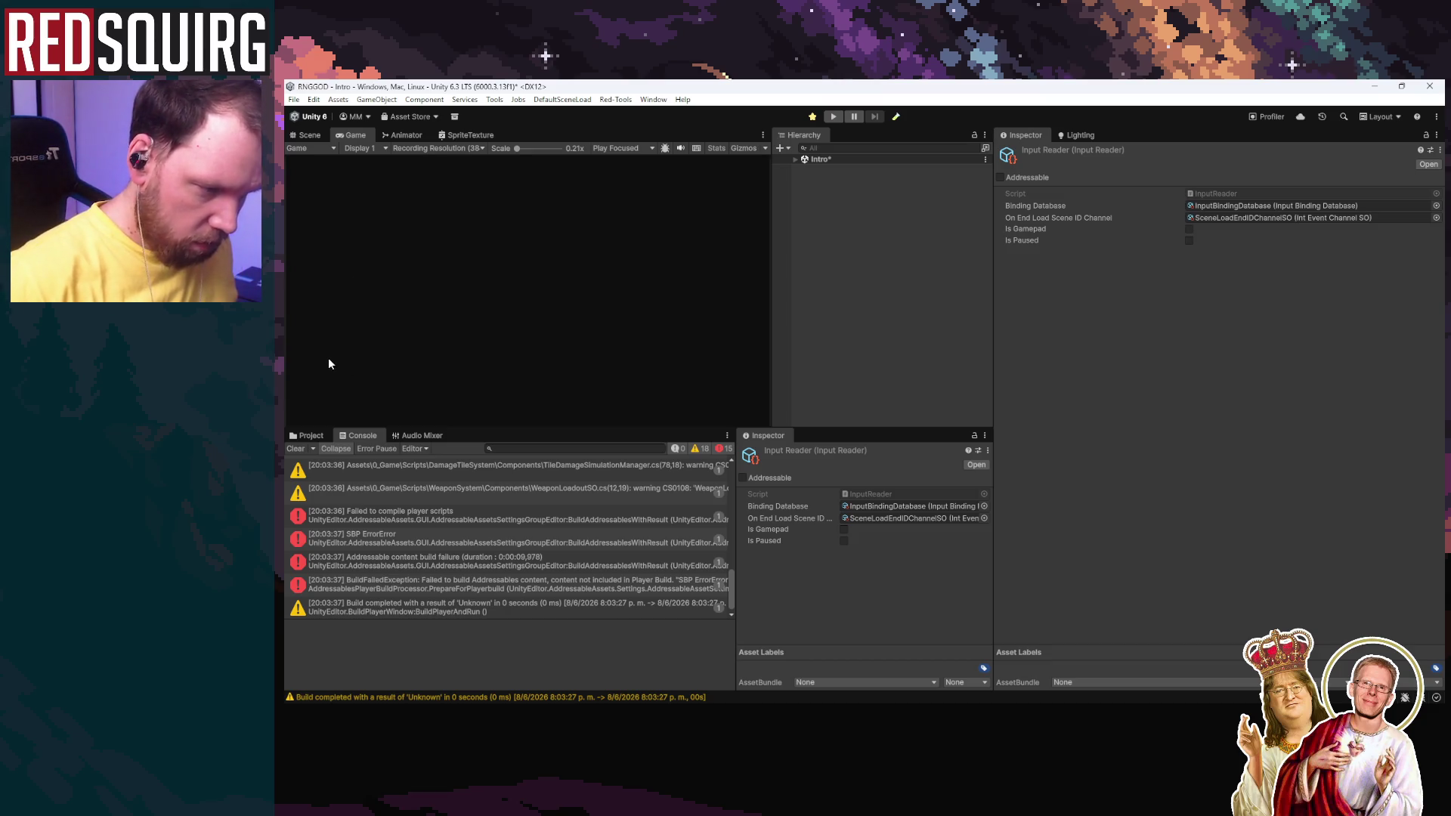
Step: Clear the Console and open the failing ProfilerToolbarButton.cs line in the code editor
{"action": "left_click", "coordinate": [300, 452]}
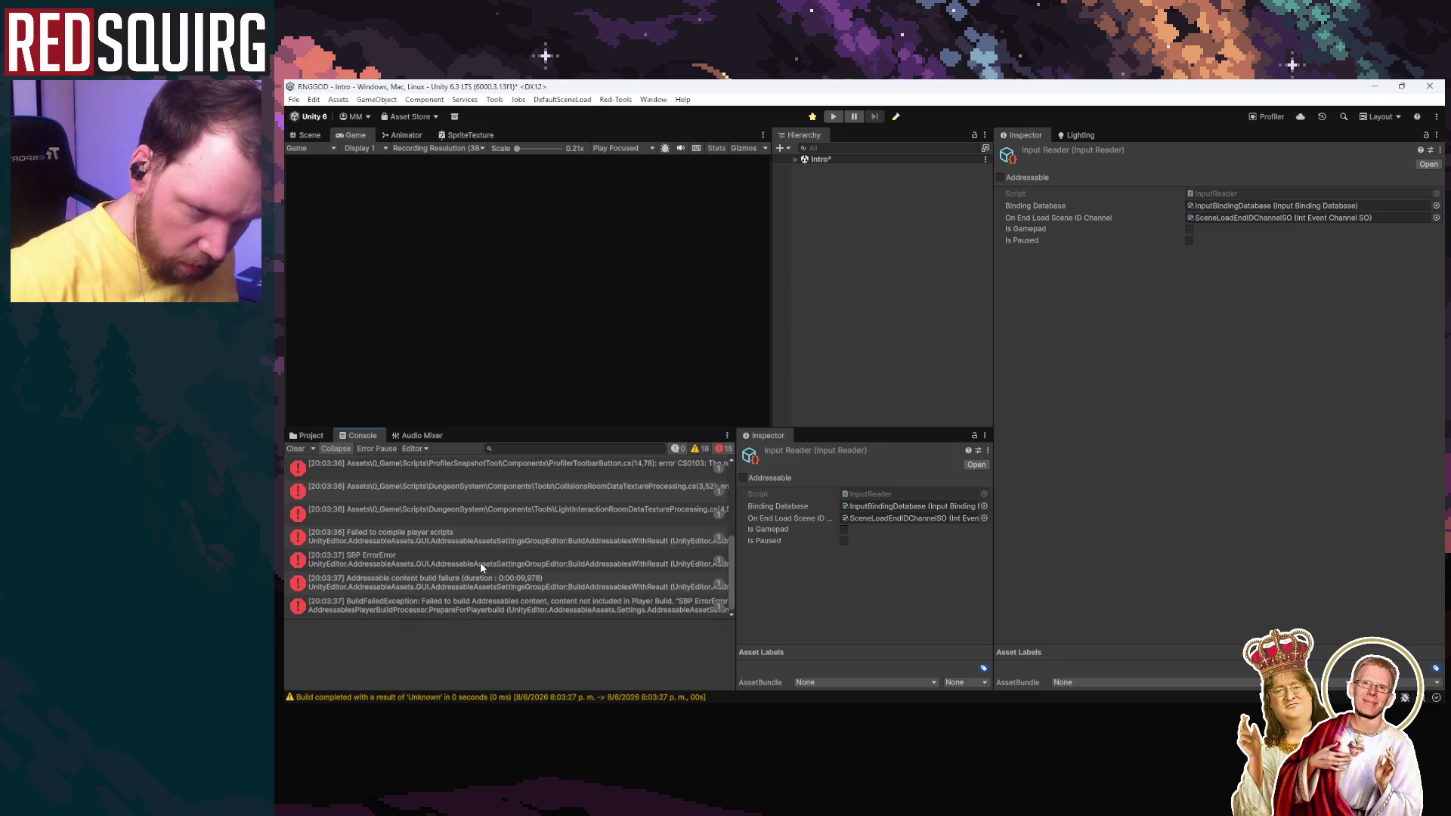
{"action": "scroll", "coordinate": [479, 562], "scroll_direction": "up", "scroll_amount": 5}
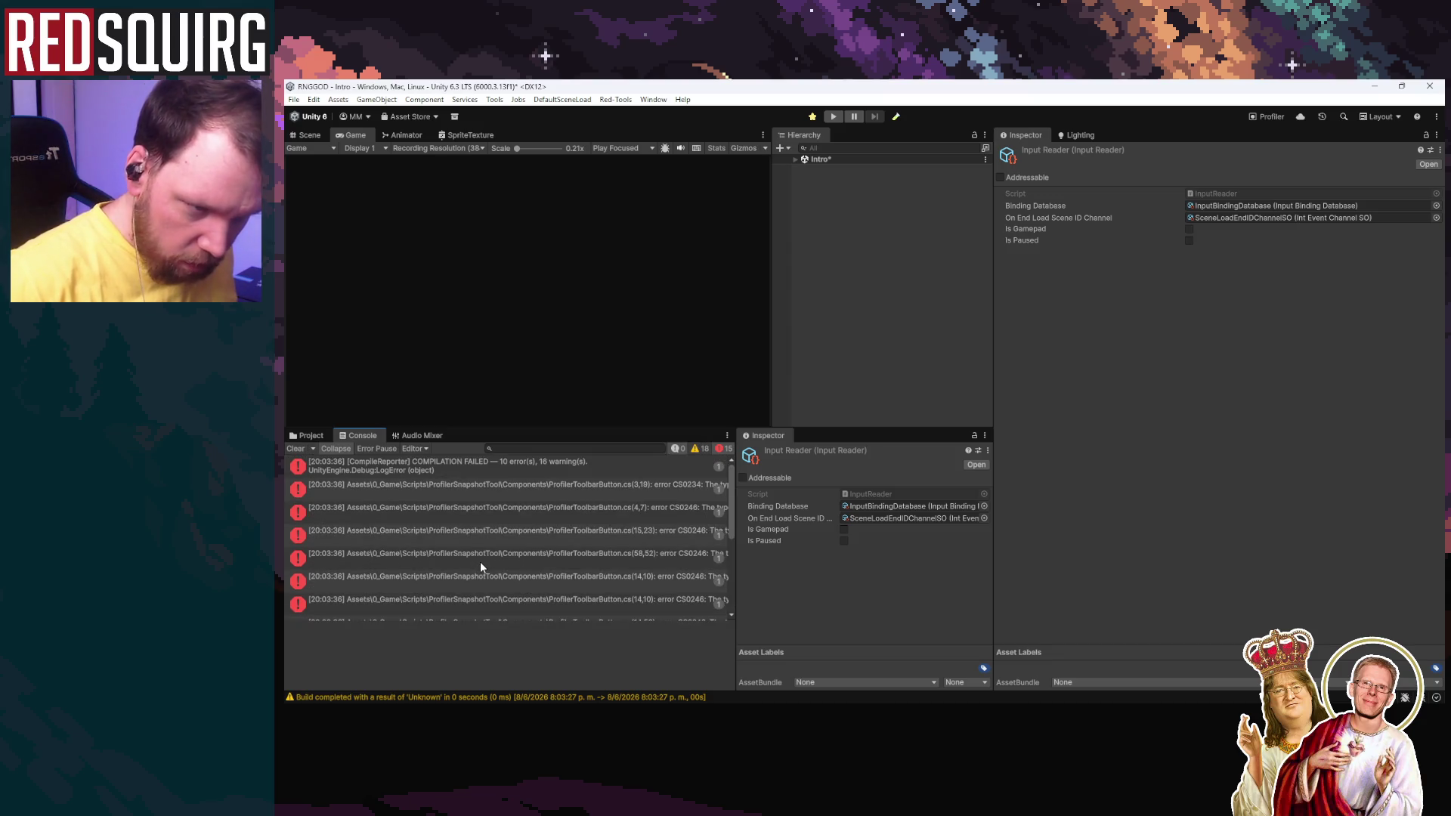
{"action": "left_click", "coordinate": [492, 493]}
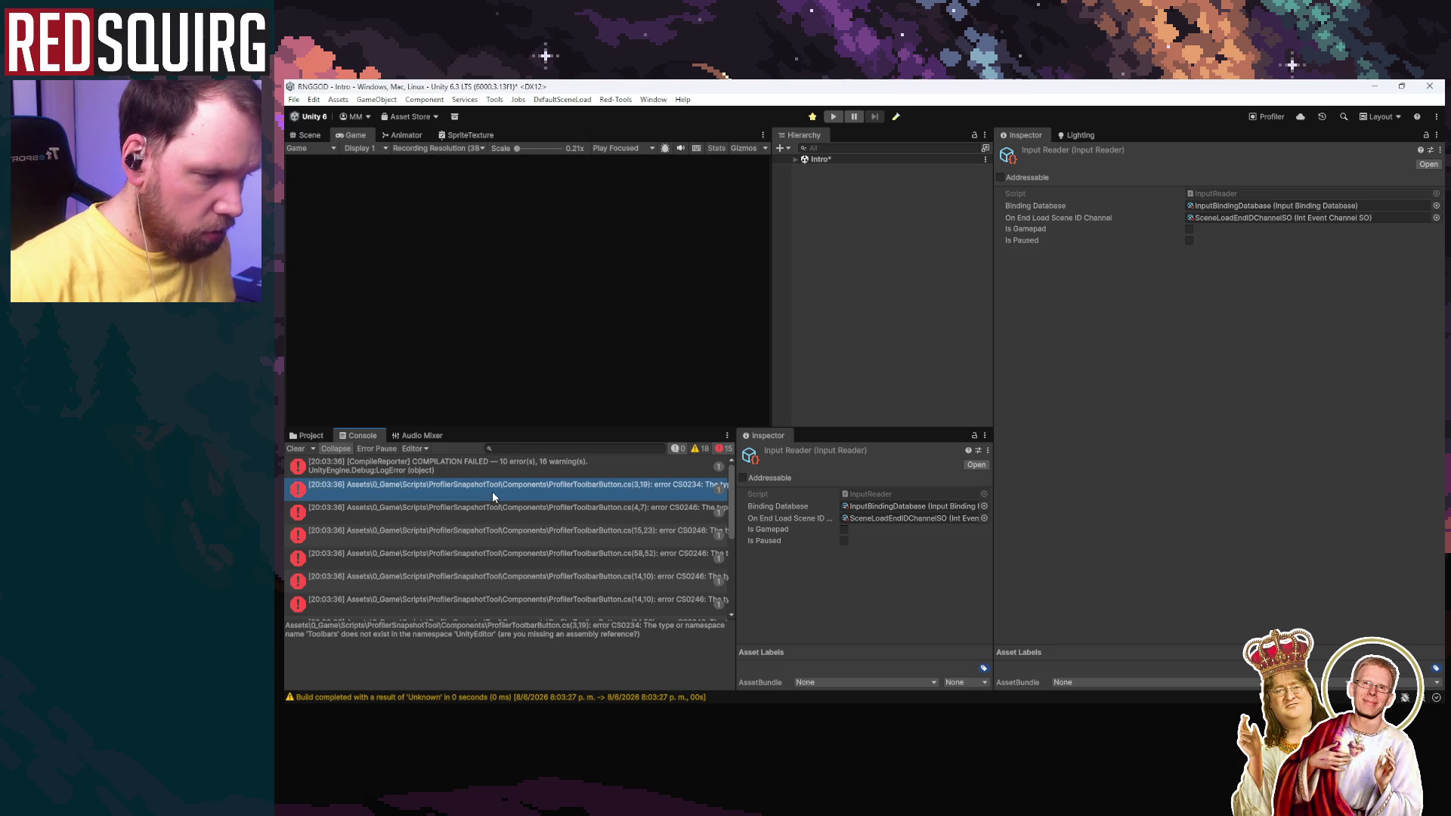
{"action": "double_click", "coordinate": [492, 491]}
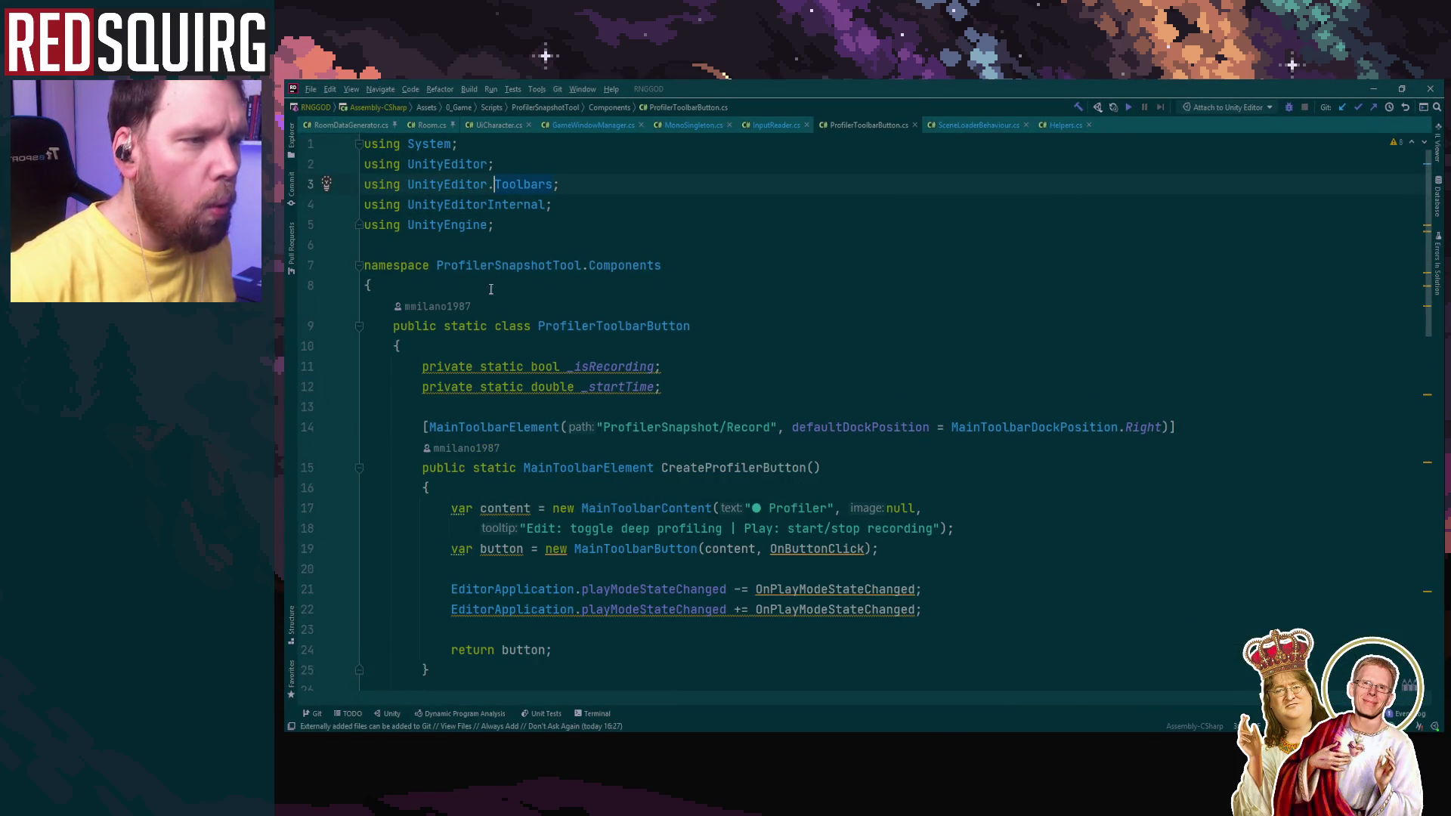
Step: Review ProfilerToolbarButton.cs's UnityEditor usings in Rider, then return to Unity's Project window
{"action": "key", "text": "Return"}
{"action": "key", "text": "Return"}
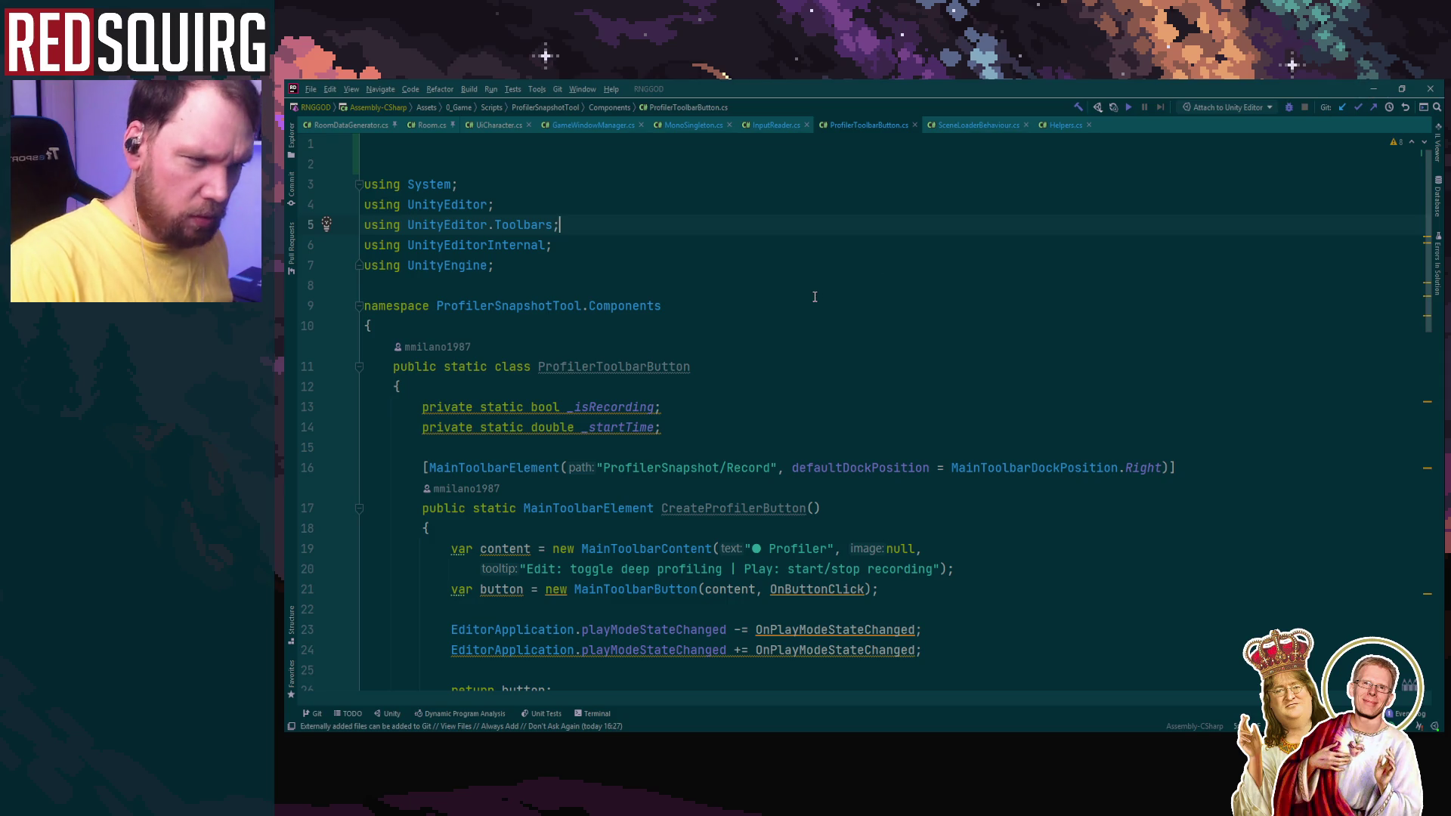
{"action": "scroll", "coordinate": [817, 294], "scroll_direction": "down", "scroll_amount": 5}
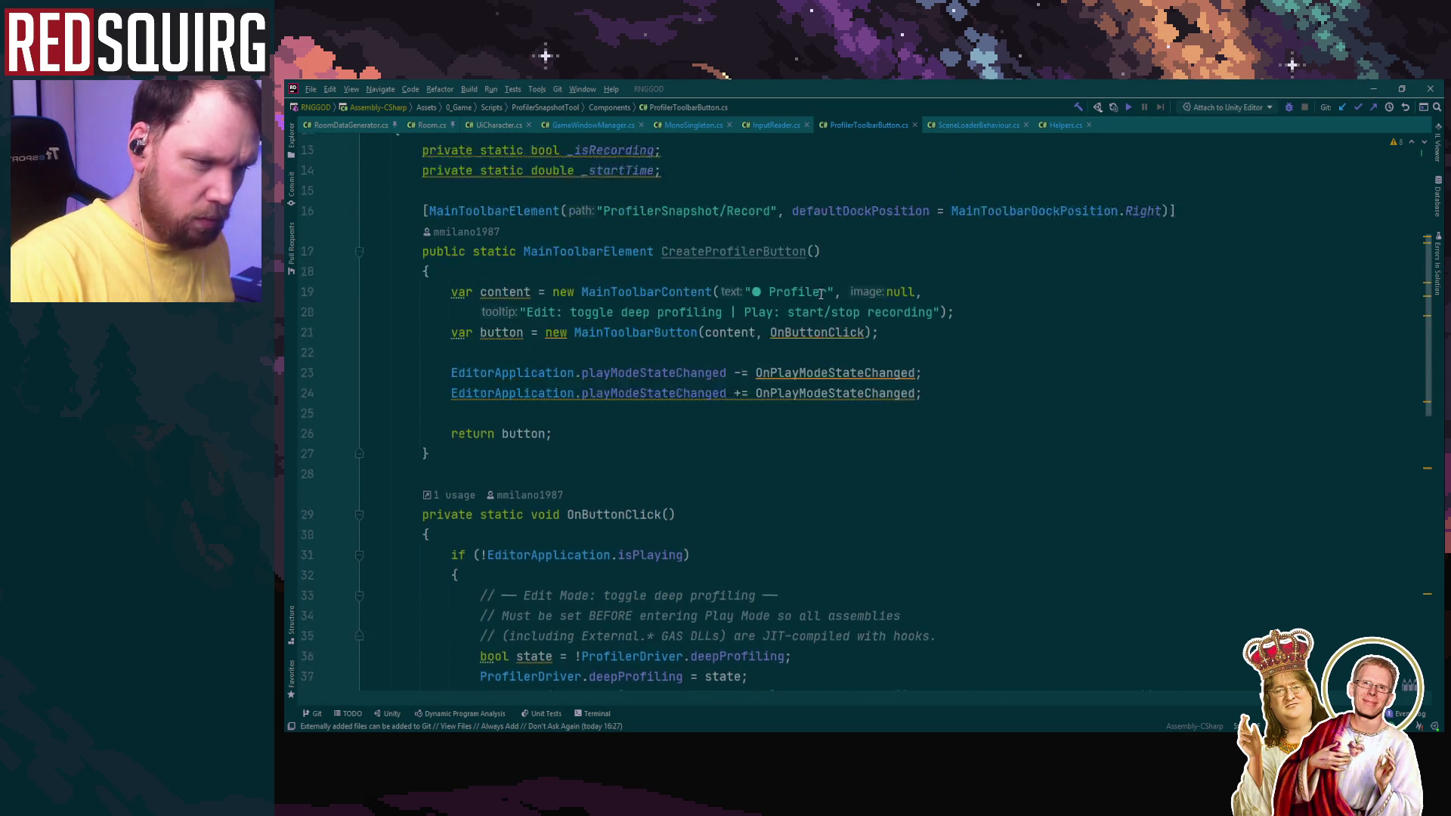
{"action": "scroll", "coordinate": [820, 294], "scroll_direction": "up", "scroll_amount": 5}
{"action": "left_click", "coordinate": [1385, 85]}
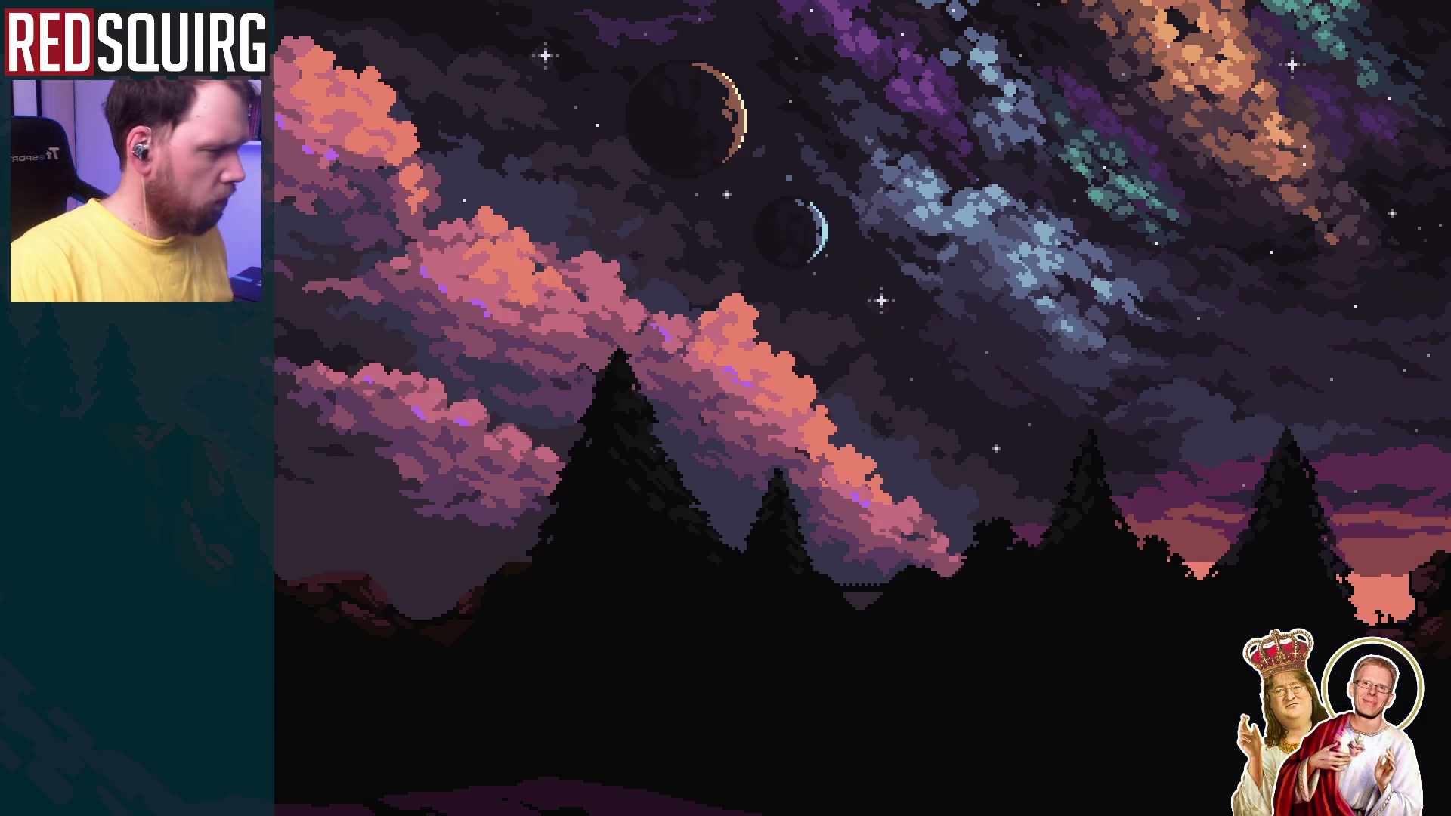
{"action": "key", "text": "alt+Tab"}
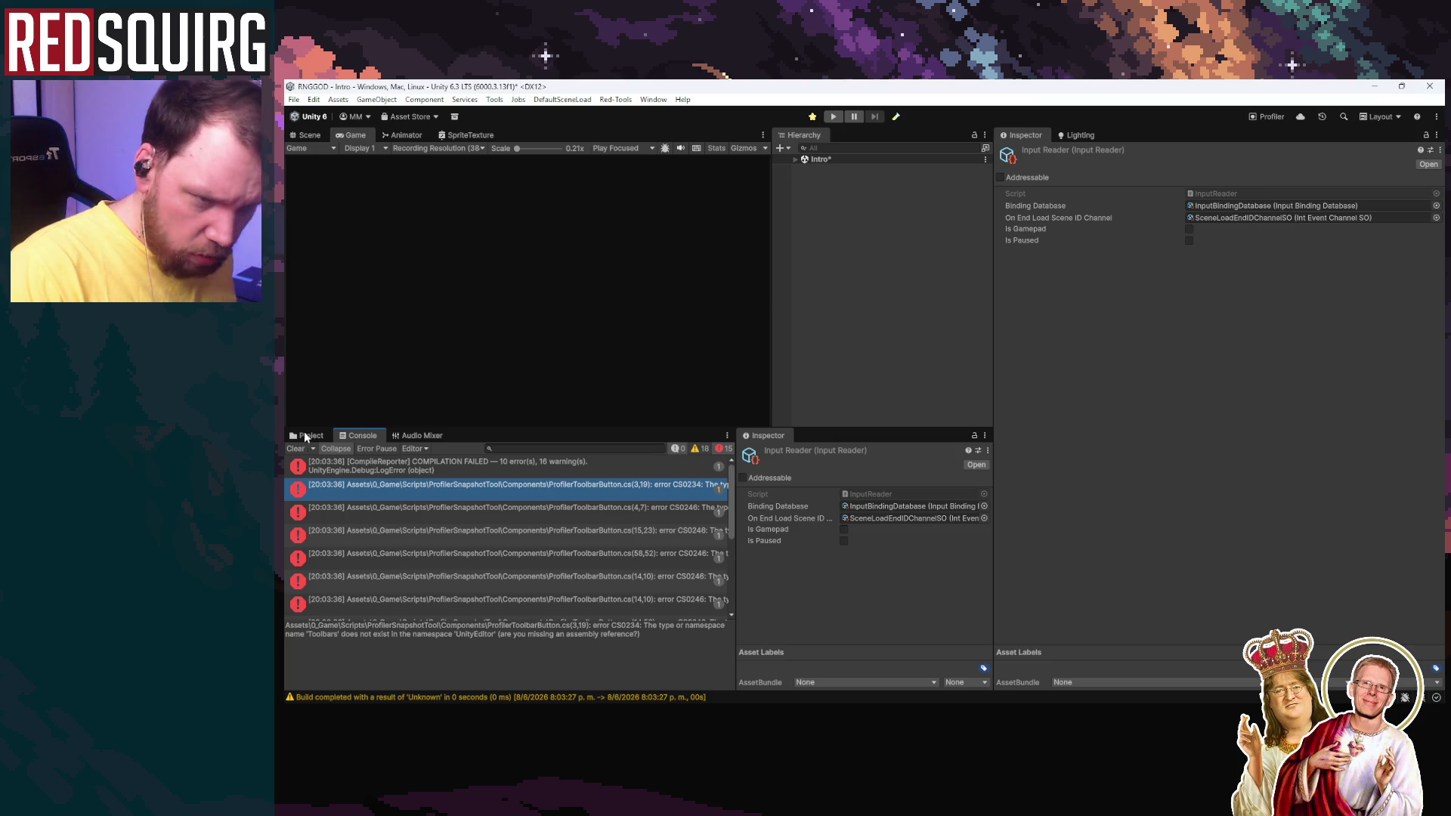
{"action": "left_click", "coordinate": [483, 485]}
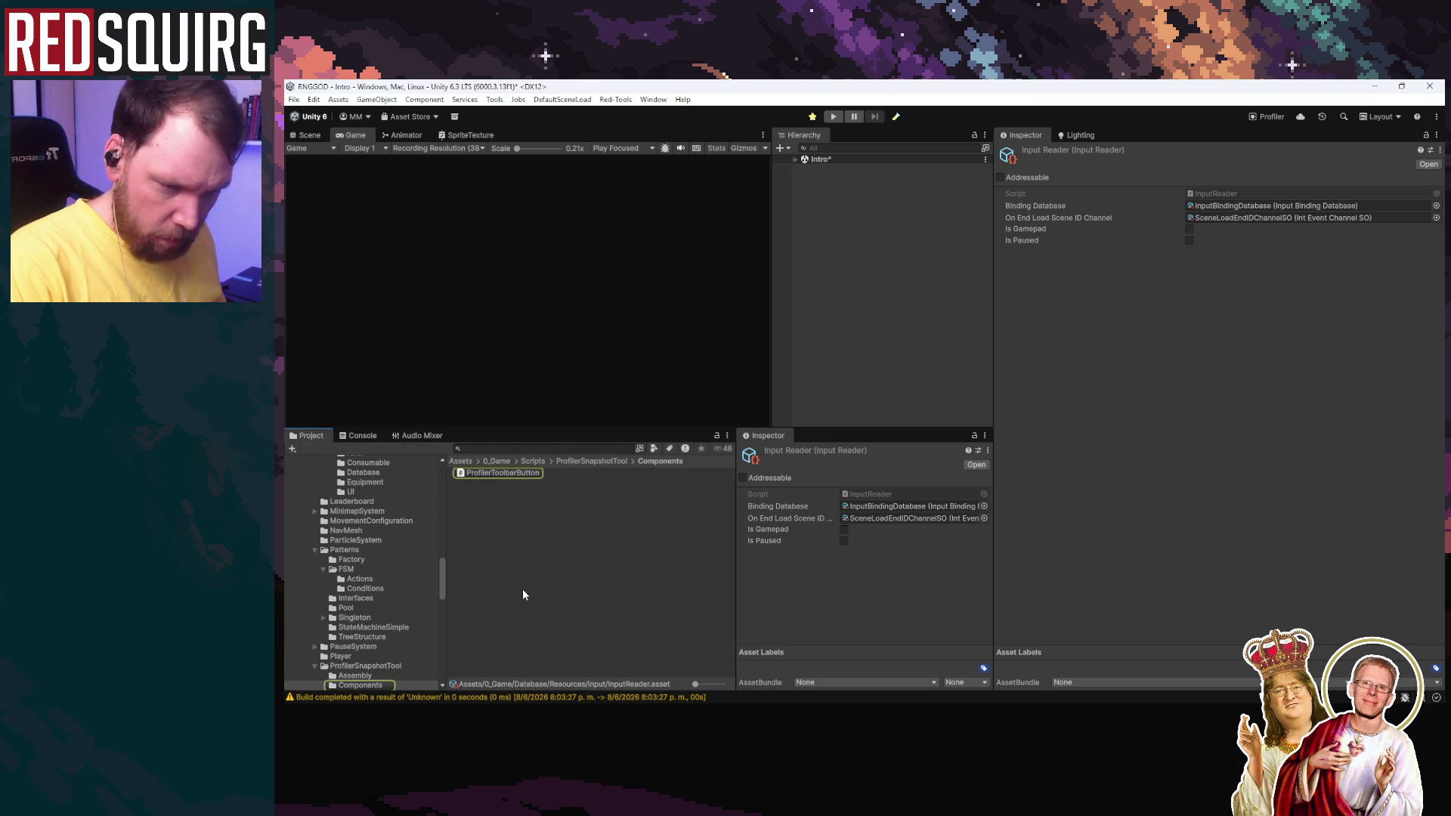
Step: Enlarge the Project panel and locate ProfilerToolbarButton in the Components folder
{"action": "left_click_drag", "start_coordinate": [510, 428], "coordinate": [511, 285]}
{"action": "left_click", "coordinate": [547, 475]}
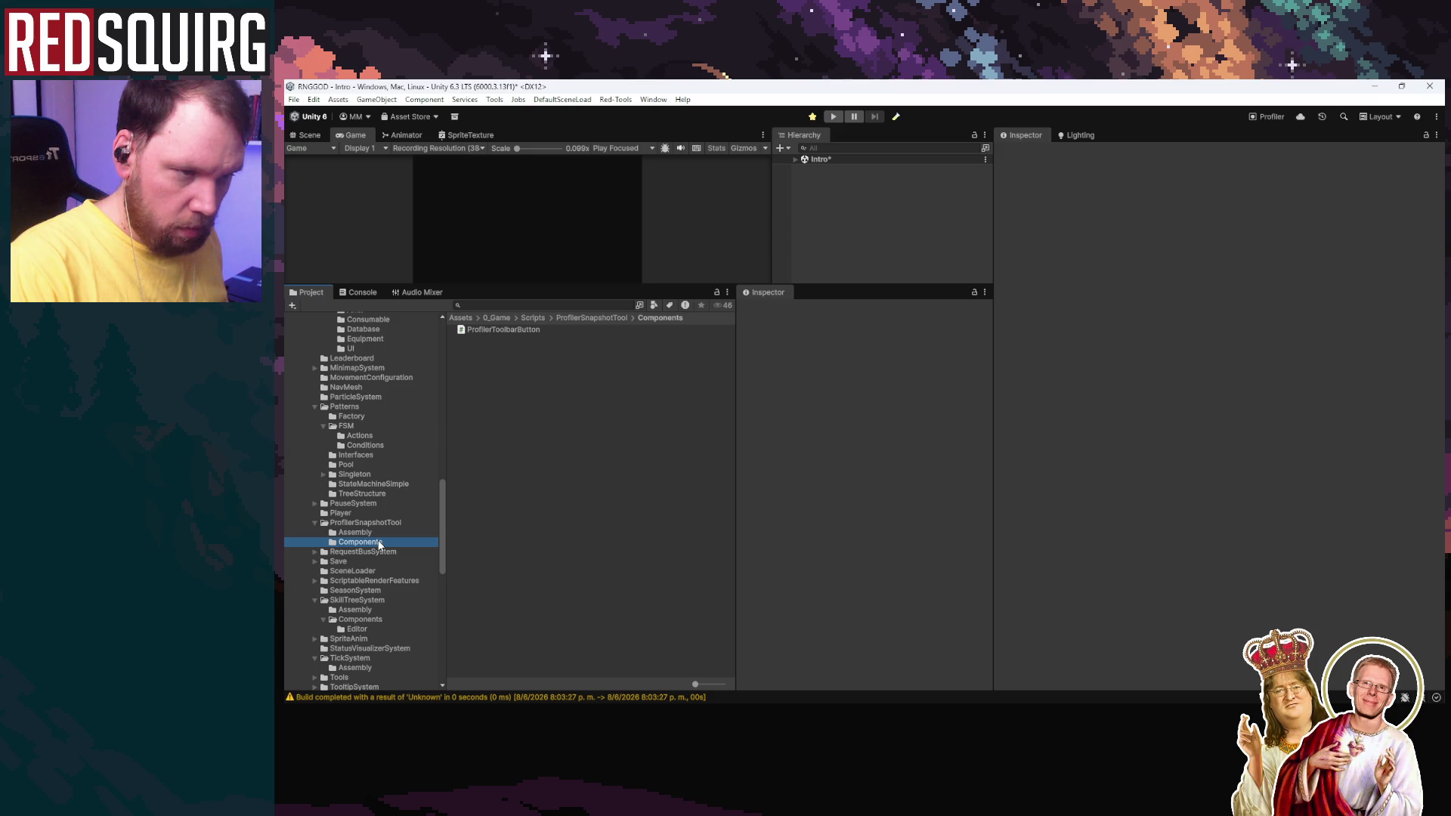
{"action": "left_click", "coordinate": [514, 330]}
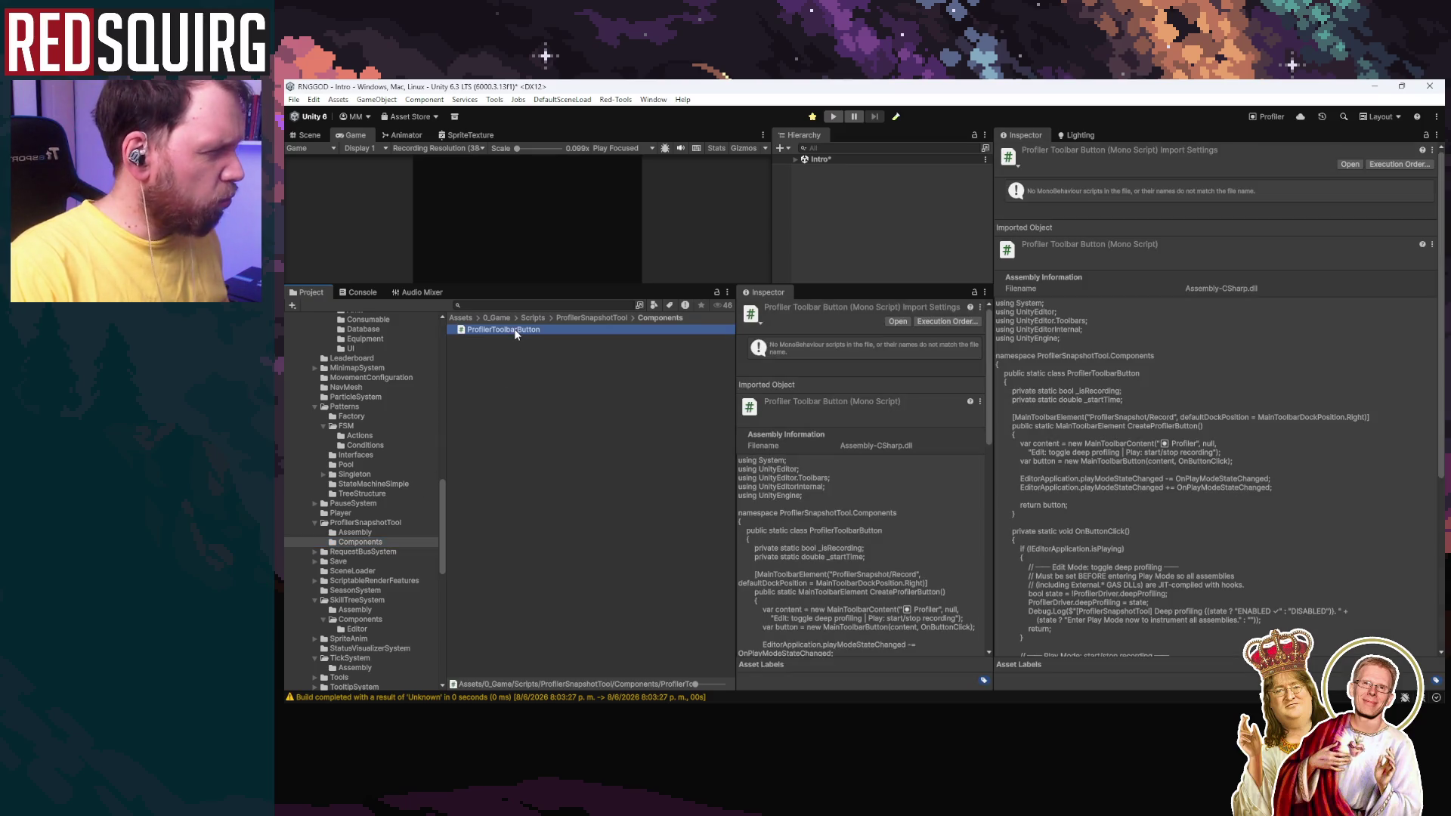
{"action": "left_click", "coordinate": [377, 545]}
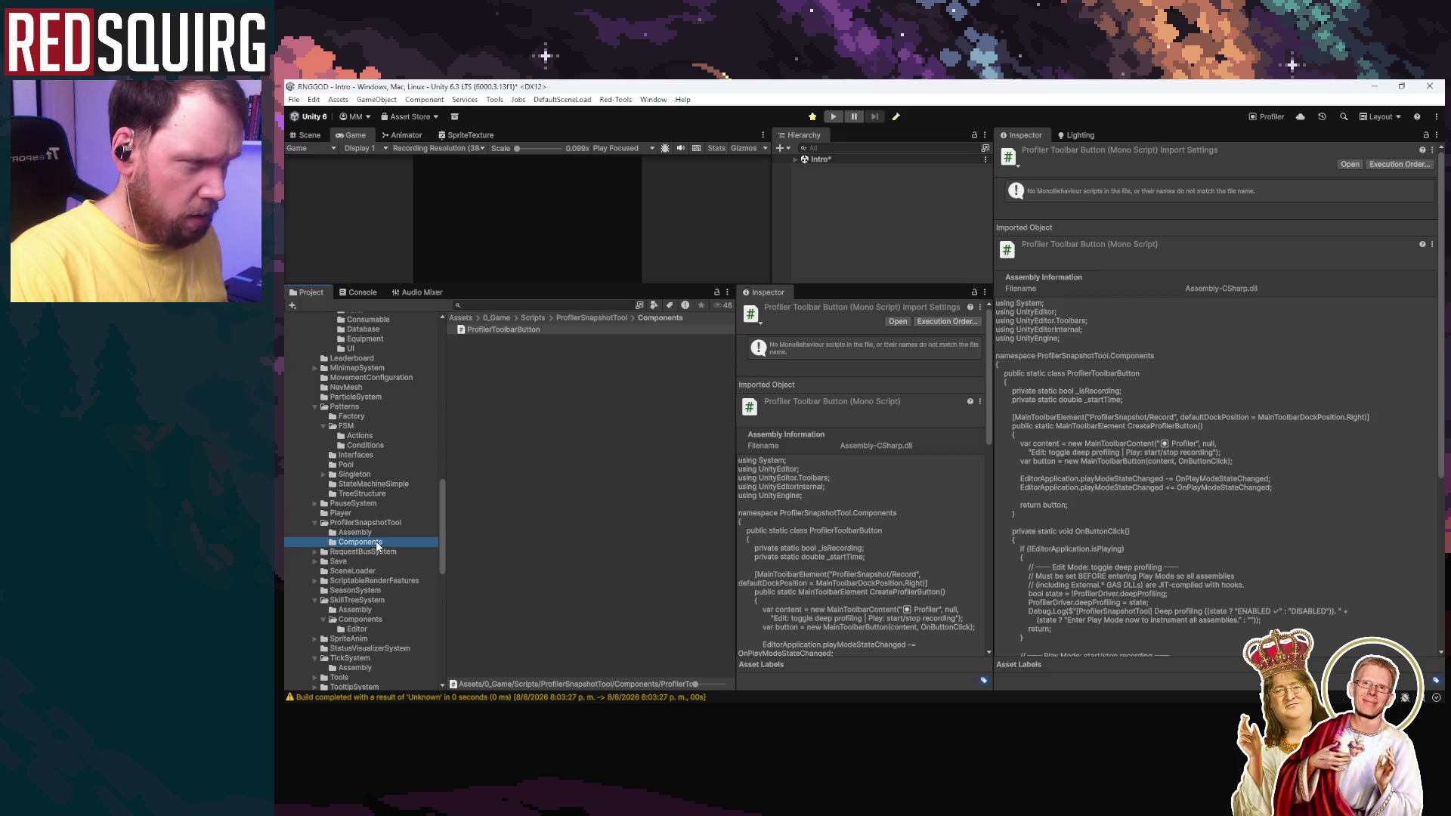
{"action": "right_click", "coordinate": [497, 339]}
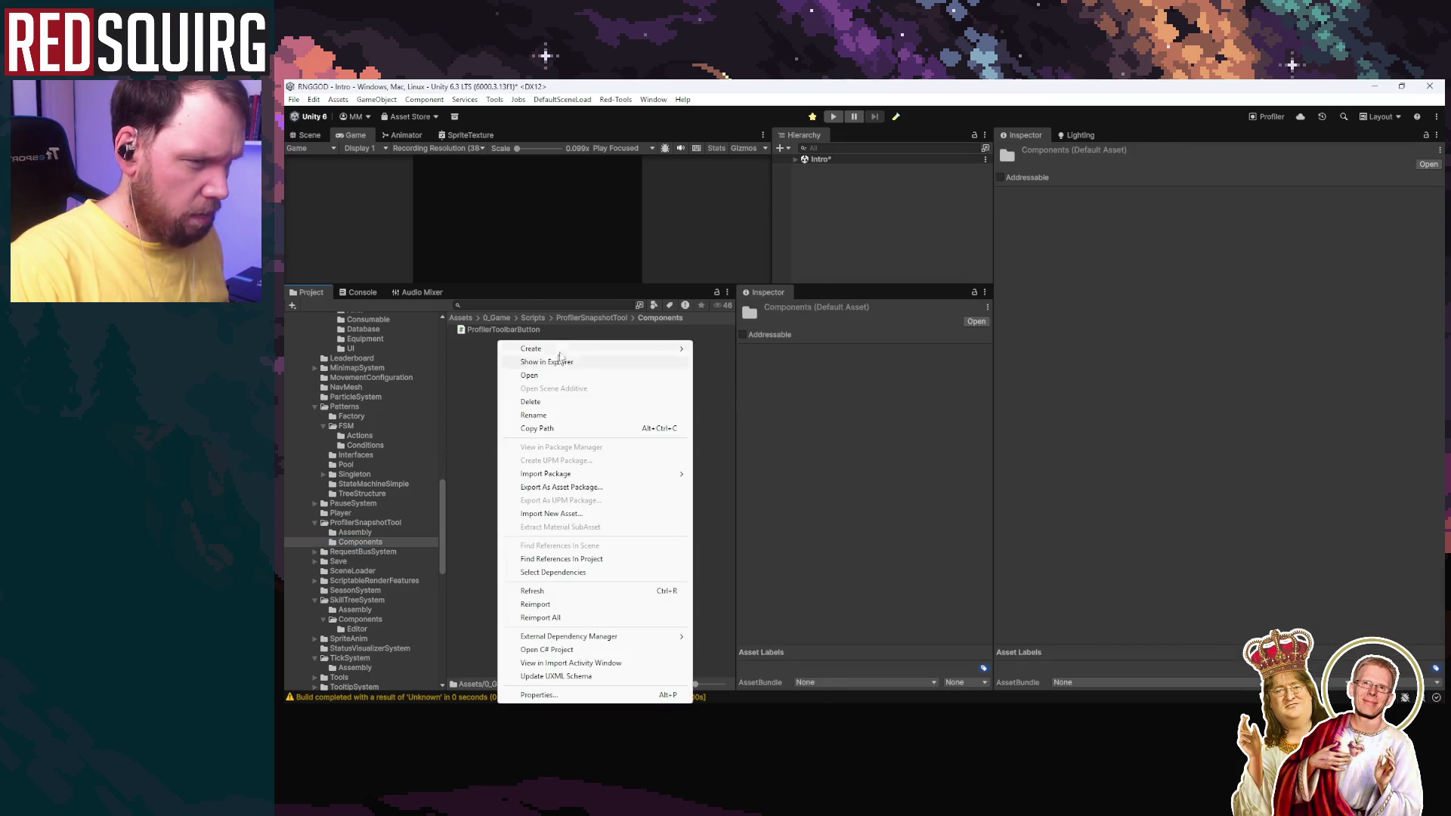
{"action": "left_click", "coordinate": [506, 371]}
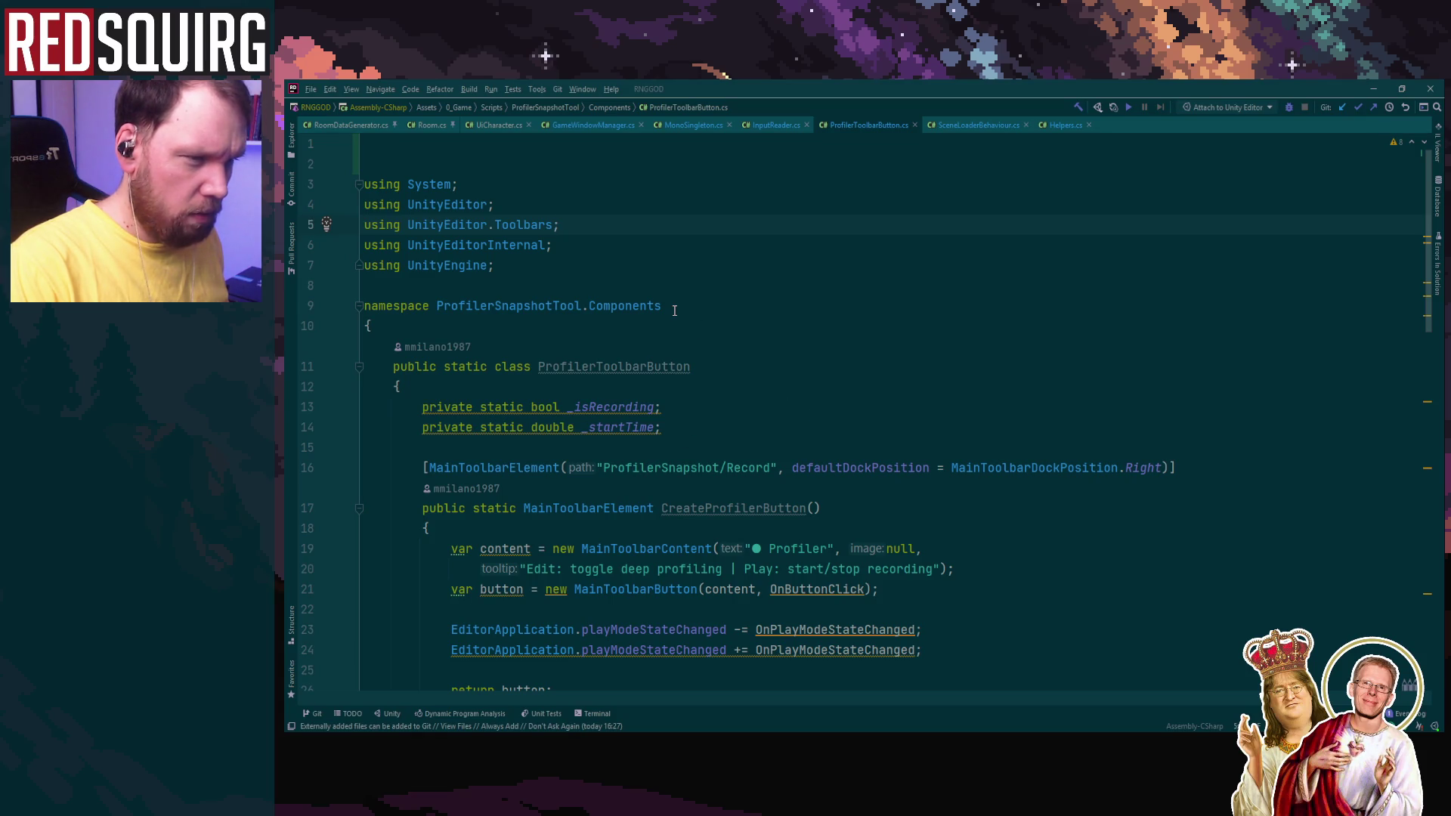
{"action": "left_click", "coordinate": [1372, 90]}
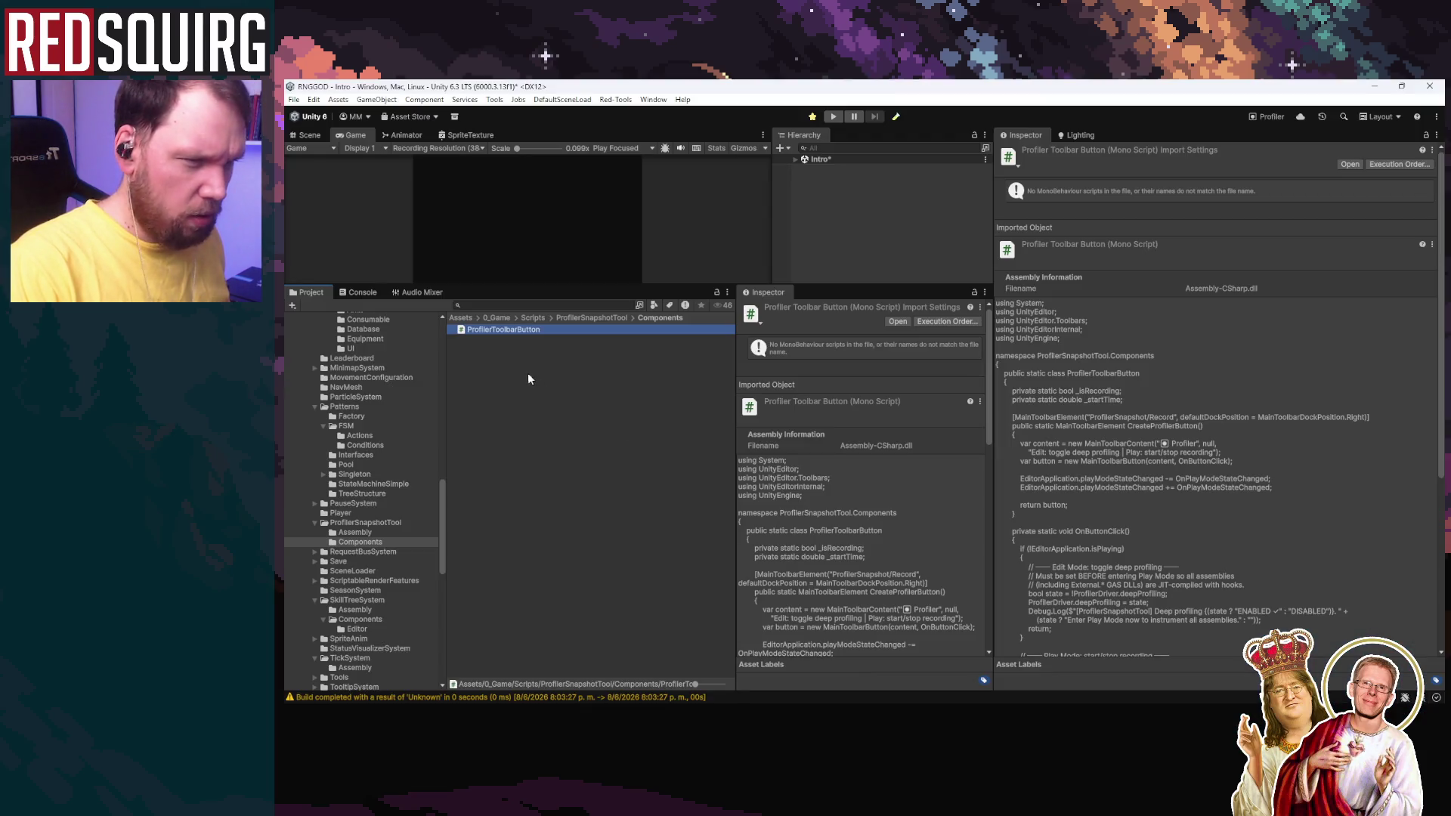
Step: Create an 'Editor' folder inside Components and move ProfilerToolbarButton into it
{"action": "right_click", "coordinate": [530, 376]}
{"action": "mouse_move", "coordinate": [563, 348]}
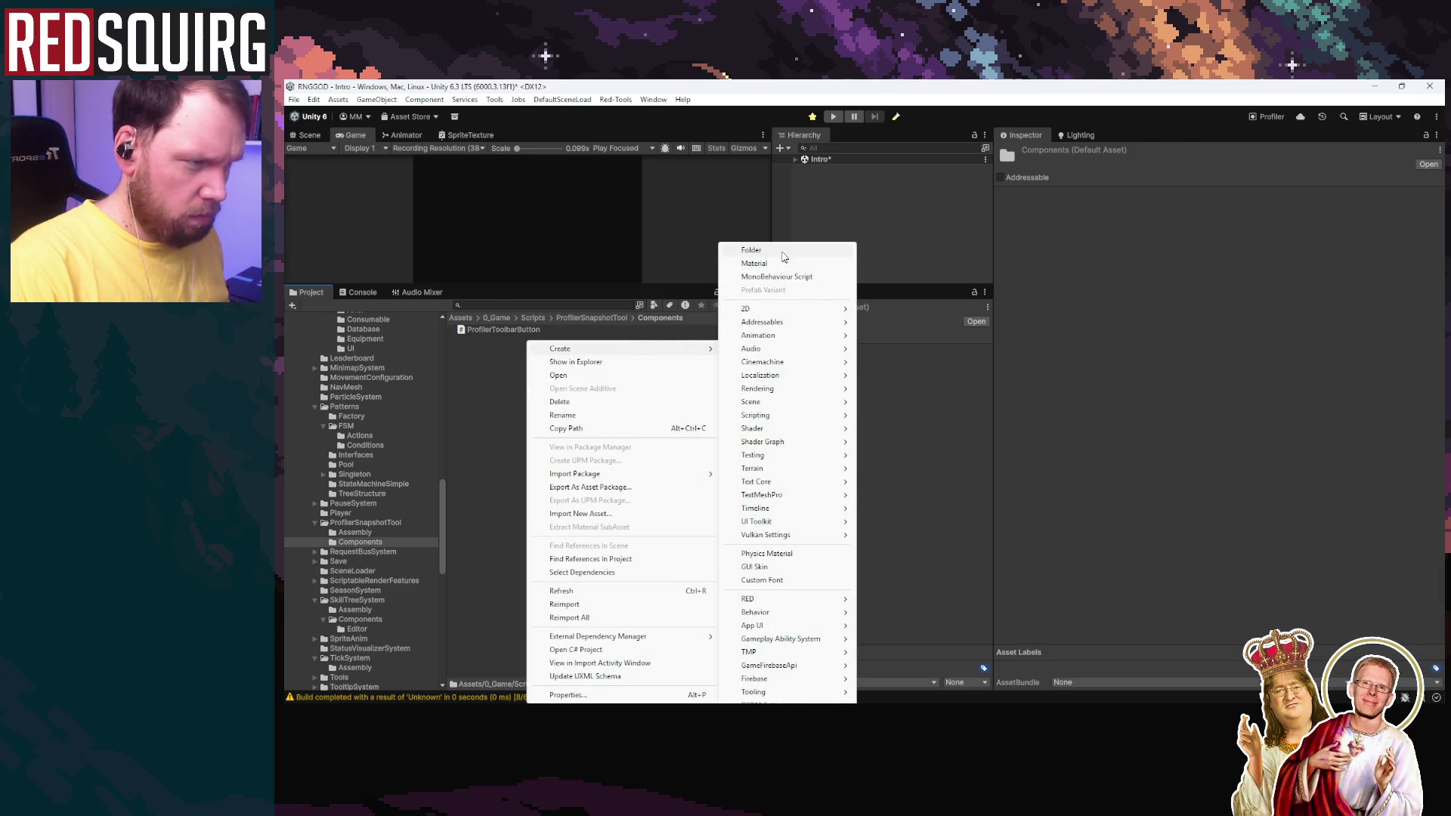
{"action": "left_click", "coordinate": [779, 252]}
{"action": "type", "text": "Editor"}
{"action": "key", "text": "Return"}
{"action": "mouse_move", "coordinate": [522, 339]}
{"action": "left_mouse_down"}
{"action": "mouse_move", "coordinate": [536, 338]}
{"action": "mouse_move", "coordinate": [512, 326]}
{"action": "left_mouse_up"}
{"action": "left_click_drag", "start_coordinate": [559, 435], "coordinate": [559, 433]}
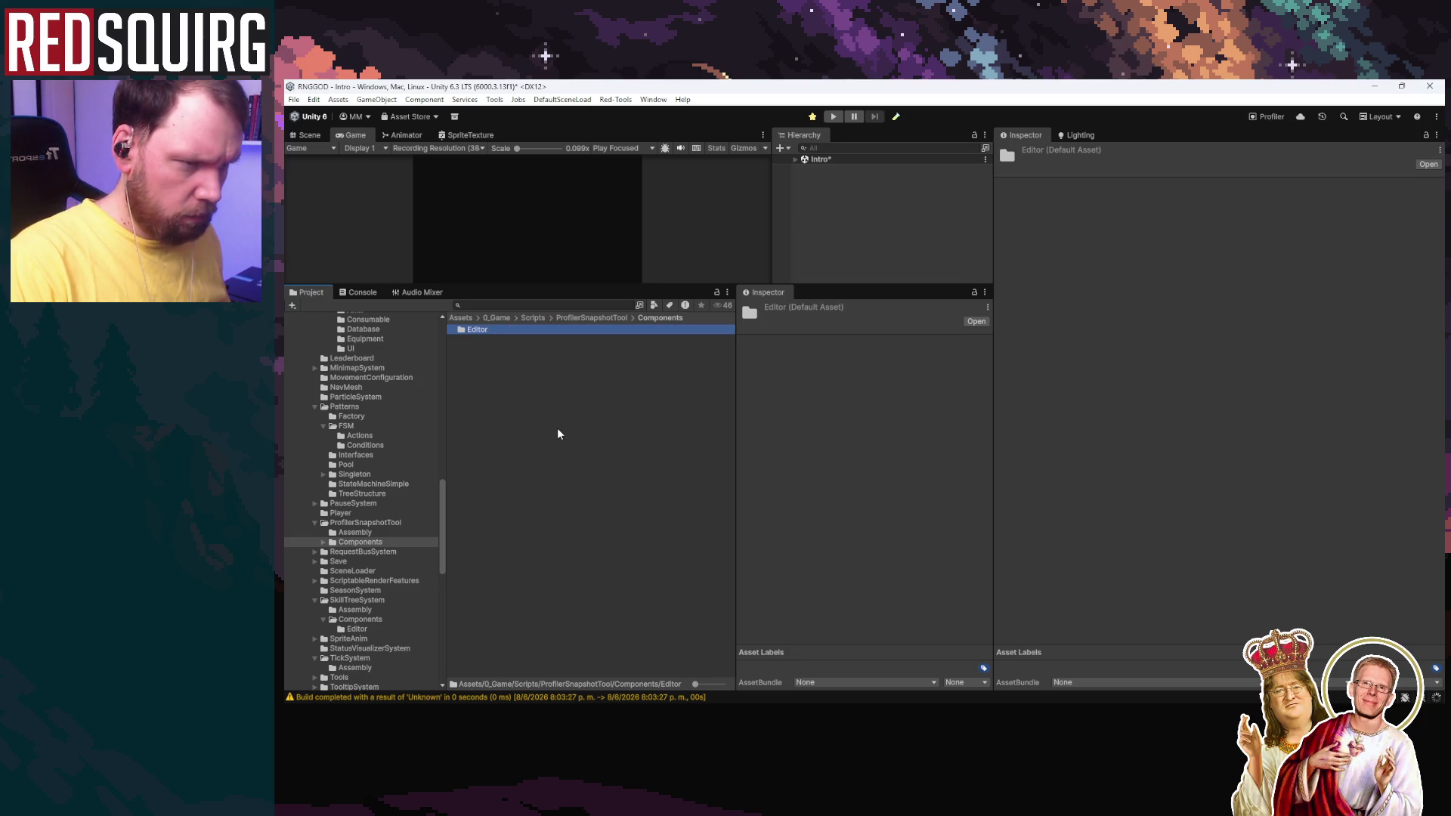
Step: Clear the stale Console errors and confirm ProfilerToolbarButton sits in the Editor folder
{"action": "left_click", "coordinate": [573, 437]}
{"action": "left_click", "coordinate": [346, 292]}
{"action": "left_click", "coordinate": [294, 304]}
{"action": "left_click", "coordinate": [306, 292]}
{"action": "left_click", "coordinate": [348, 292]}
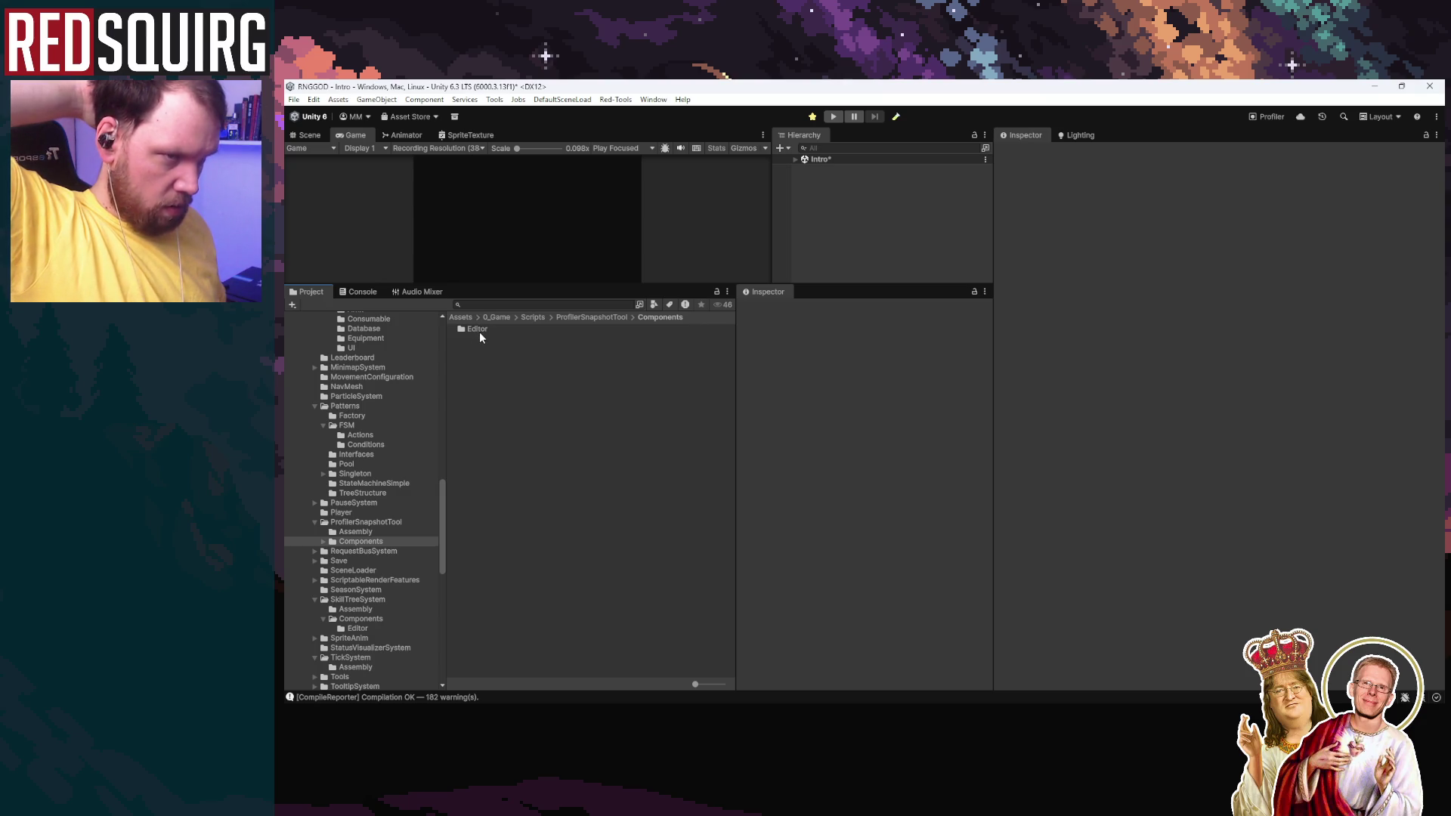
{"action": "double_click", "coordinate": [479, 329]}
{"action": "left_click", "coordinate": [483, 329]}
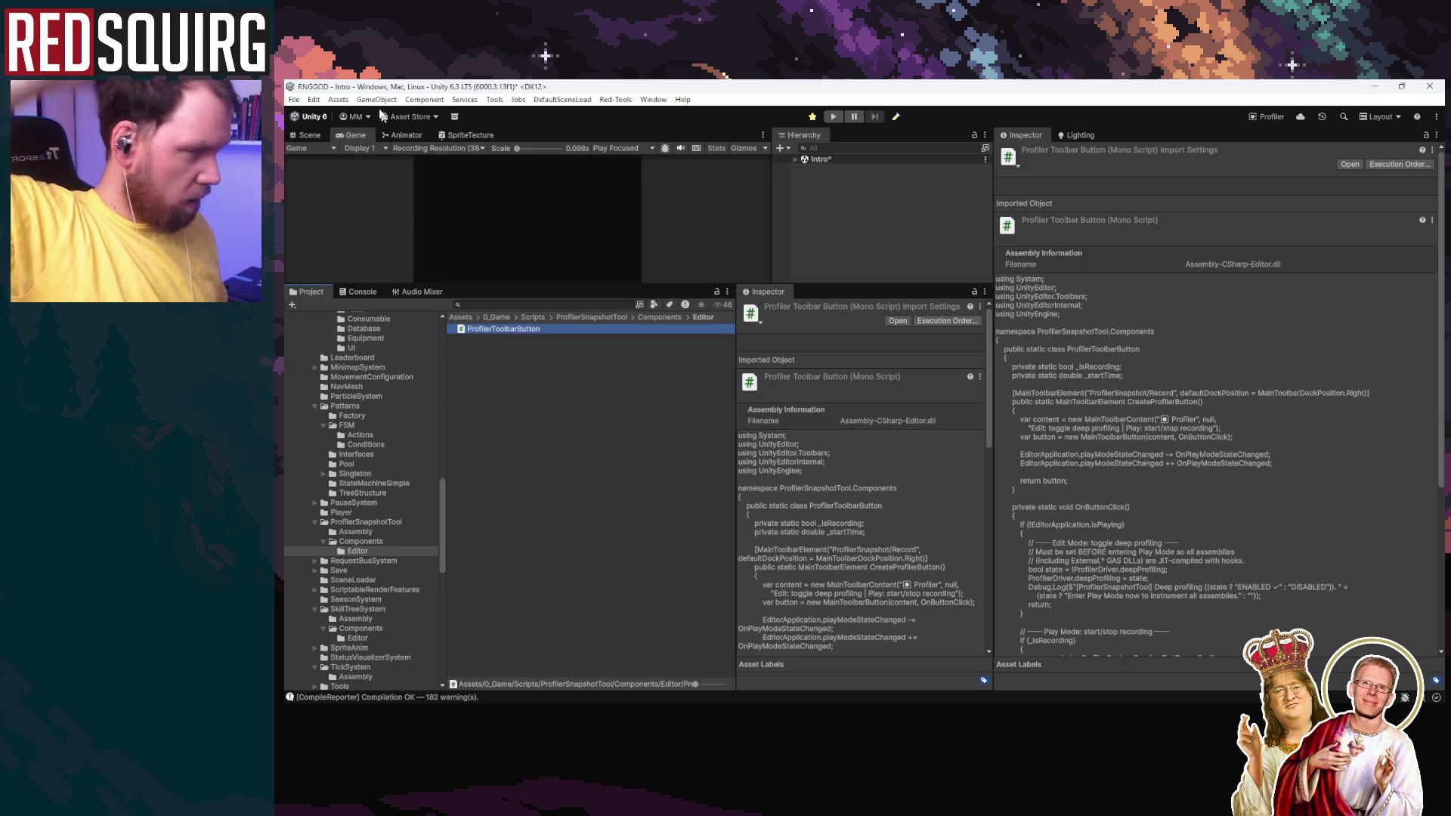
Step: Run Build And Run again, choosing Save and Continue for the Intro scene, and show the Console errors
{"action": "left_click", "coordinate": [287, 99]}
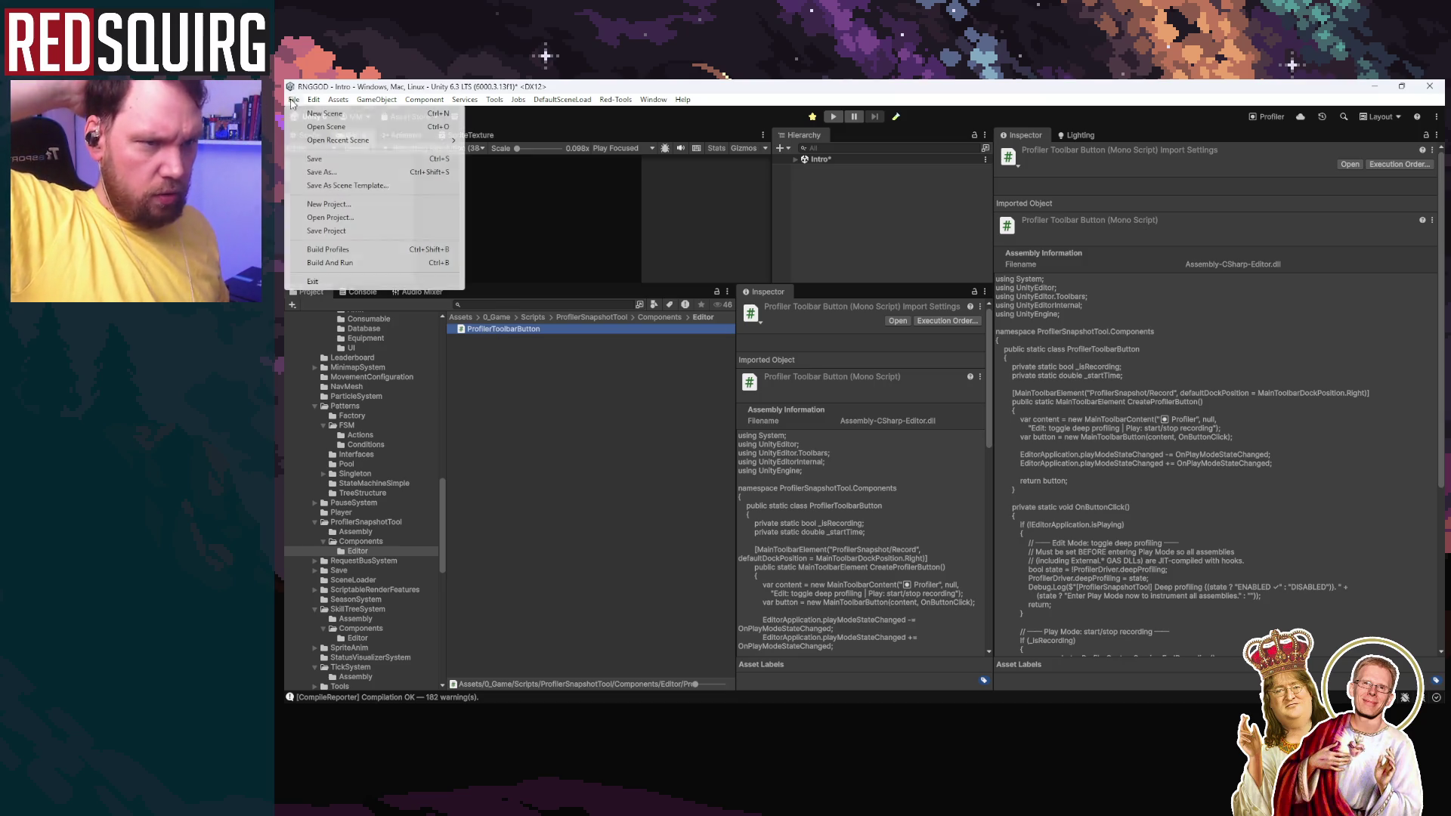
{"action": "left_click", "coordinate": [364, 263]}
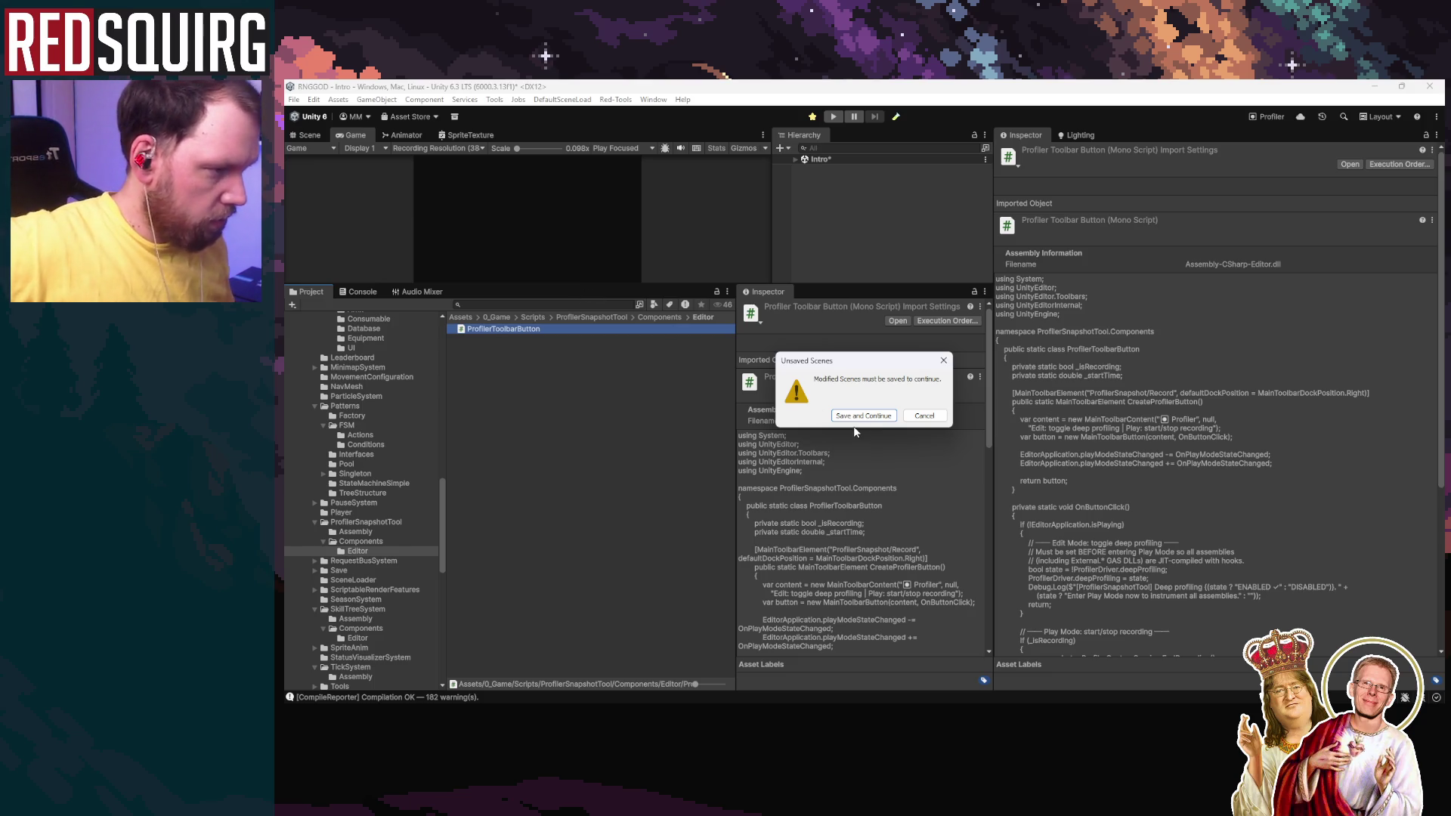
{"action": "left_click", "coordinate": [859, 418]}
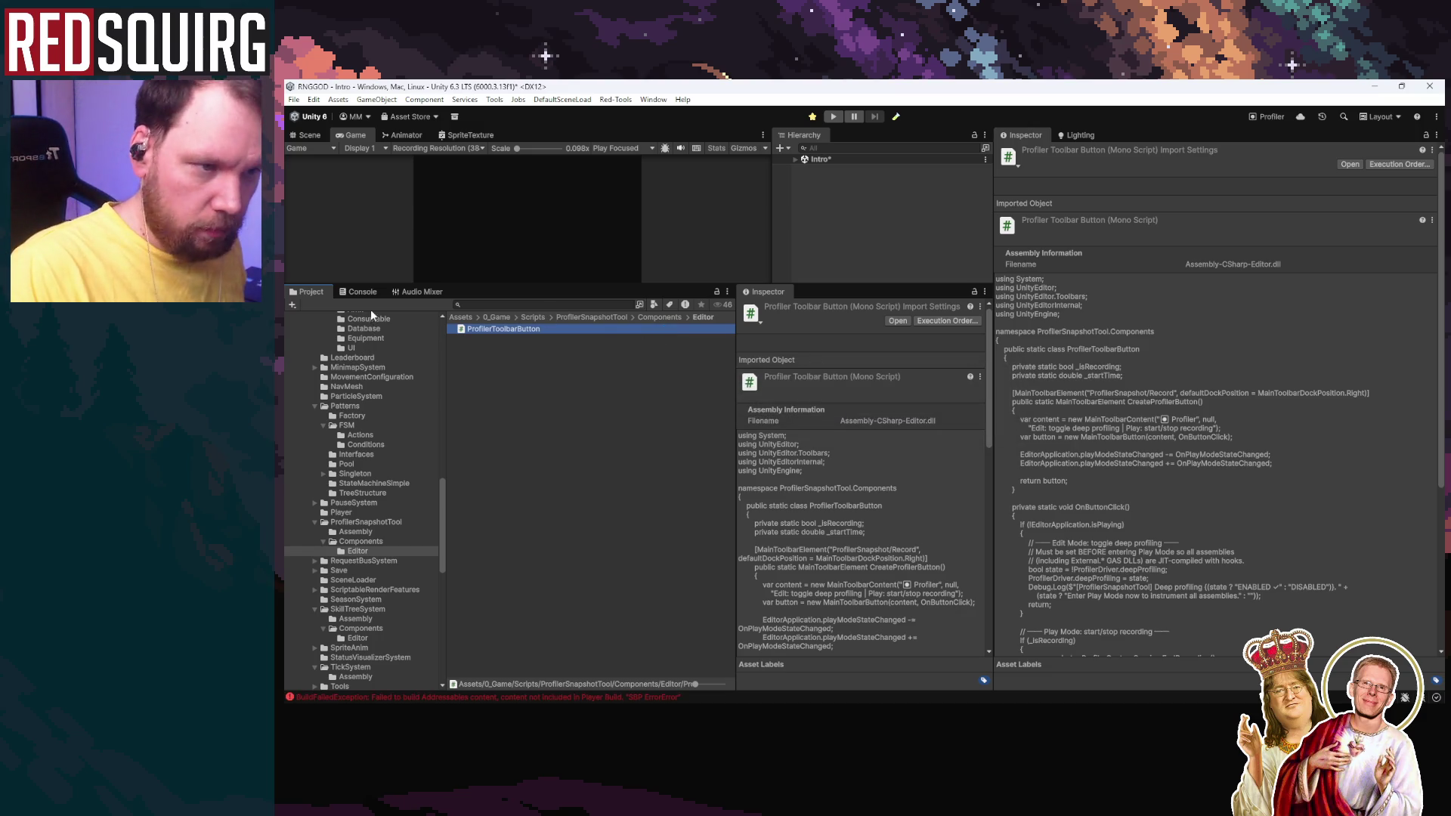
{"action": "key", "text": "ctrl+shift+c"}
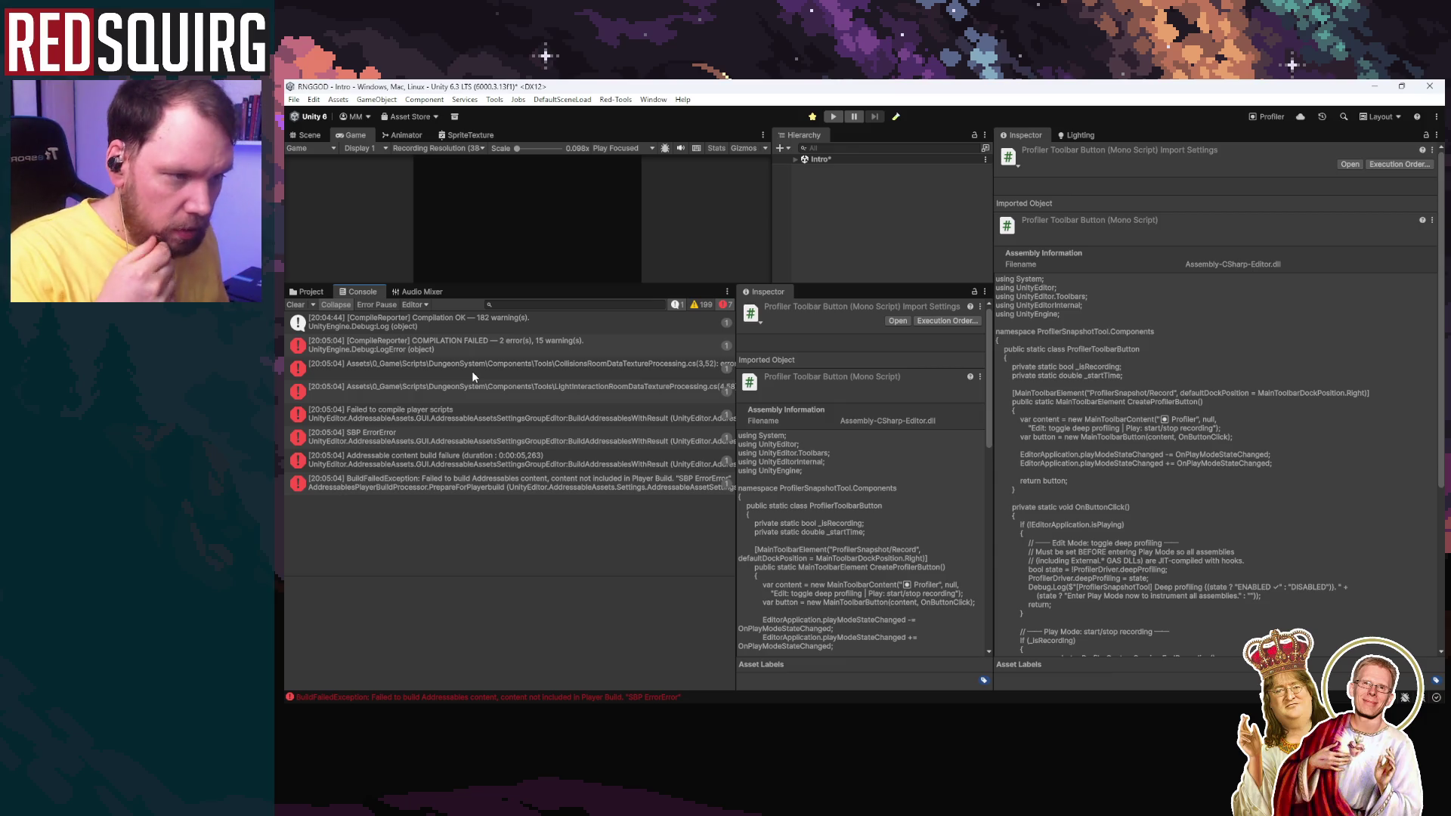
Step: Clear the build errors and open CollisionsRoomDataTextureProcessing from the Project window in Rider
{"action": "left_click_drag", "start_coordinate": [738, 358], "coordinate": [928, 359]}
{"action": "double_click", "coordinate": [636, 367]}
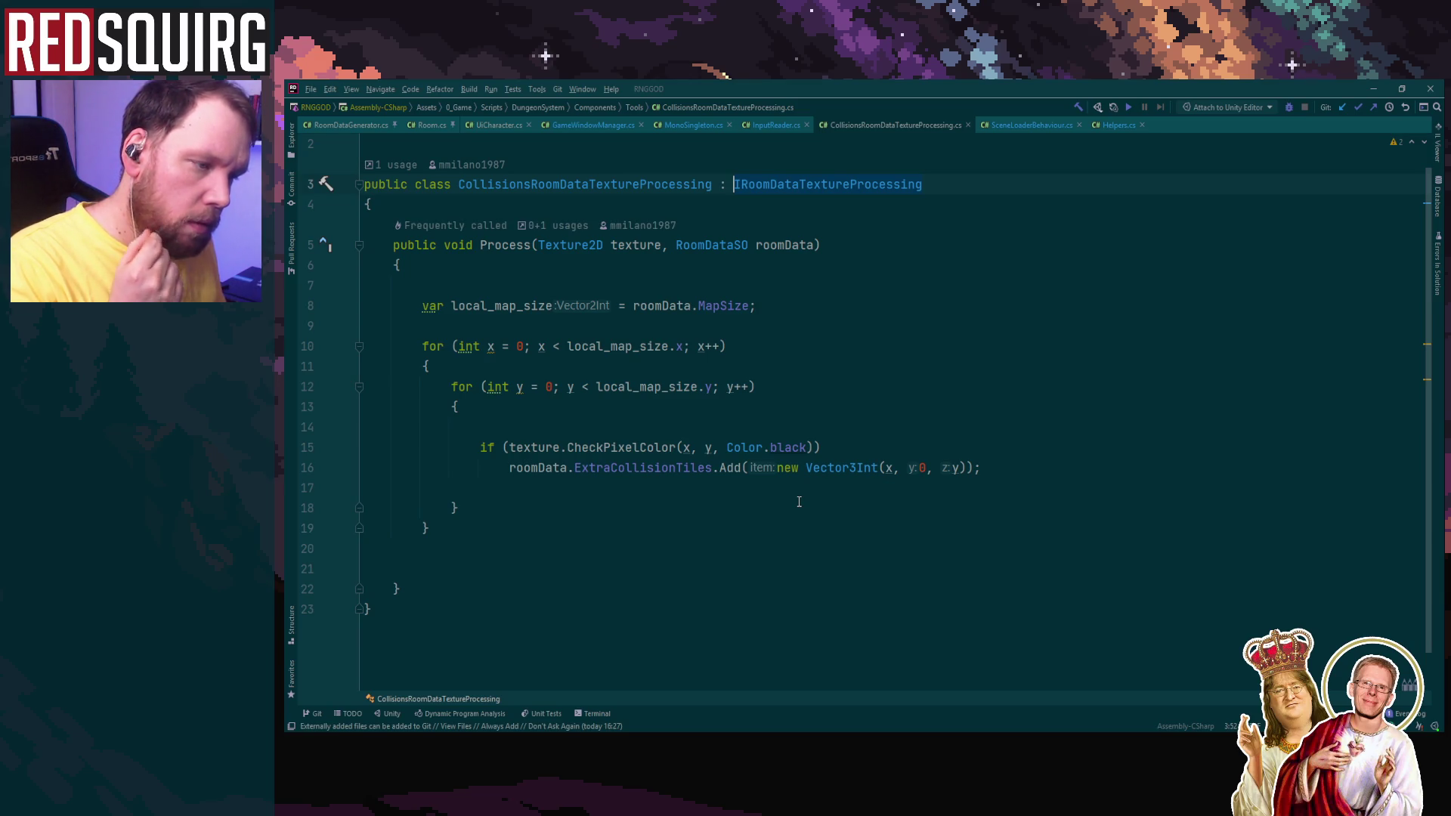
{"action": "scroll", "coordinate": [799, 502], "scroll_direction": "up", "scroll_amount": 1}
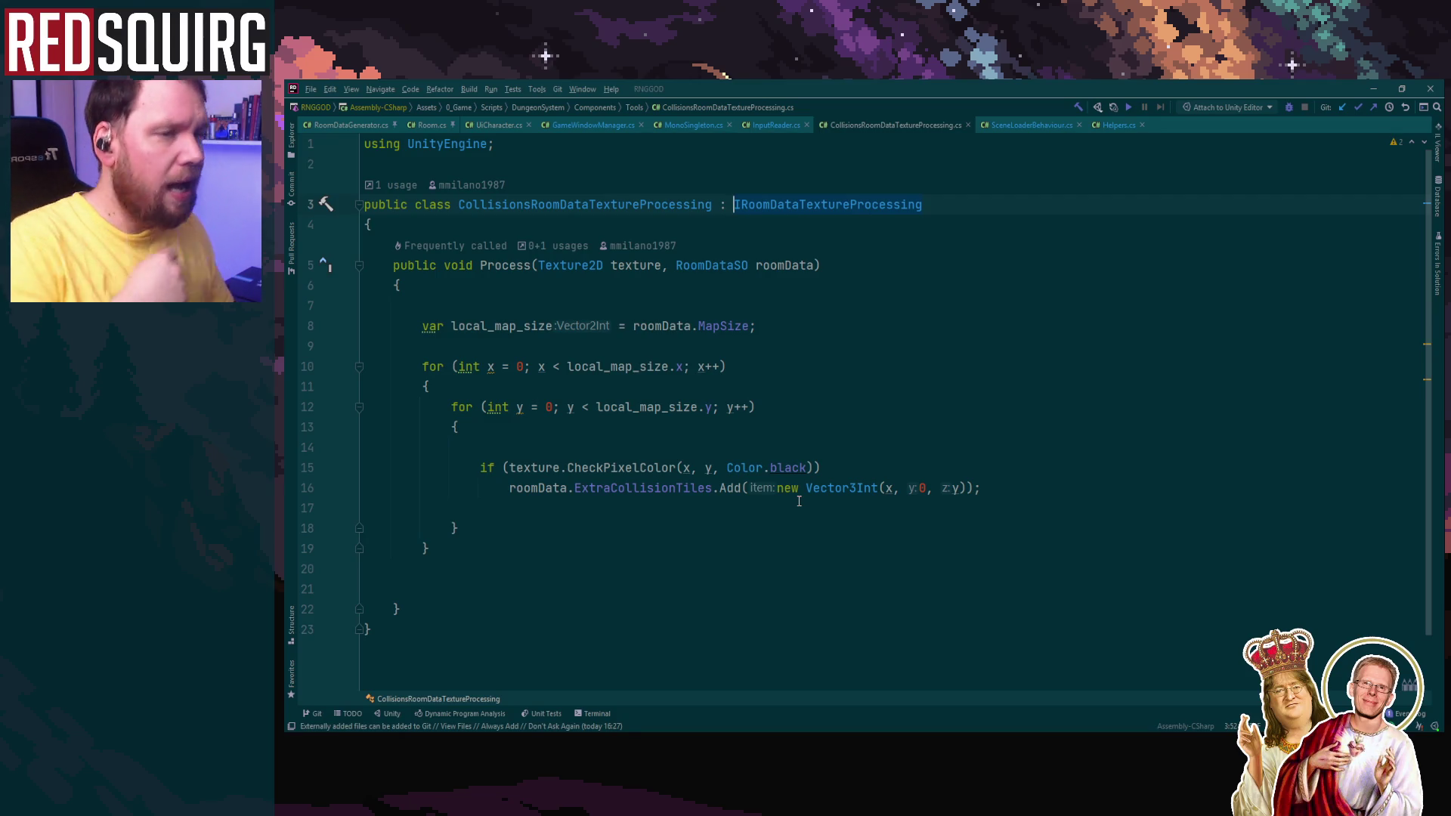
{"action": "left_click", "coordinate": [1375, 85]}
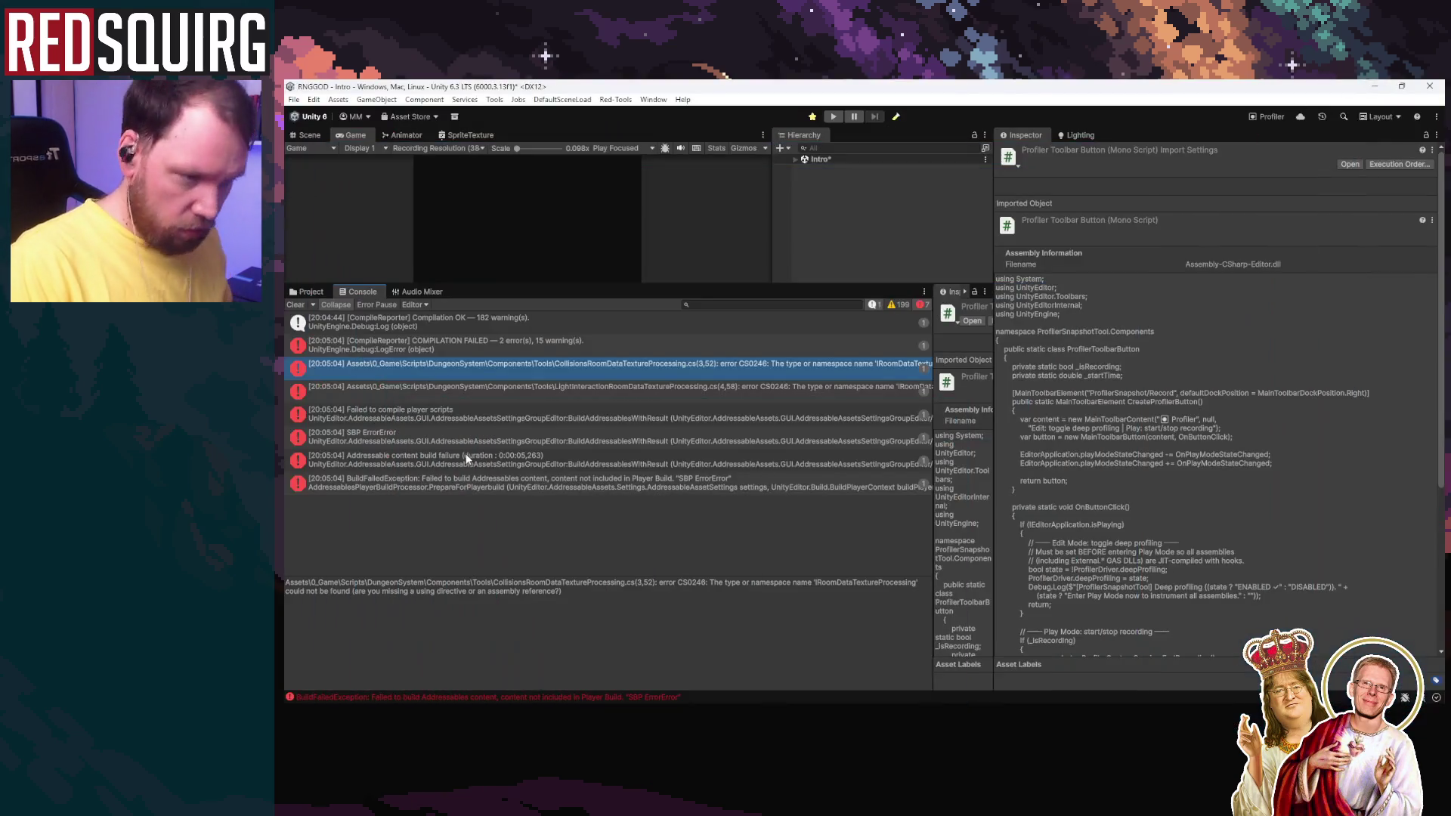
{"action": "left_click", "coordinate": [294, 304]}
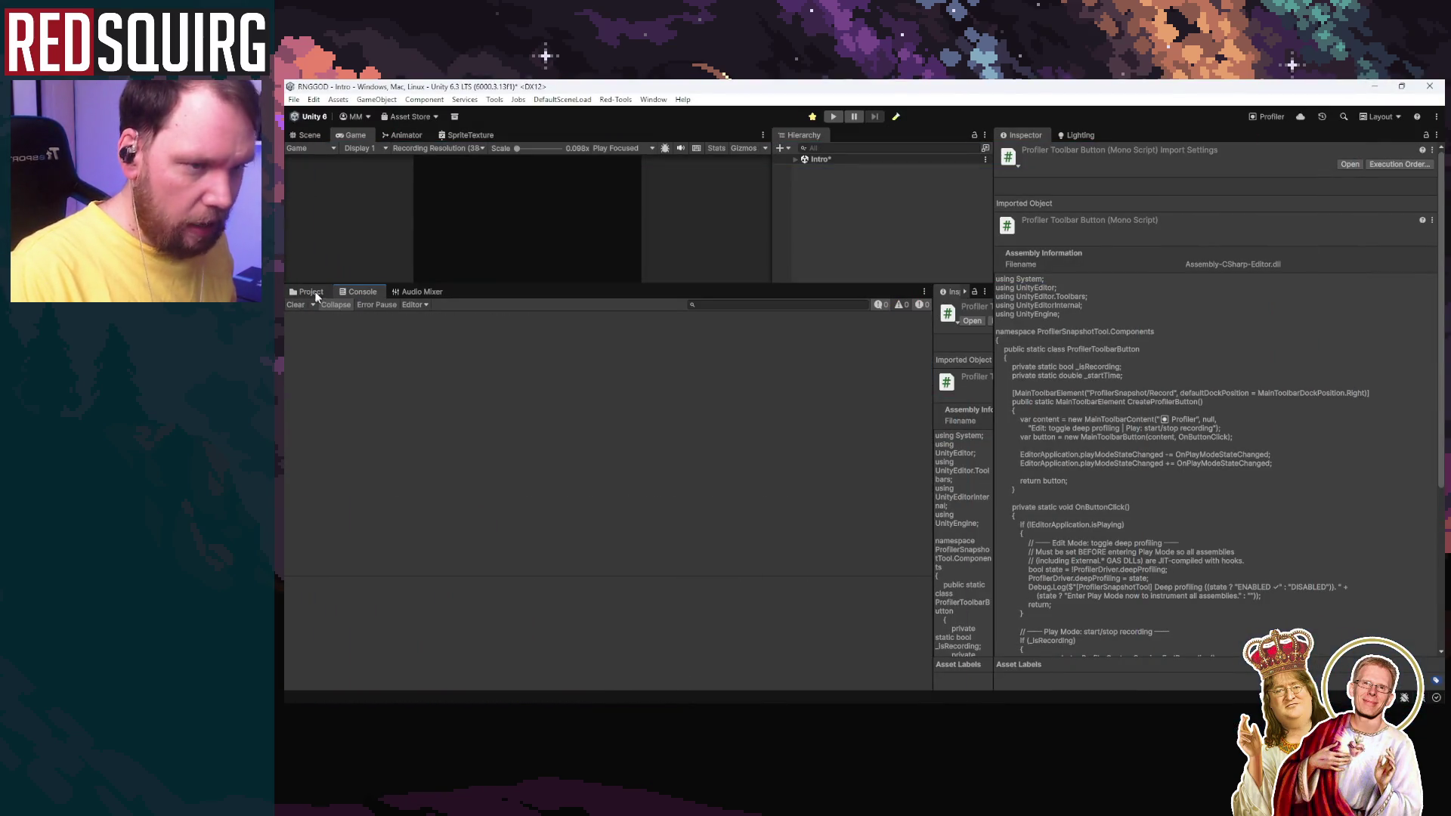
{"action": "left_click", "coordinate": [310, 291]}
{"action": "left_click", "coordinate": [563, 330]}
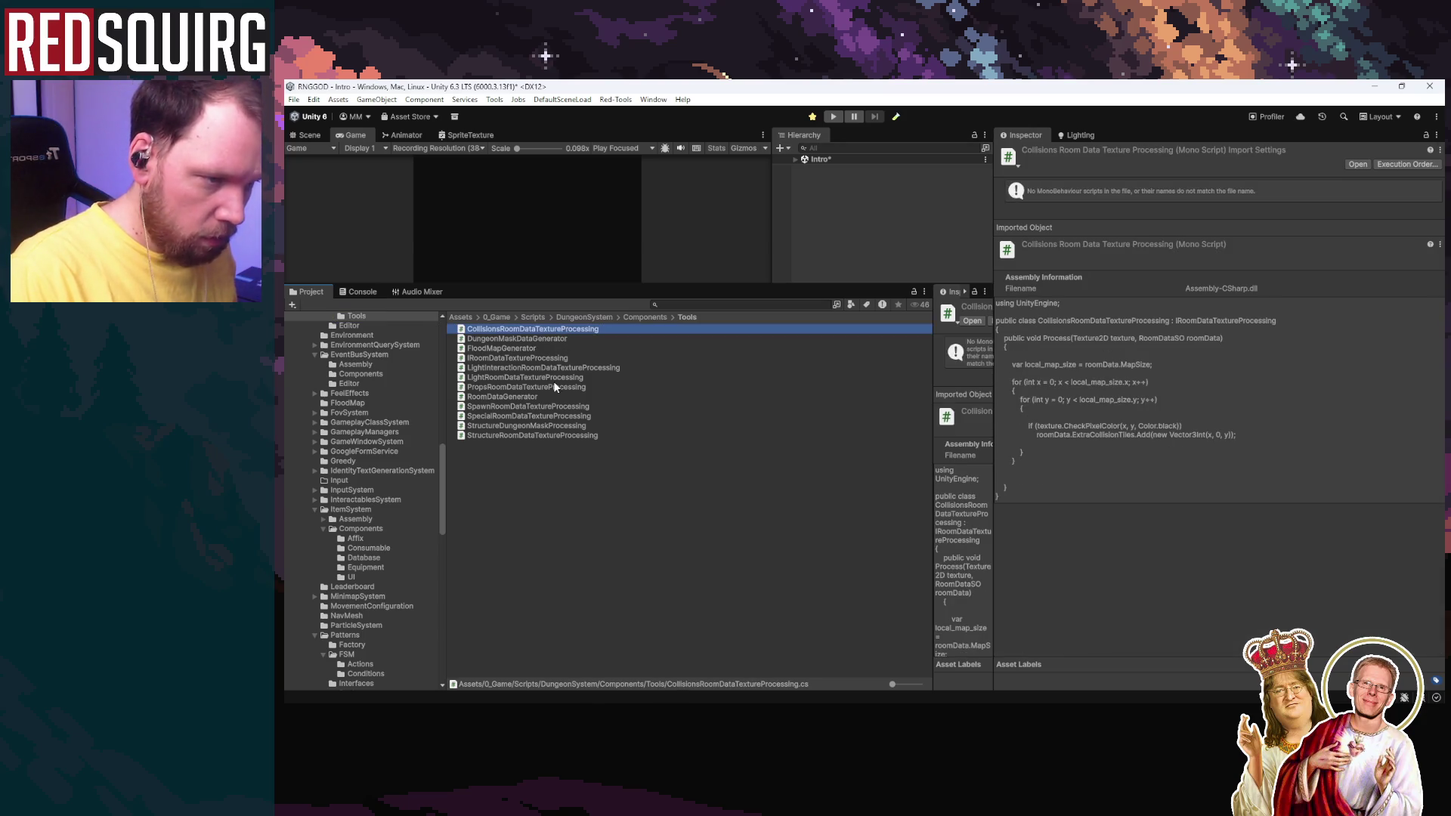
{"action": "left_click", "coordinate": [553, 378]}
{"action": "double_click", "coordinate": [541, 329]}
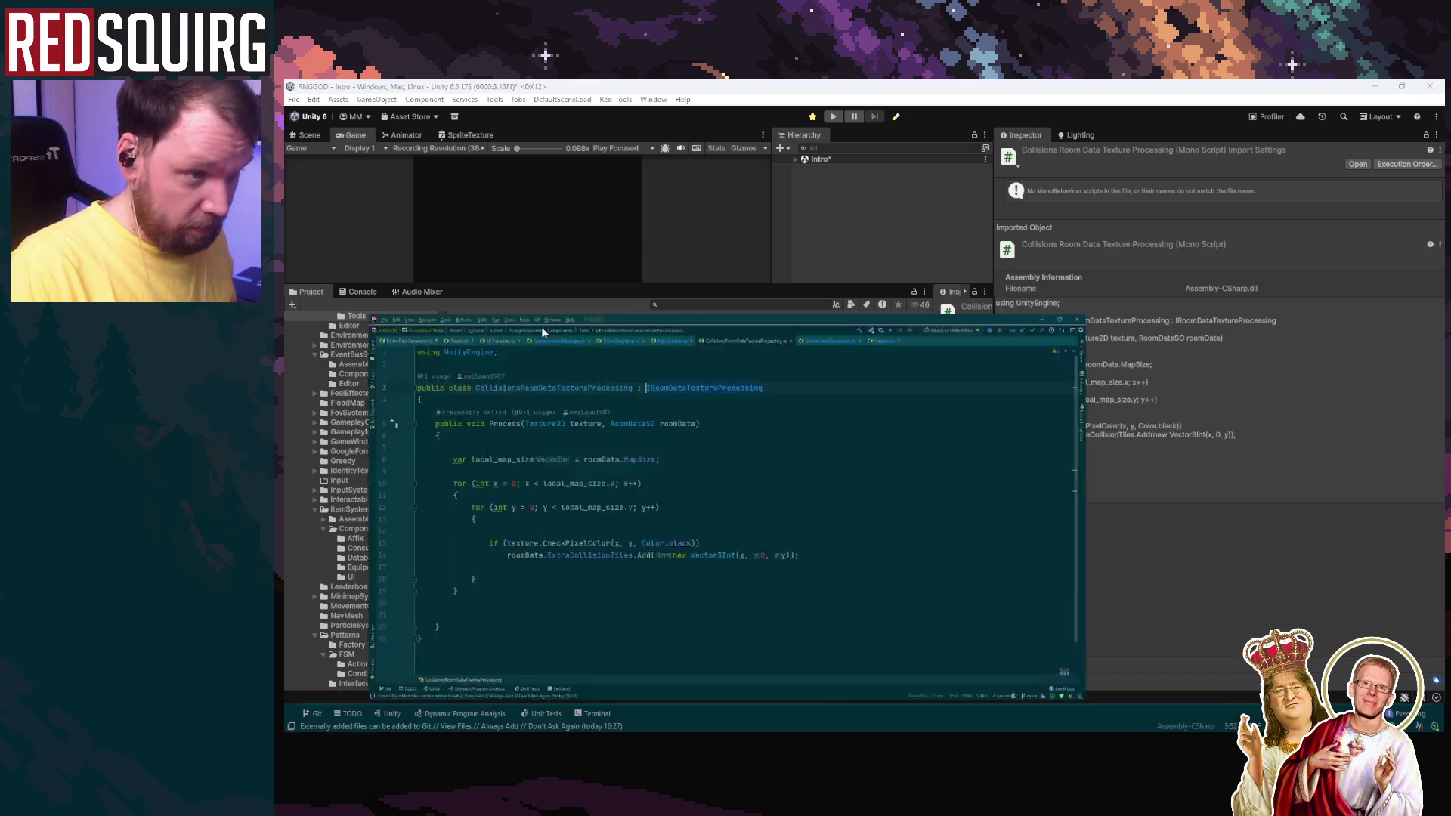
Step: Add '#if UNITY_EDITOR' on a new first line of CollisionsRoomDataTextureProcessing.cs
{"action": "key", "text": "Up"}
{"action": "key", "text": "Return"}
{"action": "key", "text": "Return"}
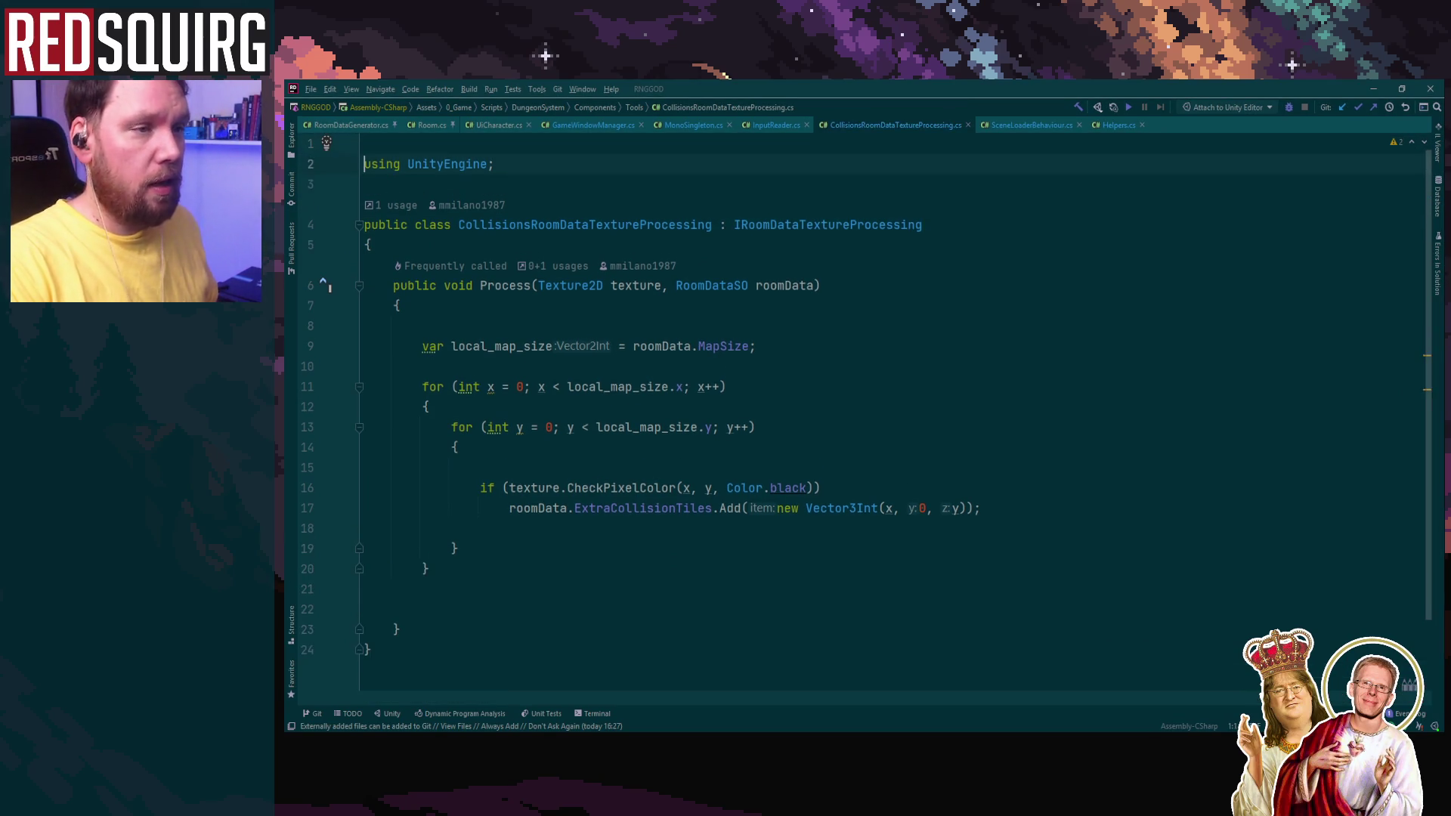
{"action": "key", "text": "Up"}
{"action": "key", "text": "Up"}
{"action": "type", "text": "#if UNITY_EDITOR"}
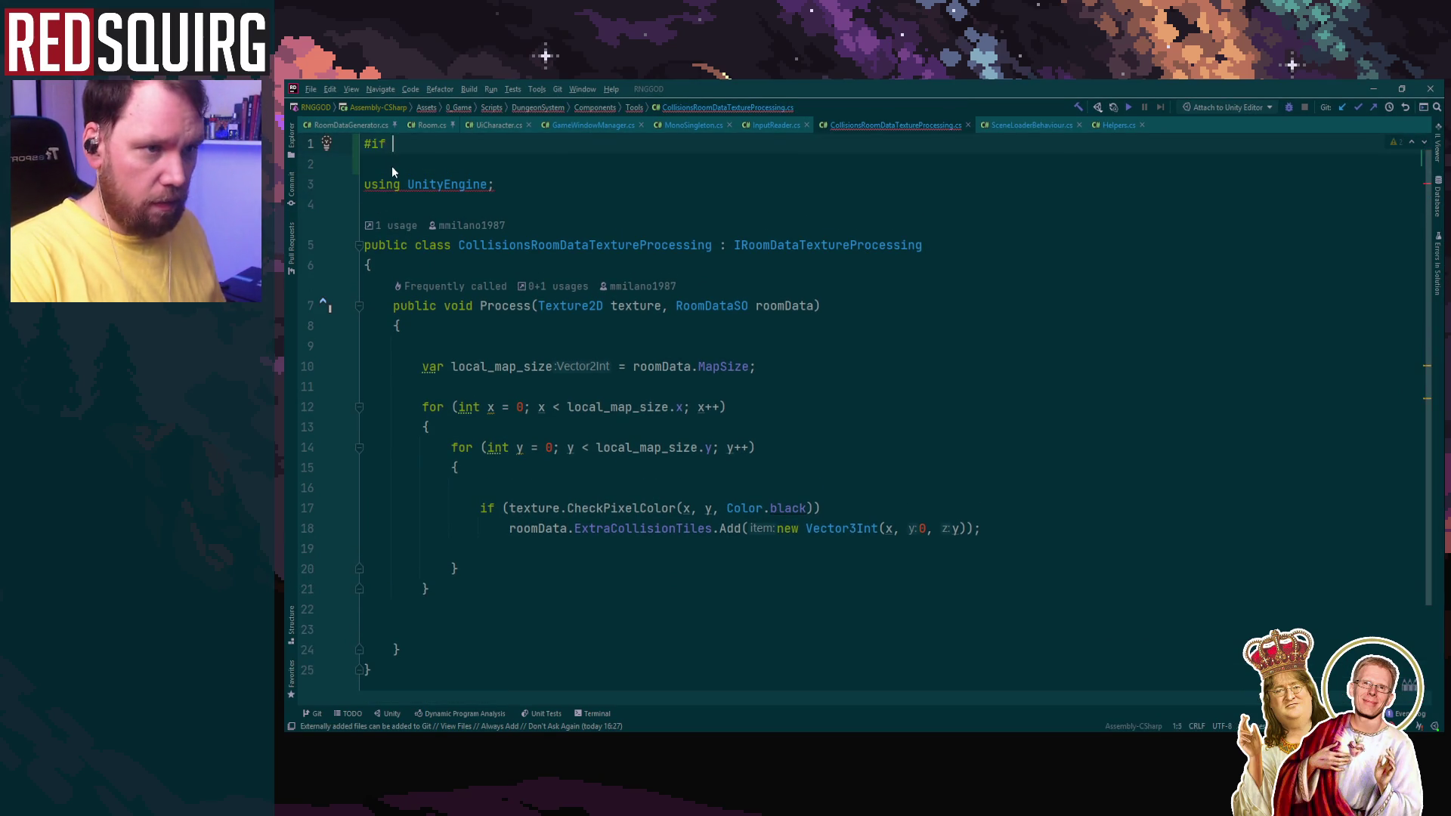
Step: Add '#endif' after the final closing brace and minimise Rider
{"action": "left_click", "coordinate": [410, 671]}
{"action": "key", "text": "Return"}
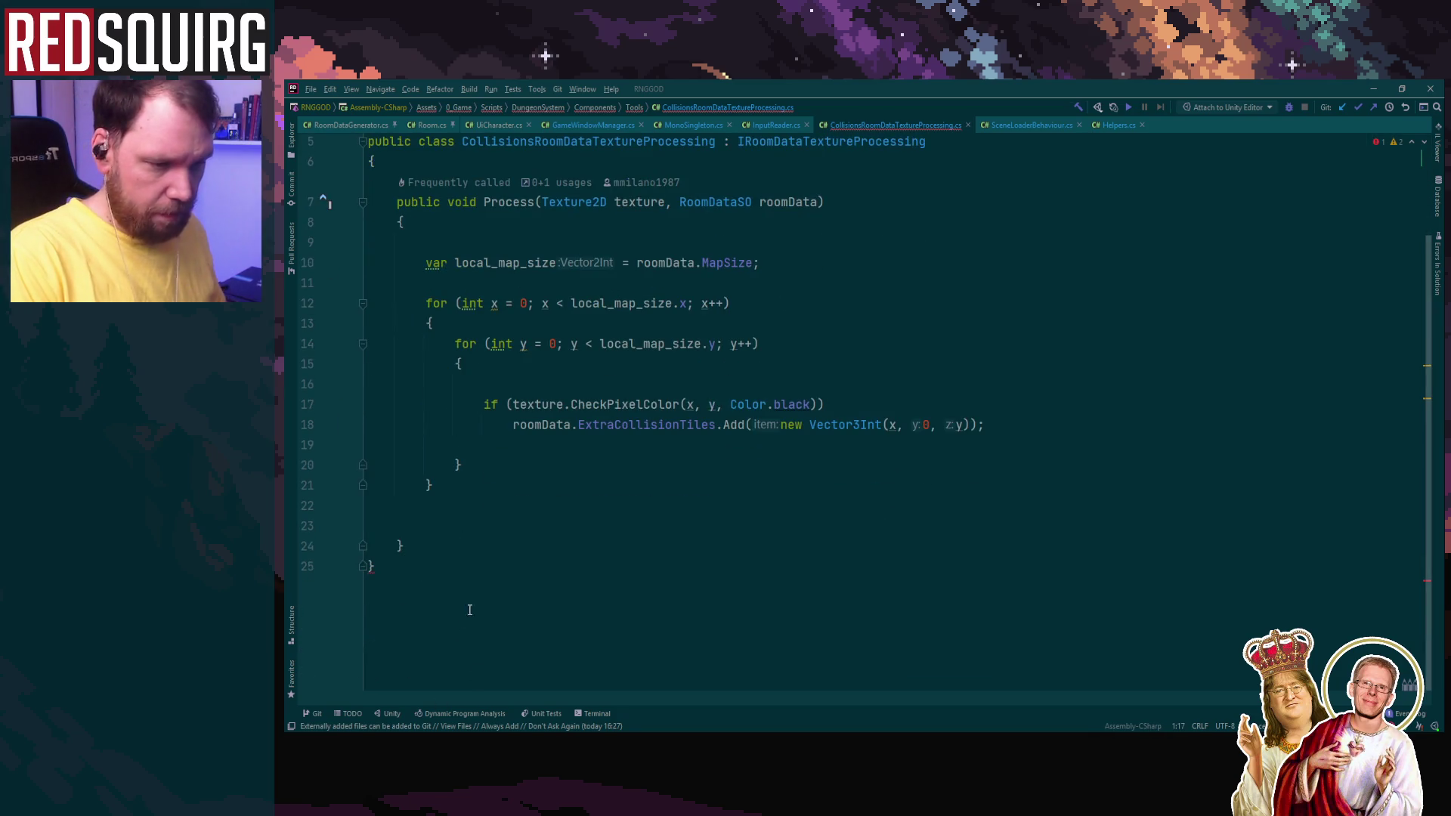
{"action": "type", "text": "#ewn"}
{"action": "key", "text": "BackSpace"}
{"action": "key", "text": "BackSpace"}
{"action": "type", "text": "n"}
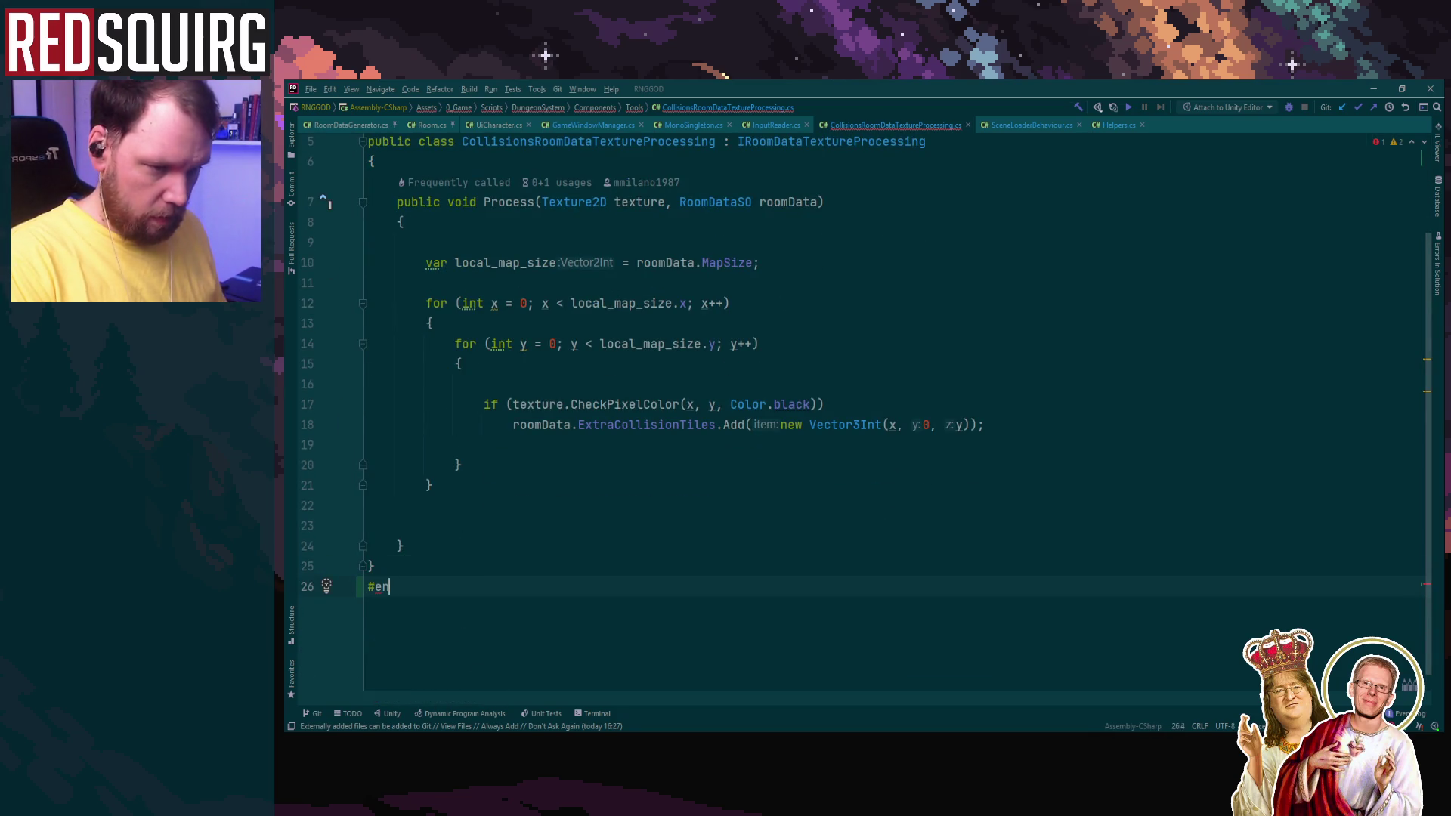
{"action": "type", "text": "n"}
{"action": "scroll", "coordinate": [626, 412], "scroll_direction": "up", "scroll_amount": 2}
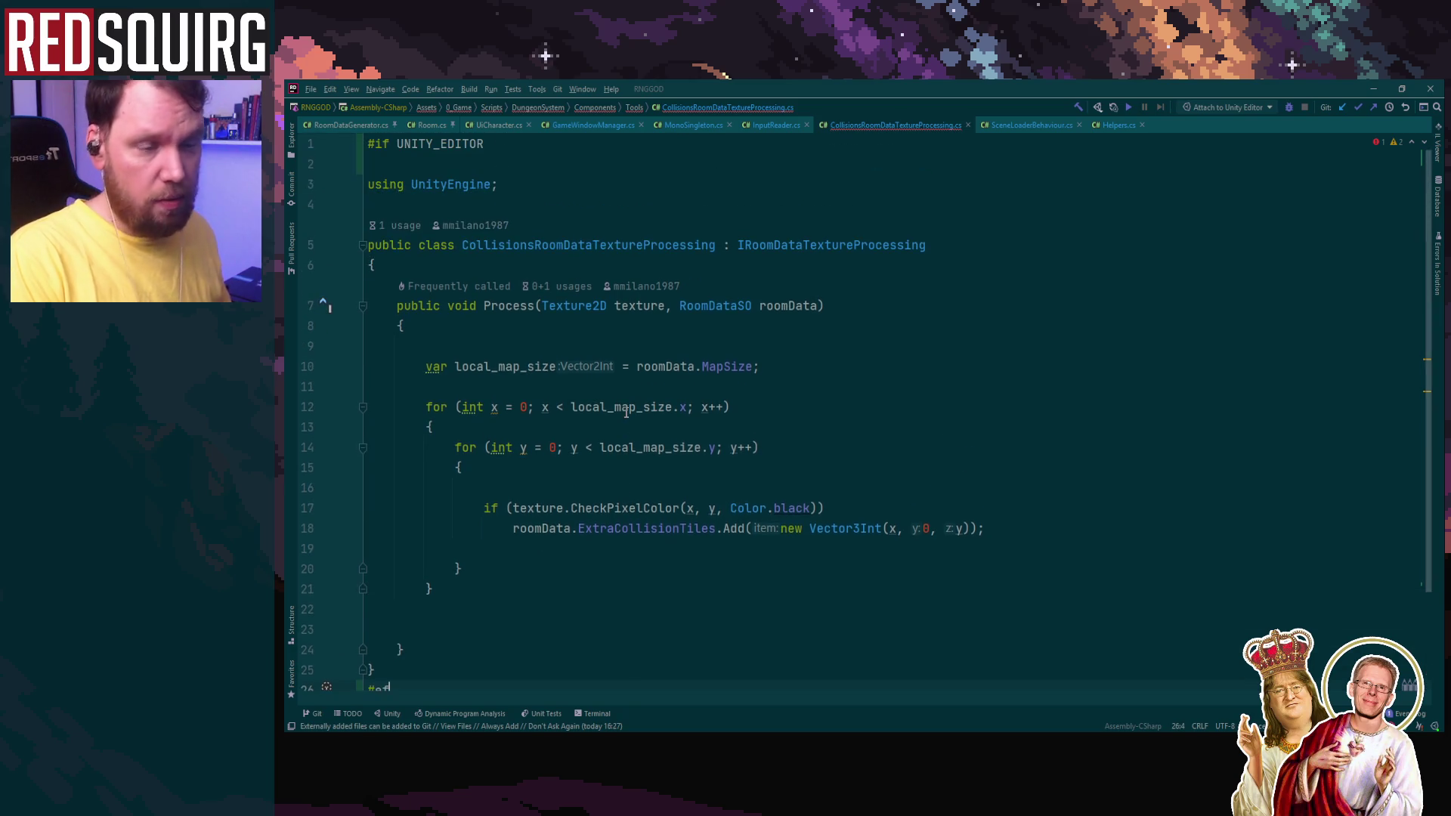
{"action": "left_click", "coordinate": [441, 684]}
{"action": "key", "text": "BackSpace"}
{"action": "key", "text": "BackSpace"}
{"action": "type", "text": "endif"}
{"action": "left_click", "coordinate": [994, 523]}
{"action": "left_click", "coordinate": [1373, 88]}
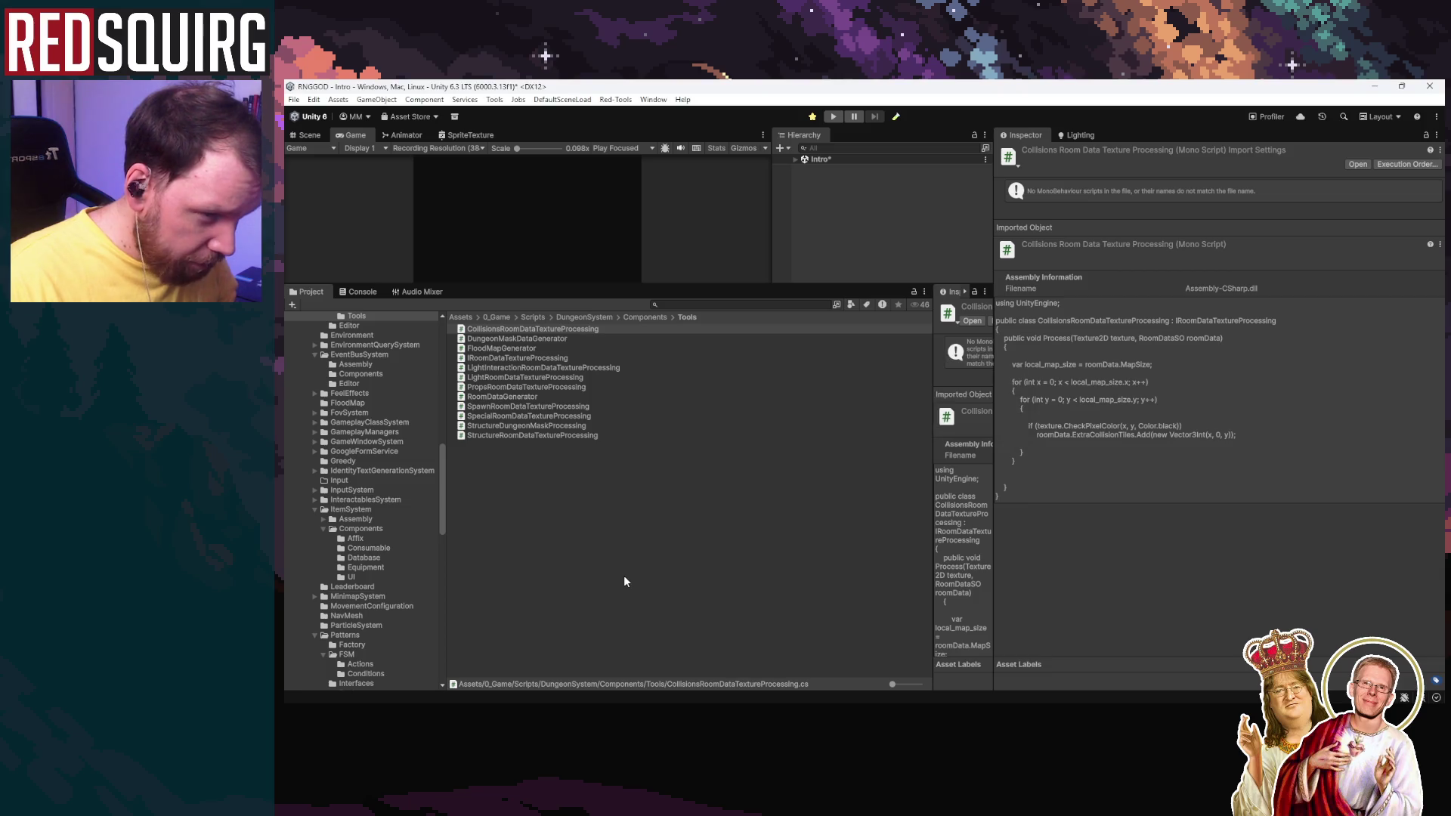
Step: Check the Special, StructureDungeonMask, Structure, Spawn, Props and Collisions texture-processing scripts for the editor guard
{"action": "left_click", "coordinate": [543, 415]}
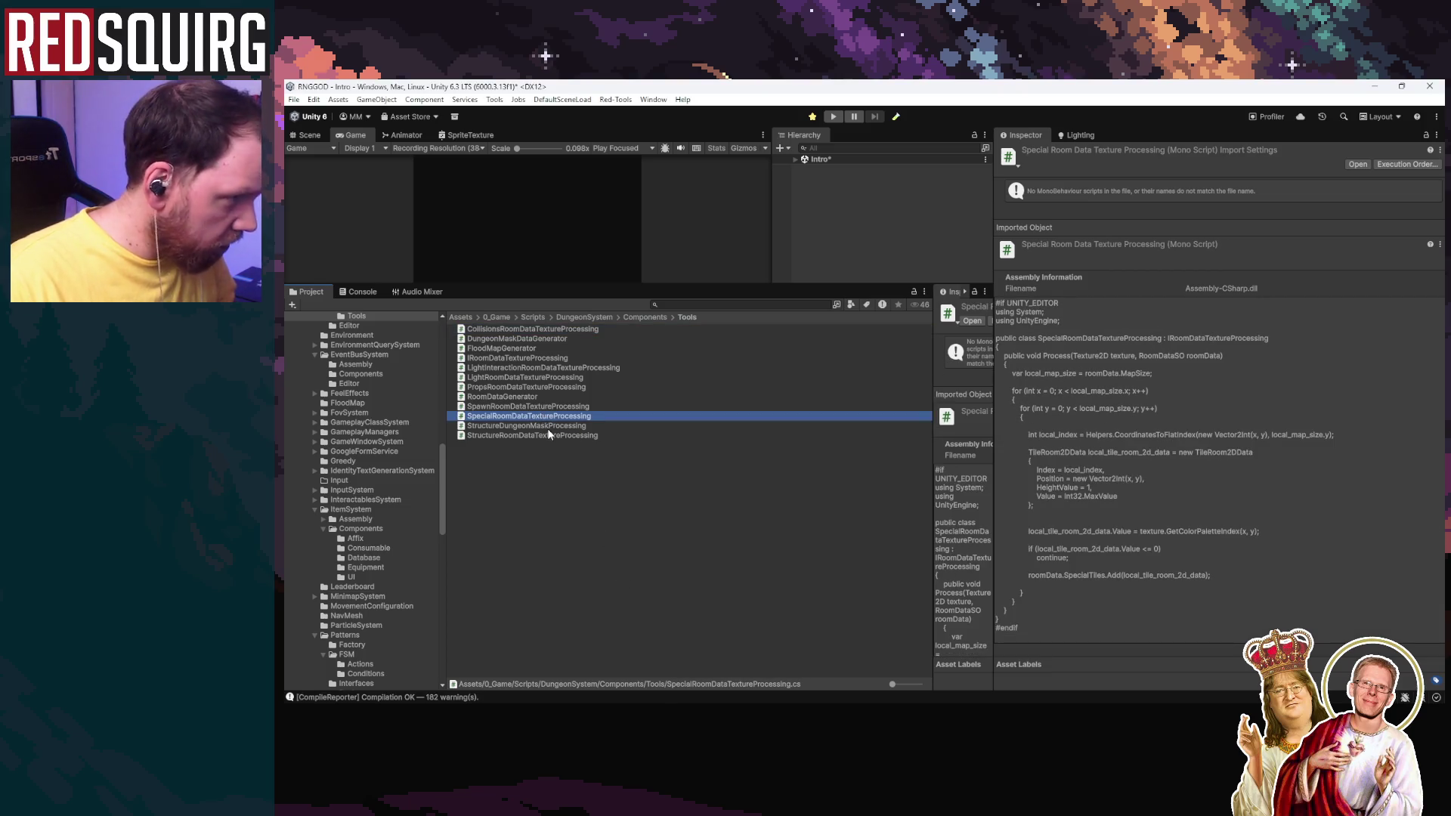
{"action": "left_click", "coordinate": [546, 426]}
{"action": "left_click", "coordinate": [545, 435]}
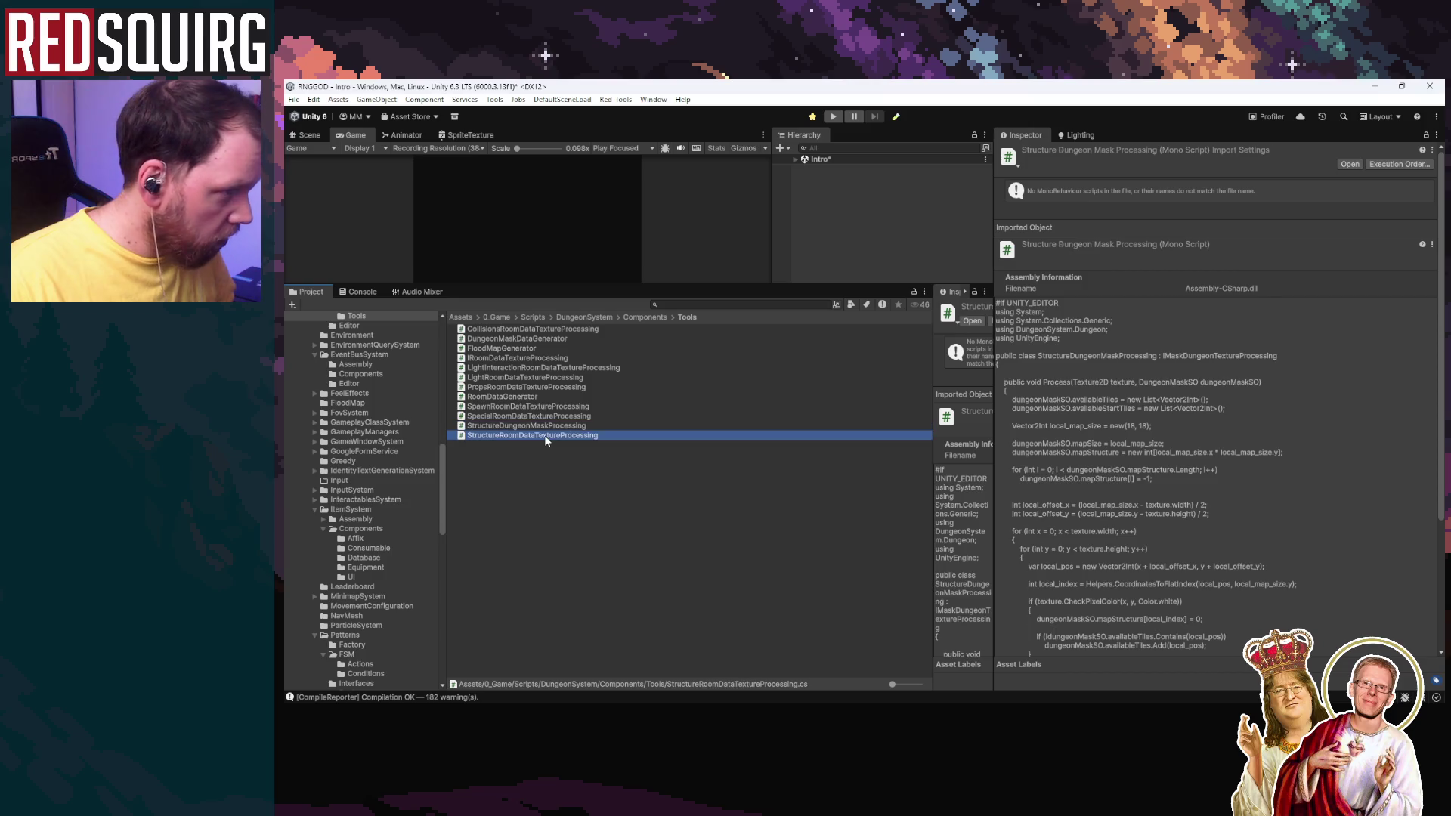
{"action": "left_click", "coordinate": [544, 425]}
{"action": "left_click", "coordinate": [543, 416]}
{"action": "left_click", "coordinate": [545, 406]}
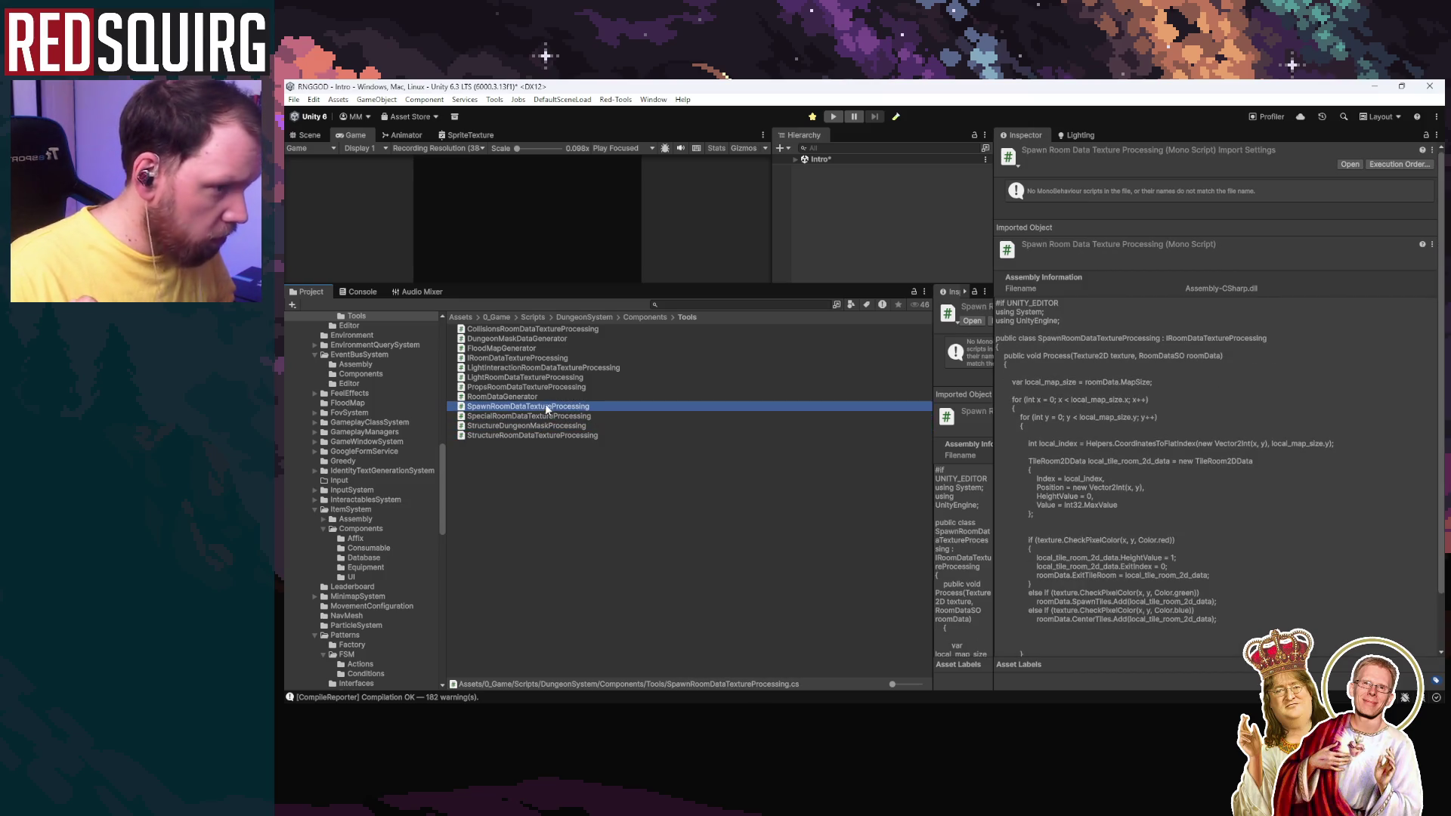
{"action": "left_click", "coordinate": [542, 386]}
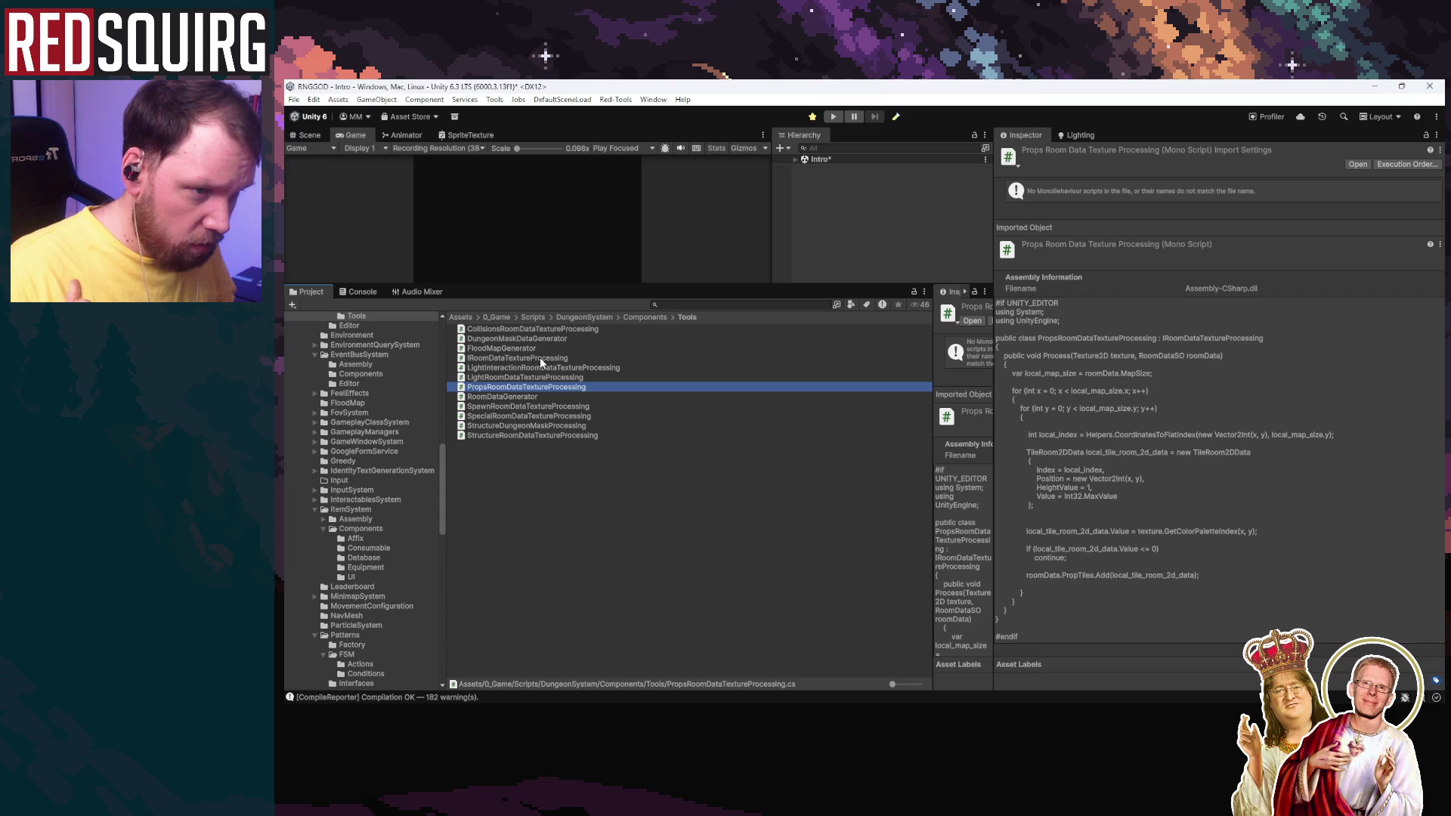
{"action": "left_click", "coordinate": [530, 338]}
{"action": "left_click", "coordinate": [529, 330]}
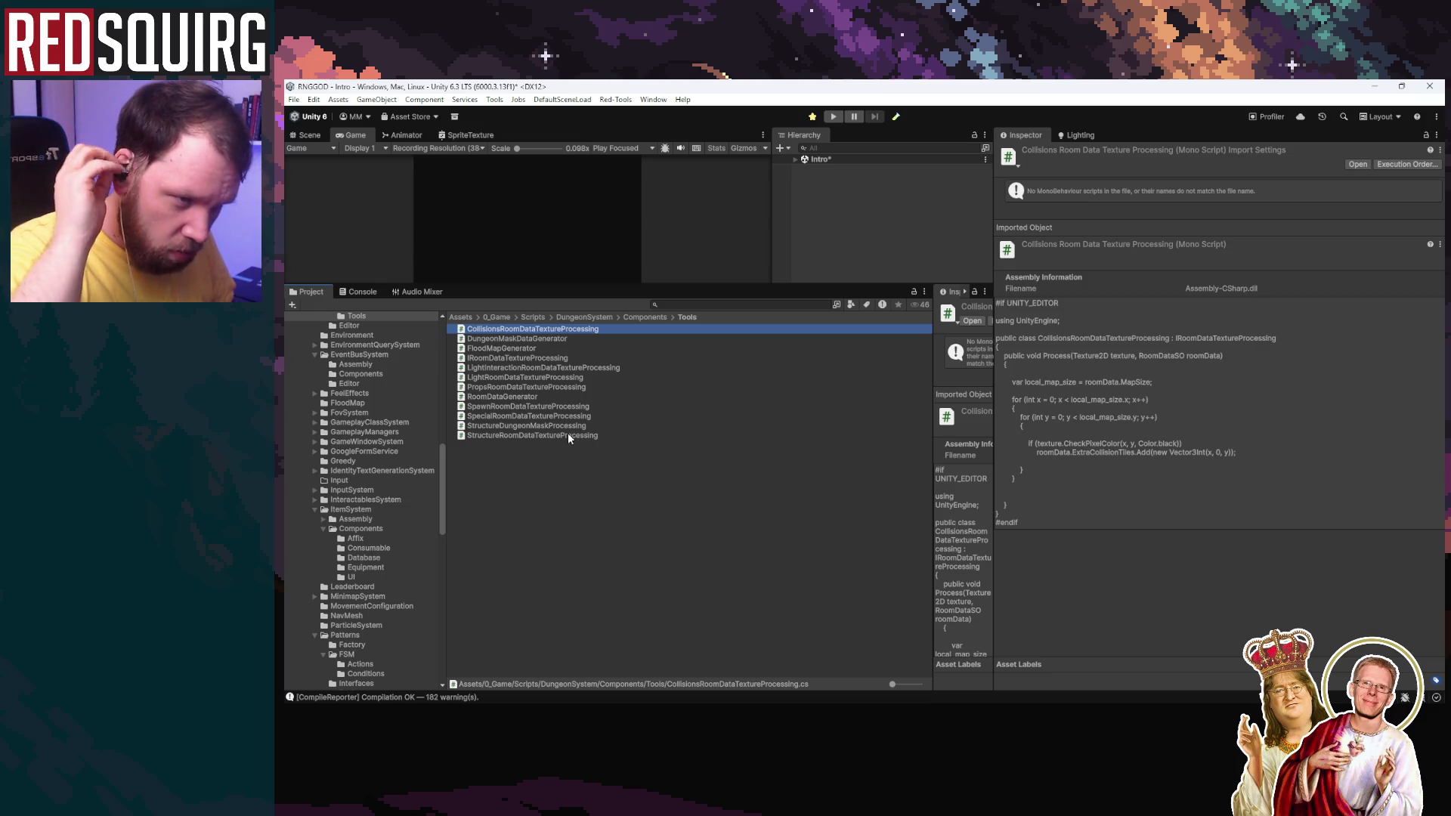
Step: Save the Intro scene, start Build And Run, and view the compile errors
{"action": "left_click", "coordinate": [298, 101]}
{"action": "left_click", "coordinate": [355, 158]}
{"action": "left_click", "coordinate": [295, 100]}
{"action": "left_click", "coordinate": [368, 264]}
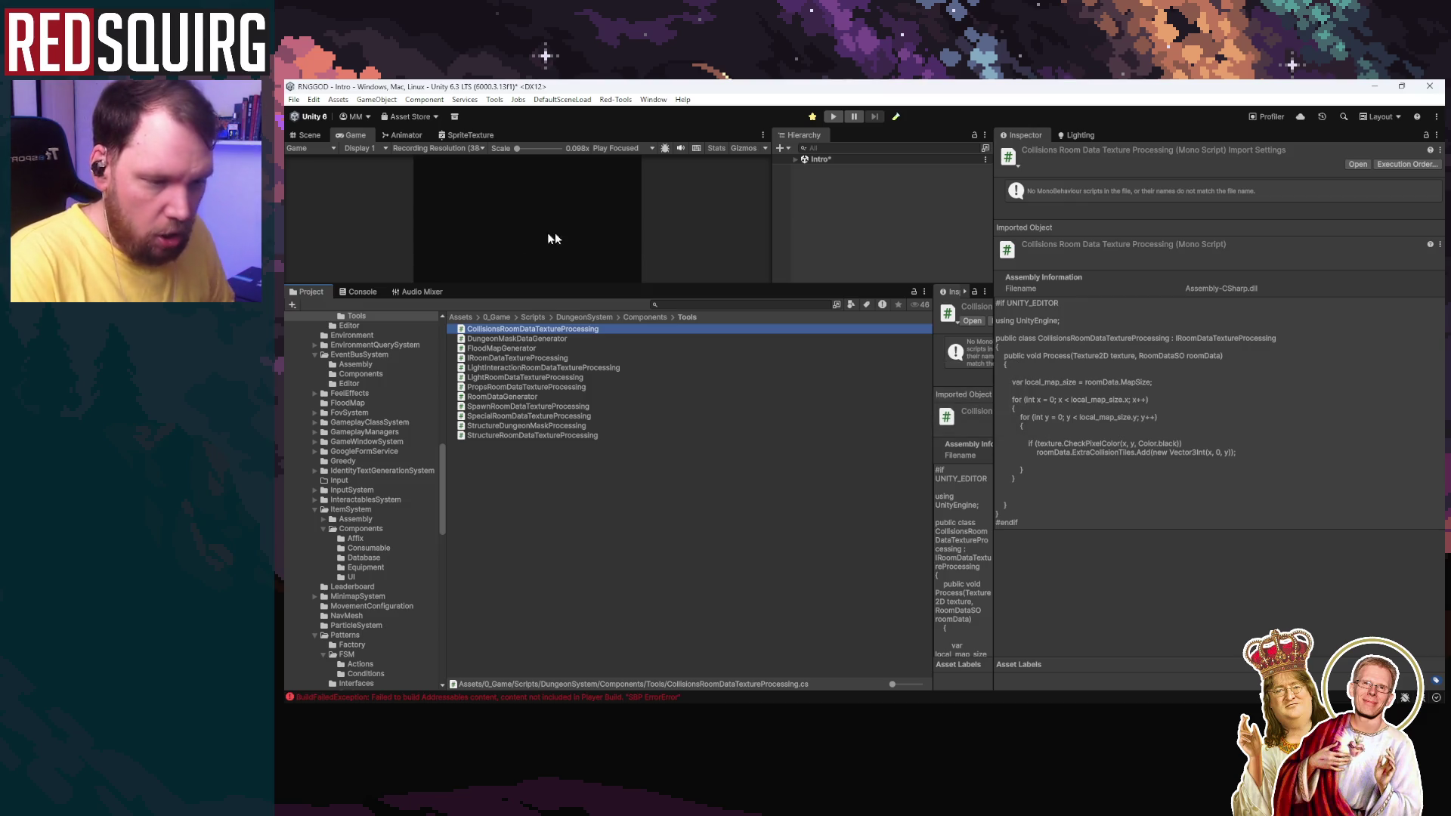
{"action": "left_click", "coordinate": [358, 293]}
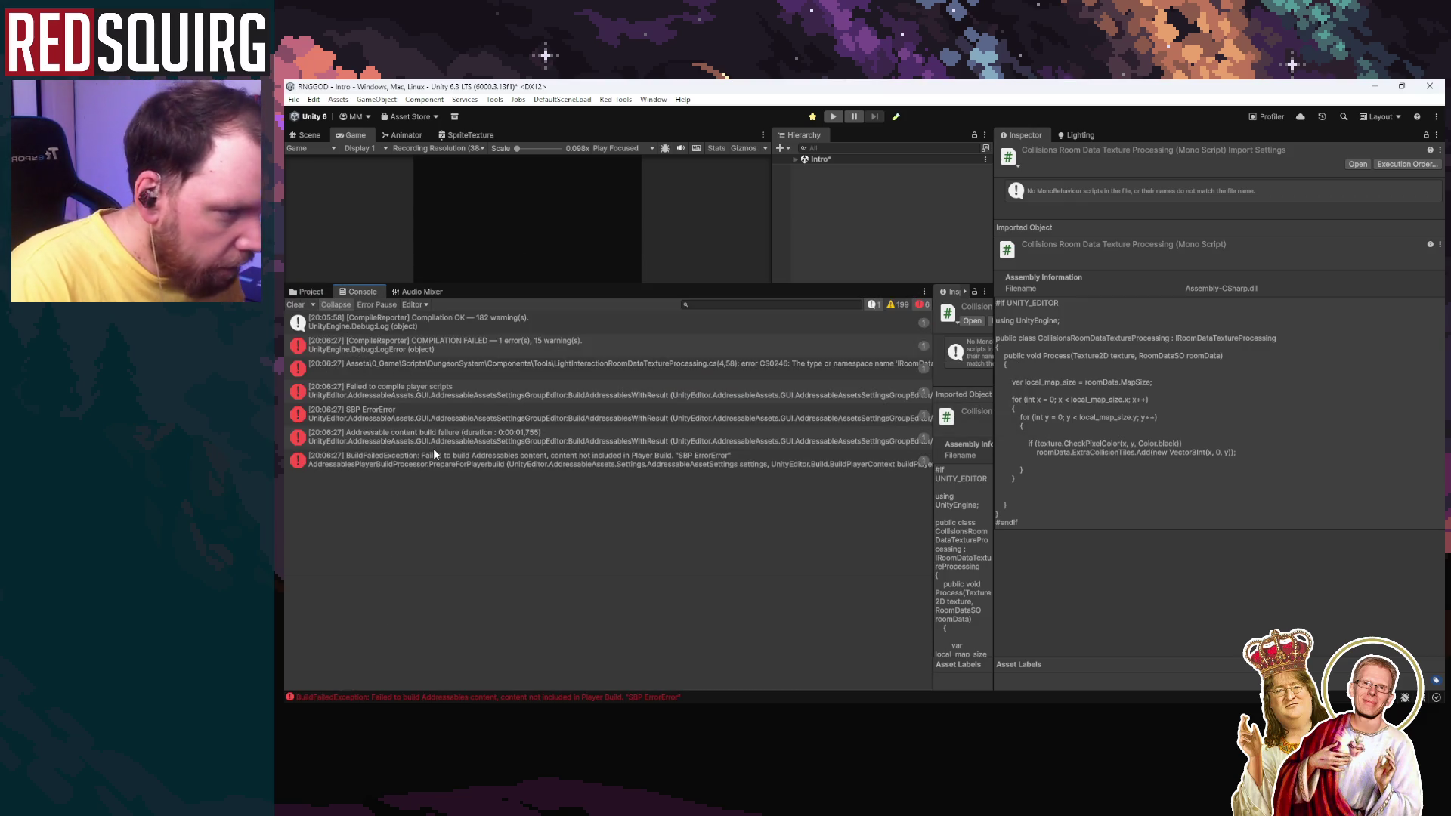
Step: Open the CS0246 error's script and add '#if UNITY_EDITOR' above its usings
{"action": "double_click", "coordinate": [618, 363]}
{"action": "scroll", "coordinate": [393, 197], "scroll_direction": "up", "scroll_amount": 1}
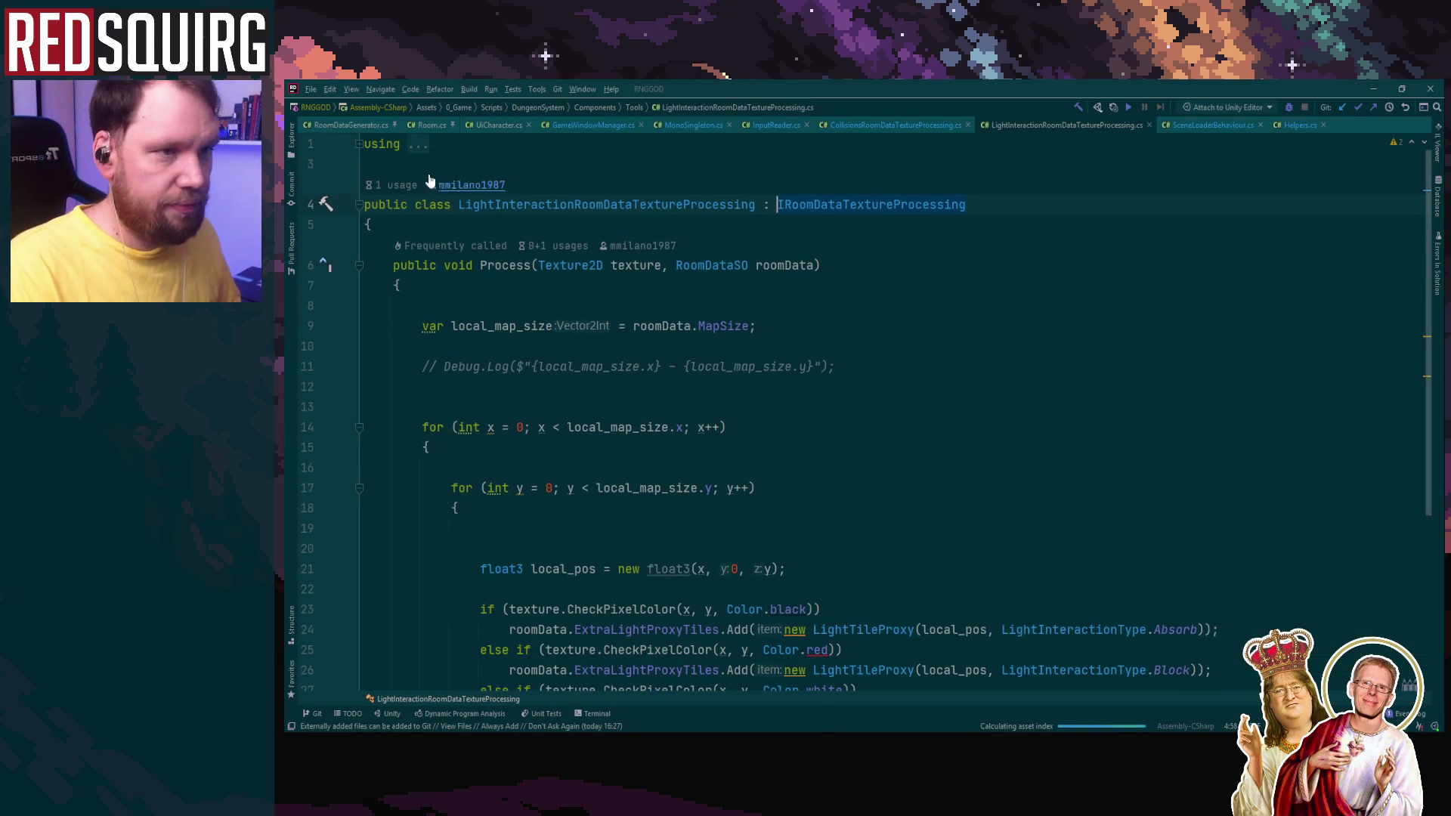
{"action": "left_click", "coordinate": [360, 149]}
{"action": "left_click", "coordinate": [365, 143]}
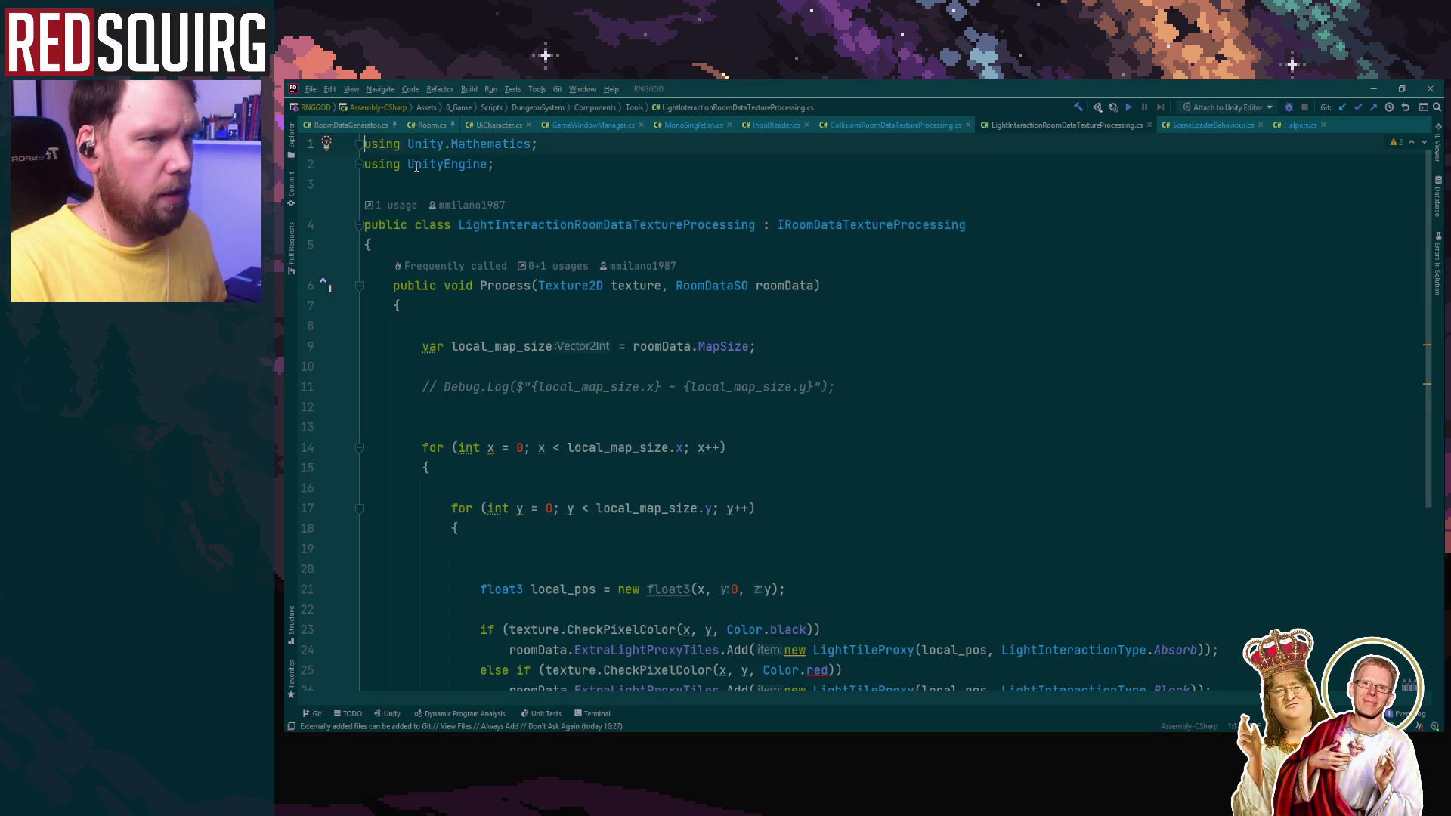
{"action": "key", "text": "Return"}
{"action": "key", "text": "Return"}
{"action": "key", "text": "alt+Tab"}
{"action": "key", "text": "alt+Tab"}
{"action": "key", "text": "Up"}
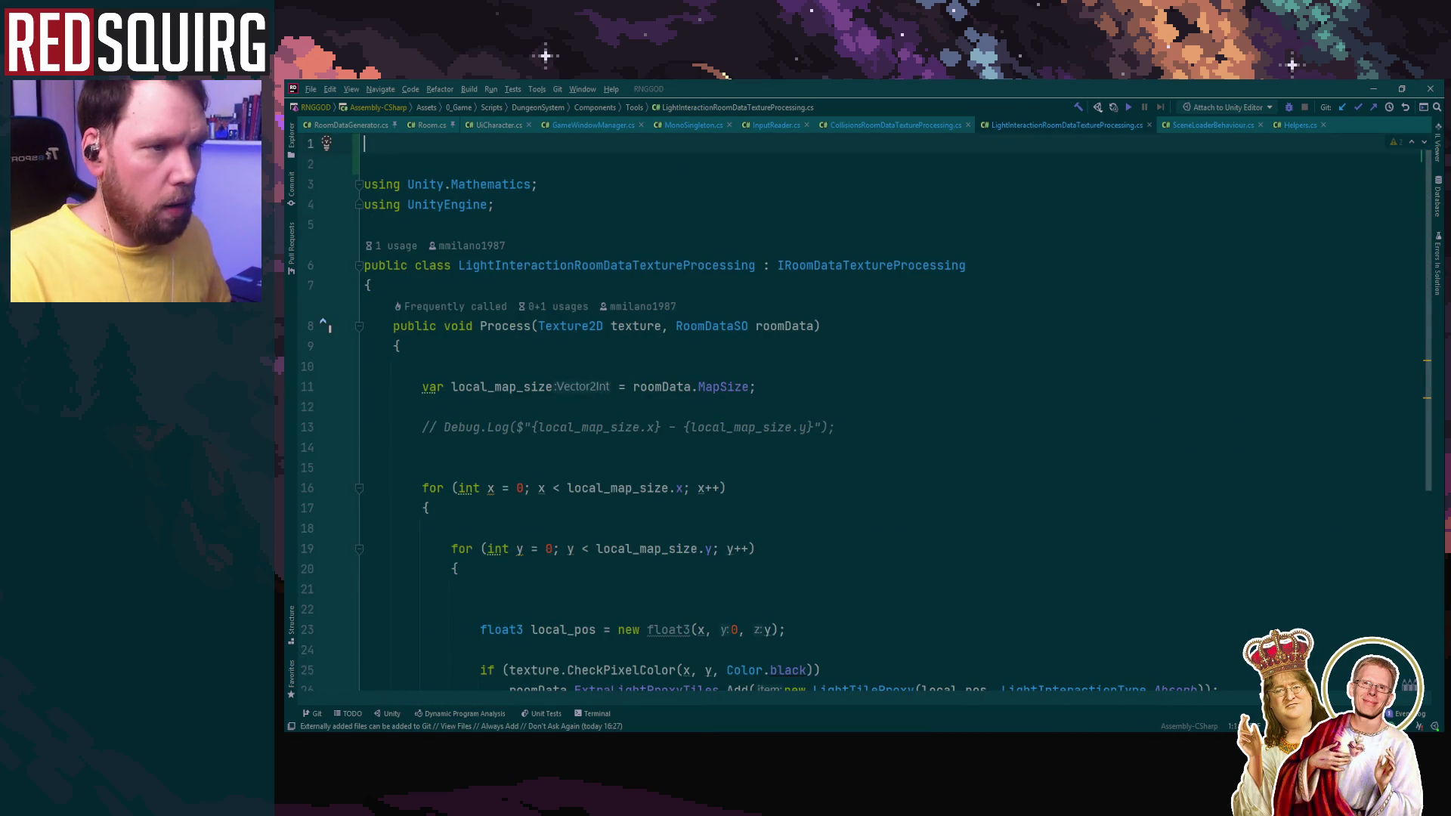
{"action": "type", "text": "#u"}
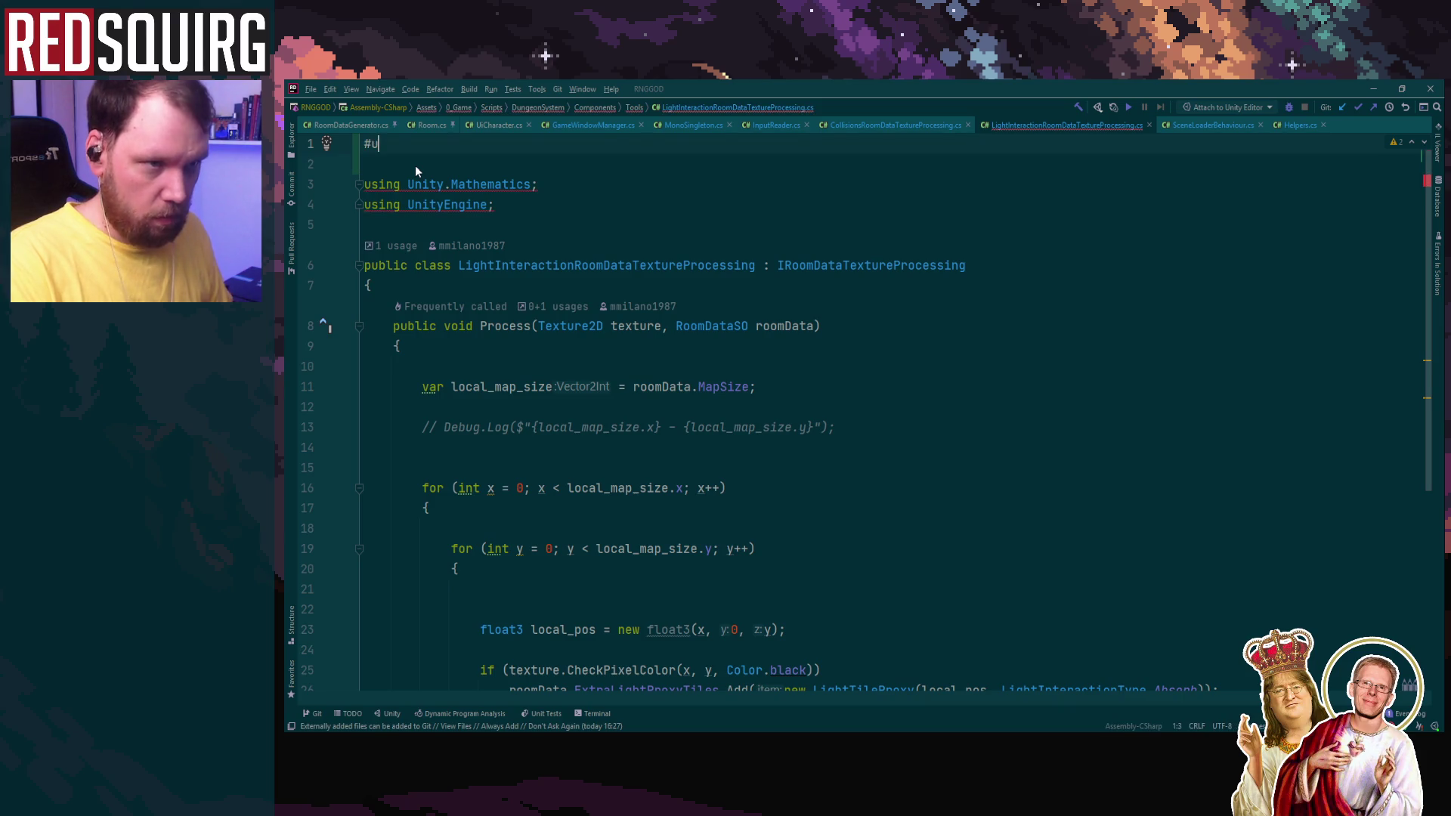
{"action": "key", "text": "BackSpace"}
{"action": "type", "text": "if UNITY_EDITOR"}
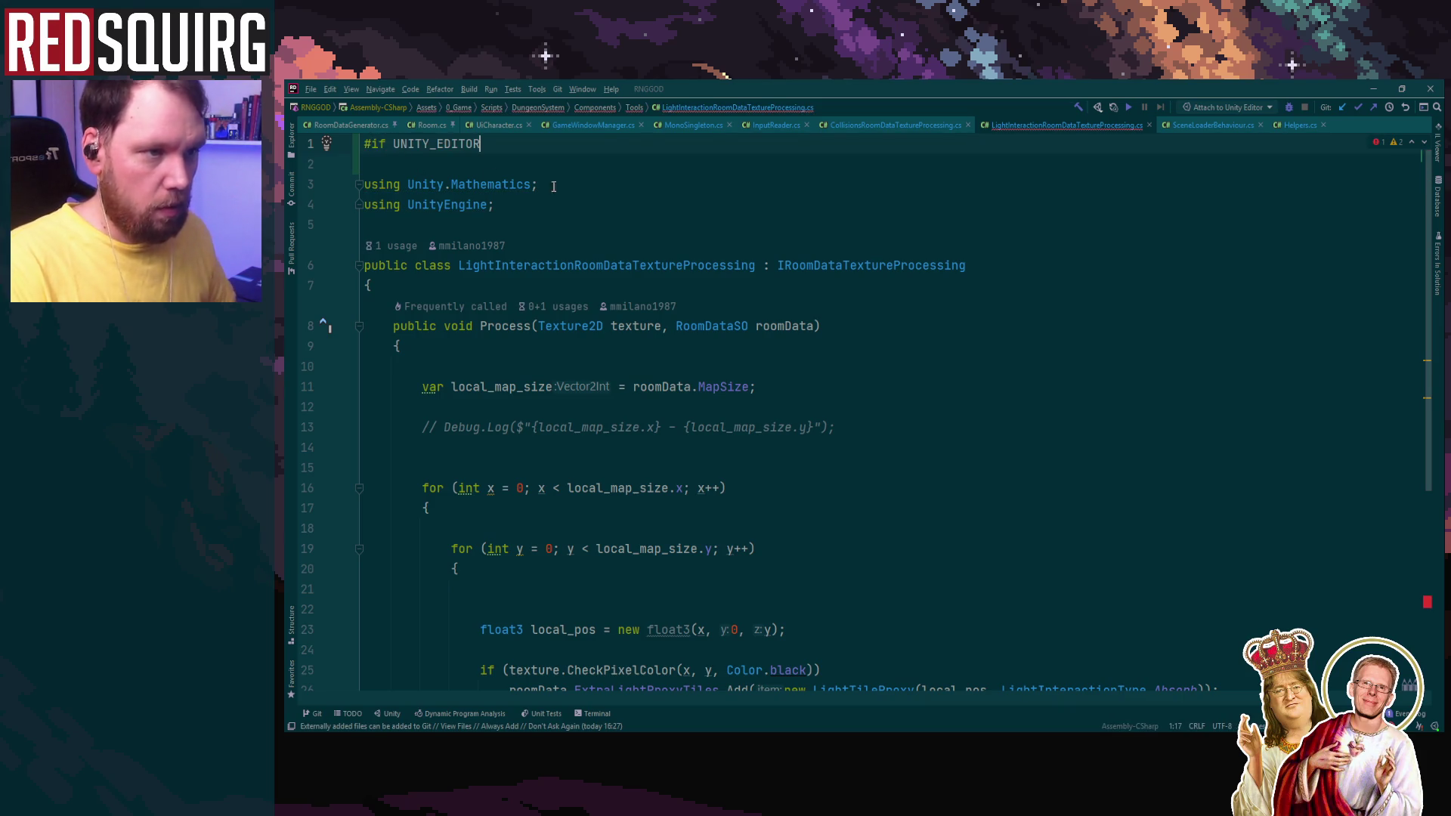
Step: Add '#endif' after the class and go back to Unity to recompile
{"action": "scroll", "coordinate": [598, 265], "scroll_direction": "down", "scroll_amount": 5}
{"action": "left_click", "coordinate": [502, 588]}
{"action": "type", "text": "#en"}
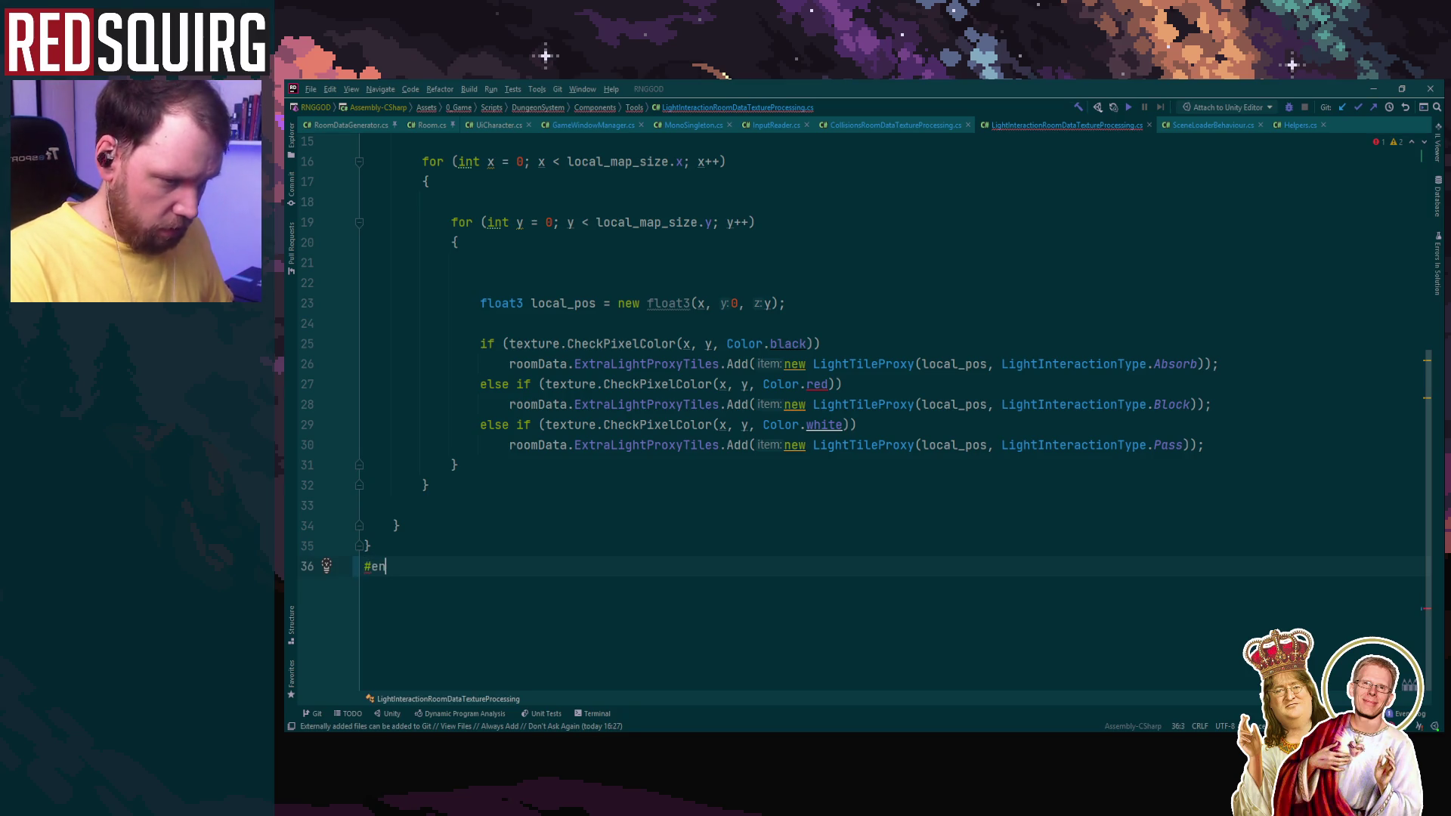
{"action": "type", "text": "dif"}
{"action": "key", "text": "Up"}
{"action": "key", "text": "Up"}
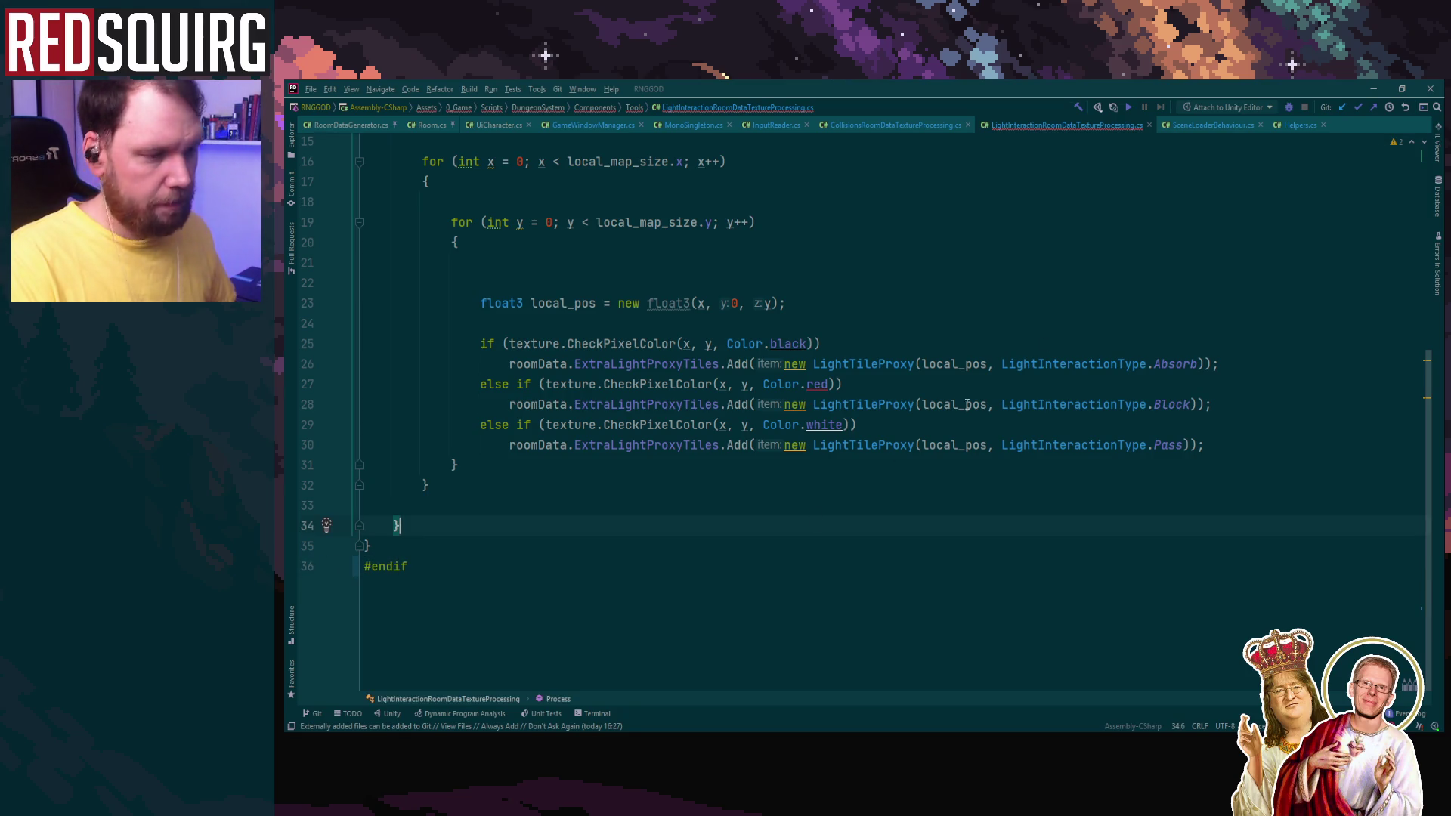
{"action": "left_click", "coordinate": [1373, 86]}
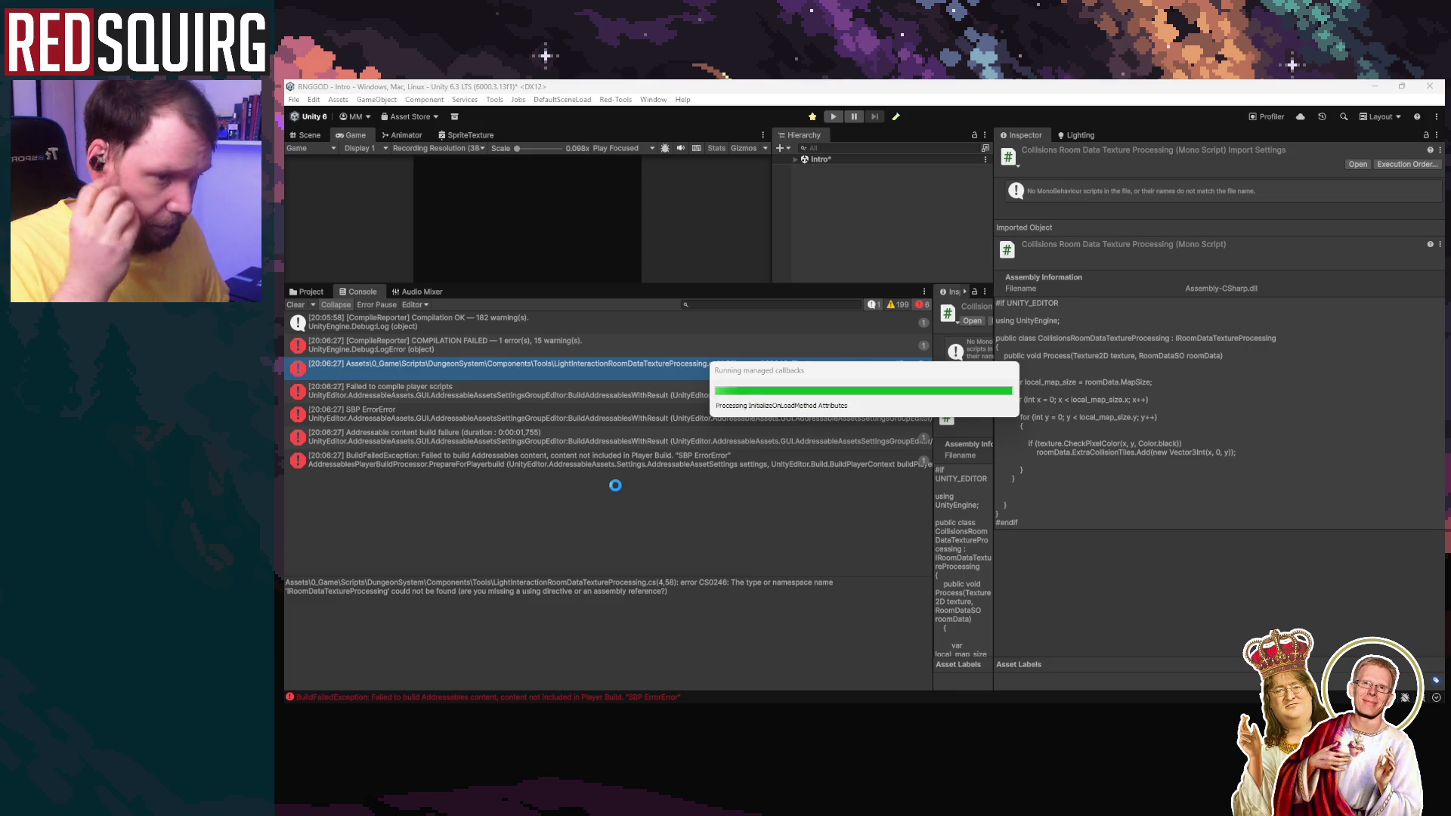
Step: Clear the Console and rerun Build And Run, saving the modified scene to continue
{"action": "left_click", "coordinate": [295, 305]}
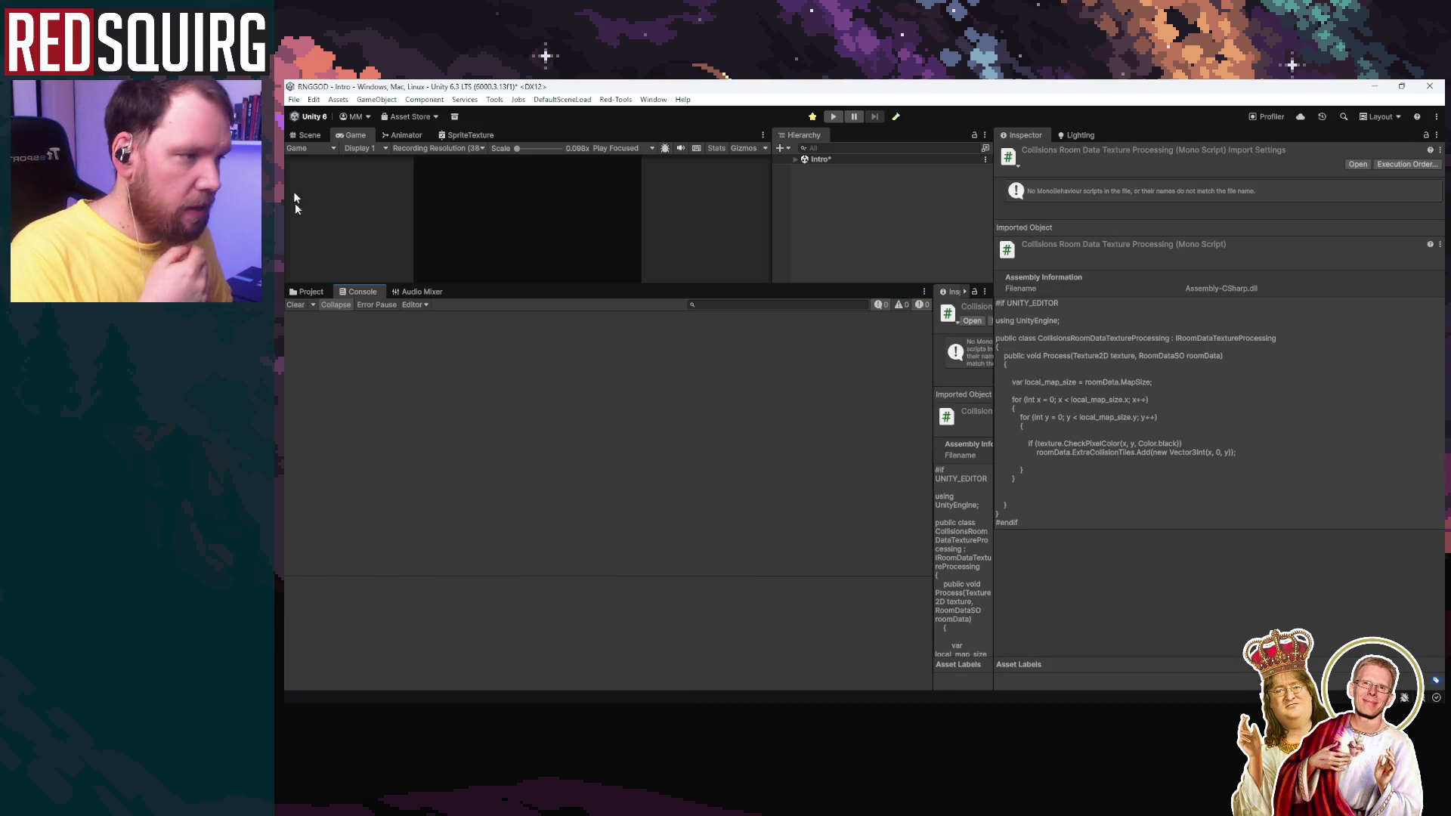
{"action": "left_click", "coordinate": [294, 99]}
{"action": "left_click", "coordinate": [377, 262]}
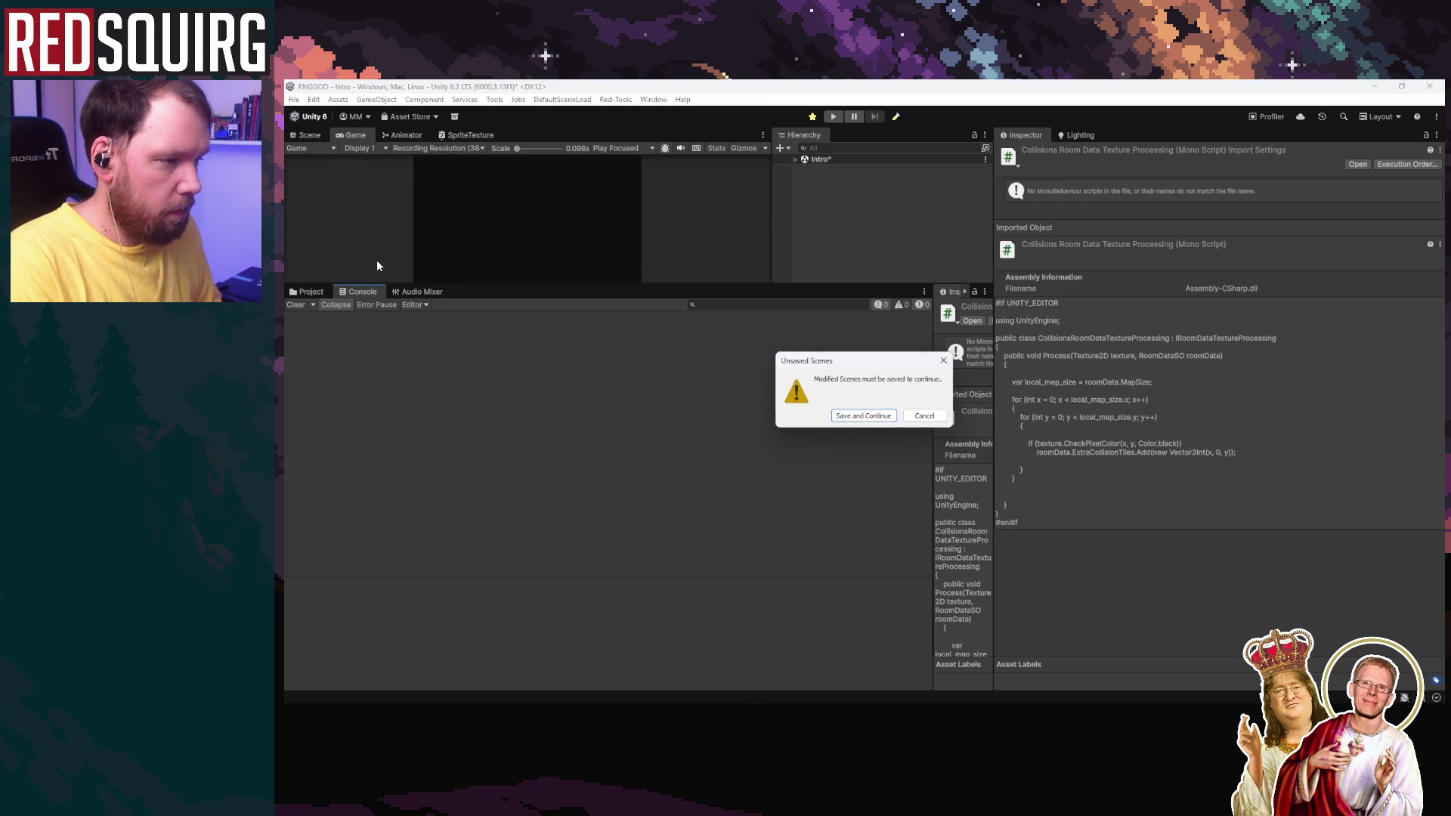
{"action": "left_click", "coordinate": [863, 416]}
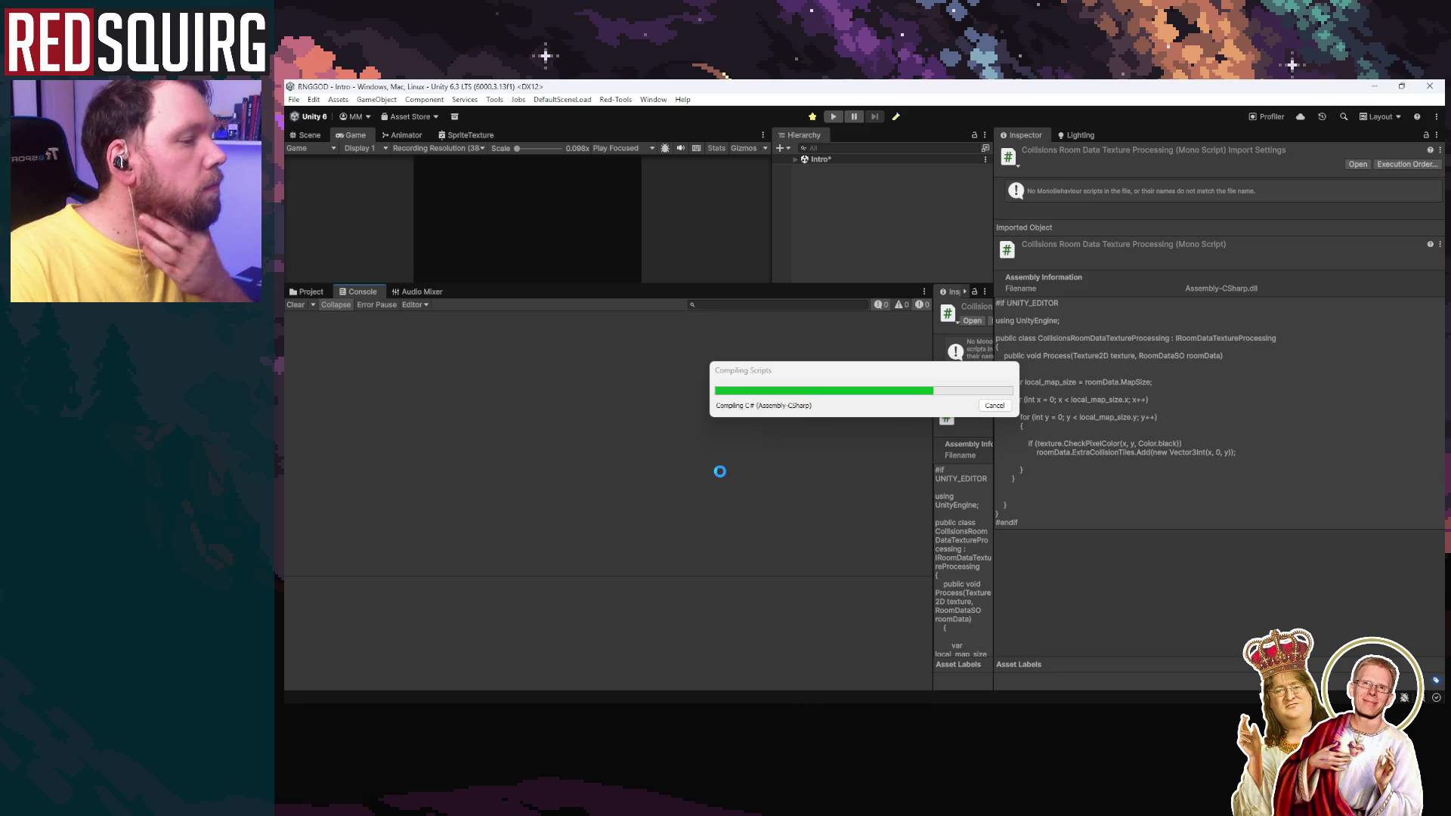
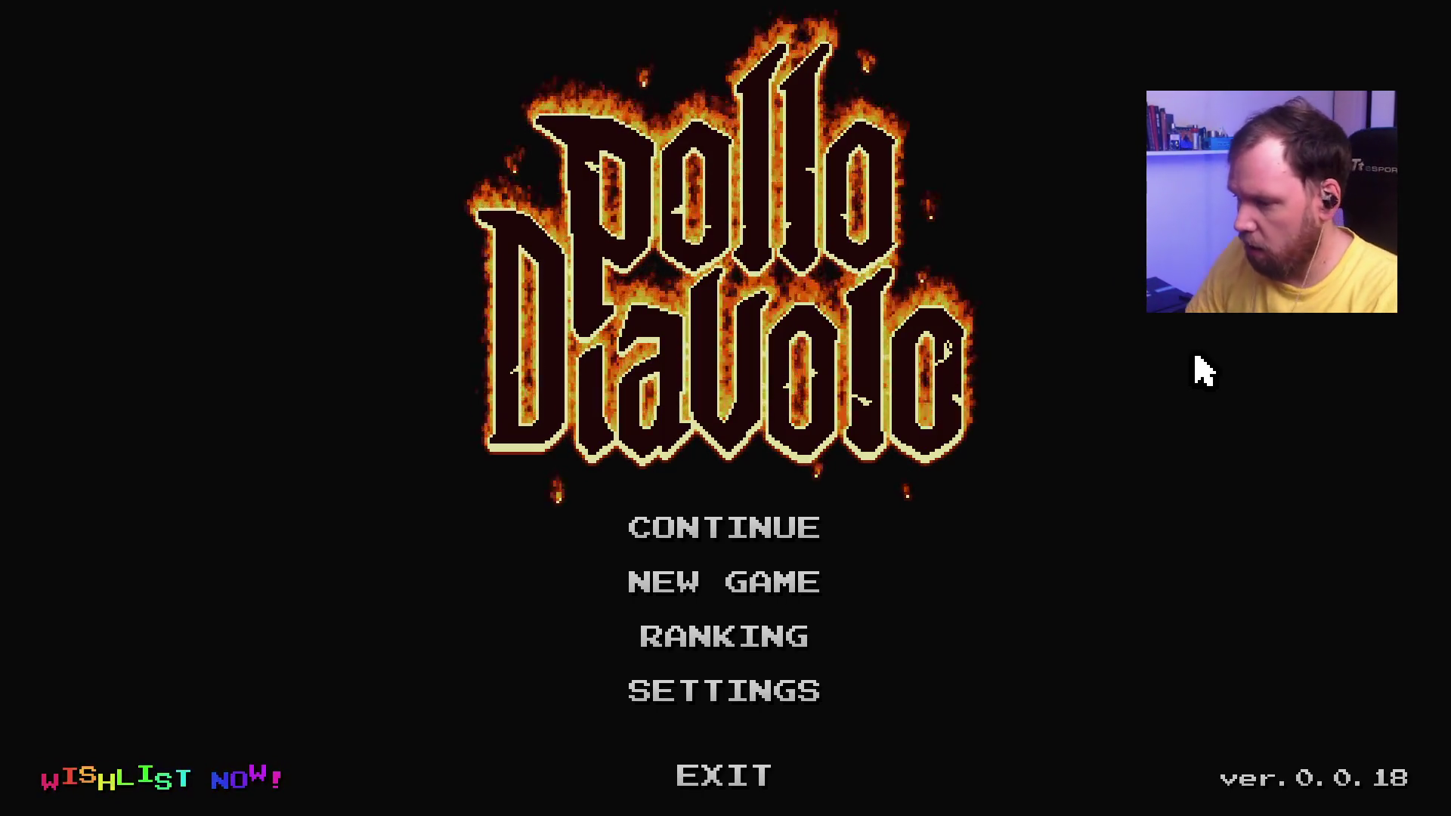
Step: Claim Curzora, the yellow chicken, as the vessel for a fresh run
{"action": "left_click", "coordinate": [767, 529]}
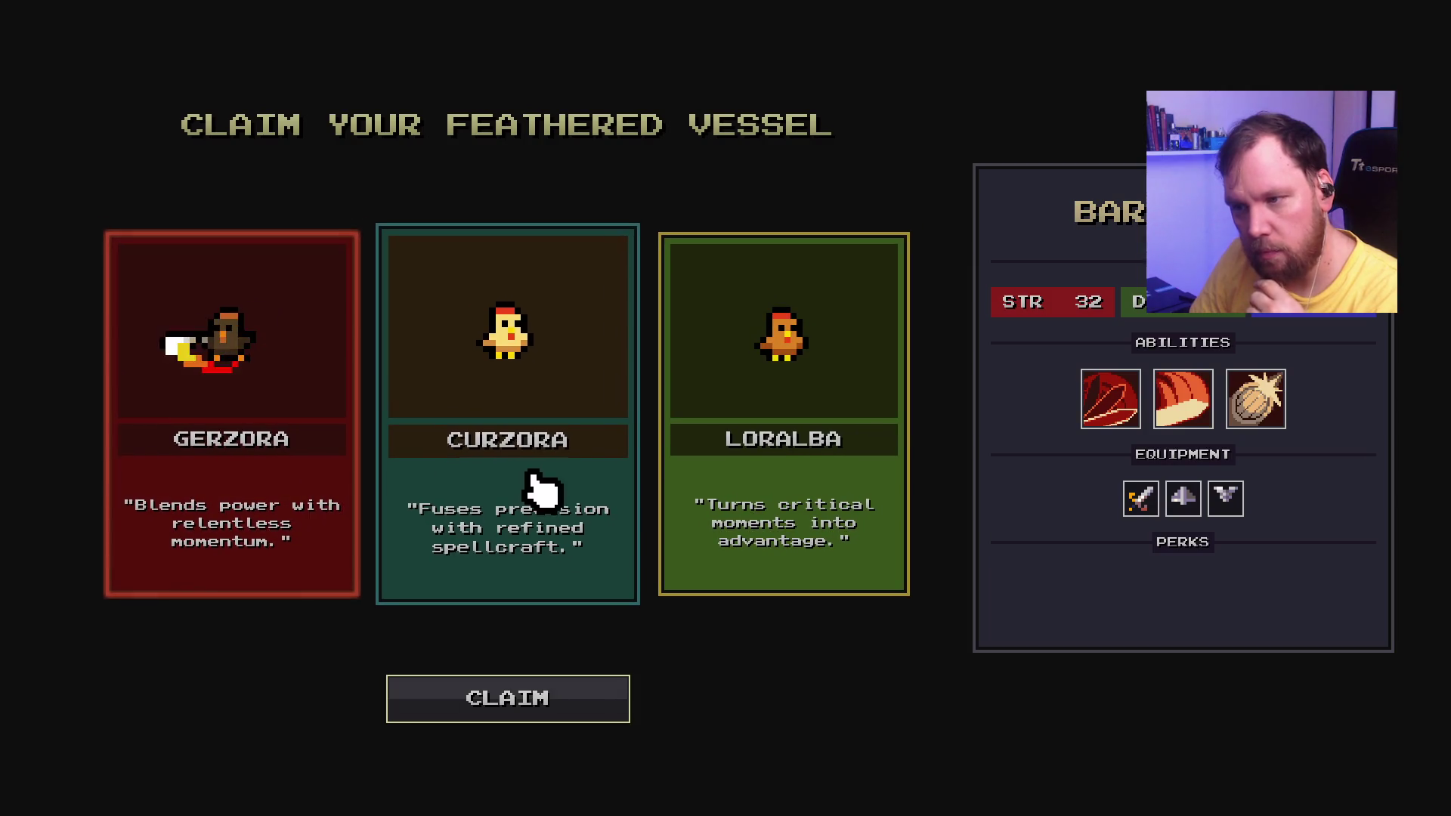
{"action": "left_click", "coordinate": [536, 487]}
{"action": "left_click", "coordinate": [530, 699]}
Step: Move the chicken up and right and attack the nearby enemies
{"action": "key", "text": "w"}
{"action": "key", "text": "d"}
{"action": "left_click", "coordinate": [814, 552]}
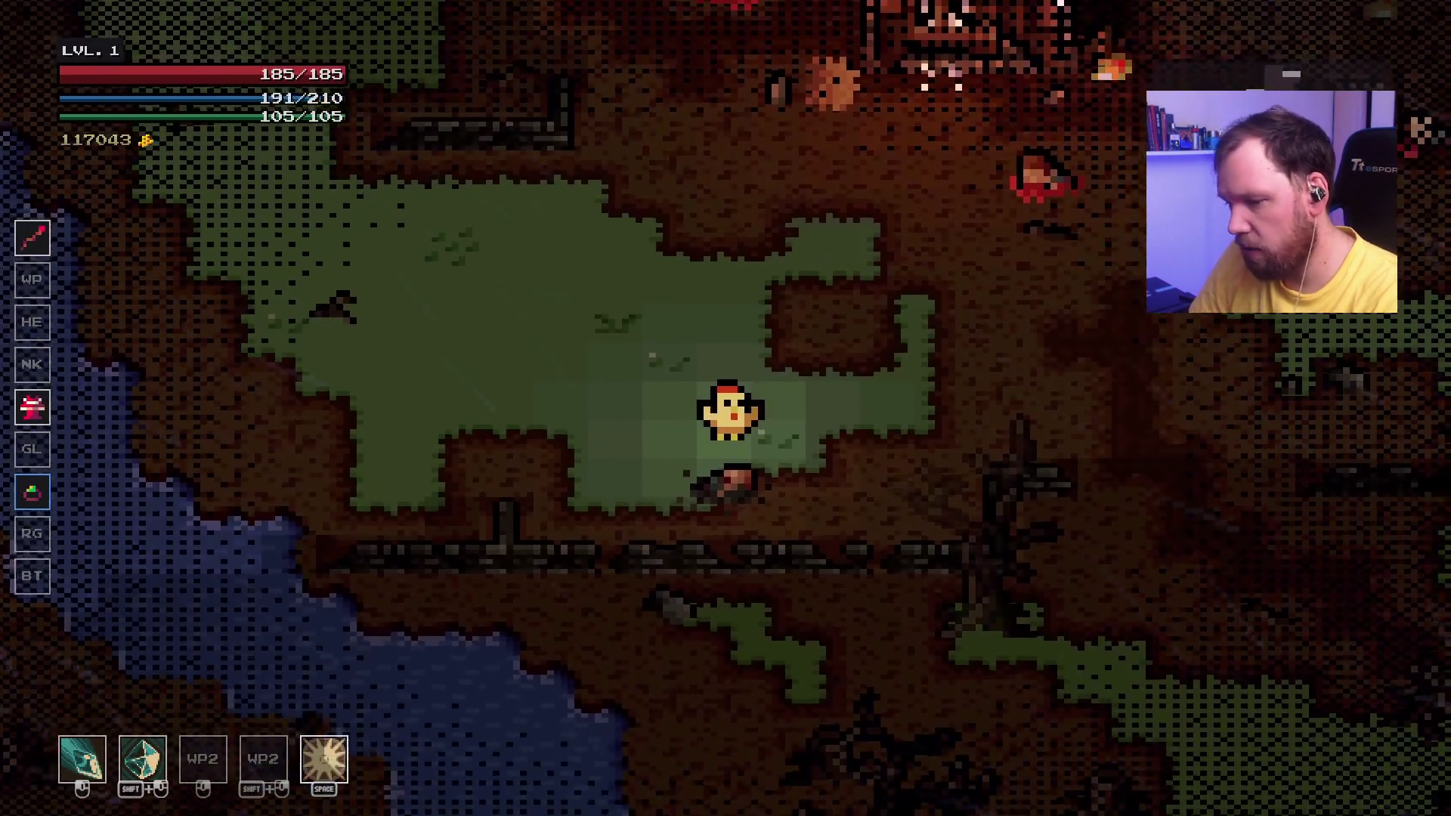
Step: Walk up-right to the blue portal and traverse it into the Lower Crypt
{"action": "key", "text": "w"}
{"action": "key", "text": "d"}
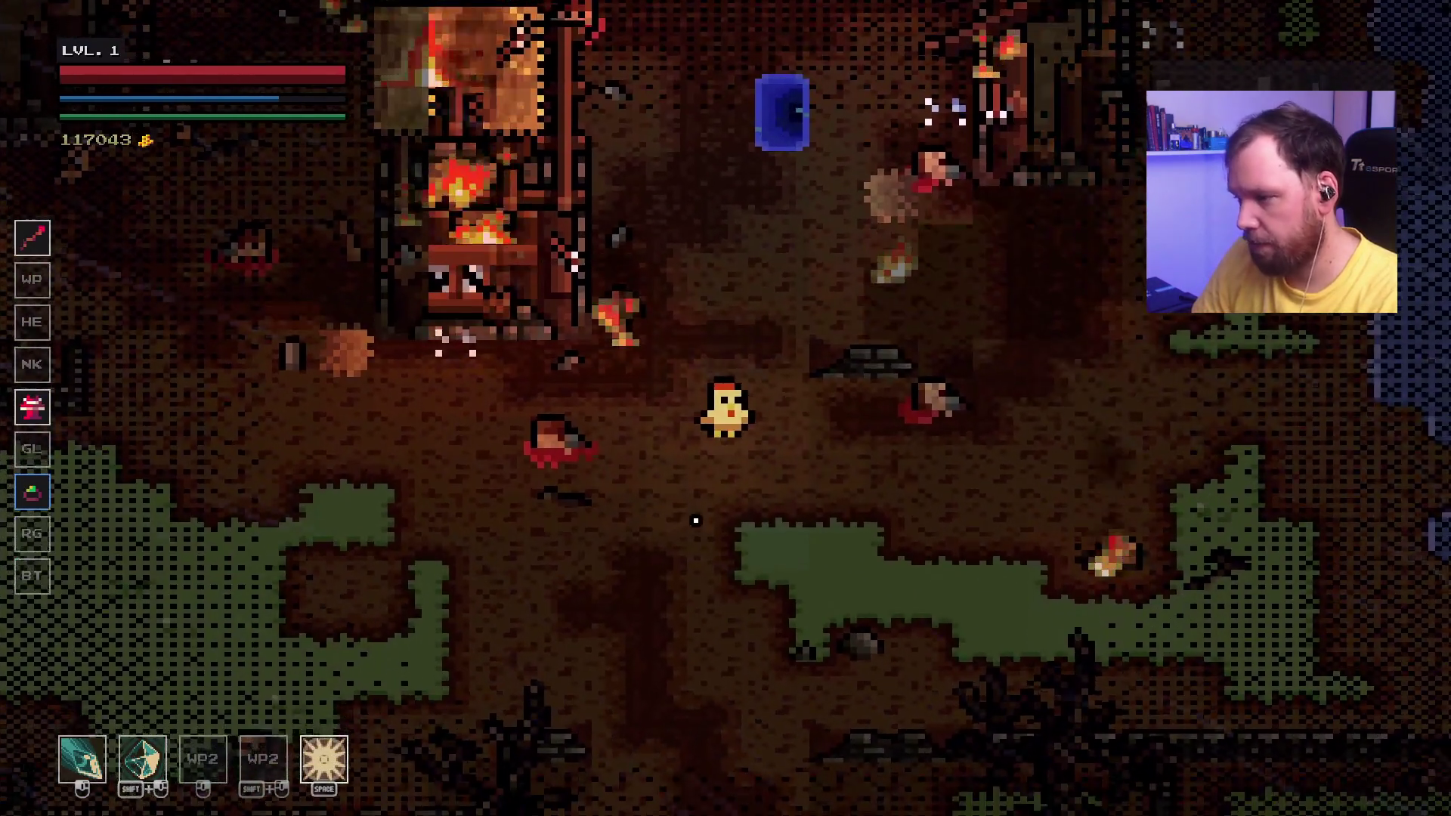
{"action": "key", "text": "w"}
{"action": "key", "text": "d"}
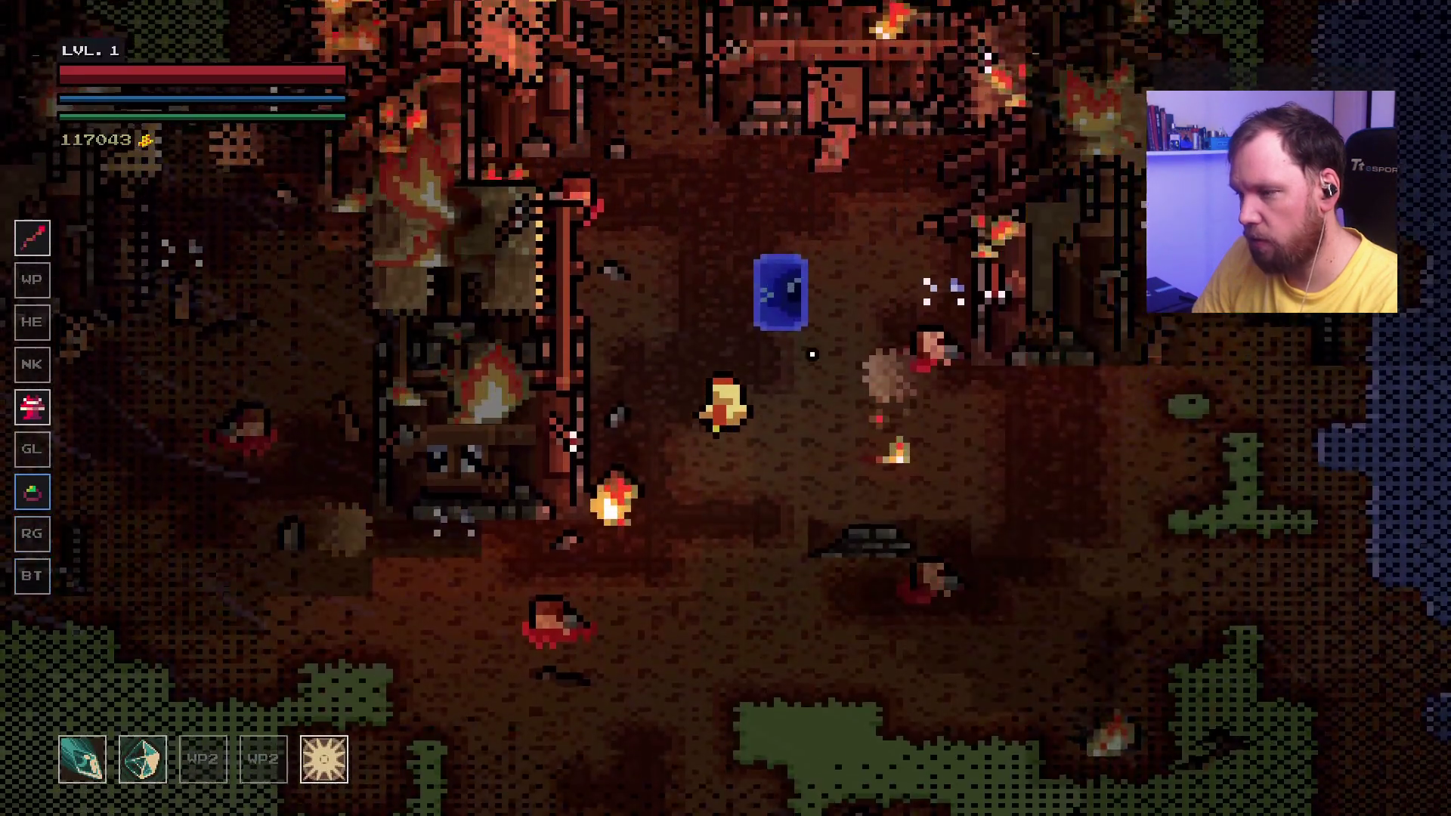
{"action": "key", "text": "e"}
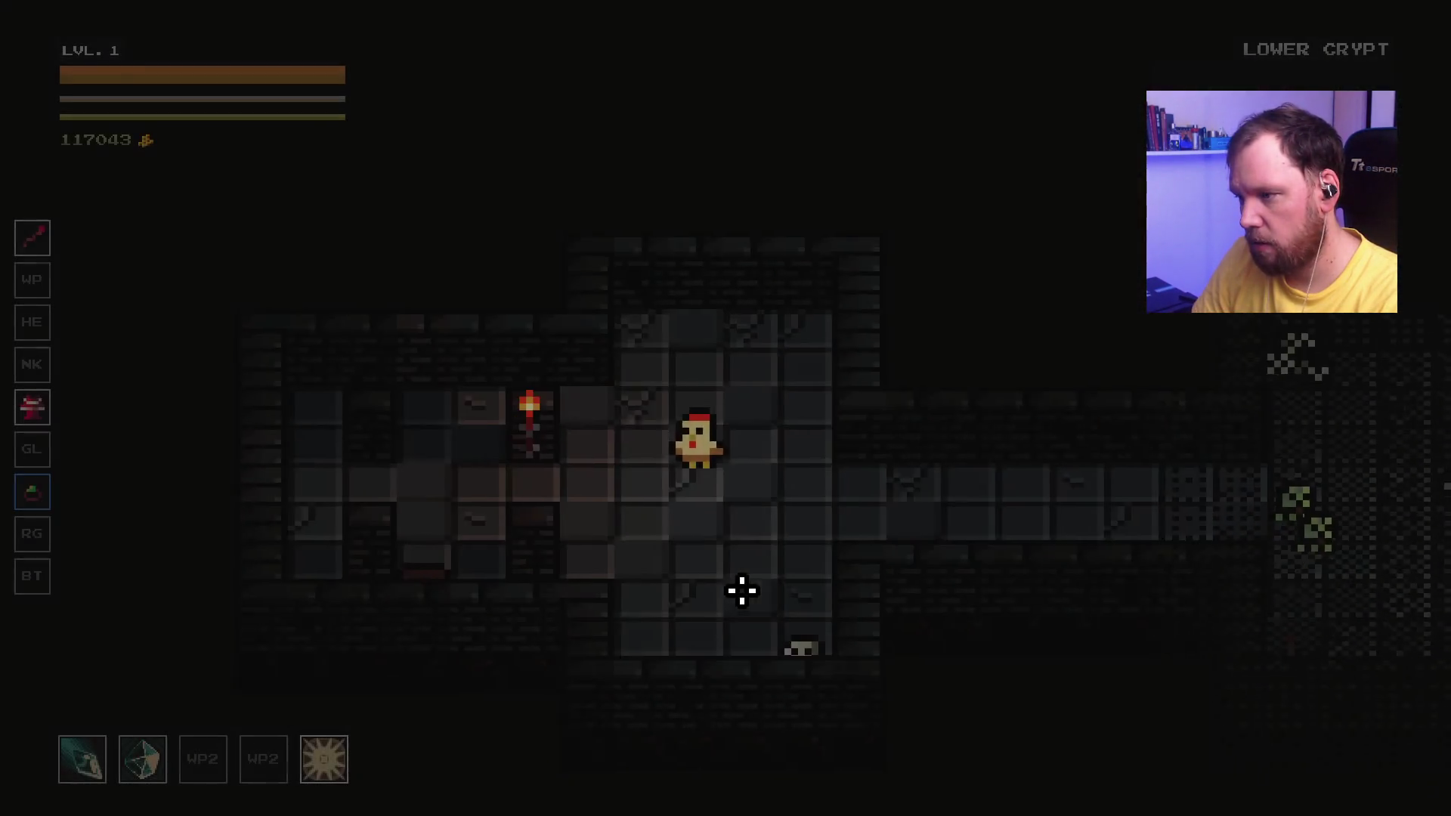
Step: Fight right along the crypt corridor with crystal shots and sword swings
{"action": "left_click", "coordinate": [1050, 405]}
{"action": "key", "text": "d"}
{"action": "left_click", "coordinate": [1043, 402]}
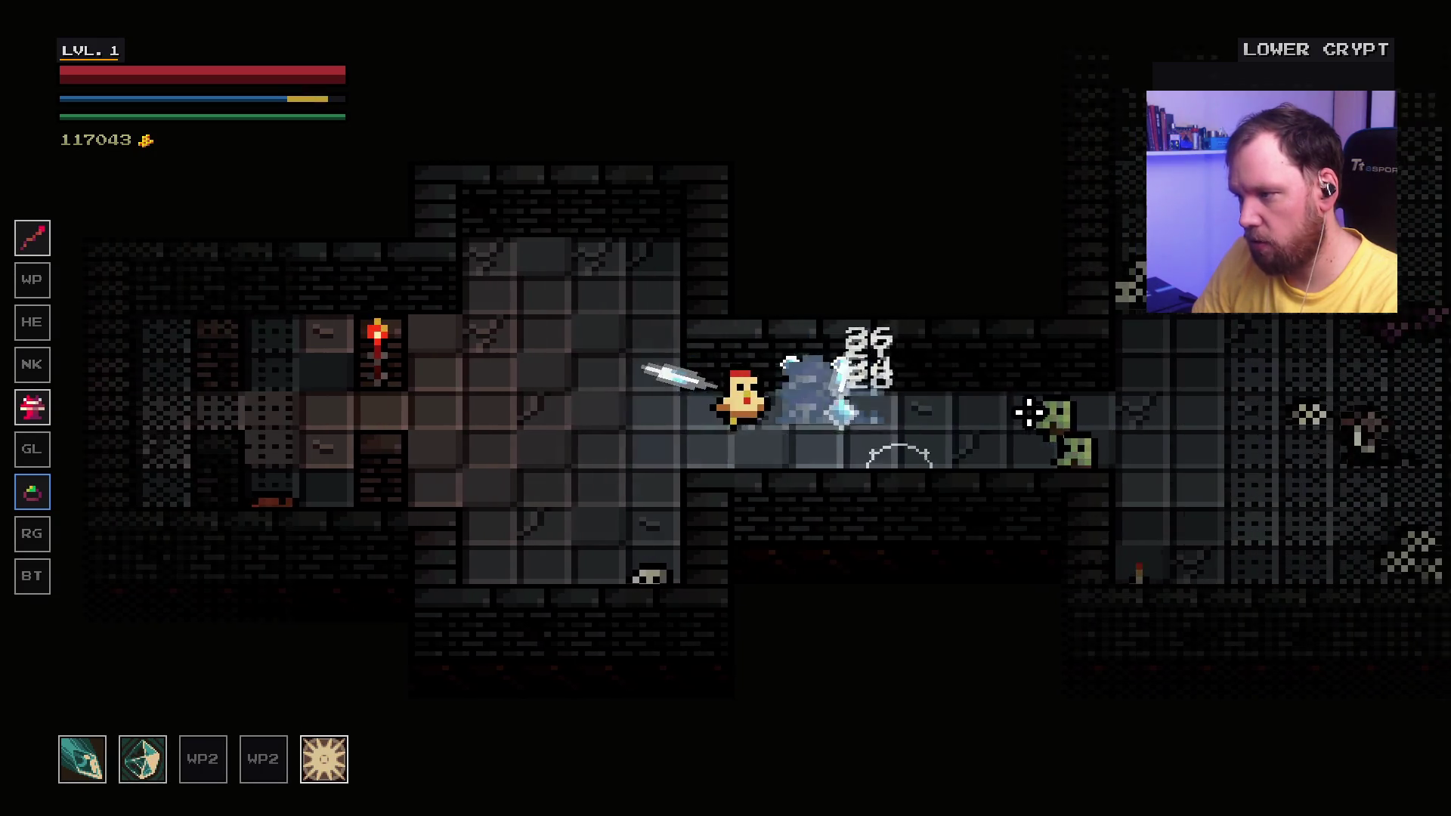
{"action": "key", "text": "d"}
{"action": "left_click", "coordinate": [874, 424]}
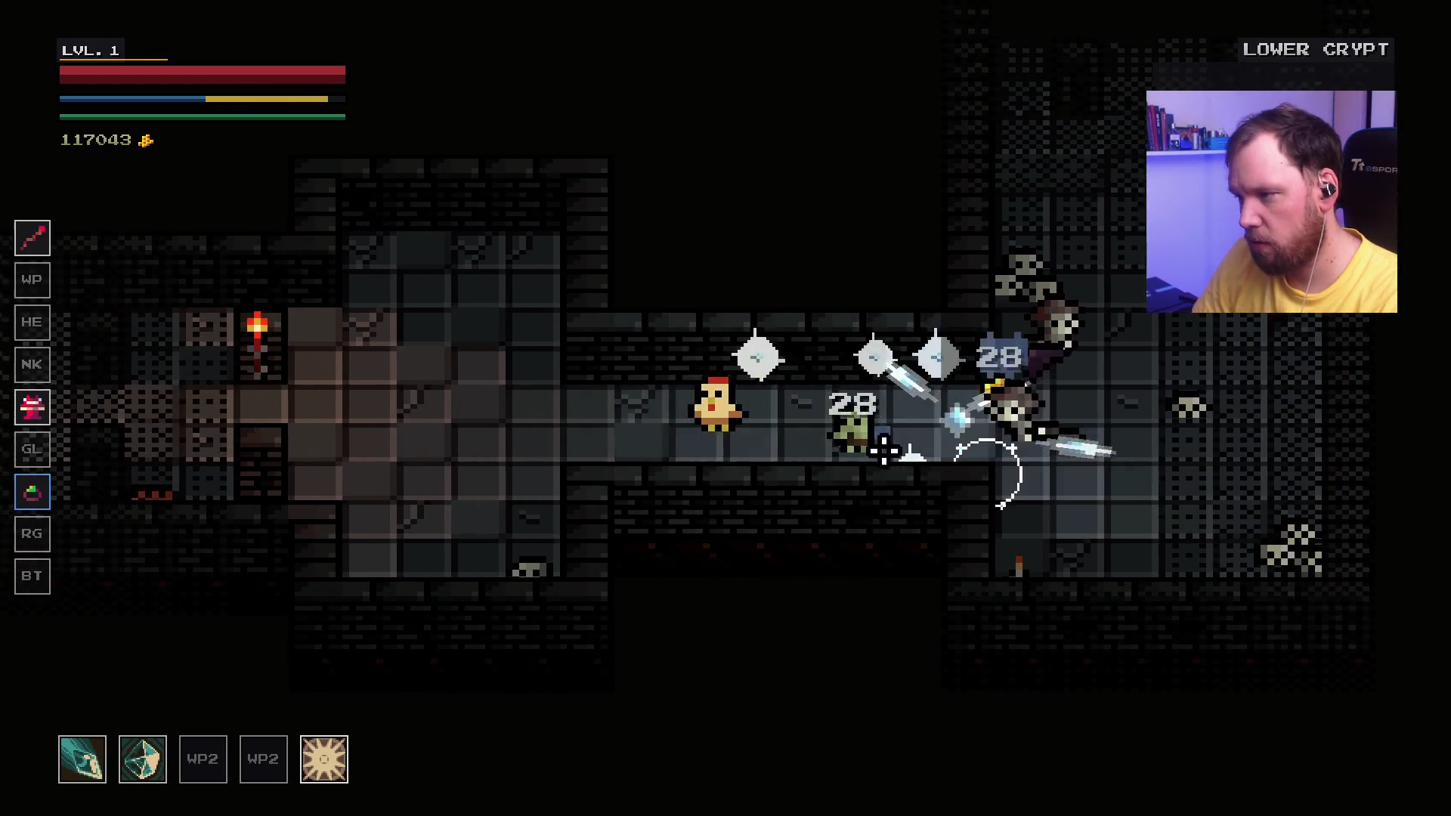
{"action": "key", "text": "d"}
{"action": "left_click", "coordinate": [689, 250]}
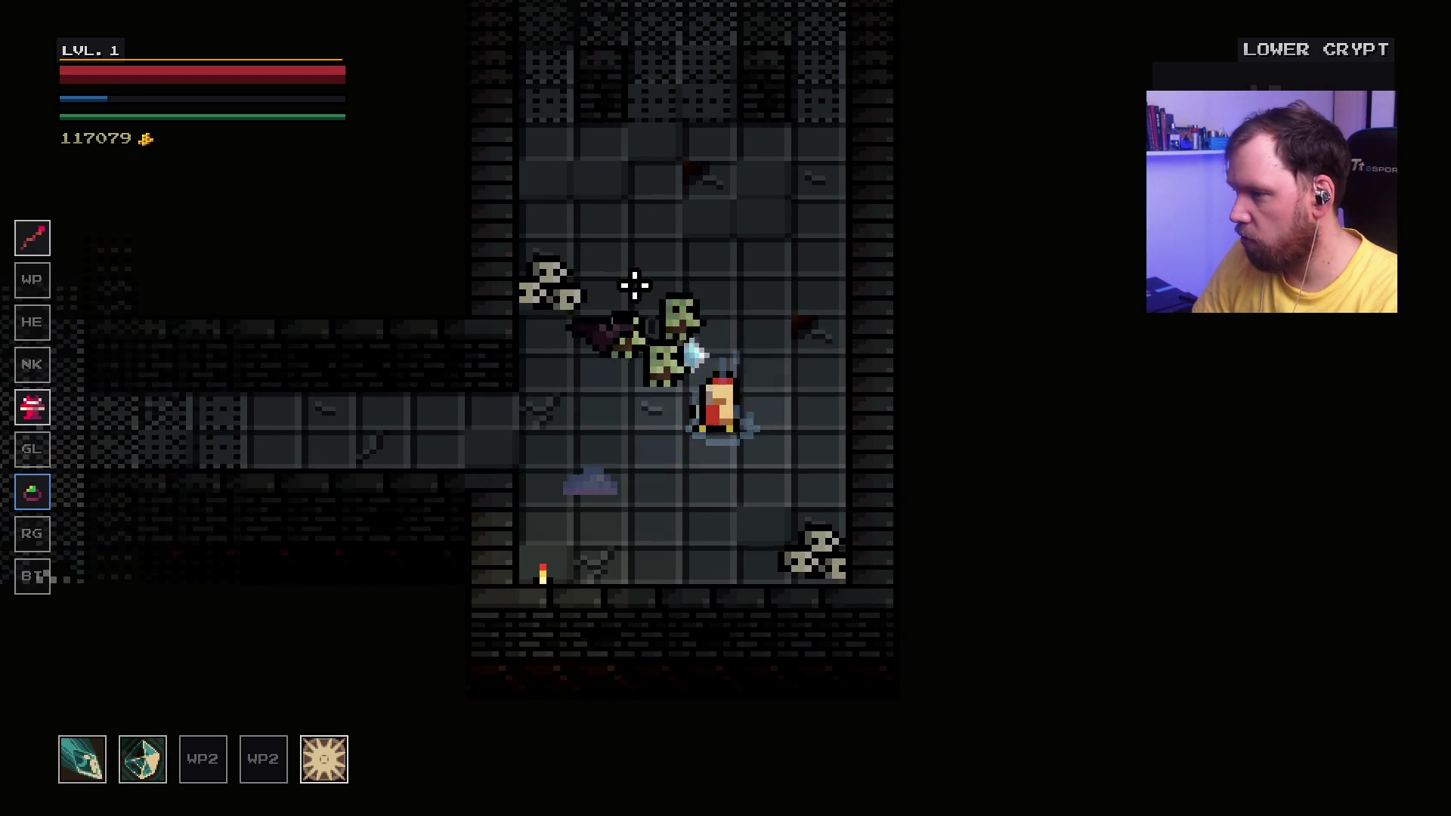
Step: Take the level-up stat choice and buy the Cryo Master perk
{"action": "key", "text": "w"}
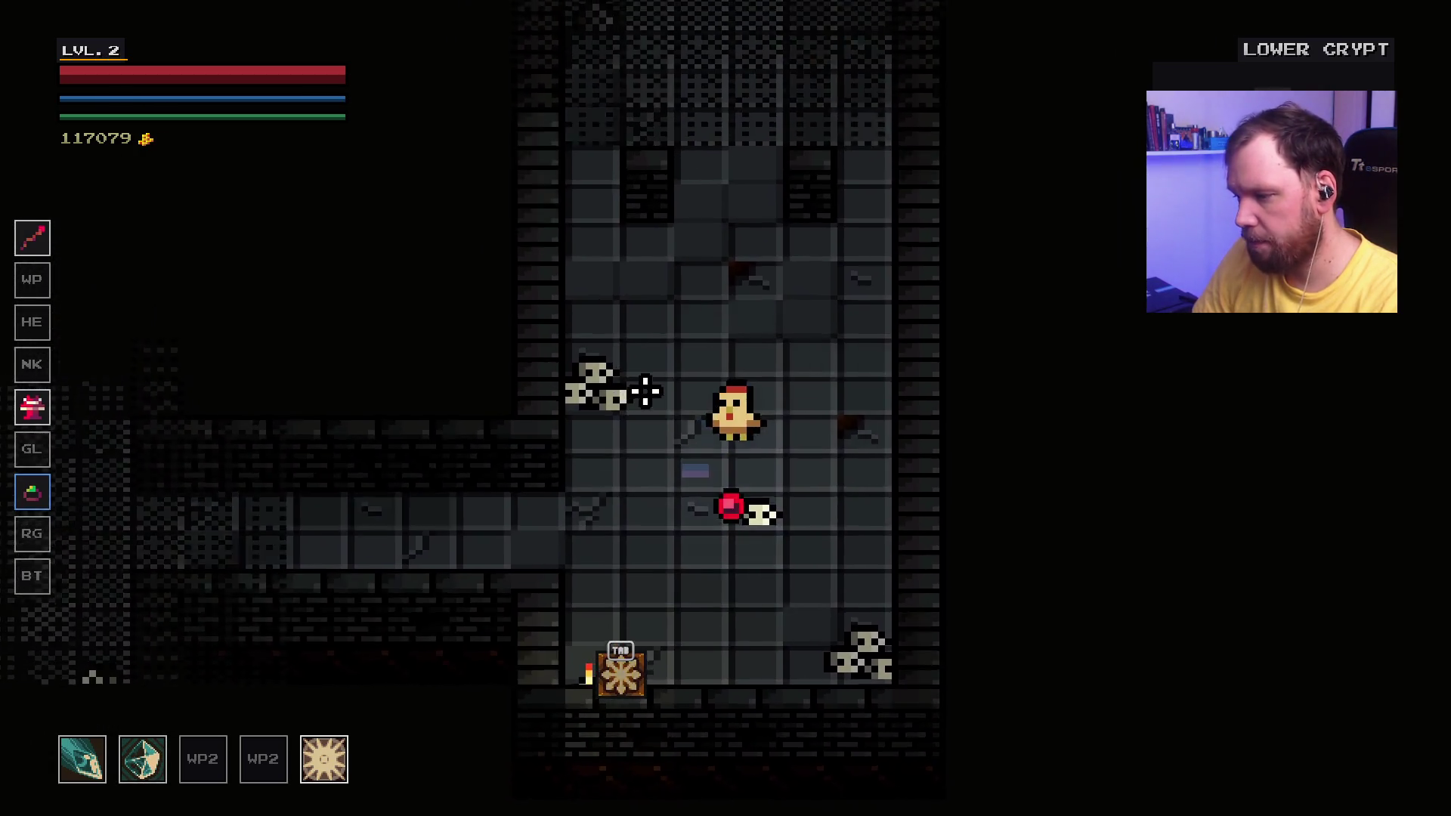
{"action": "left_click", "coordinate": [735, 440]}
{"action": "left_click", "coordinate": [597, 676]}
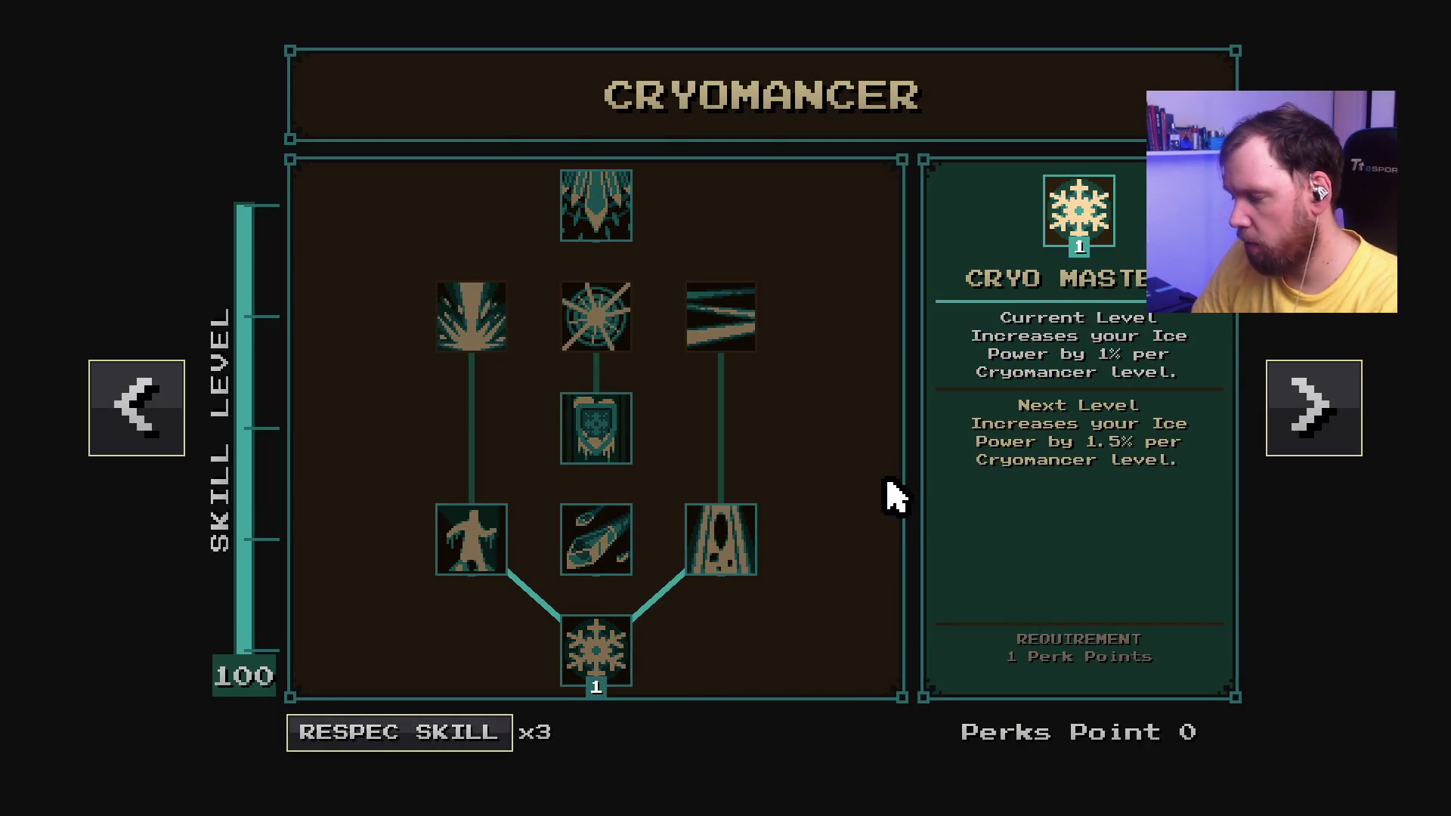
{"action": "key", "text": "Escape"}
Step: Fight the skeleton and zombie while heading up the crypt corridor
{"action": "key", "text": "d"}
{"action": "key", "text": "a"}
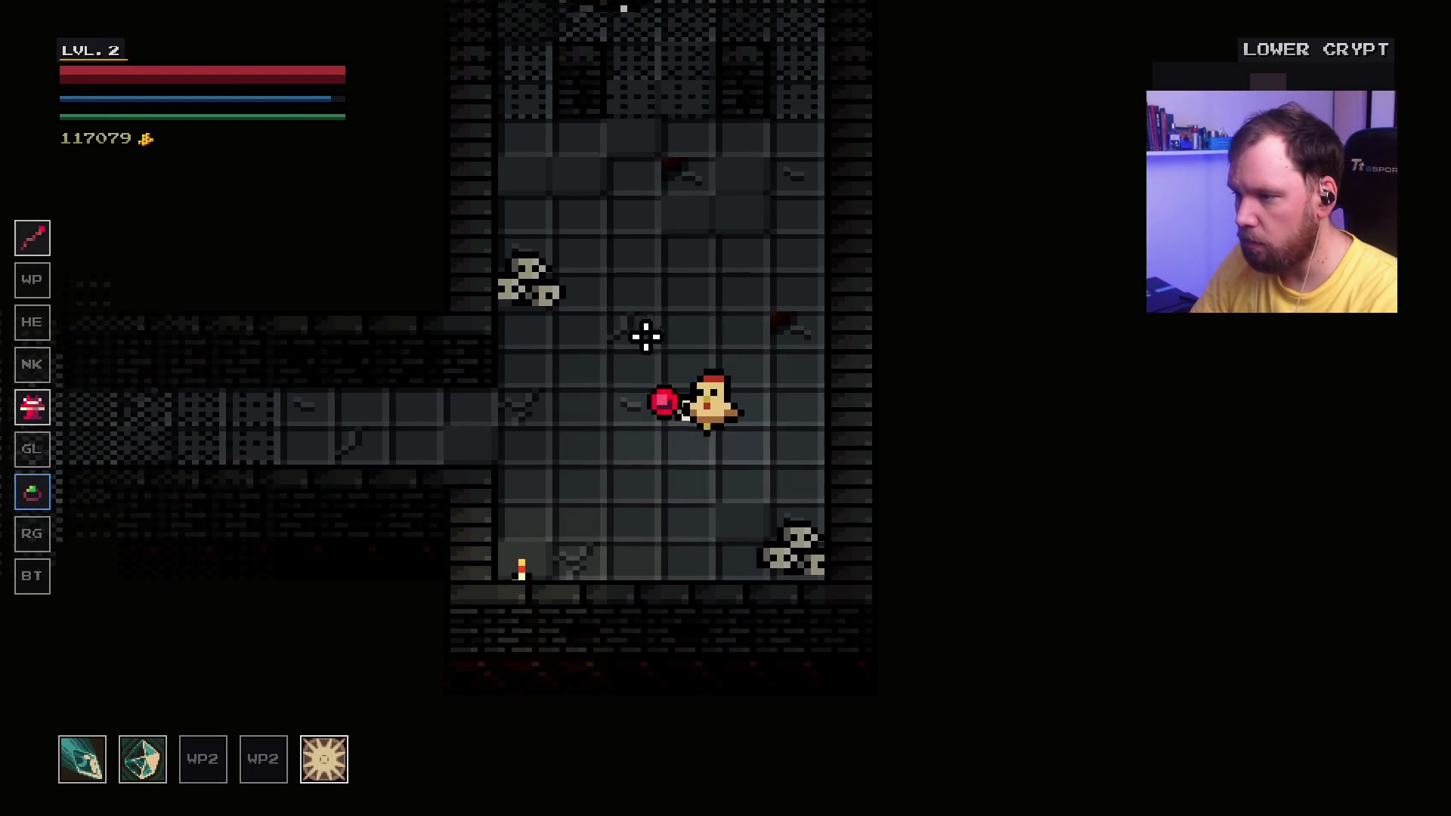
{"action": "key", "text": "w"}
{"action": "left_click", "coordinate": [712, 187]}
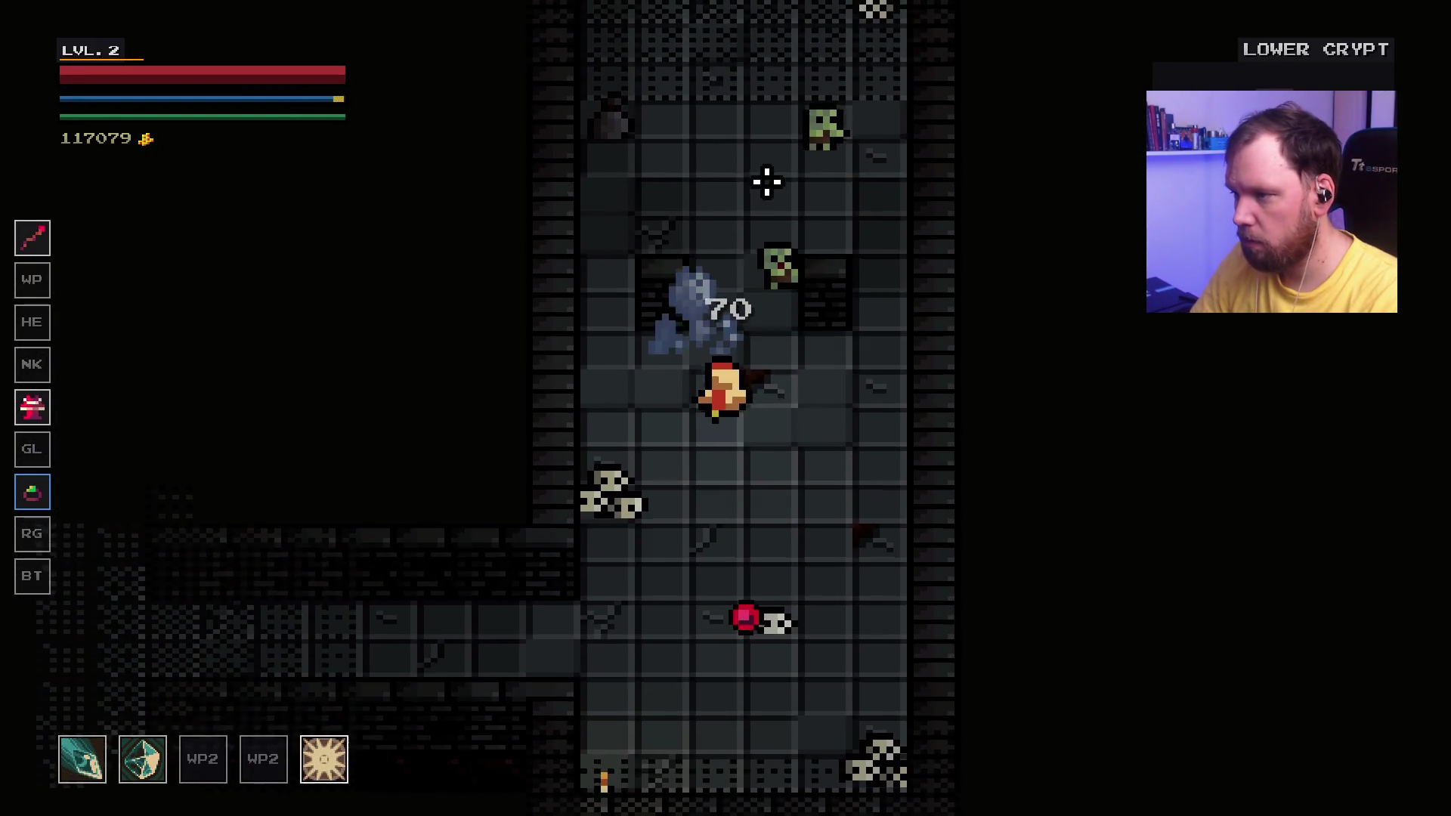
{"action": "key", "text": "w"}
{"action": "left_click", "coordinate": [800, 275]}
Step: Keep attacking the enemies above while advancing up into the new room
{"action": "key", "text": "w"}
{"action": "left_click", "coordinate": [609, 201]}
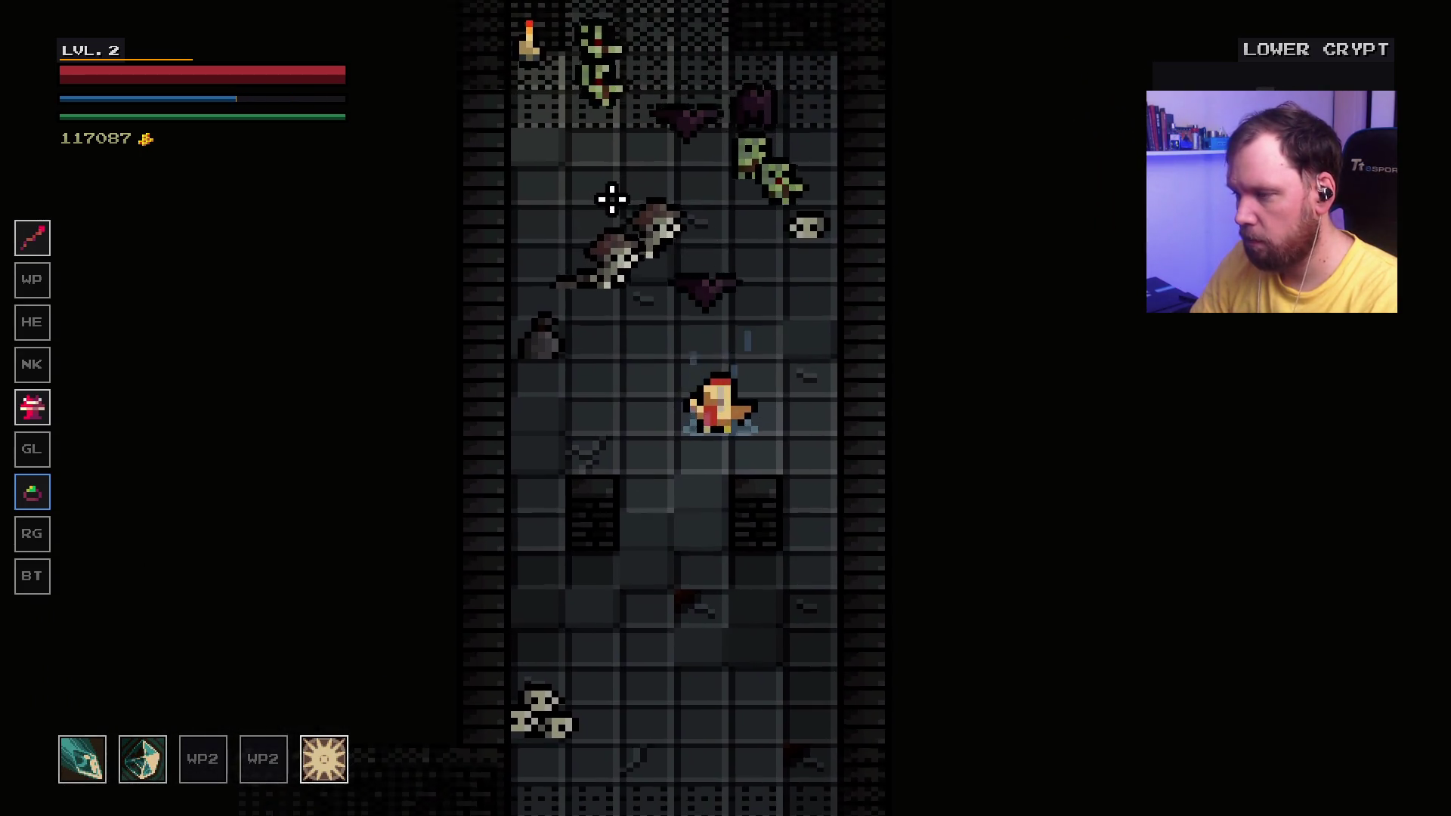
{"action": "left_click", "coordinate": [683, 207]}
{"action": "key", "text": "s"}
{"action": "key", "text": "w"}
{"action": "left_click", "coordinate": [830, 345]}
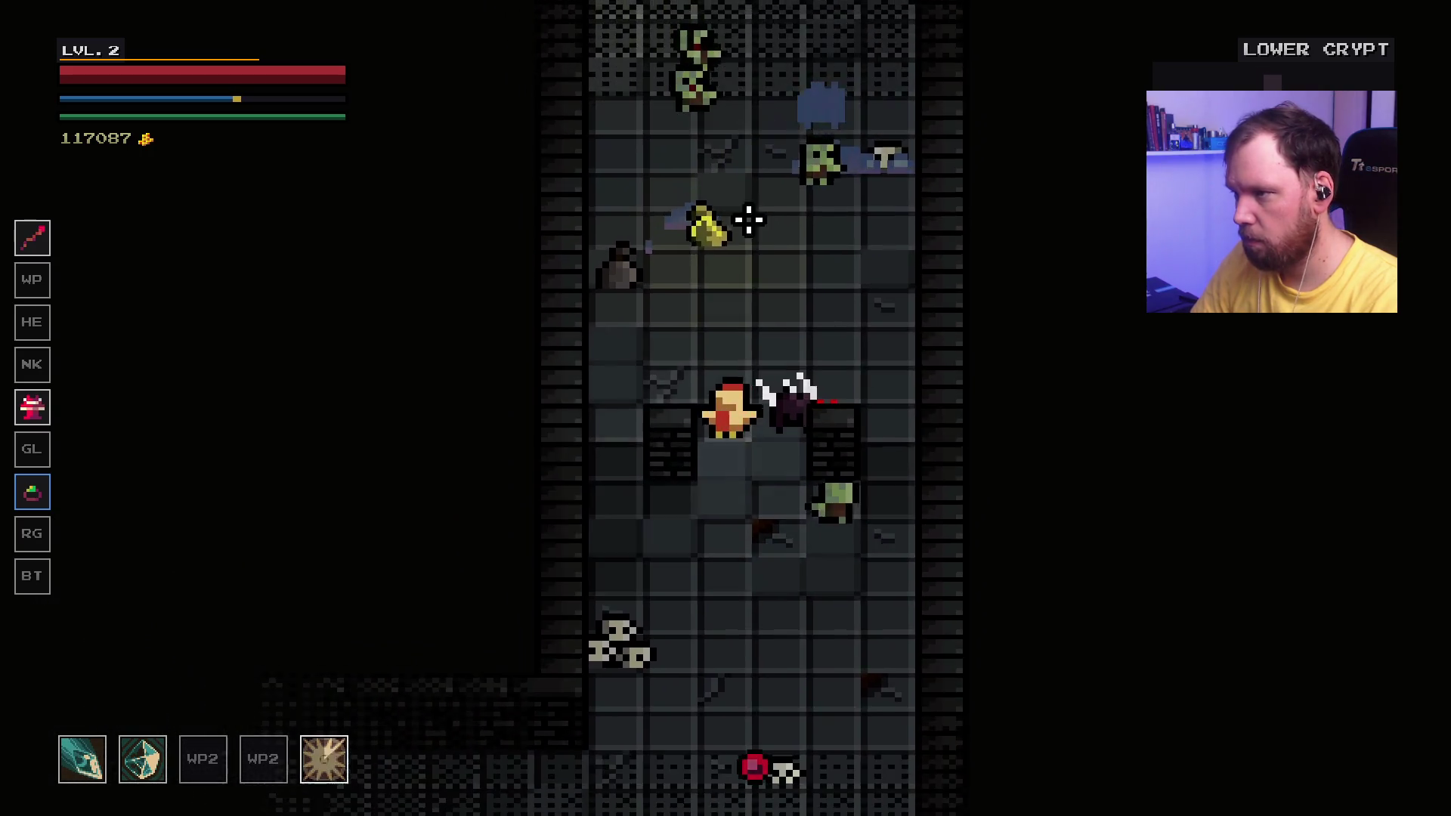
{"action": "key", "text": "w"}
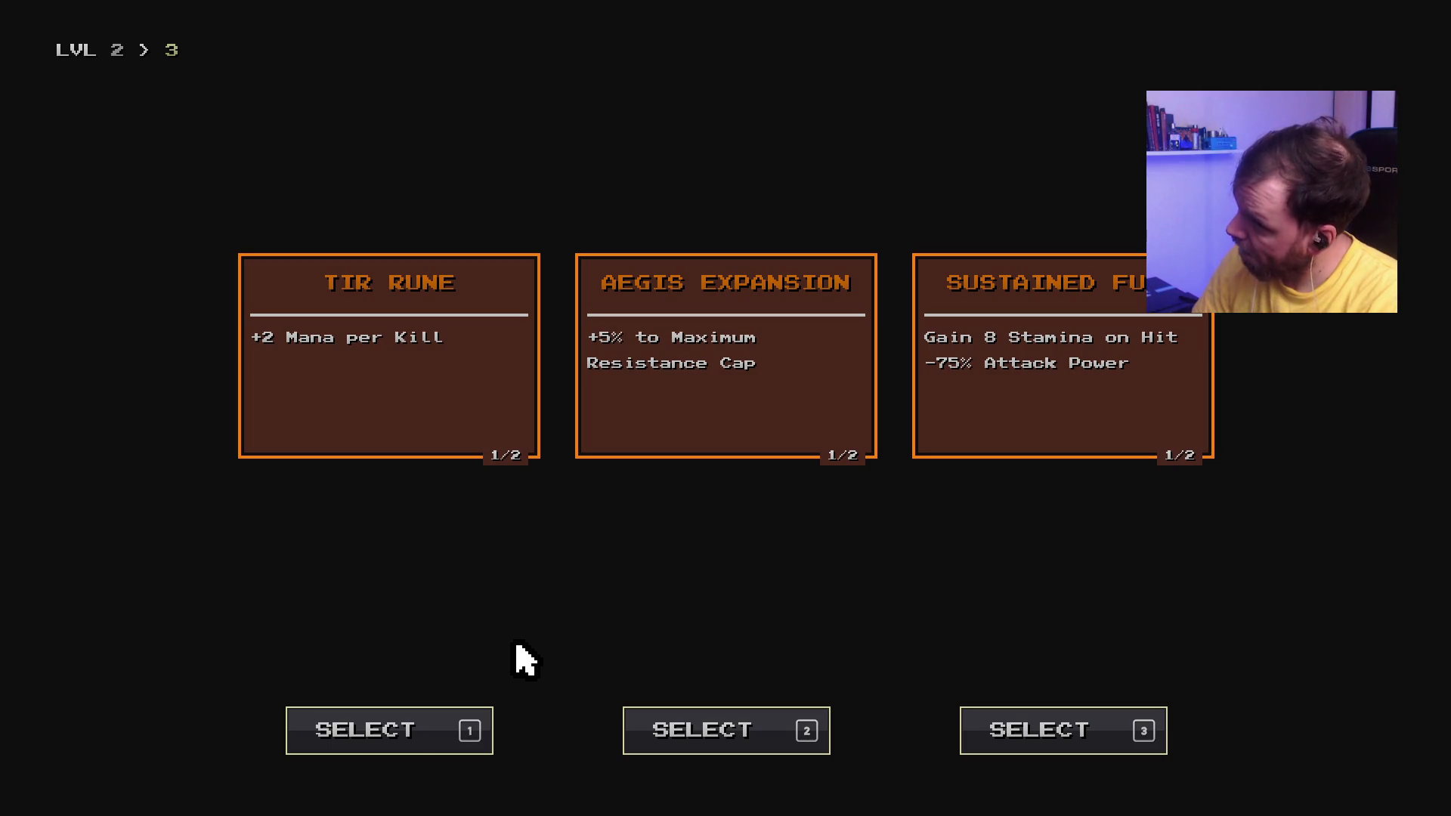
Step: Reroll Aegis Expansion into Jewel of Fervor and take reward 2 for level 3
{"action": "mouse_move", "coordinate": [717, 268]}
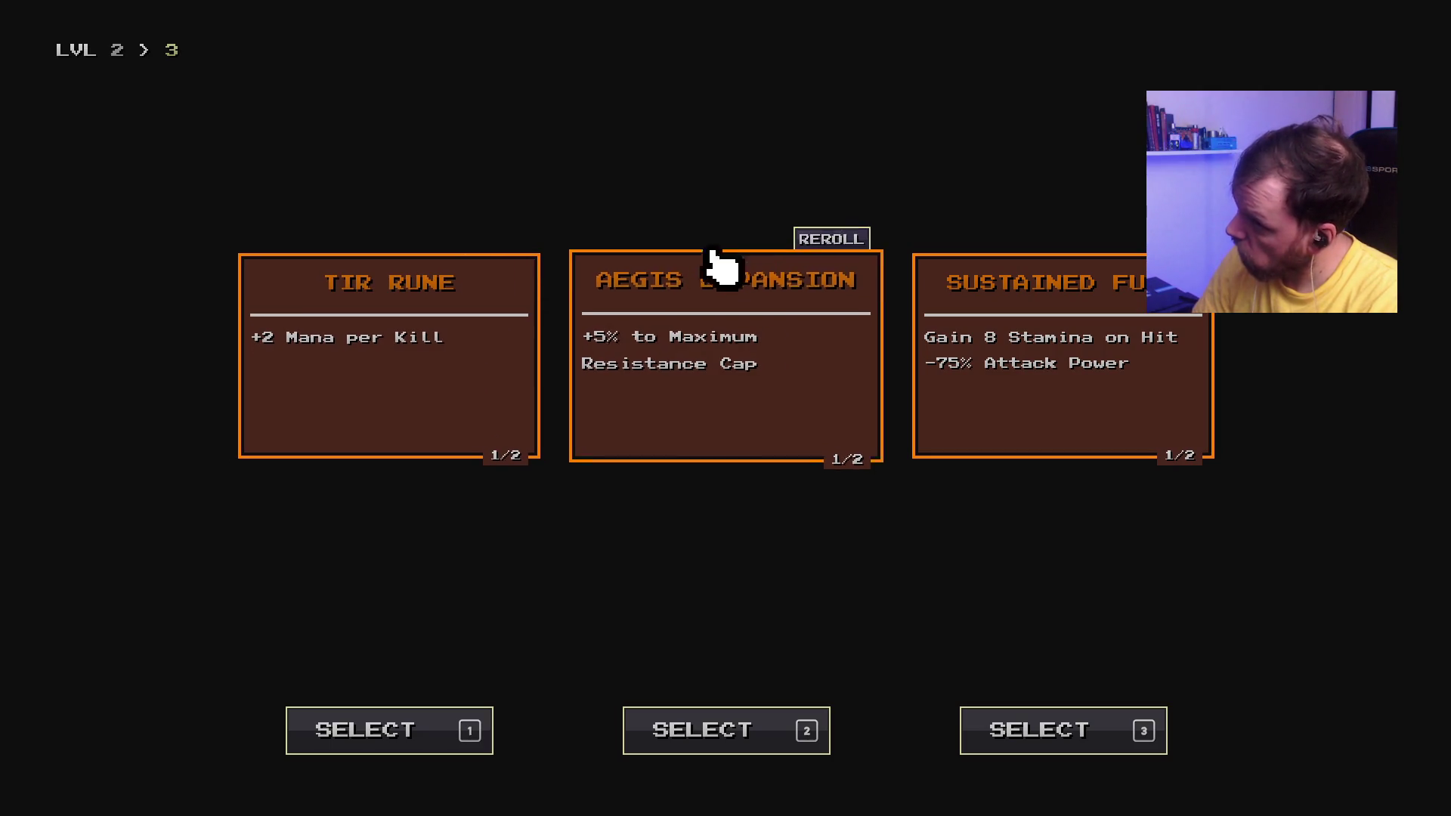
{"action": "left_click", "coordinate": [835, 240]}
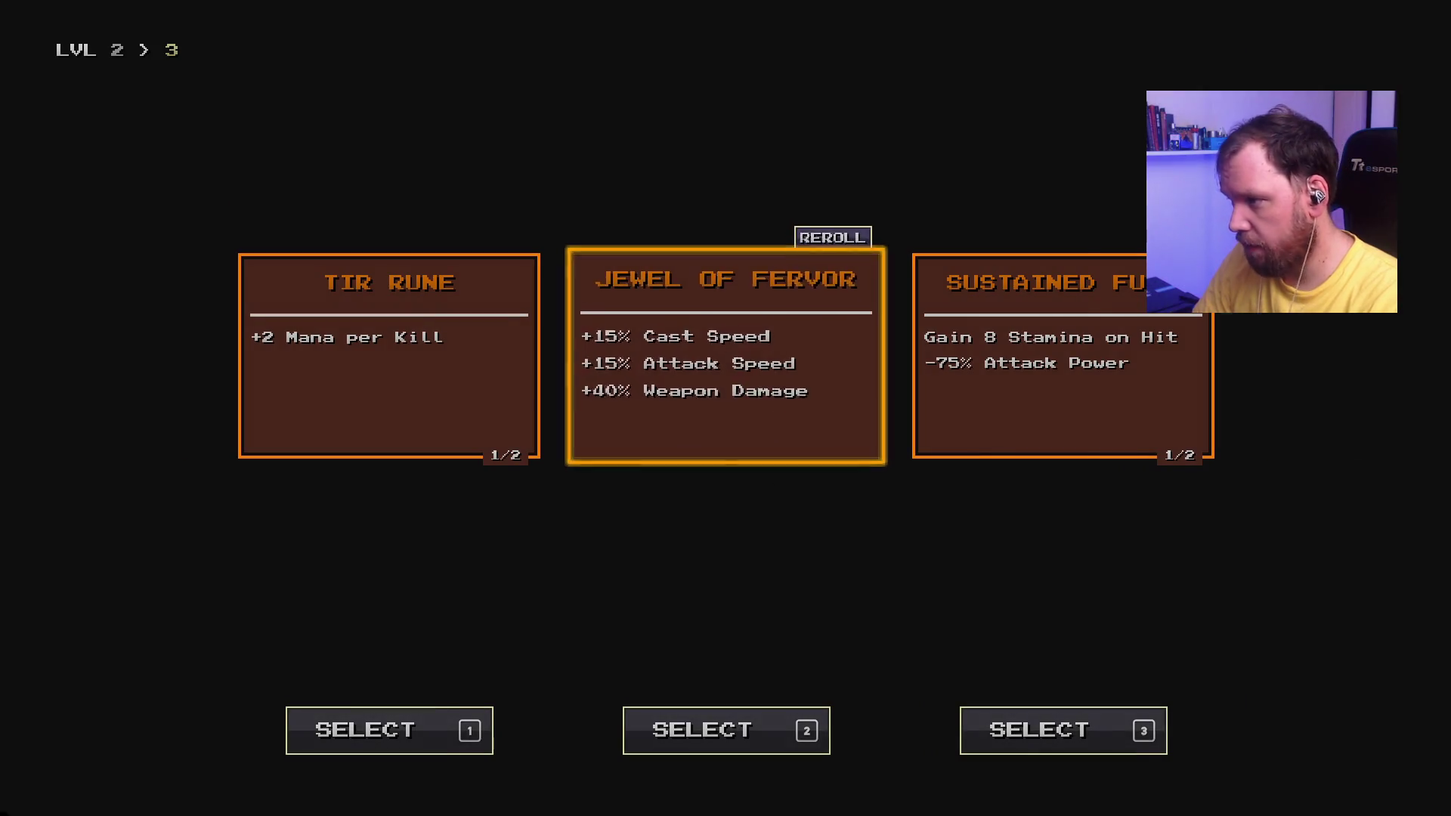
{"action": "key", "text": "2"}
{"action": "key", "text": "Escape"}
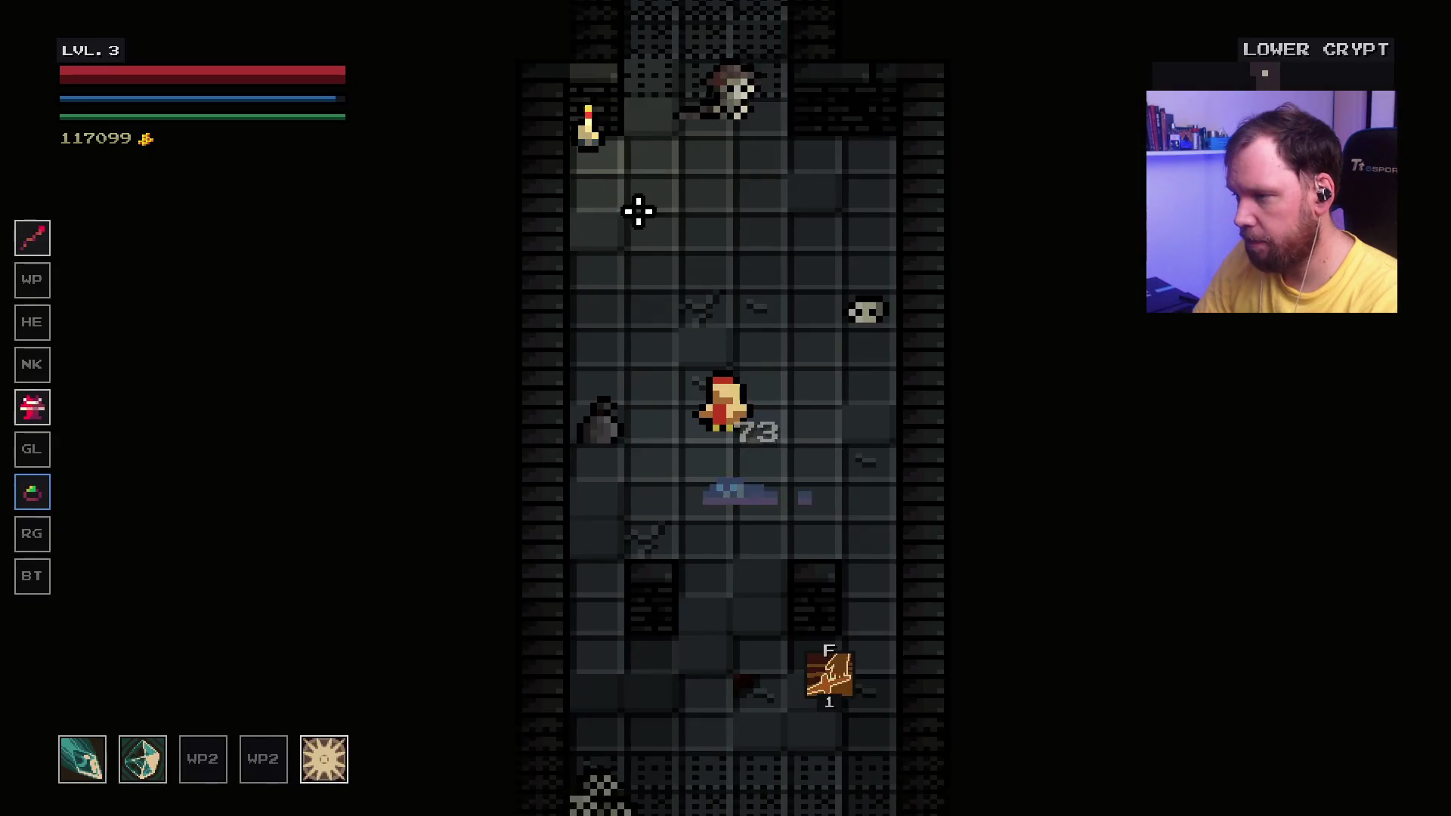
Step: Fight north with ice shards into the next crypt room
{"action": "key", "text": "w"}
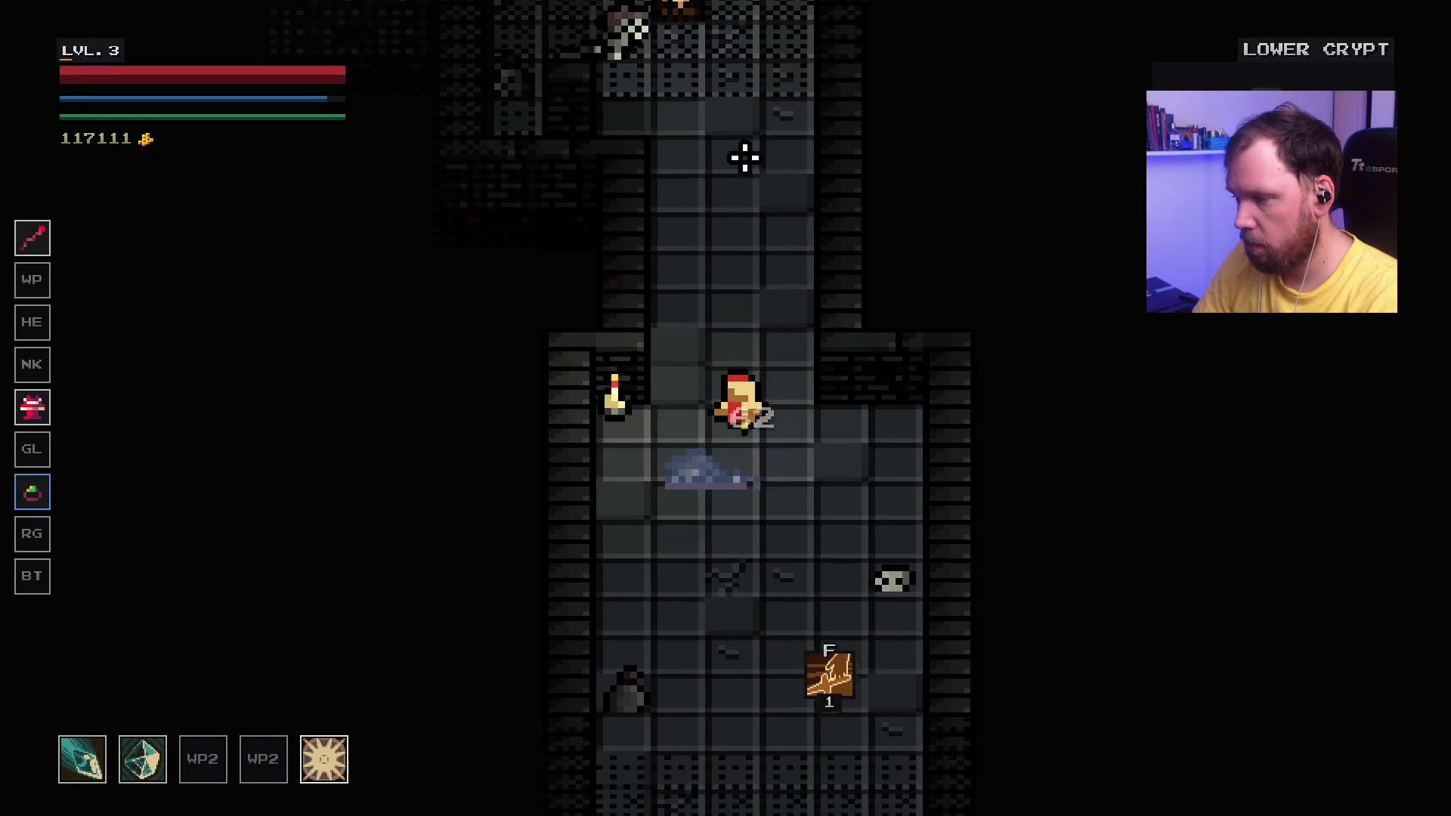
{"action": "key", "text": "w"}
{"action": "left_click", "coordinate": [570, 134]}
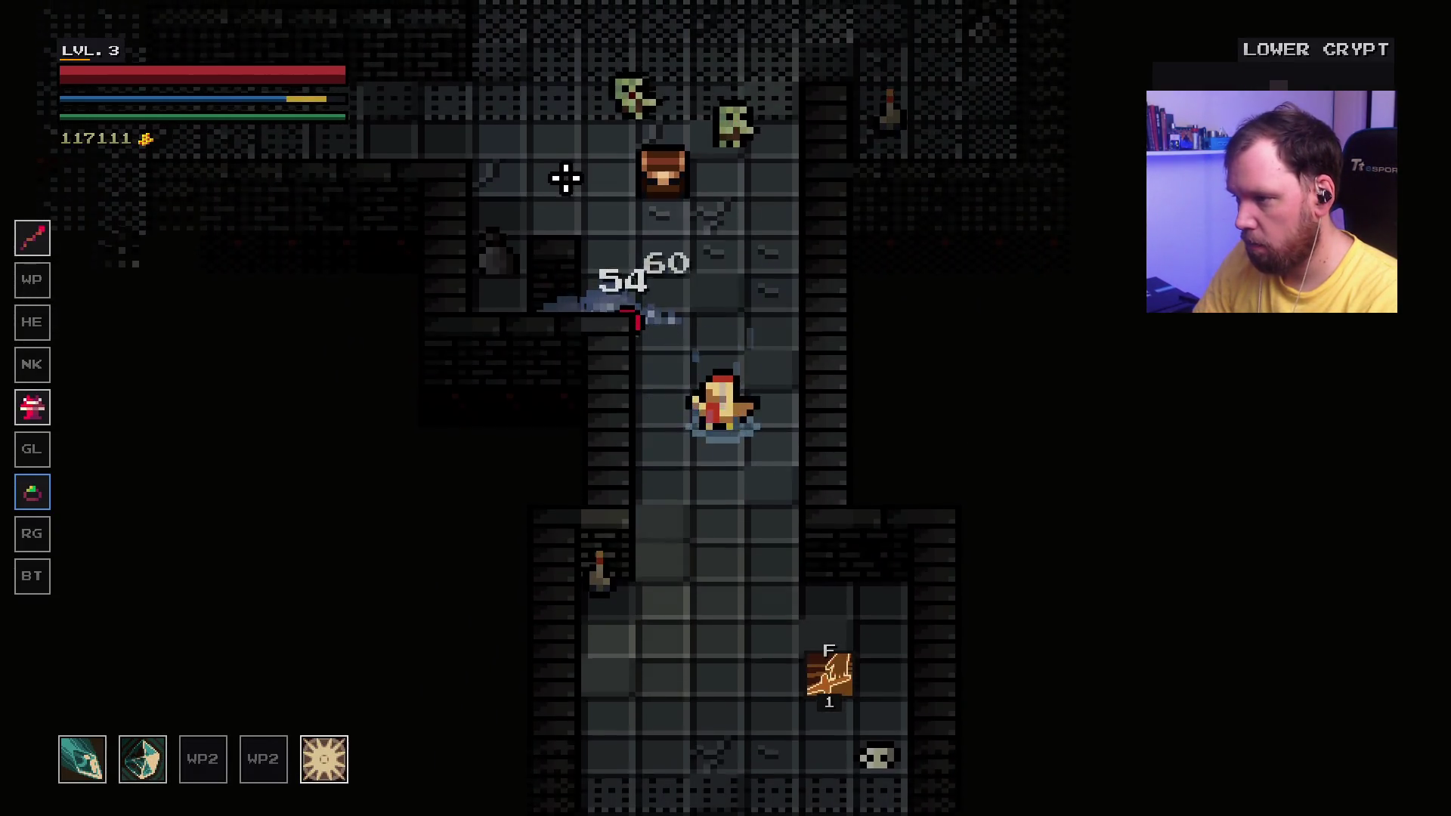
{"action": "left_click", "coordinate": [680, 161]}
{"action": "left_click", "coordinate": [708, 246]}
{"action": "key", "text": "w"}
{"action": "key", "text": "a"}
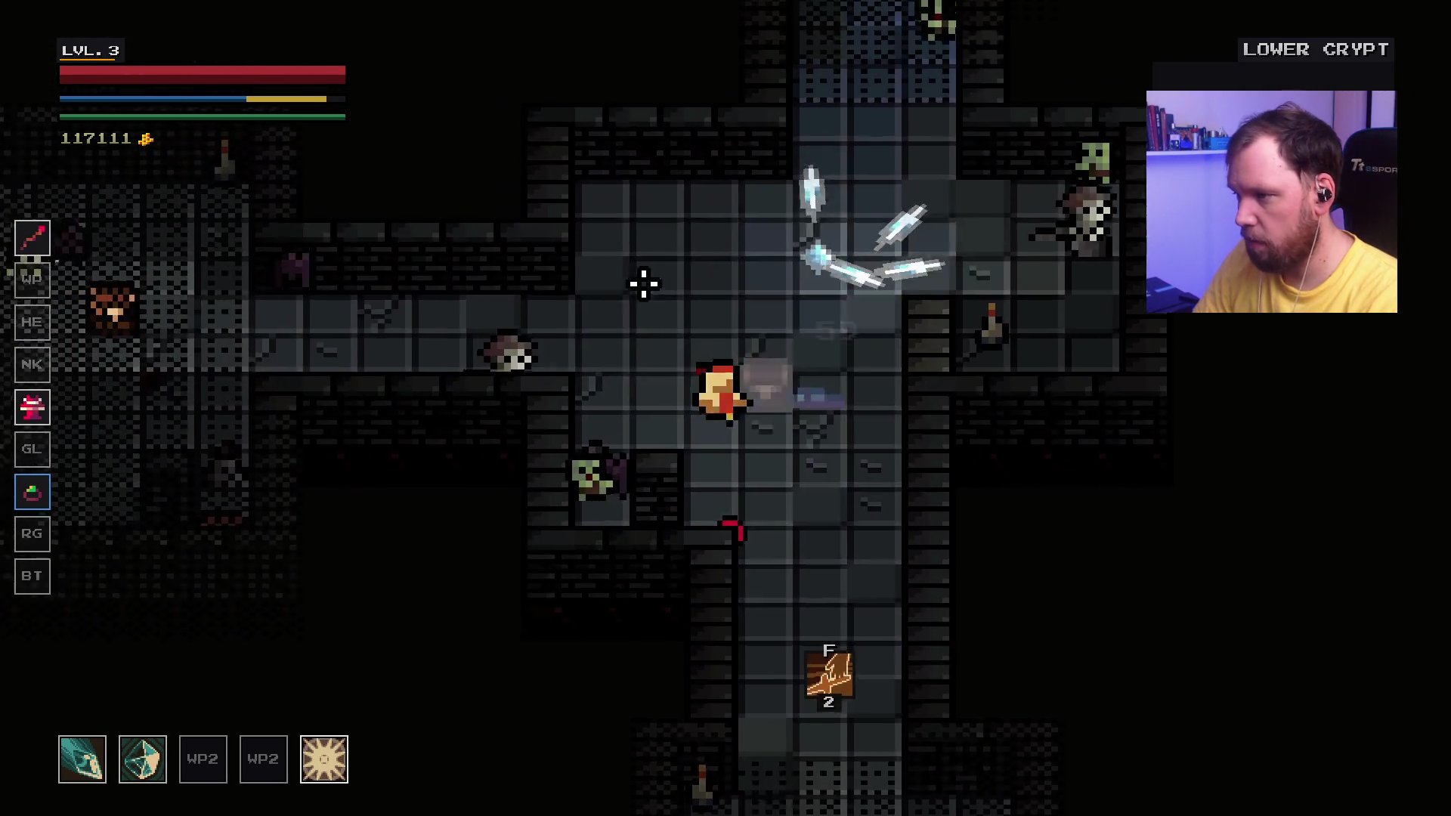
Step: Clear the room's enemies and walk north into the blue portal to Storm Woods
{"action": "key", "text": "d"}
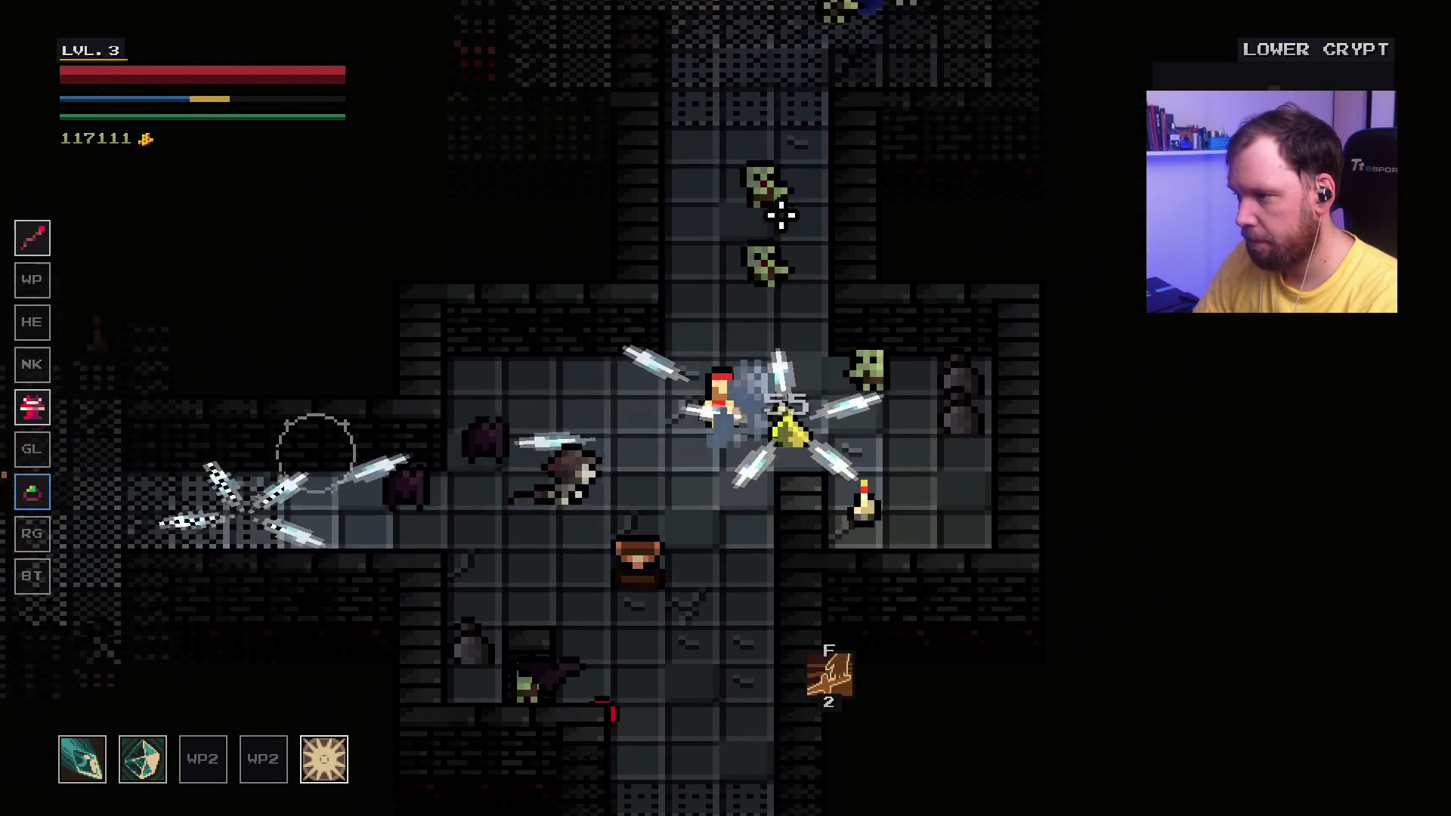
{"action": "left_click", "coordinate": [620, 208]}
{"action": "key", "text": "a"}
{"action": "key", "text": "w"}
{"action": "left_click", "coordinate": [541, 330]}
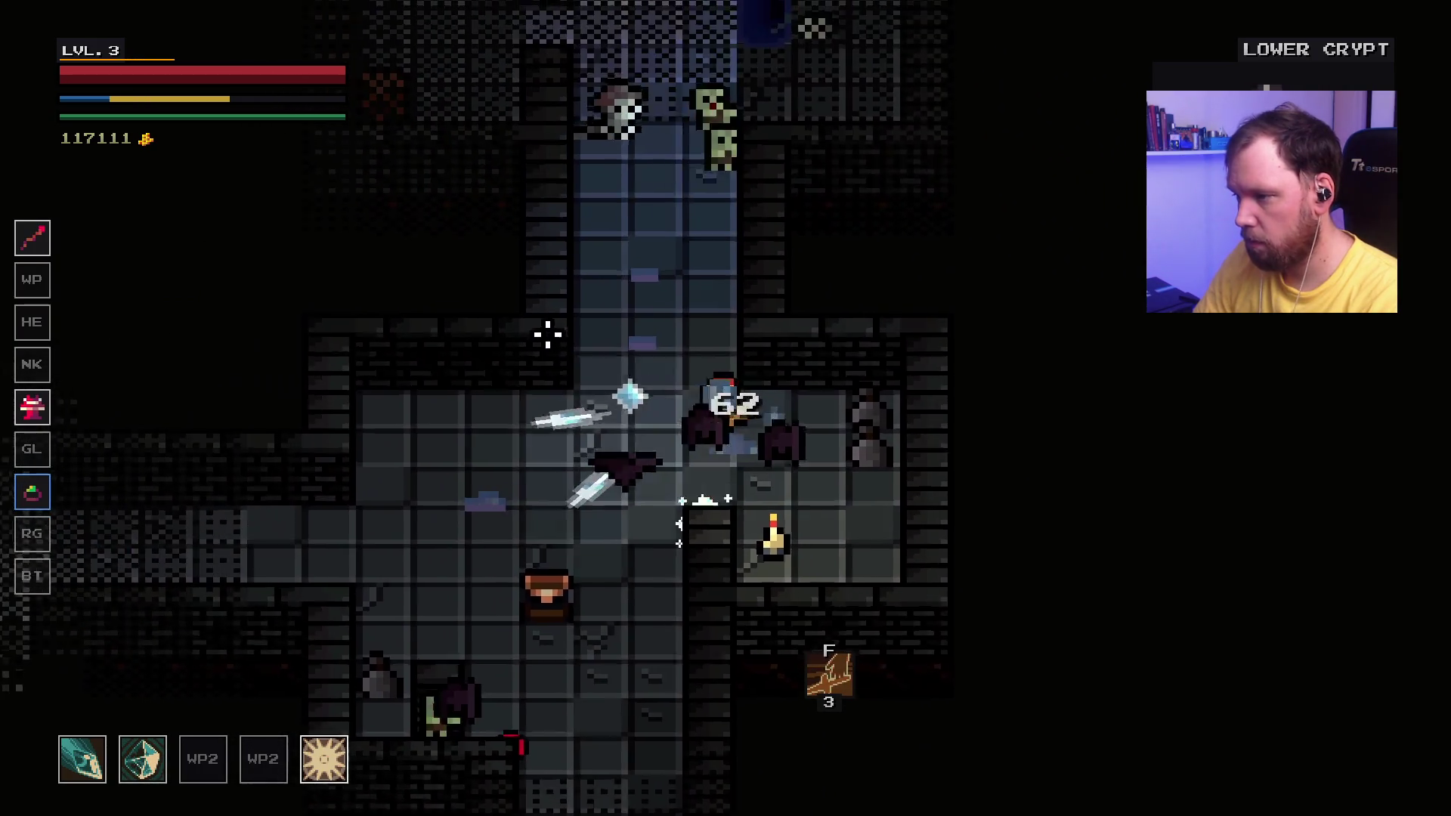
{"action": "left_click", "coordinate": [956, 348]}
{"action": "key", "text": "a"}
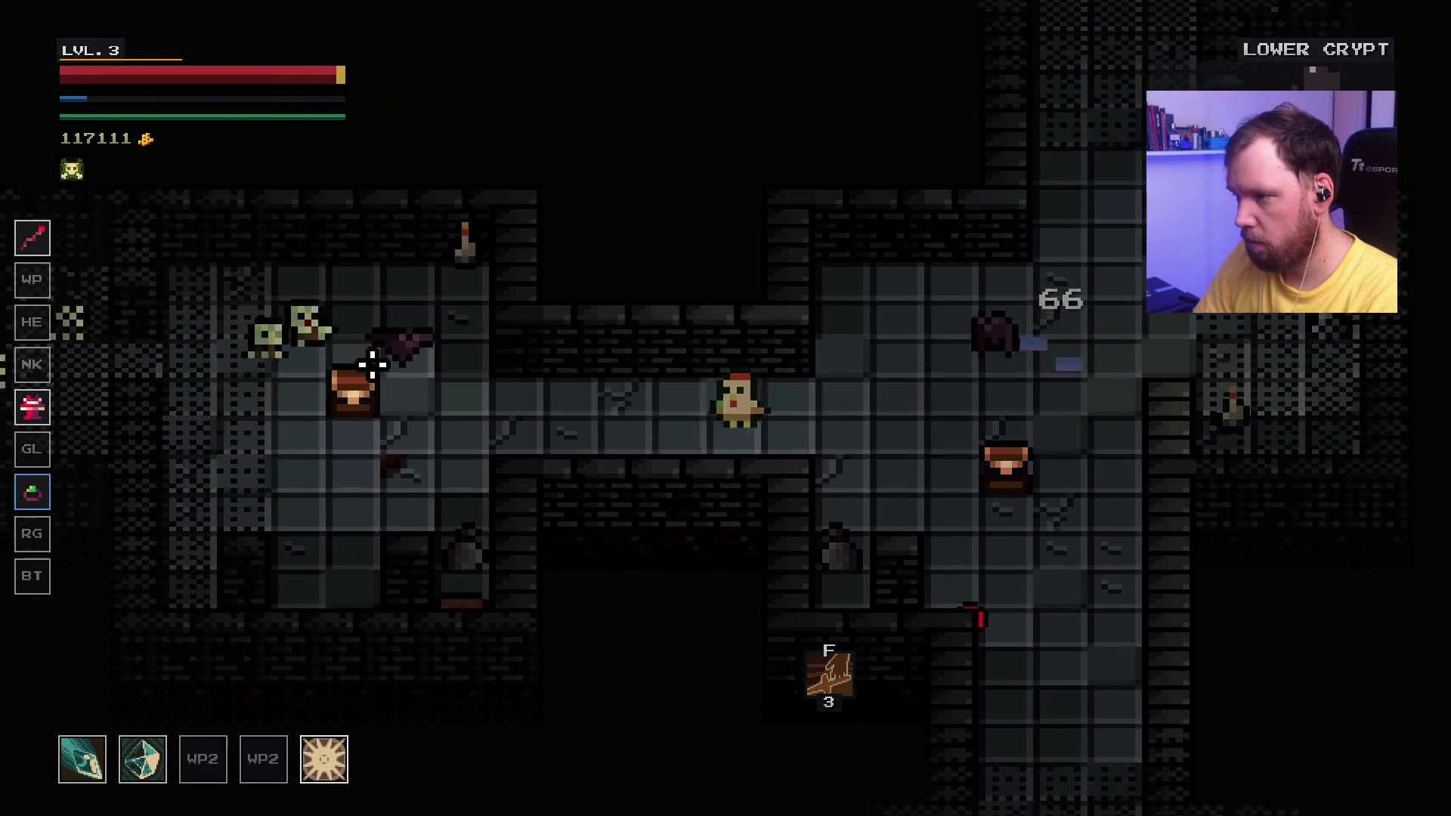
{"action": "key", "text": "w"}
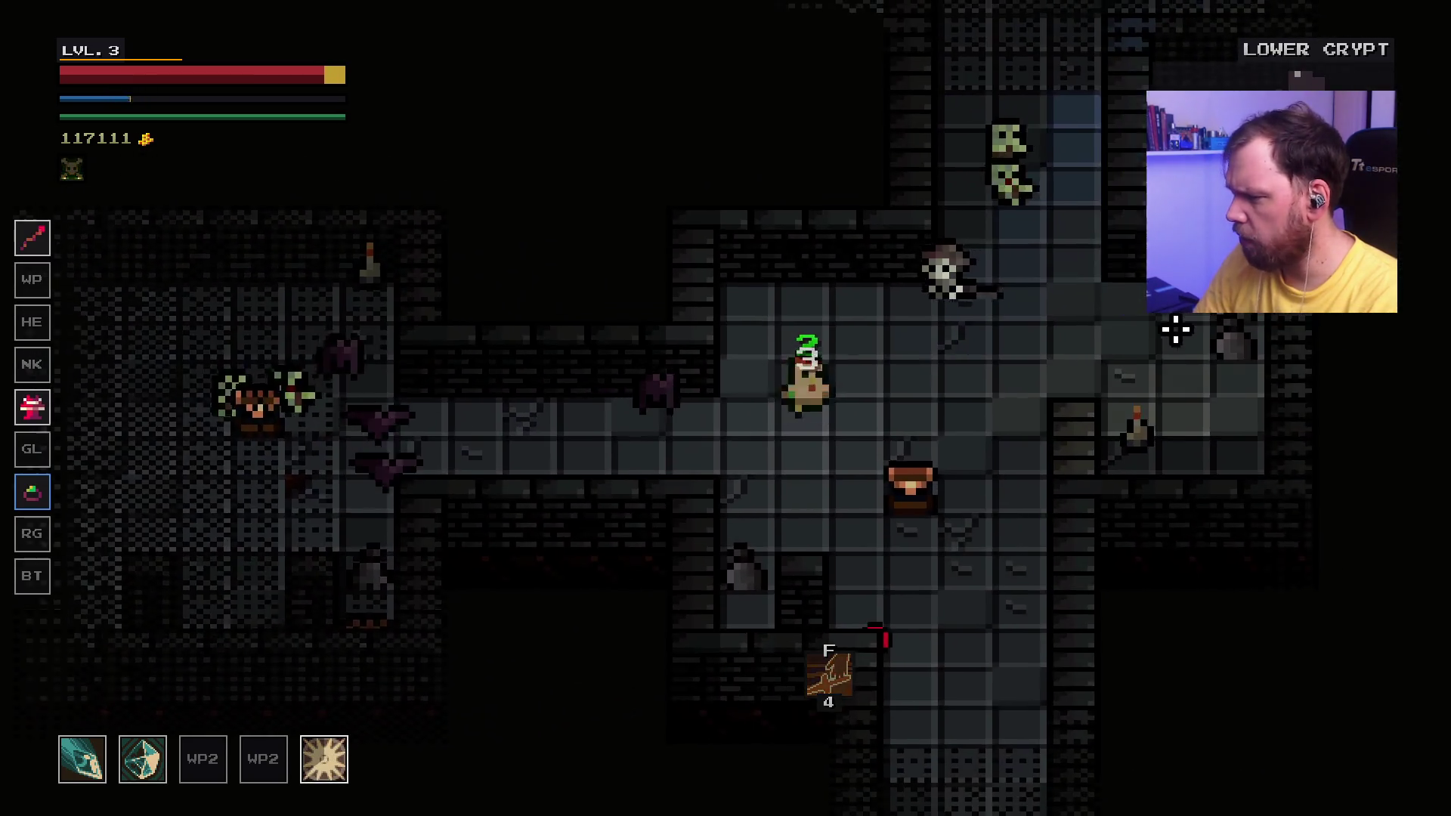
{"action": "key", "text": "w"}
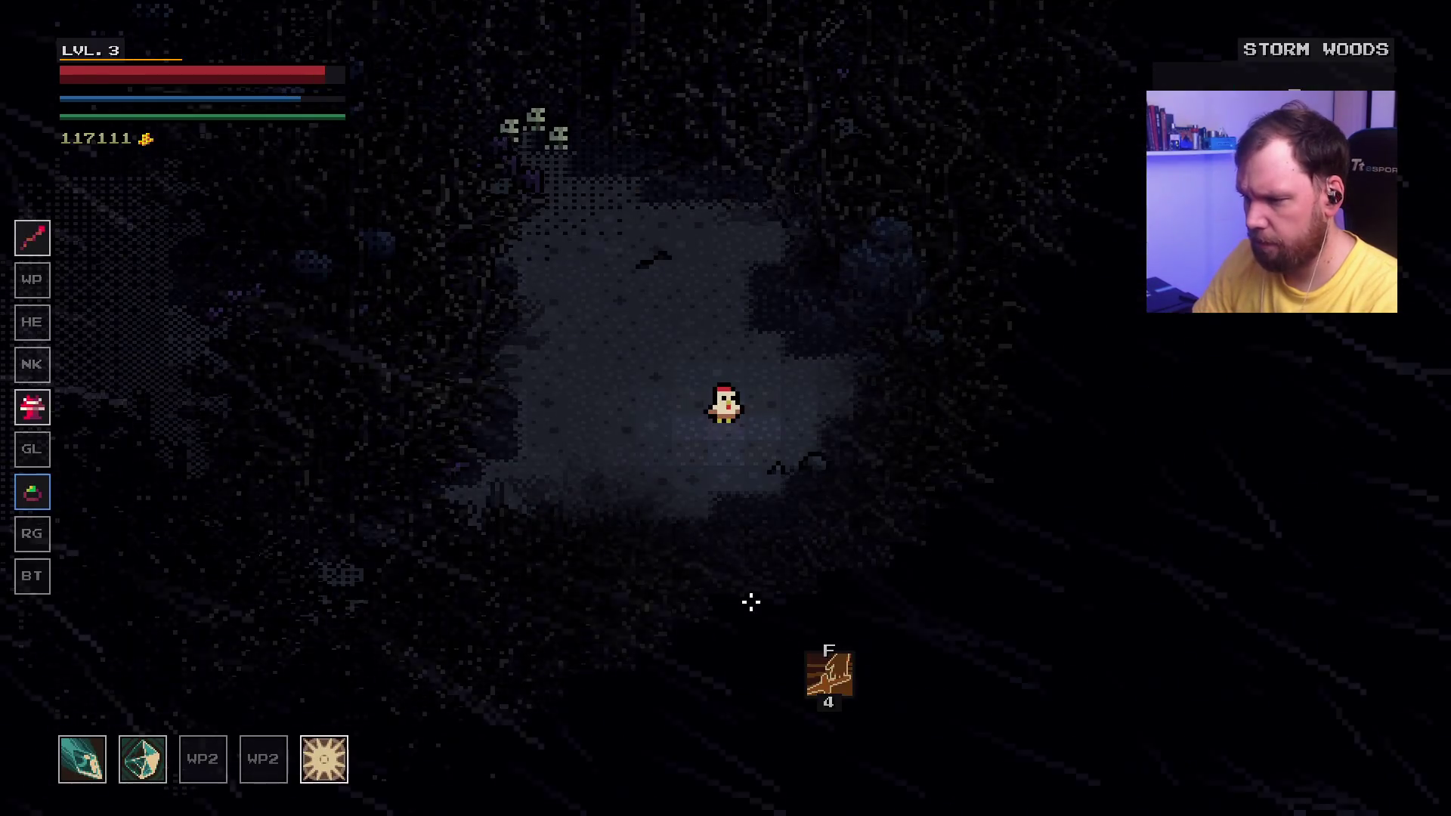
Step: Equip the Circlet of Mind and settle the Heavy Boots of Mind offer
{"action": "key", "text": "f"}
{"action": "key", "text": "1"}
{"action": "key", "text": "1"}
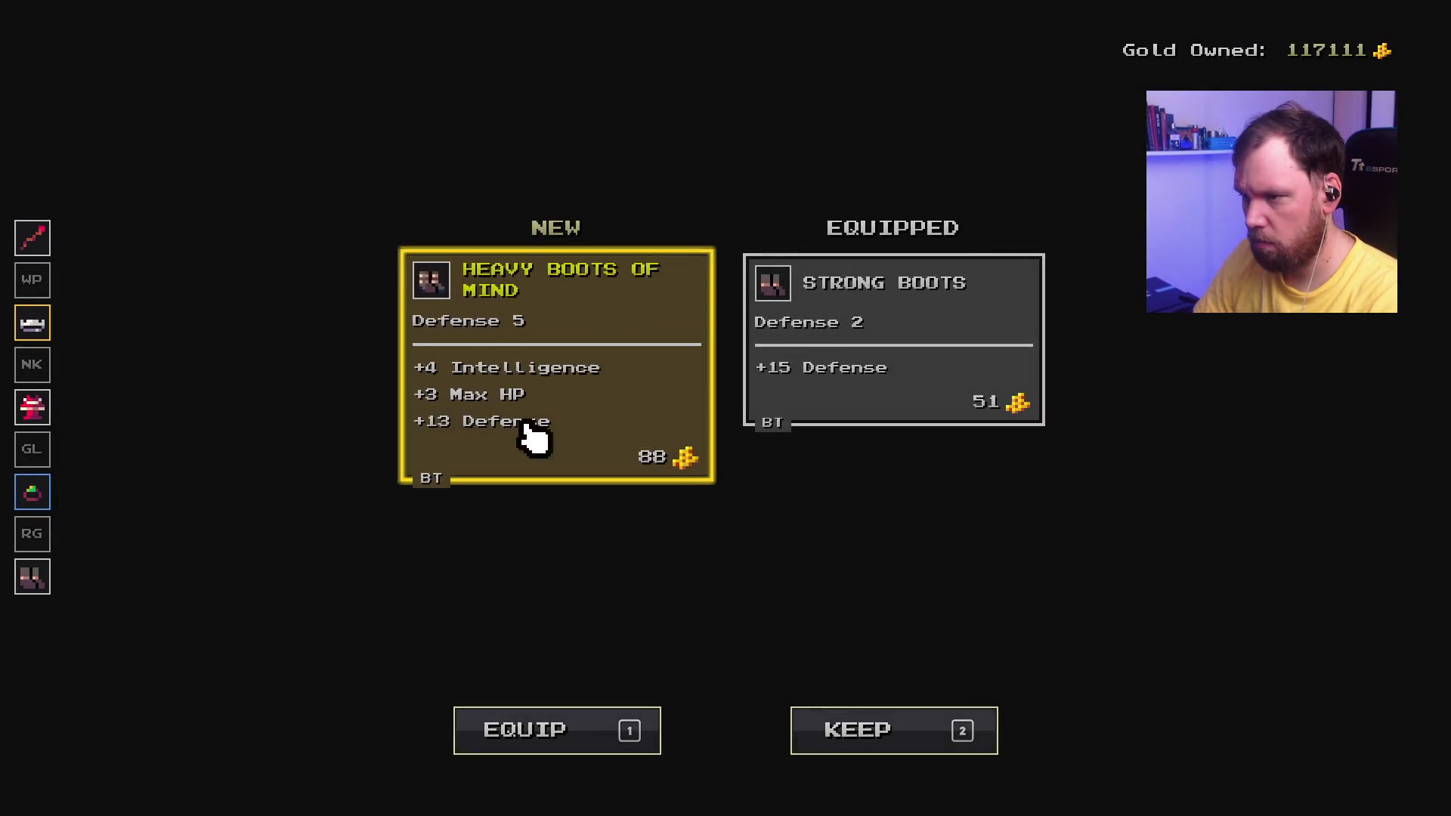
{"action": "key", "text": "2"}
{"action": "key", "text": "2"}
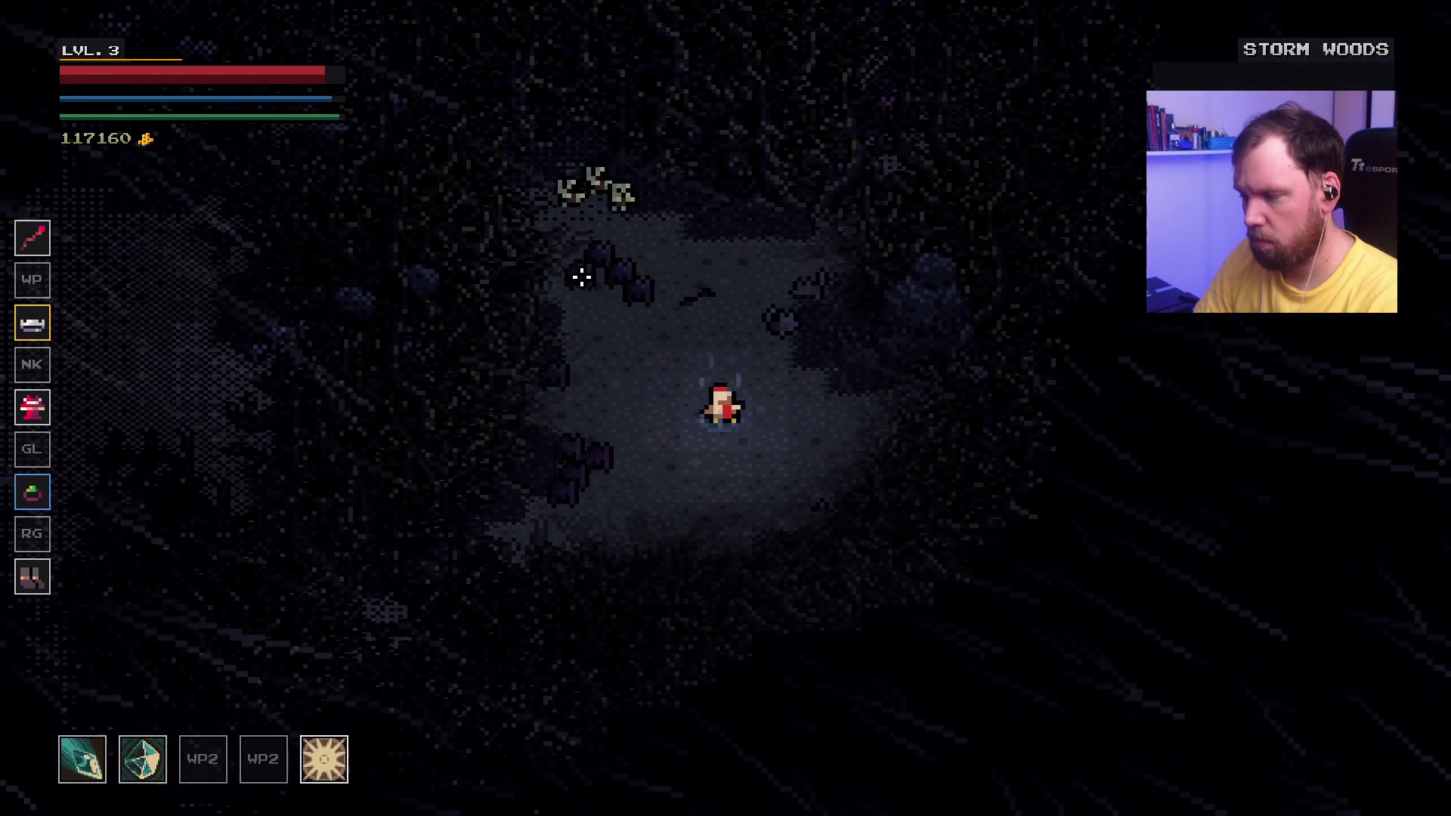
Step: Fight off the bats with slashes and ice shards, then take the level-4 stat bonus
{"action": "left_click", "coordinate": [627, 321]}
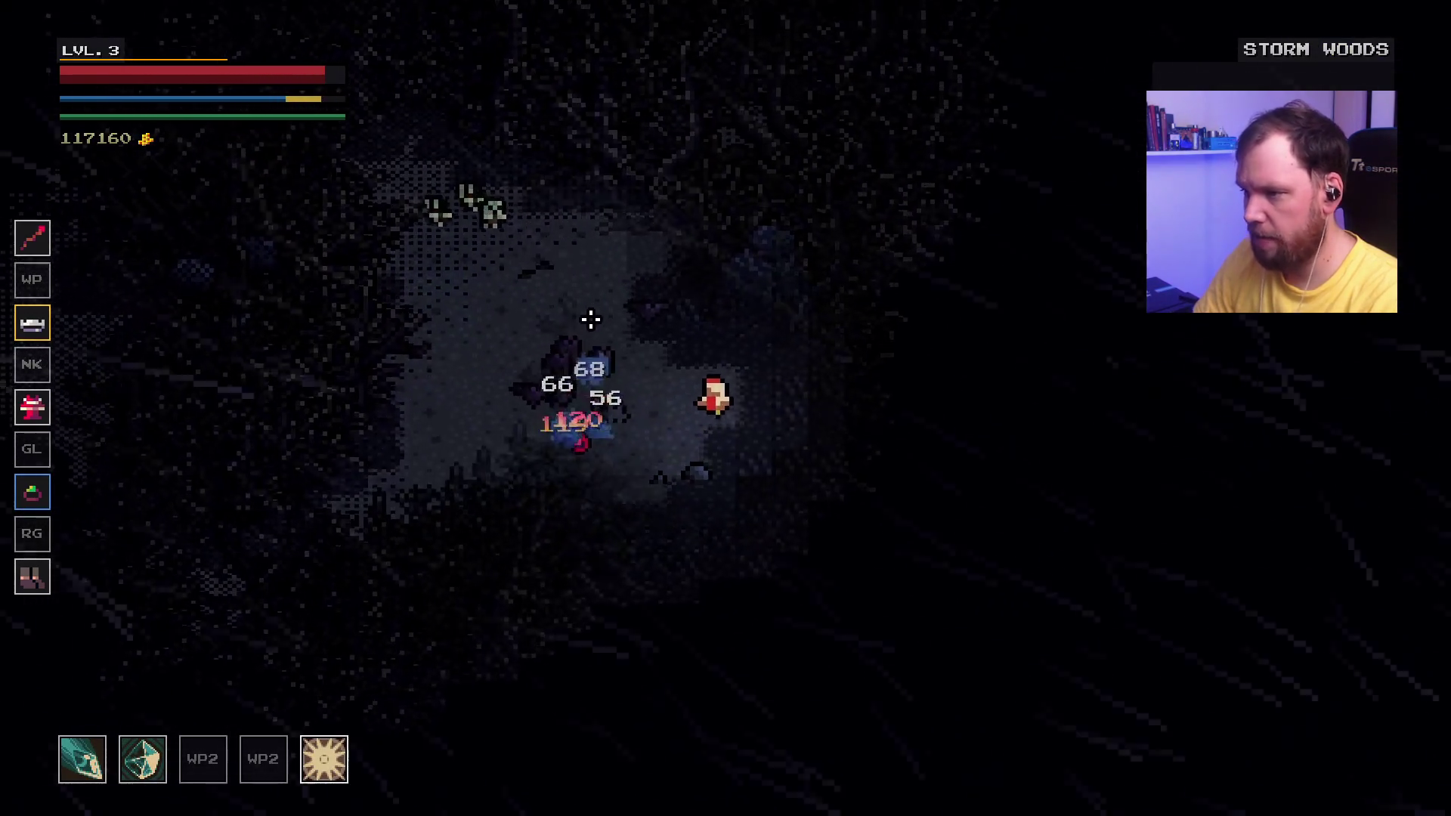
{"action": "left_click", "coordinate": [845, 350]}
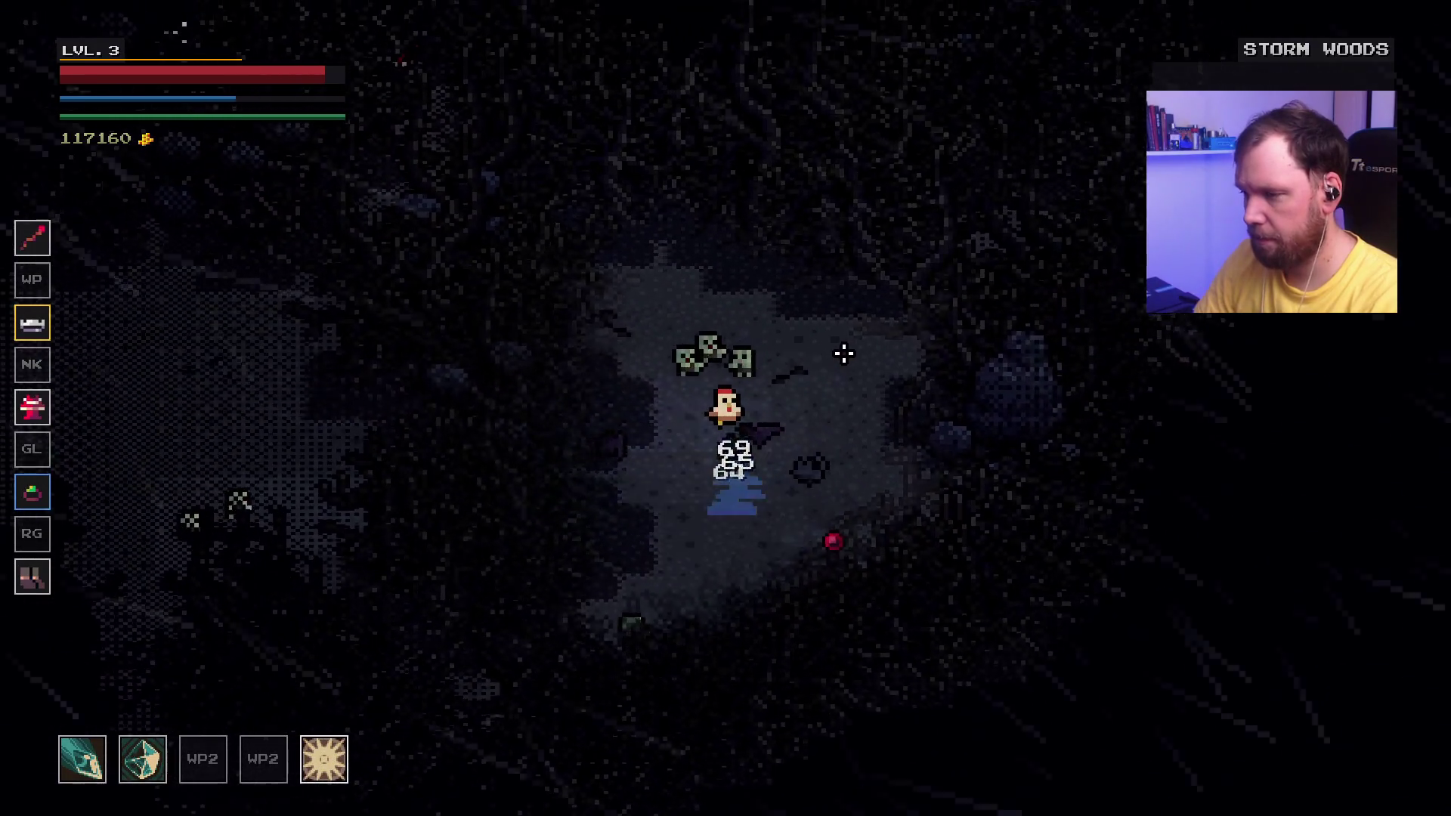
{"action": "left_click", "coordinate": [567, 238]}
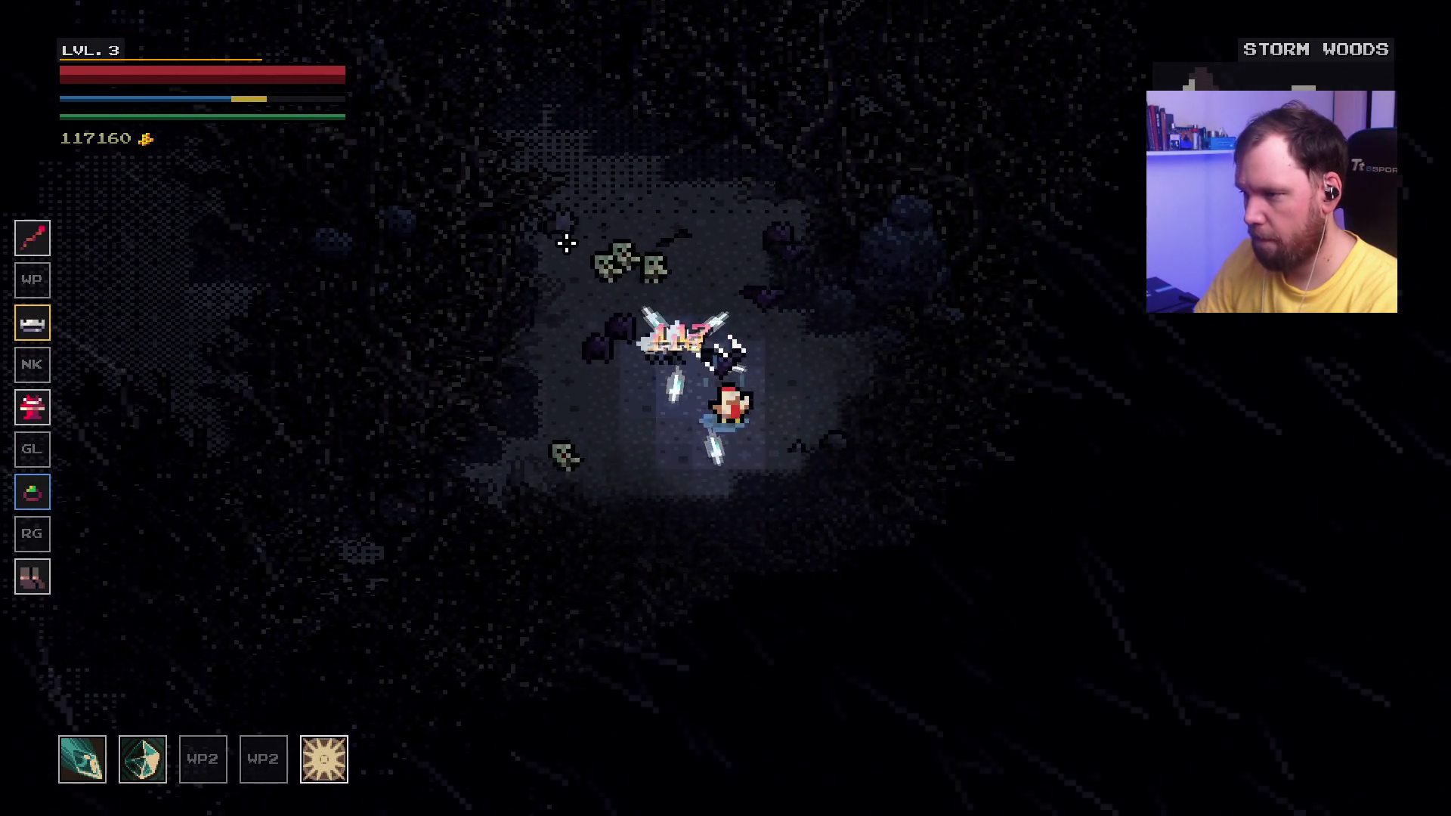
{"action": "left_click", "coordinate": [567, 242]}
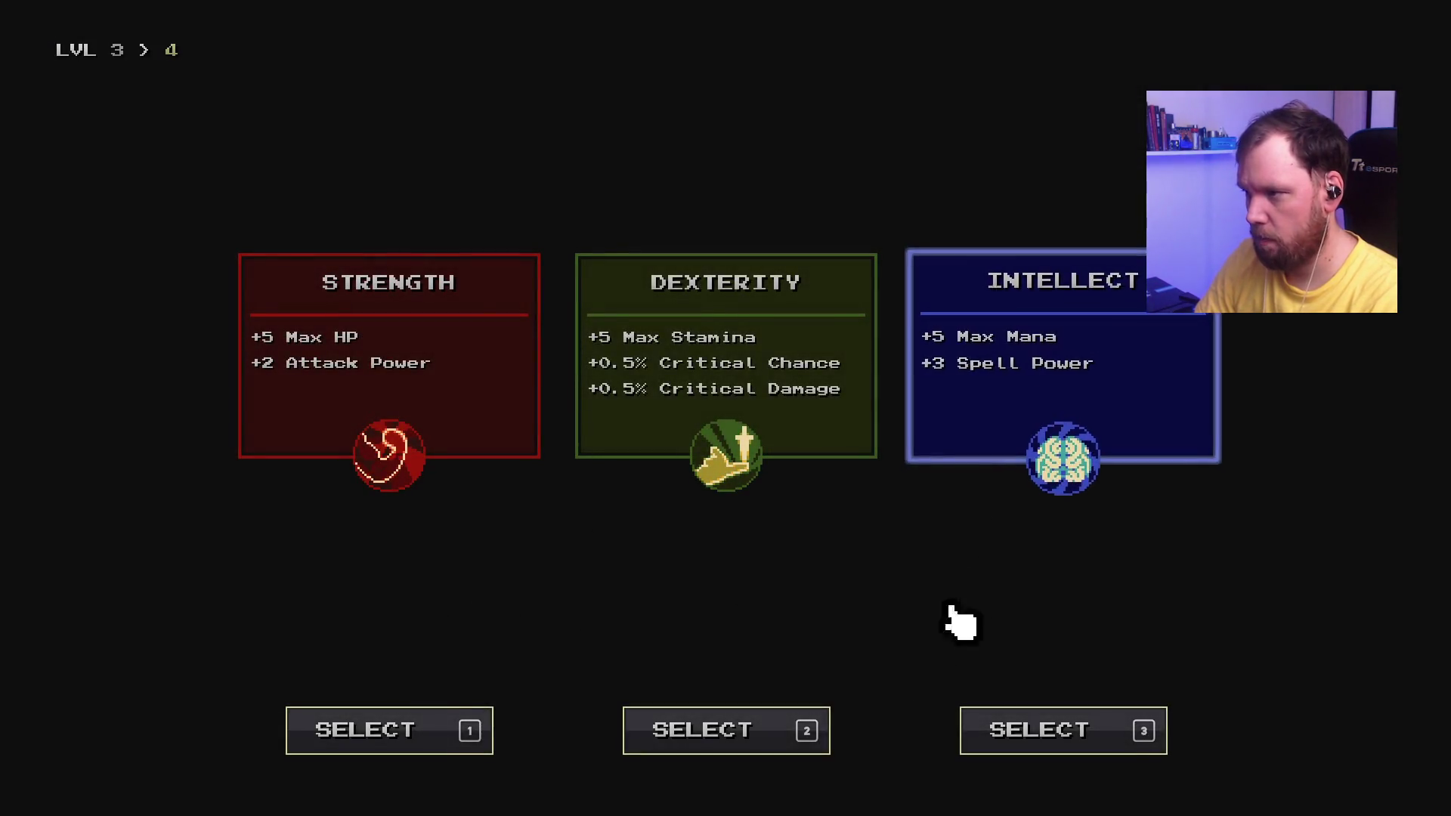
{"action": "left_click", "coordinate": [739, 722]}
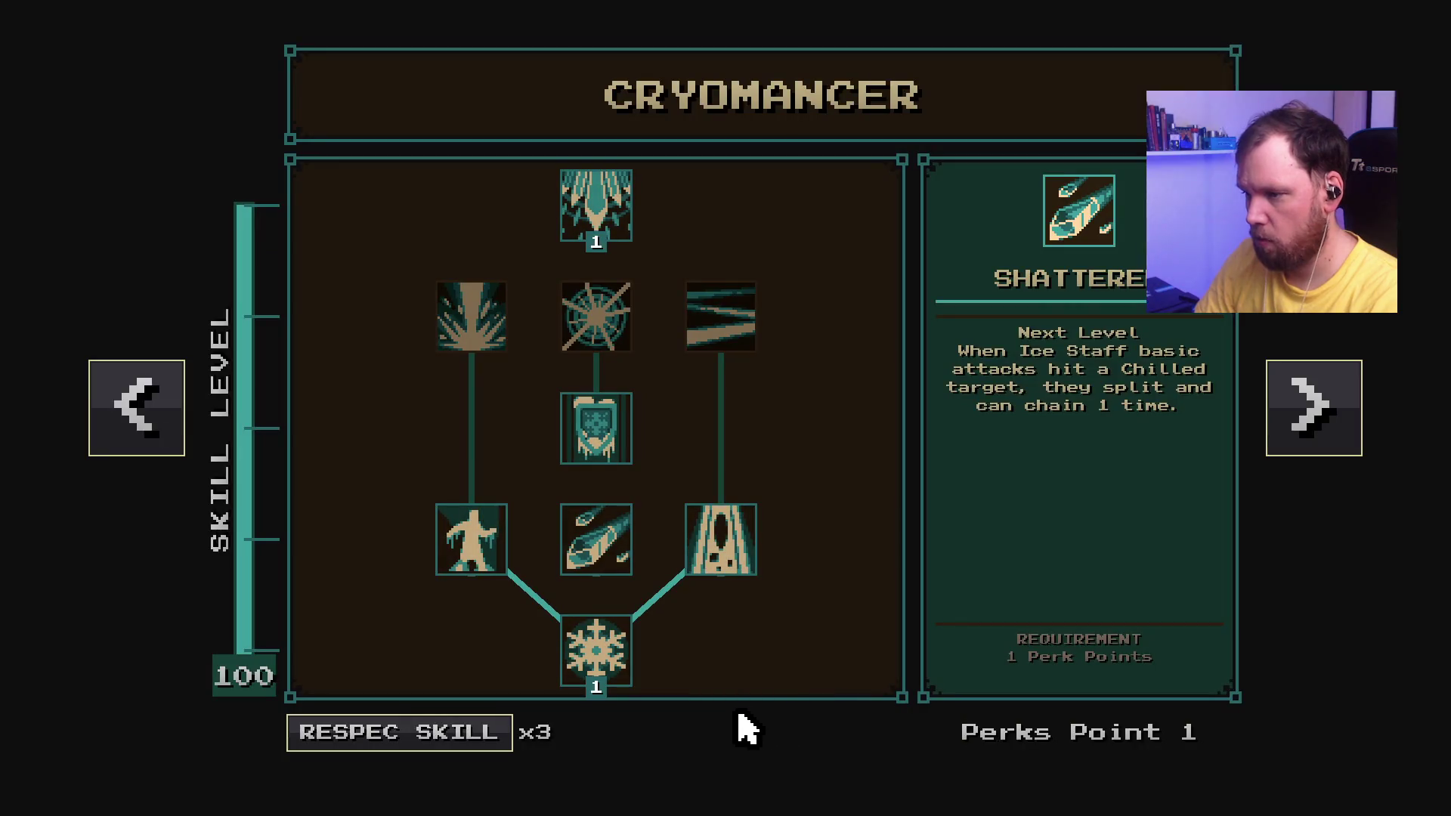
{"action": "left_click", "coordinate": [631, 208]}
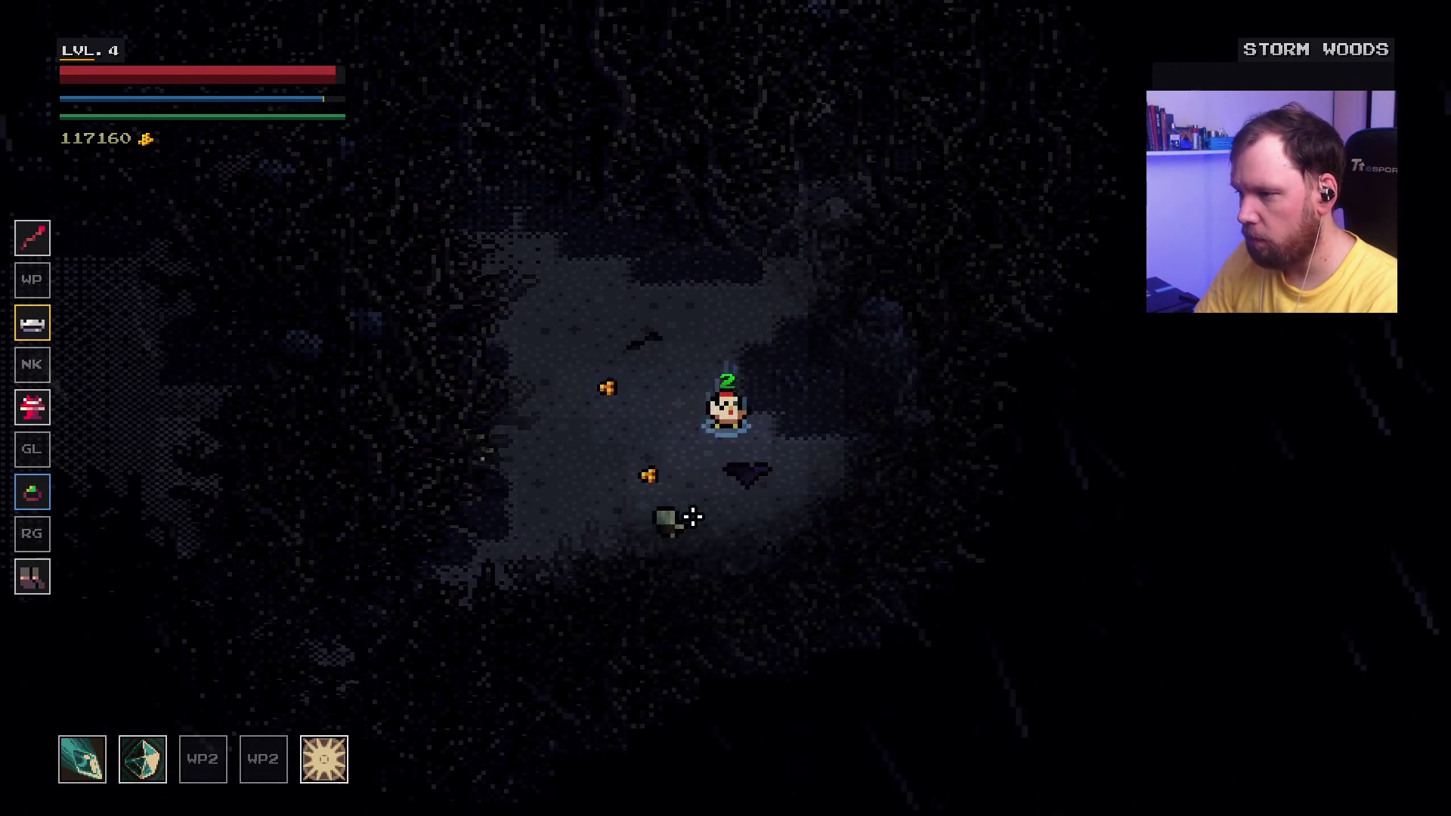
Step: Kite around the Storm Woods clearing while ice shards hit the enemies
{"action": "key", "text": "a"}
{"action": "key", "text": "s"}
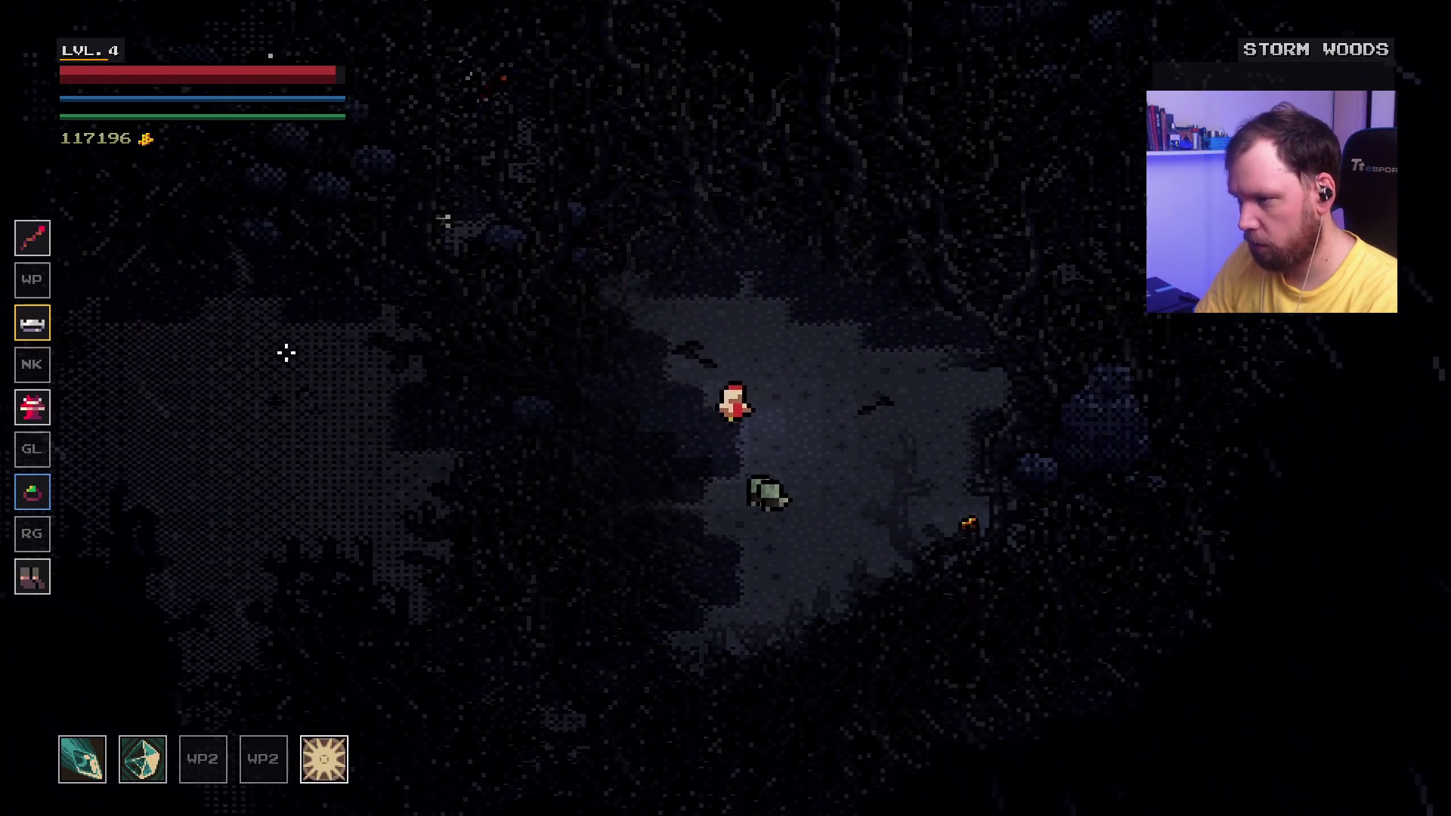
{"action": "key", "text": "a"}
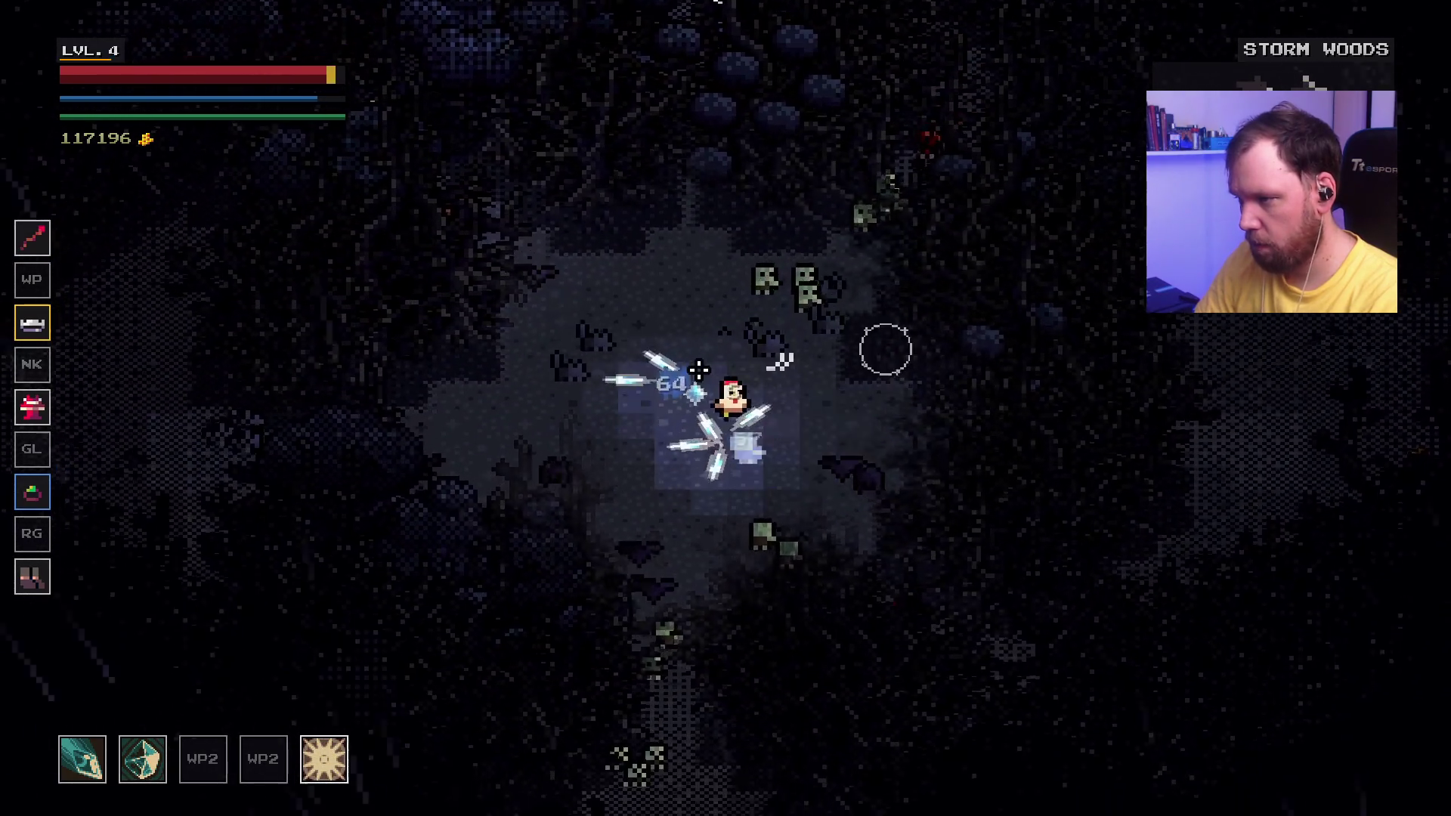
{"action": "key", "text": "w"}
{"action": "key", "text": "a"}
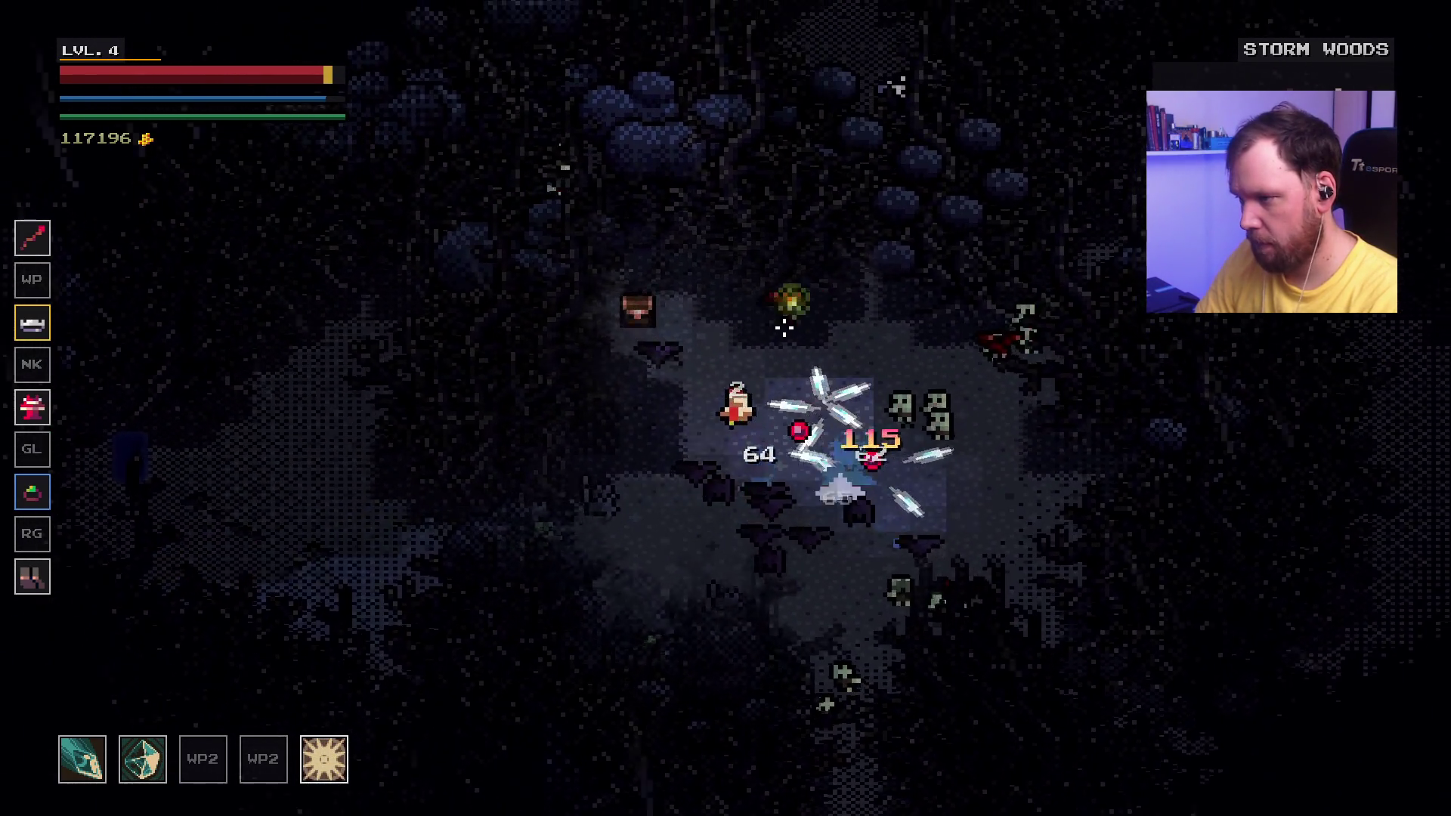
{"action": "key", "text": "d"}
{"action": "key", "text": "s"}
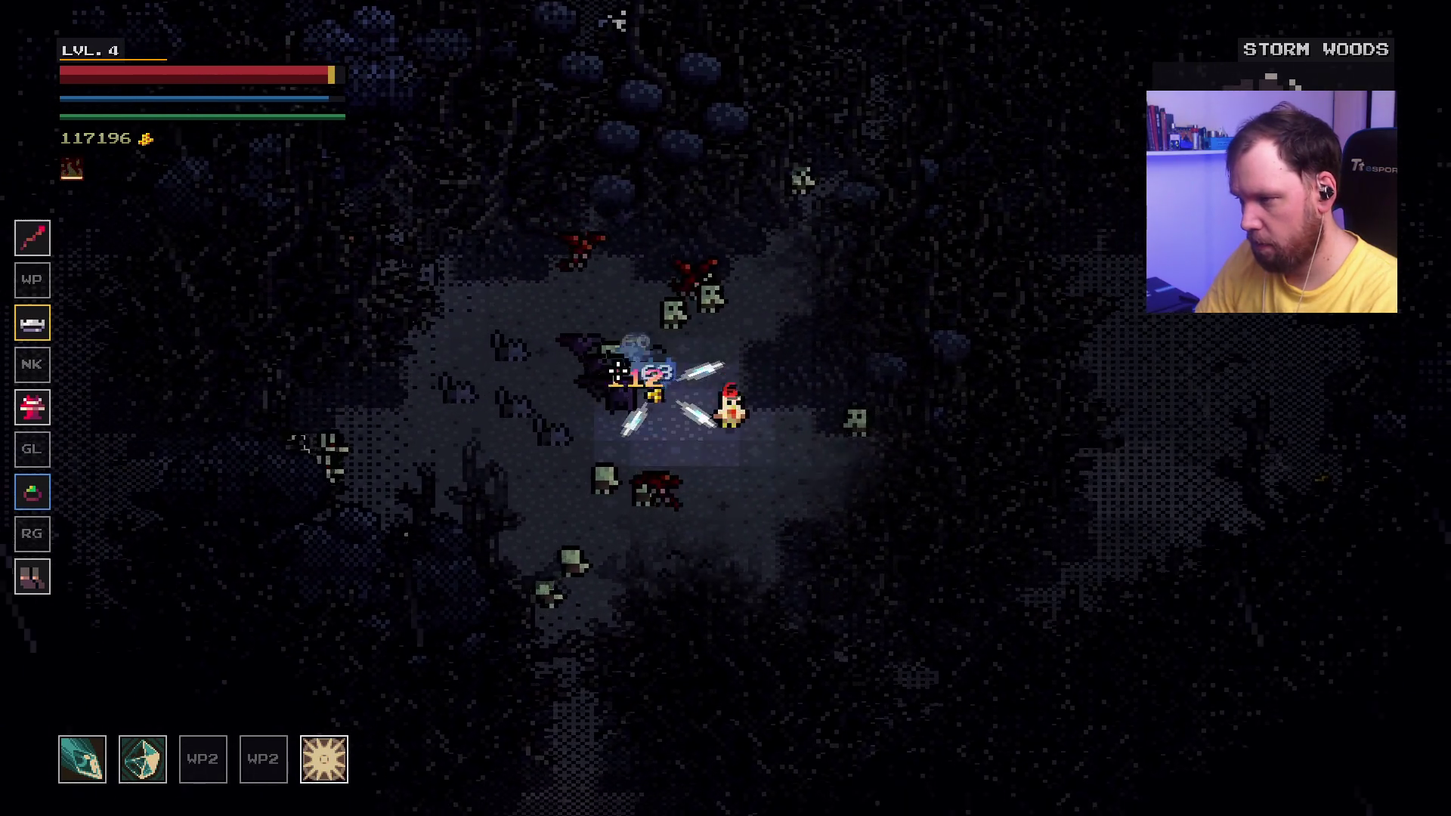
{"action": "key", "text": "a"}
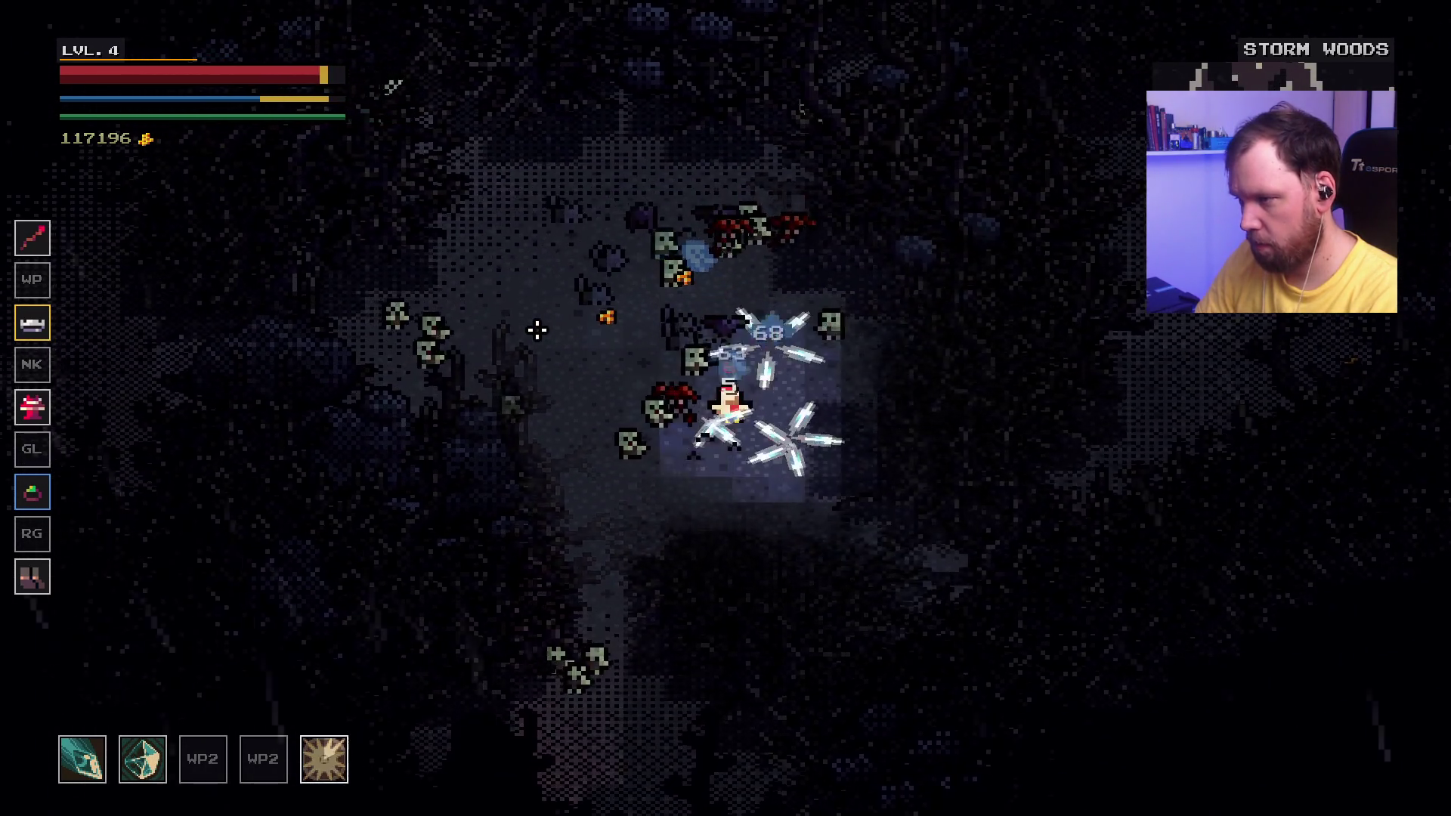
{"action": "key", "text": "w"}
{"action": "key", "text": "a"}
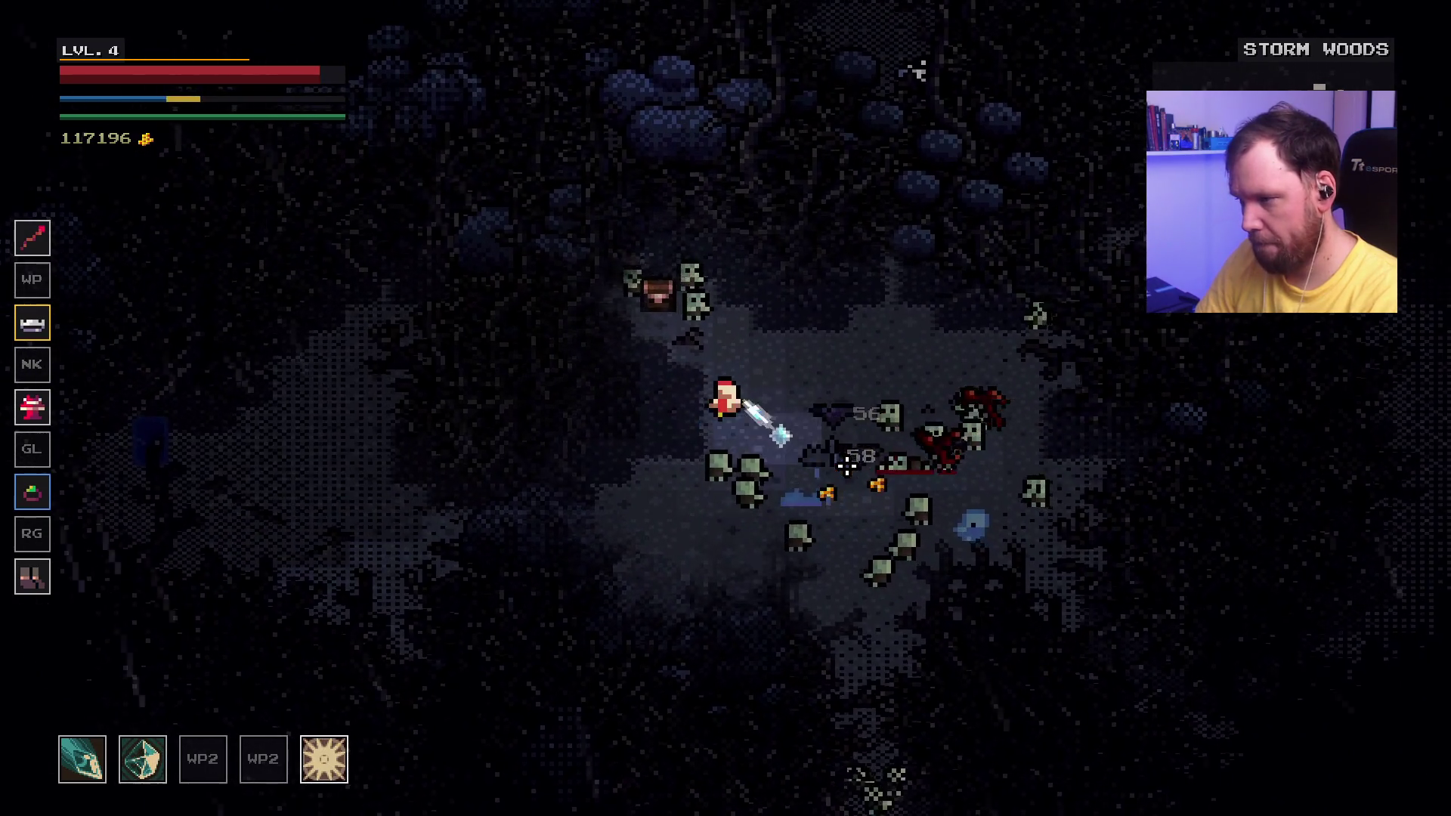
{"action": "key", "text": "s"}
{"action": "key", "text": "d"}
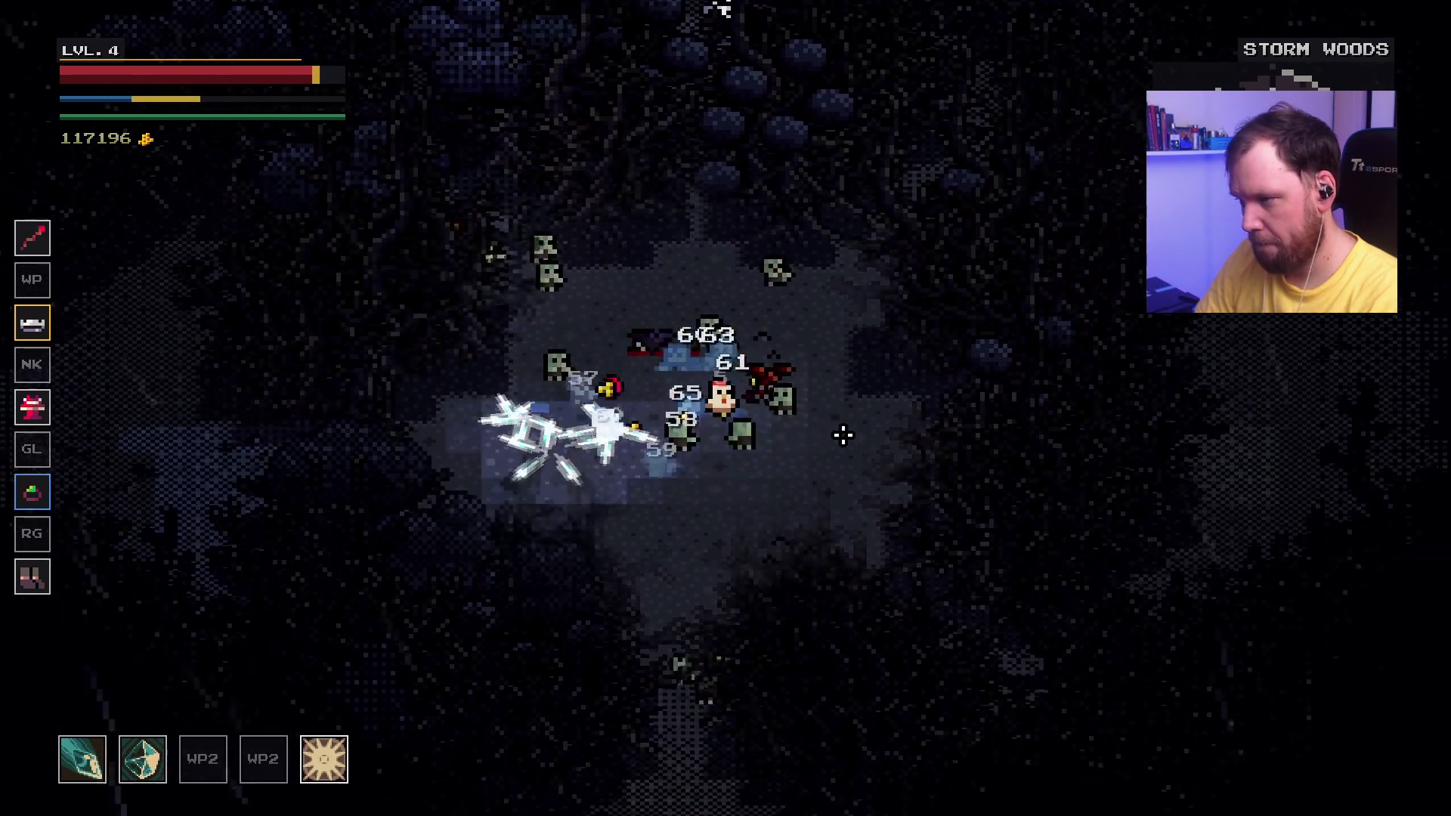
{"action": "key", "text": "s"}
{"action": "key", "text": "d"}
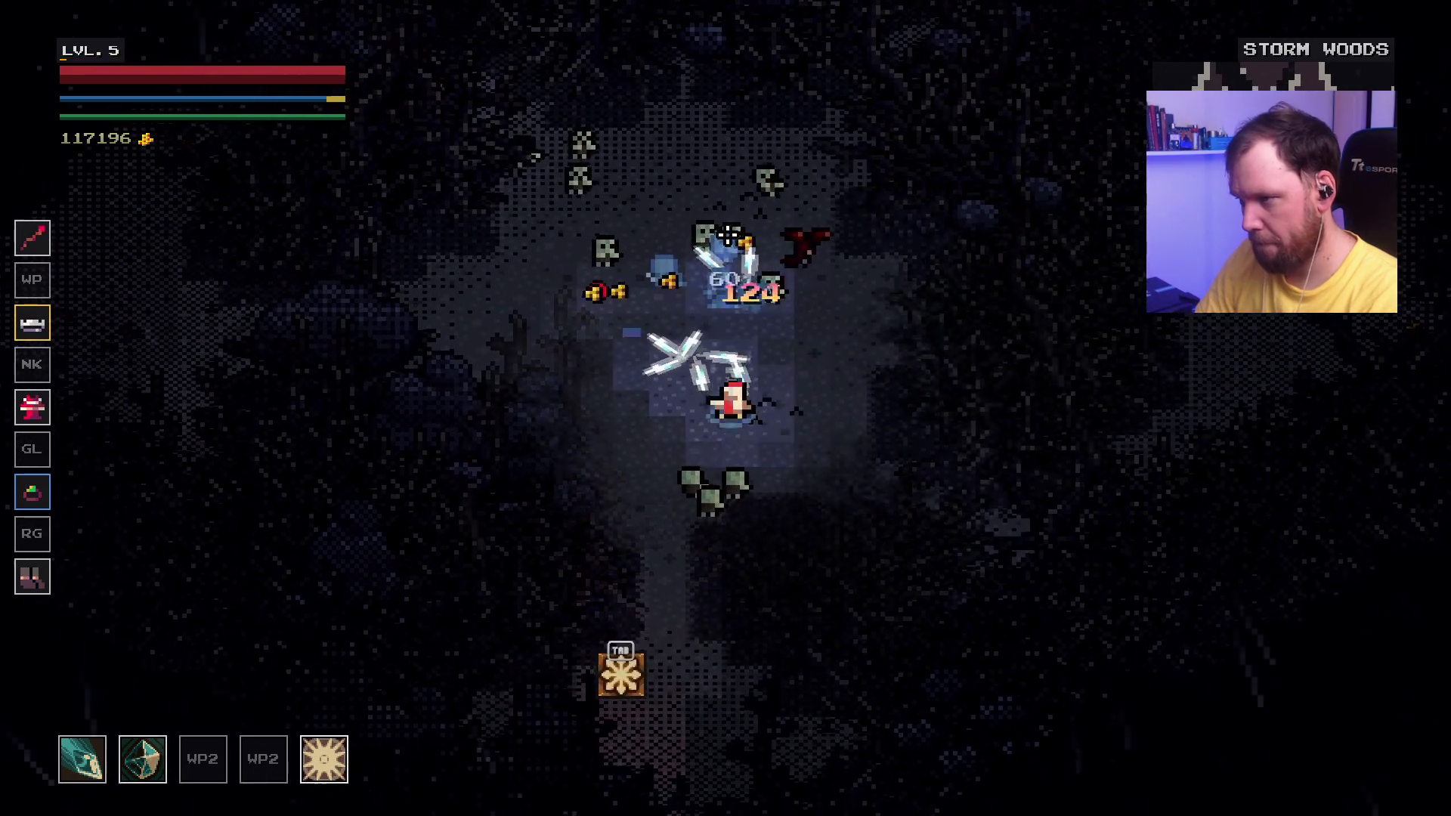
{"action": "key", "text": "w"}
{"action": "key", "text": "a"}
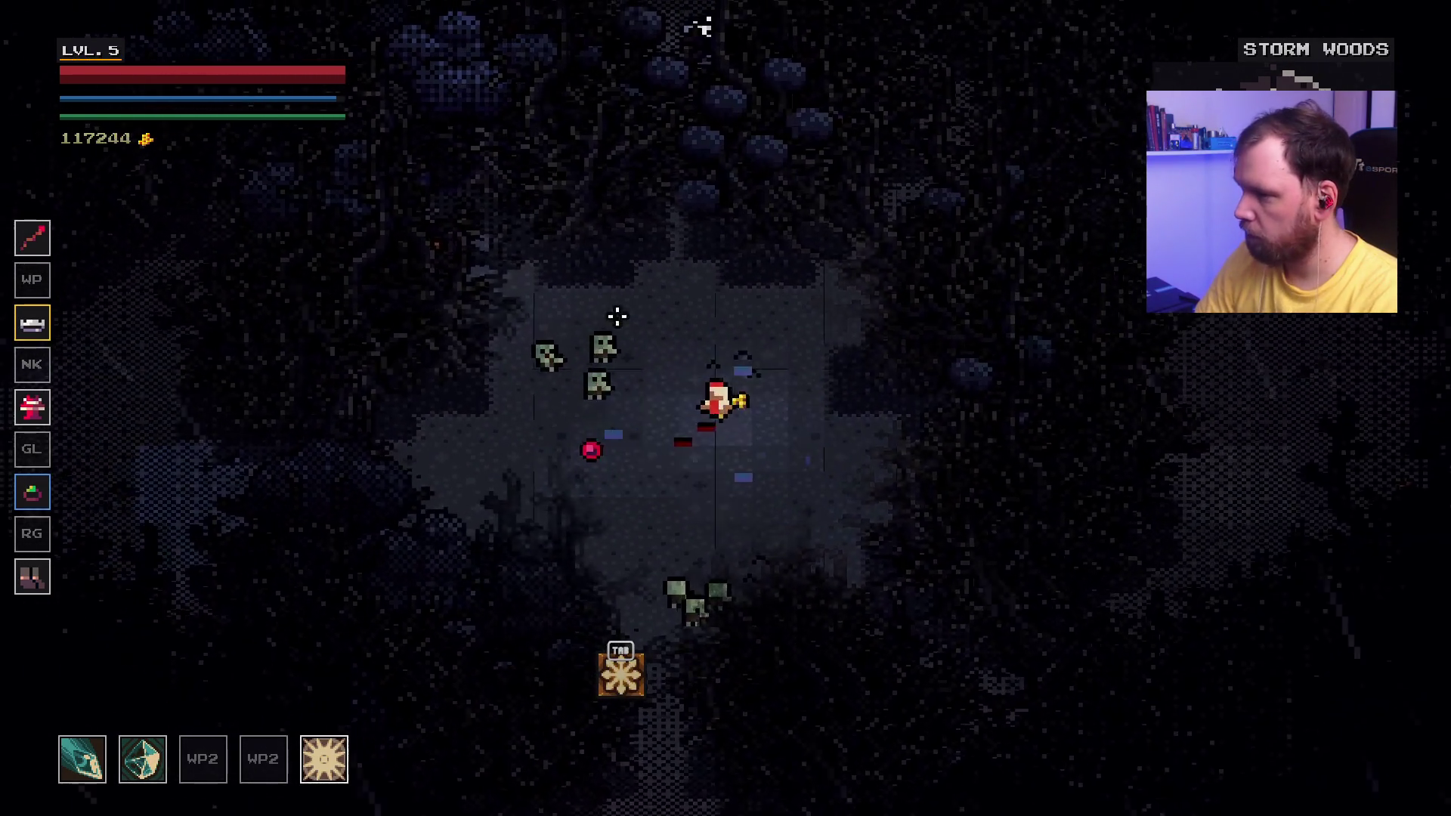
Step: Keep fighting and collecting gold up the forest path until the level-5 stat choice appears
{"action": "key", "text": "s"}
{"action": "key", "text": "a"}
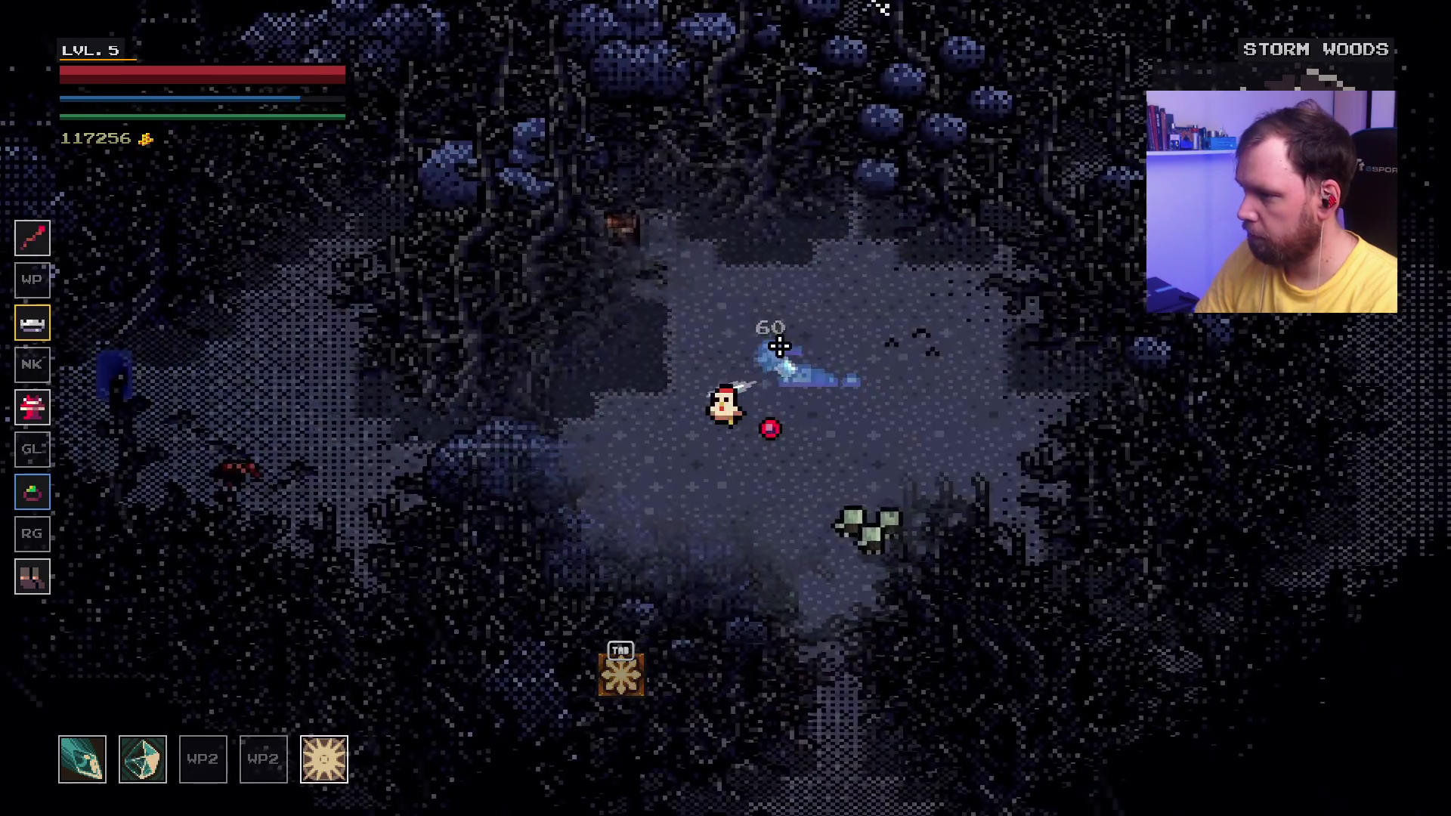
{"action": "key", "text": "a"}
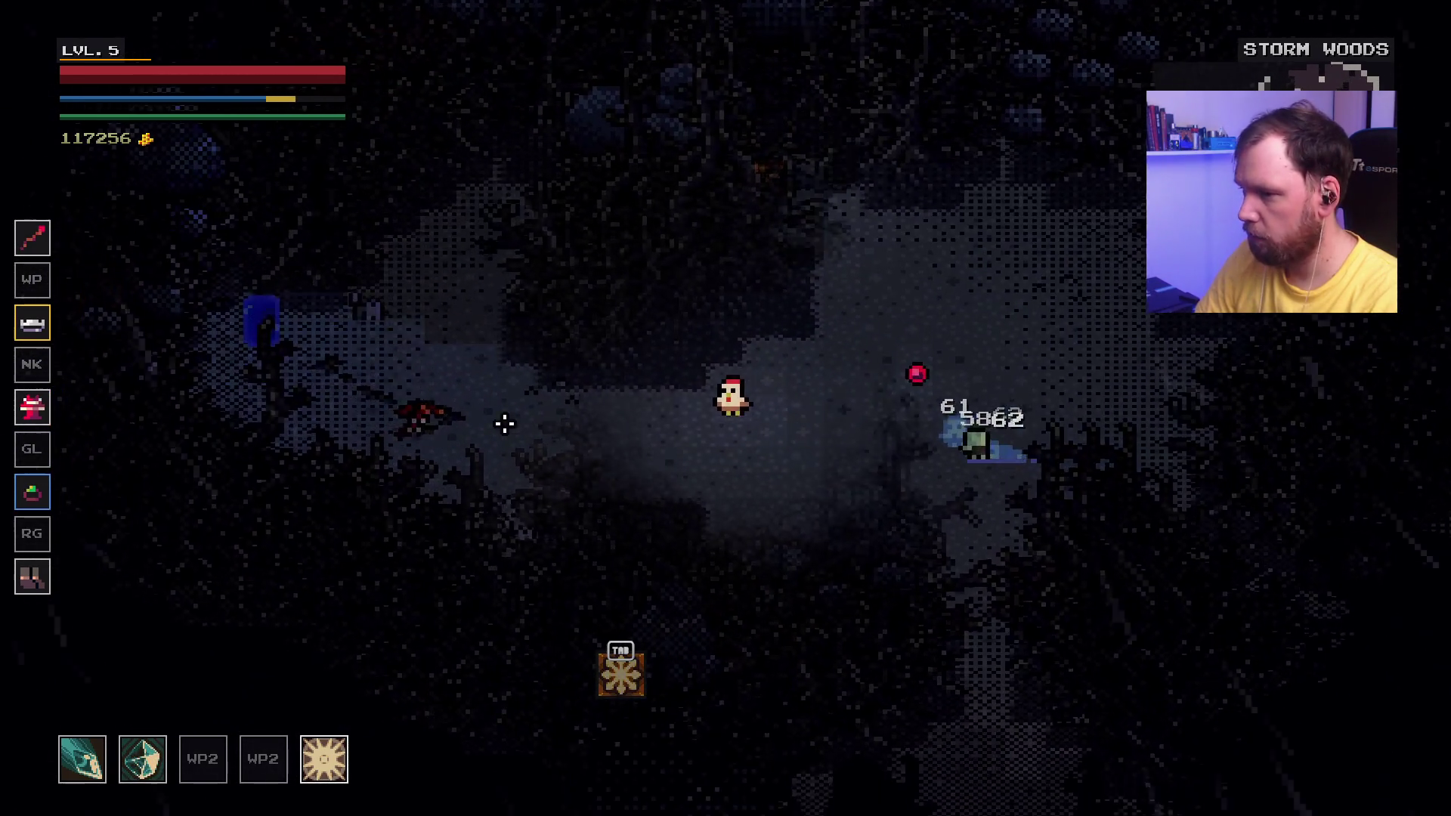
{"action": "key", "text": "d"}
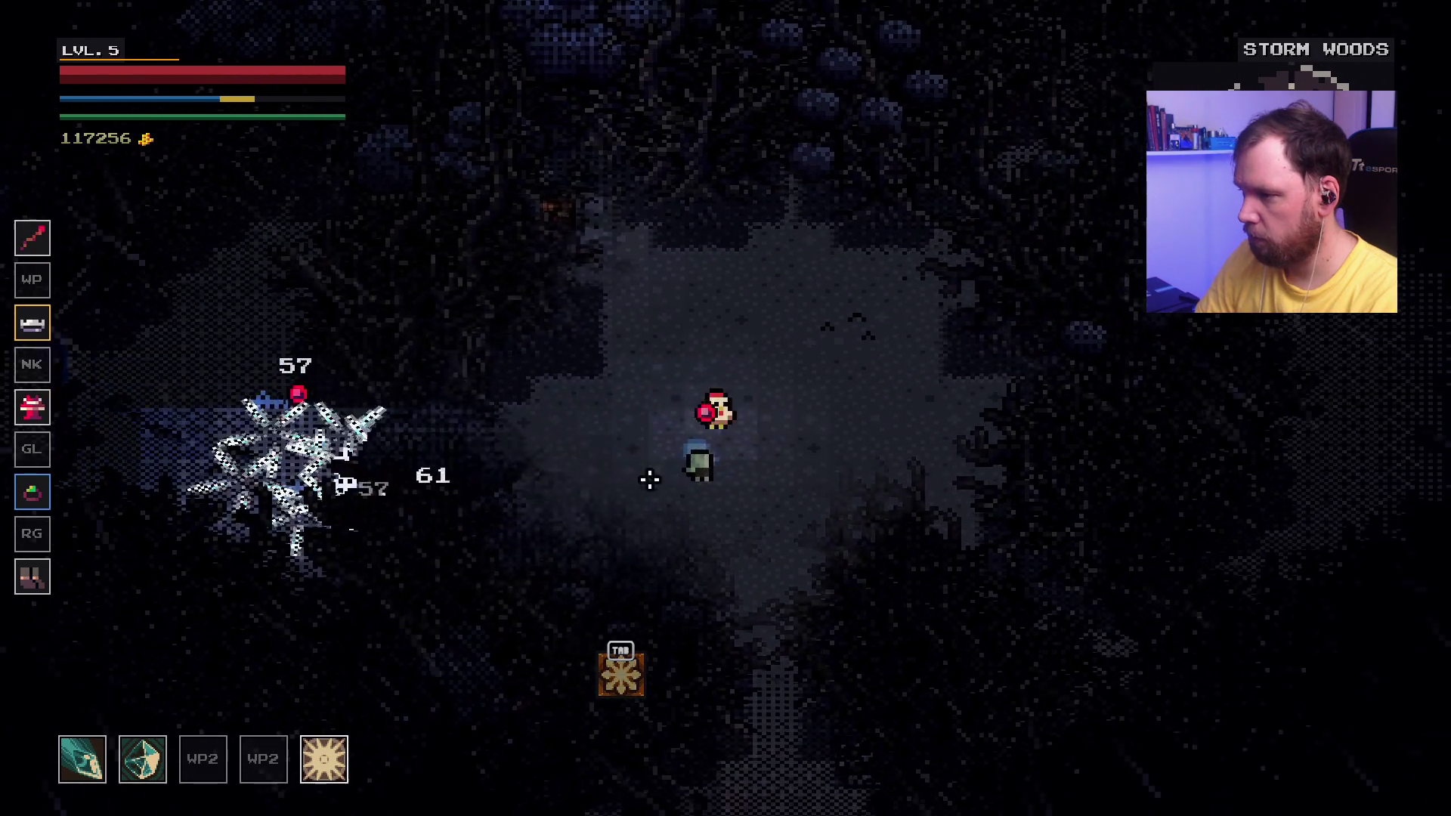
{"action": "key", "text": "s"}
{"action": "key", "text": "d"}
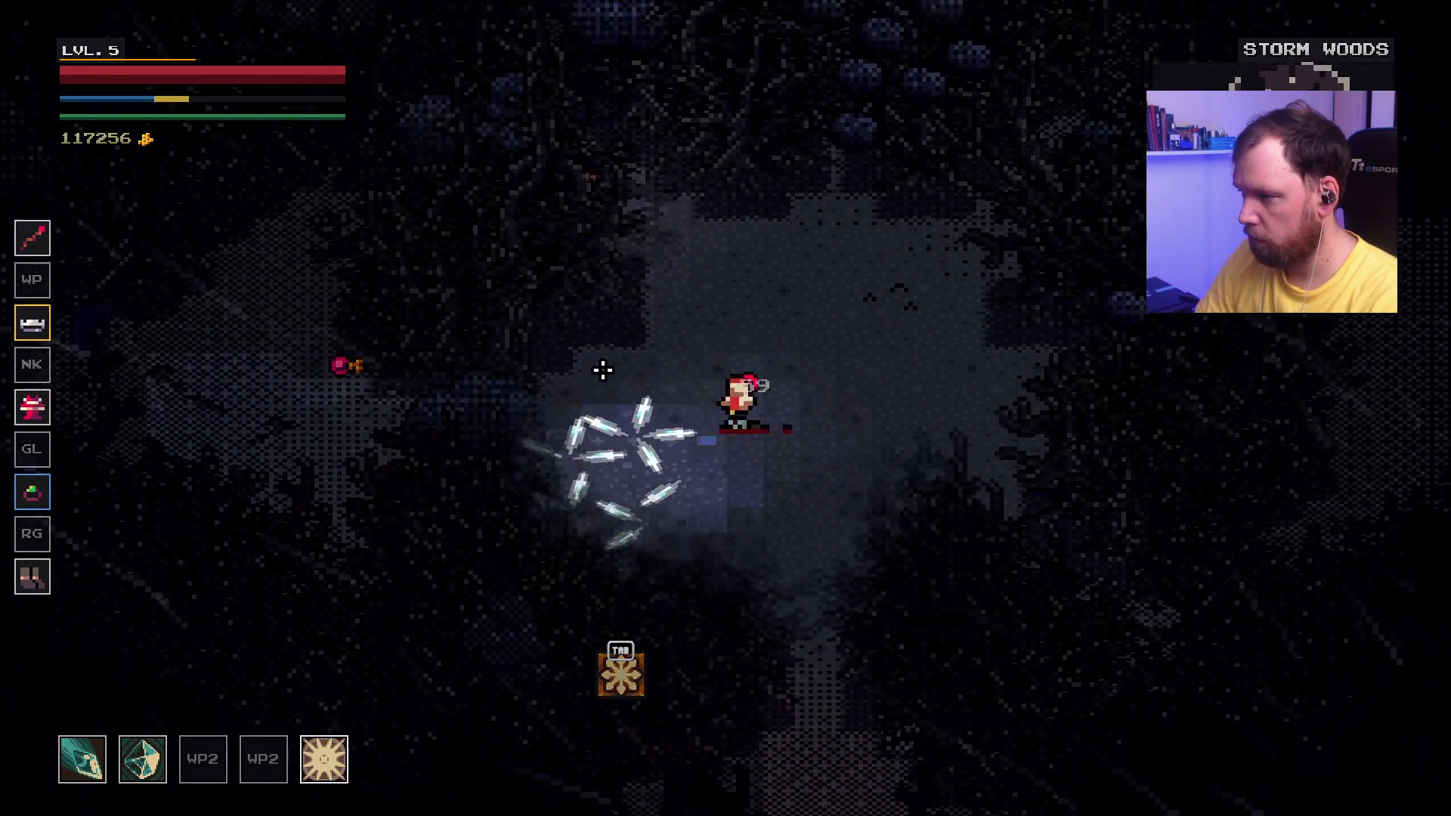
{"action": "key", "text": "a"}
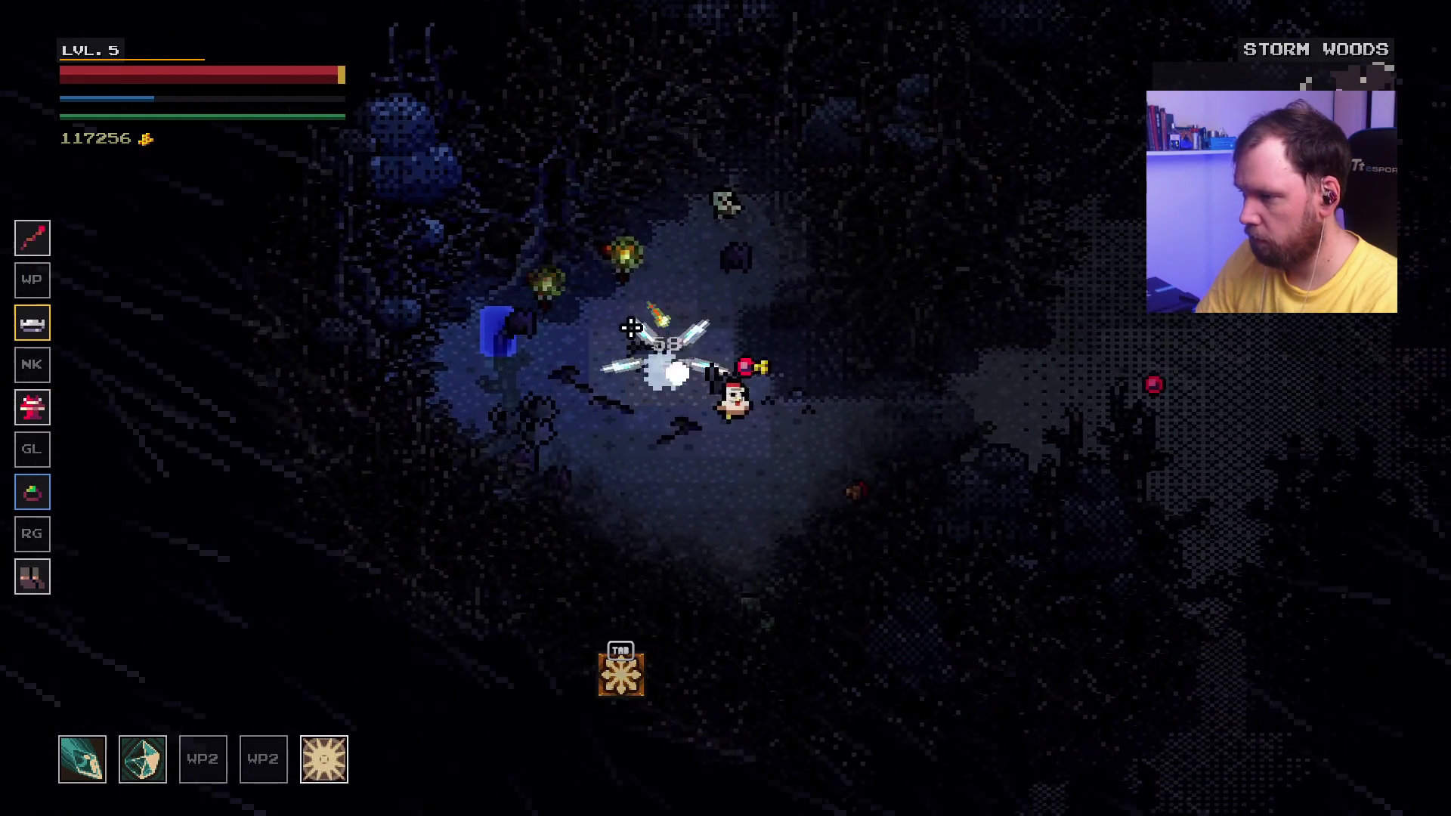
{"action": "key", "text": "d"}
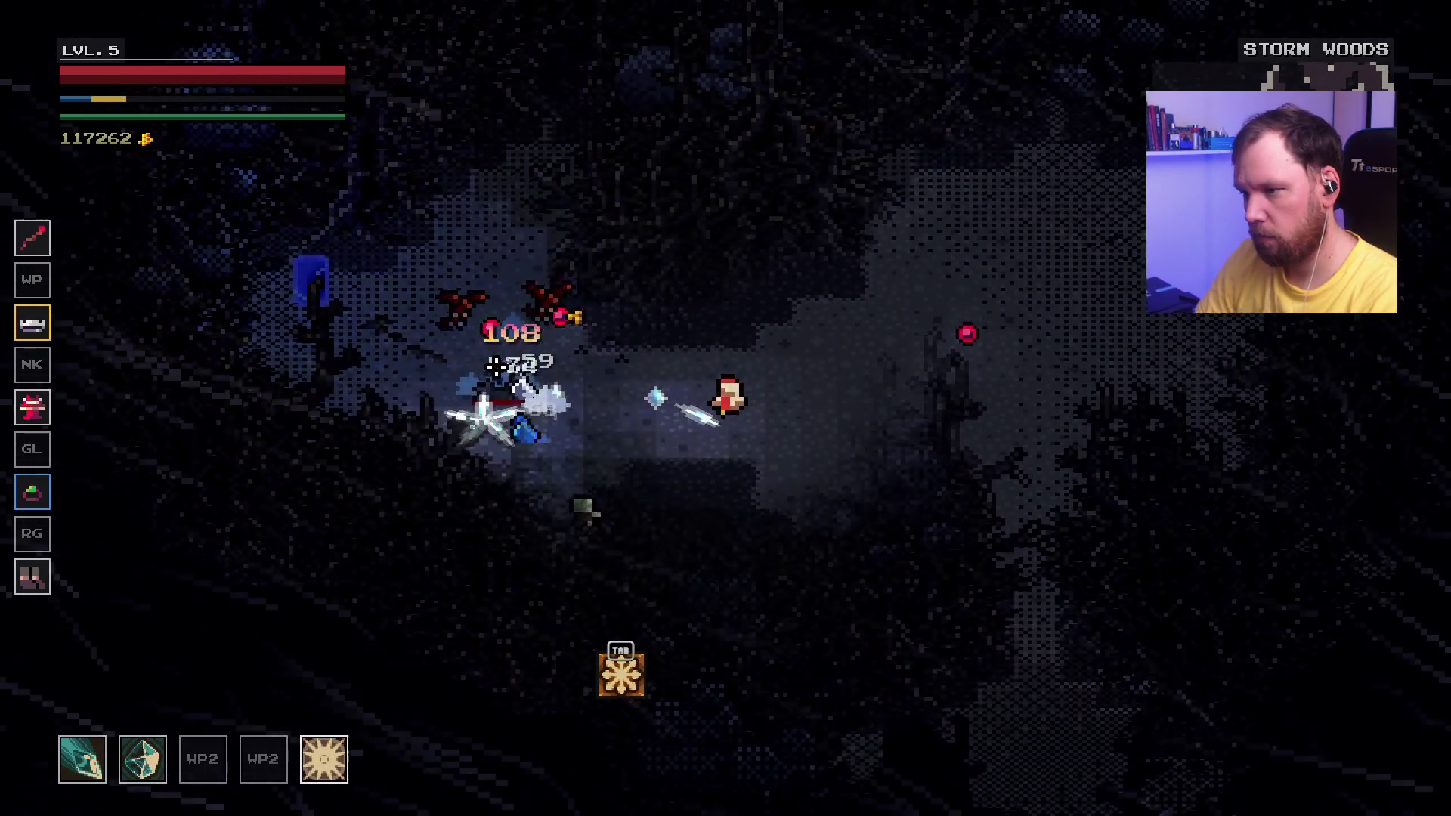
{"action": "key", "text": "a"}
{"action": "key", "text": "w"}
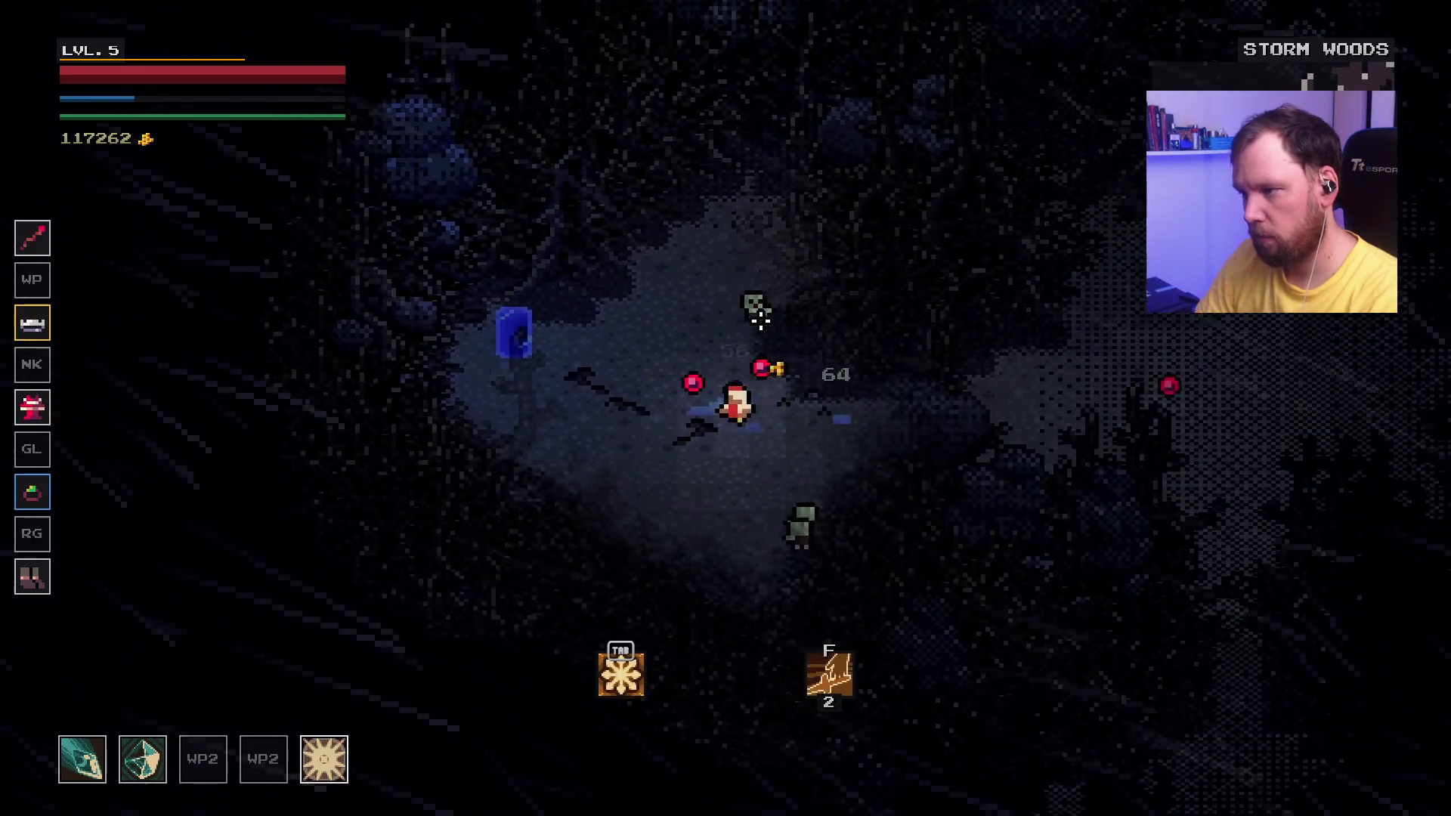
{"action": "key", "text": "s"}
{"action": "key", "text": "a"}
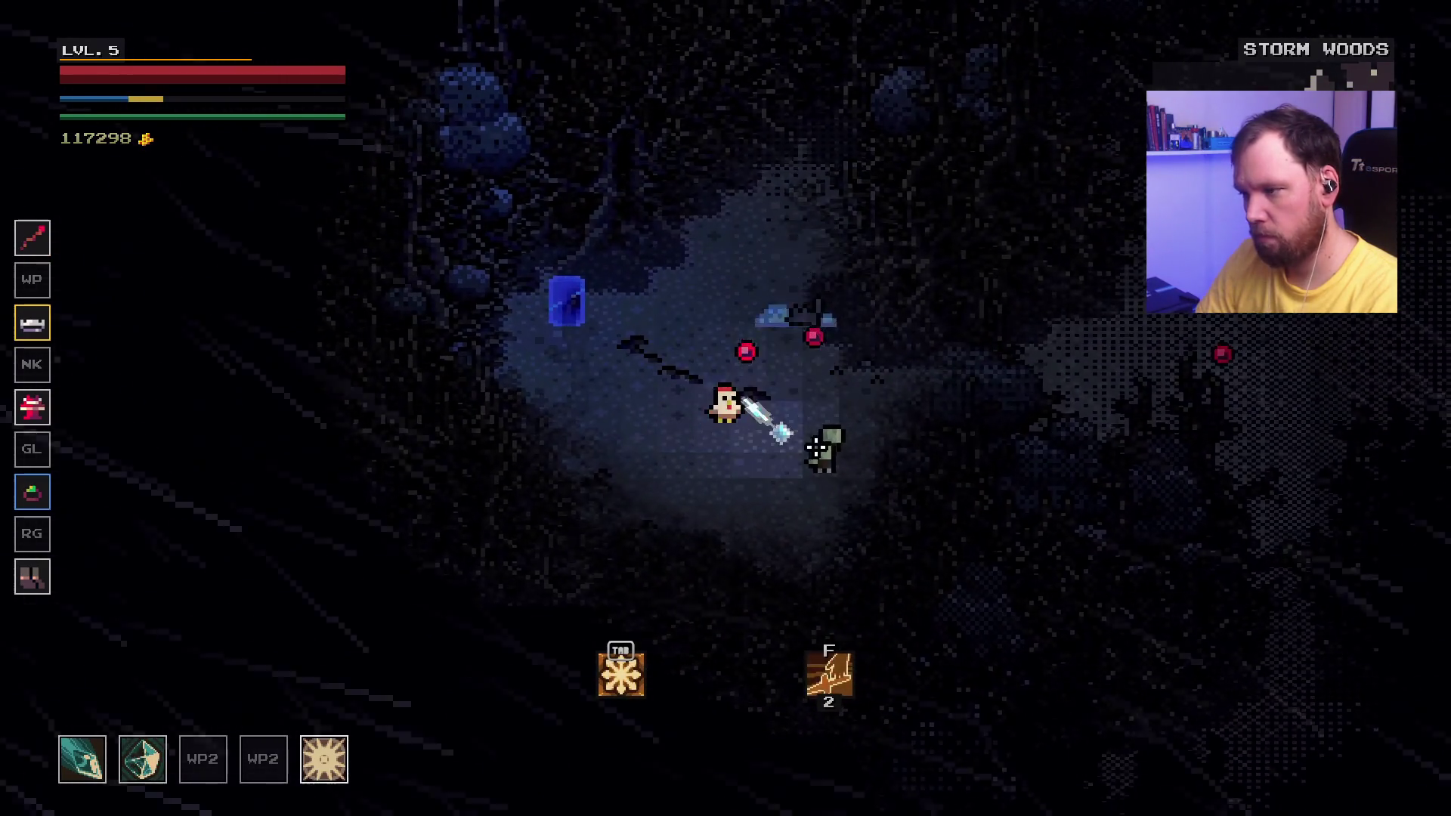
{"action": "key", "text": "w"}
{"action": "key", "text": "d"}
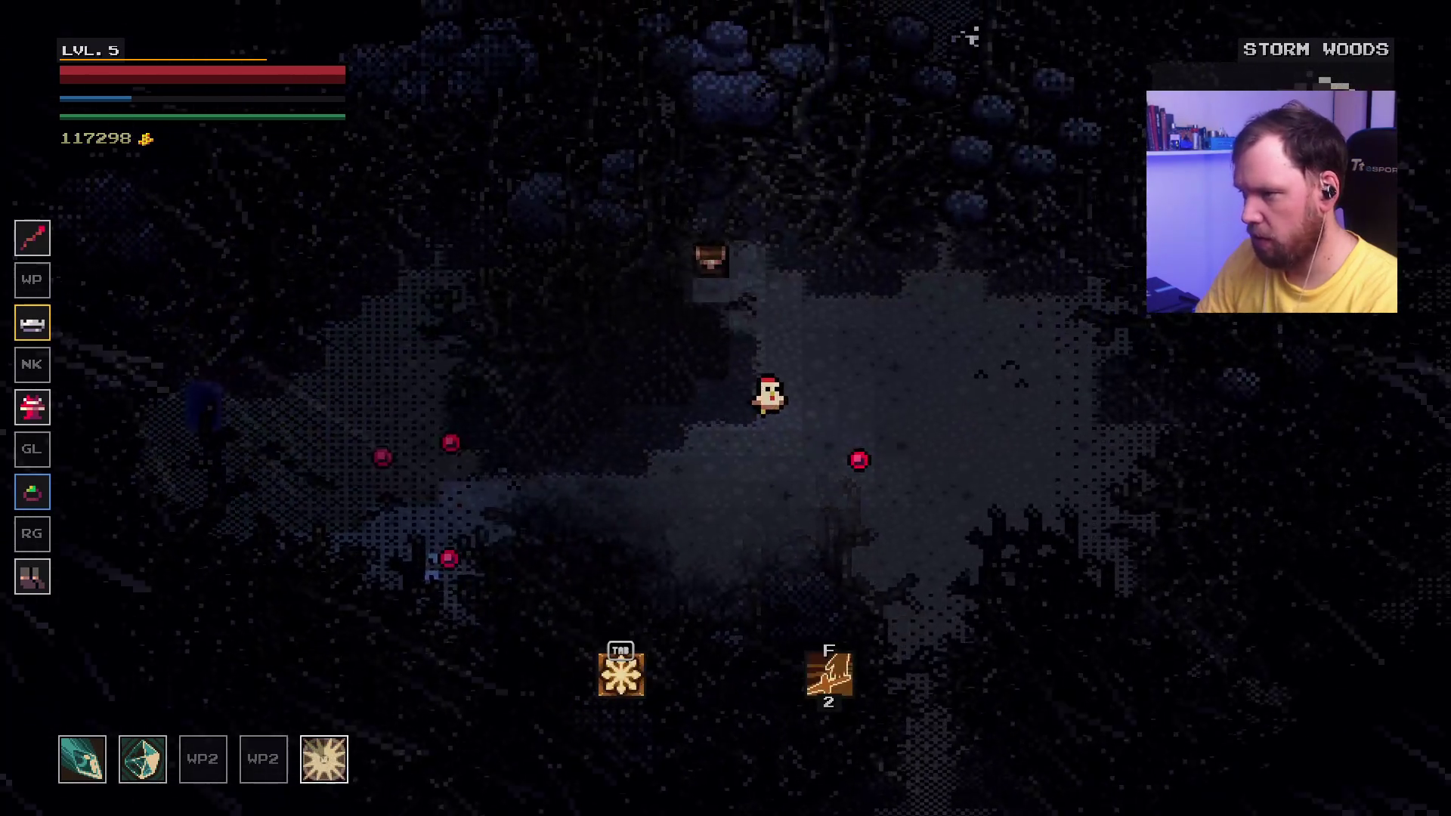
{"action": "key", "text": "w"}
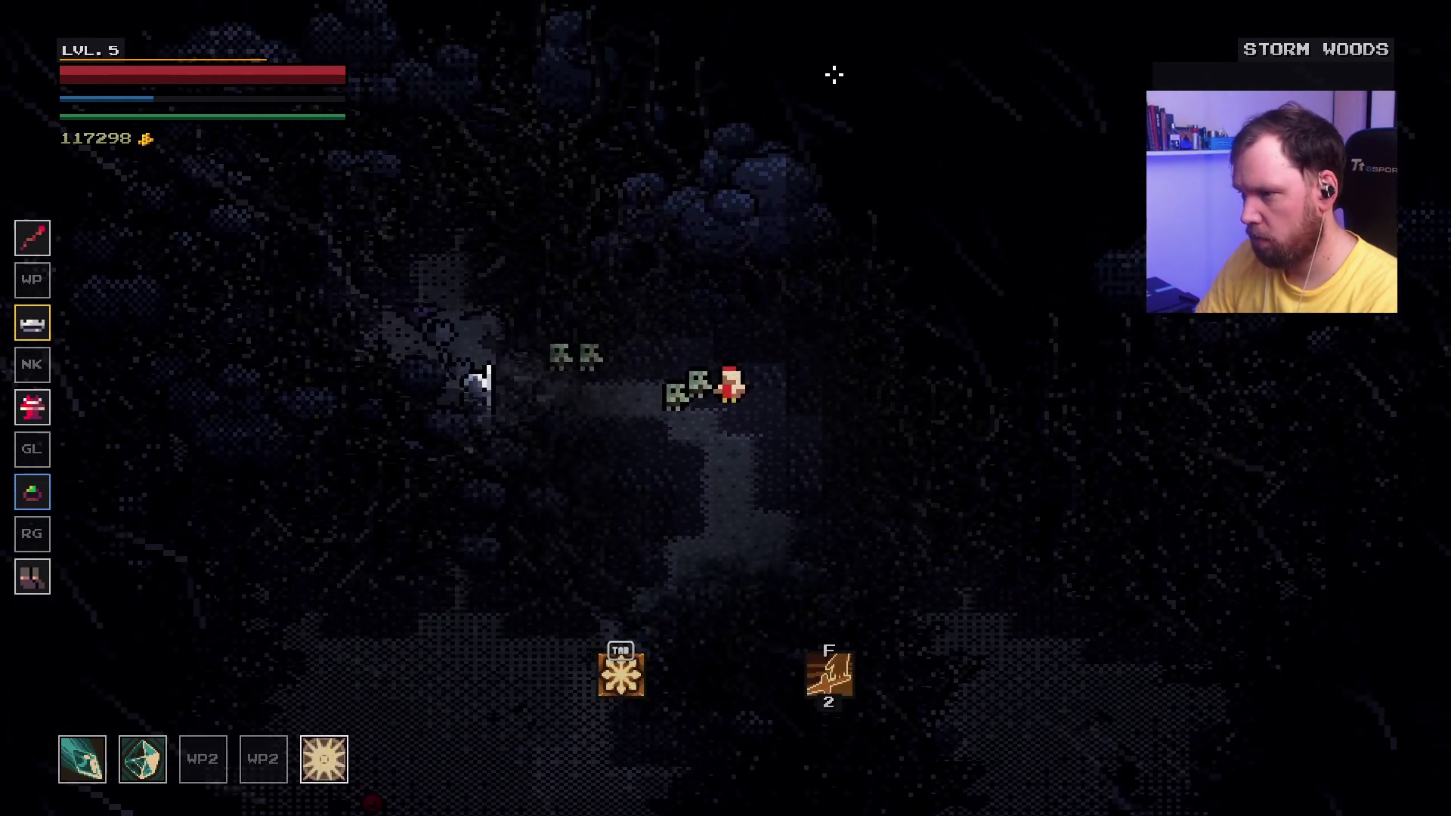
{"action": "key", "text": "d"}
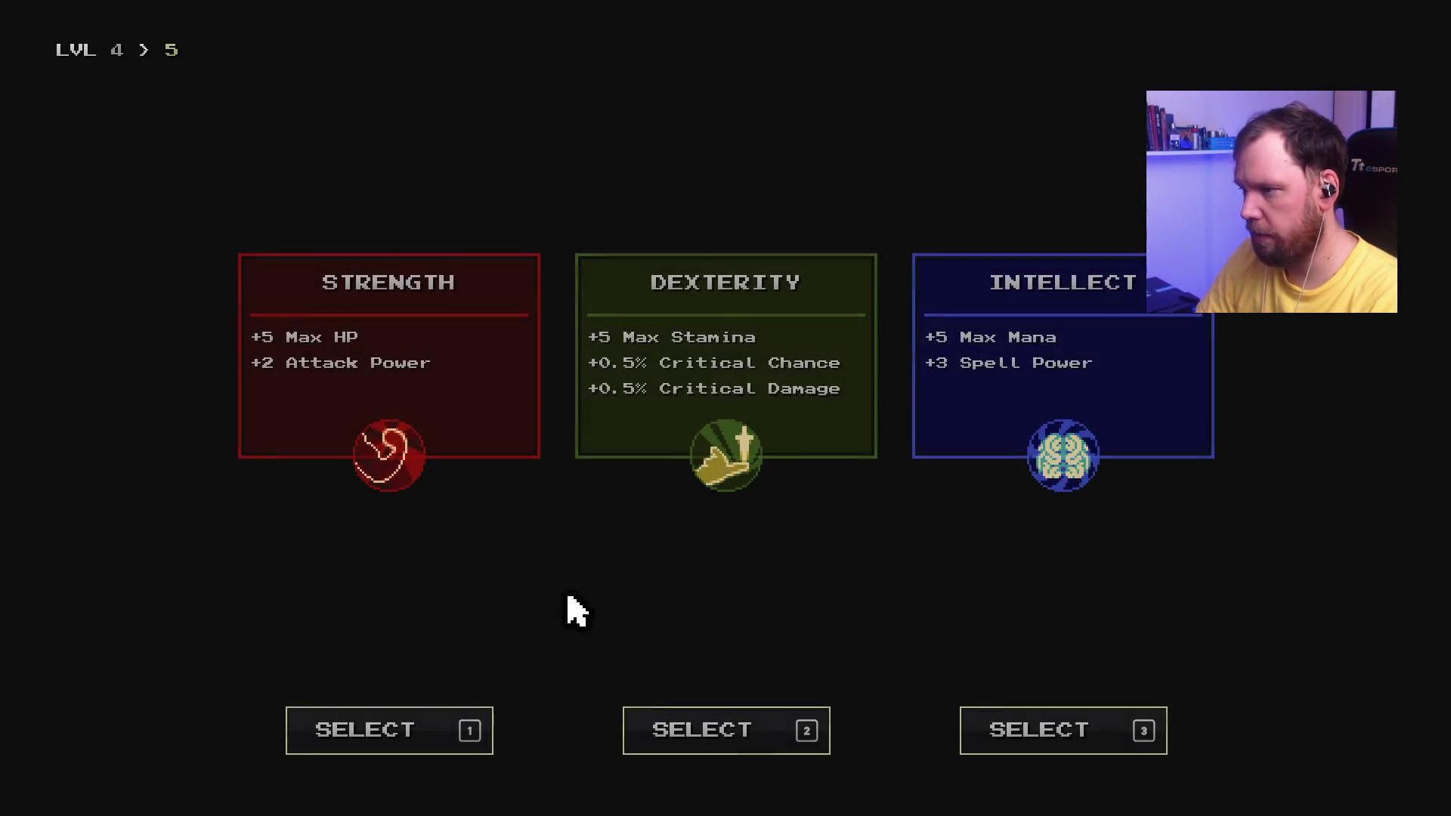
Step: Take the level-5 stat bonus and slash at the enemies to the right
{"action": "left_click", "coordinate": [708, 726]}
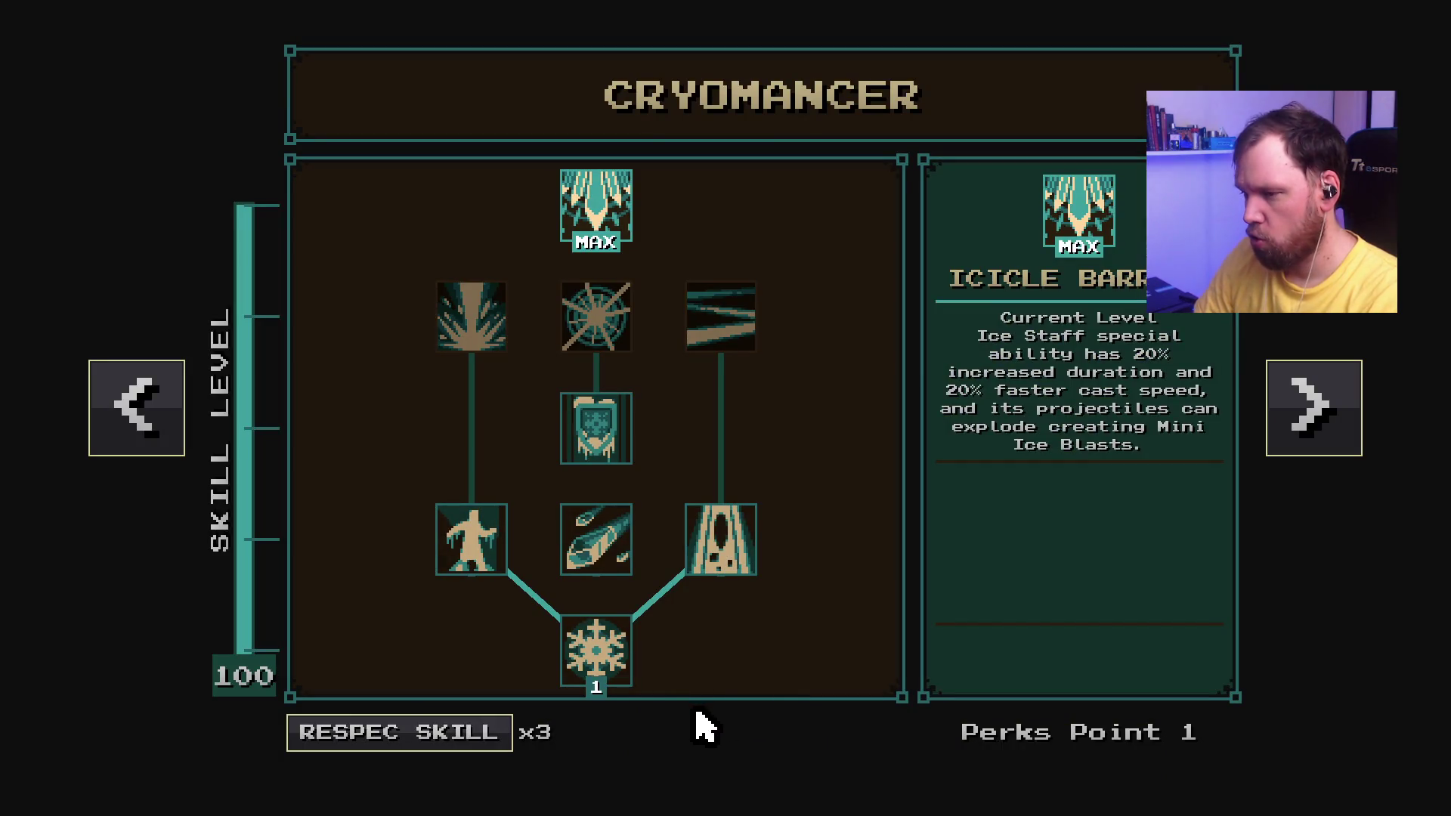
{"action": "left_click", "coordinate": [481, 557]}
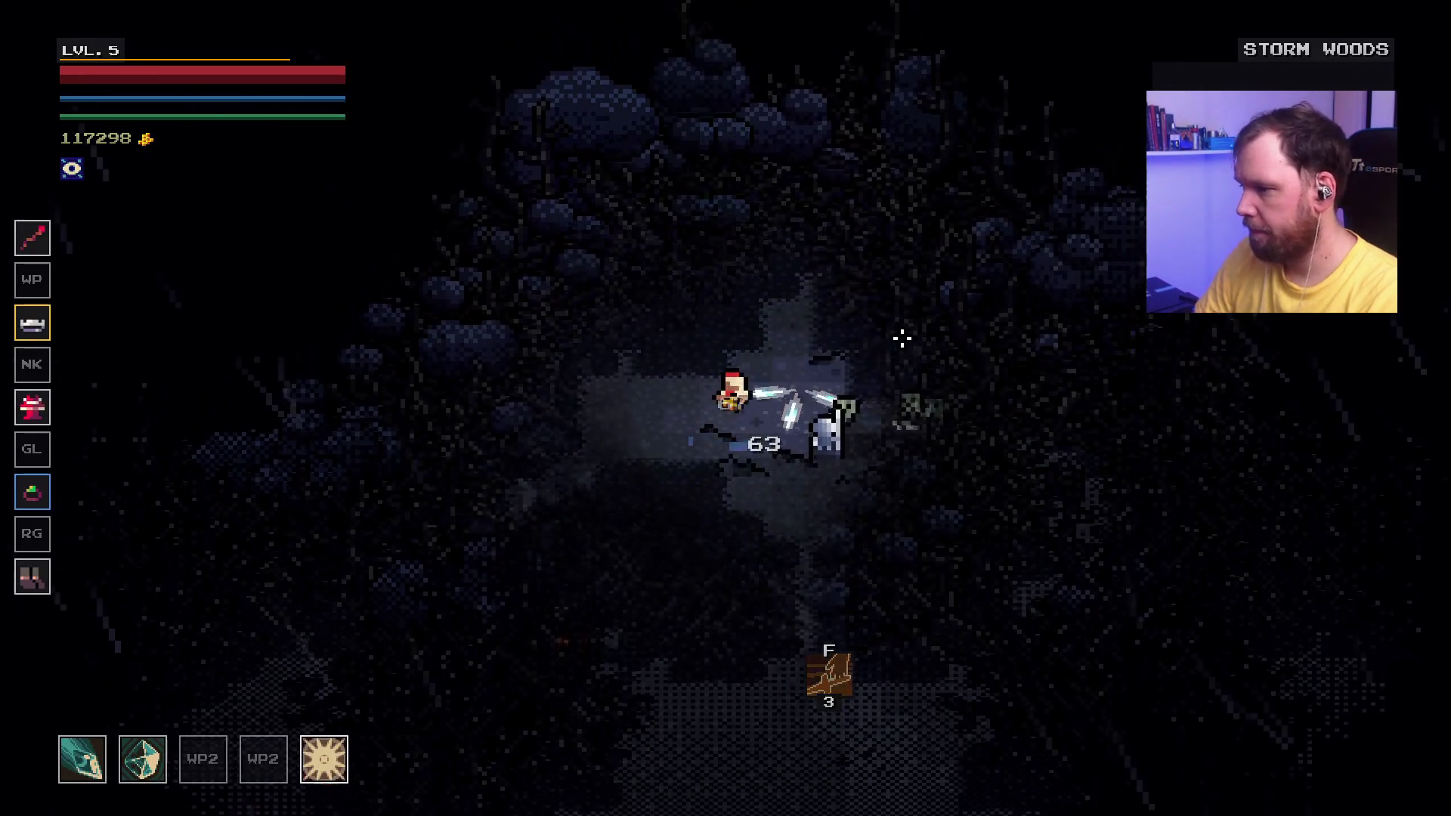
{"action": "key", "text": "d"}
{"action": "left_click", "coordinate": [1110, 361]}
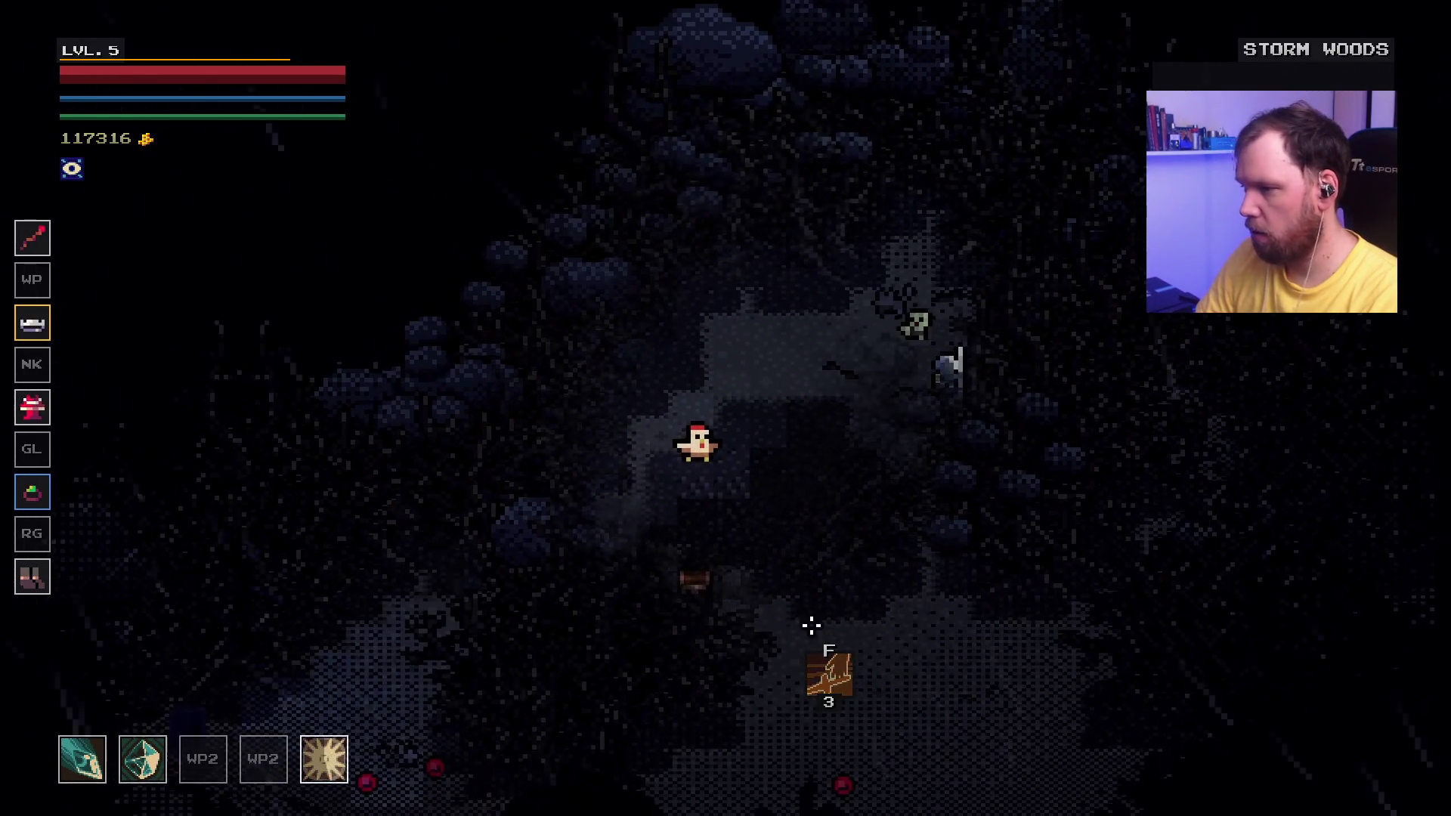
Step: Travel down through Storm Woods into the Dark Path, fighting until level 6
{"action": "key", "text": "s"}
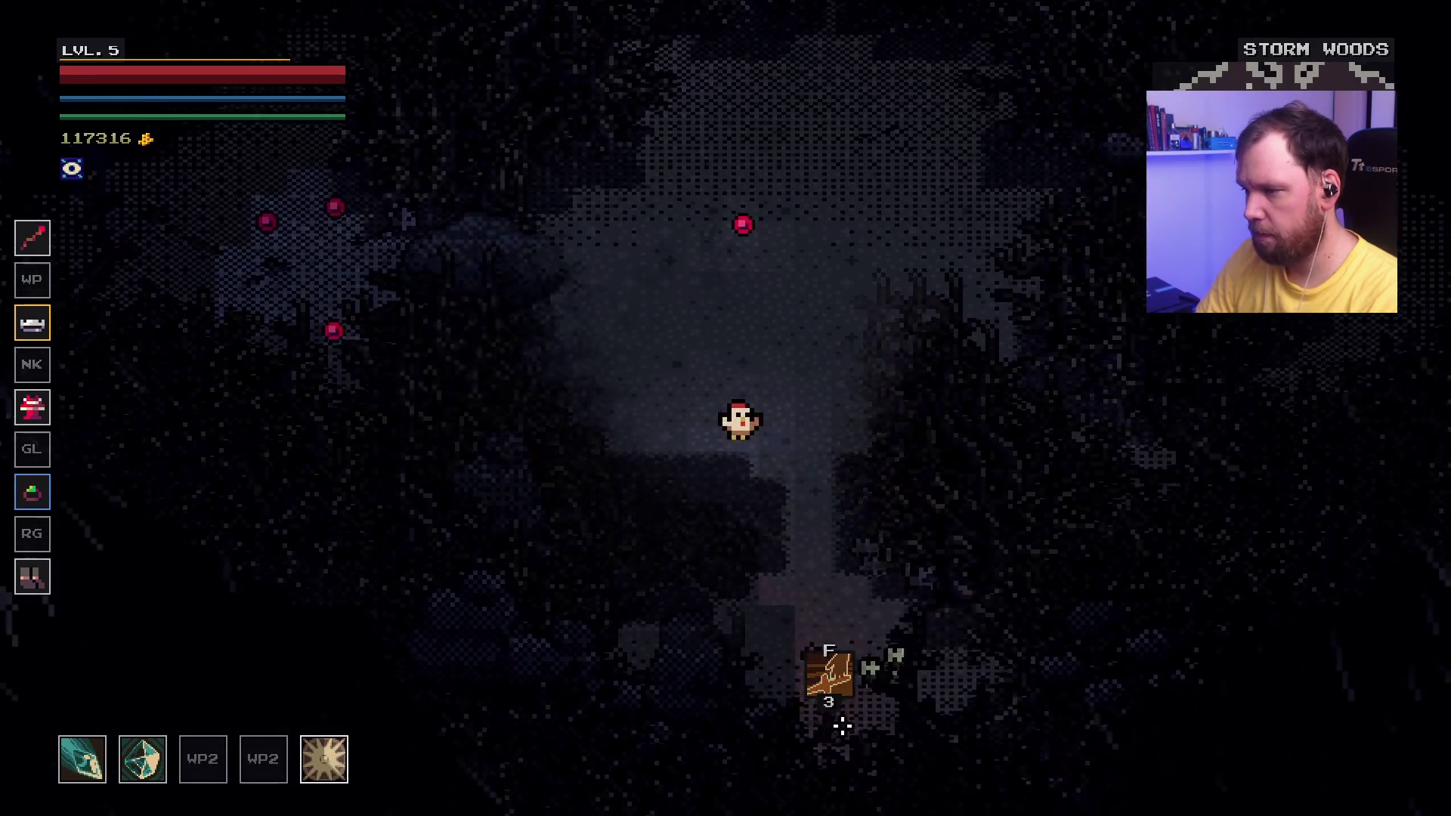
{"action": "key", "text": "a"}
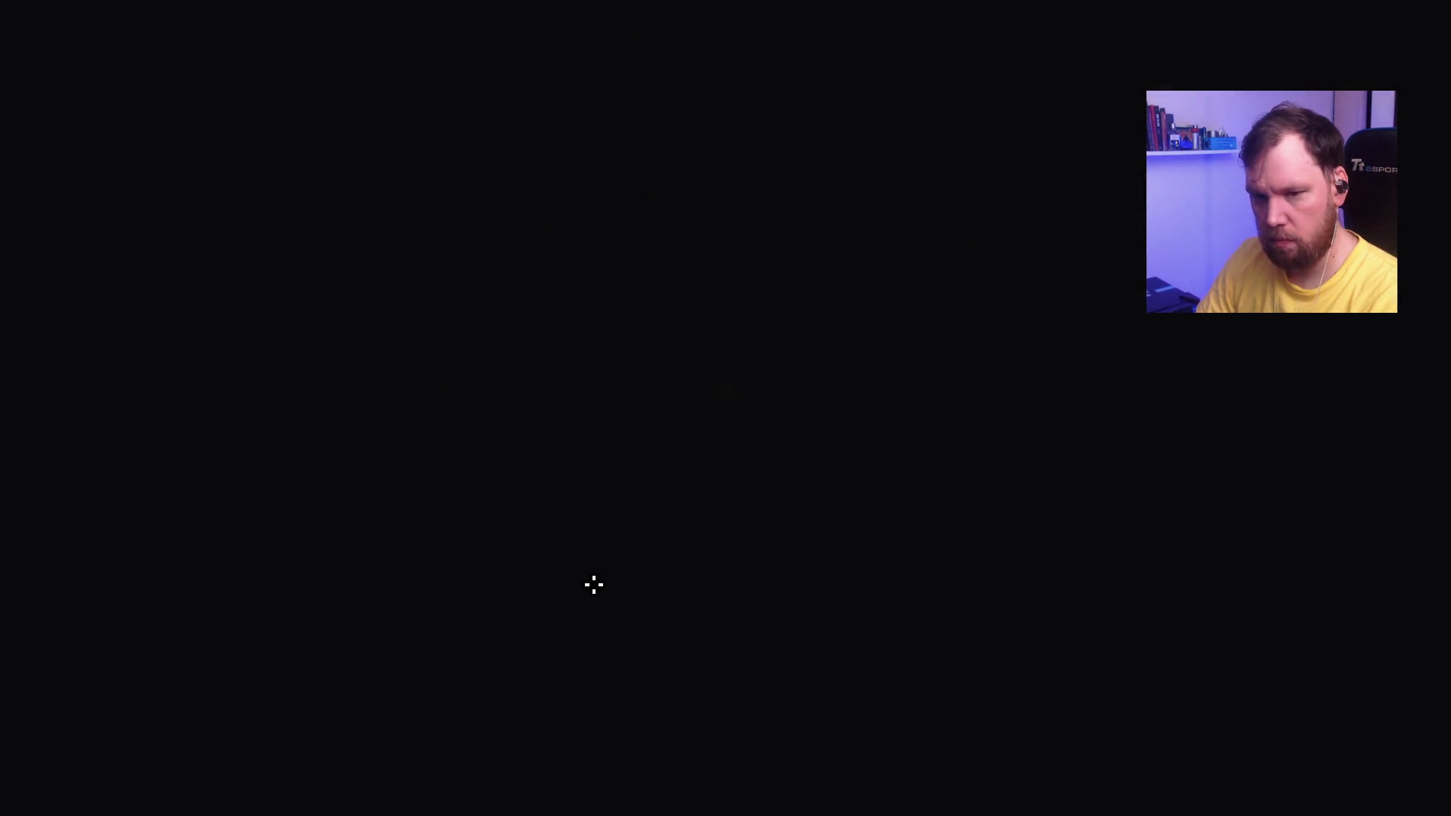
{"action": "key", "text": "w"}
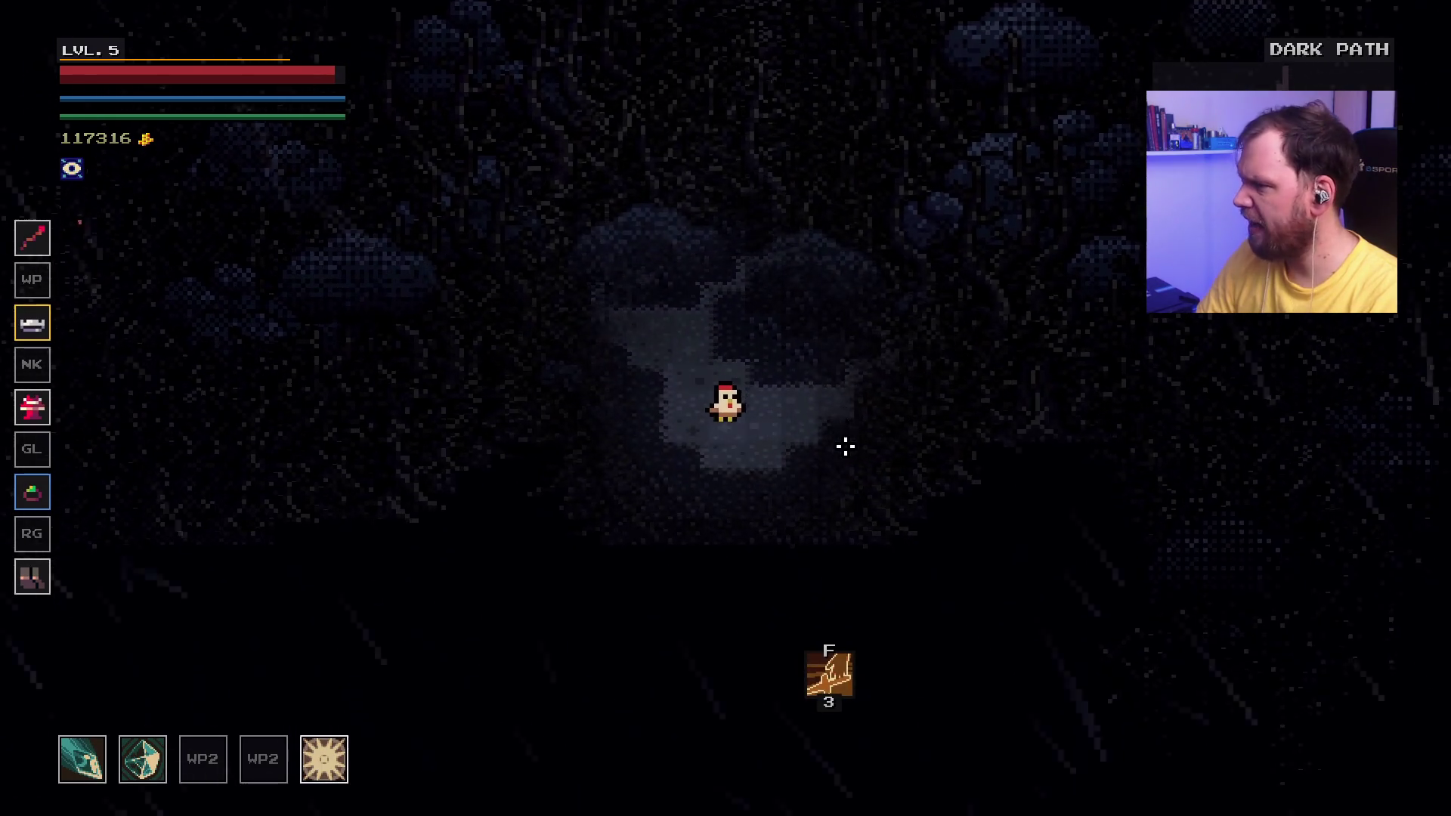
{"action": "left_click", "coordinate": [511, 287]}
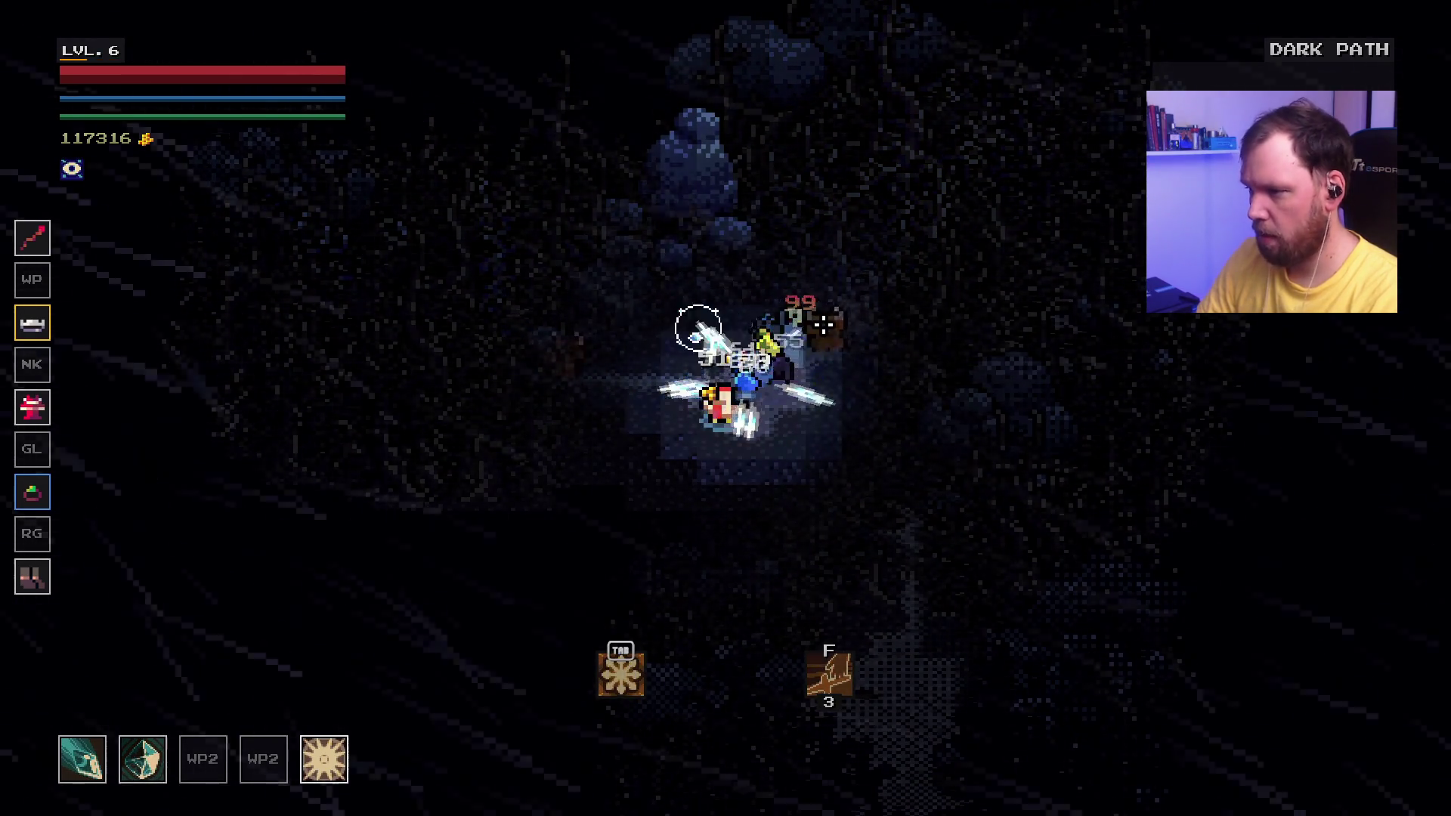
{"action": "key", "text": "a"}
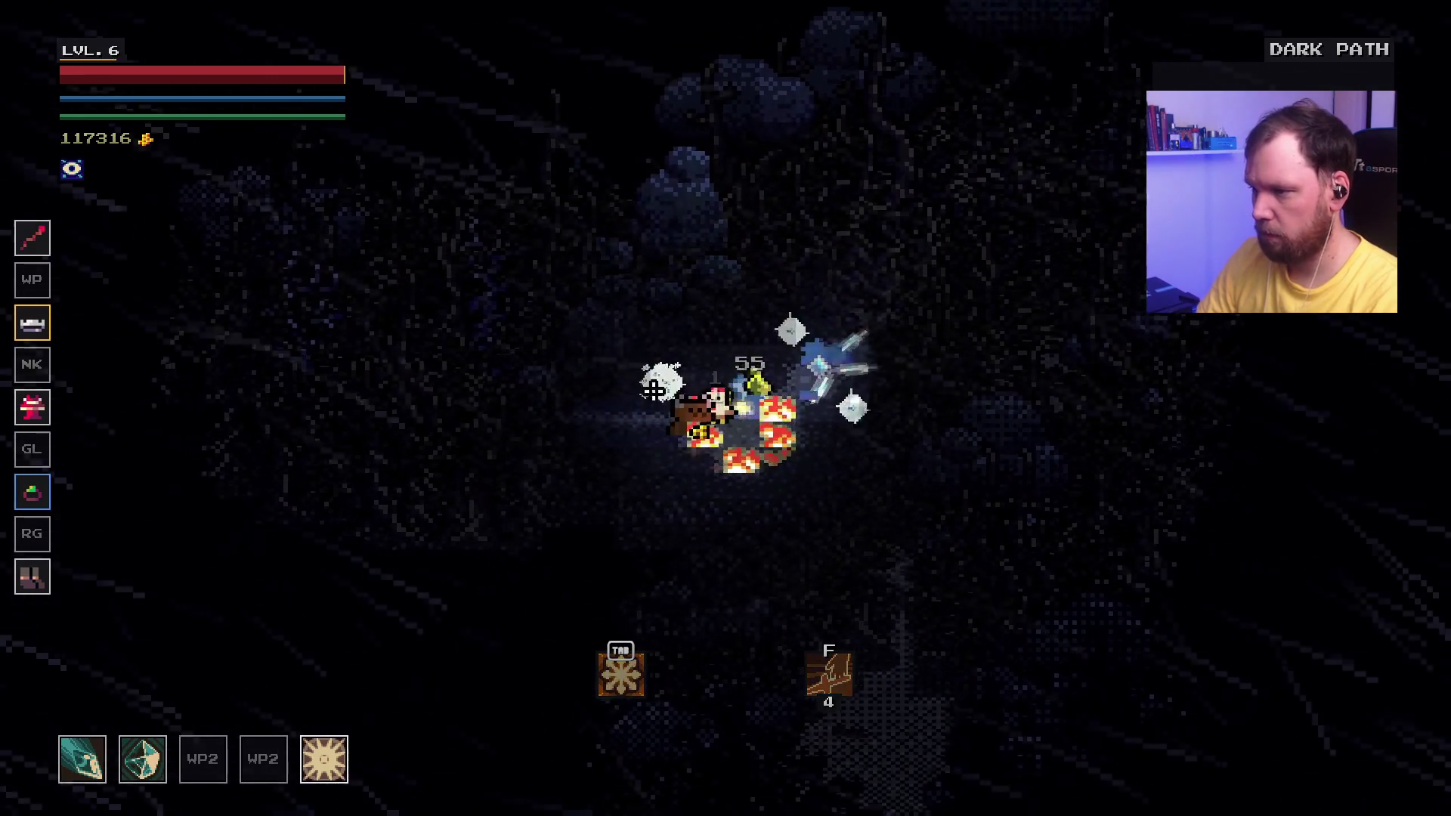
{"action": "left_click", "coordinate": [813, 409]}
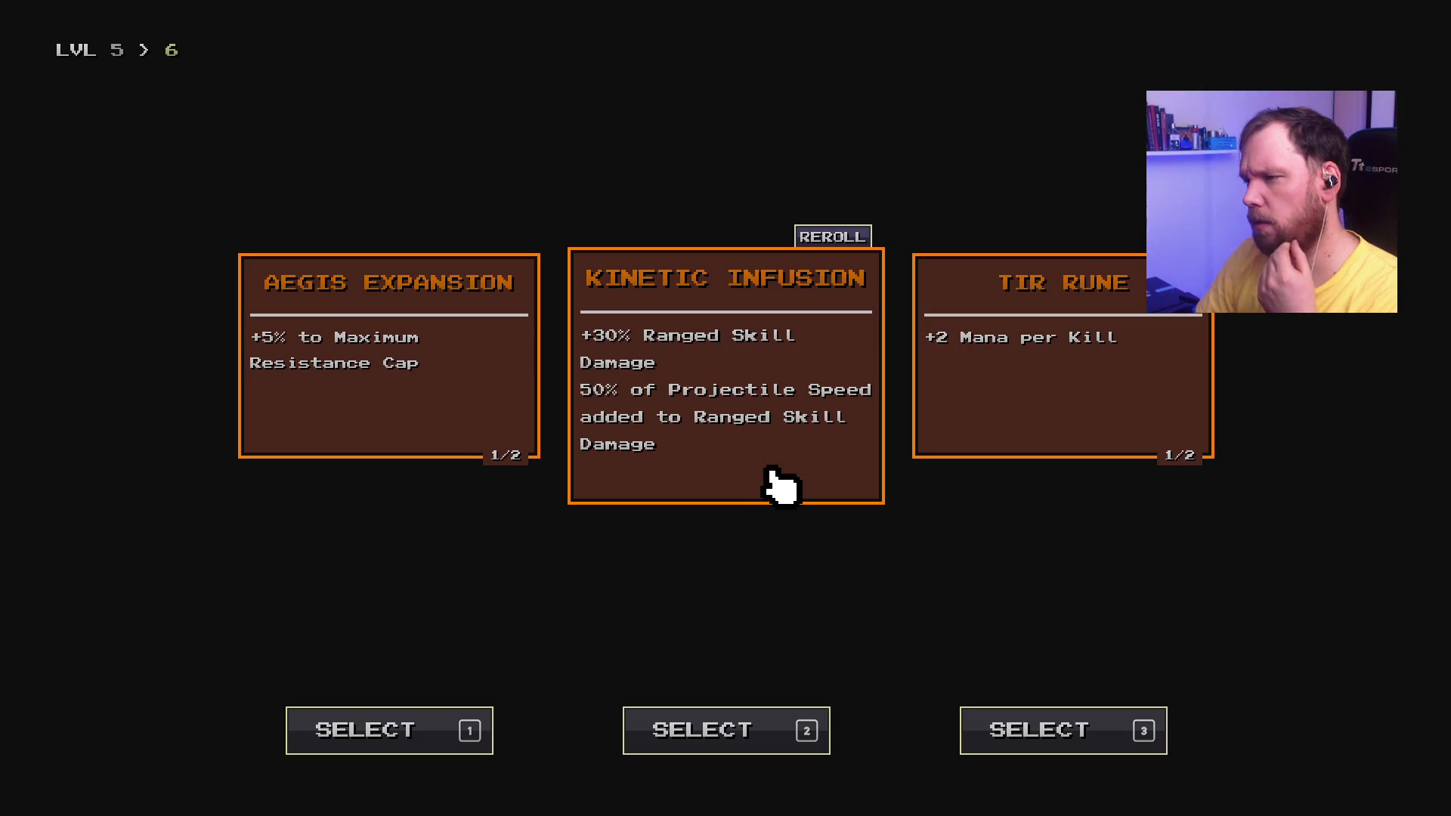
Step: Reroll the middle reward twice, take Aegis Expansion (+5% Maximum Resistance Cap), and return to Dark Moor
{"action": "left_click", "coordinate": [850, 237]}
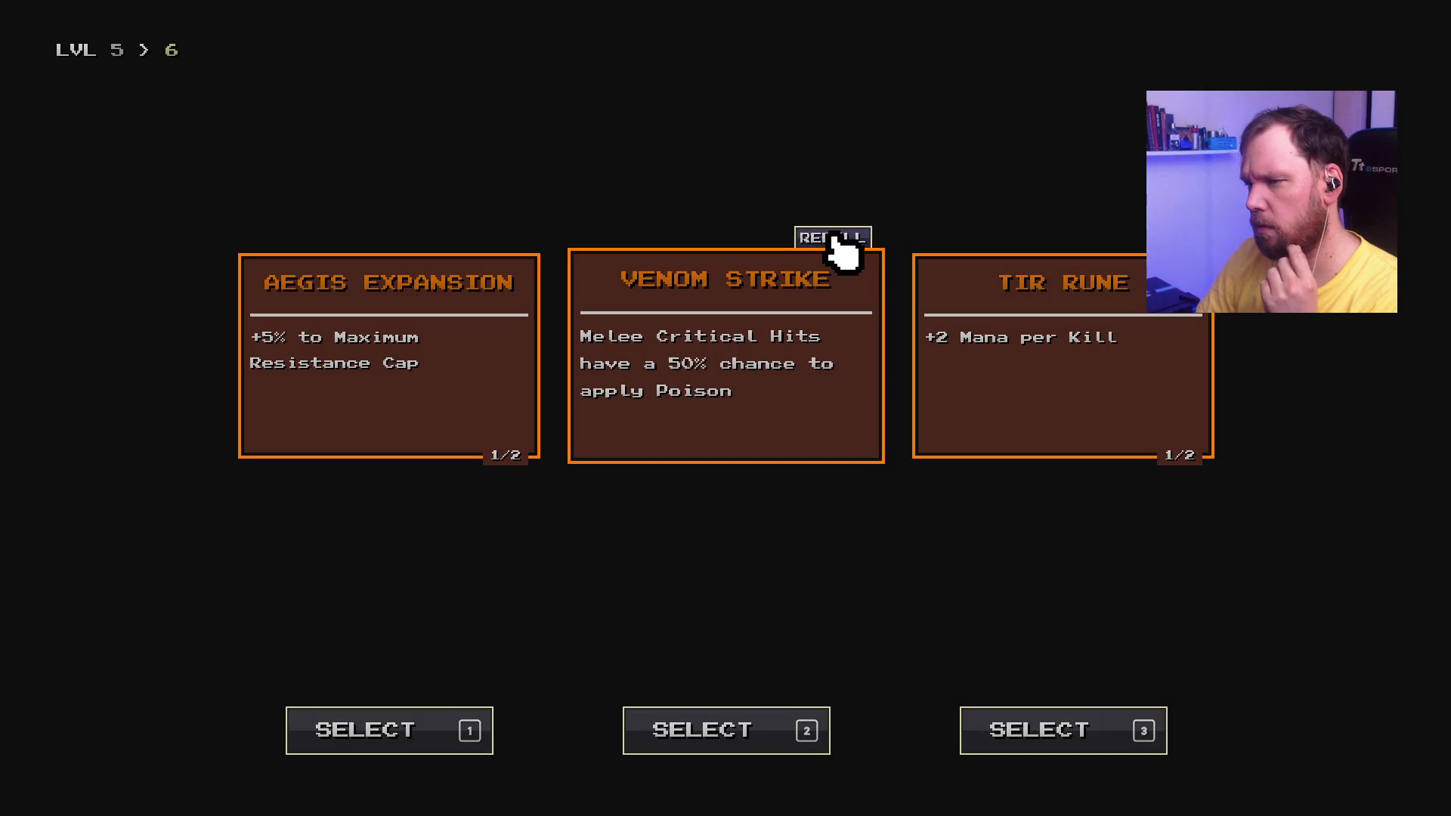
{"action": "left_click", "coordinate": [850, 240]}
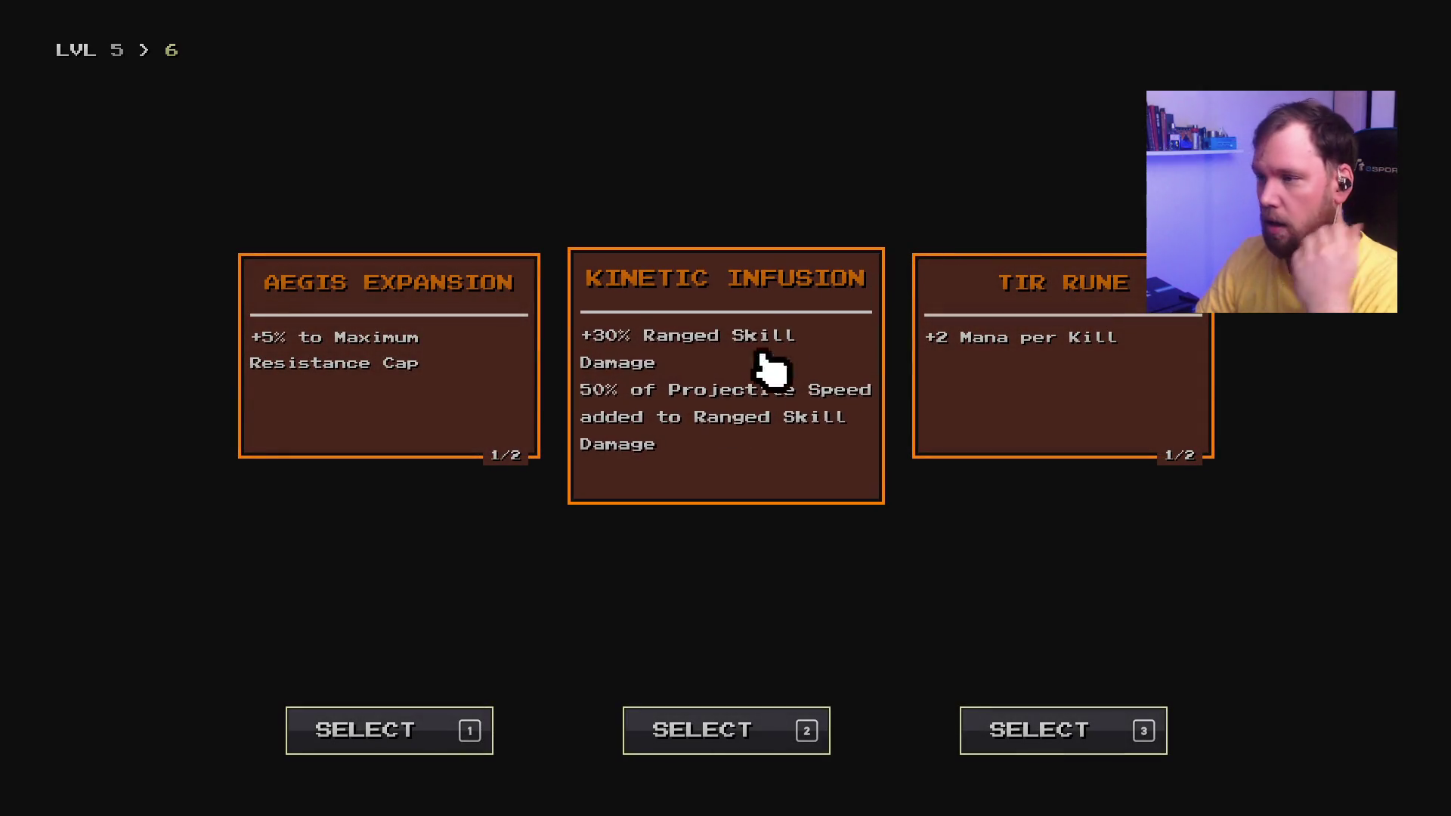
{"action": "left_click", "coordinate": [444, 333]}
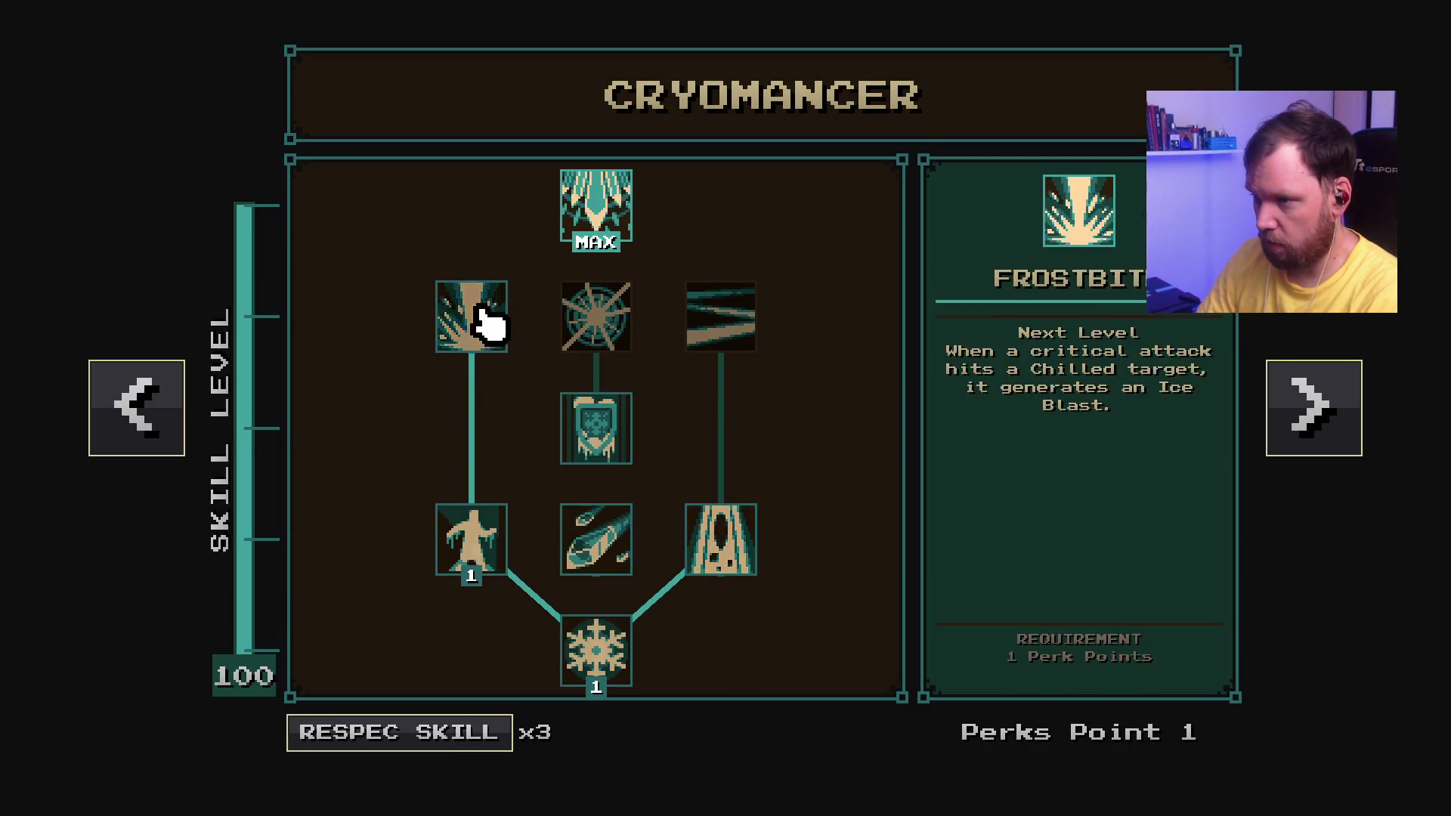
{"action": "key", "text": "Escape"}
{"action": "key", "text": "e"}
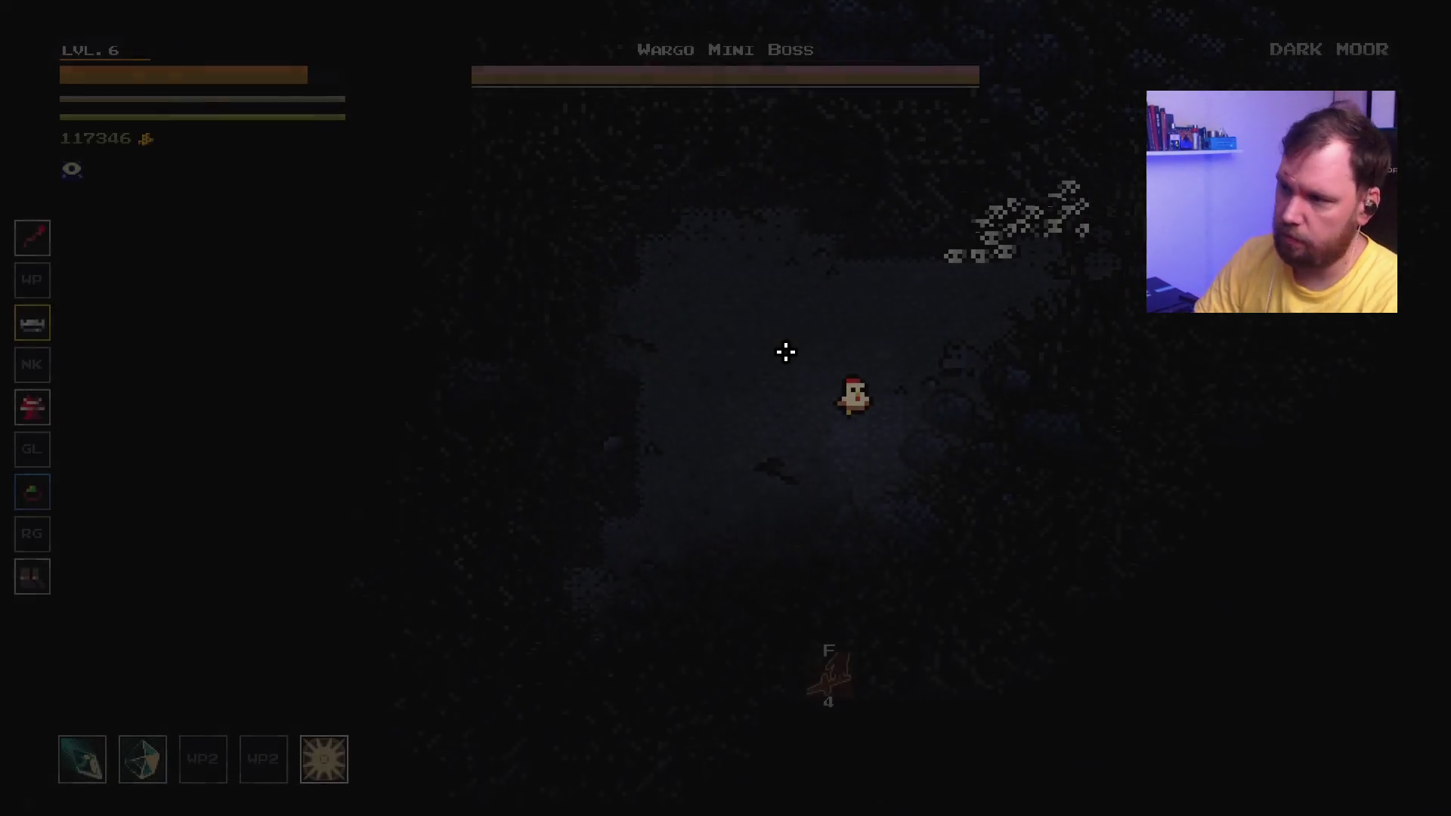
Step: Kill the Wargo Mini Boss with ice skills, abilities and slashes while moving around it
{"action": "right_click", "coordinate": [875, 370]}
{"action": "left_click", "coordinate": [809, 444]}
{"action": "key", "text": "r"}
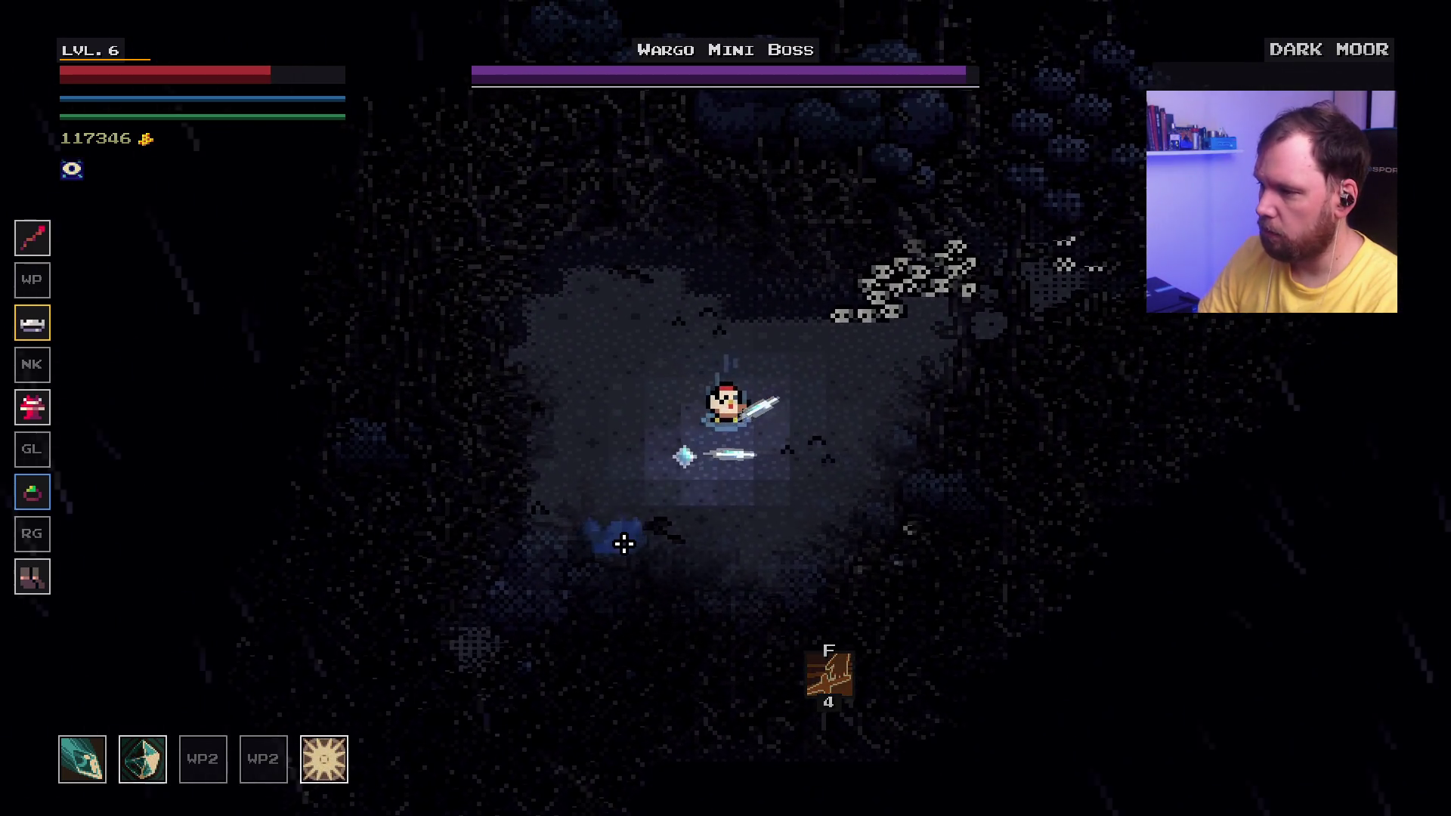
{"action": "left_click", "coordinate": [625, 538]}
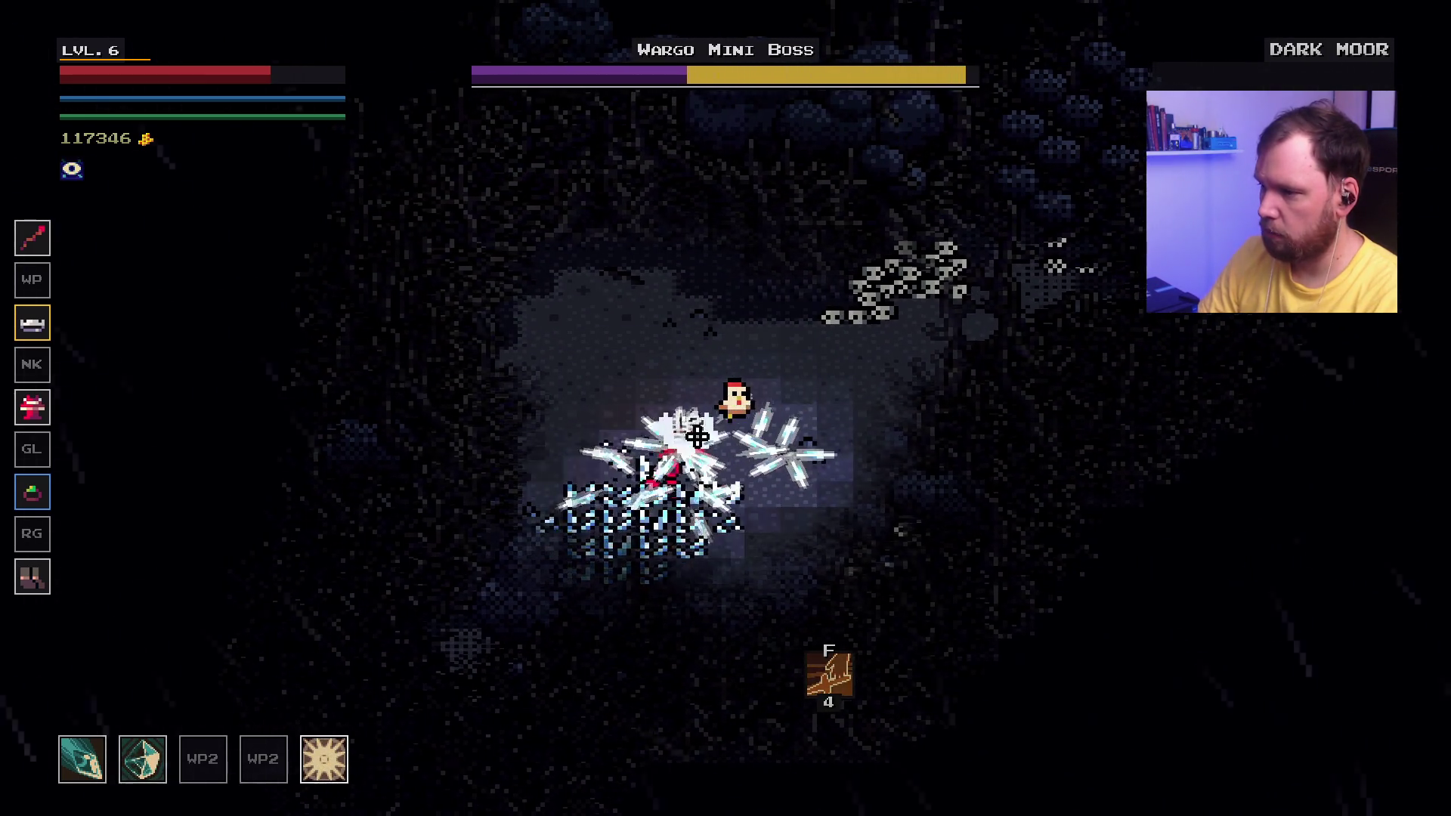
{"action": "key", "text": "d"}
{"action": "left_click", "coordinate": [643, 412]}
{"action": "key", "text": "d"}
{"action": "left_click", "coordinate": [625, 412]}
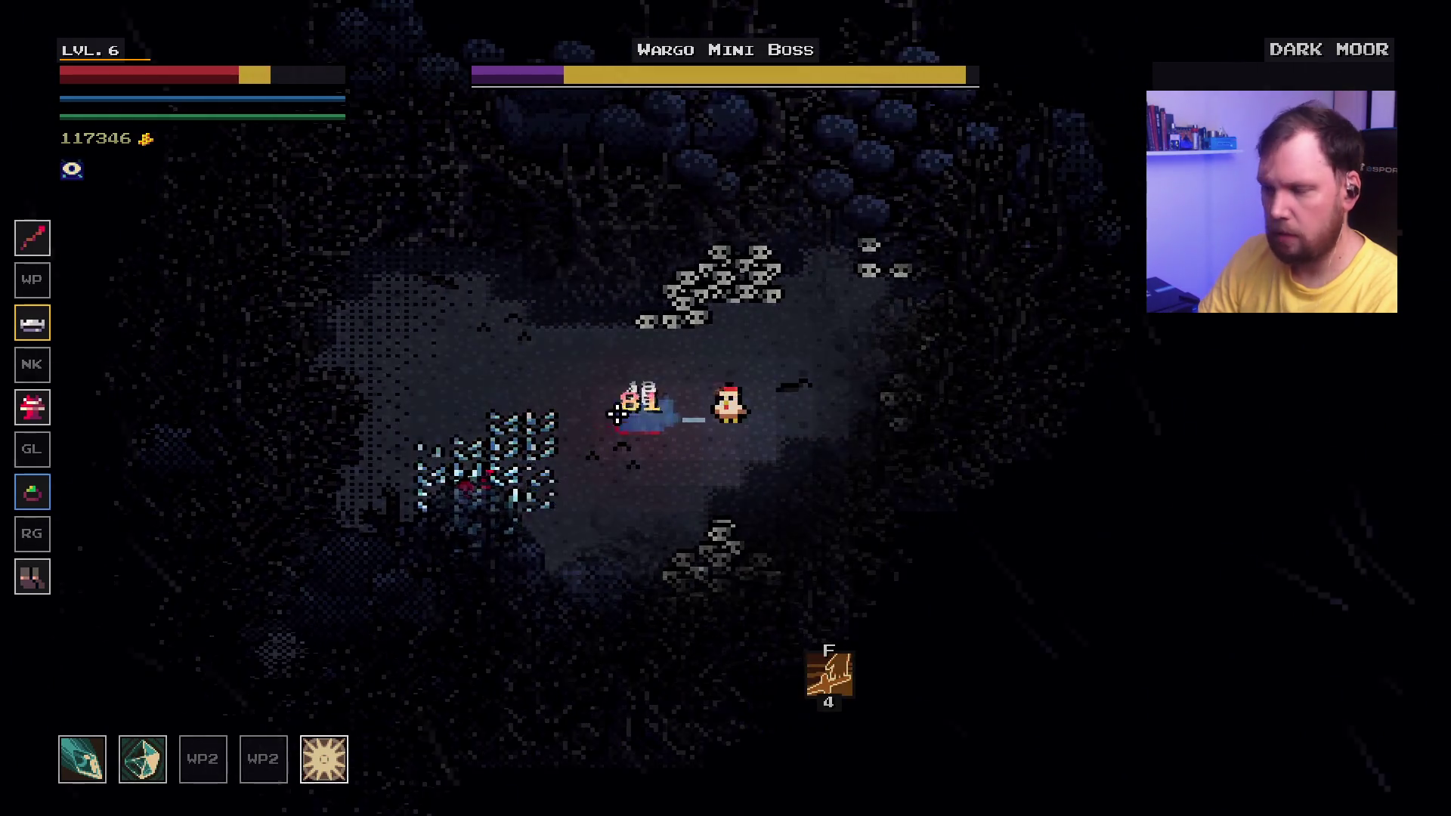
{"action": "key", "text": "a"}
{"action": "left_click", "coordinate": [764, 327]}
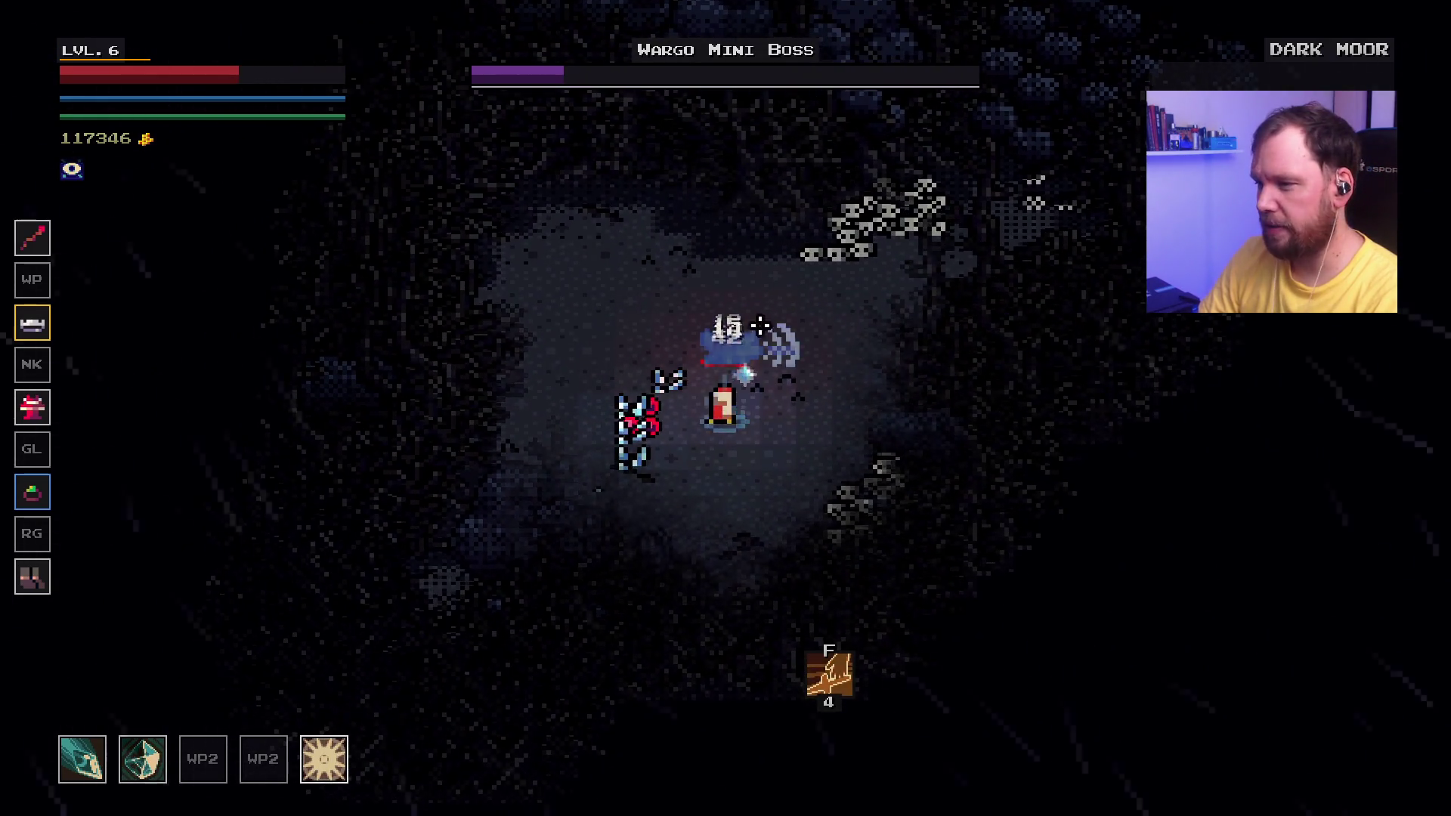
{"action": "left_click", "coordinate": [742, 318]}
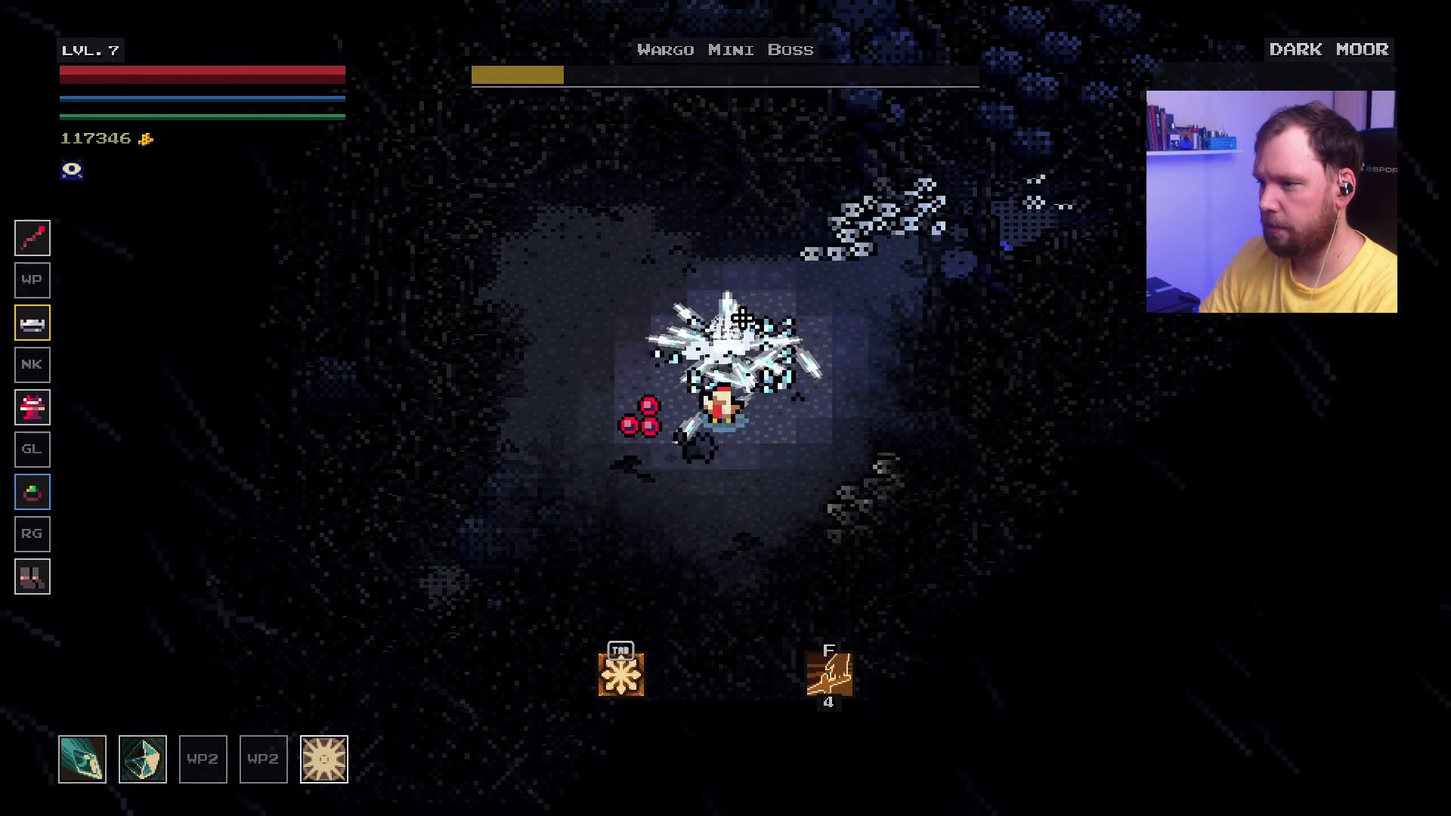
Step: Enter the portal to Forked Cave and attack the cave enemies on the left
{"action": "key", "text": "d"}
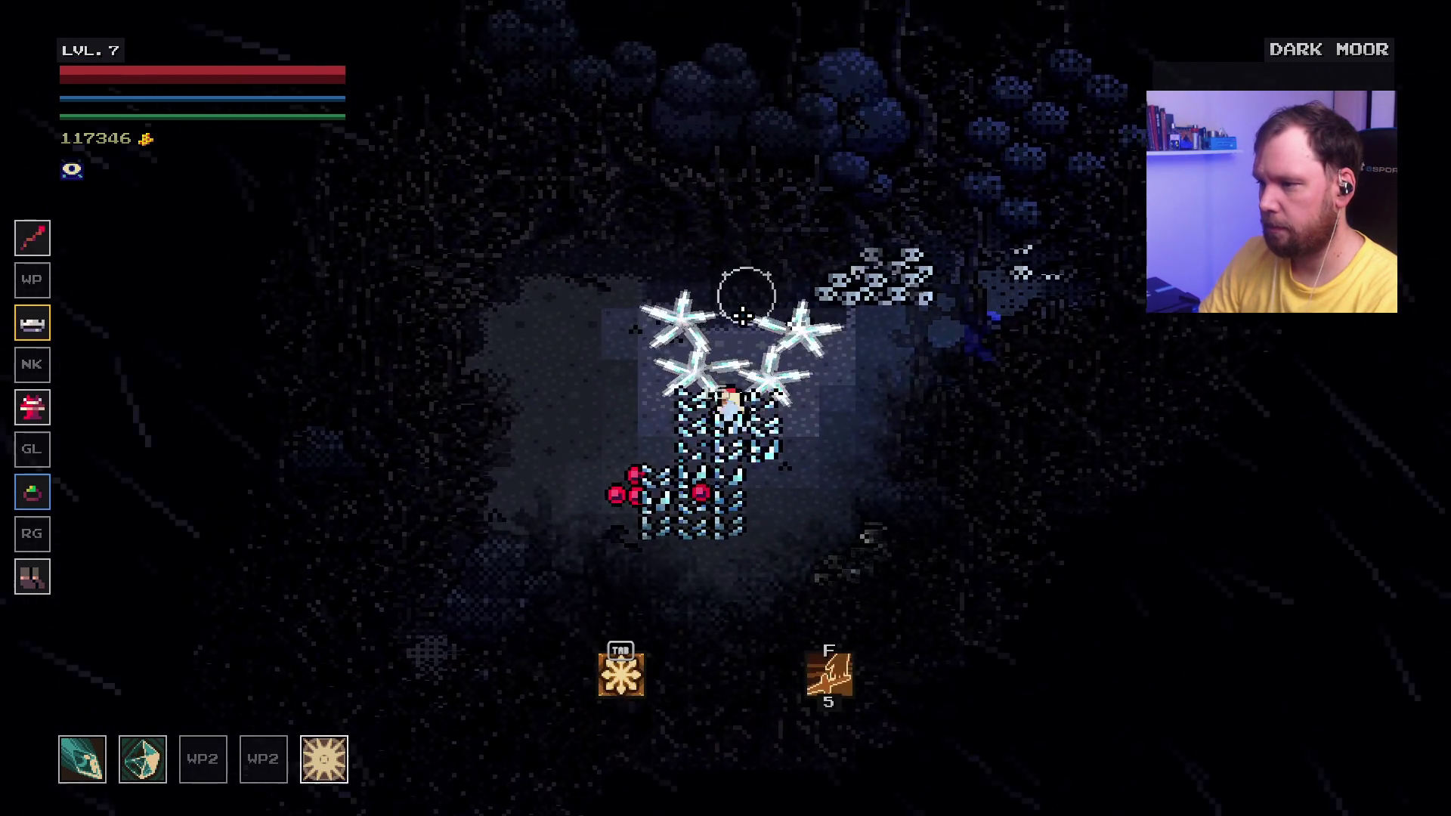
{"action": "key", "text": "d"}
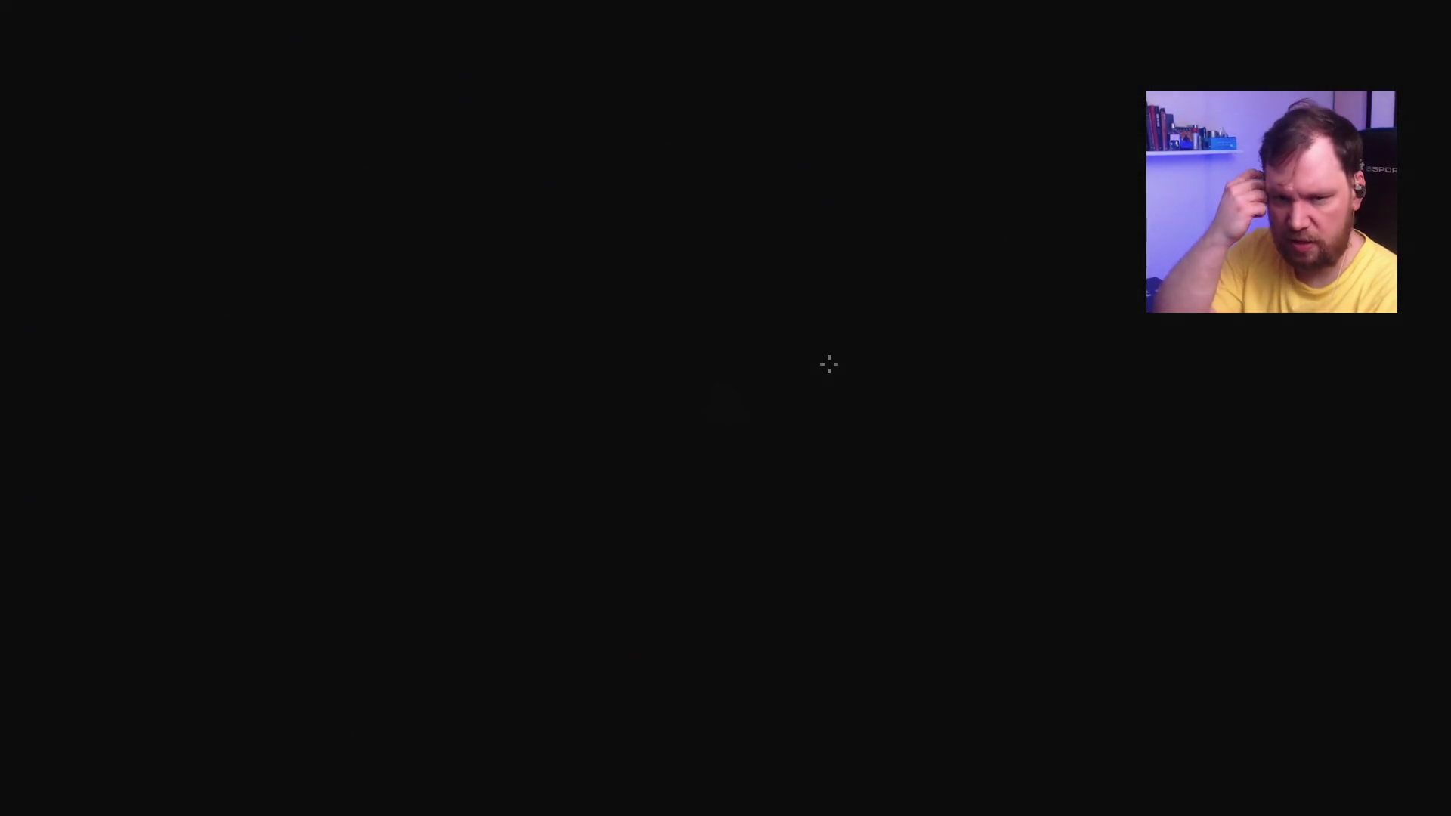
{"action": "left_click", "coordinate": [453, 405]}
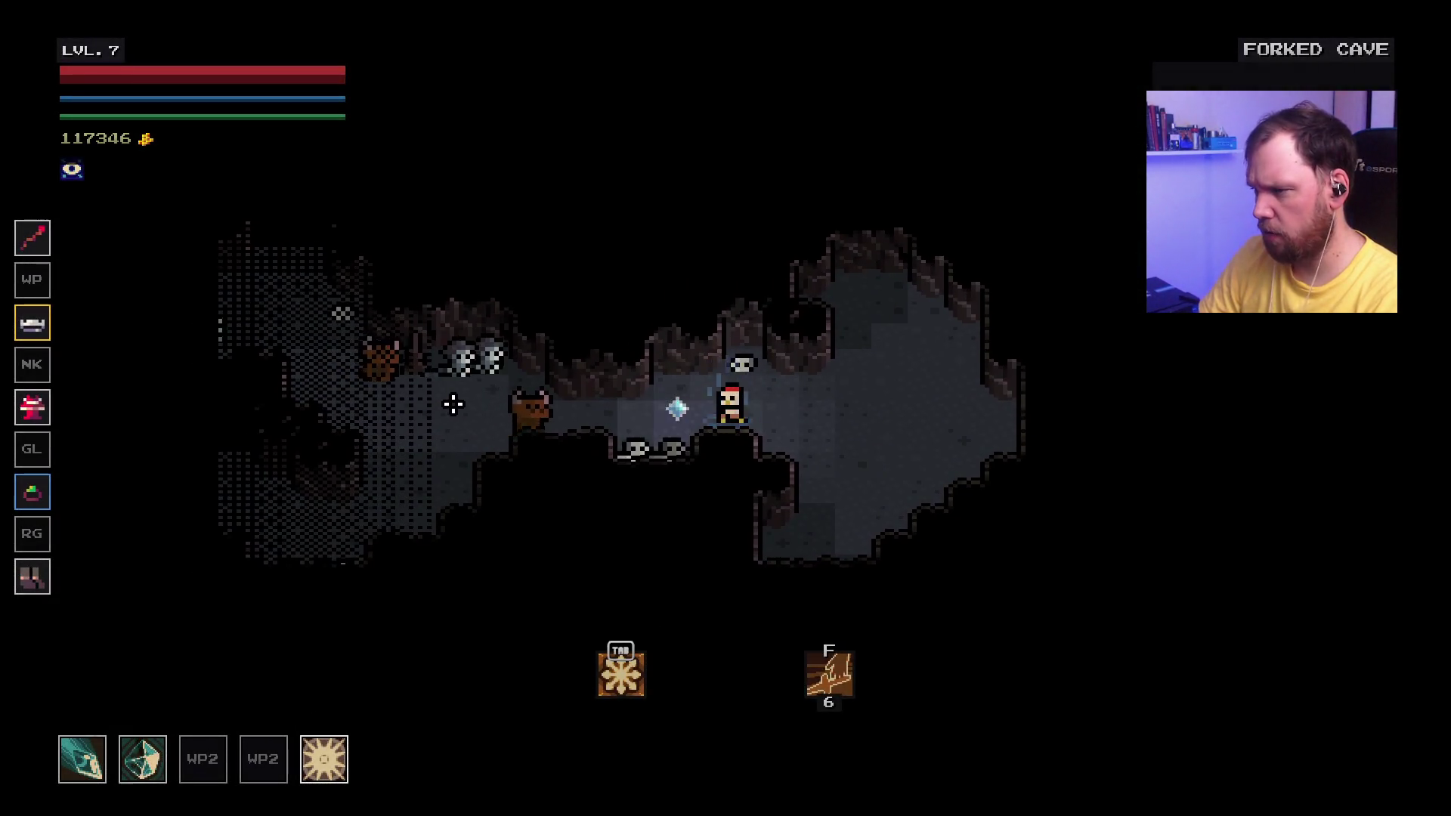
{"action": "left_click", "coordinate": [445, 403]}
{"action": "left_click", "coordinate": [446, 404]}
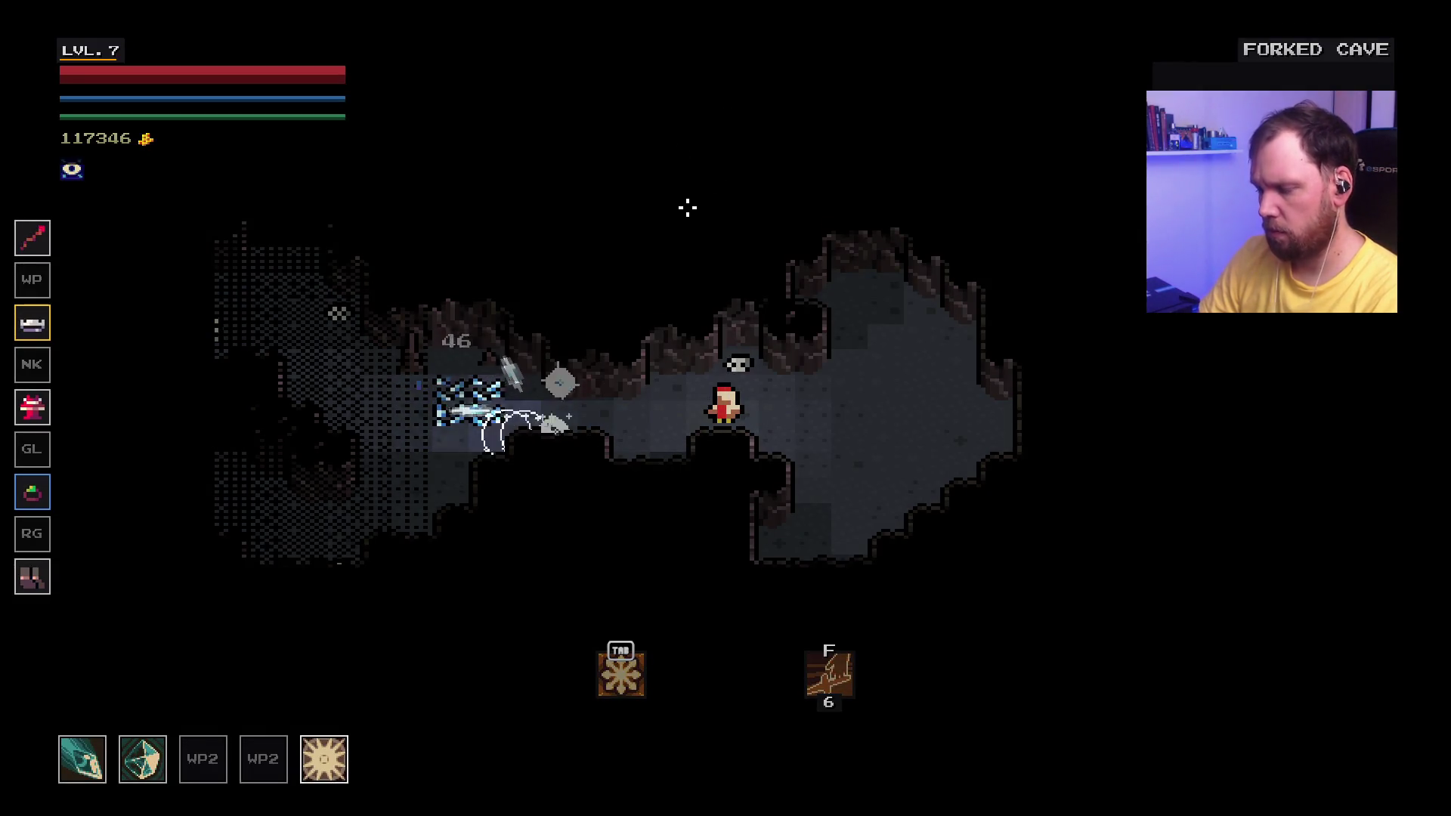
Step: Pause the game and bring up Task Manager from the taskbar
{"action": "key", "text": "Escape"}
{"action": "key", "text": "super"}
{"action": "left_click", "coordinate": [742, 739]}
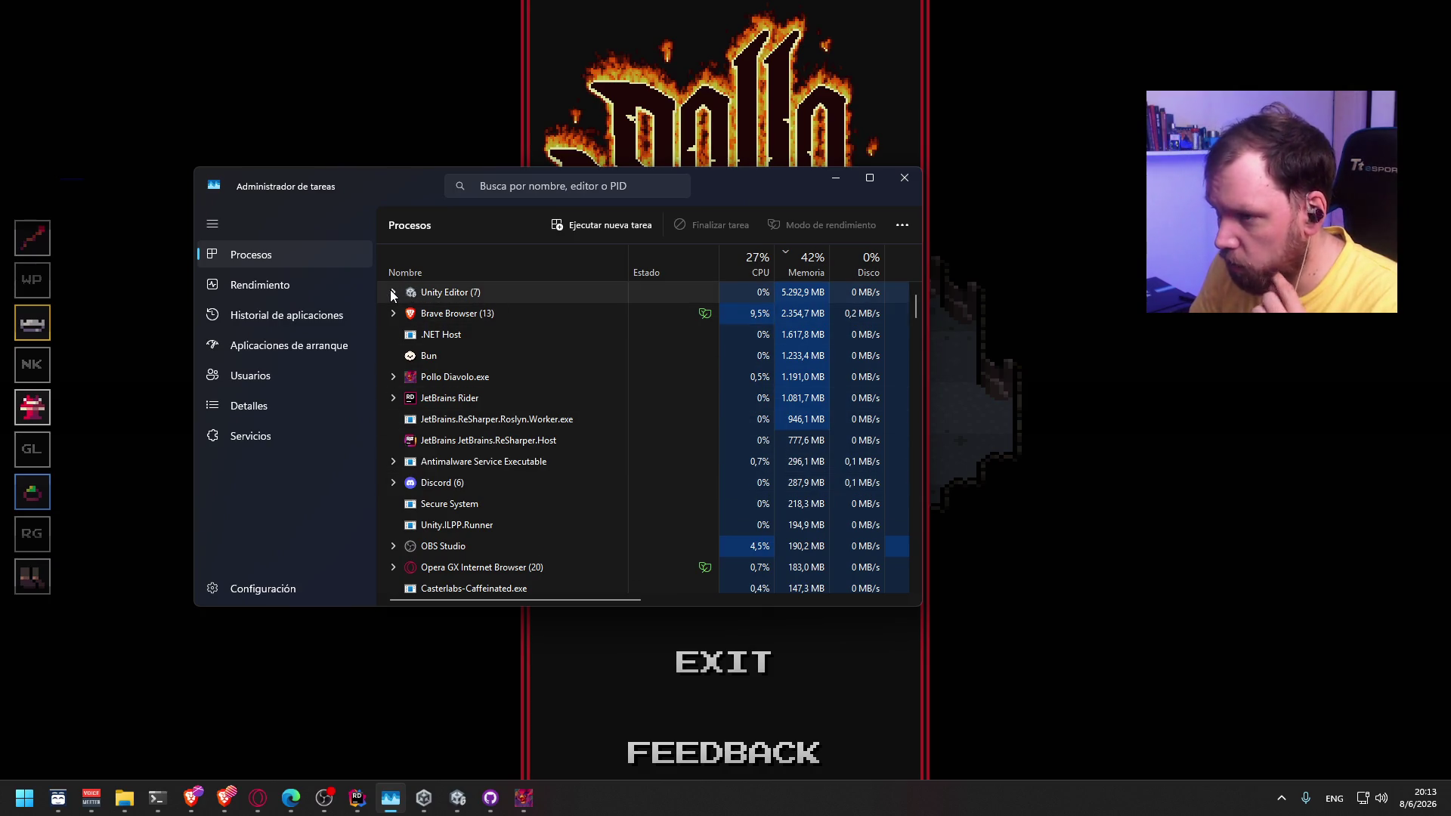
{"action": "left_click", "coordinate": [394, 376]}
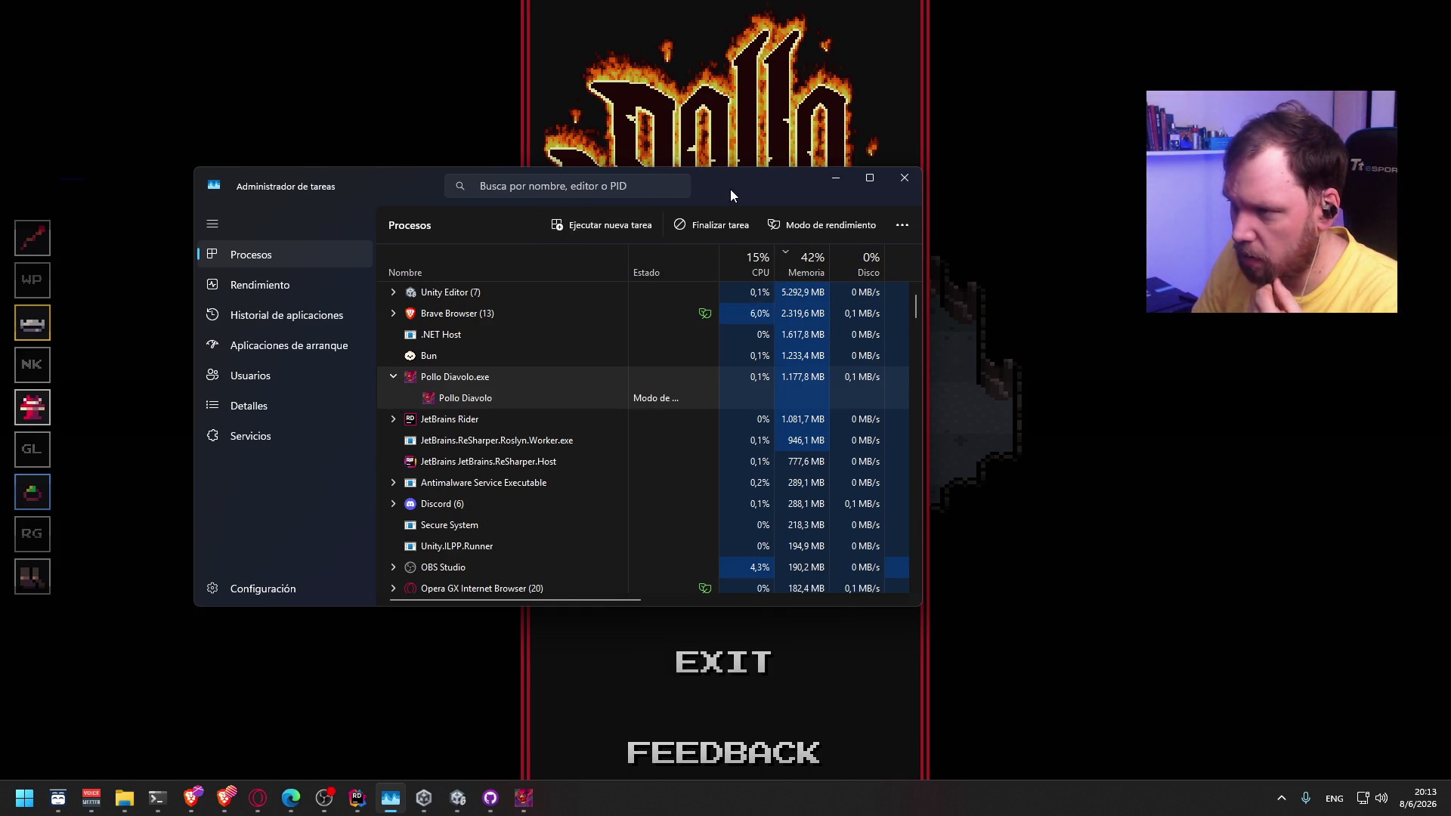
{"action": "key", "text": "alt+Tab"}
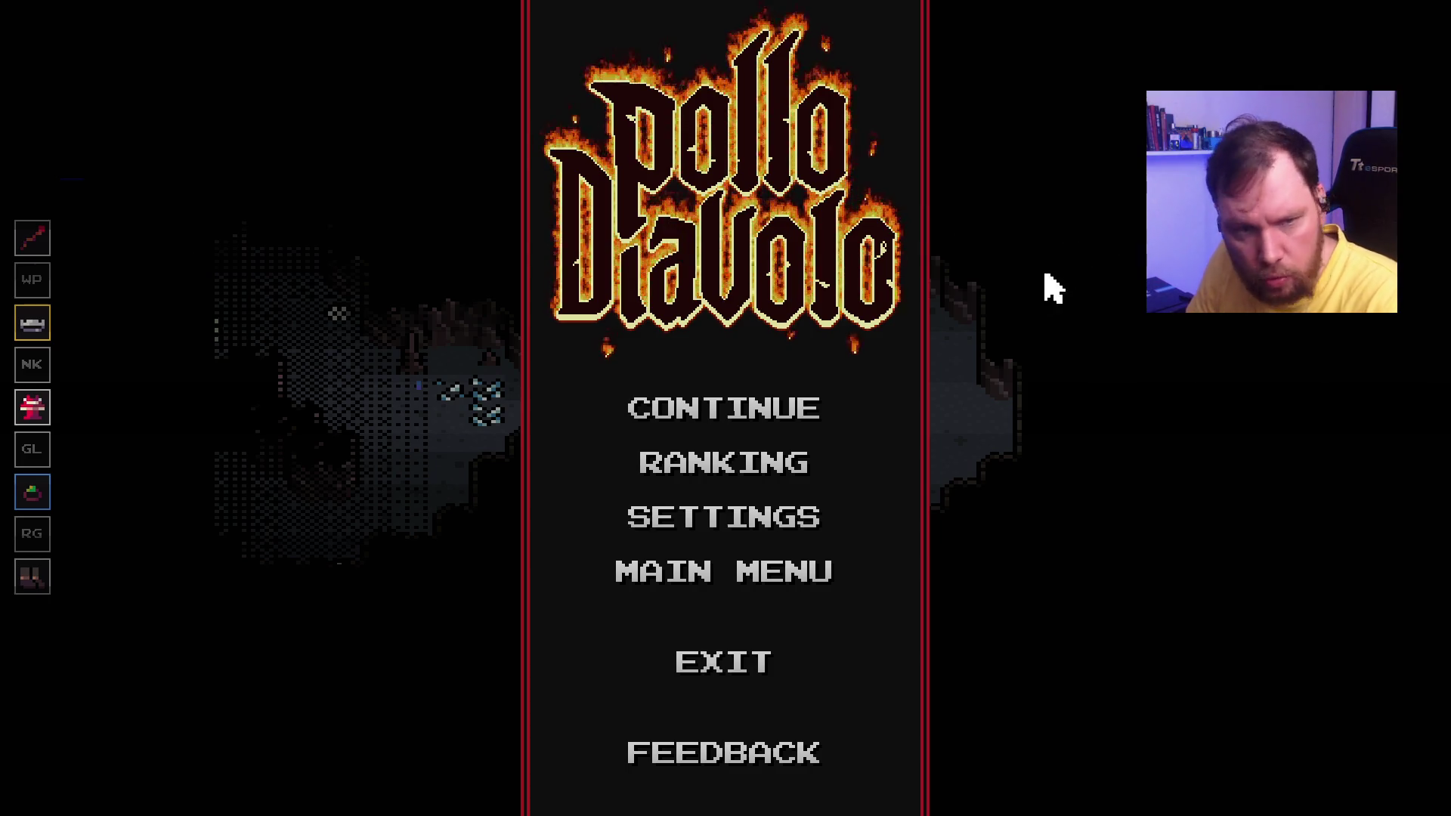
{"action": "left_click", "coordinate": [825, 404]}
Step: Fight the enemies in the Forked Cave with ice shards while moving left and down
{"action": "key", "text": "a"}
{"action": "left_click", "coordinate": [434, 370]}
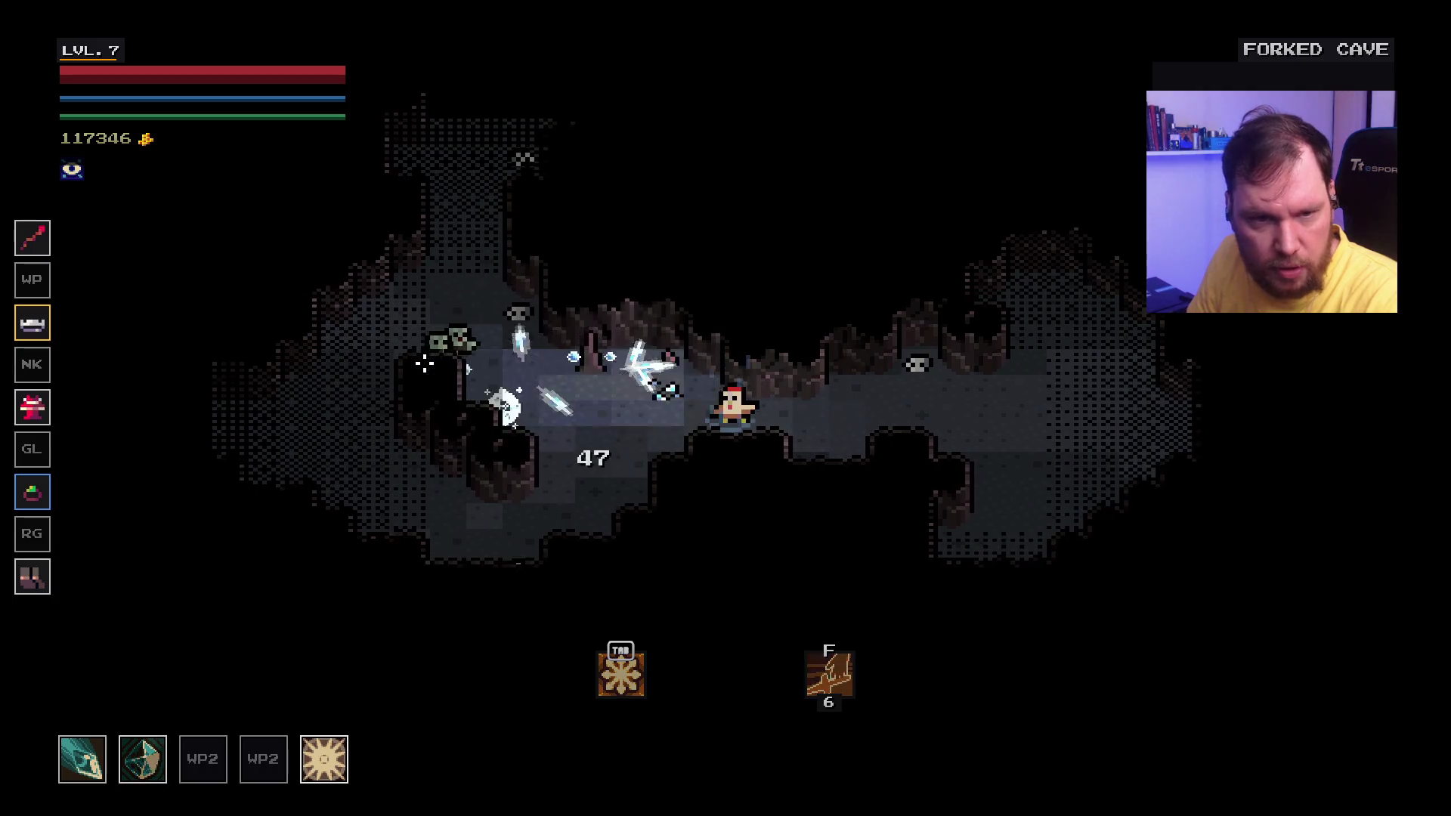
{"action": "key", "text": "s"}
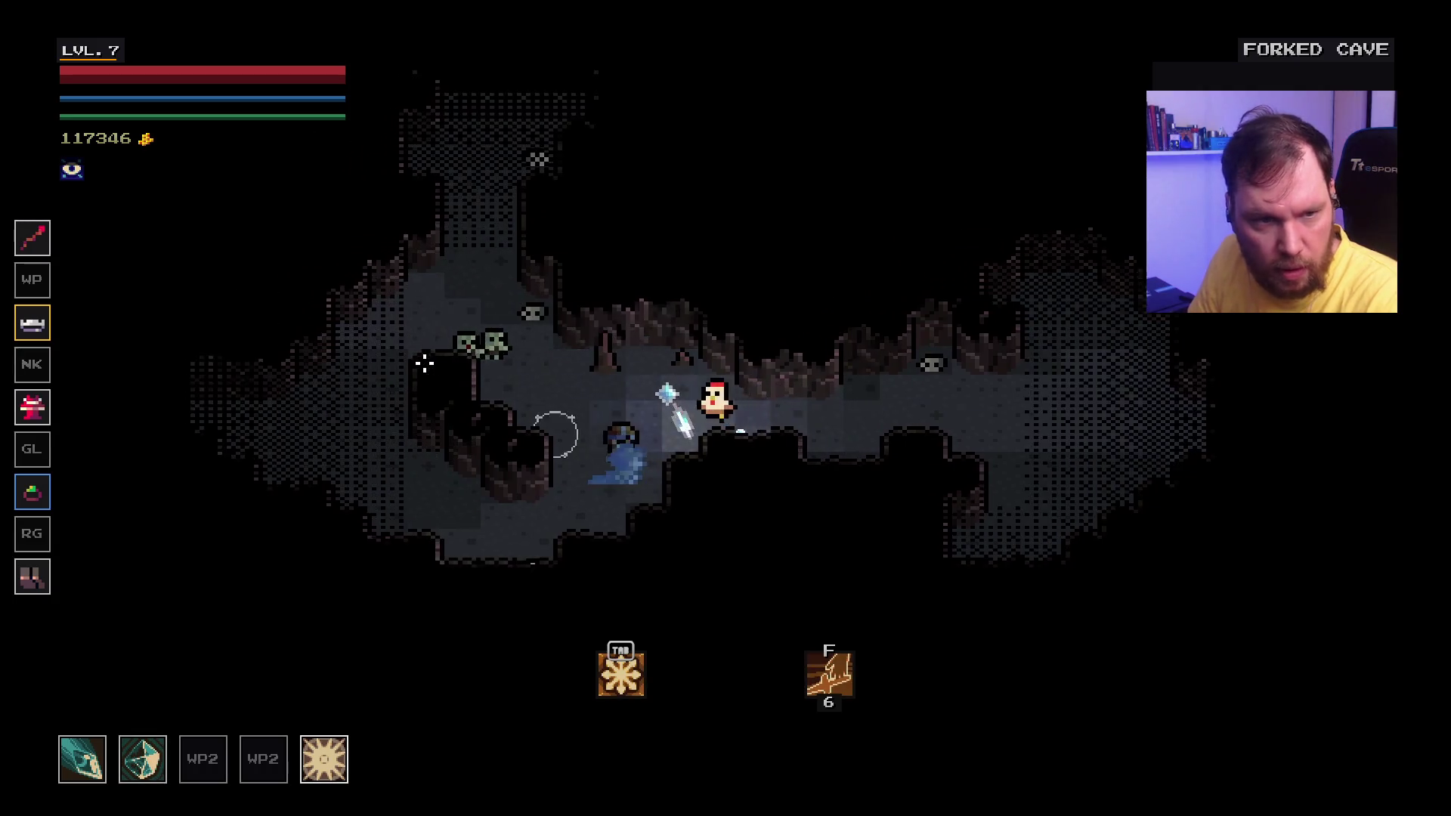
{"action": "left_click", "coordinate": [615, 463]}
{"action": "key", "text": "a"}
{"action": "left_click", "coordinate": [680, 377]}
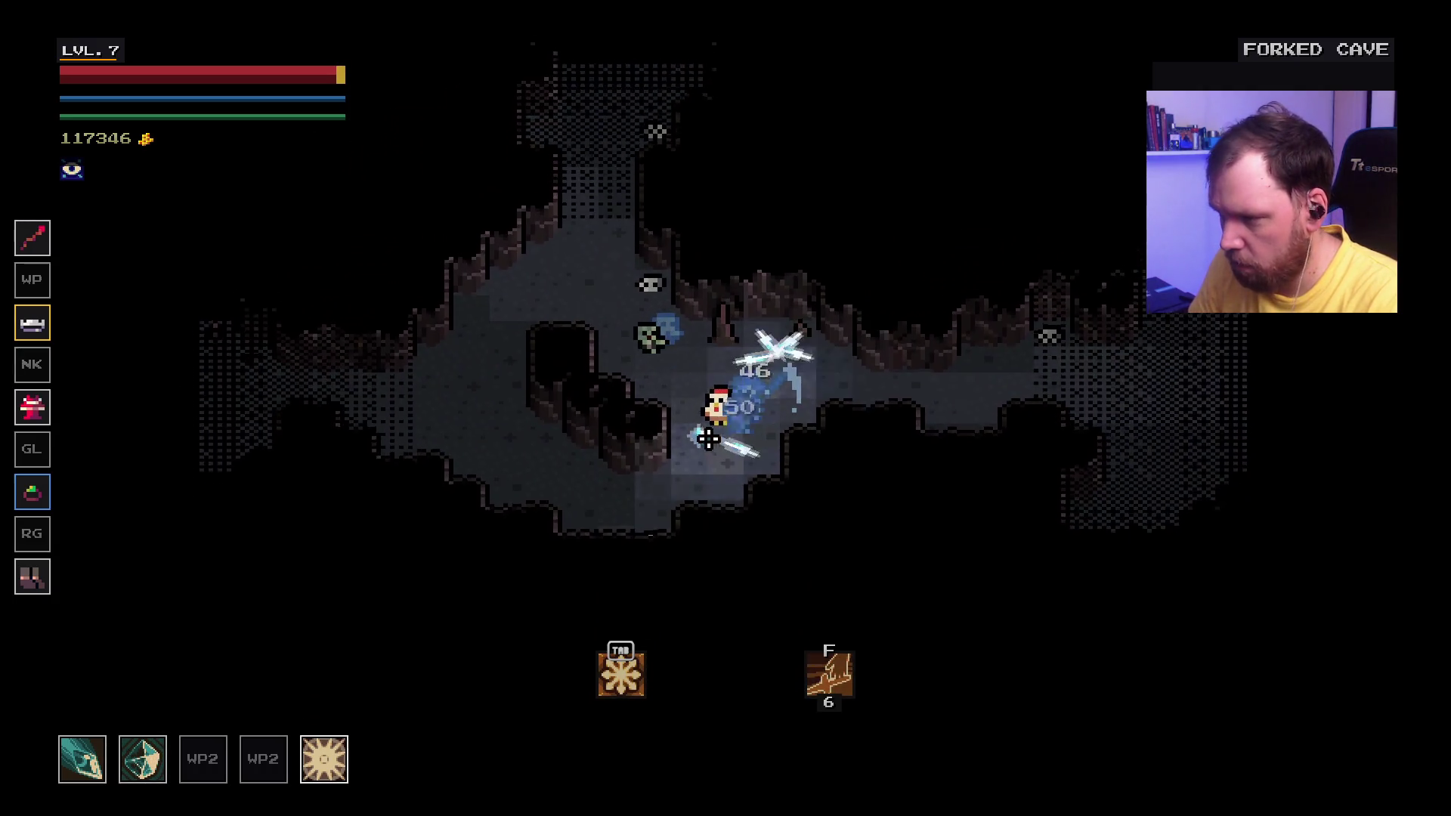
{"action": "key", "text": "w"}
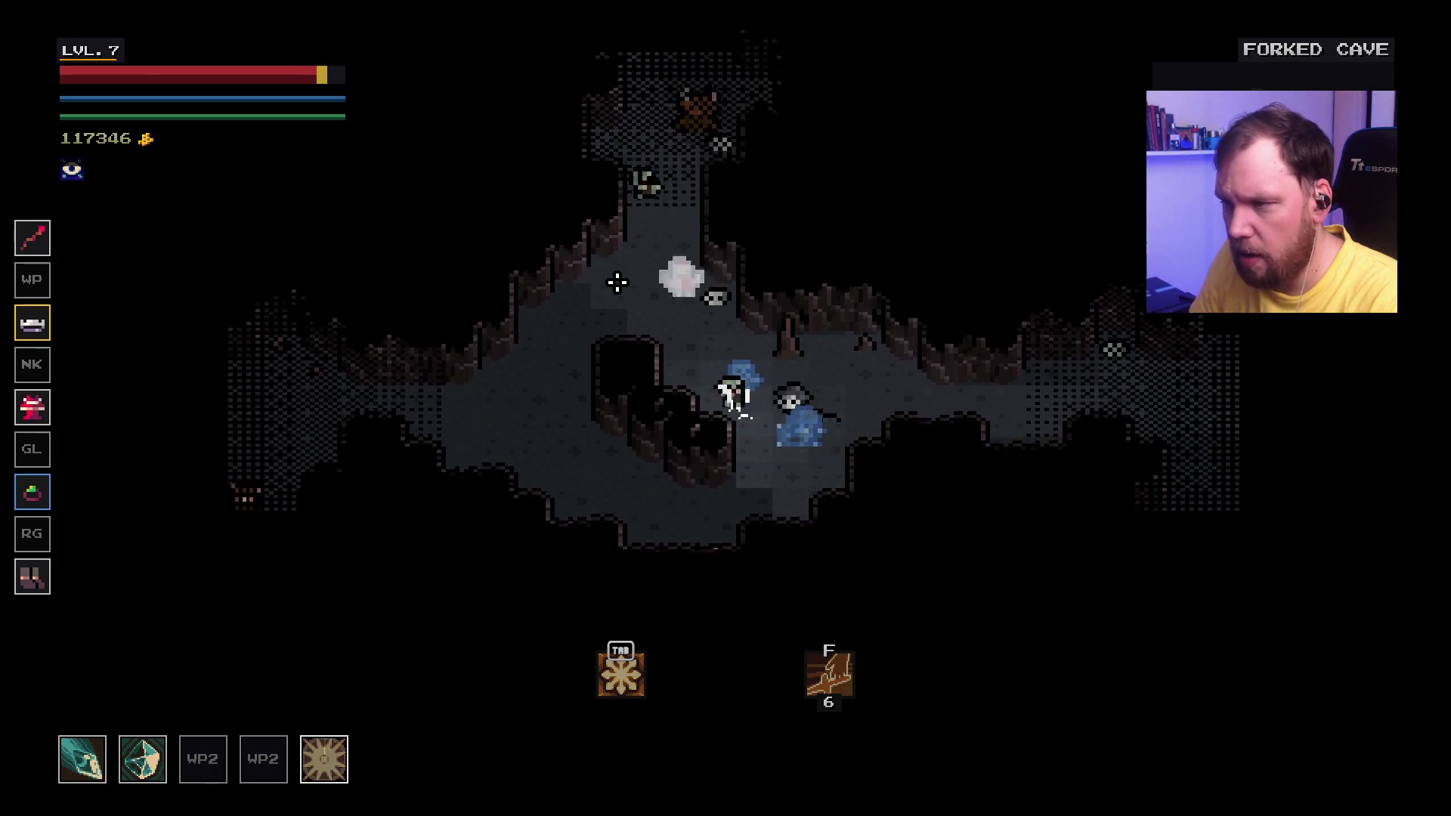
{"action": "left_click", "coordinate": [509, 499]}
{"action": "left_click", "coordinate": [509, 498]}
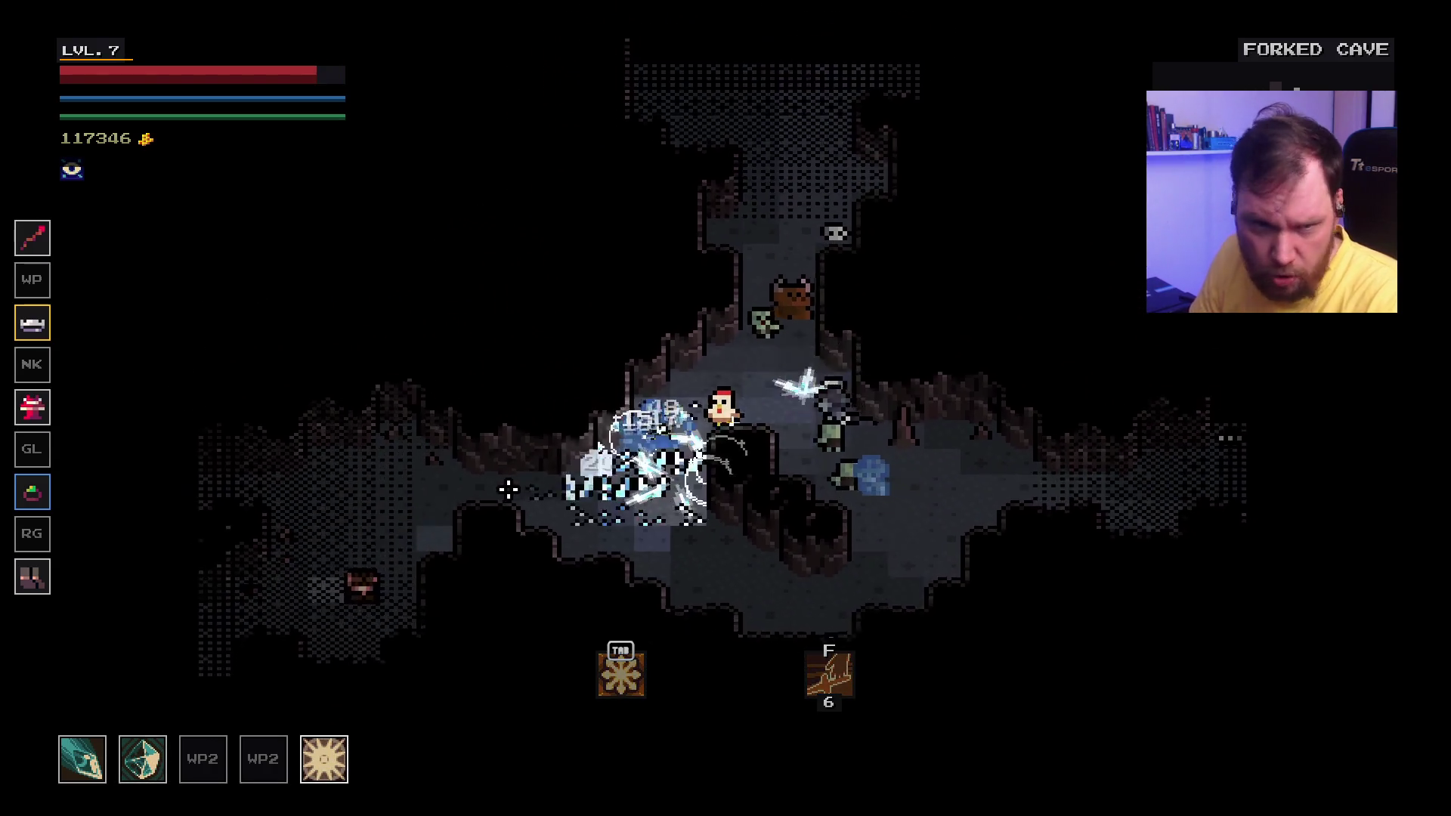
{"action": "key", "text": "d"}
{"action": "key", "text": "d"}
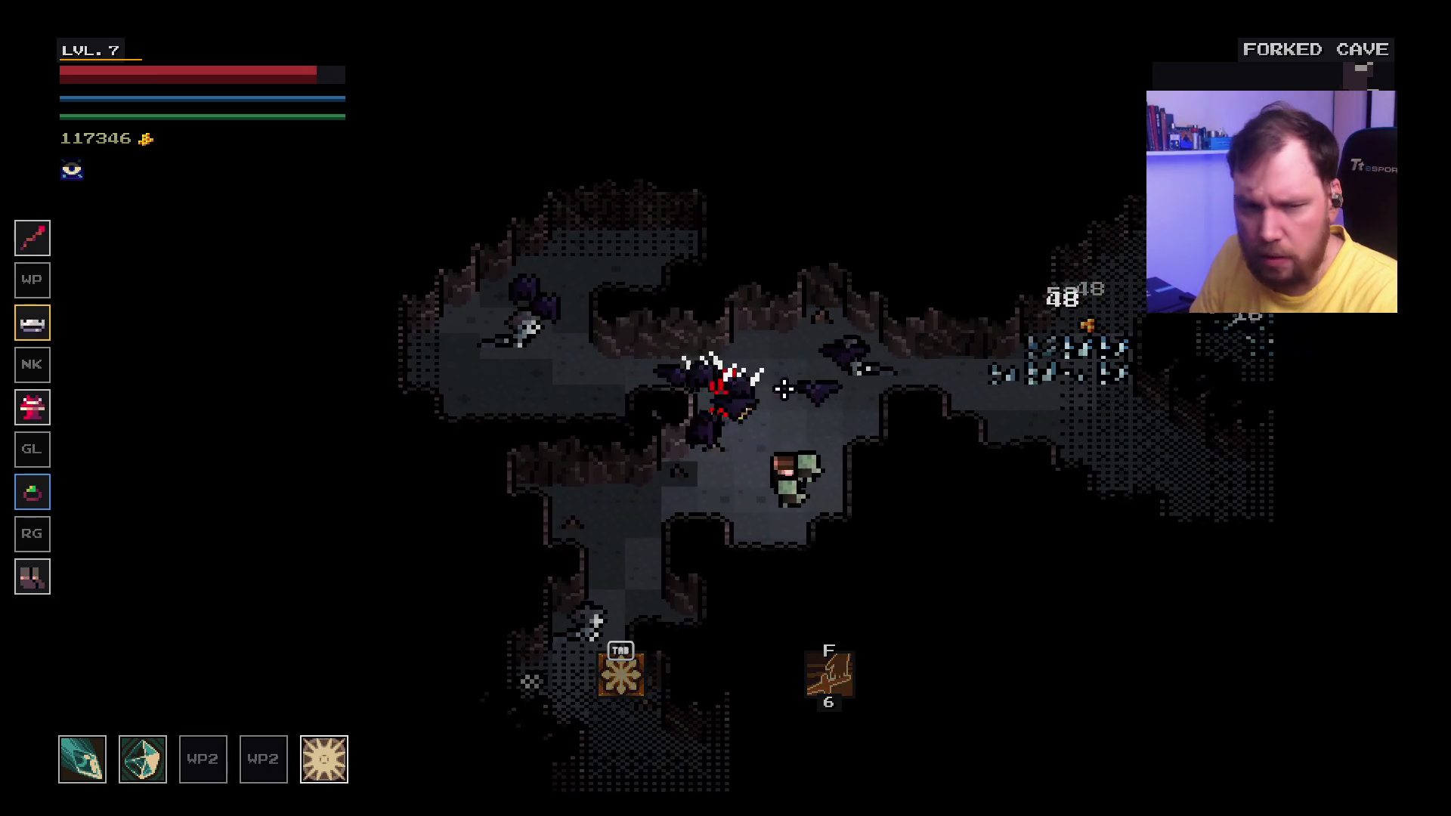
Step: Fight off the bats and push right through the cave, striking enemies ahead
{"action": "mouse_move", "coordinate": [33, 406]}
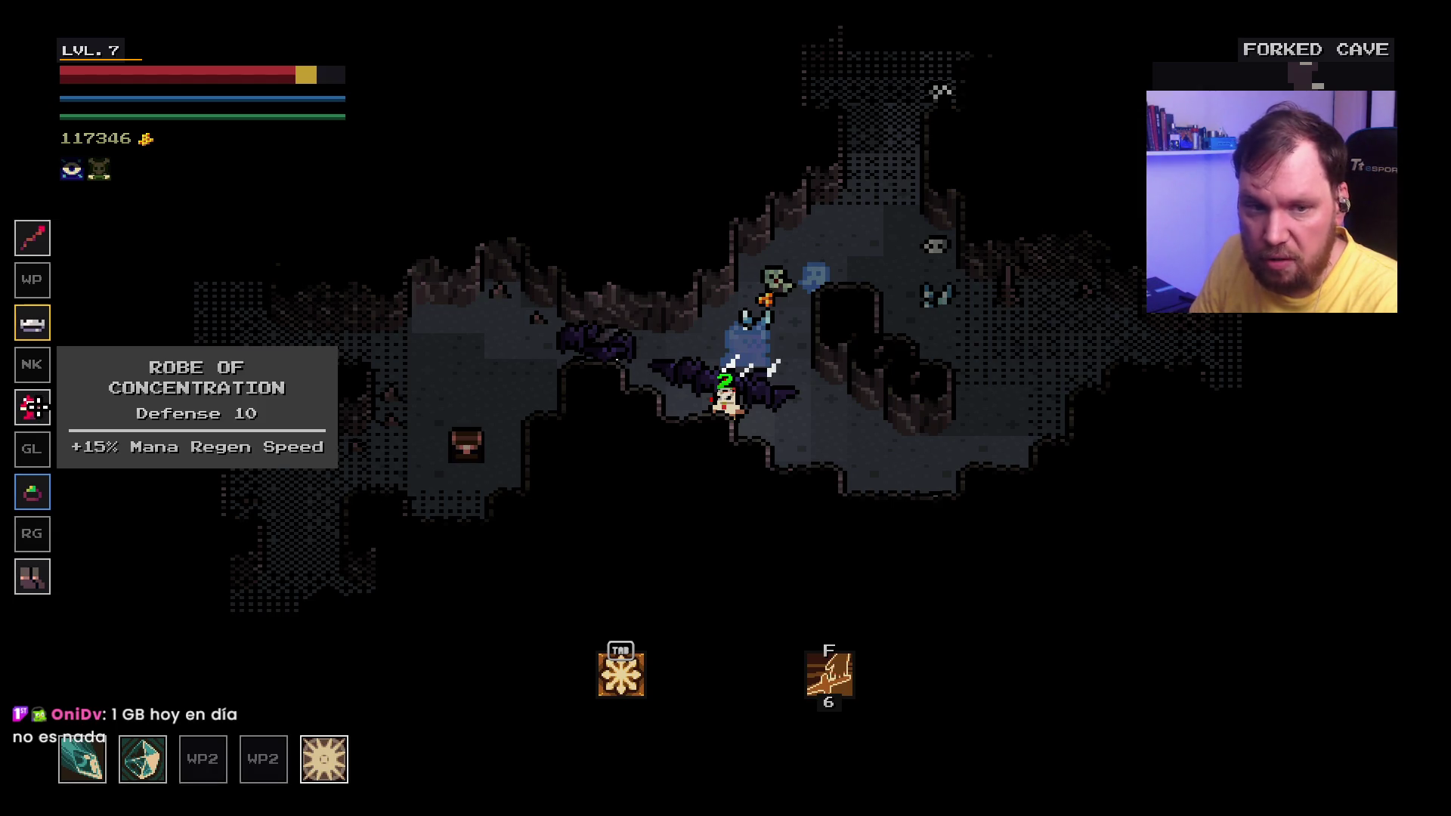
{"action": "left_click", "coordinate": [926, 308]}
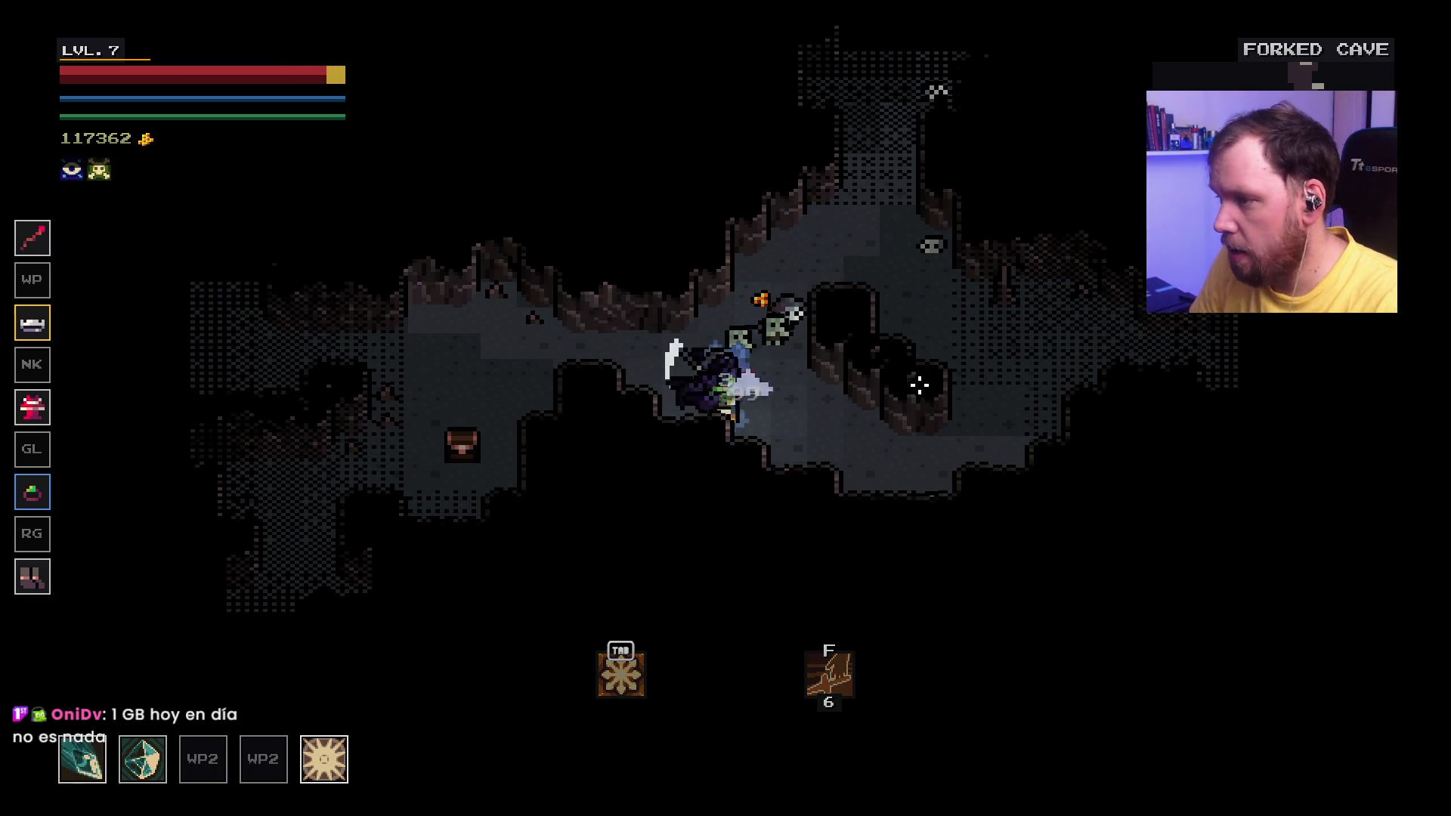
{"action": "key", "text": "d"}
{"action": "left_click", "coordinate": [664, 365]}
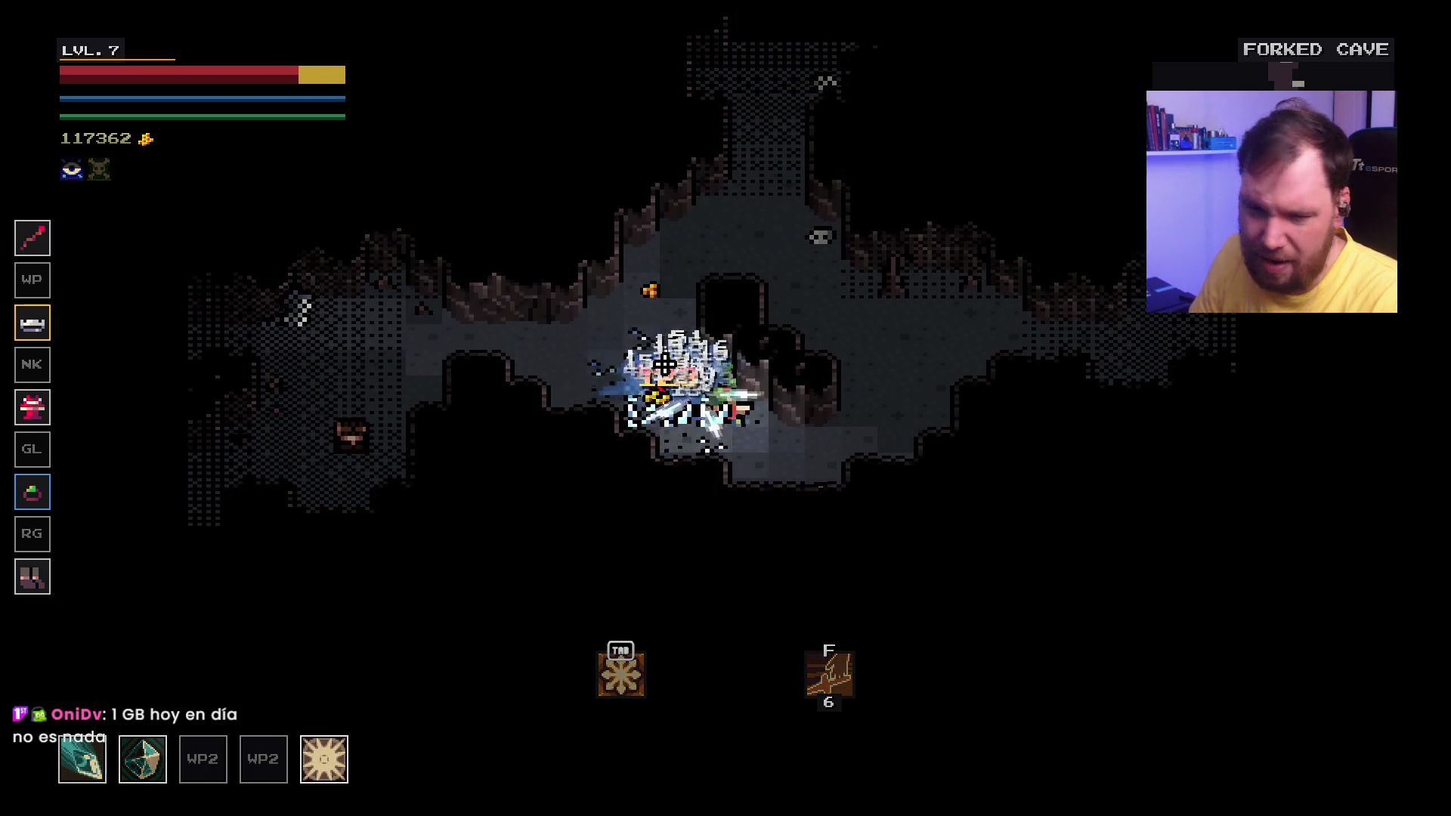
{"action": "key", "text": "d"}
{"action": "left_click", "coordinate": [757, 366]}
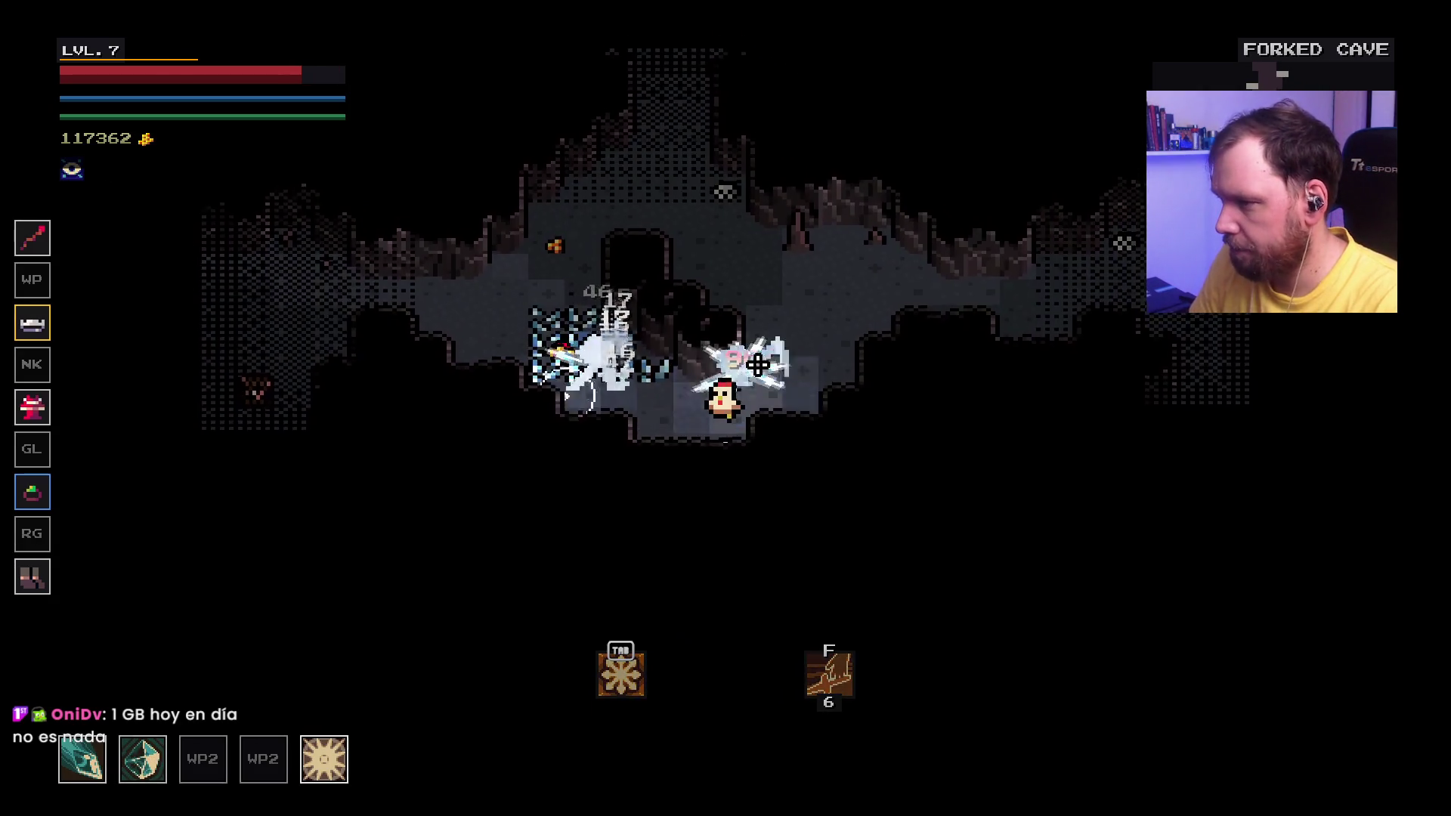
Step: Work up and left through the cave, slashing the enemies on the left
{"action": "key", "text": "a"}
{"action": "key", "text": "w"}
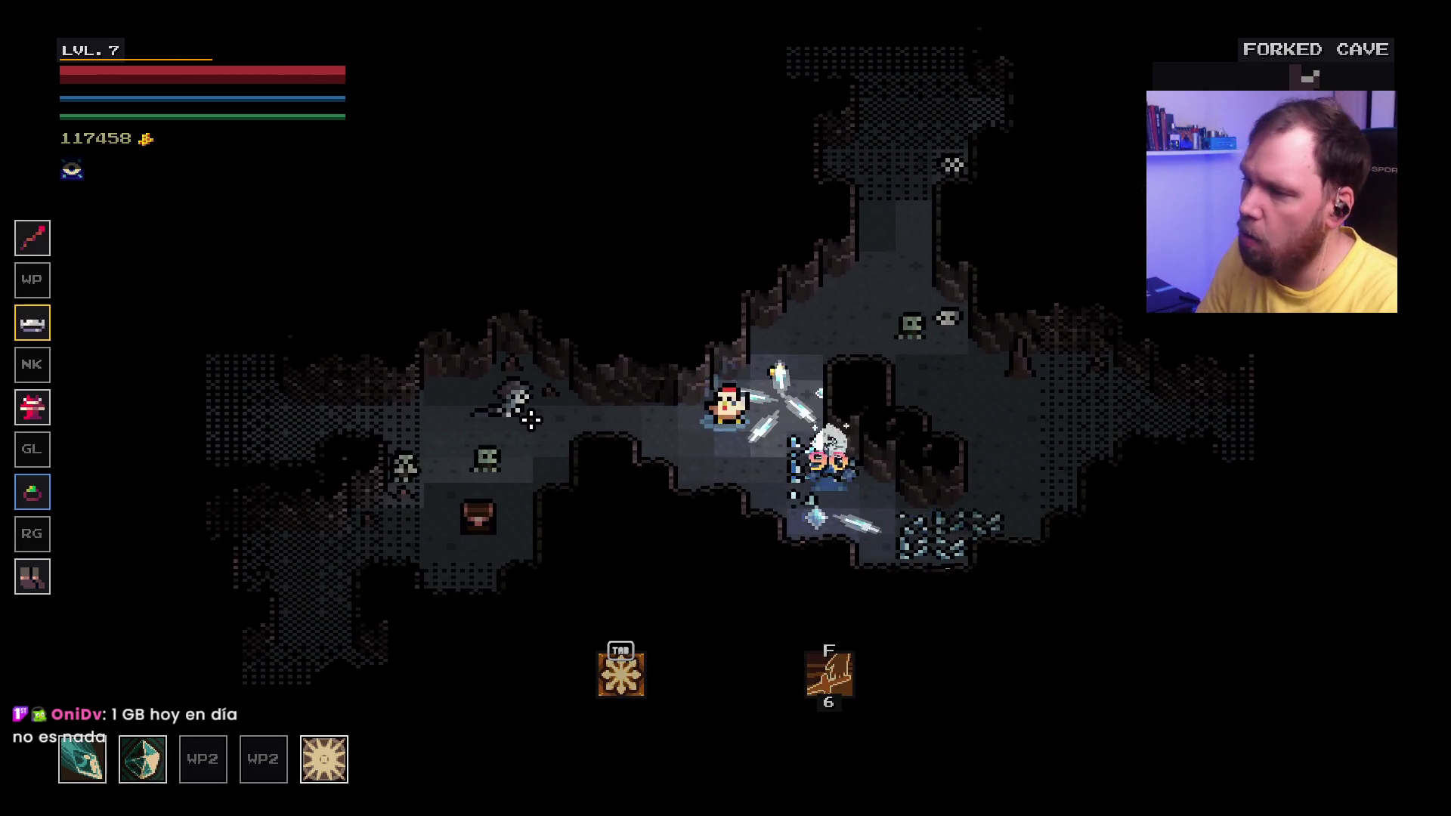
{"action": "key", "text": "a"}
{"action": "left_click", "coordinate": [559, 422]}
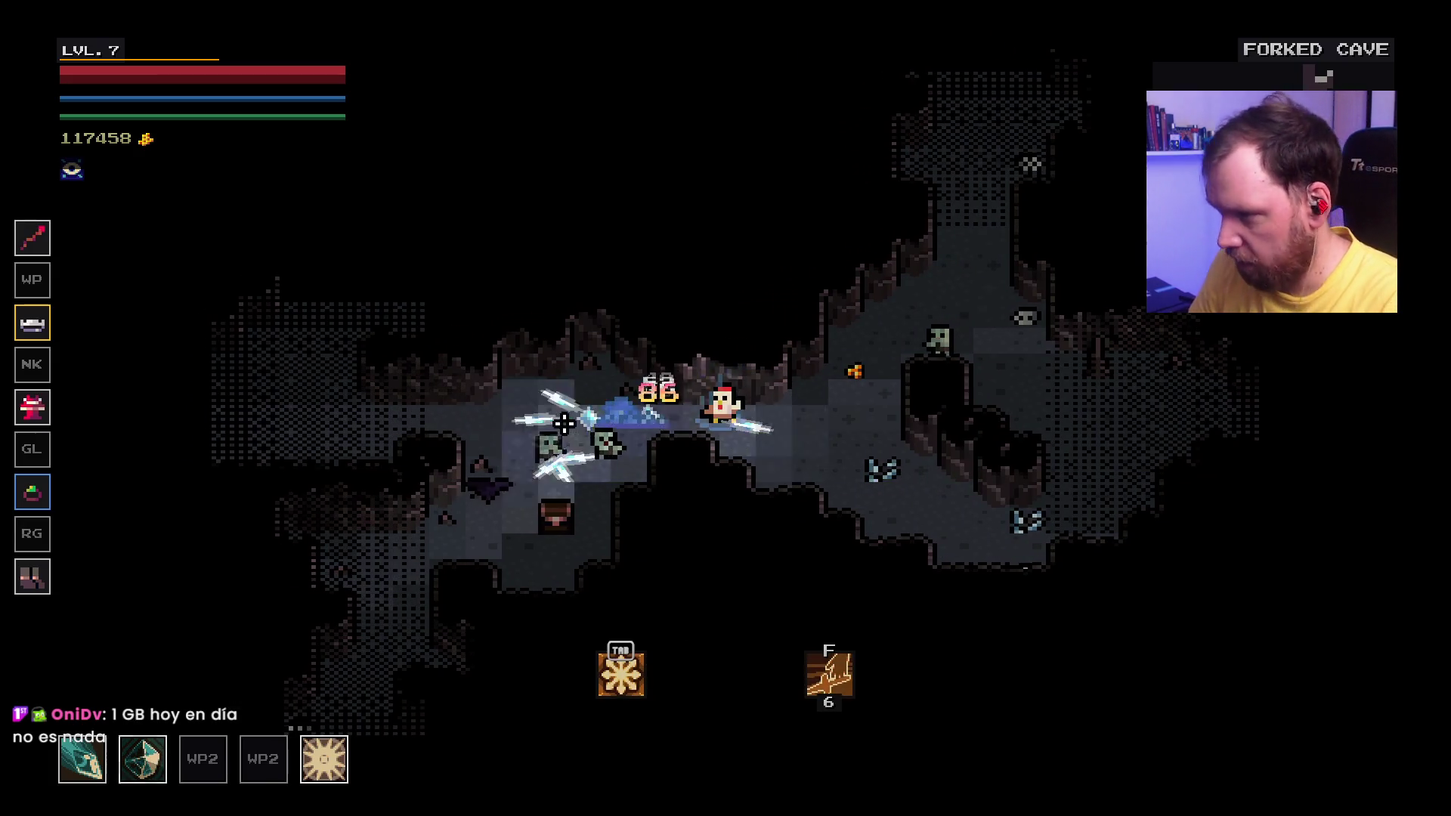
{"action": "key", "text": "a"}
{"action": "left_click", "coordinate": [563, 423]}
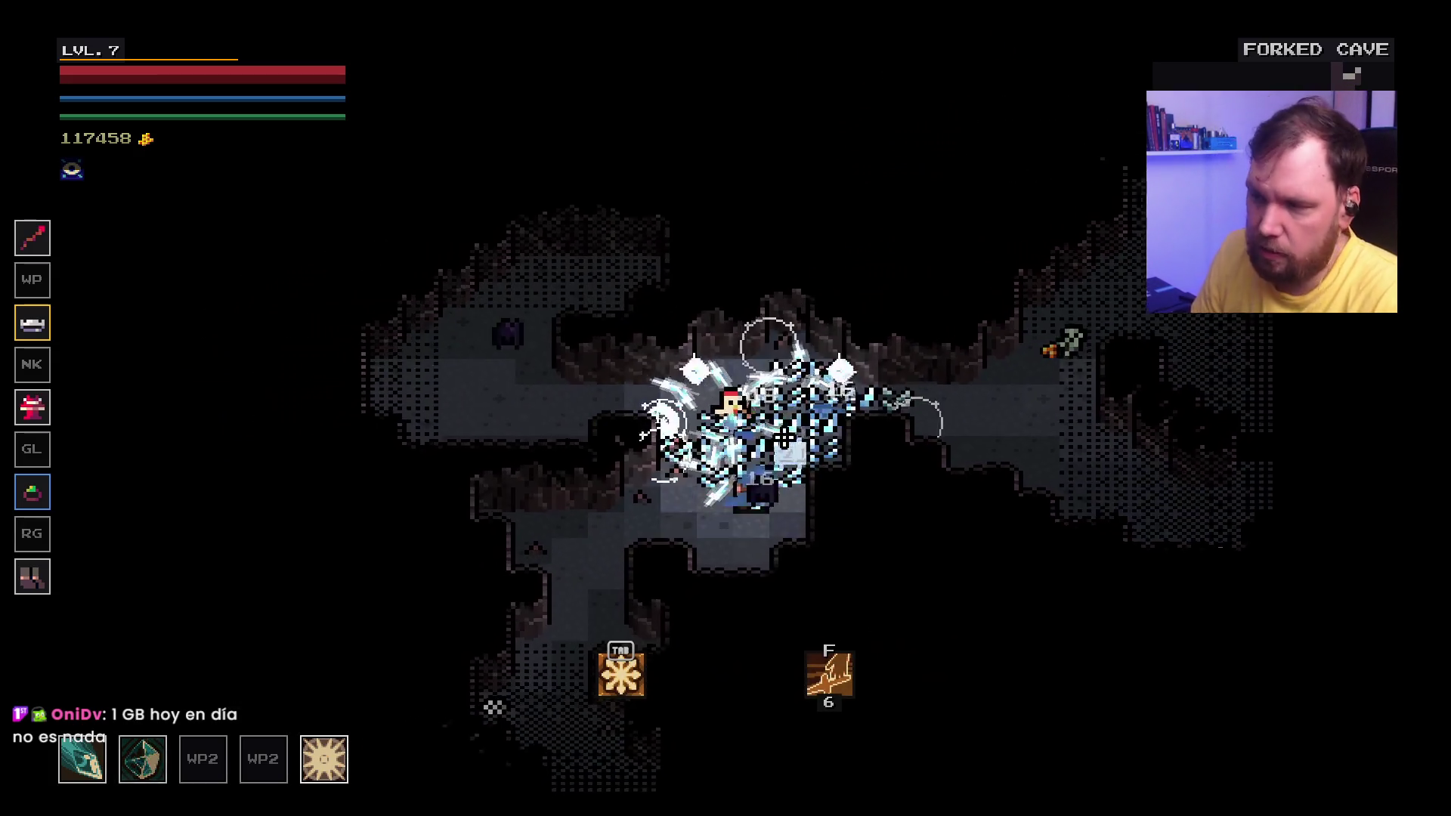
{"action": "key", "text": "s"}
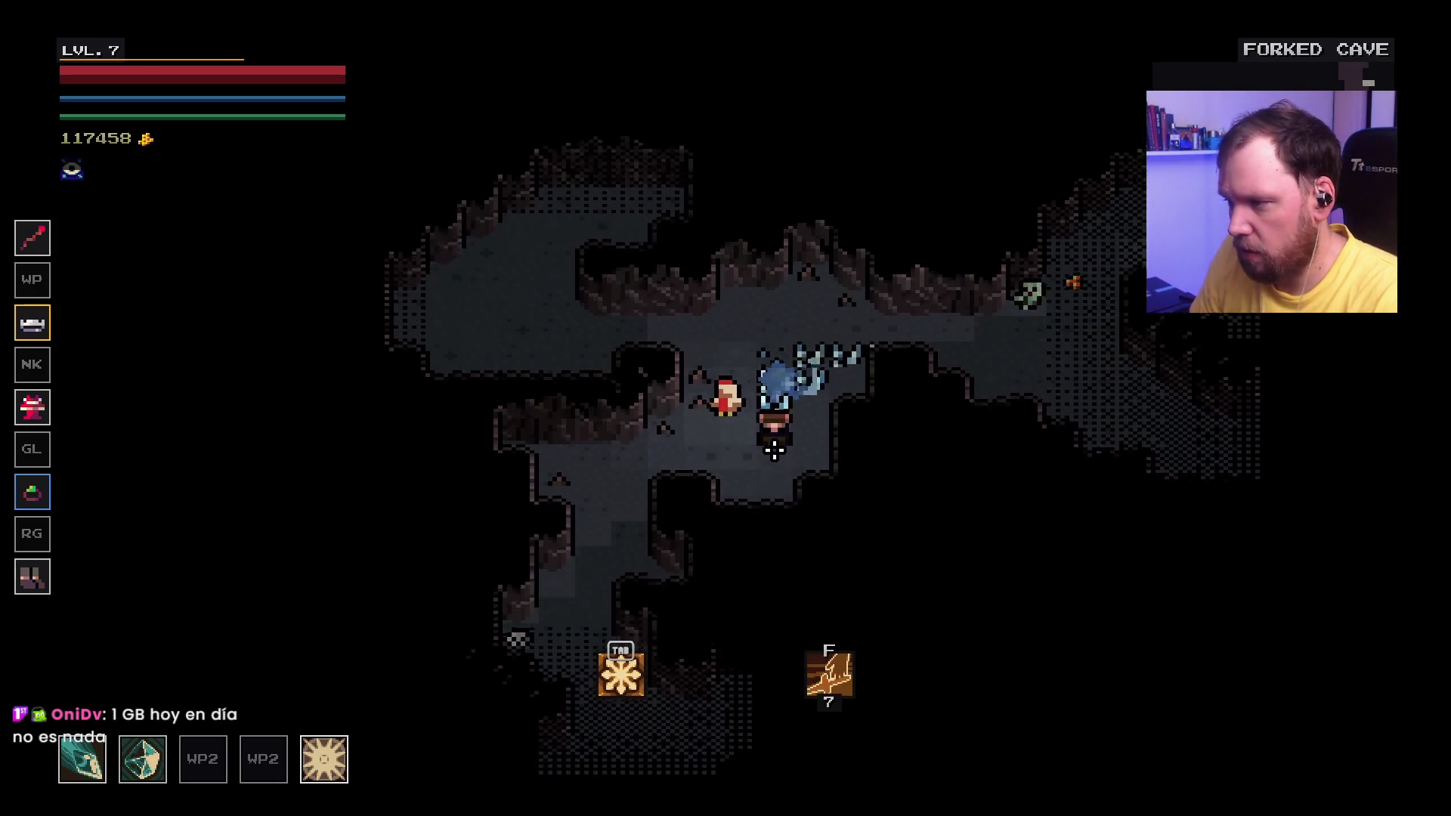
{"action": "key", "text": "d"}
{"action": "left_click", "coordinate": [831, 416]}
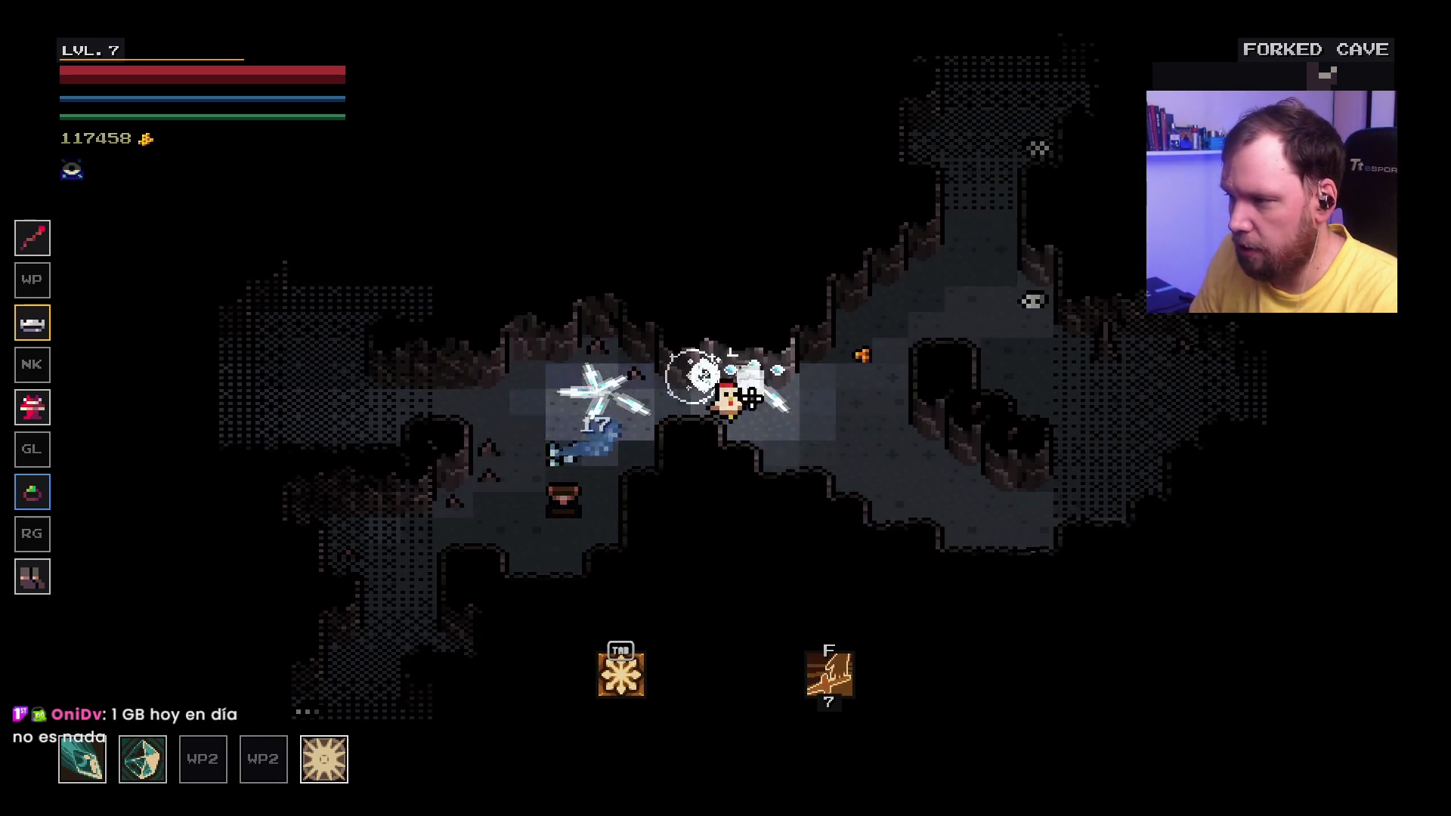
Step: Fight up the north corridor into a new cave area
{"action": "key", "text": "d"}
{"action": "key", "text": "w"}
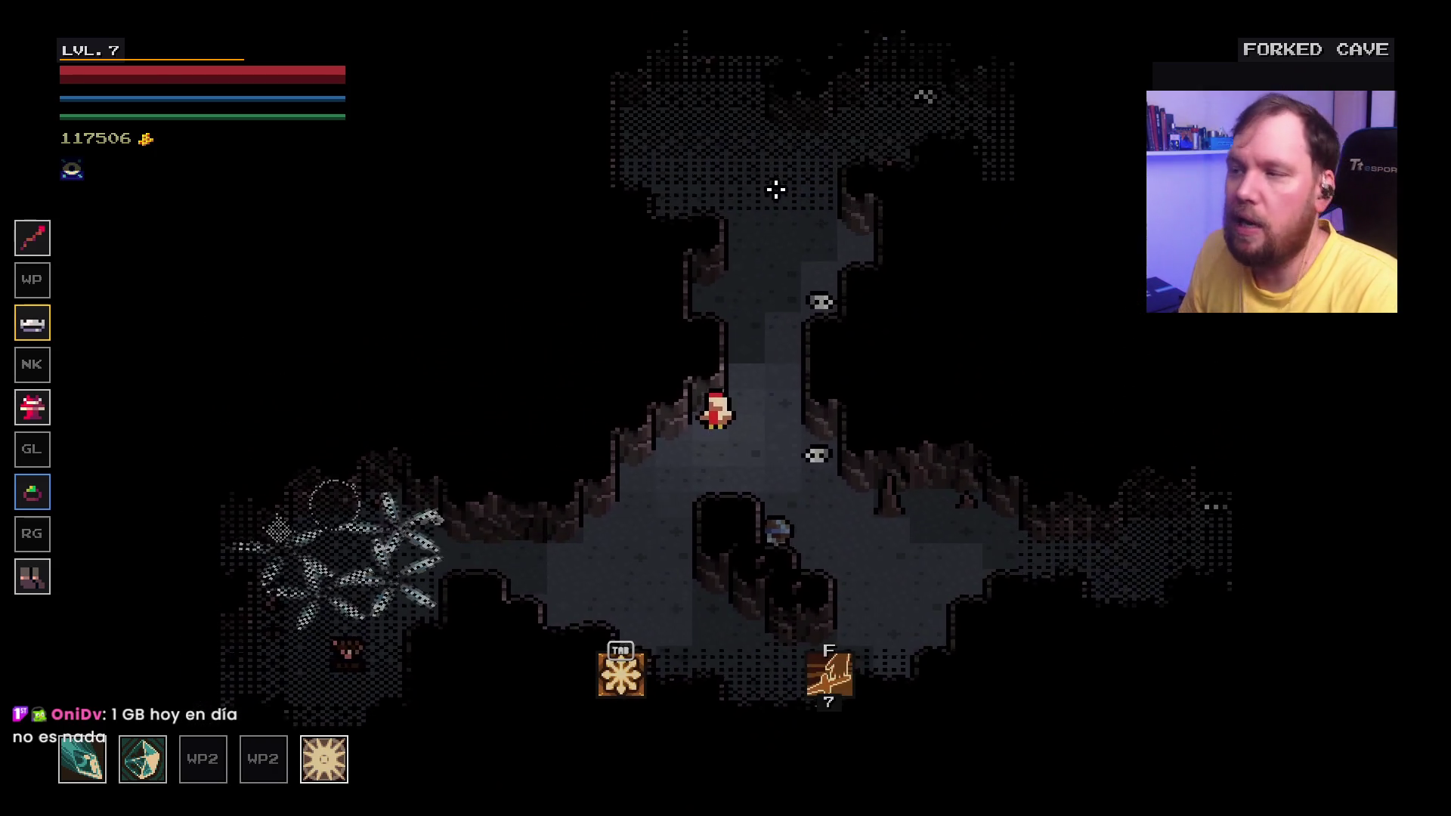
{"action": "key", "text": "w"}
{"action": "left_click", "coordinate": [698, 240]}
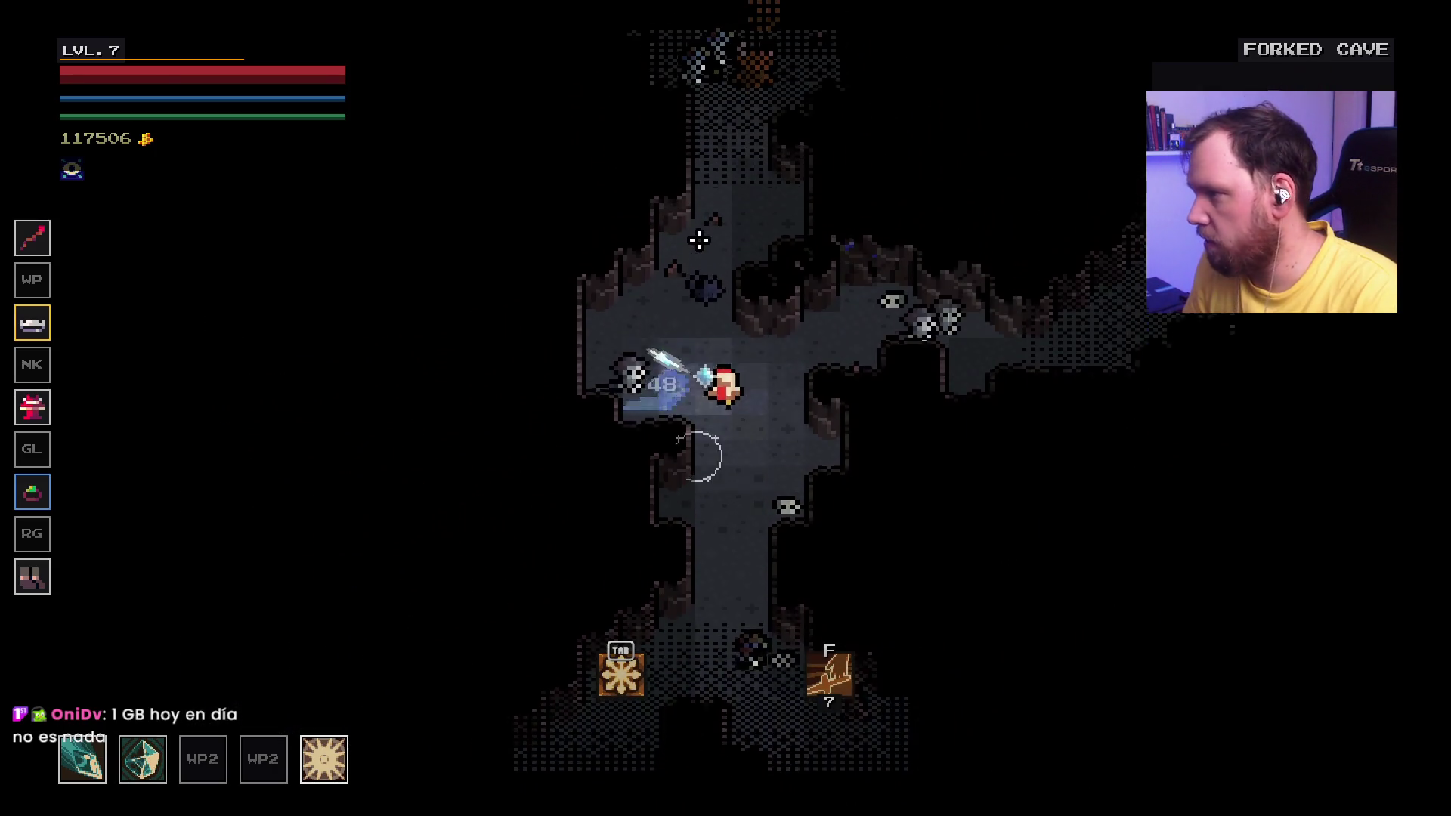
{"action": "key", "text": "w"}
{"action": "left_click", "coordinate": [811, 400]}
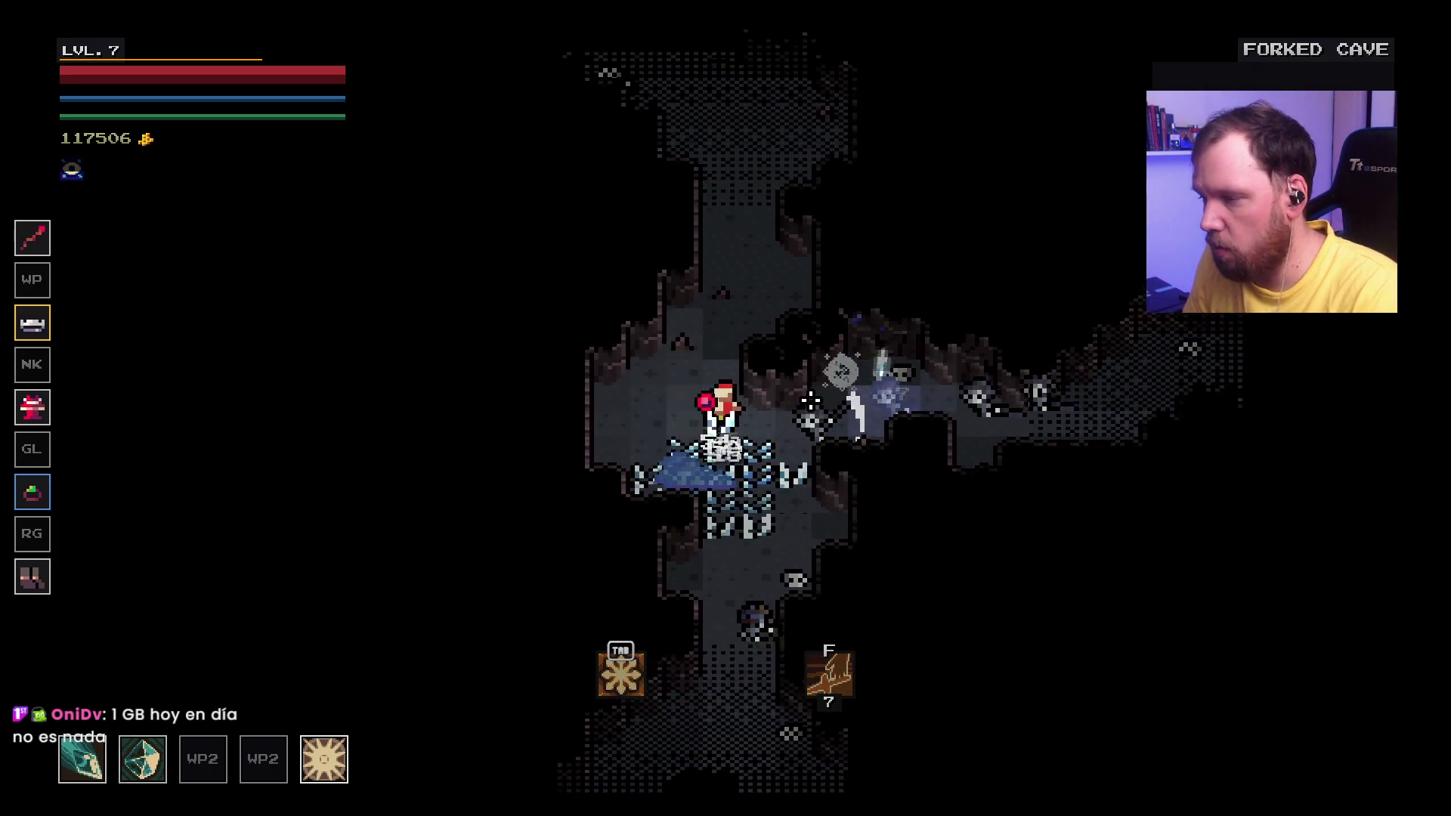
{"action": "key", "text": "w"}
{"action": "left_click", "coordinate": [954, 376]}
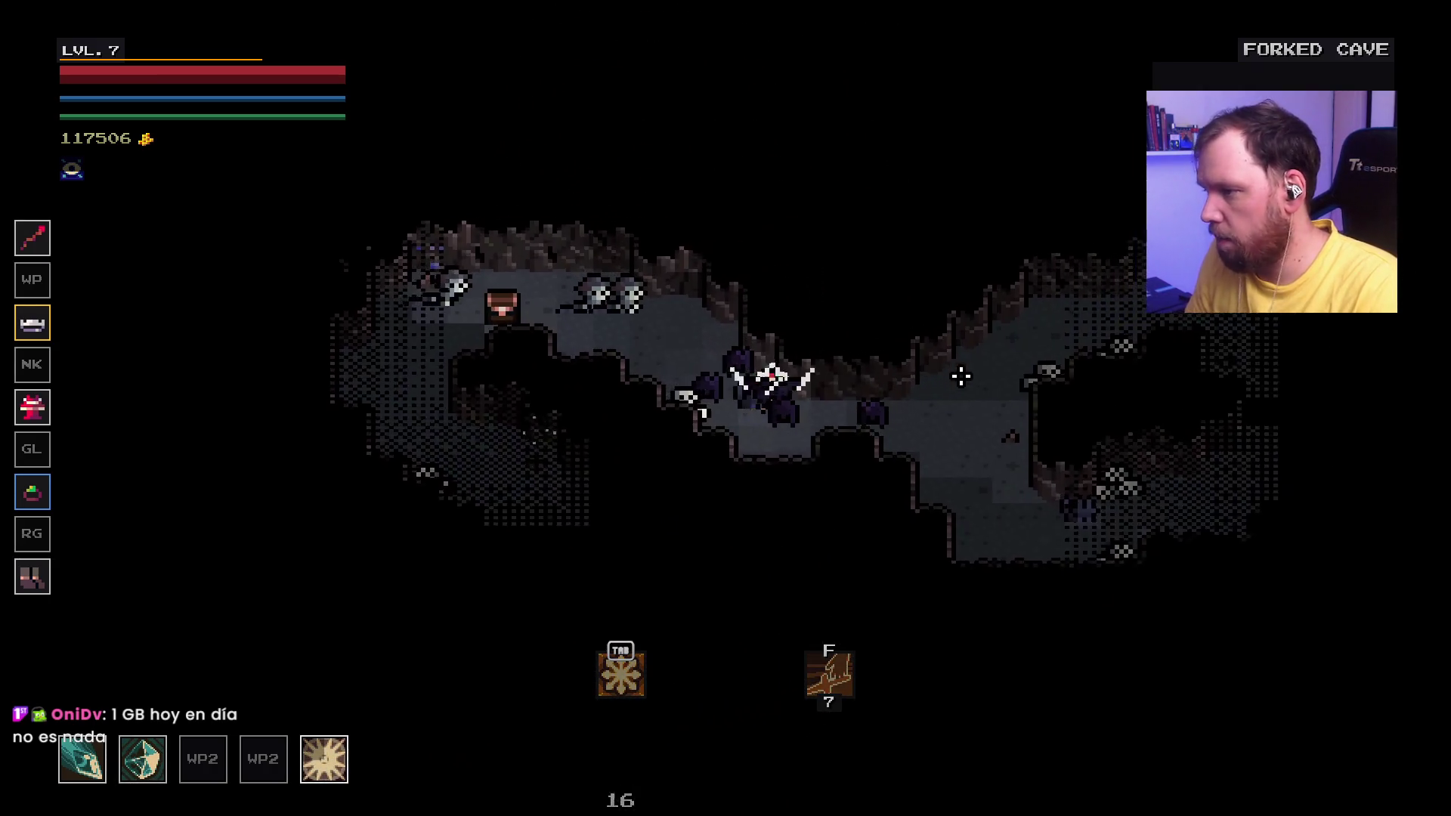
Step: Circle the cave loop, hitting nearby enemies with ice shards and slashes
{"action": "key", "text": "d"}
{"action": "left_click", "coordinate": [1016, 296]}
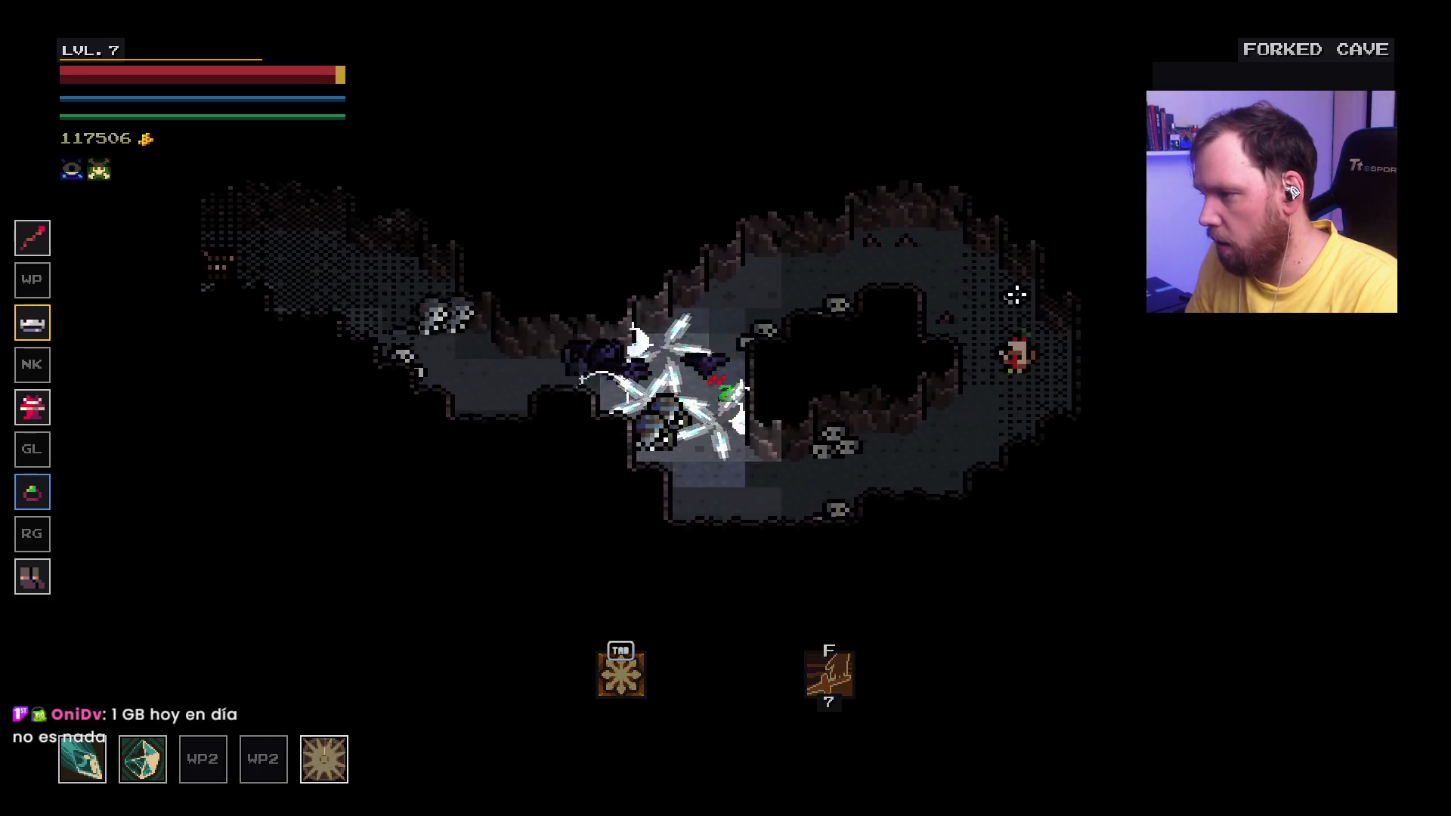
{"action": "key", "text": "d"}
{"action": "left_click", "coordinate": [835, 383]}
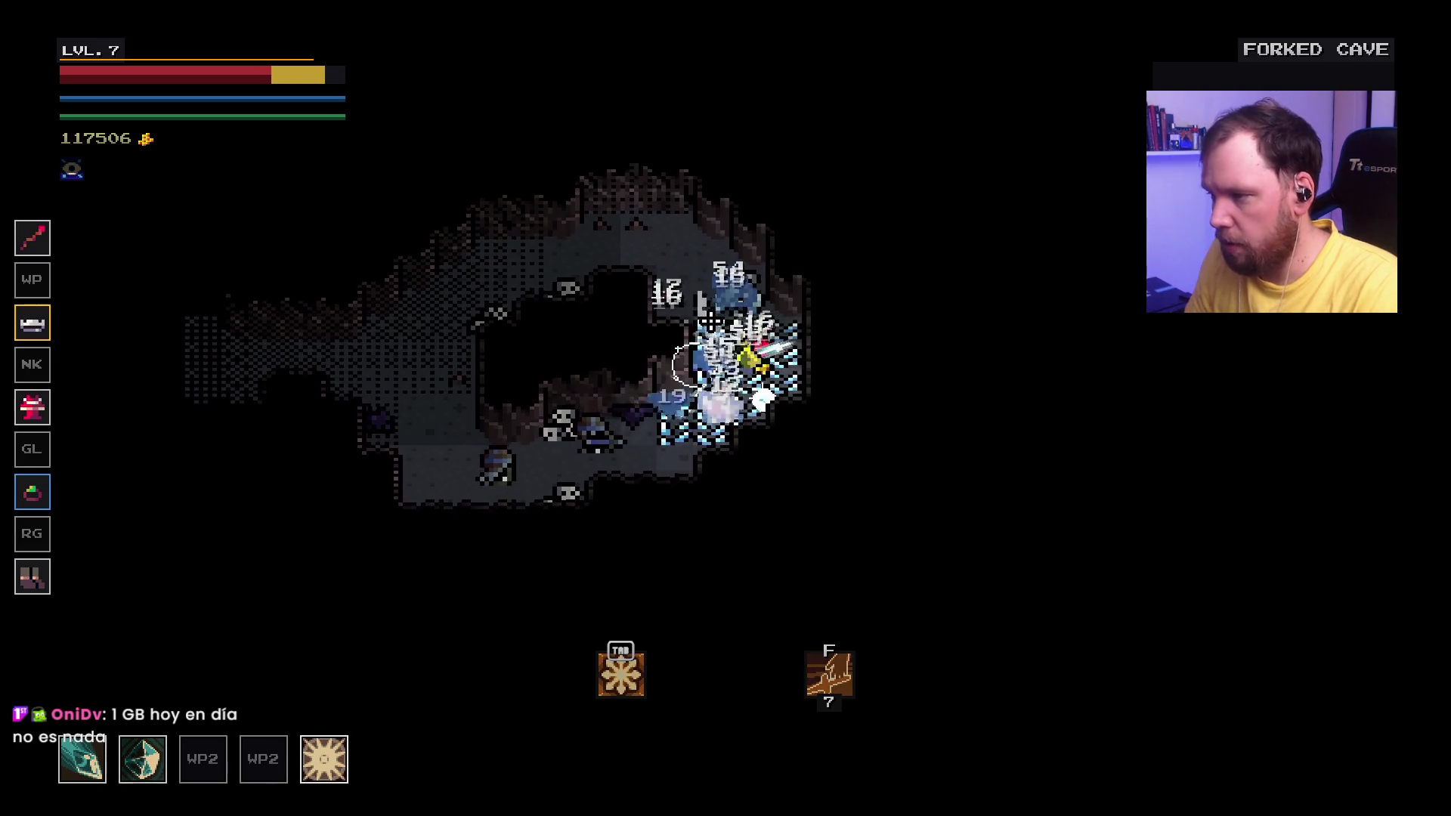
{"action": "key", "text": "w"}
{"action": "left_click", "coordinate": [714, 489]}
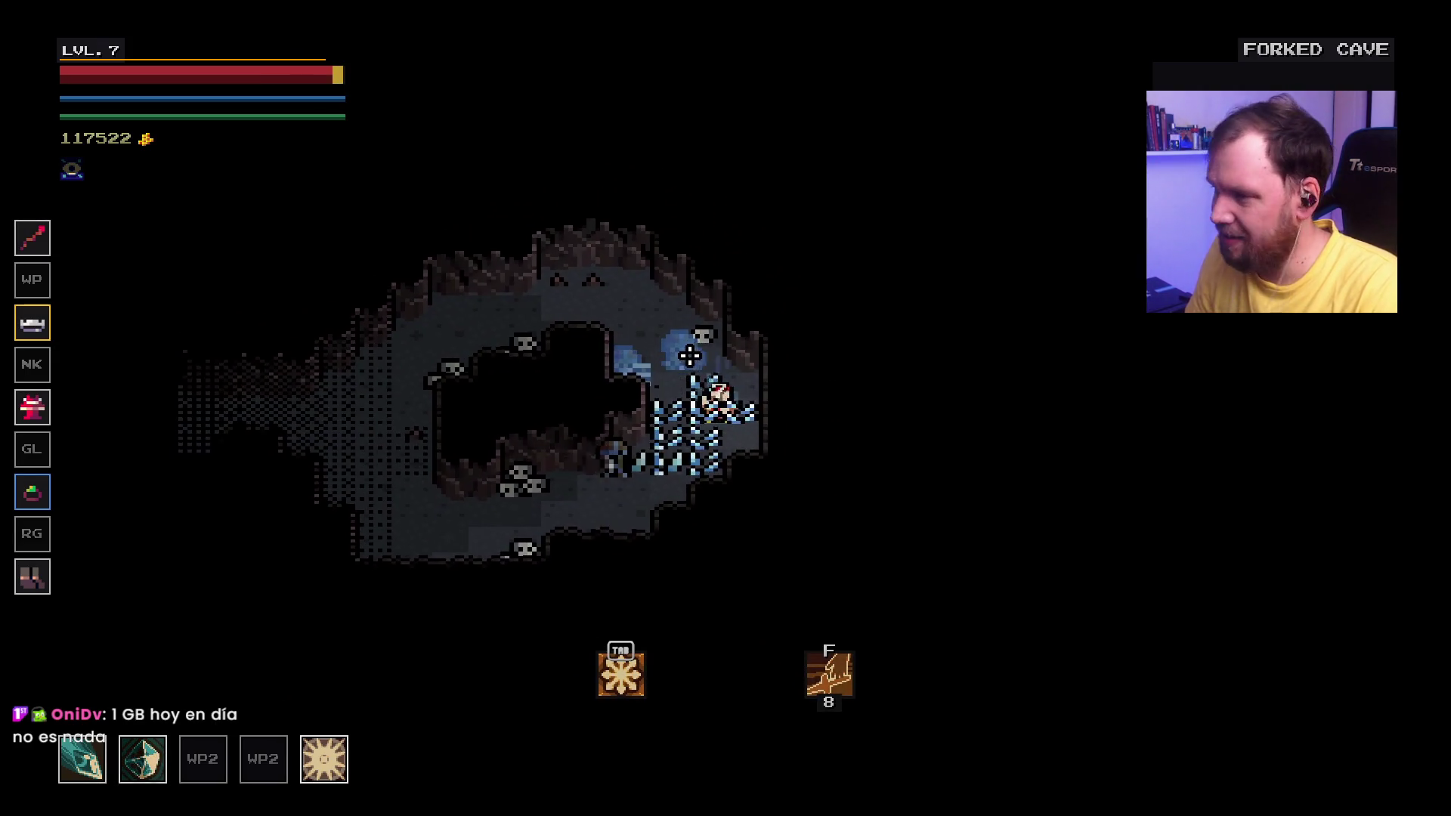
{"action": "key", "text": "s"}
{"action": "left_click", "coordinate": [635, 425]}
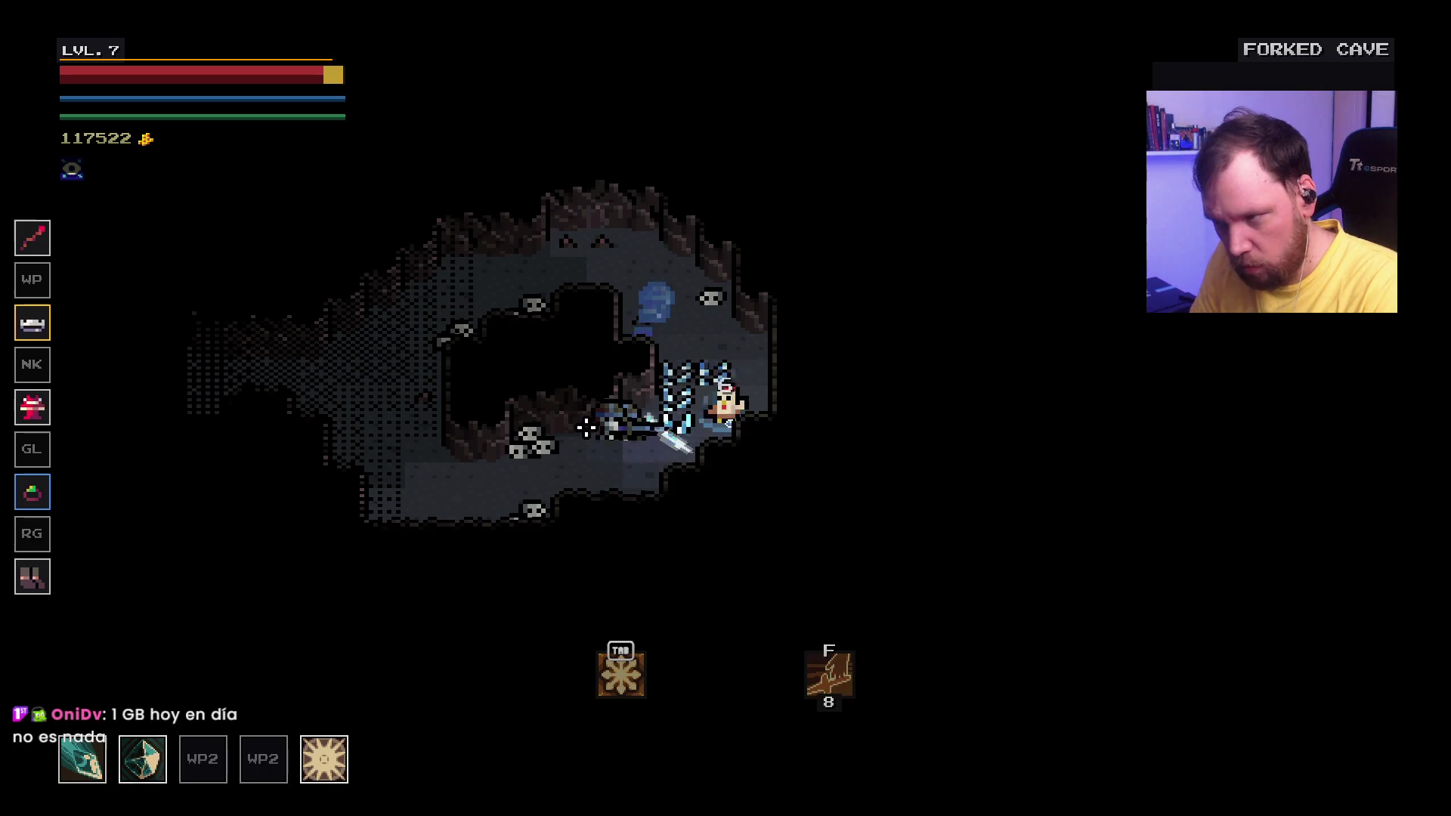
{"action": "key", "text": "a"}
{"action": "left_click", "coordinate": [614, 406]}
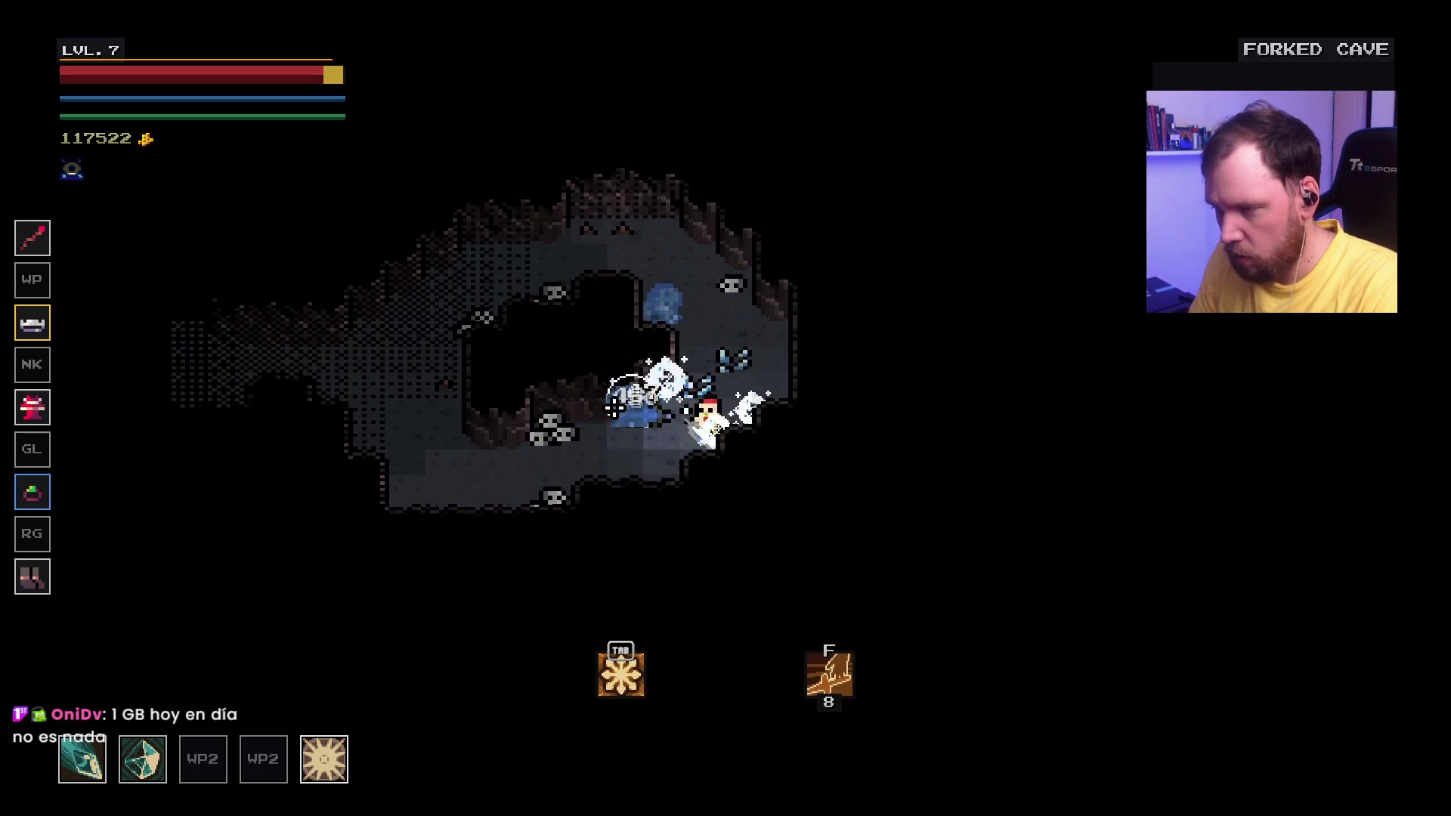
Step: Travel the vertical and horizontal corridors into the First Depth section full of skeletons
{"action": "key", "text": "a"}
{"action": "key", "text": "w"}
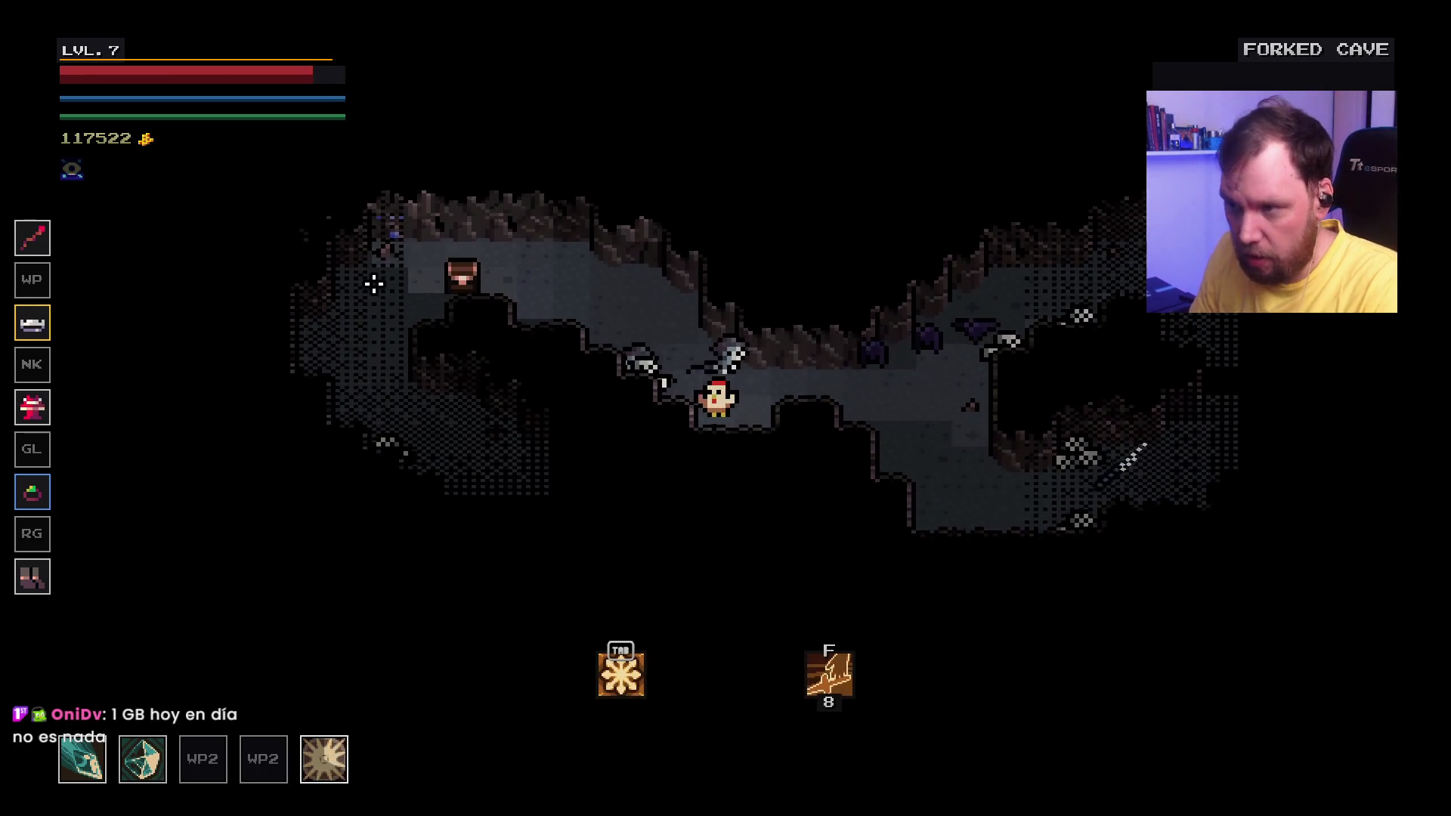
{"action": "key", "text": "w"}
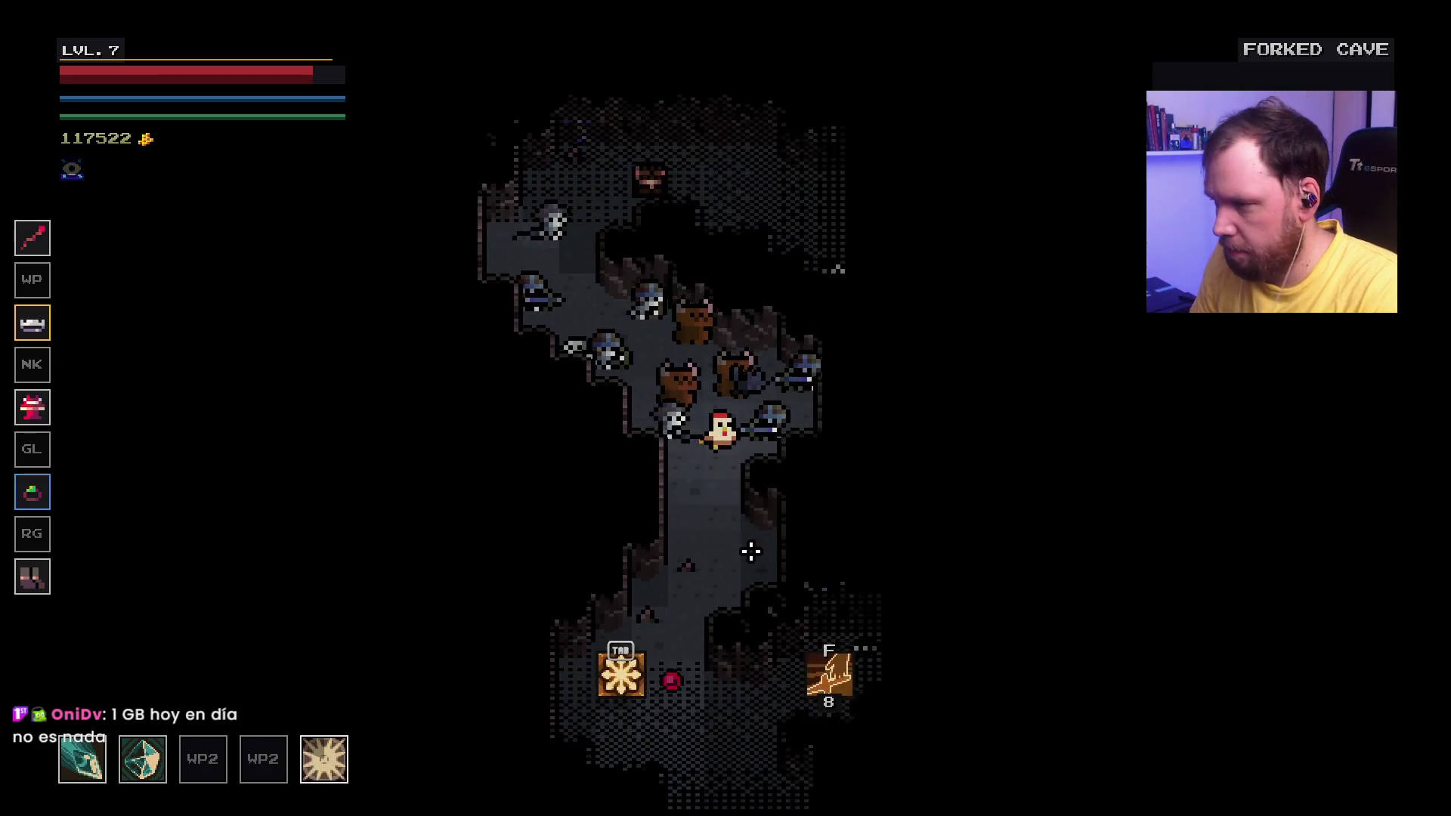
{"action": "key", "text": "s"}
{"action": "key", "text": "d"}
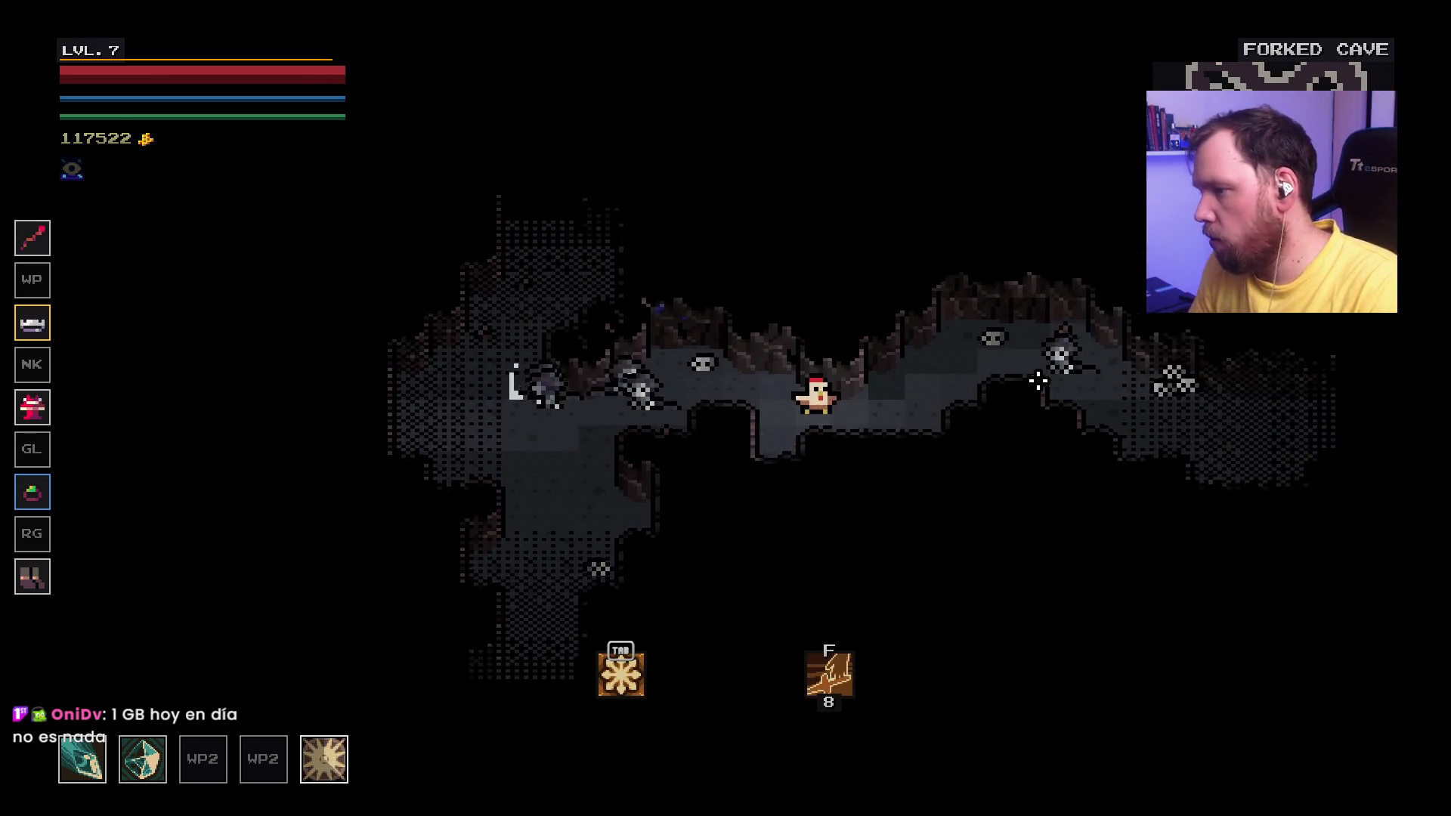
{"action": "key", "text": "a"}
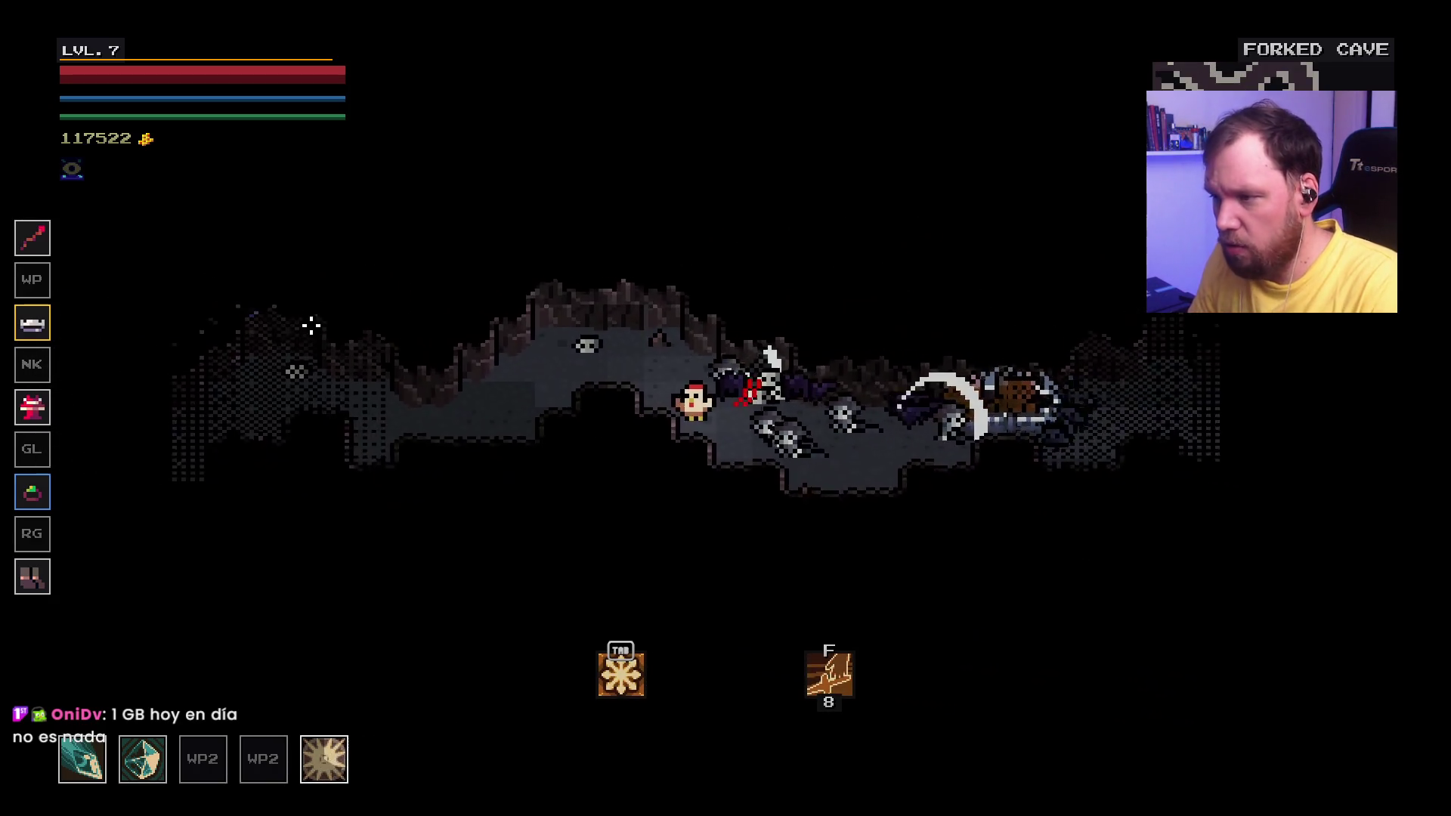
{"action": "key", "text": "a"}
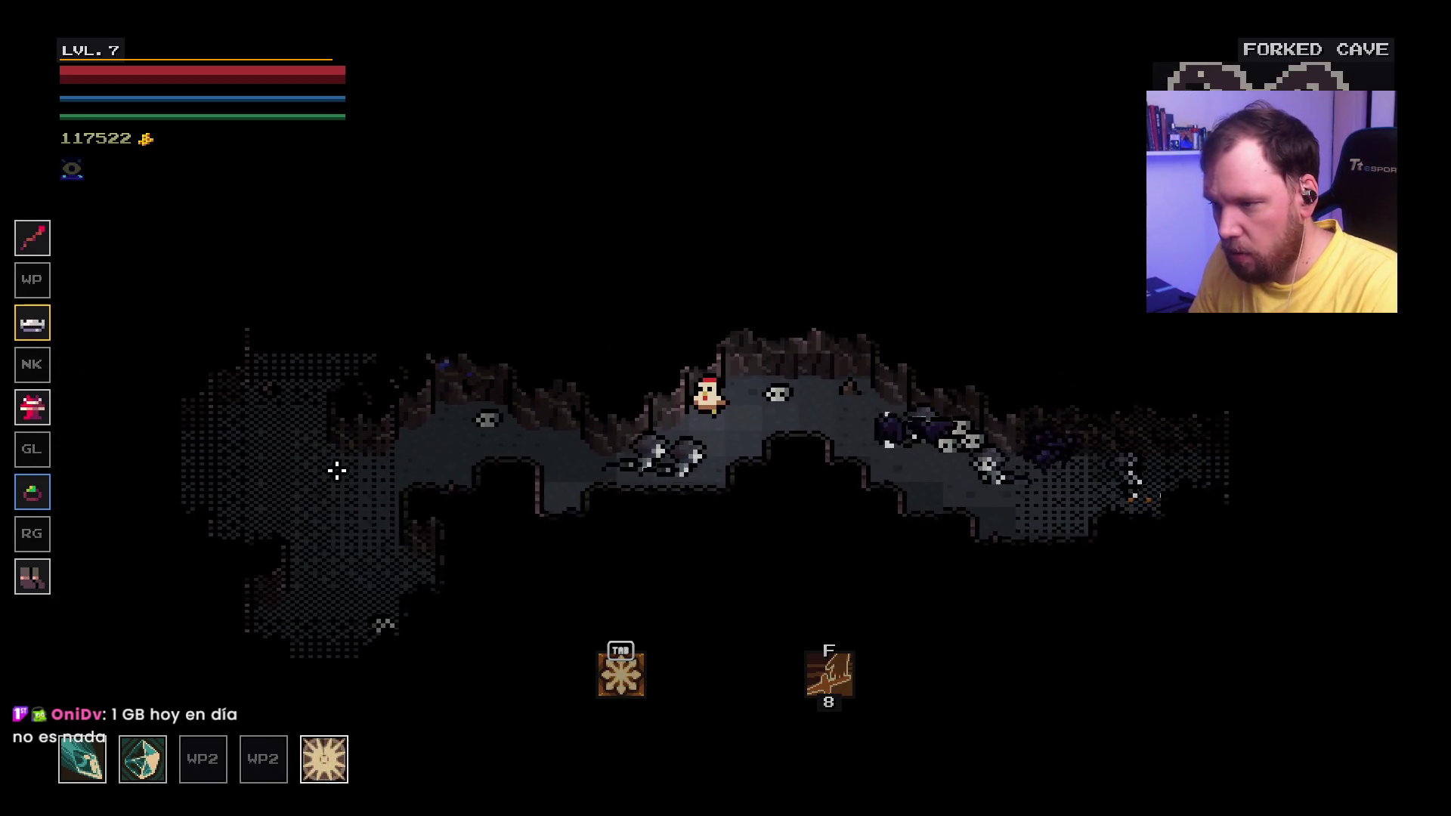
{"action": "key", "text": "s"}
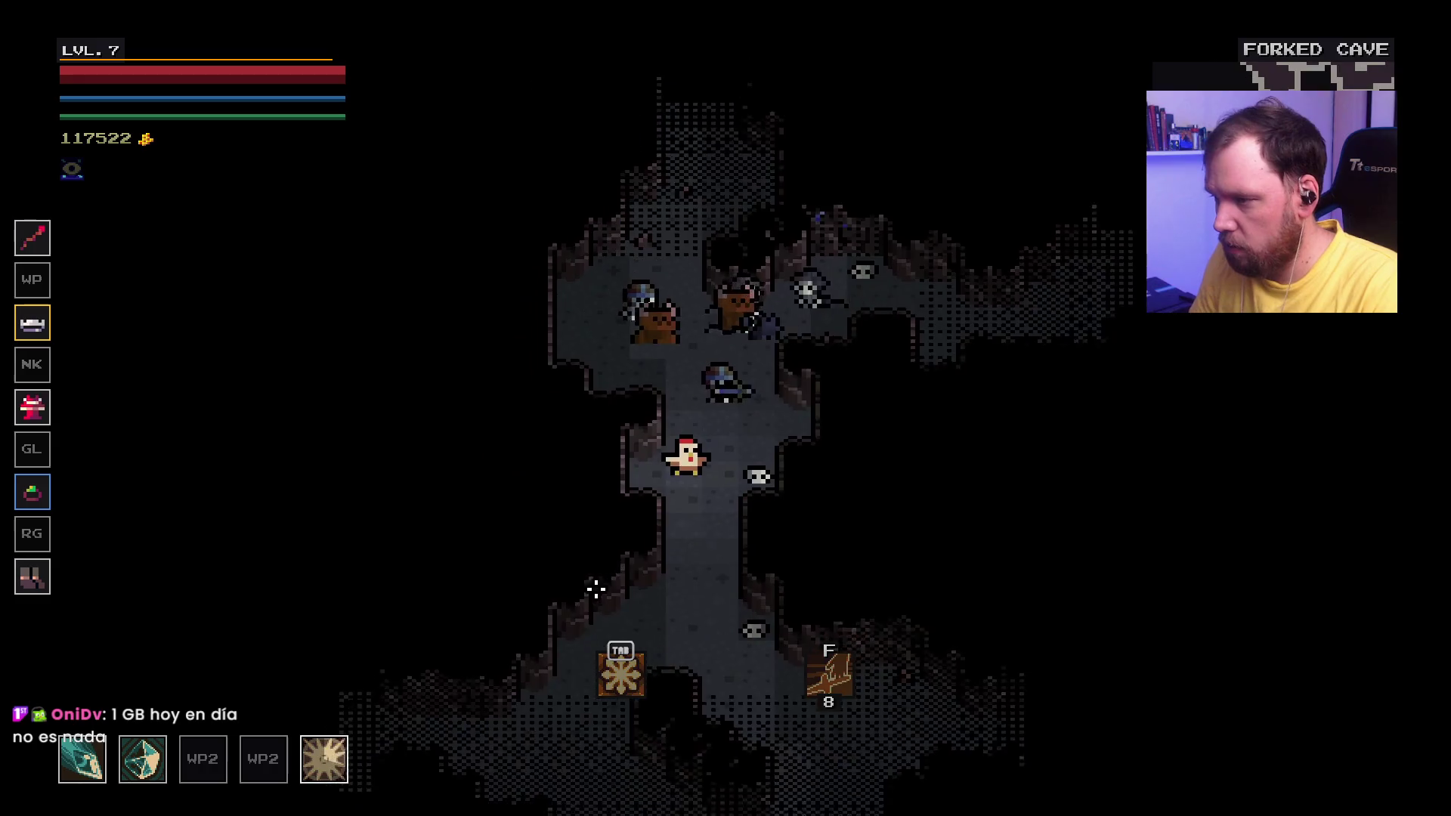
{"action": "key", "text": "a"}
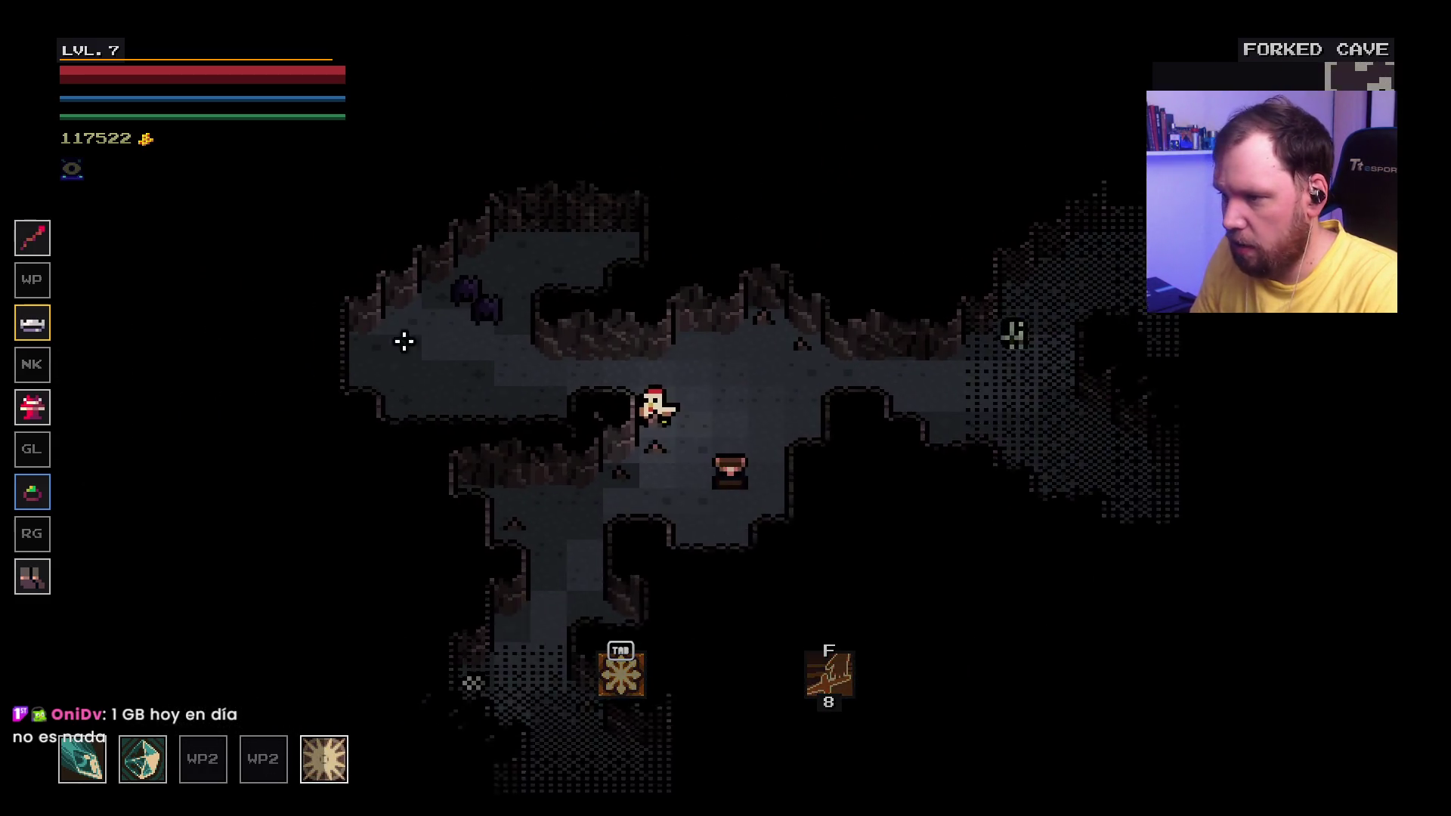
{"action": "key", "text": "s"}
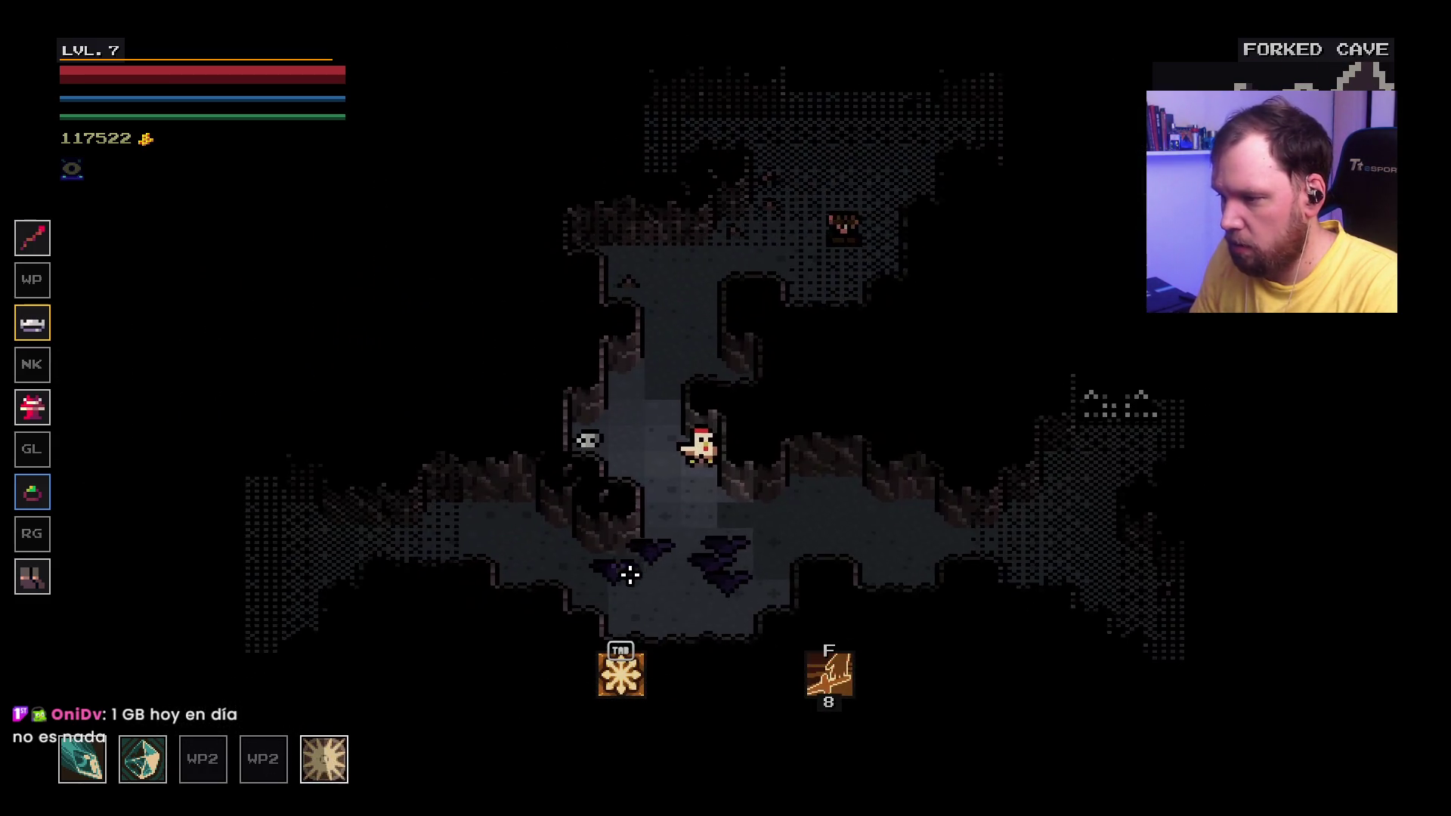
{"action": "key", "text": "s"}
{"action": "key", "text": "d"}
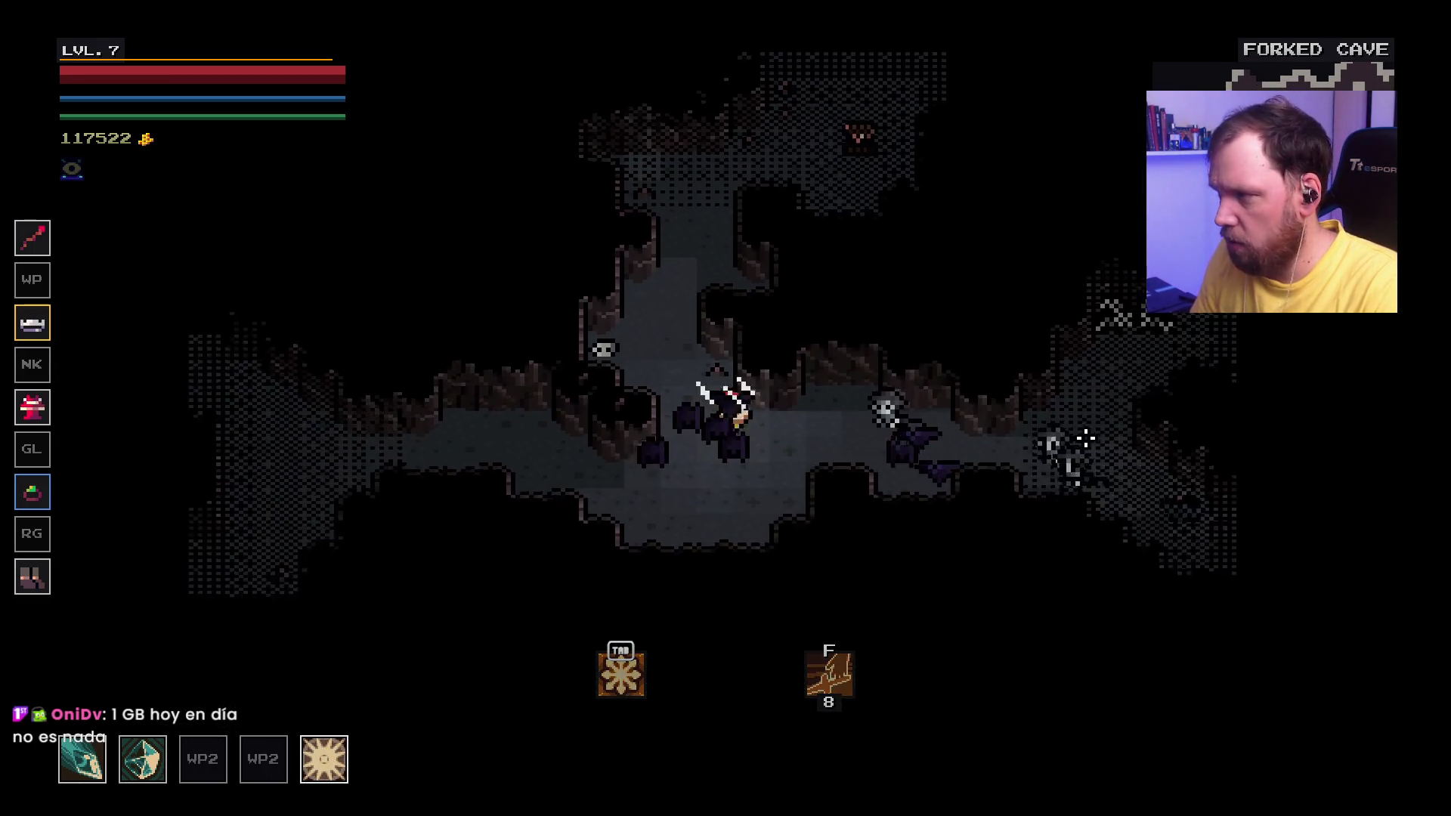
{"action": "key", "text": "a"}
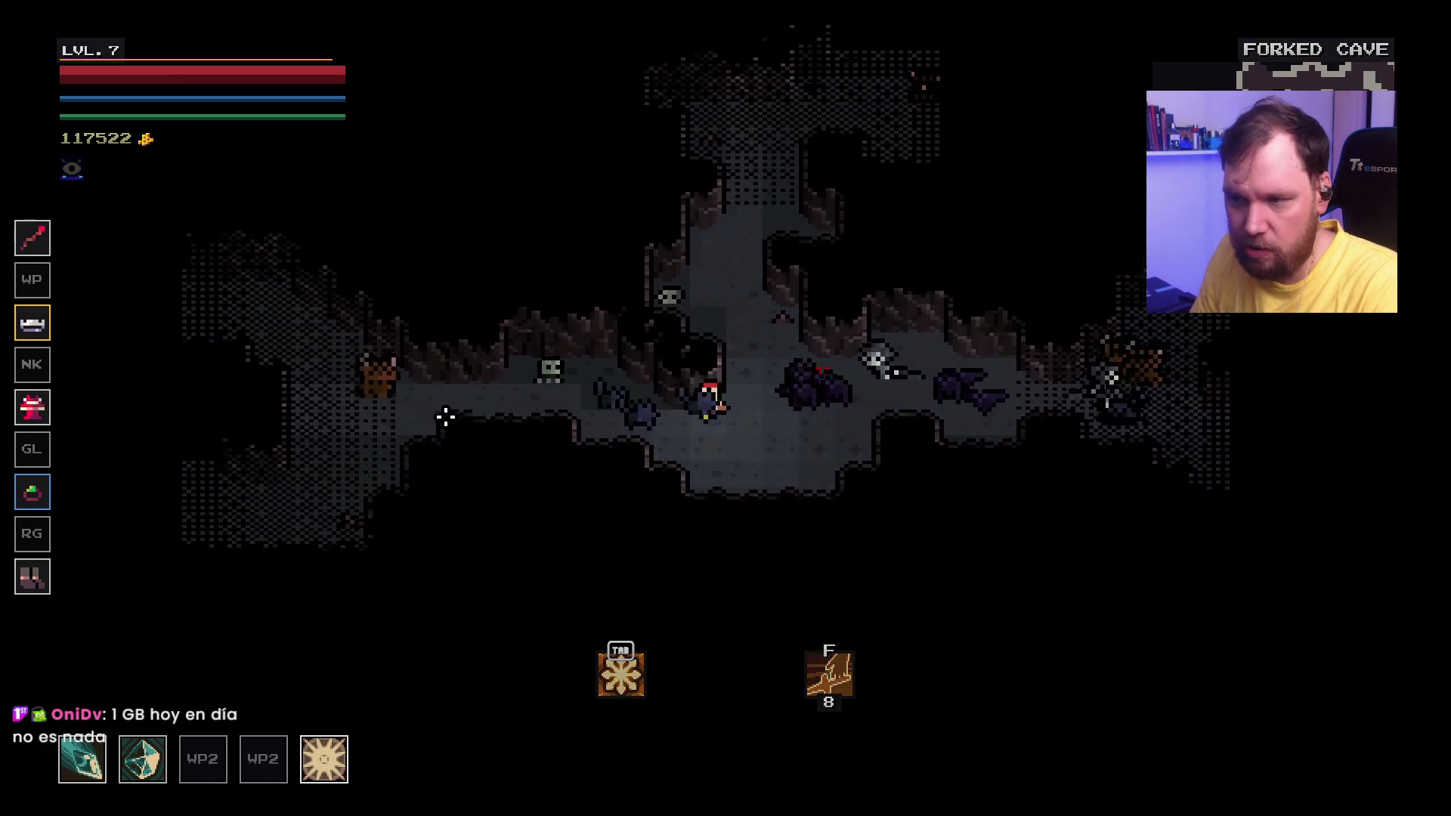
{"action": "key", "text": "a"}
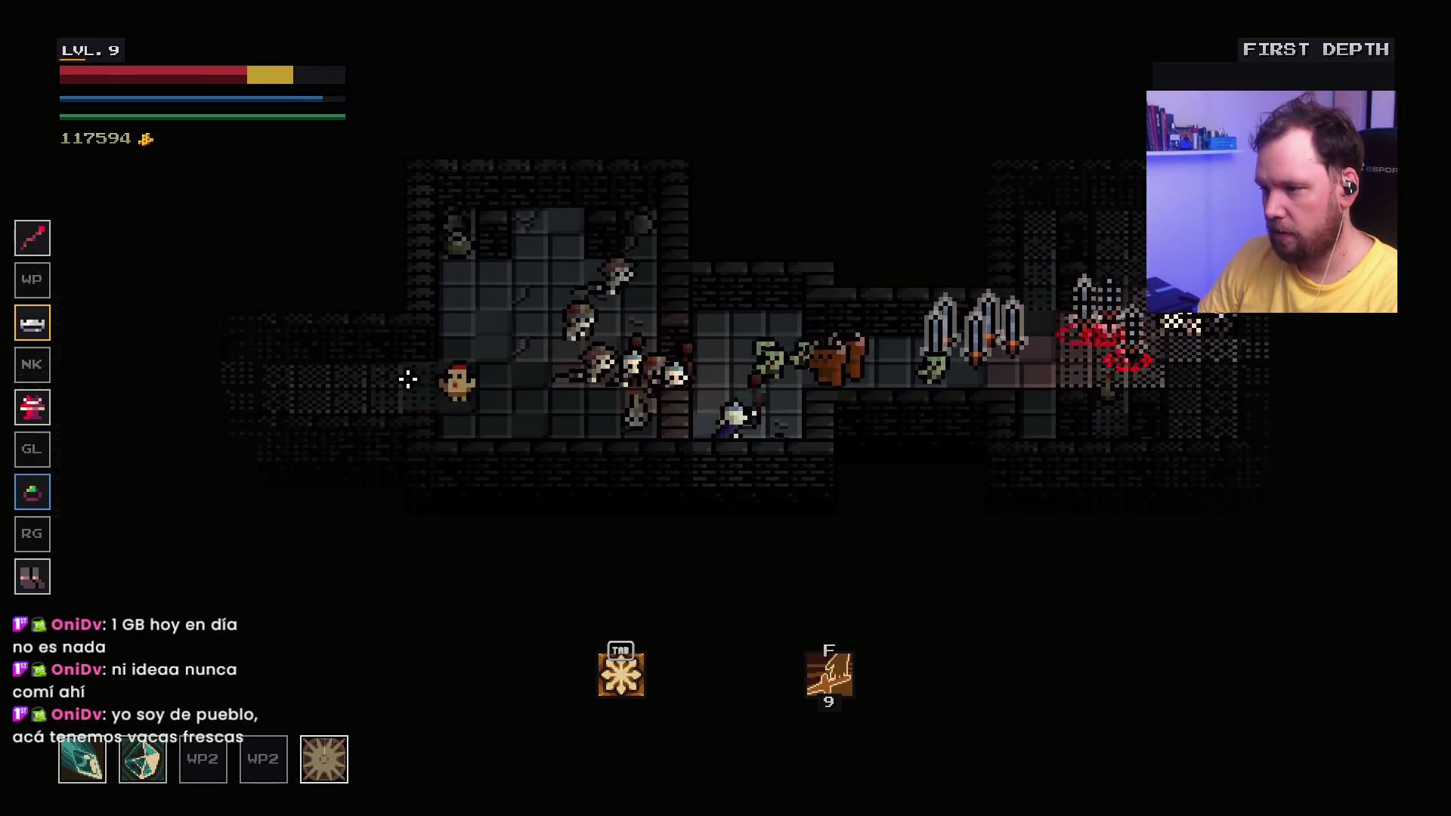
{"action": "key", "text": "d"}
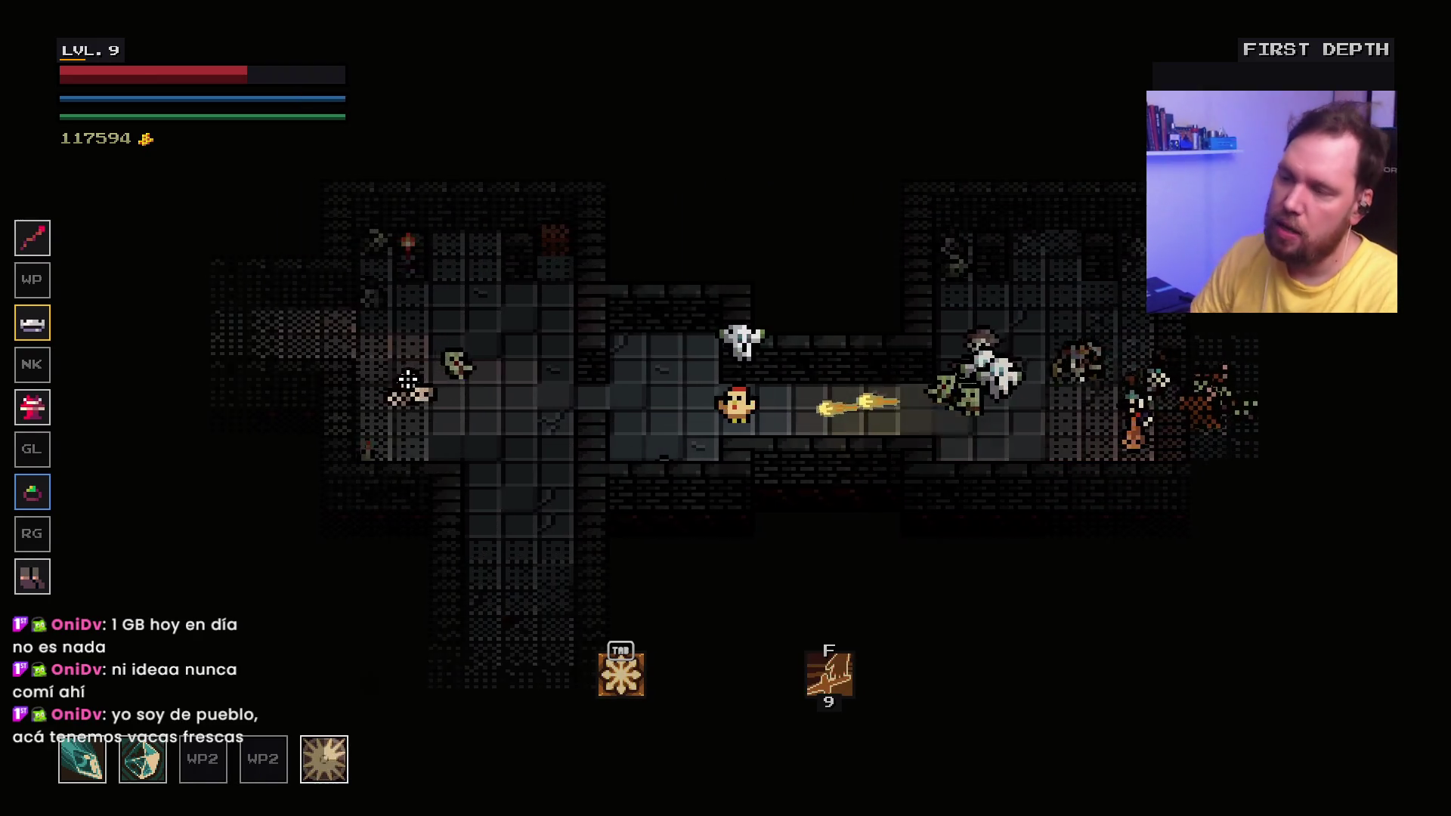
Step: Retreat left from the skeletons, then weave through the rooms down into the lower room
{"action": "key", "text": "a"}
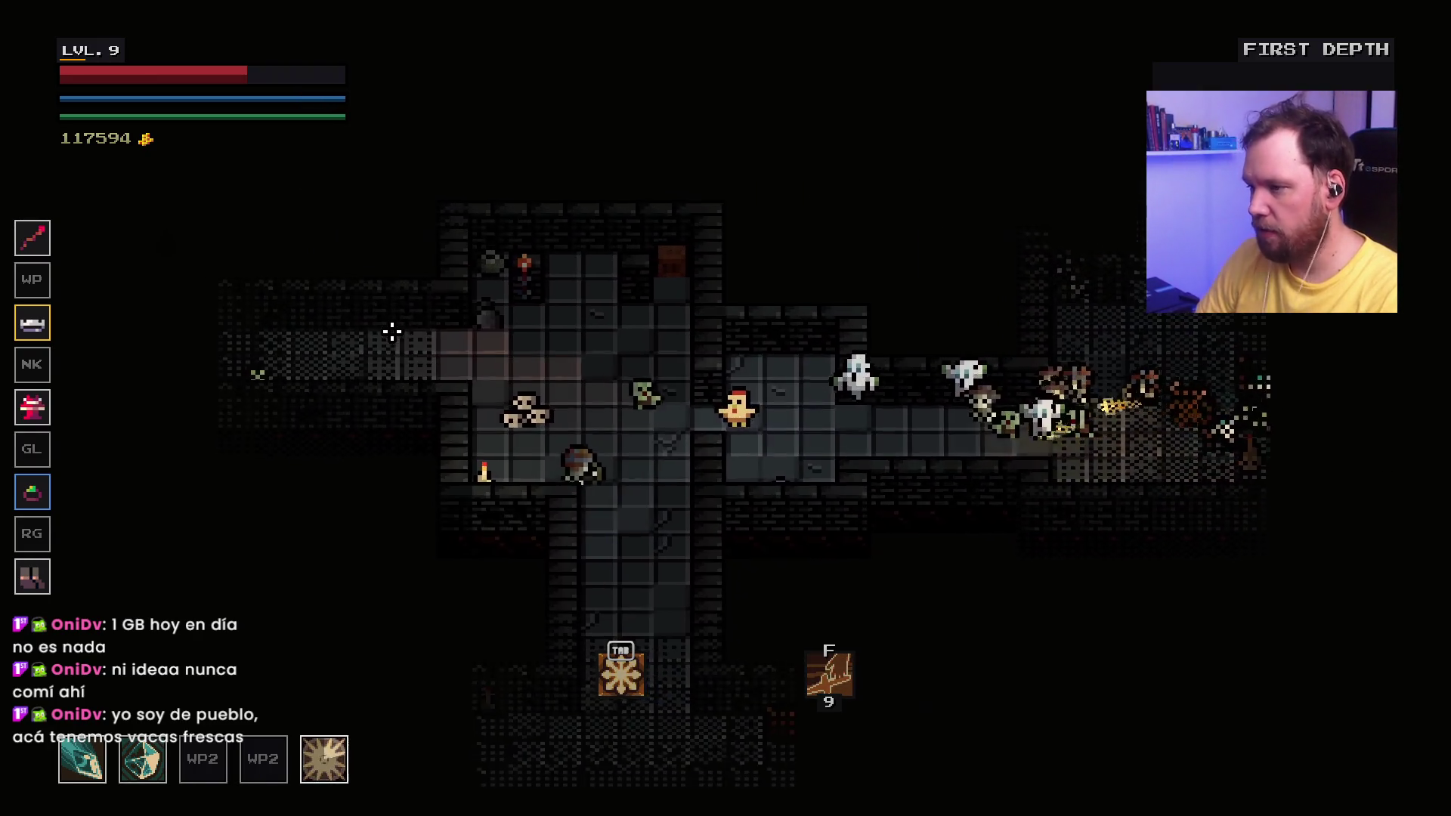
{"action": "key", "text": "a"}
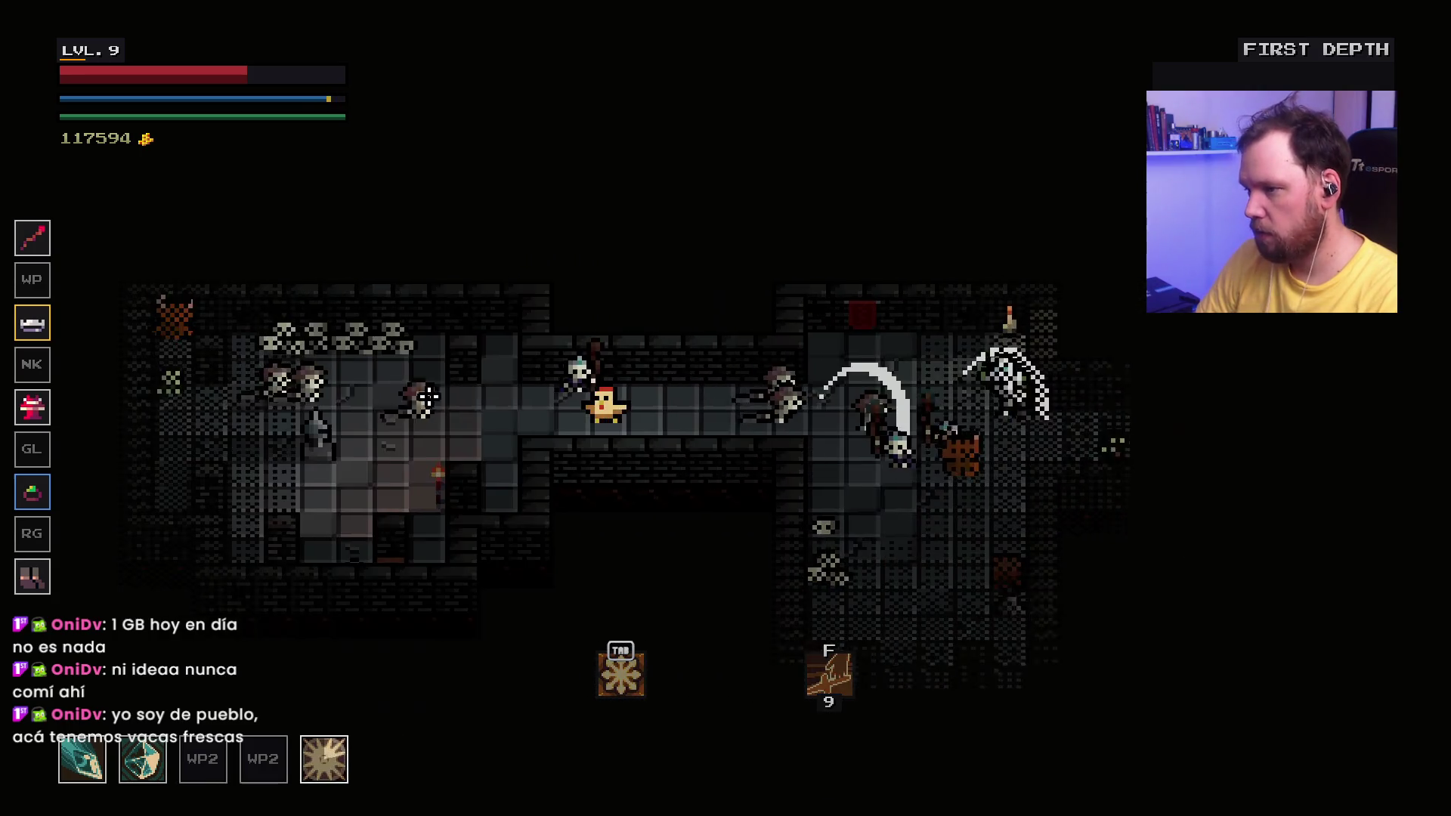
{"action": "key", "text": "a"}
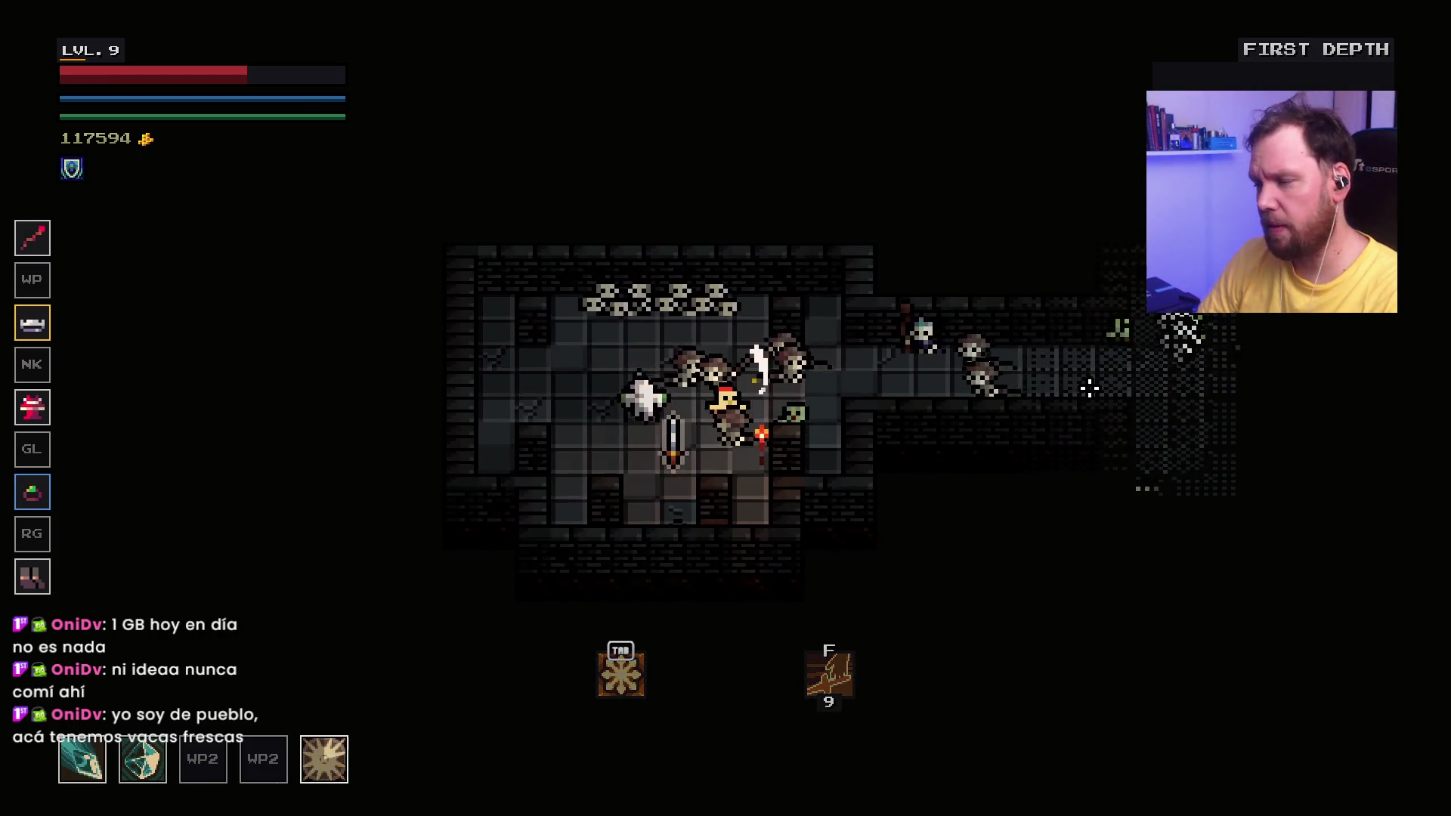
{"action": "key", "text": "d"}
{"action": "key", "text": "s"}
{"action": "key", "text": "a"}
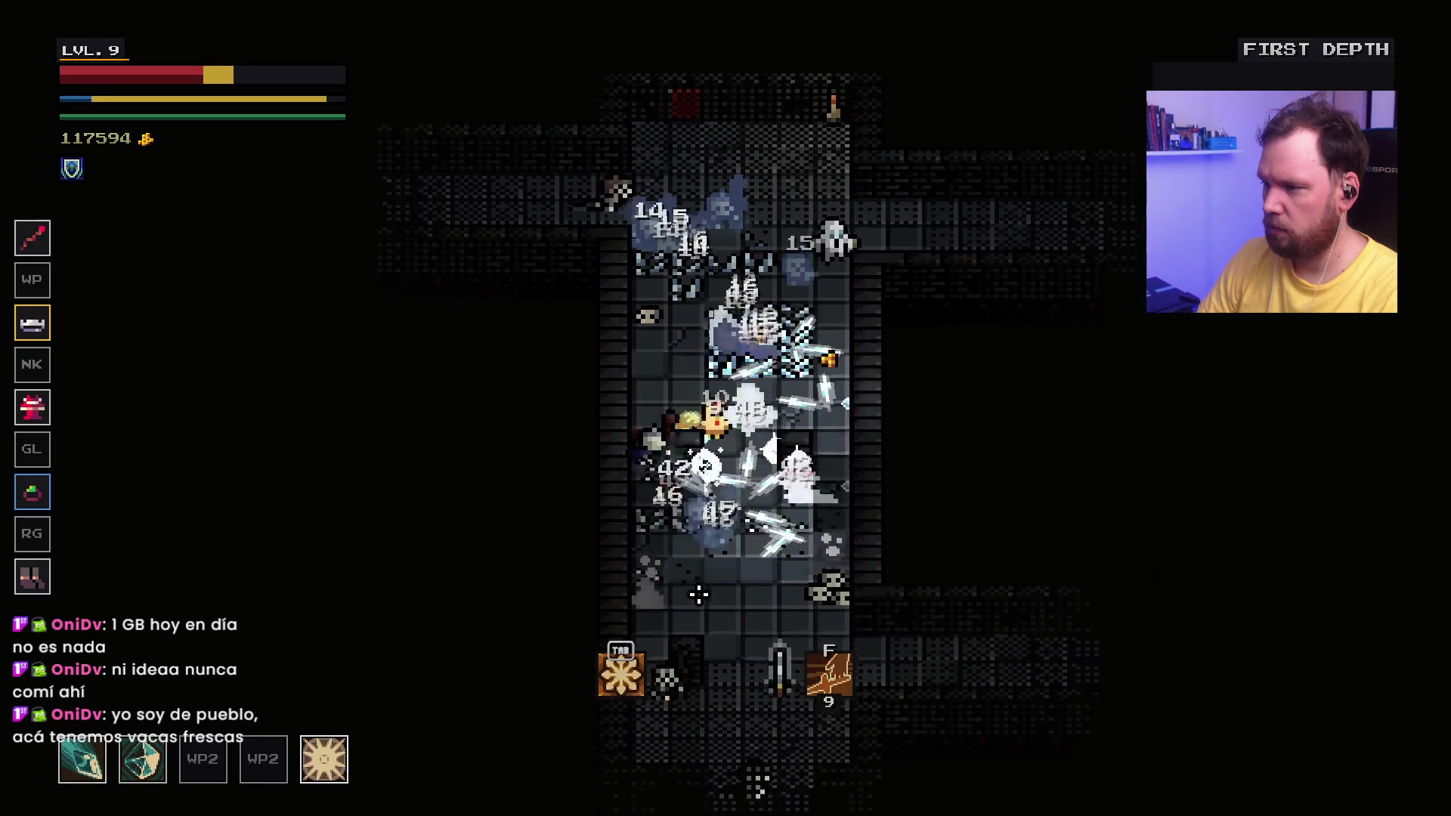
{"action": "key", "text": "s"}
{"action": "key", "text": "s"}
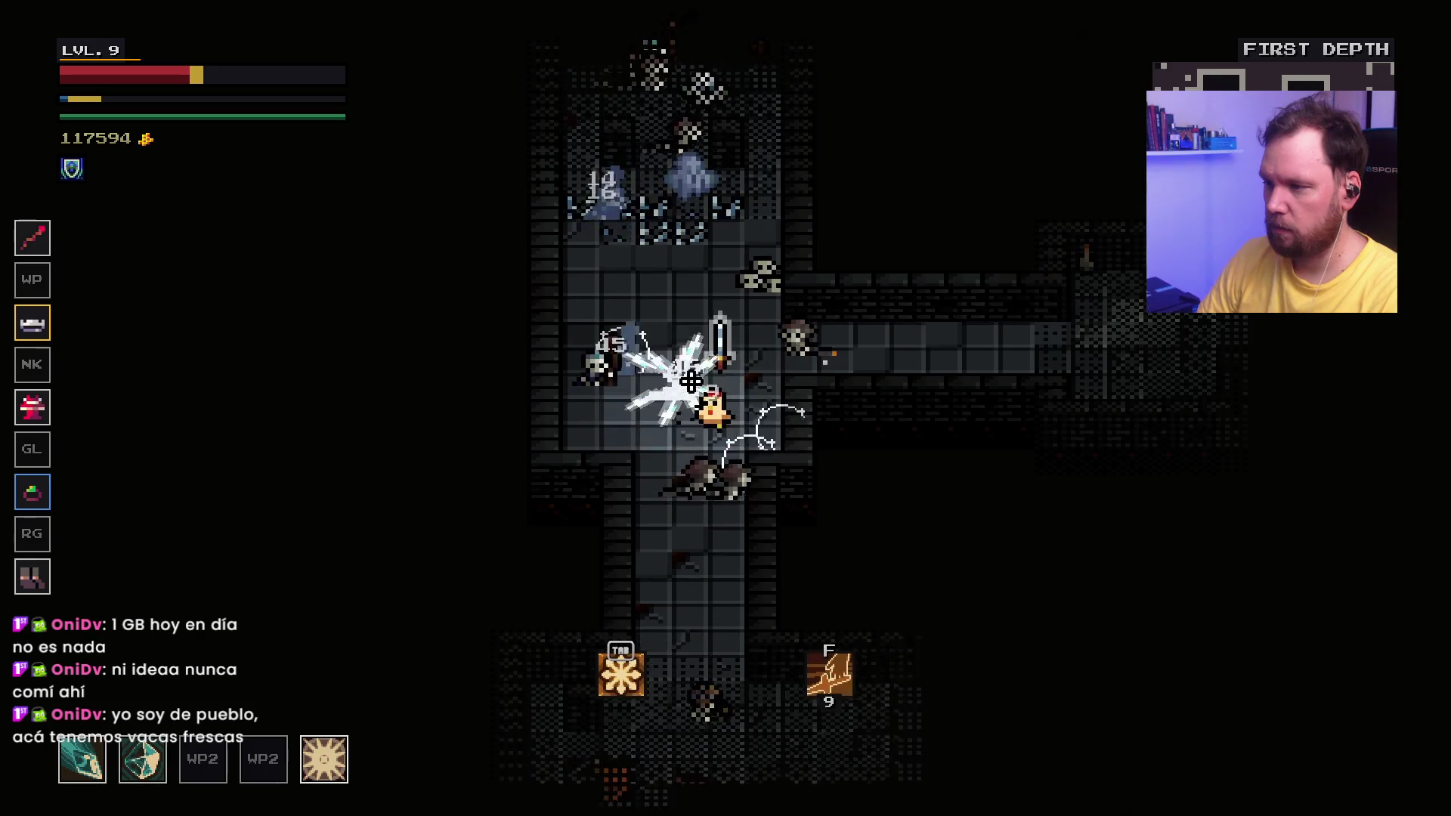
{"action": "key", "text": "a"}
{"action": "key", "text": "d"}
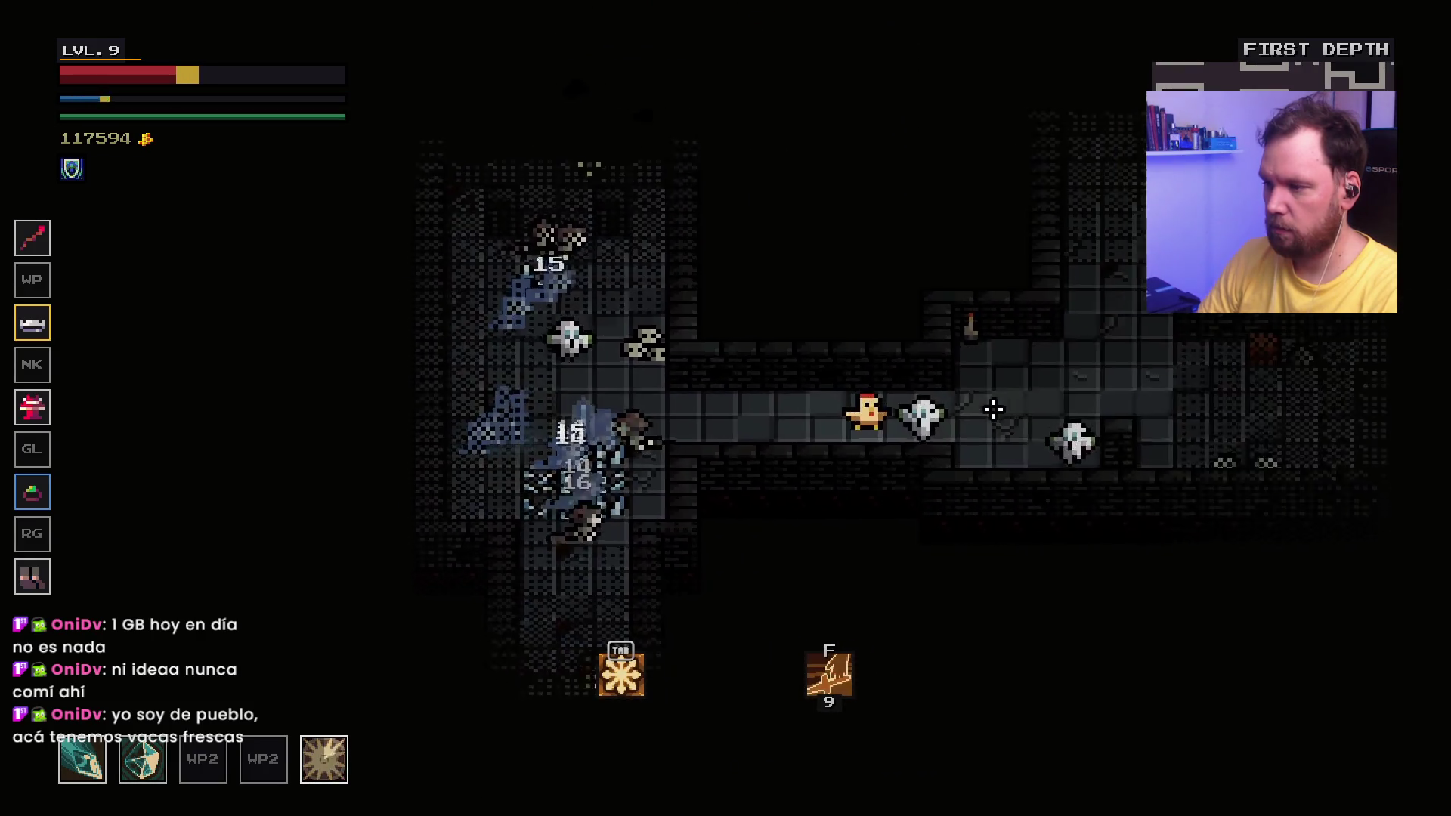
{"action": "key", "text": "a"}
{"action": "key", "text": "s"}
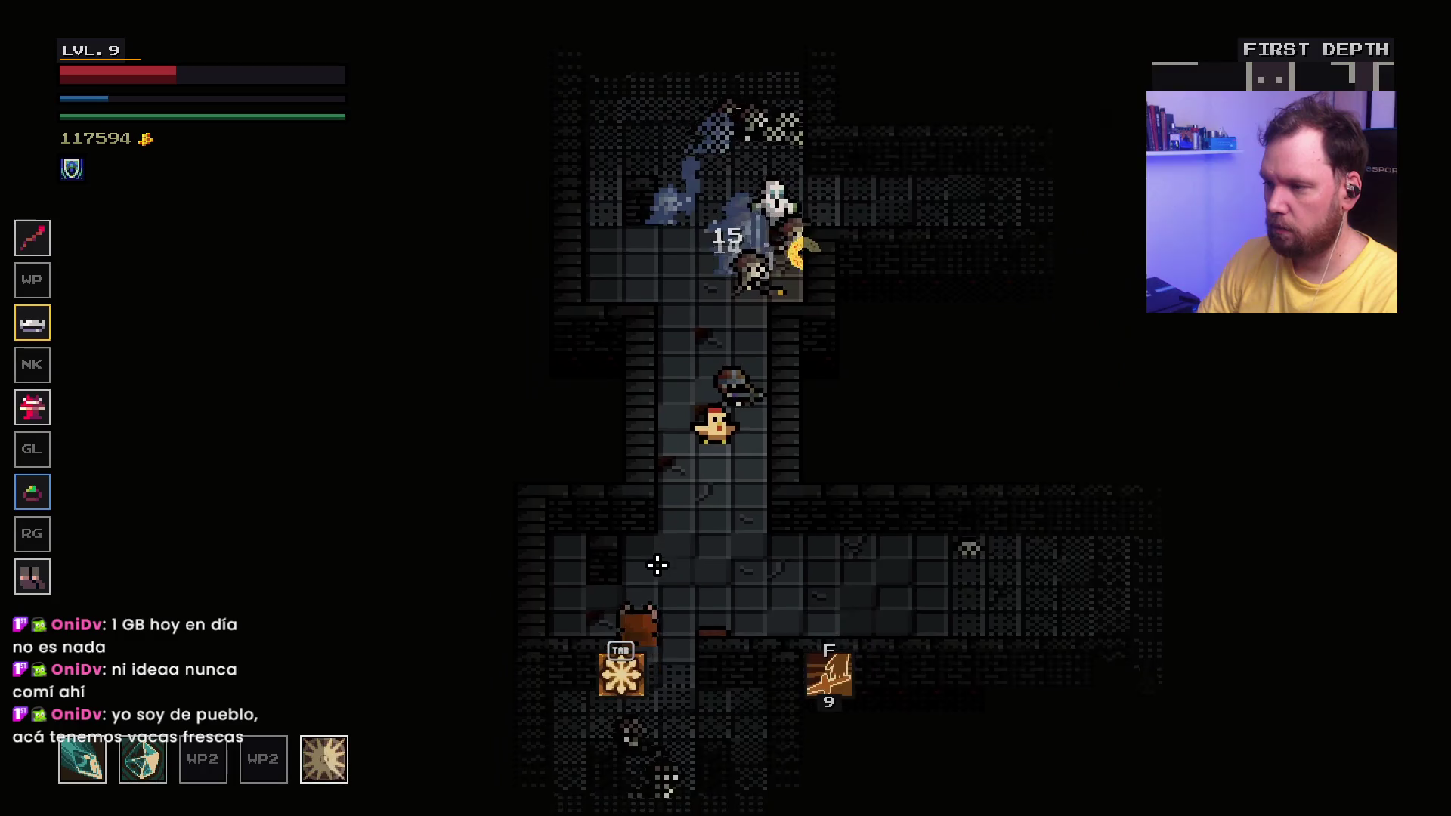
Step: Fire at the enemies above and move right into the adjoining room, dodging the swarm
{"action": "left_click", "coordinate": [746, 296]}
{"action": "key", "text": "d"}
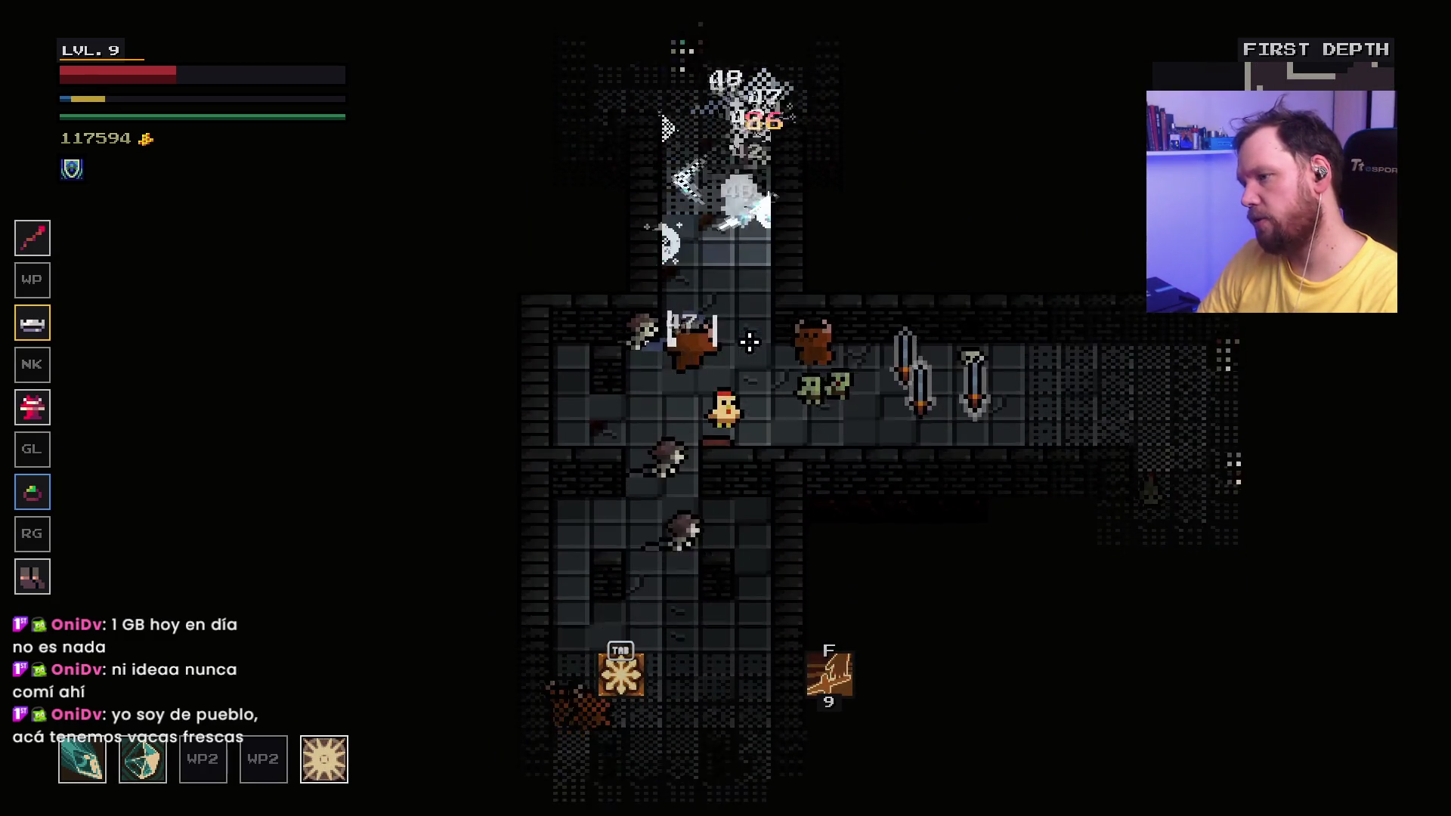
{"action": "key", "text": "d"}
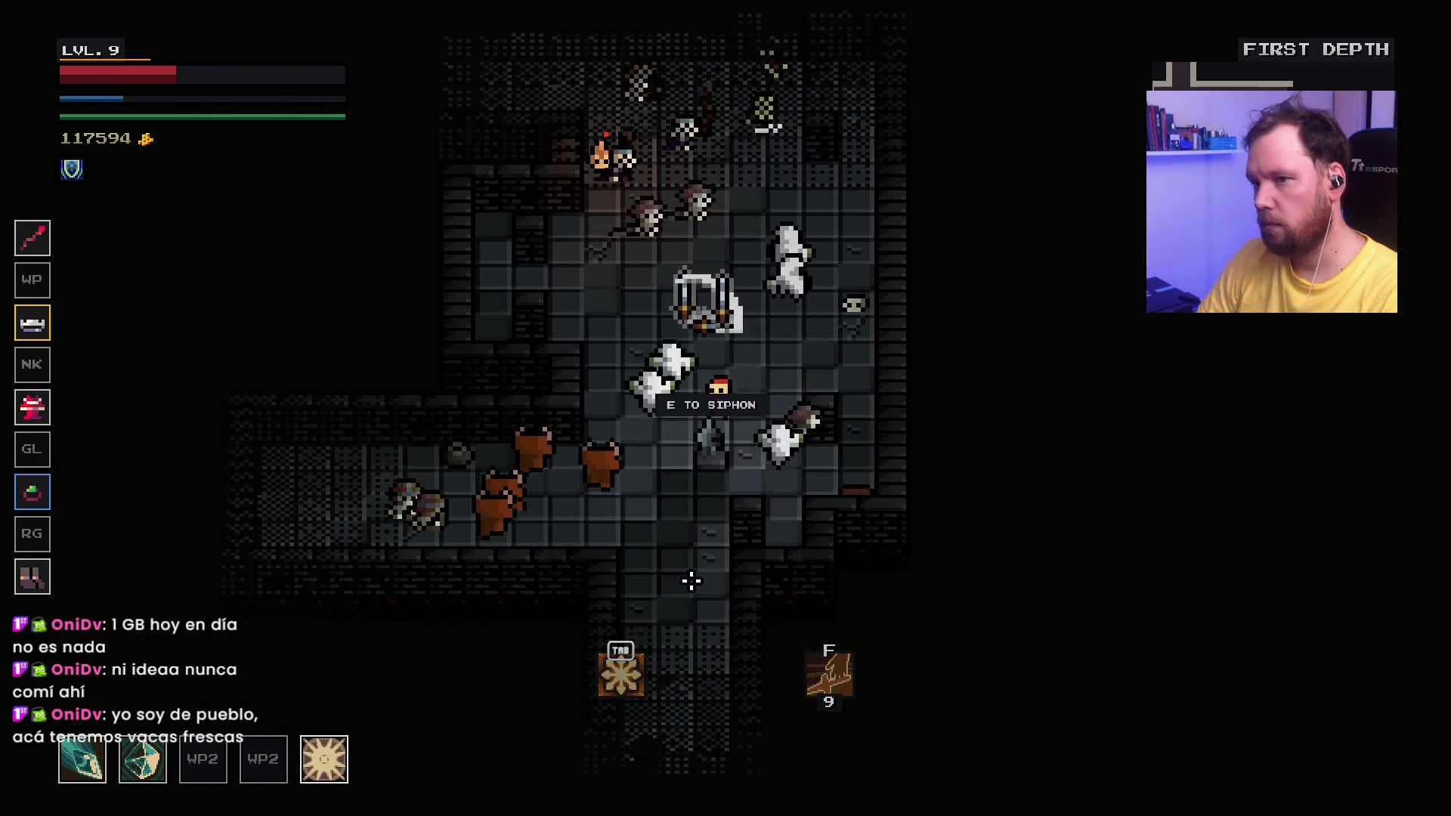
{"action": "key", "text": "a"}
{"action": "key", "text": "w"}
{"action": "key", "text": "d"}
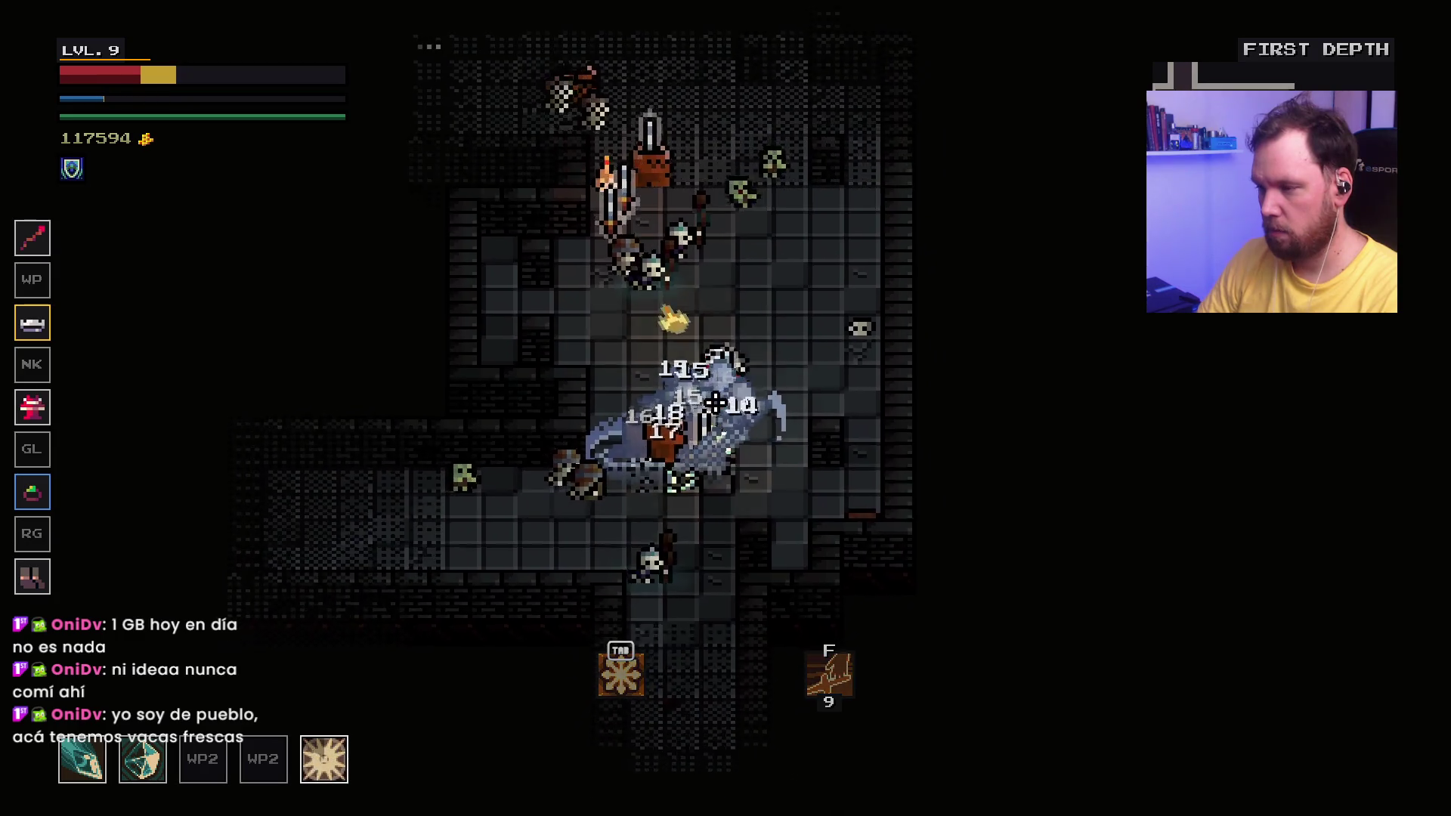
{"action": "key", "text": "w"}
{"action": "key", "text": "d"}
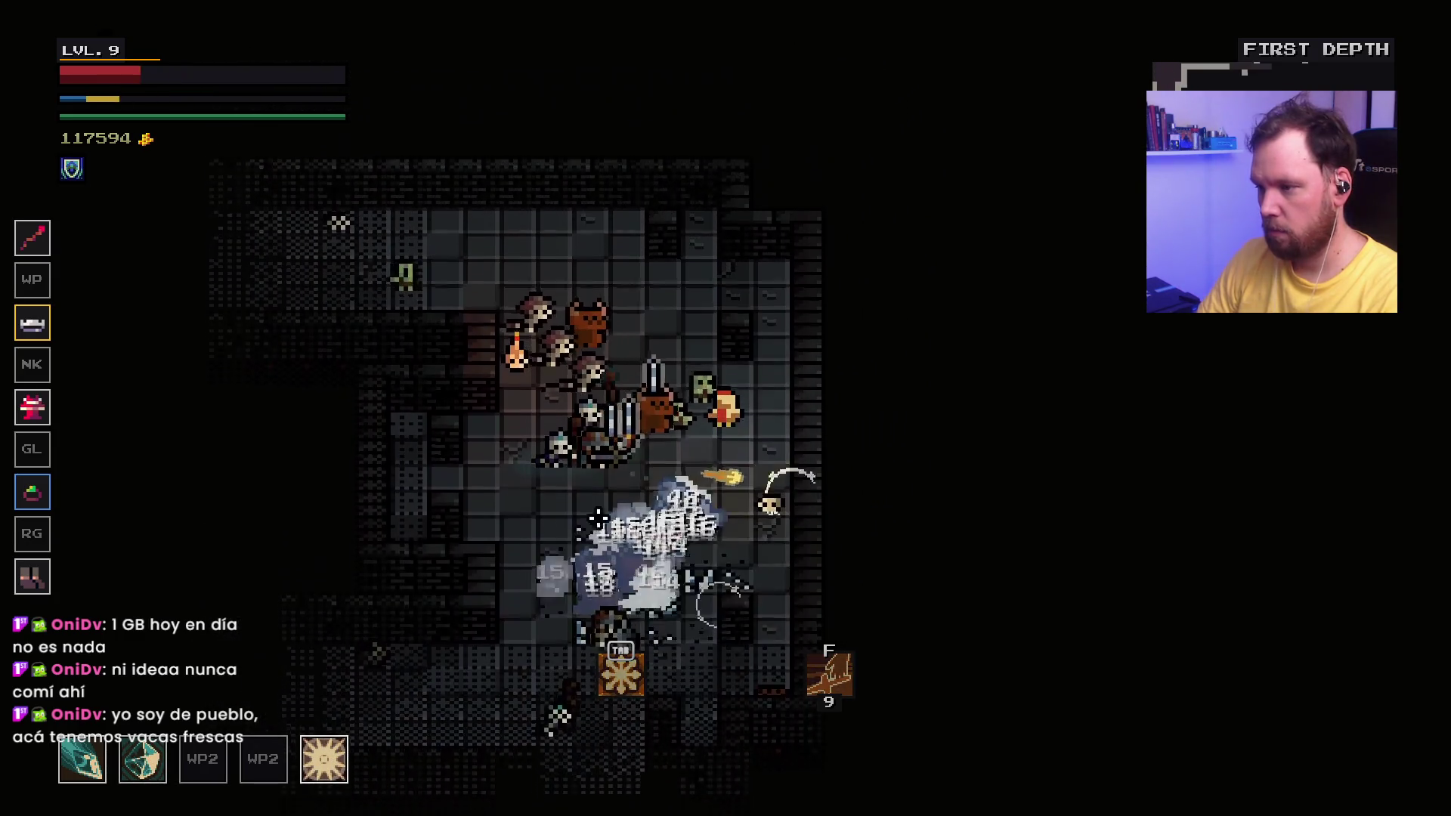
{"action": "key", "text": "w"}
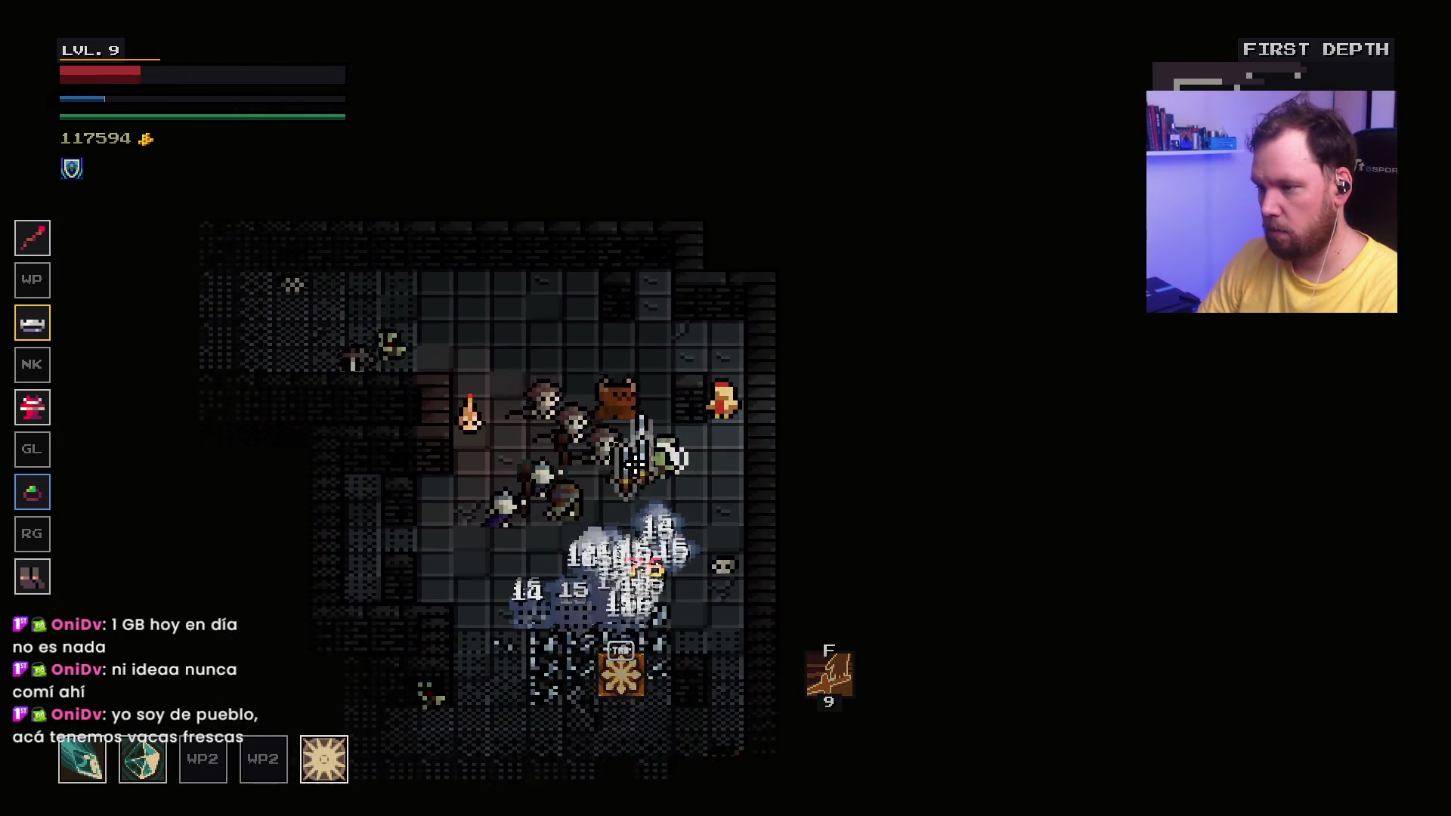
Step: Circle around the swarm diagonally to stay alive while the undead take hits
{"action": "key", "text": "s"}
{"action": "key", "text": "a"}
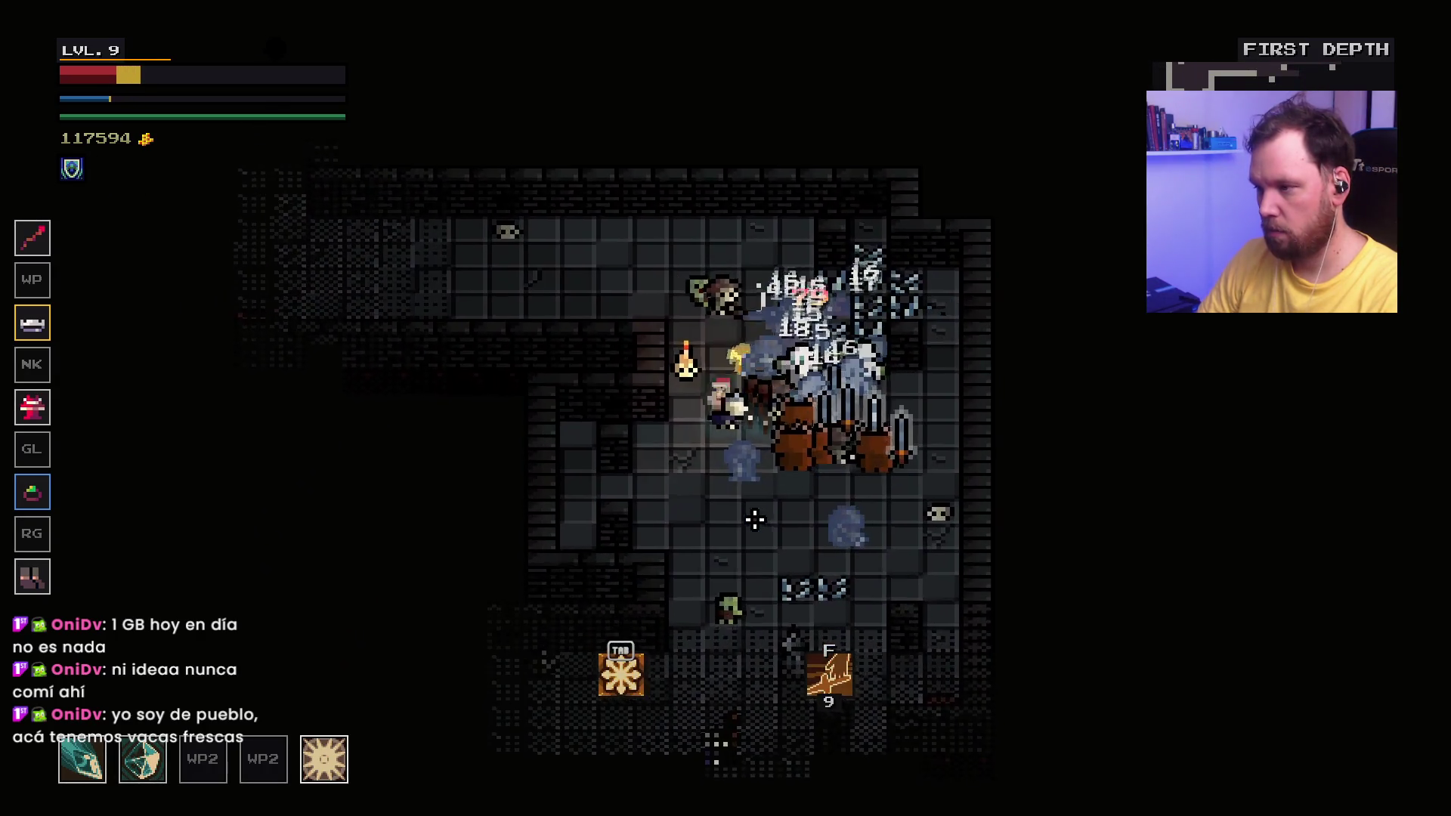
{"action": "key", "text": "s"}
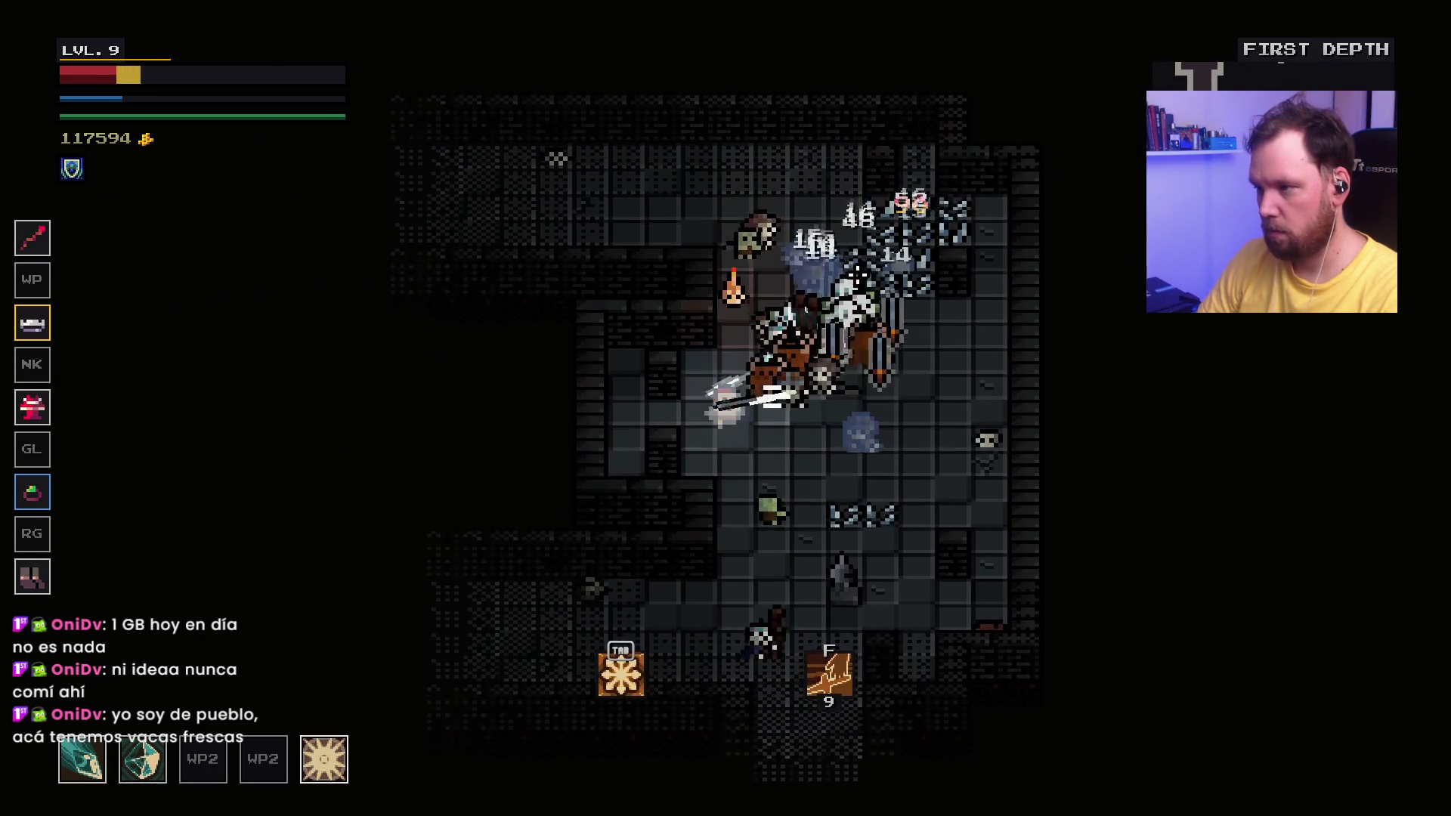
{"action": "key", "text": "d"}
{"action": "key", "text": "w"}
{"action": "key", "text": "d"}
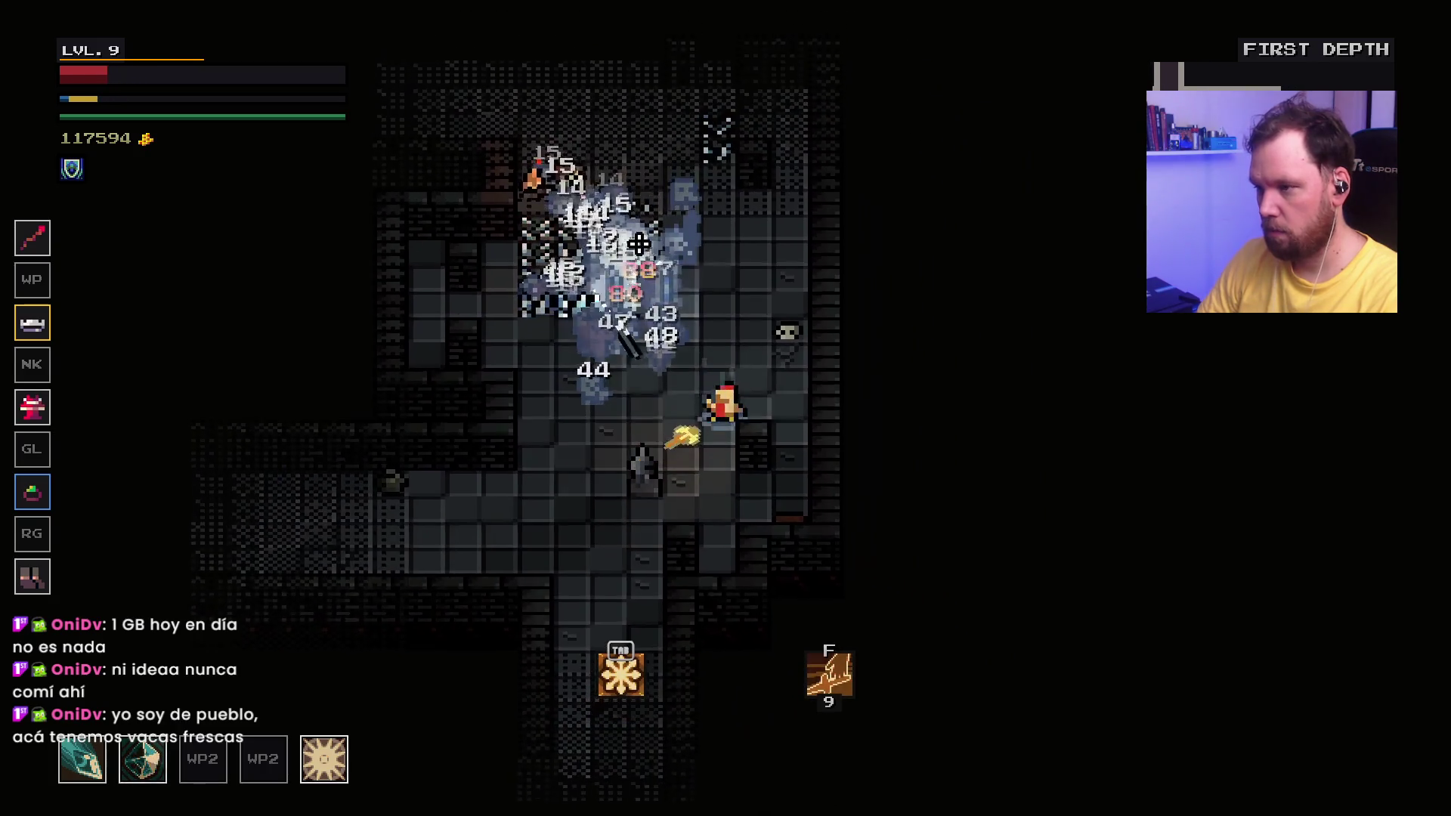
{"action": "key", "text": "w"}
{"action": "key", "text": "a"}
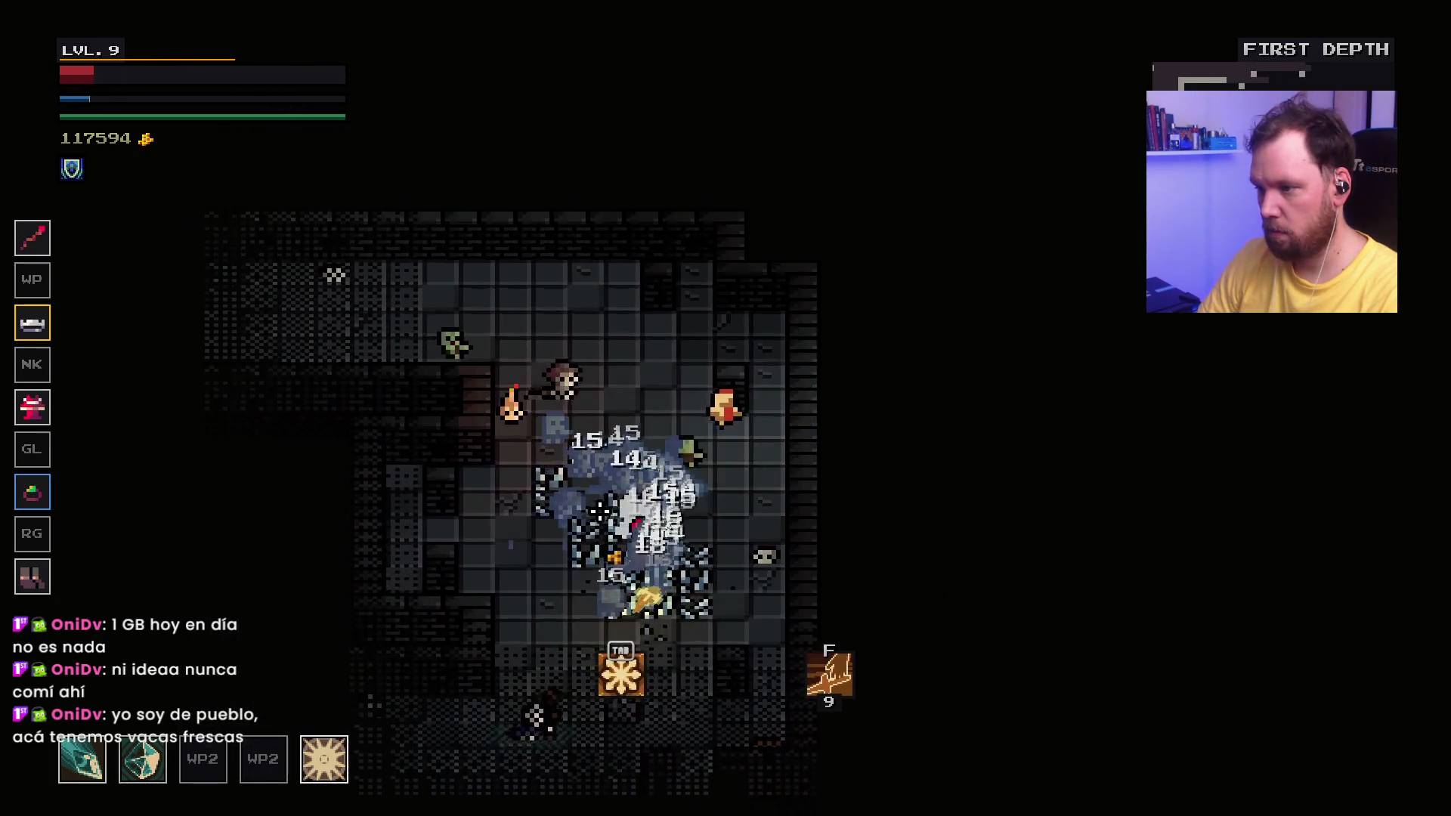
{"action": "key", "text": "a"}
{"action": "key", "text": "a"}
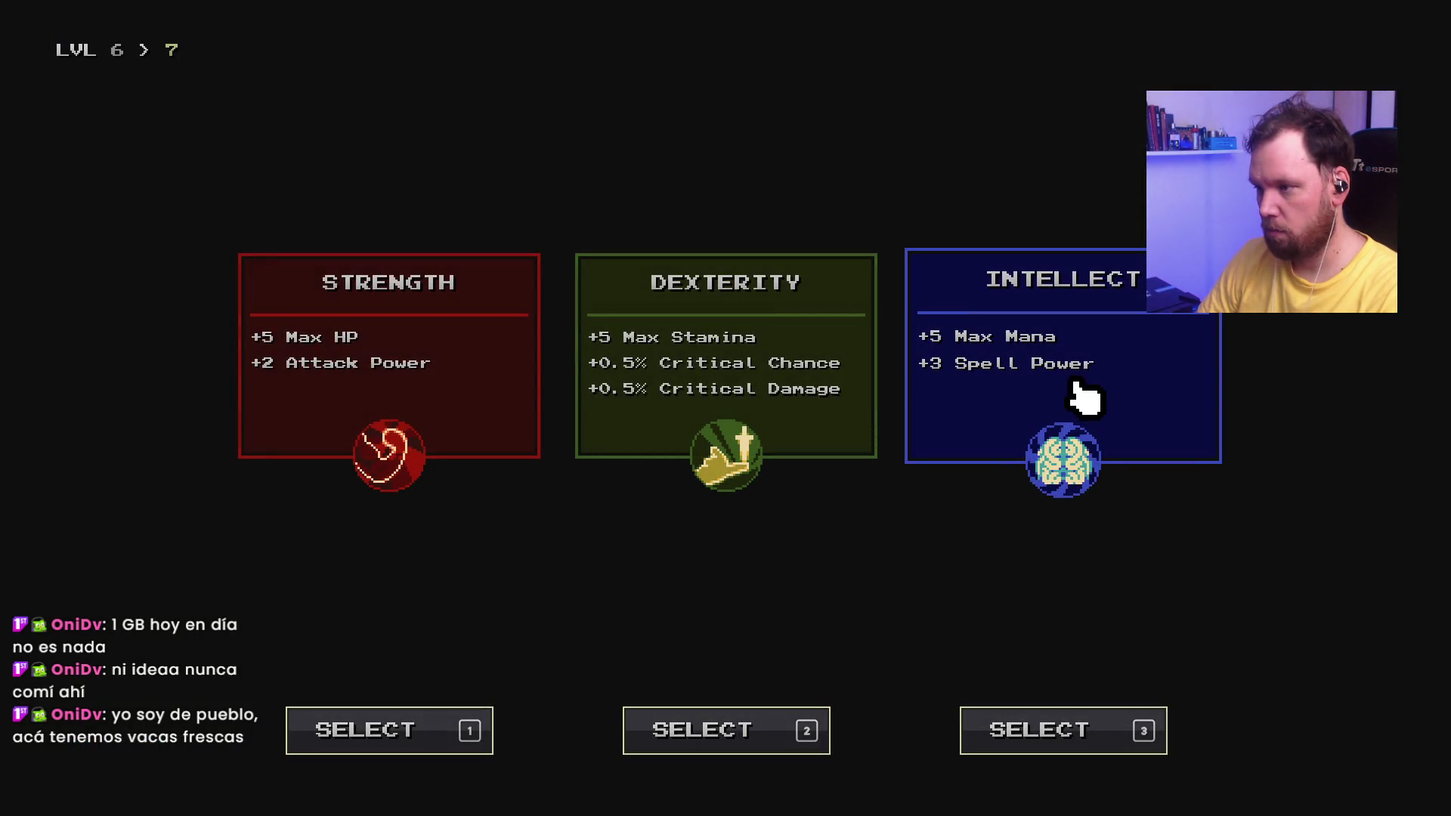
Step: Take Intellect for both level-ups and pick the Frost Rend perk
{"action": "left_click", "coordinate": [1083, 398]}
{"action": "left_click", "coordinate": [1078, 401]}
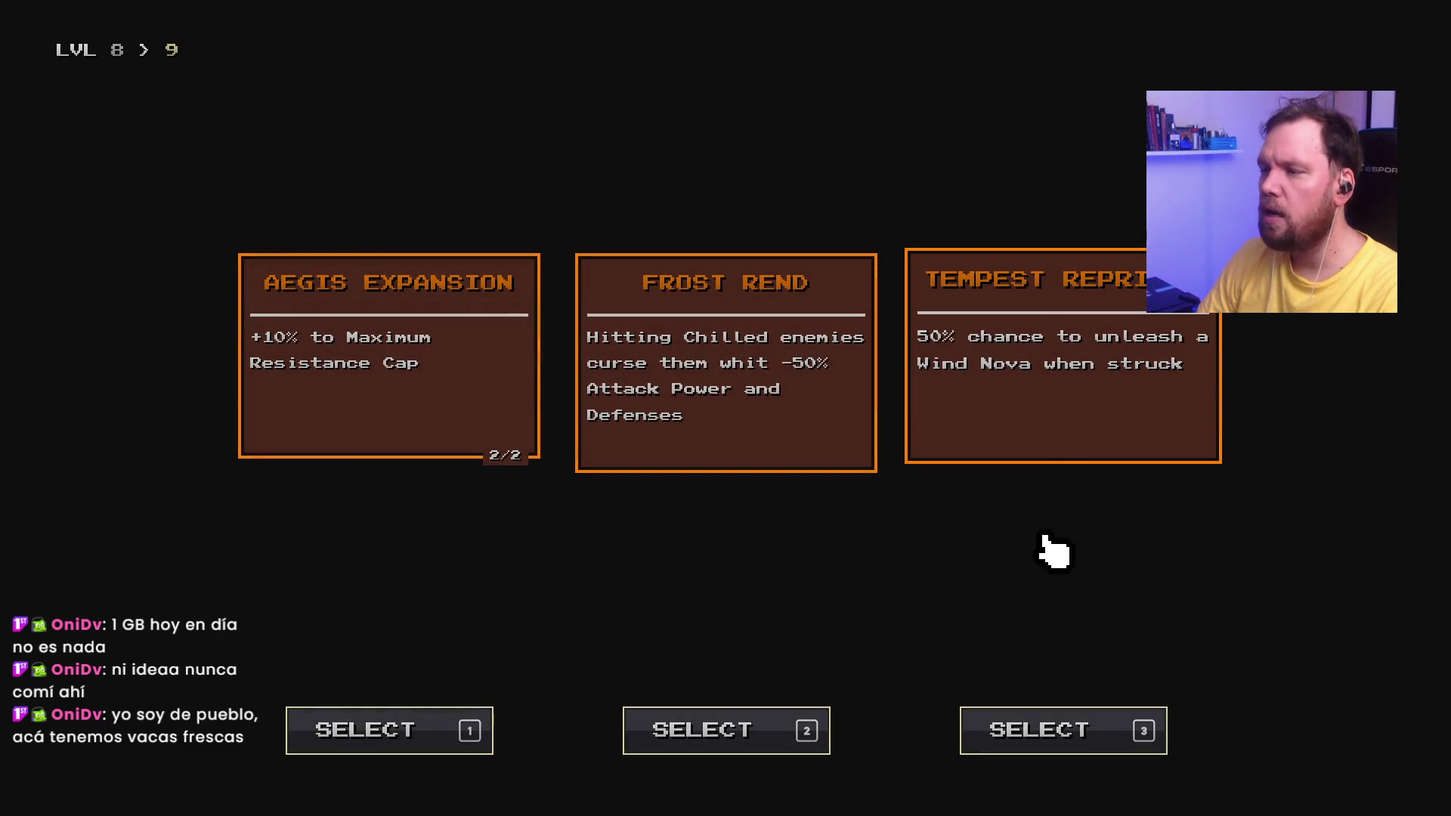
{"action": "left_click", "coordinate": [725, 429]}
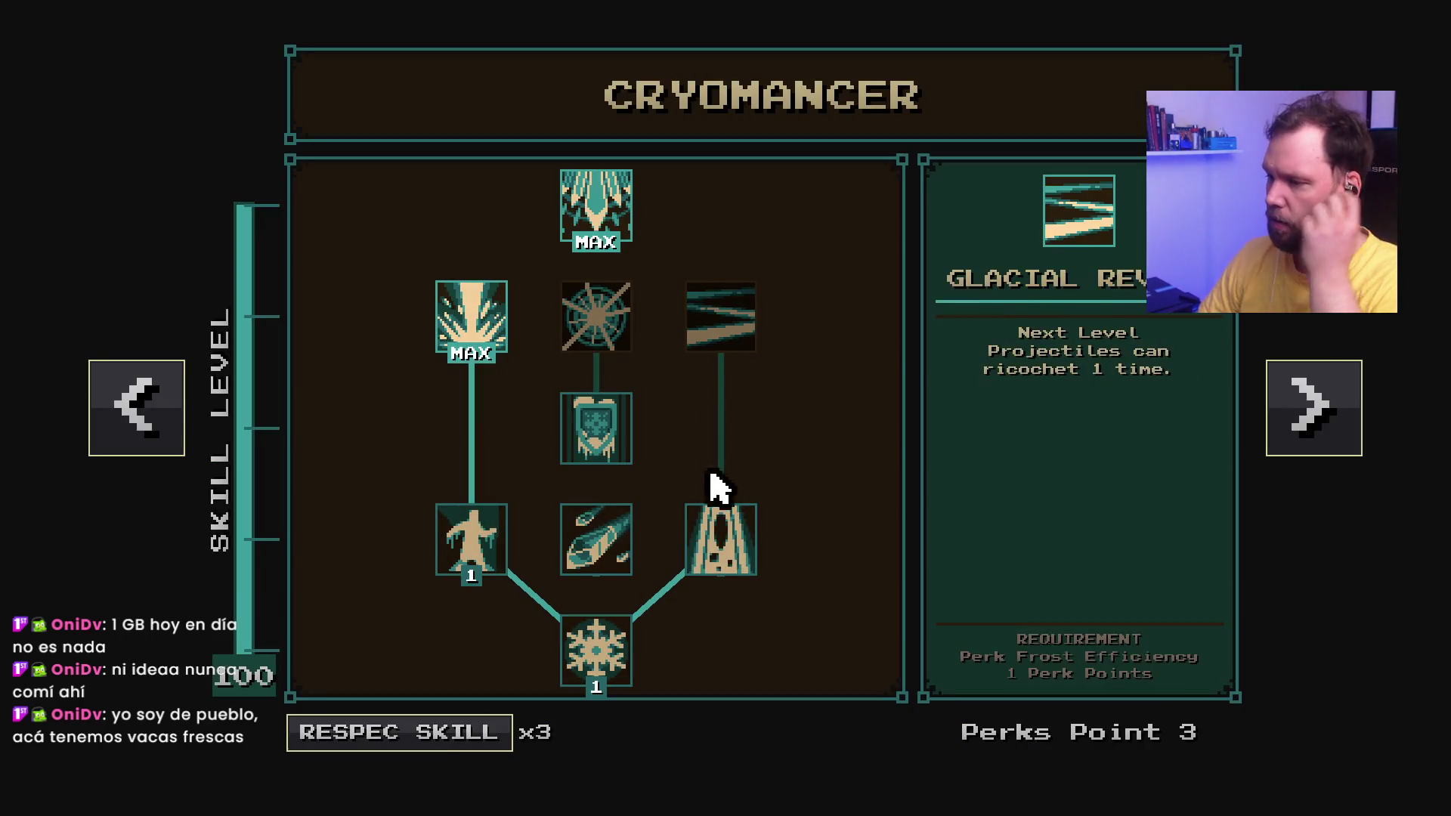
Step: Max Frost Efficiency, raise Cryo Master to level 2, and close the skill tree
{"action": "left_click", "coordinate": [722, 555]}
{"action": "left_click", "coordinate": [605, 653]}
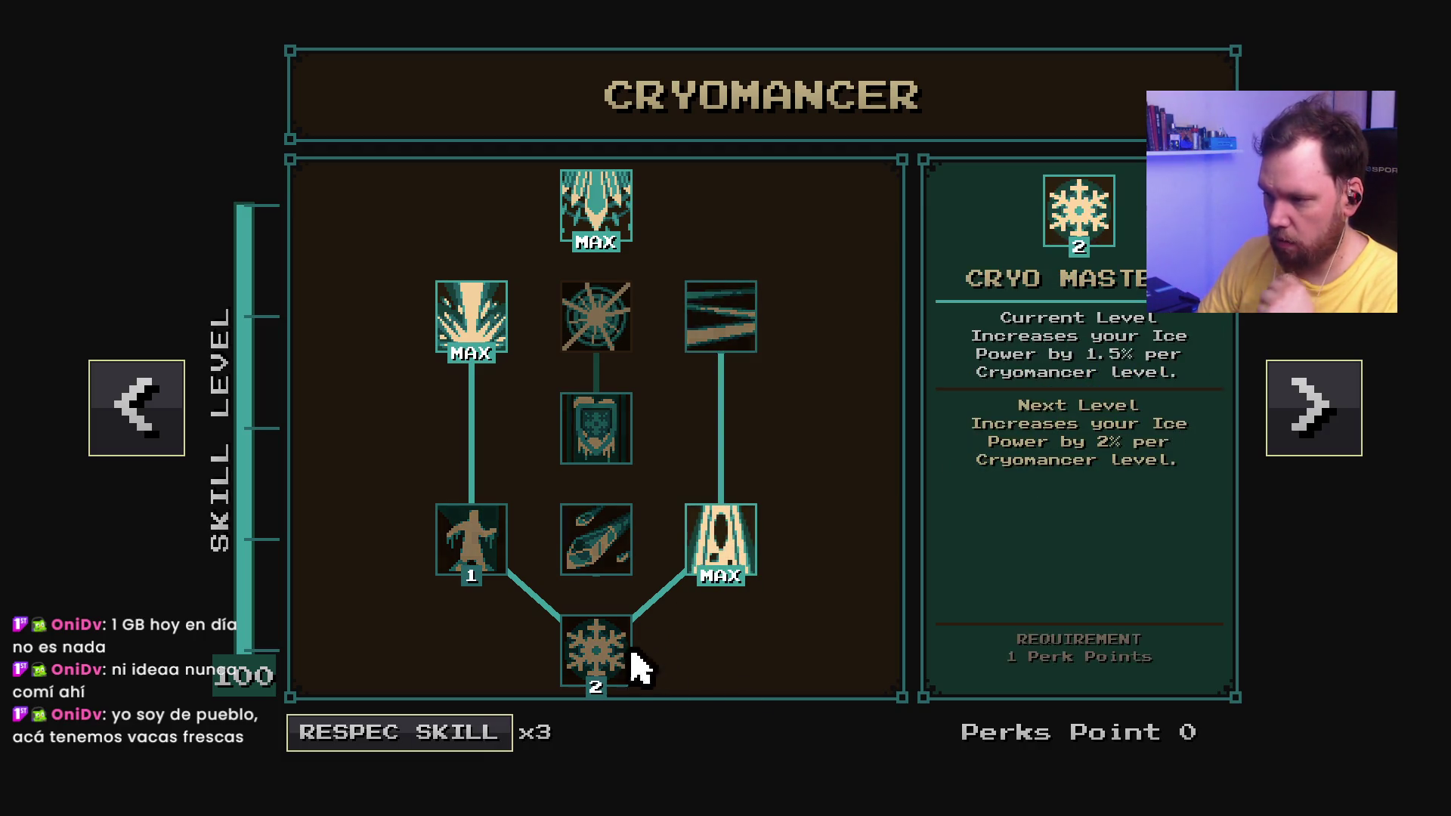
{"action": "key", "text": "Escape"}
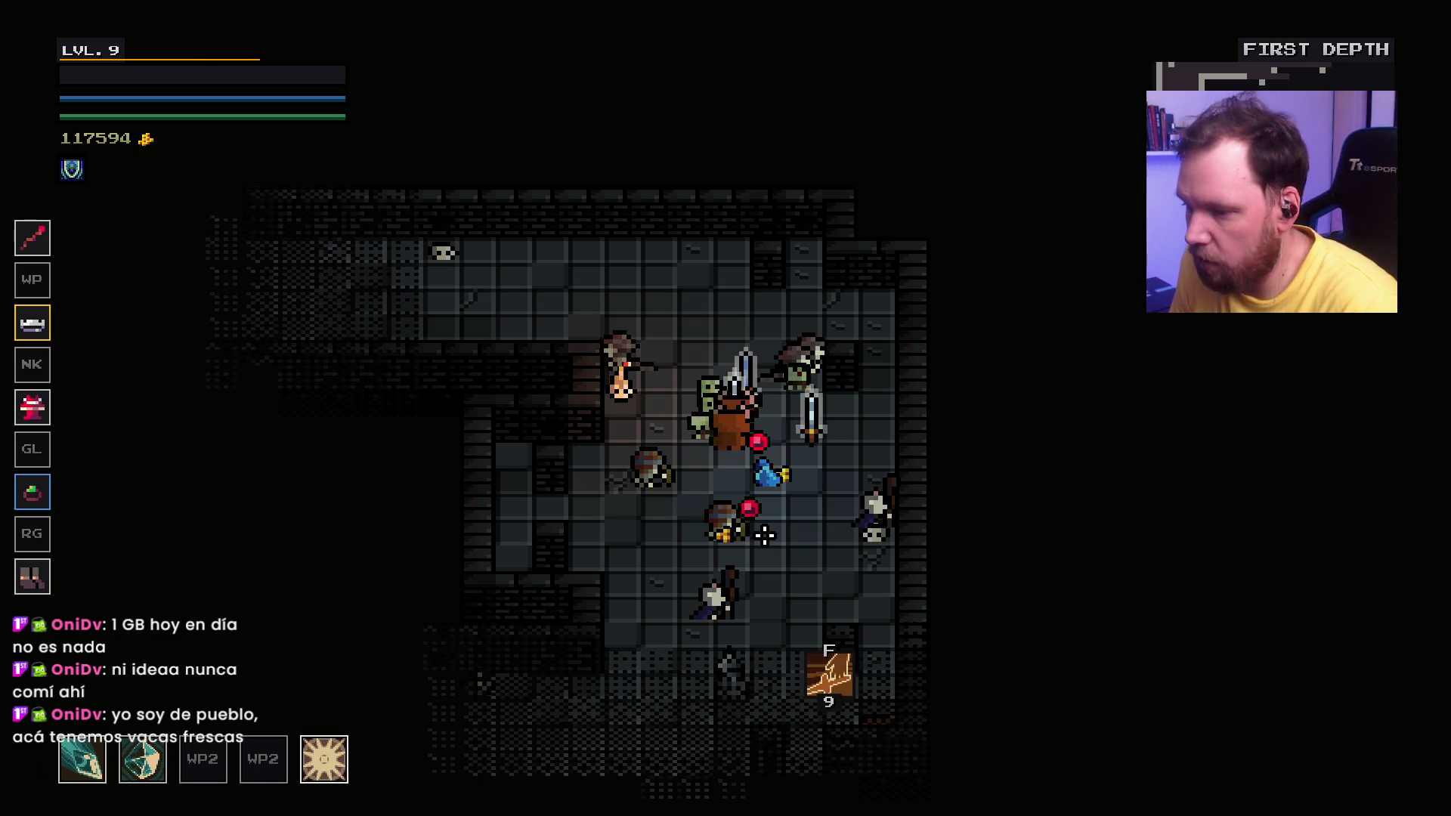
Step: Quit the First Depth run to the main menu and claim Troorella for a new run
{"action": "key", "text": "Escape"}
{"action": "key", "text": "Escape"}
{"action": "key", "text": "Escape"}
{"action": "left_click", "coordinate": [801, 582]}
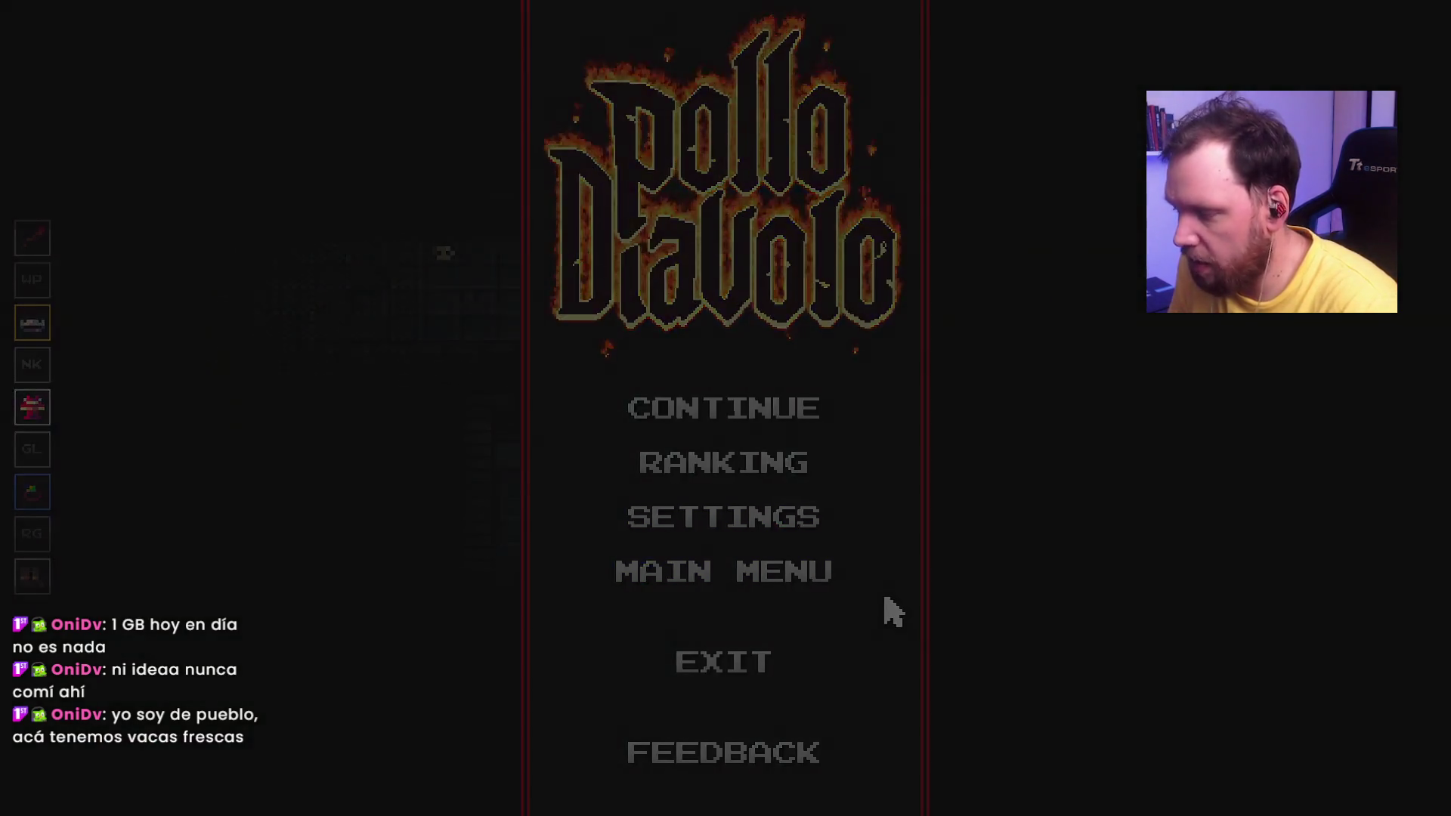
{"action": "left_click", "coordinate": [782, 553]}
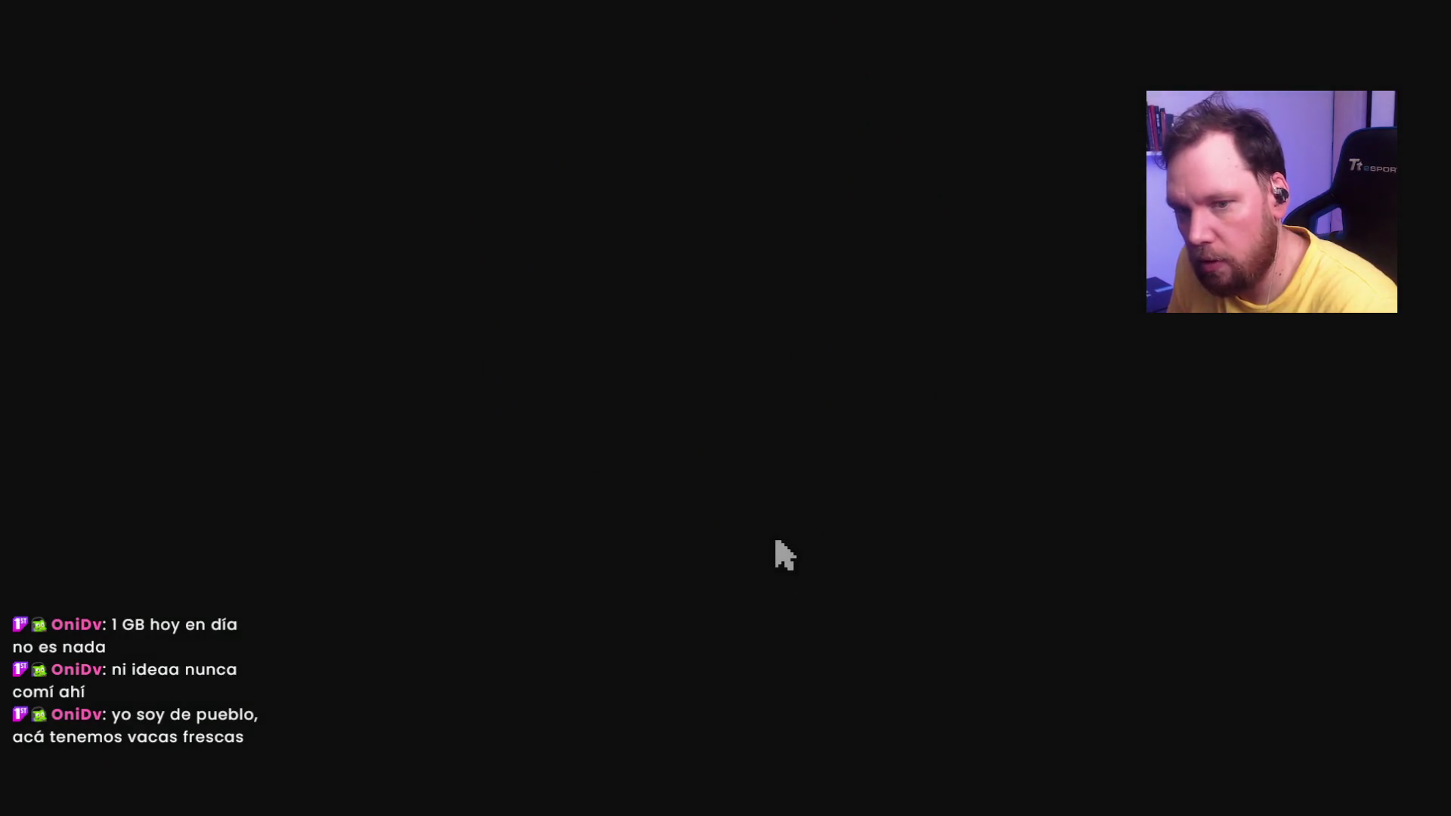
{"action": "left_click", "coordinate": [502, 557]}
{"action": "left_click", "coordinate": [550, 688]}
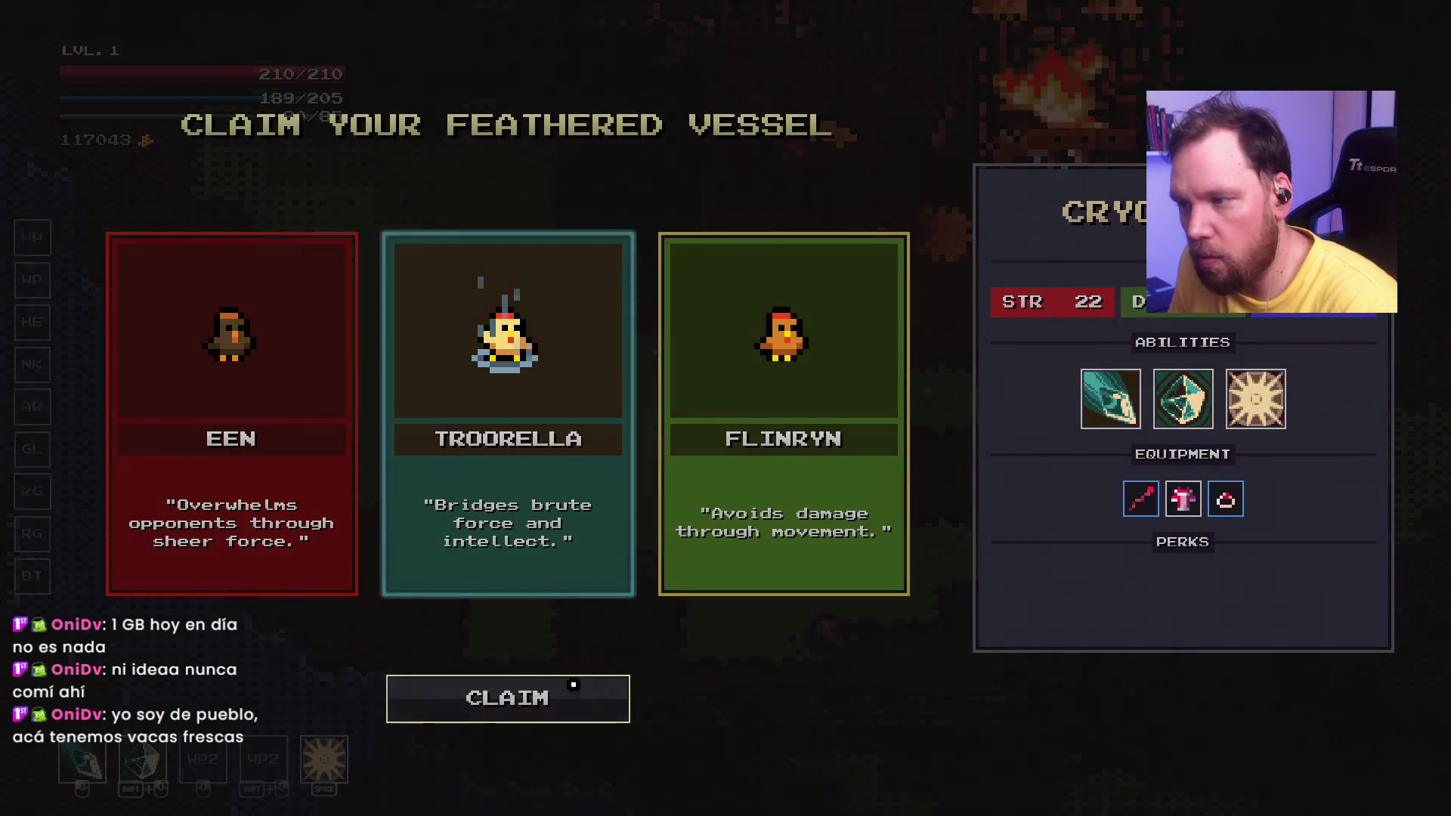
Step: Walk to the blue portal and traverse it into the Lower Crypt
{"action": "key", "text": "w"}
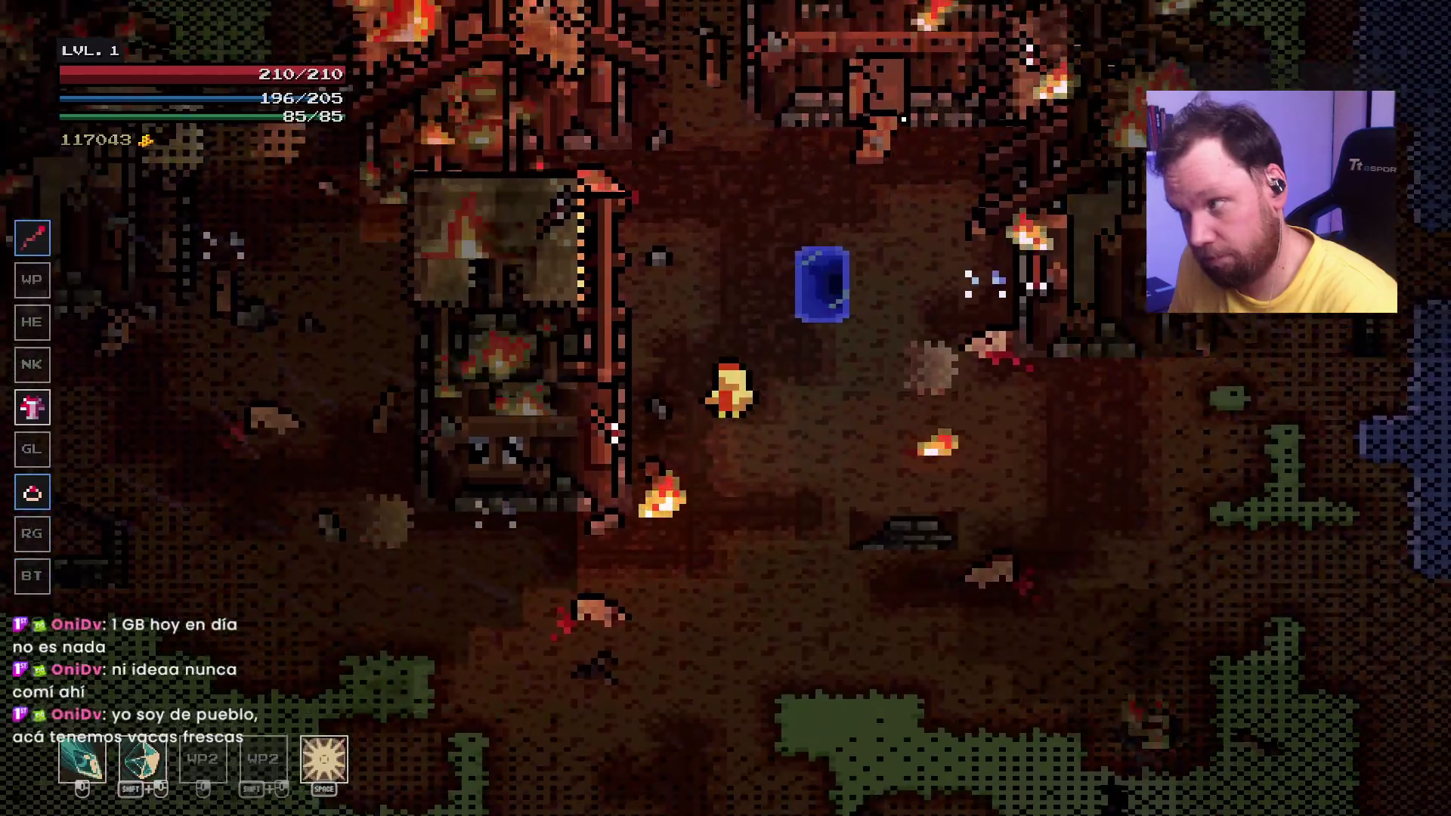
{"action": "key", "text": "e"}
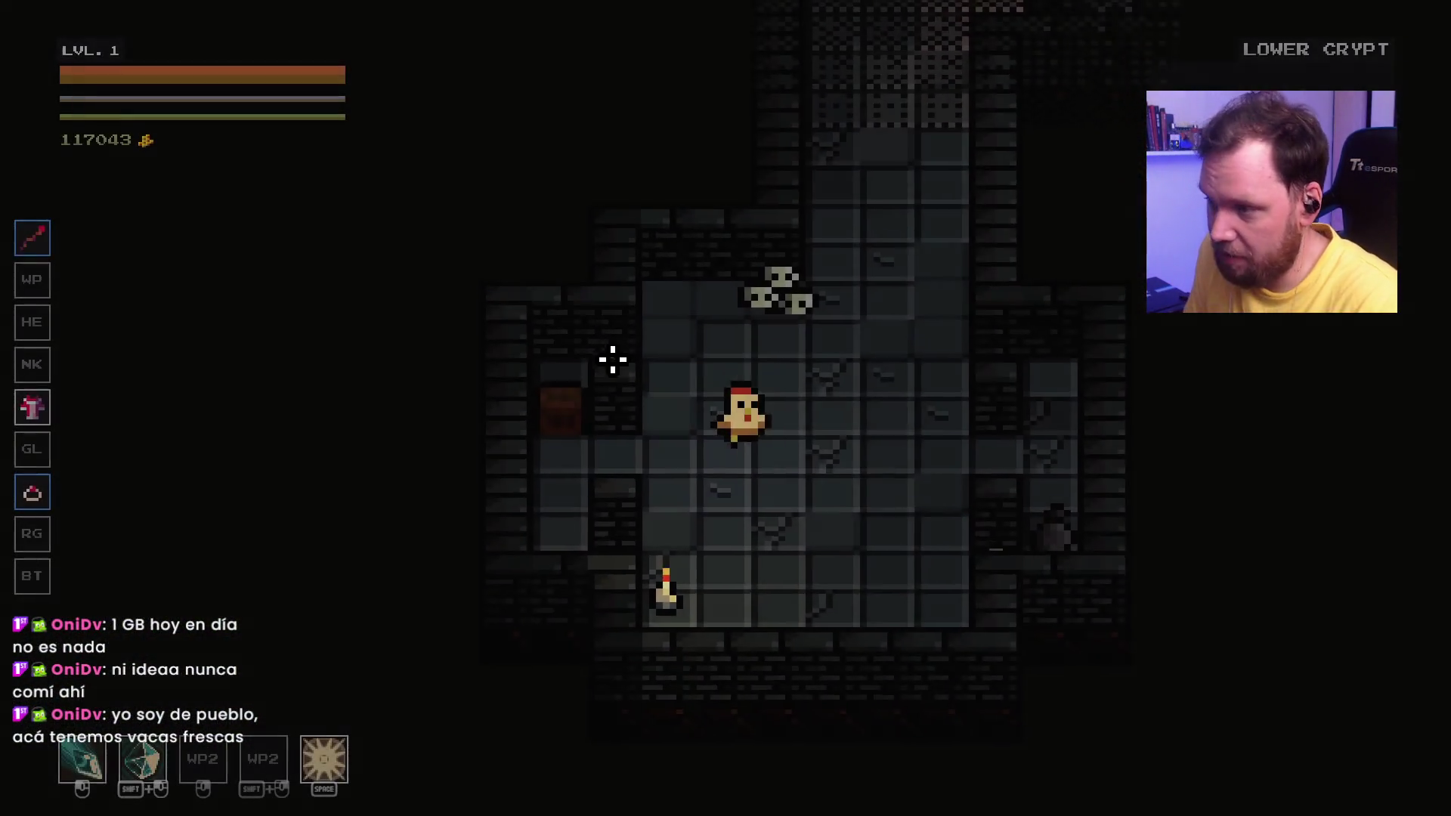
{"action": "key", "text": "w"}
{"action": "key", "text": "w"}
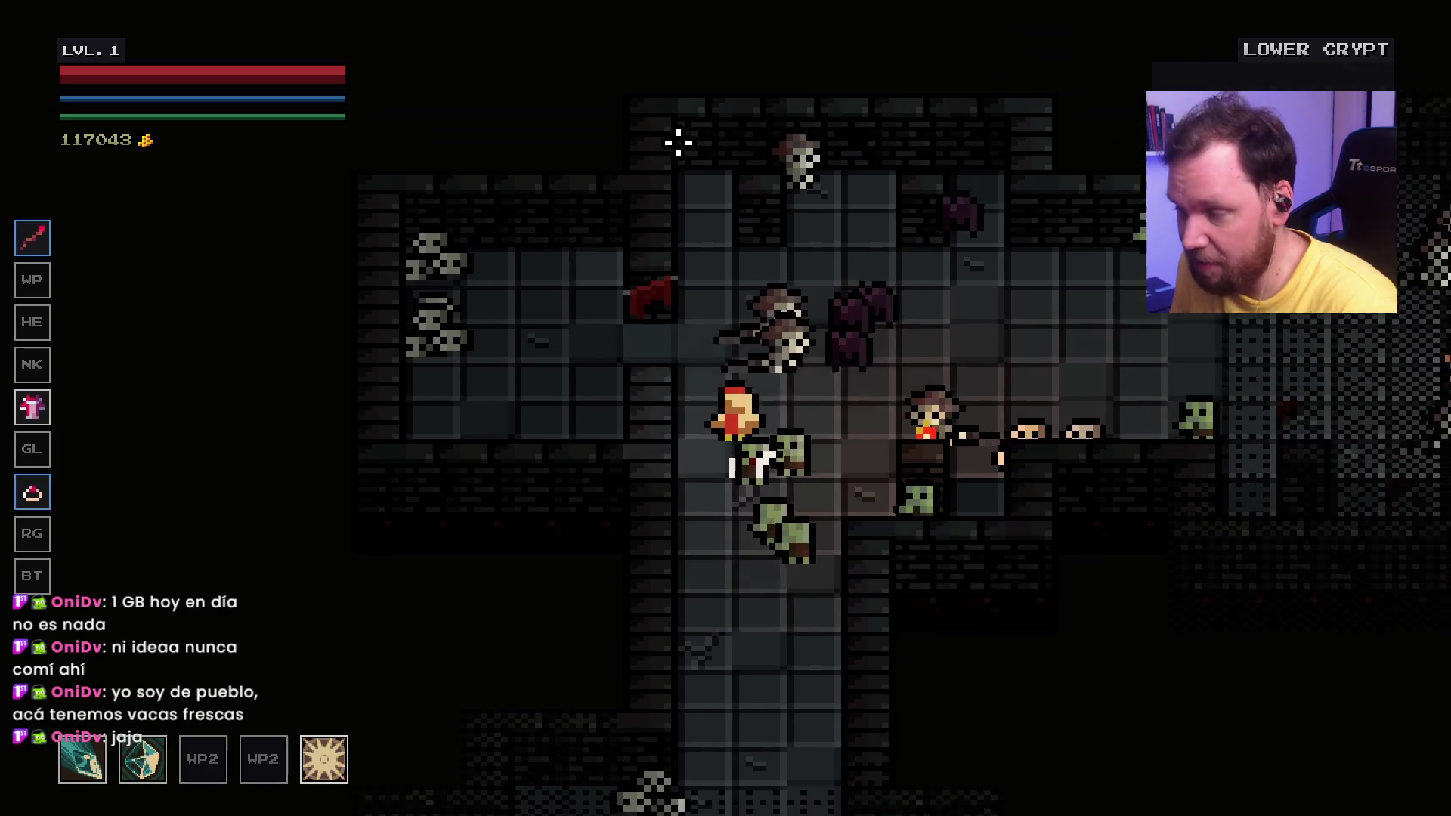
Step: Slash repeatedly at the undead crowding the chicken in the crypt room
{"action": "left_click", "coordinate": [678, 142]}
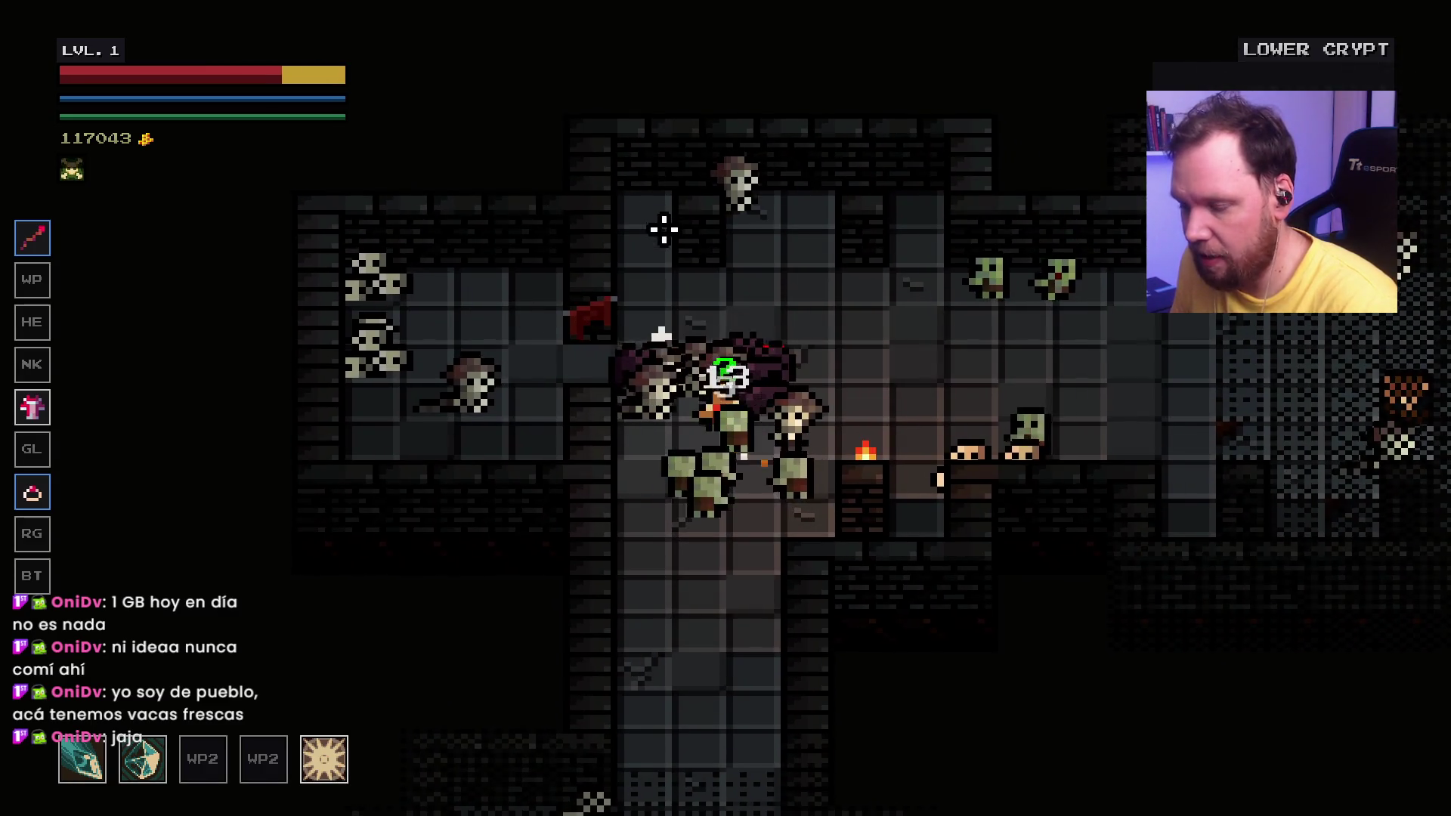
{"action": "left_click", "coordinate": [659, 234]}
{"action": "left_click", "coordinate": [659, 234]}
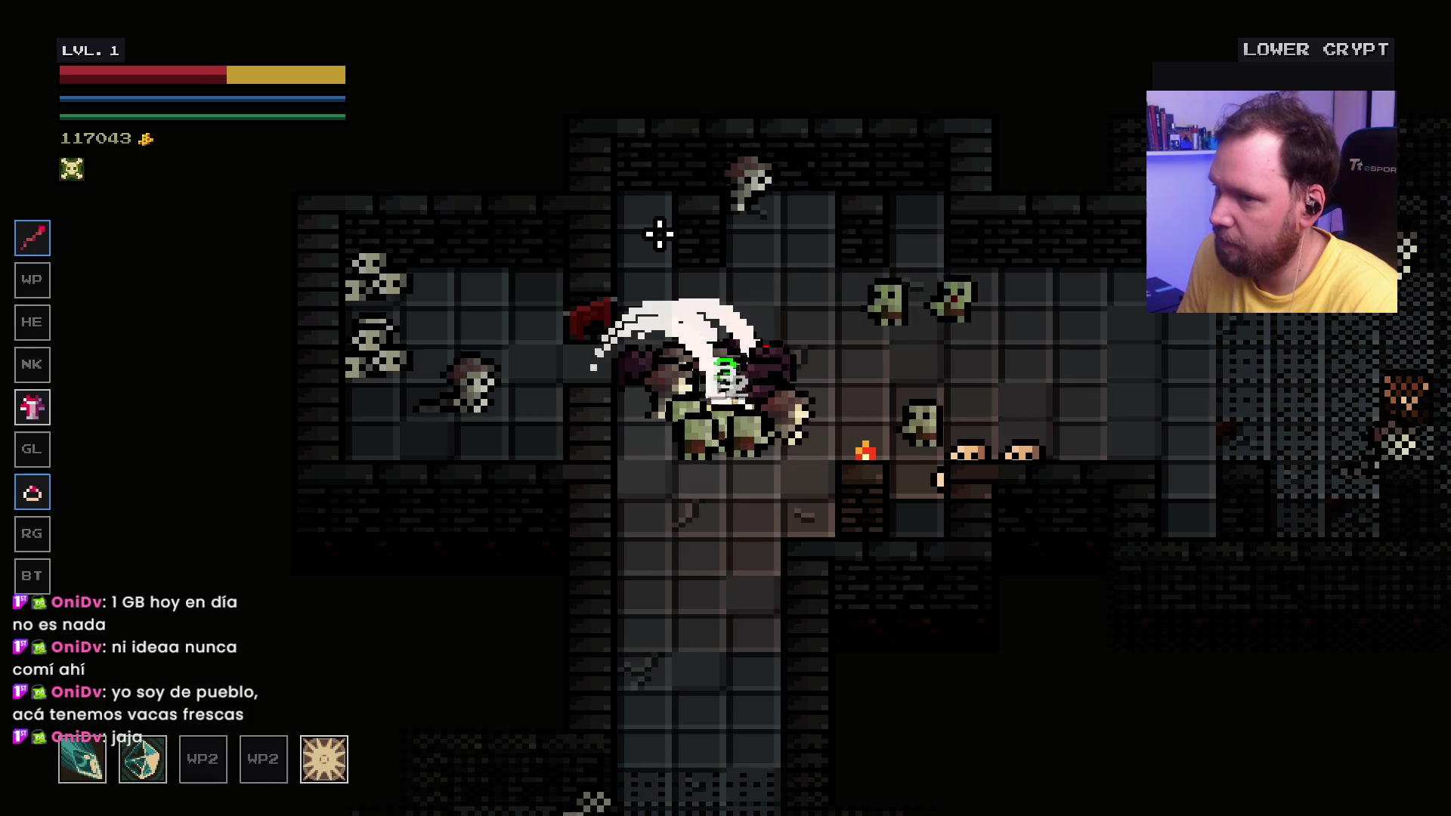
{"action": "left_click", "coordinate": [658, 234]}
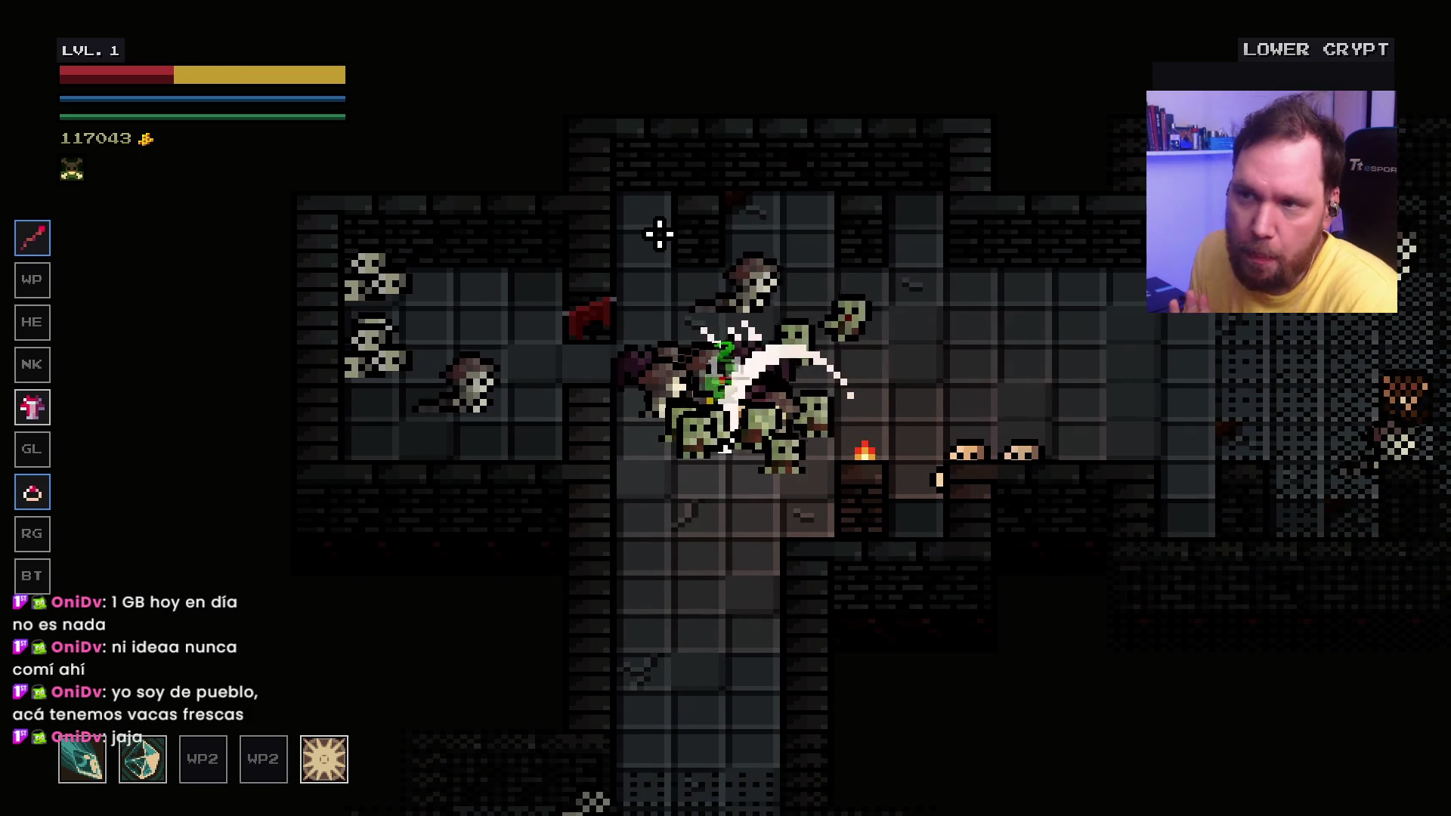
{"action": "left_click", "coordinate": [659, 234]}
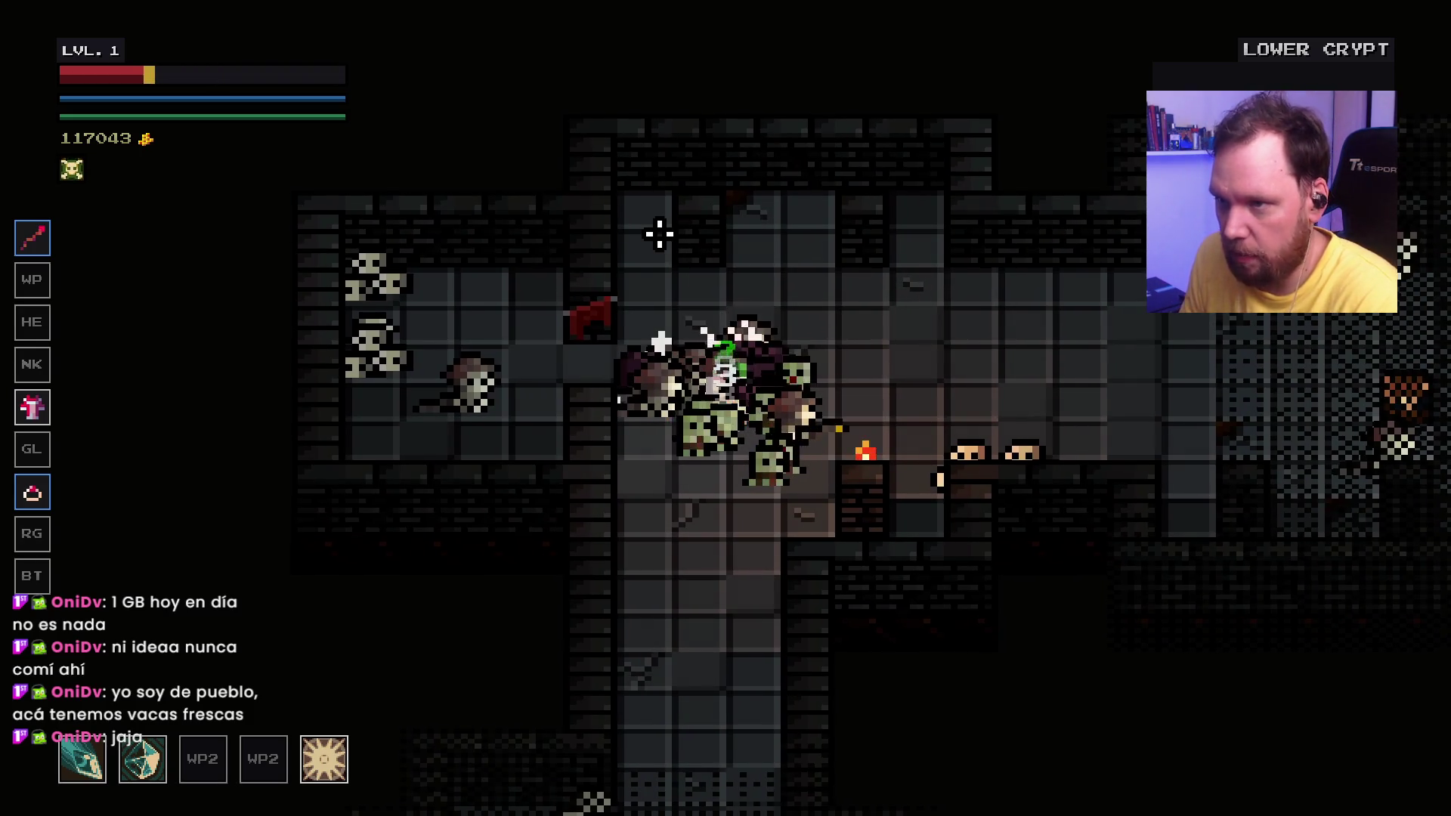
{"action": "left_click", "coordinate": [714, 293]}
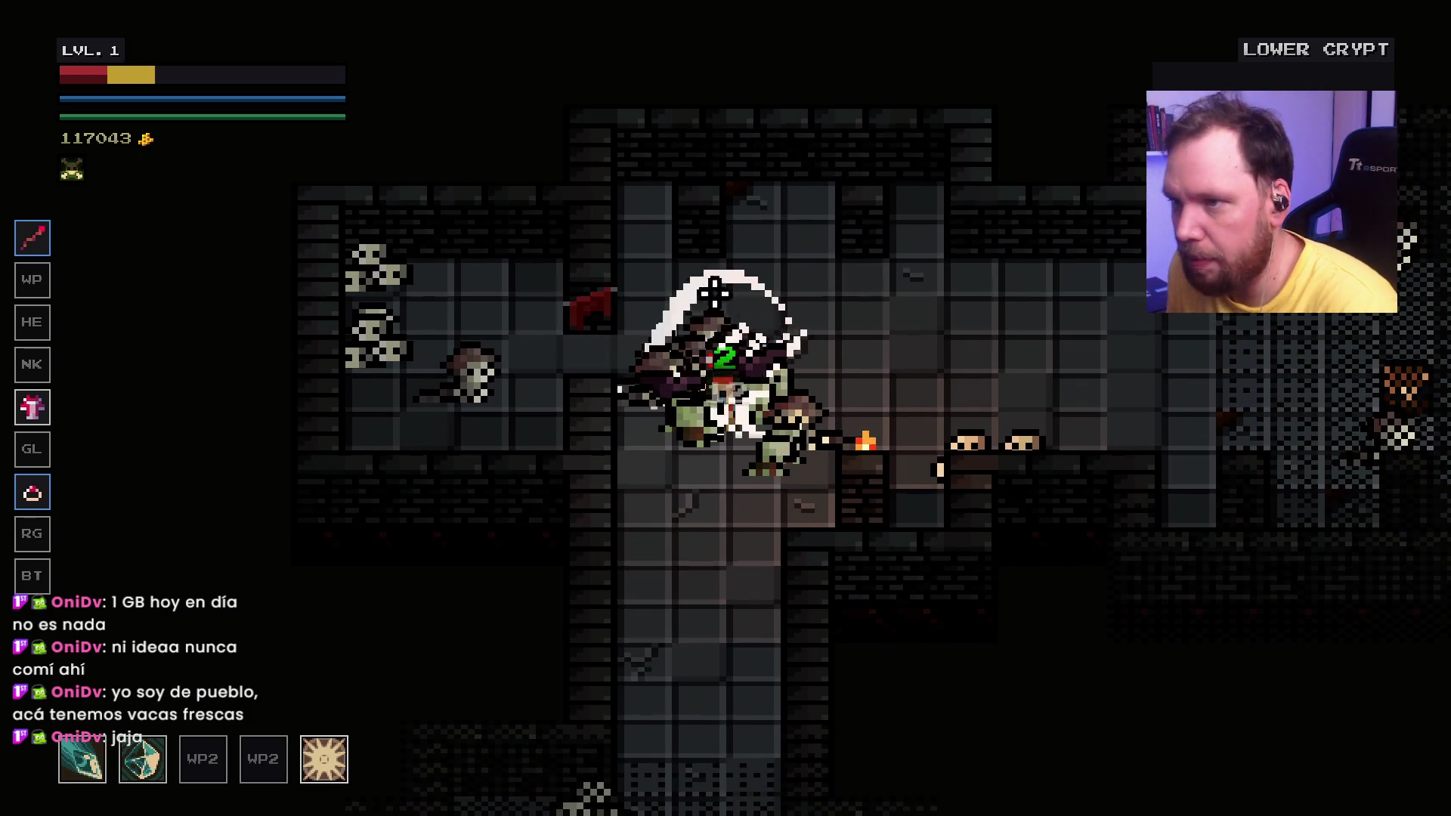
{"action": "left_click", "coordinate": [800, 294]}
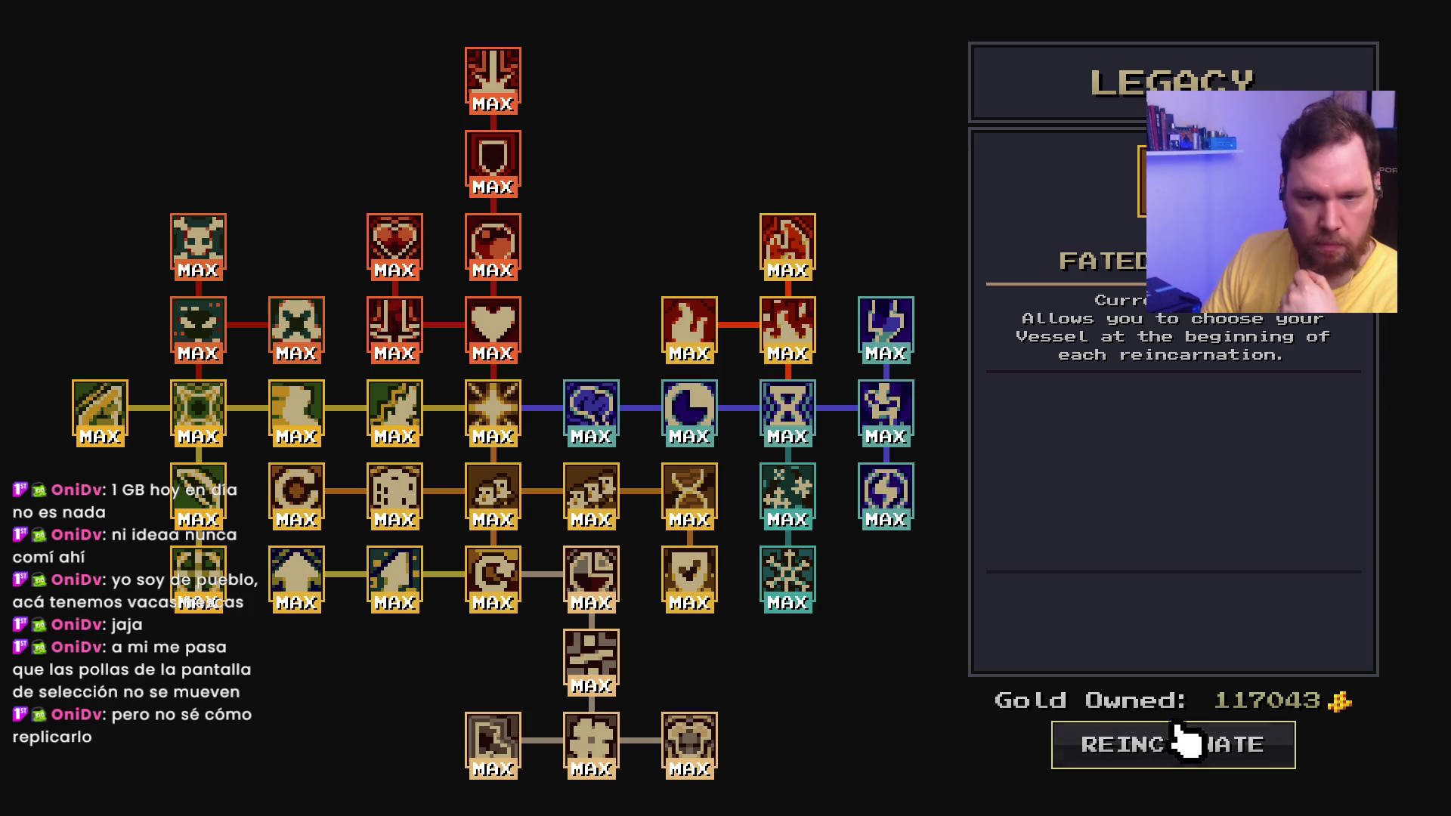
Step: Reincarnate, compare the Drackina, Dreecky and Da stats, and claim Da, the spellcraft vessel
{"action": "left_click", "coordinate": [1184, 741]}
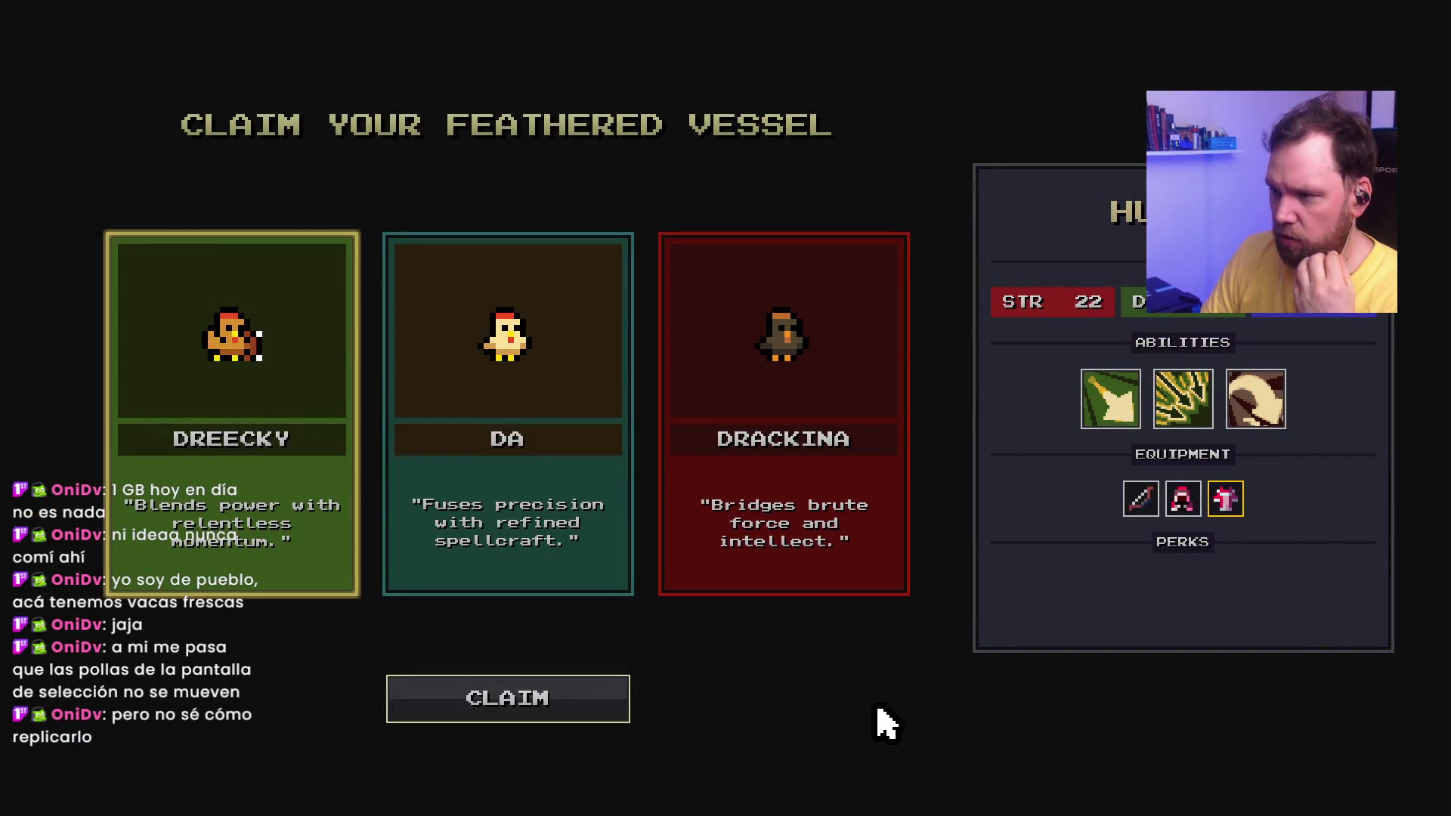
{"action": "left_click", "coordinate": [819, 593]}
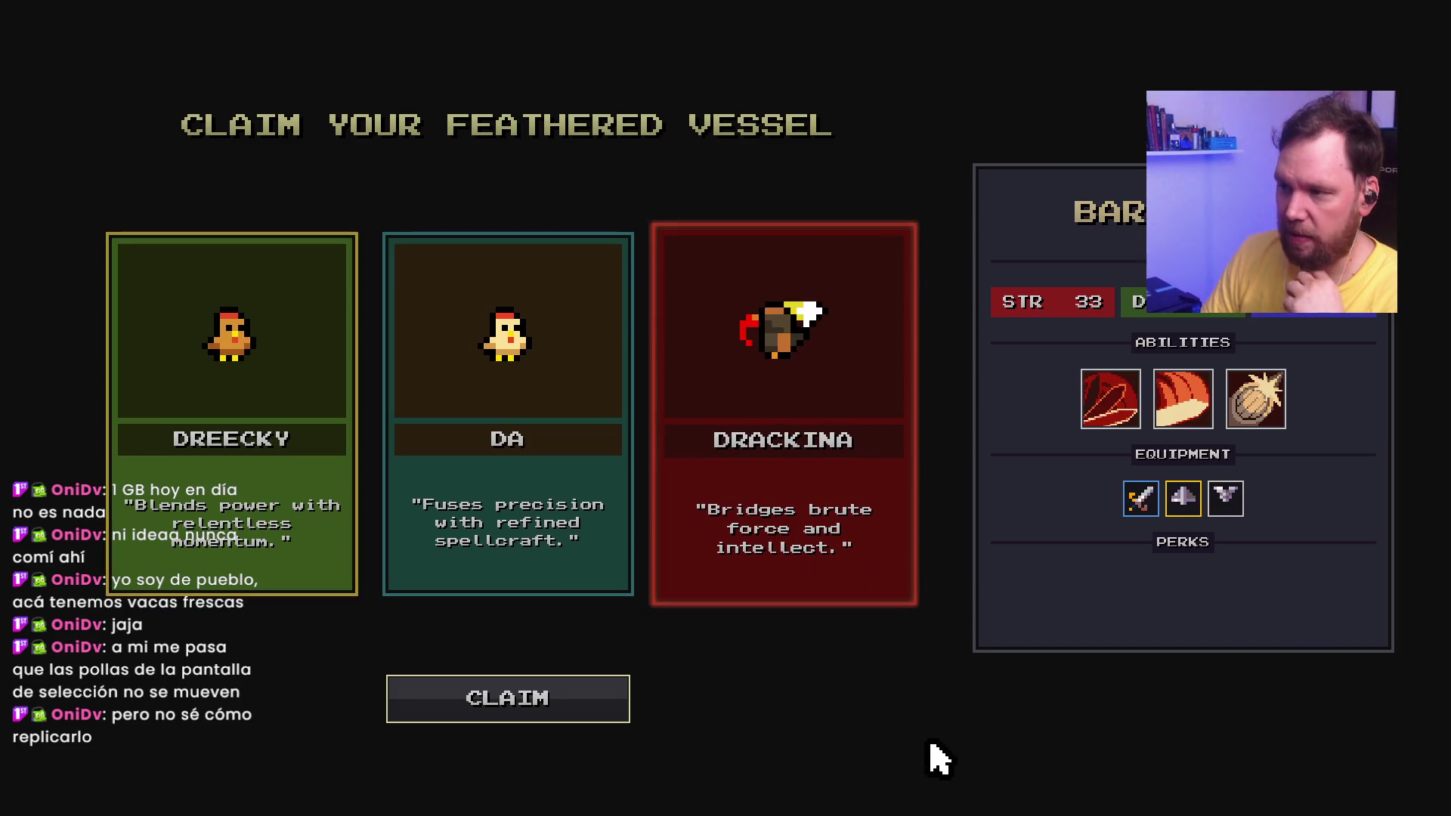
{"action": "left_click", "coordinate": [262, 534]}
{"action": "left_click", "coordinate": [634, 556]}
{"action": "left_click", "coordinate": [803, 556]}
{"action": "left_click", "coordinate": [465, 514]}
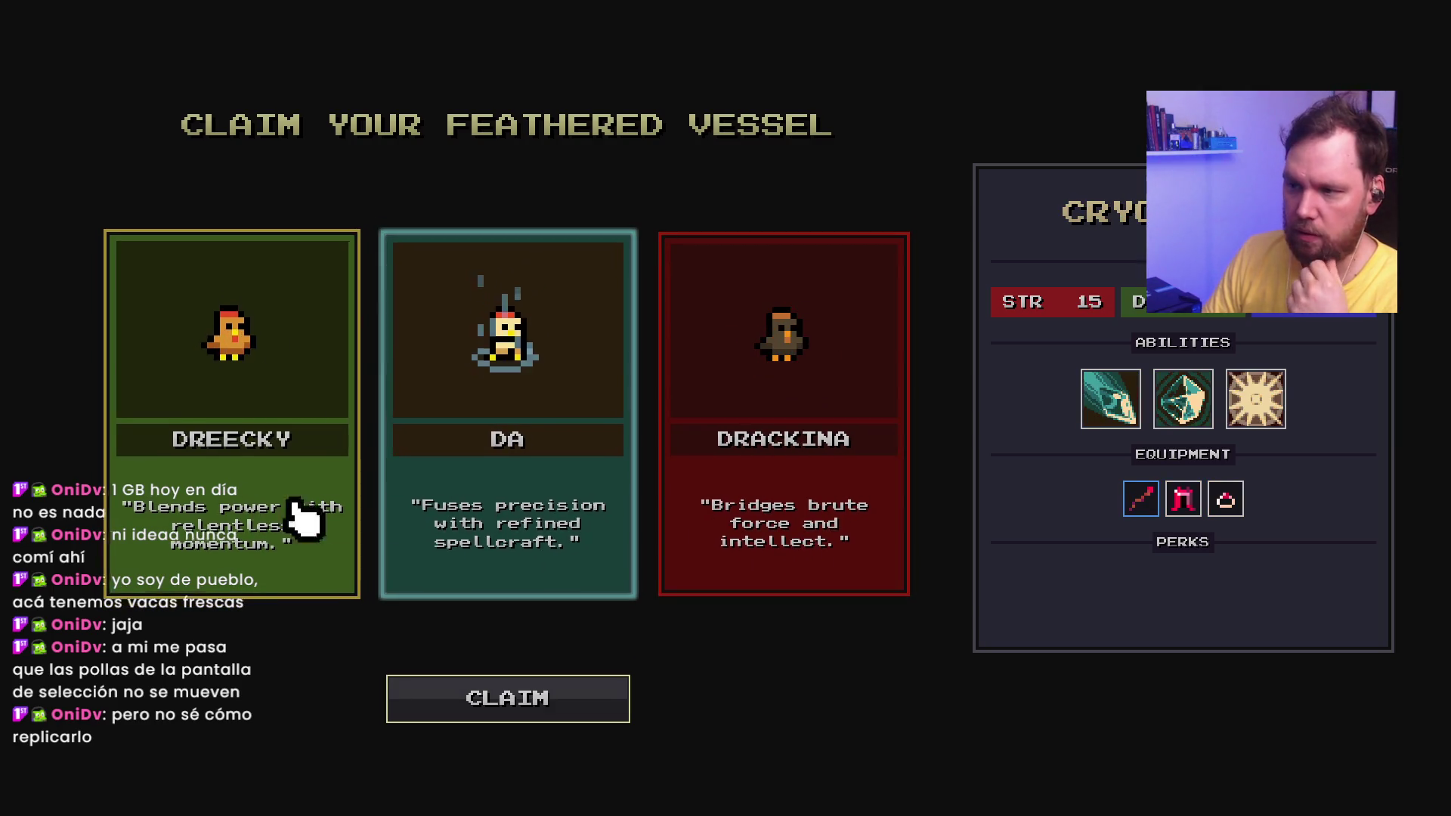
{"action": "left_click", "coordinate": [178, 514]}
{"action": "left_click", "coordinate": [453, 575]}
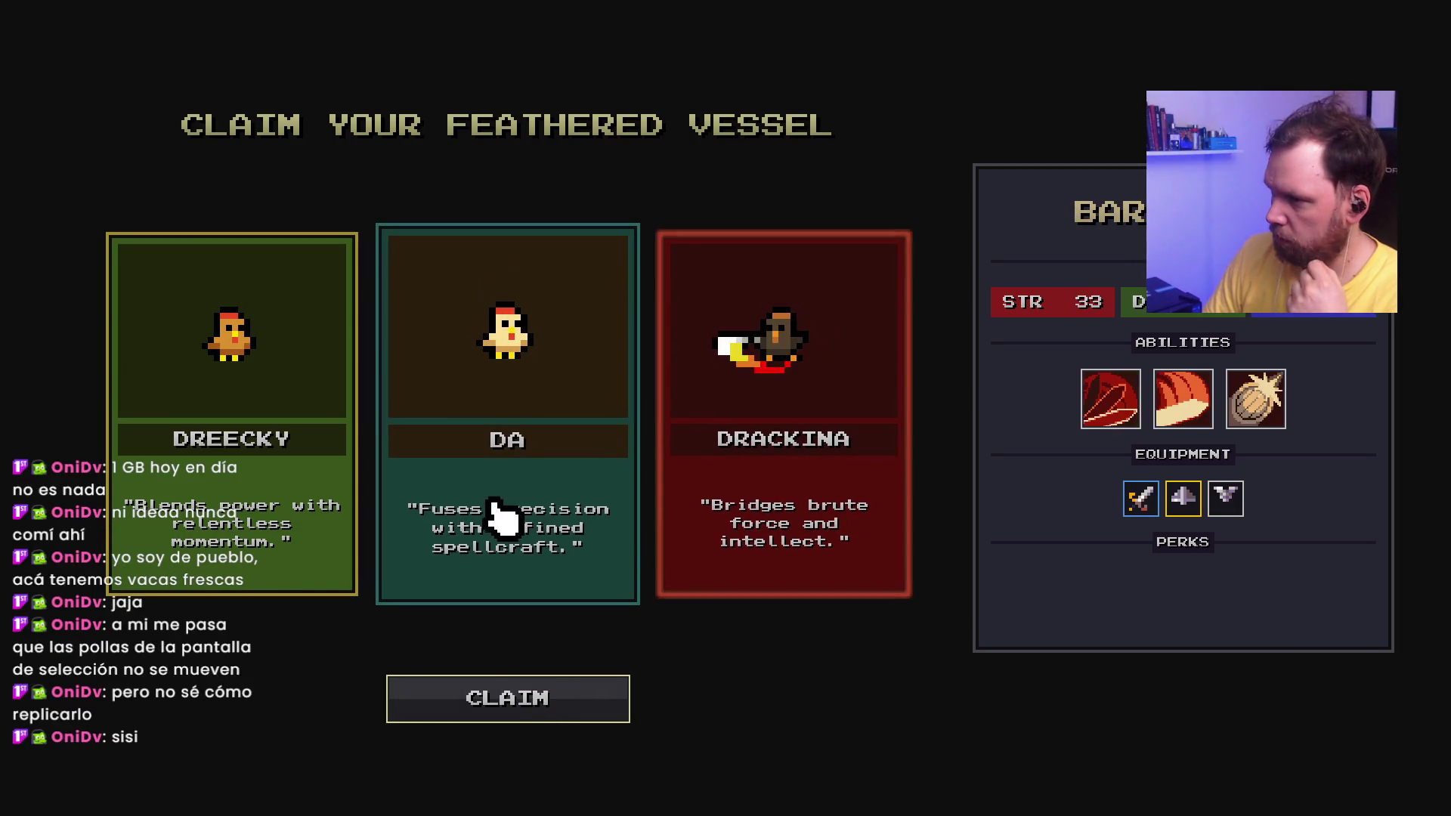
{"action": "left_click", "coordinate": [518, 695]}
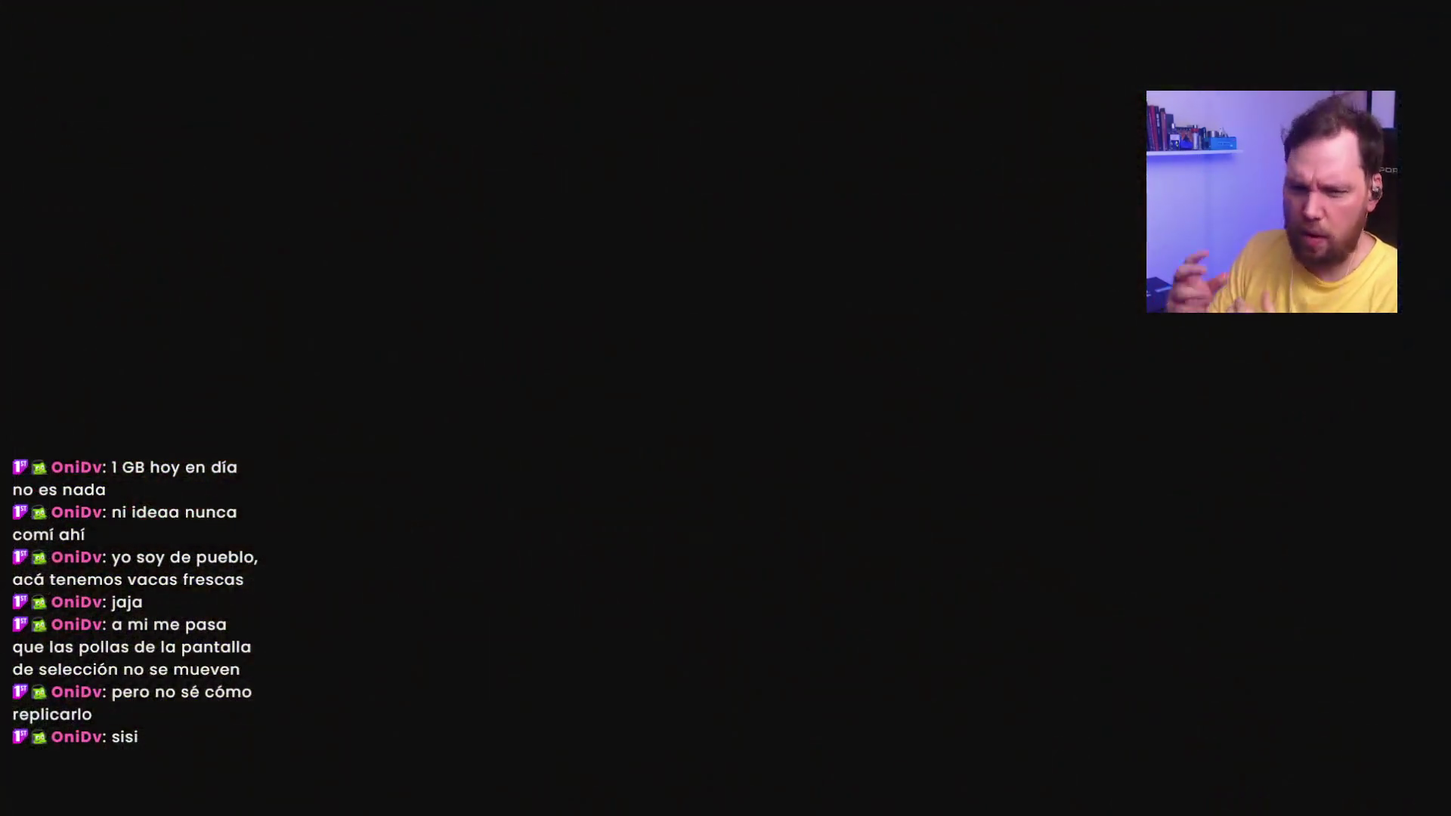
Step: Head left and up into the zombie room, slashing zombies and bats until Da falls
{"action": "key", "text": "a"}
{"action": "left_click", "coordinate": [389, 315]}
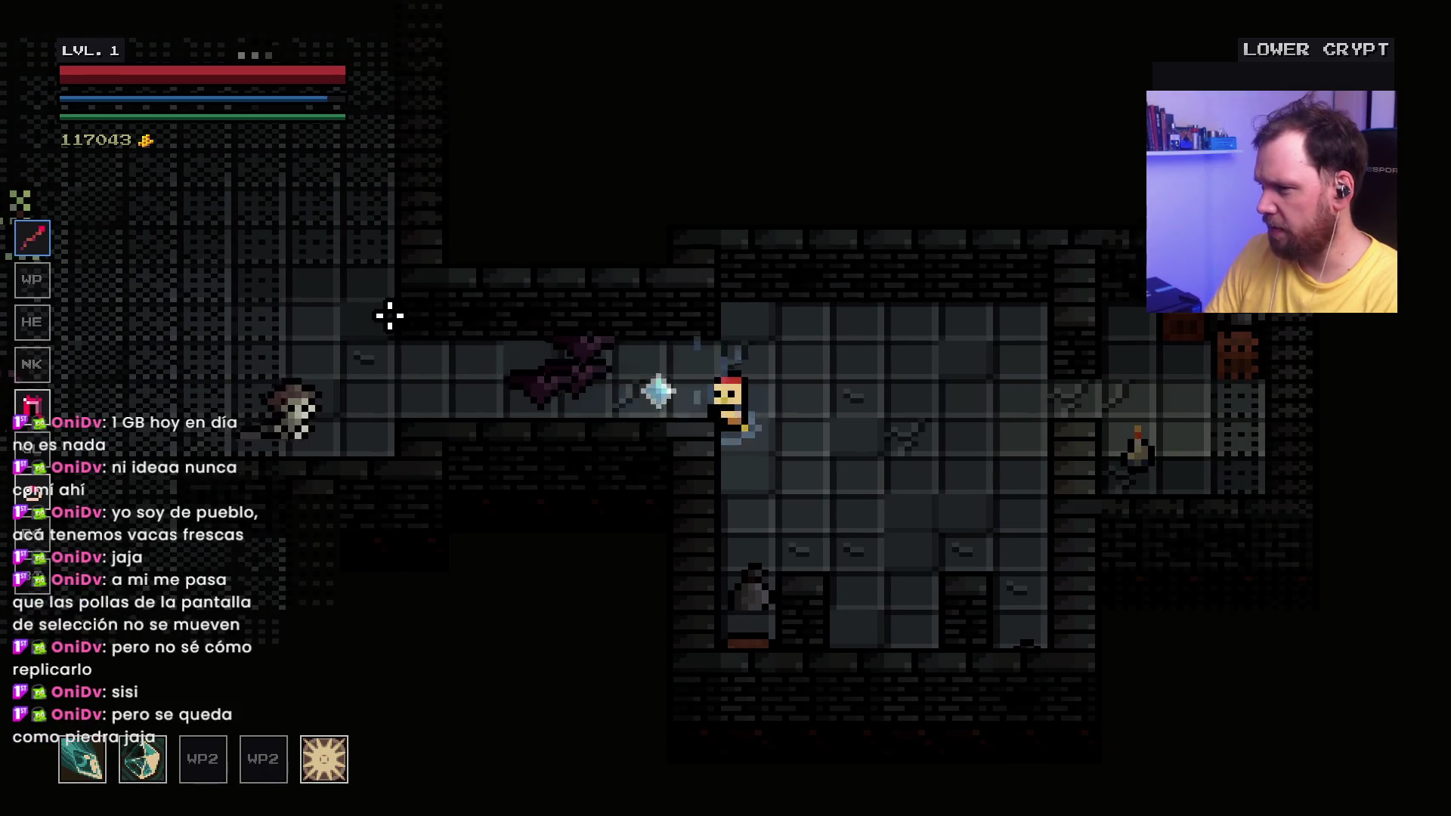
{"action": "key", "text": "w"}
{"action": "left_click", "coordinate": [389, 315]}
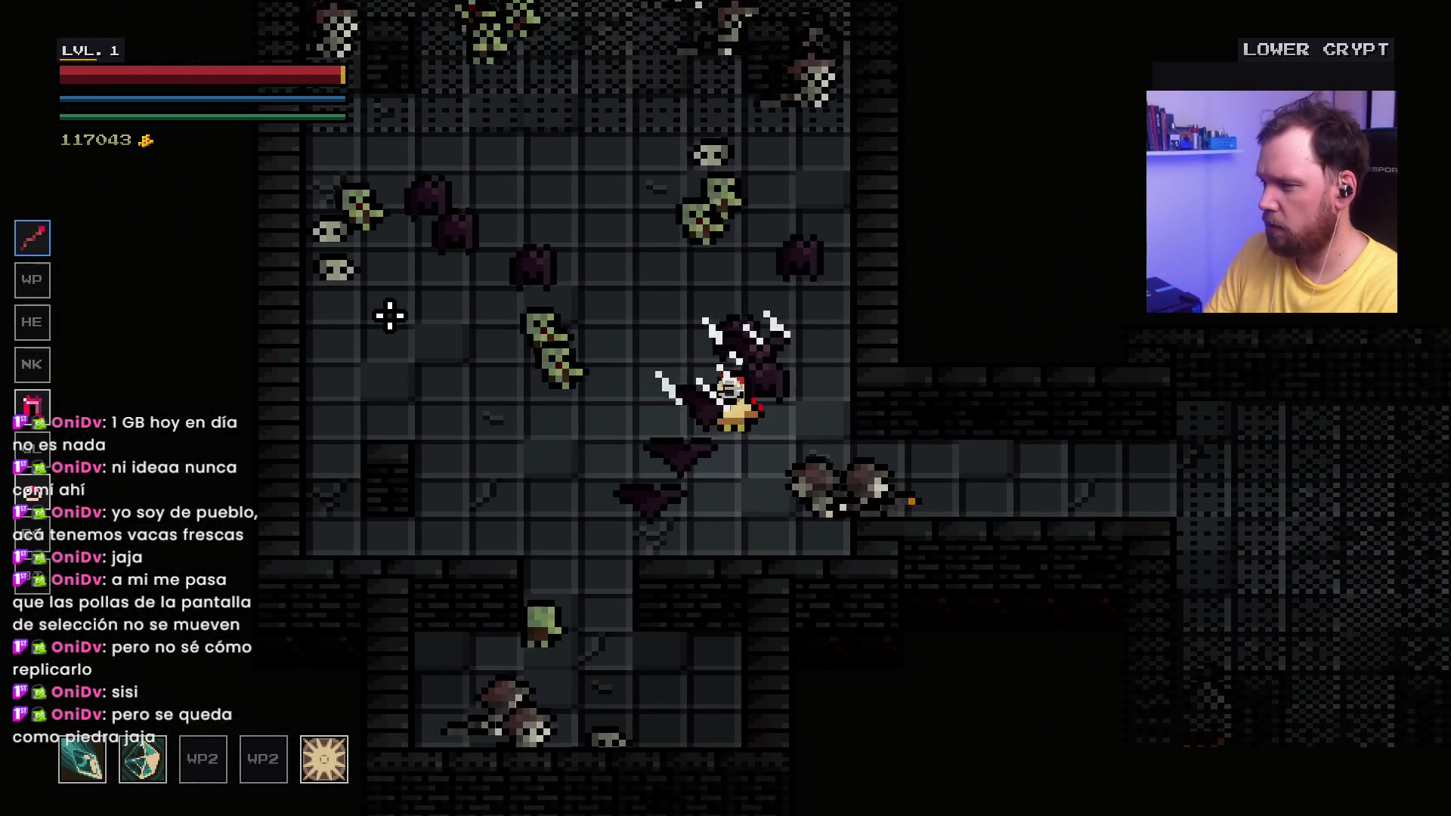
{"action": "left_click", "coordinate": [389, 315]}
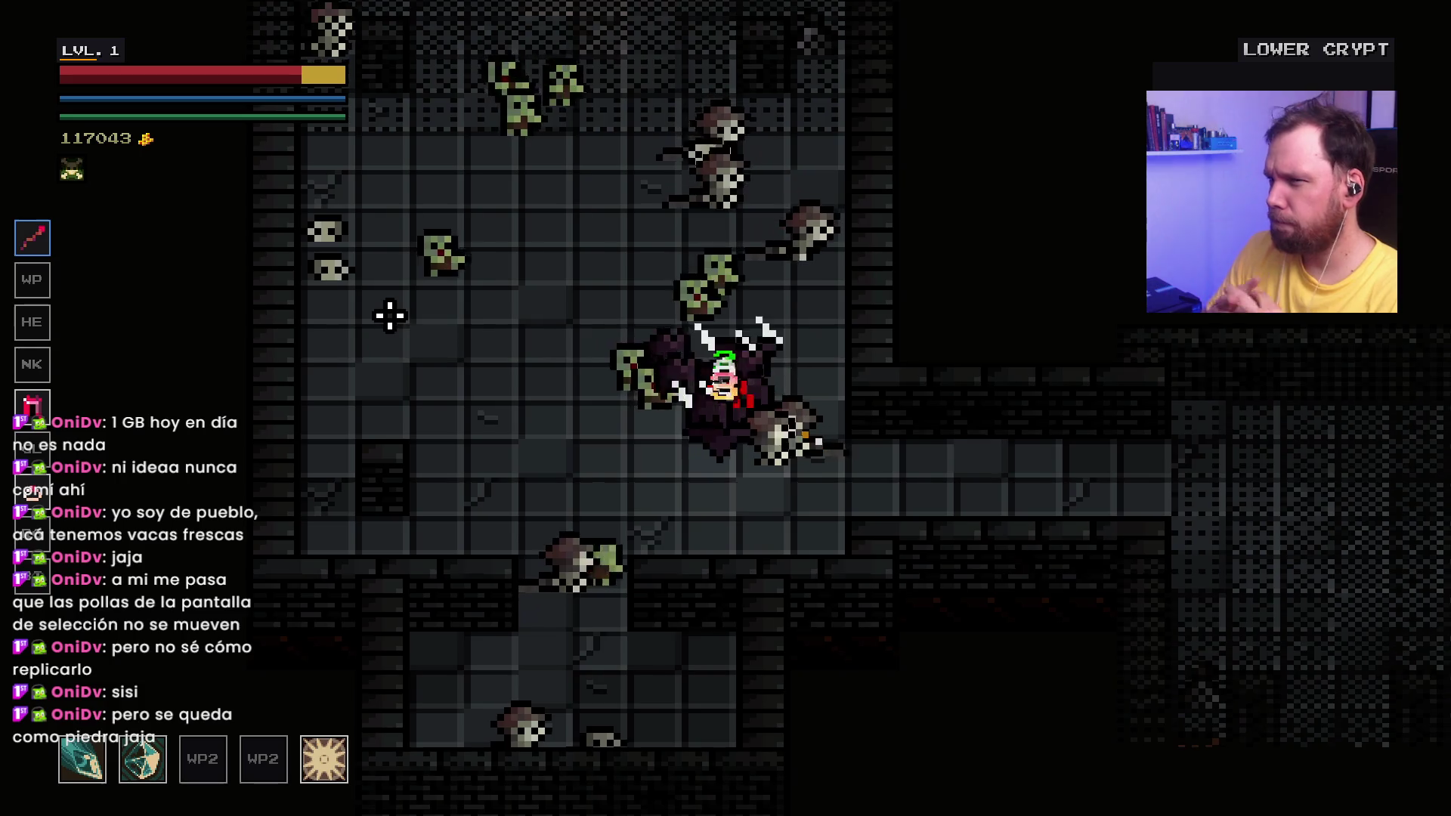
{"action": "left_click", "coordinate": [389, 314]}
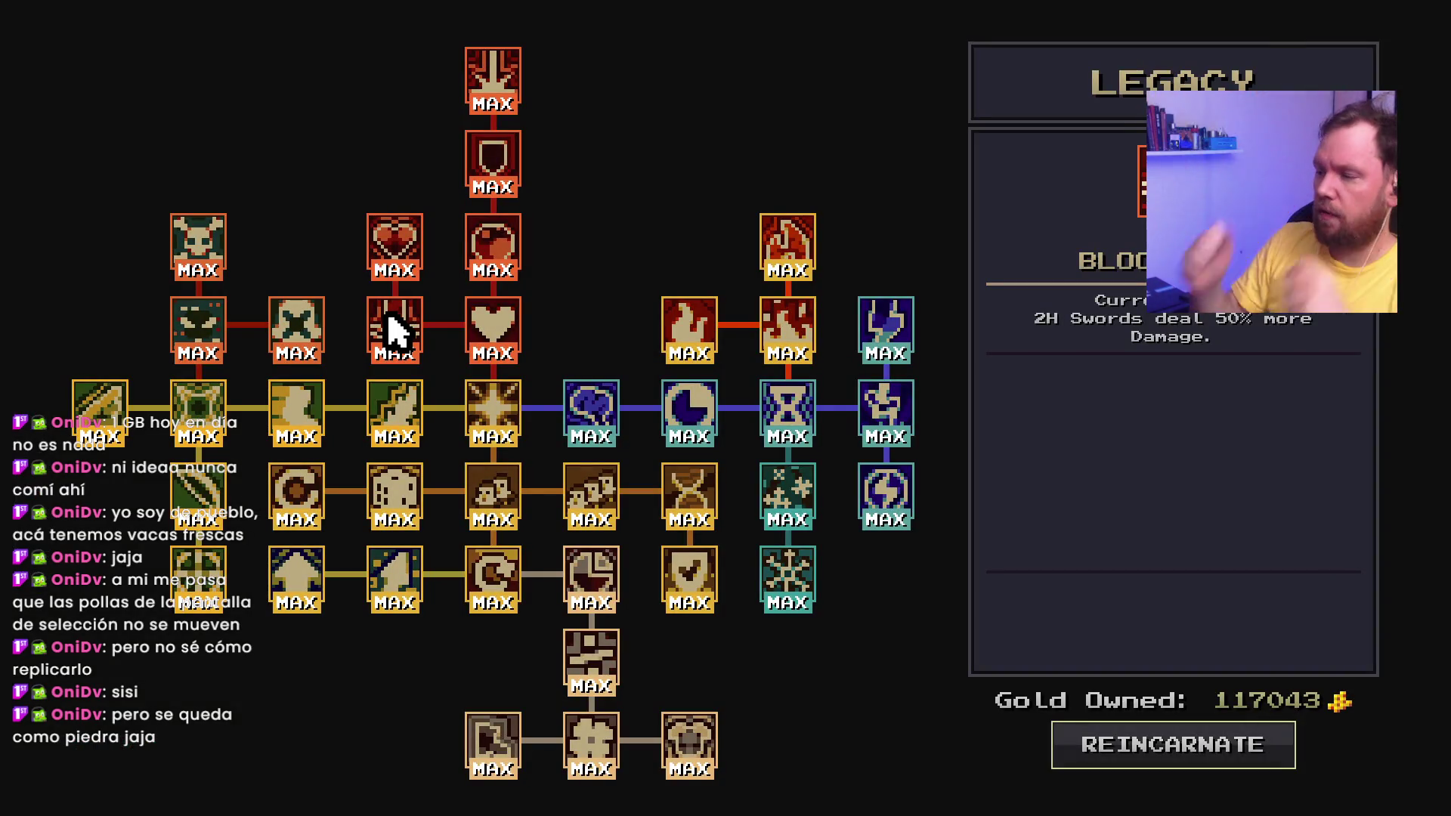
Step: Reincarnate into a fresh run, walk toward the portal, then pause and exit the game
{"action": "left_click", "coordinate": [1086, 733]}
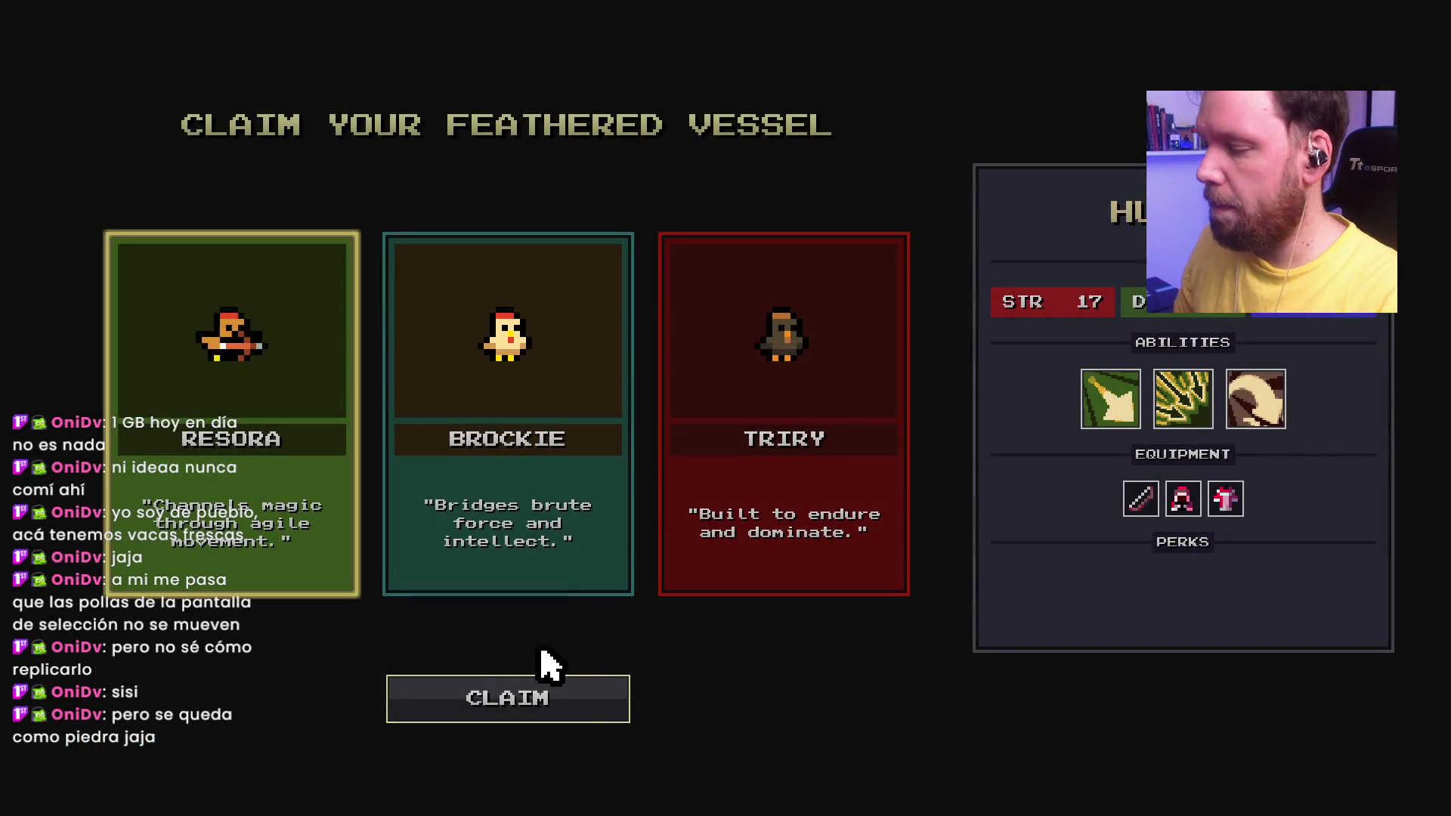
{"action": "left_click", "coordinate": [555, 692]}
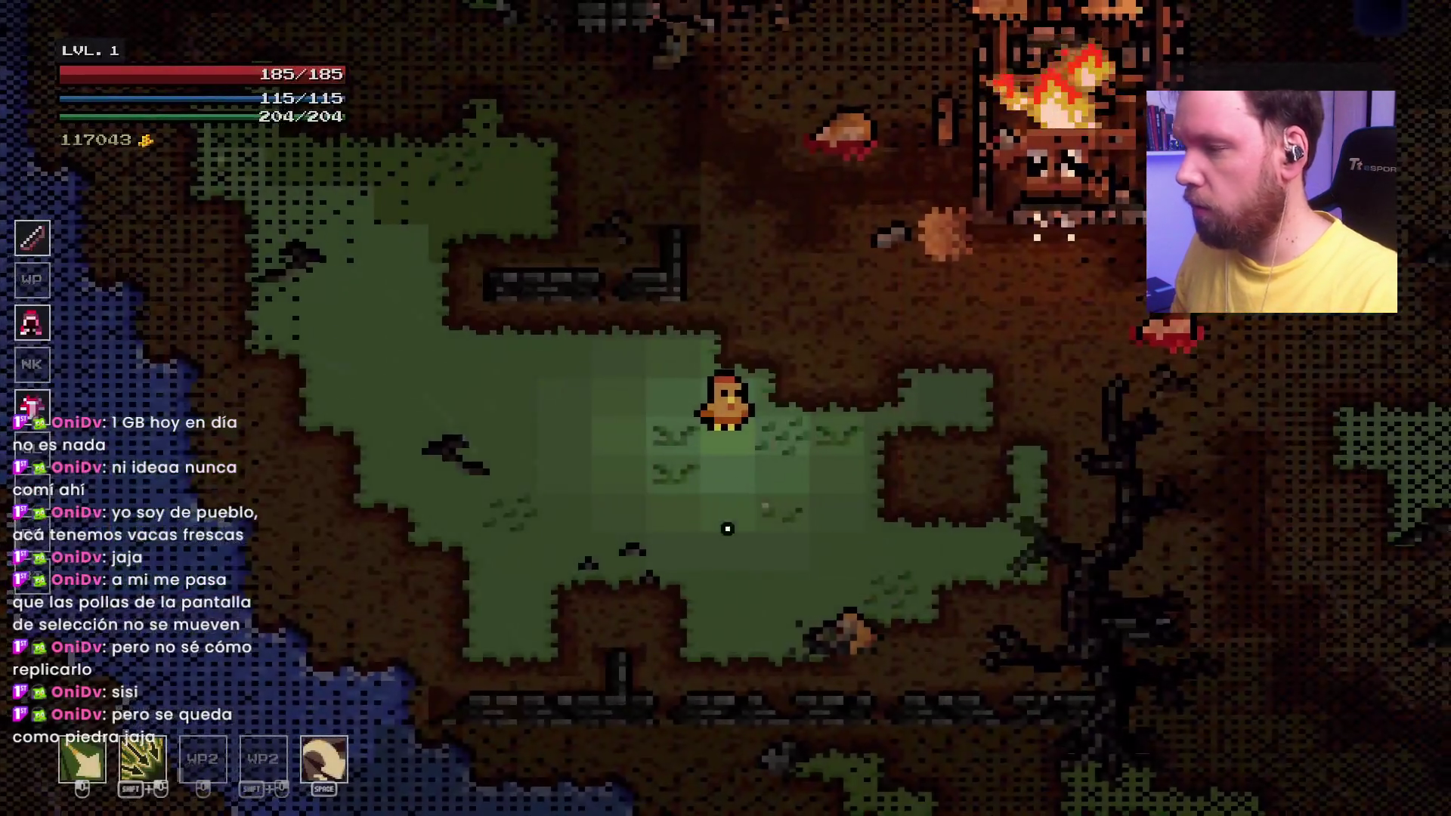
{"action": "key", "text": "w+d"}
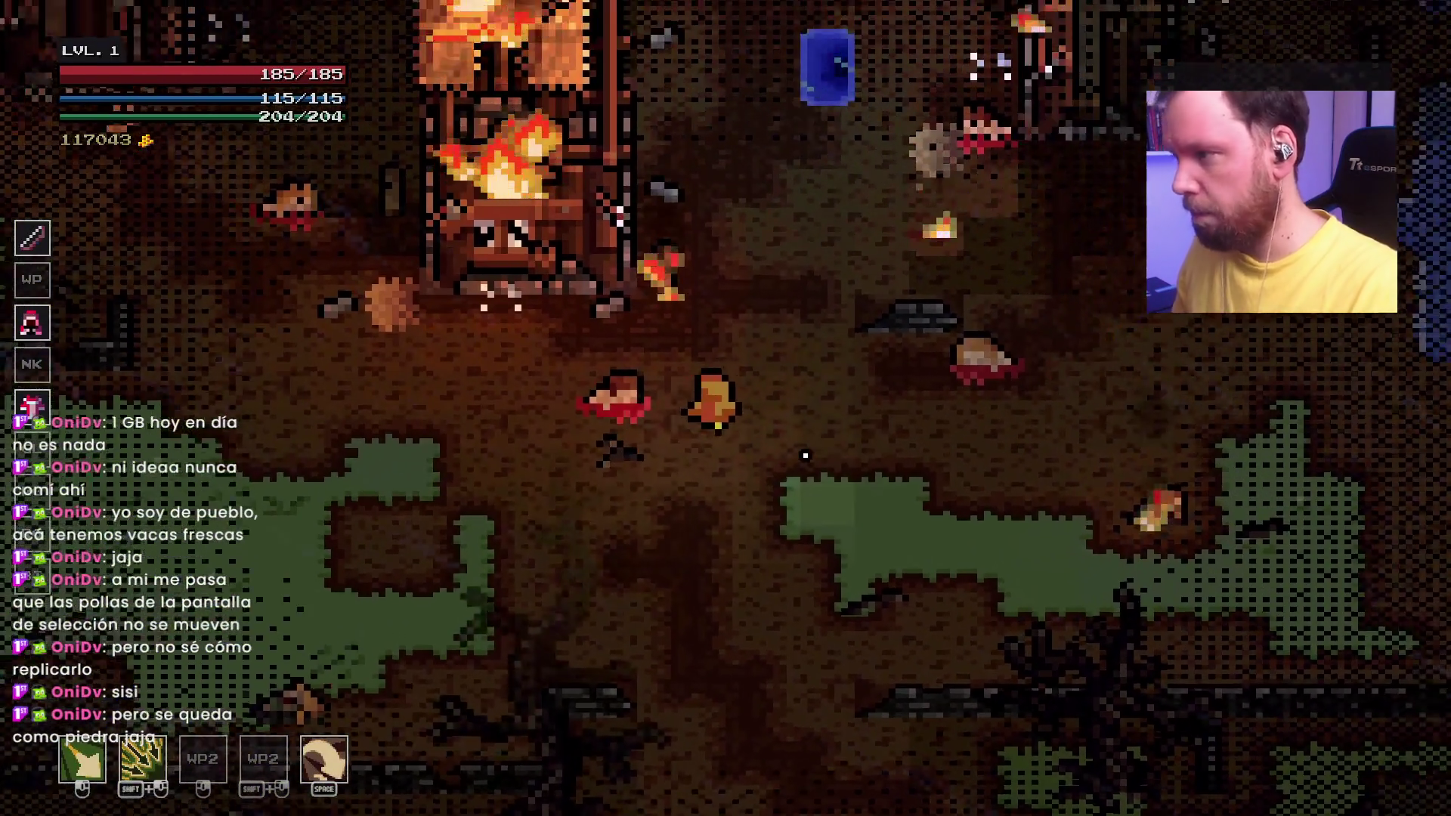
{"action": "key", "text": "w"}
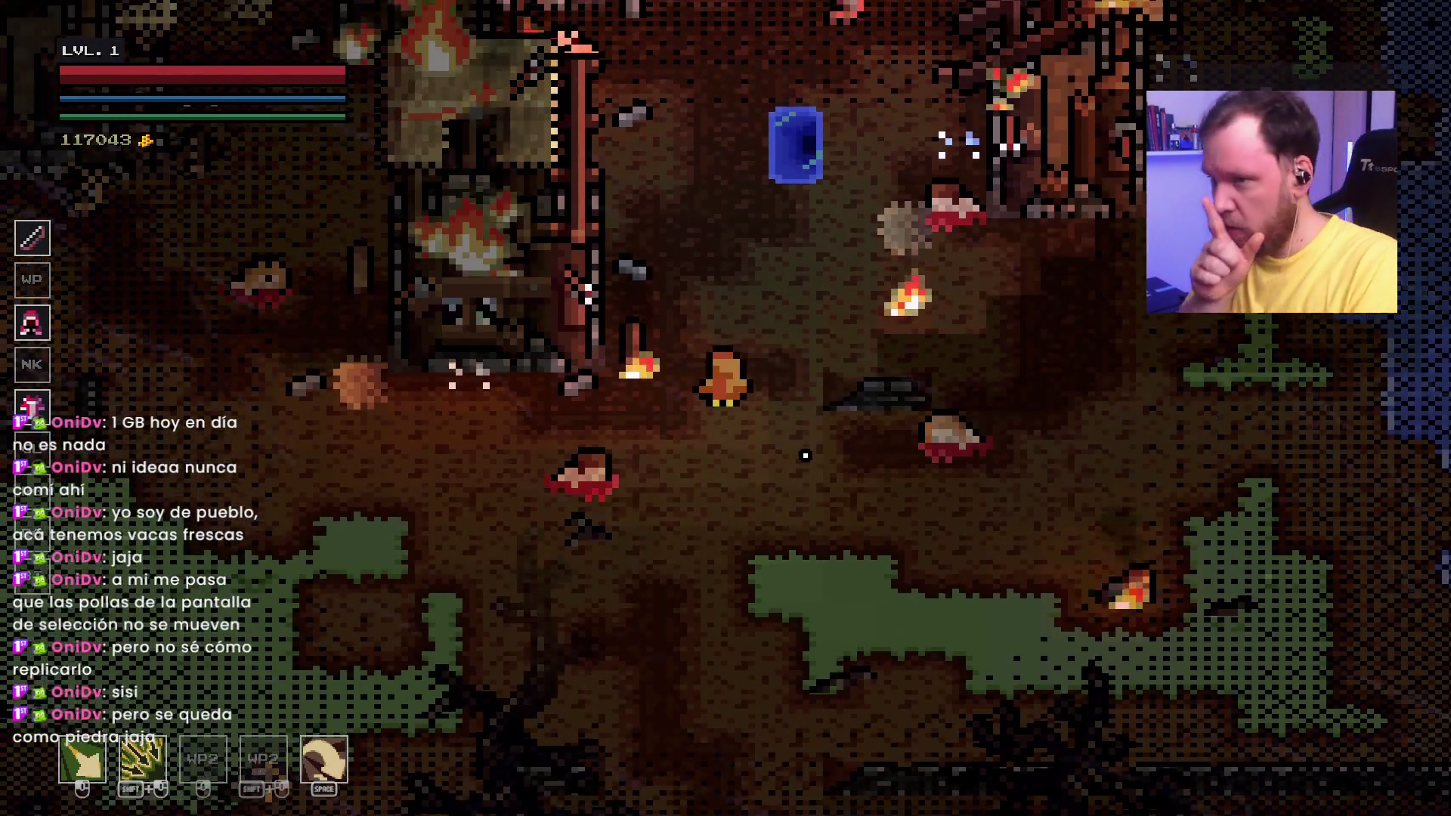
{"action": "key", "text": "Escape"}
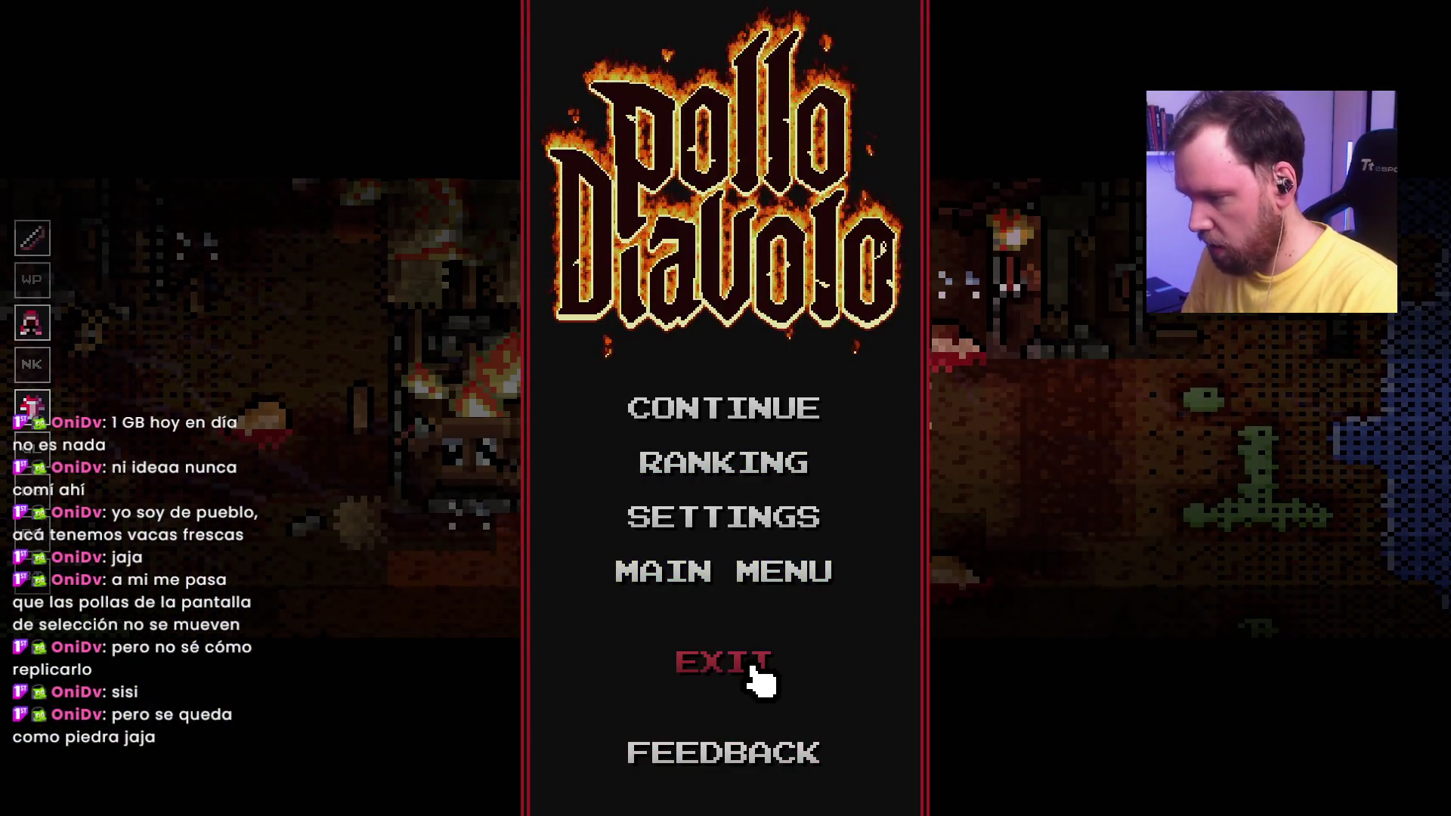
{"action": "left_click", "coordinate": [751, 663]}
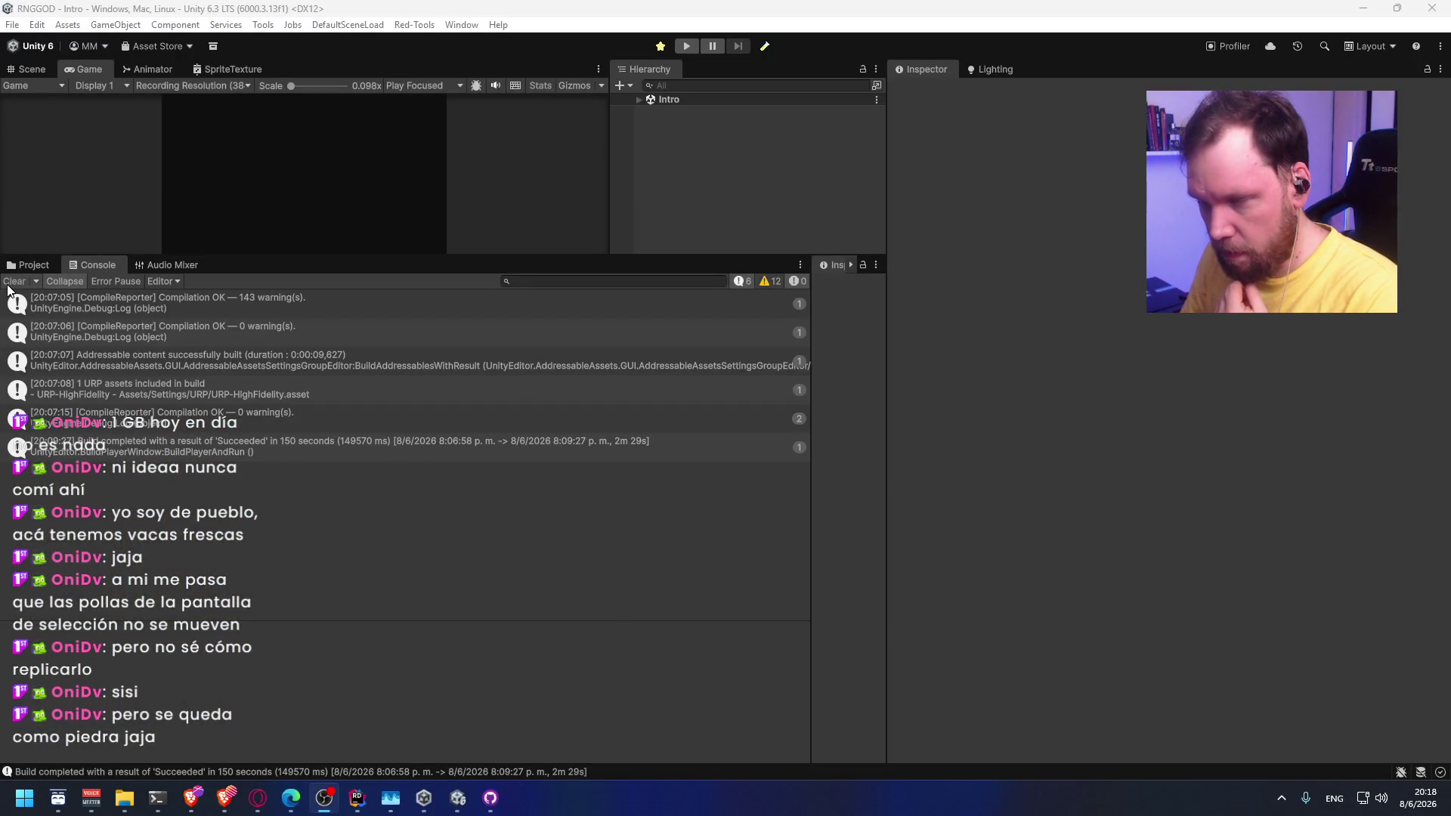
Step: Close the netstandard2.0 folder window and reveal the light interaction script in File Explorer
{"action": "mouse_move", "coordinate": [125, 797]}
{"action": "left_click", "coordinate": [134, 719]}
{"action": "left_click", "coordinate": [560, 366]}
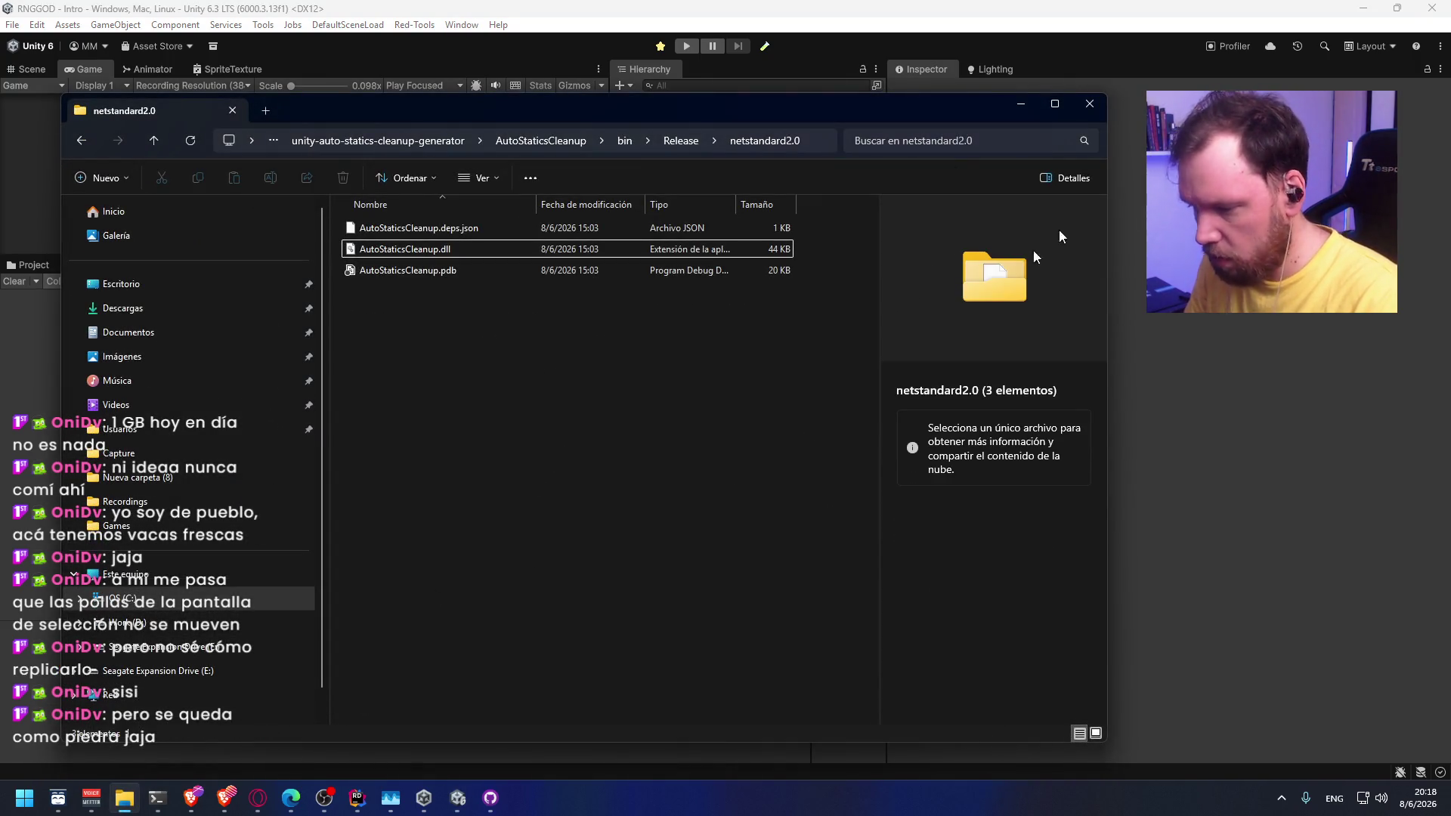
{"action": "left_click", "coordinate": [1103, 109]}
{"action": "right_click", "coordinate": [274, 360]}
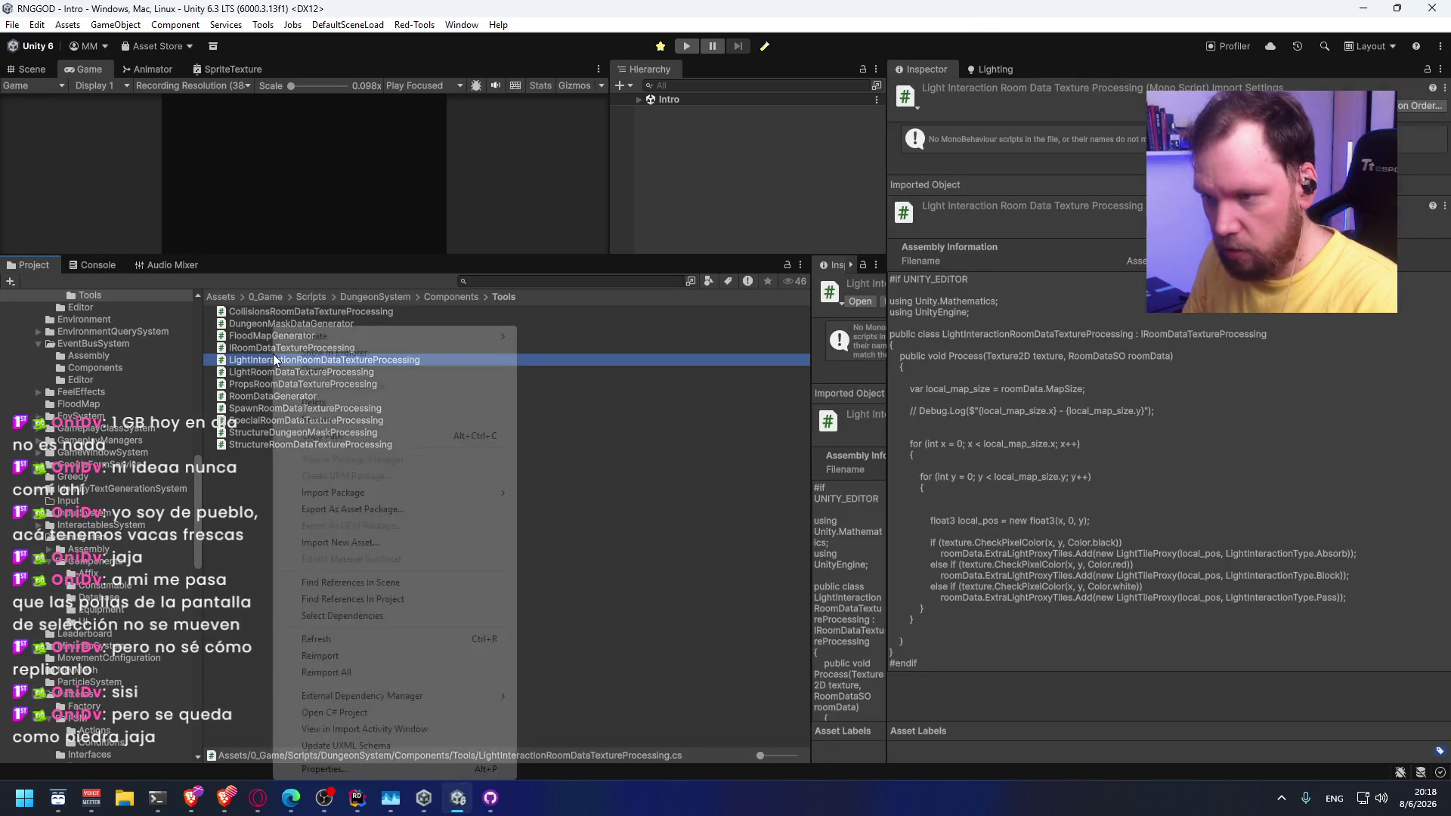
{"action": "left_click", "coordinate": [350, 356]}
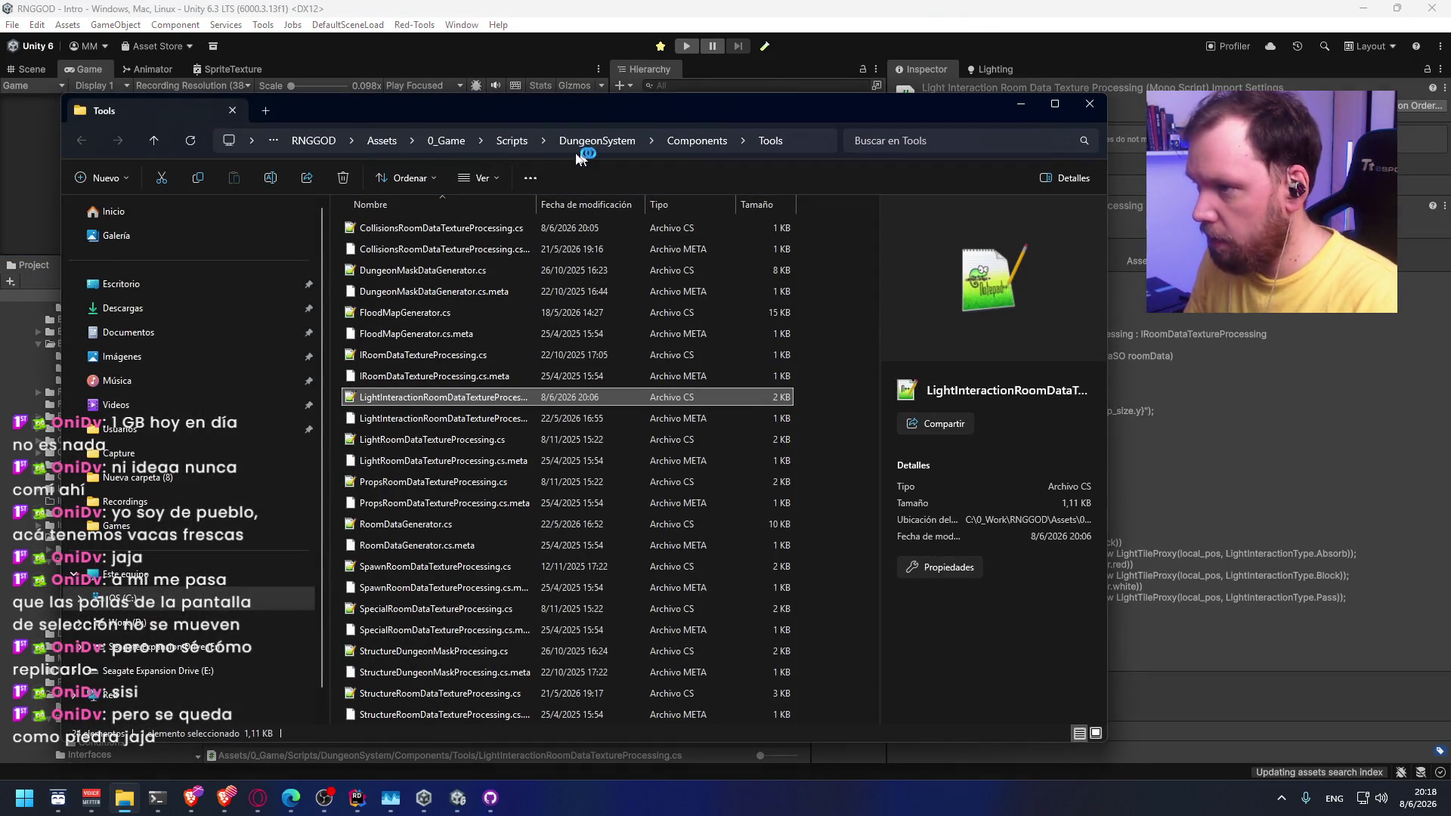
Step: Navigate up through 0_Game and Assets to the RNGGOD project folder
{"action": "left_click", "coordinate": [450, 142]}
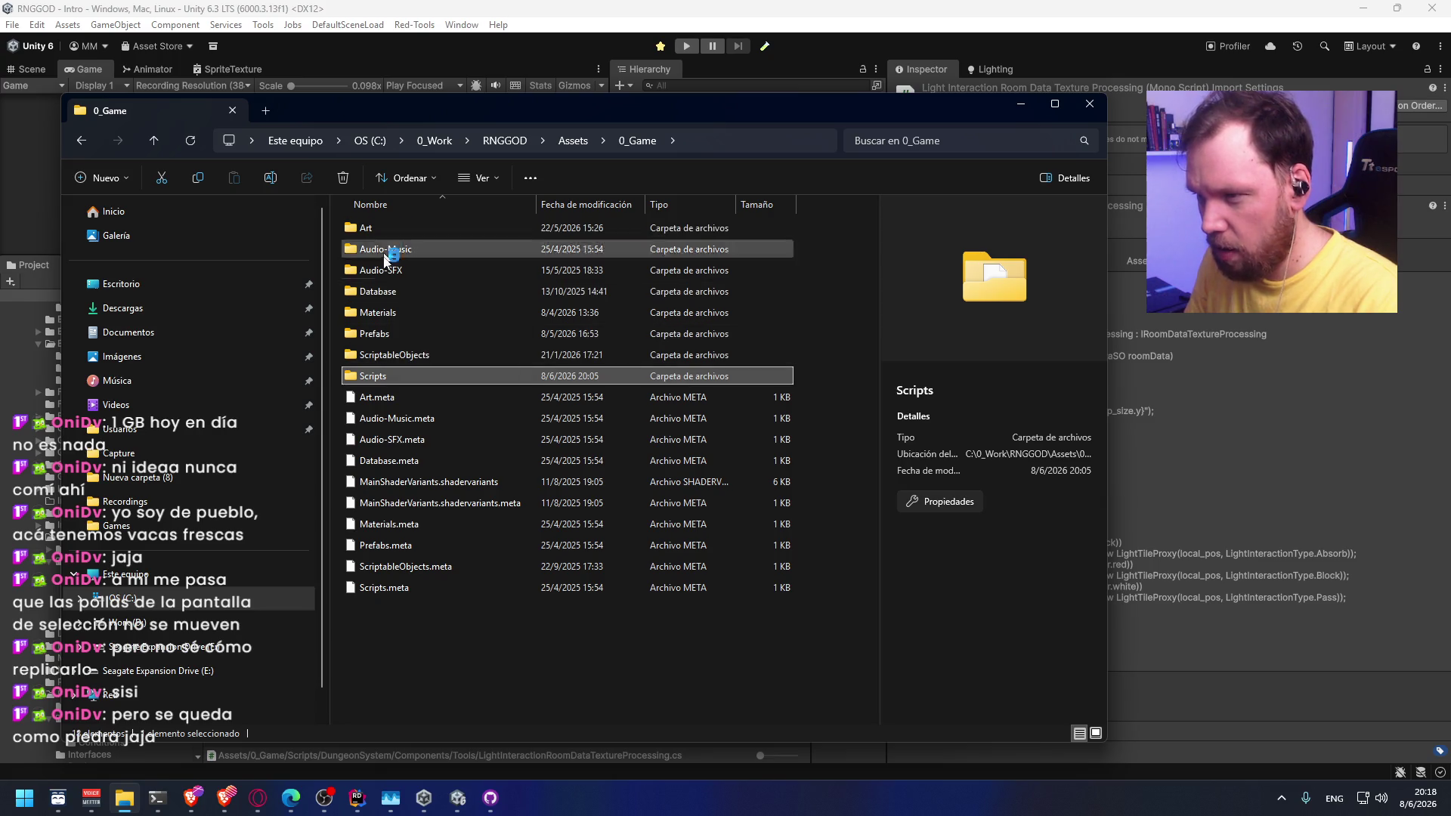
{"action": "left_click", "coordinate": [572, 142]}
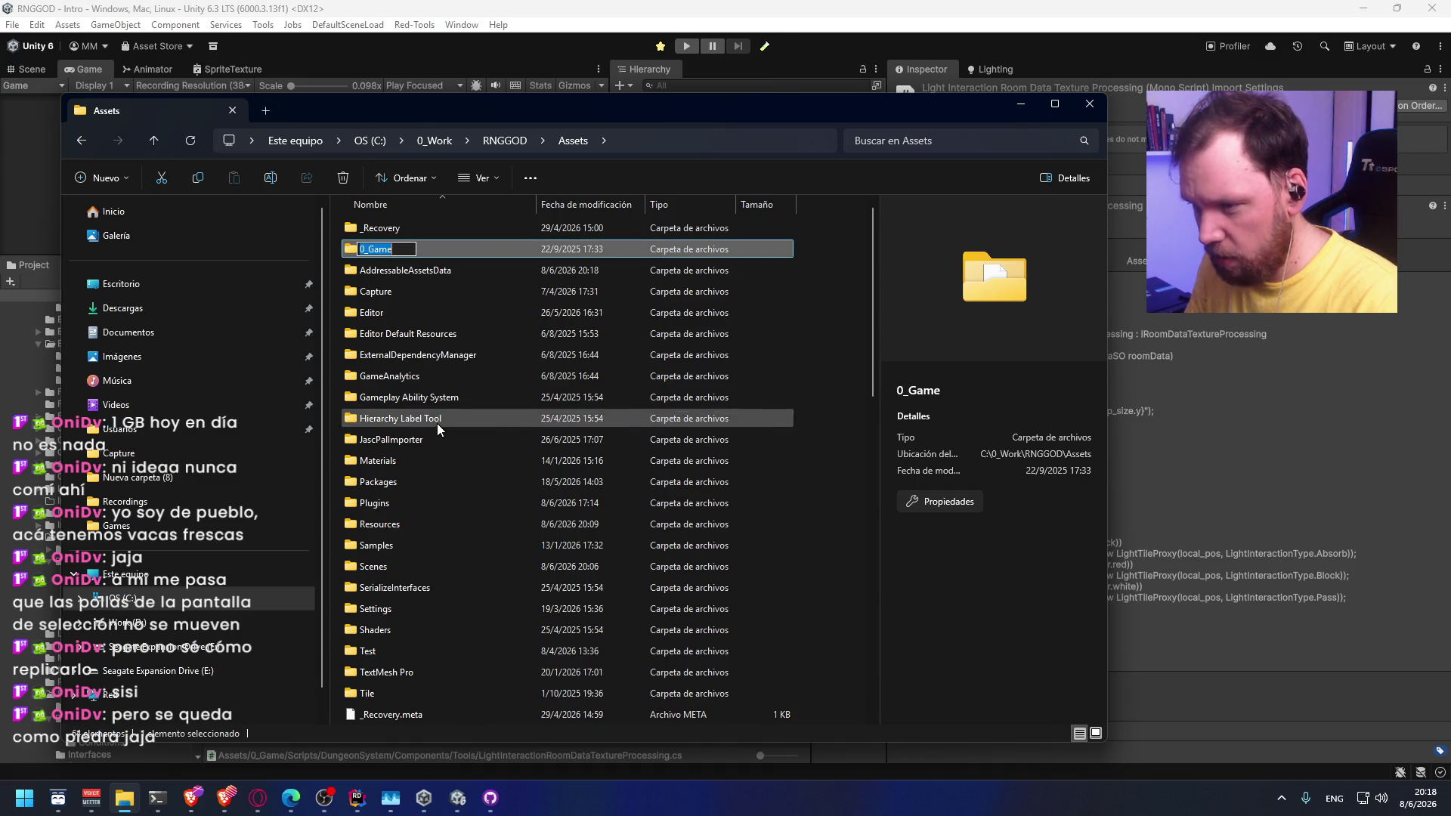
{"action": "left_click", "coordinate": [439, 504]}
{"action": "scroll", "coordinate": [436, 482], "scroll_direction": "down", "scroll_amount": 3}
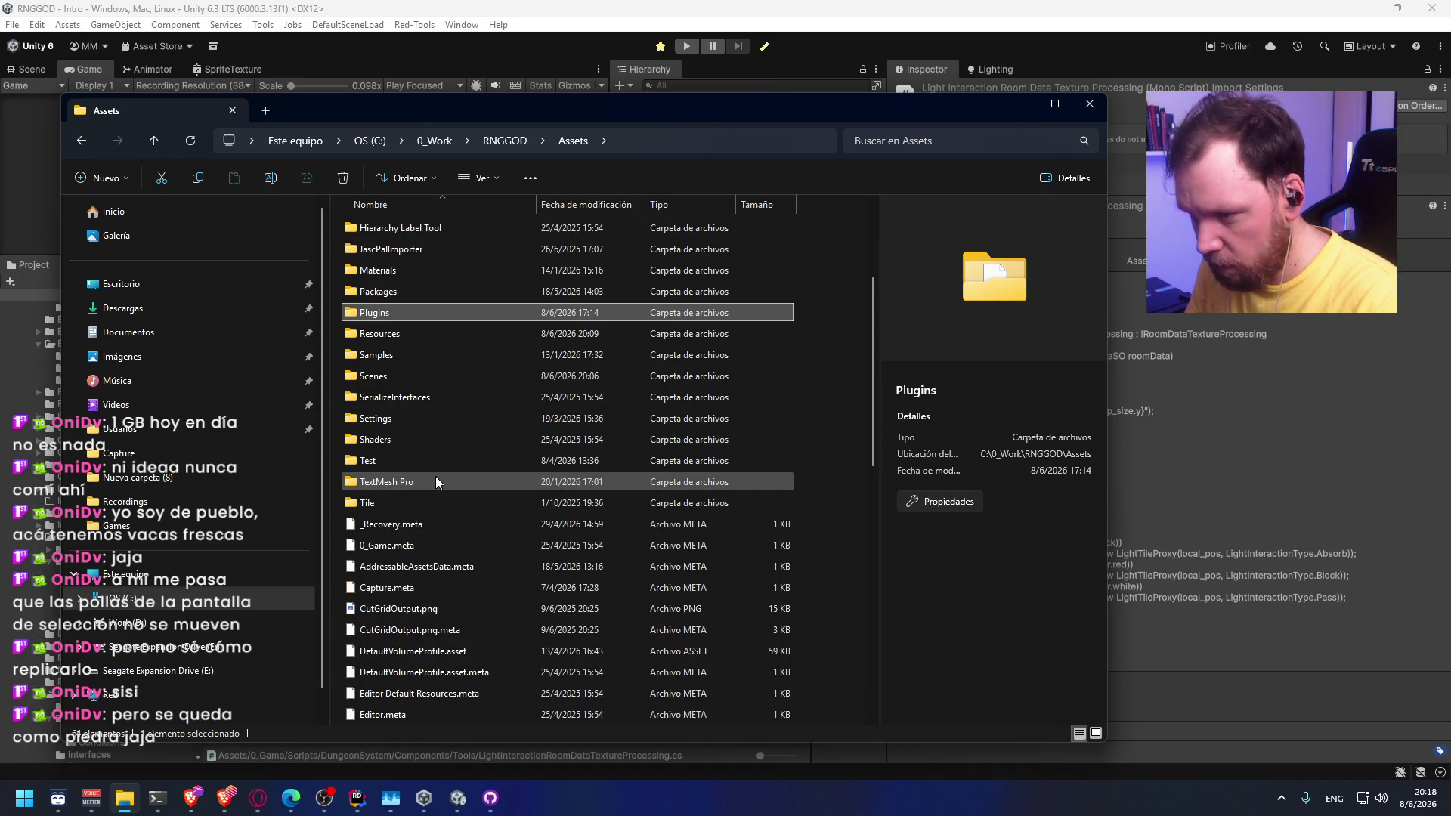
{"action": "scroll", "coordinate": [430, 454], "scroll_direction": "up", "scroll_amount": 2}
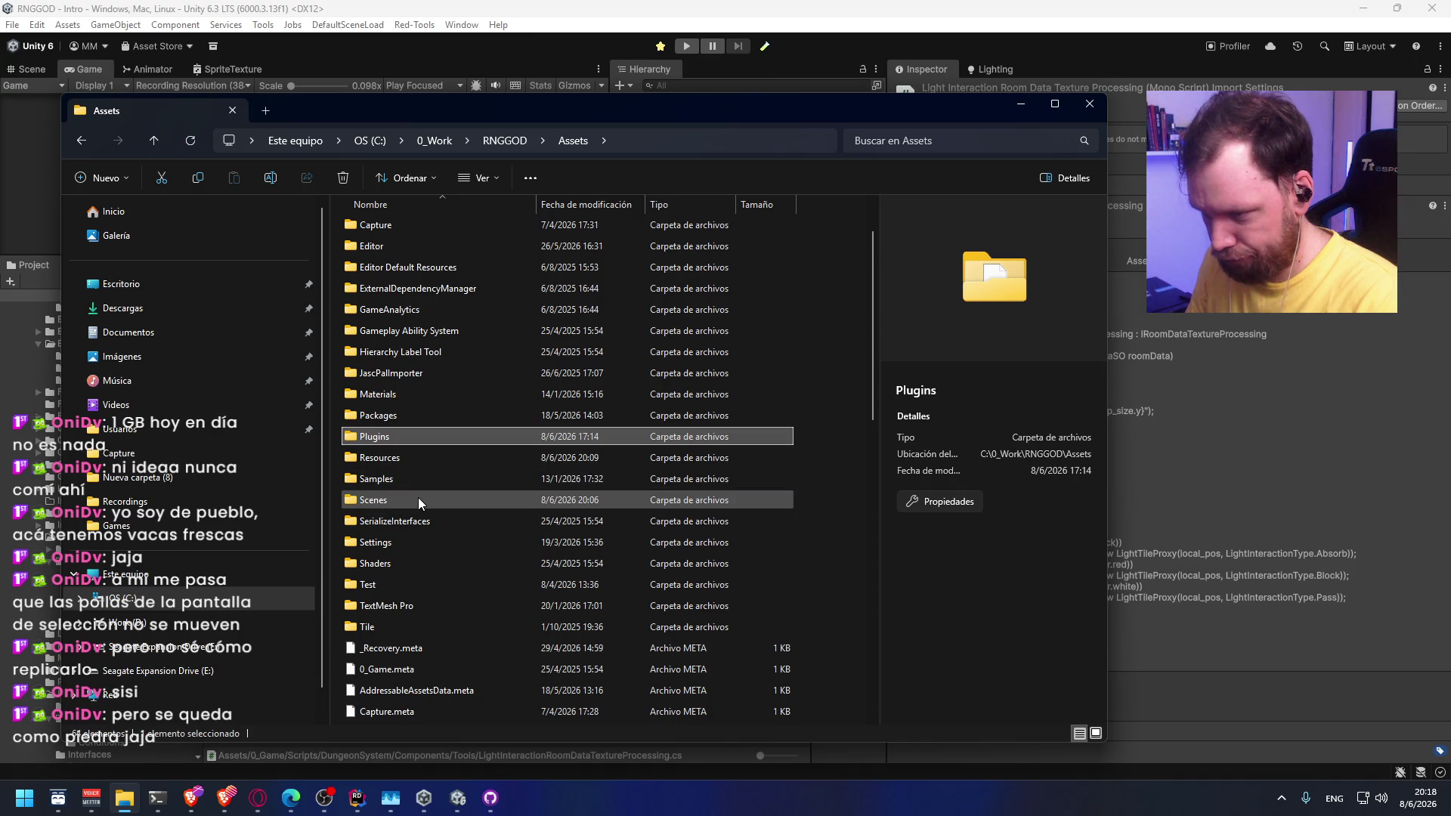
{"action": "left_click", "coordinate": [427, 416]}
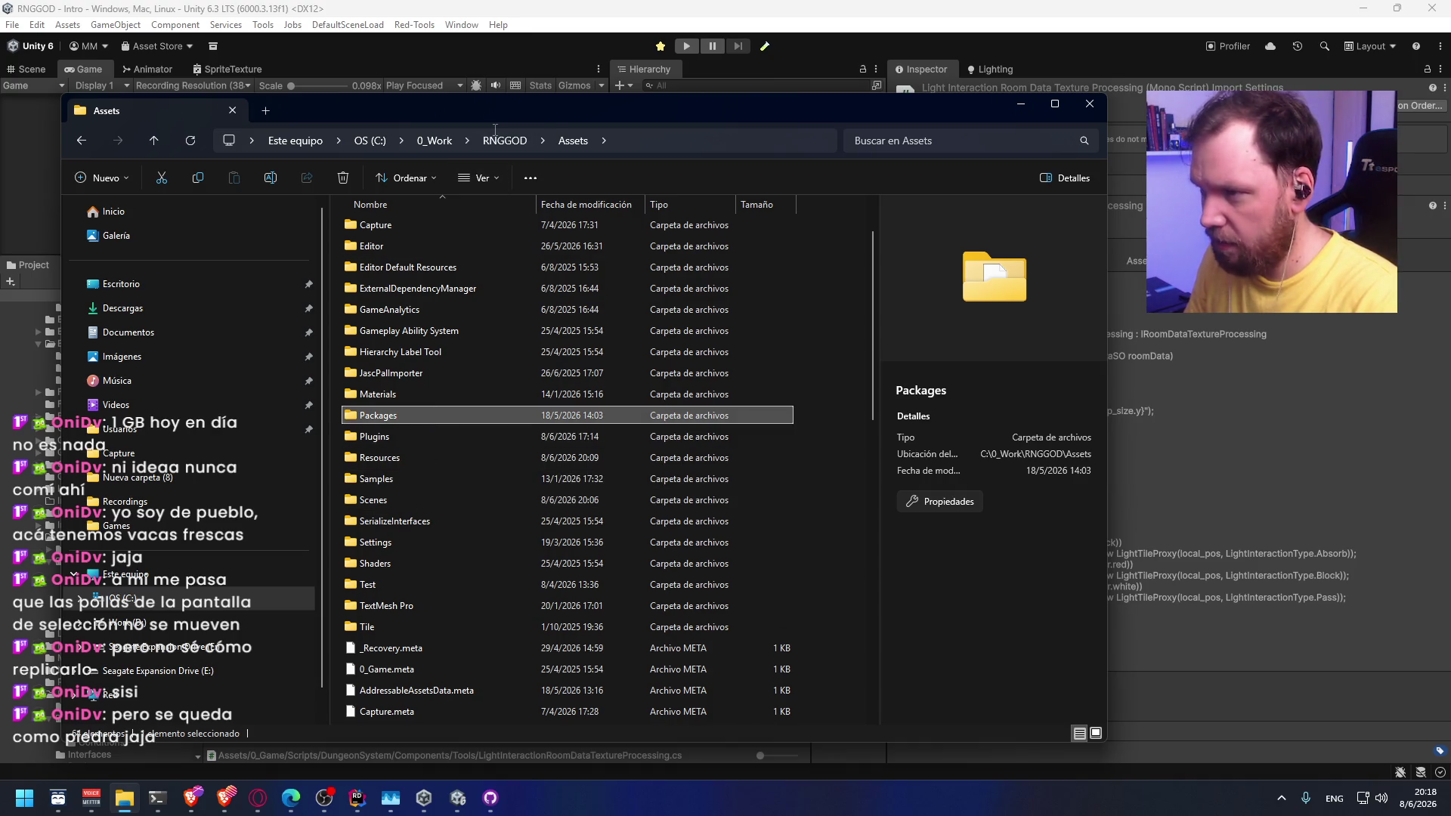
{"action": "key", "text": "F4"}
{"action": "key", "text": "Escape"}
{"action": "left_click", "coordinate": [505, 141]}
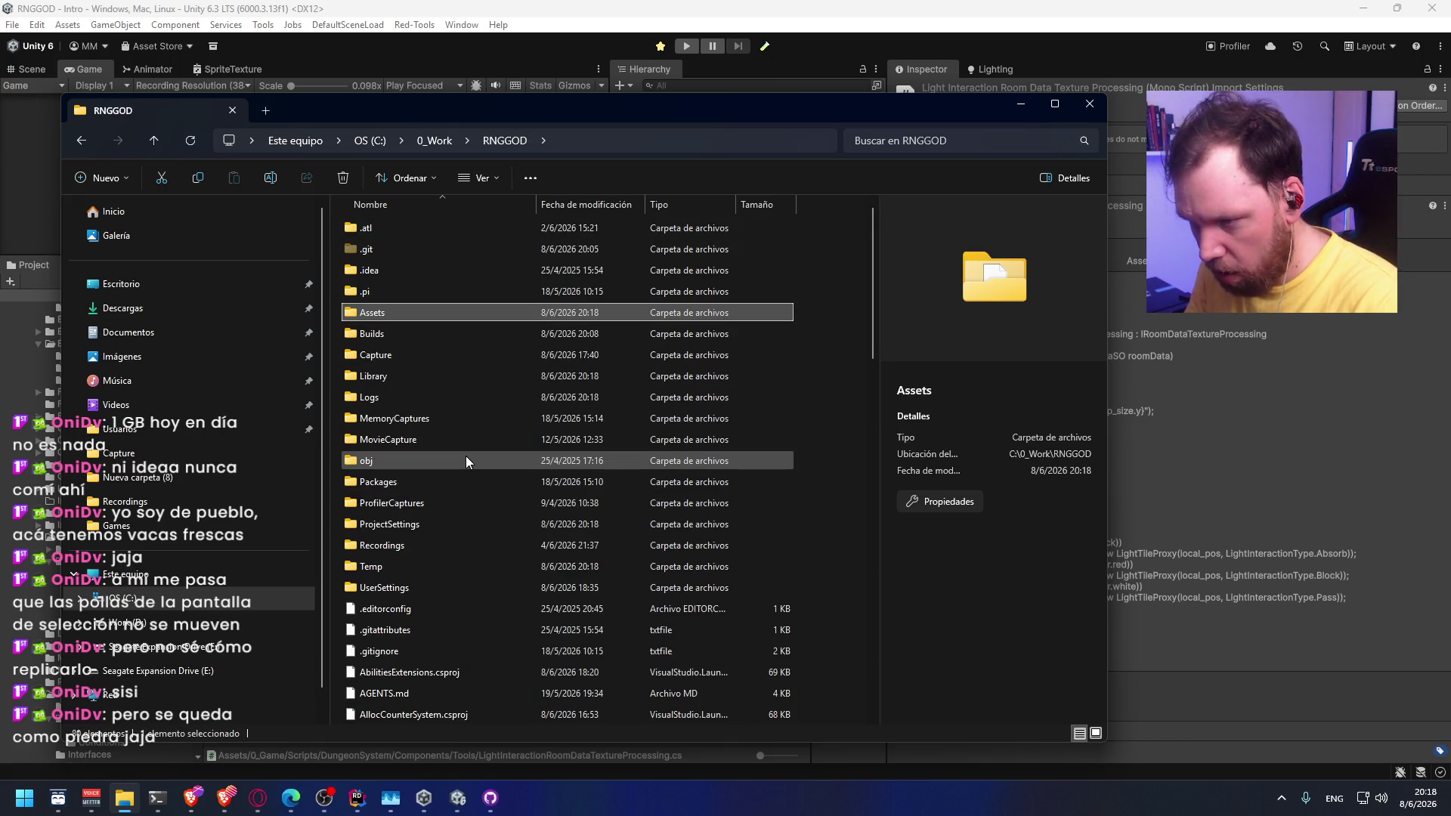
Step: Open the Builds folder and launch Pollo Diavolo.exe
{"action": "double_click", "coordinate": [459, 331]}
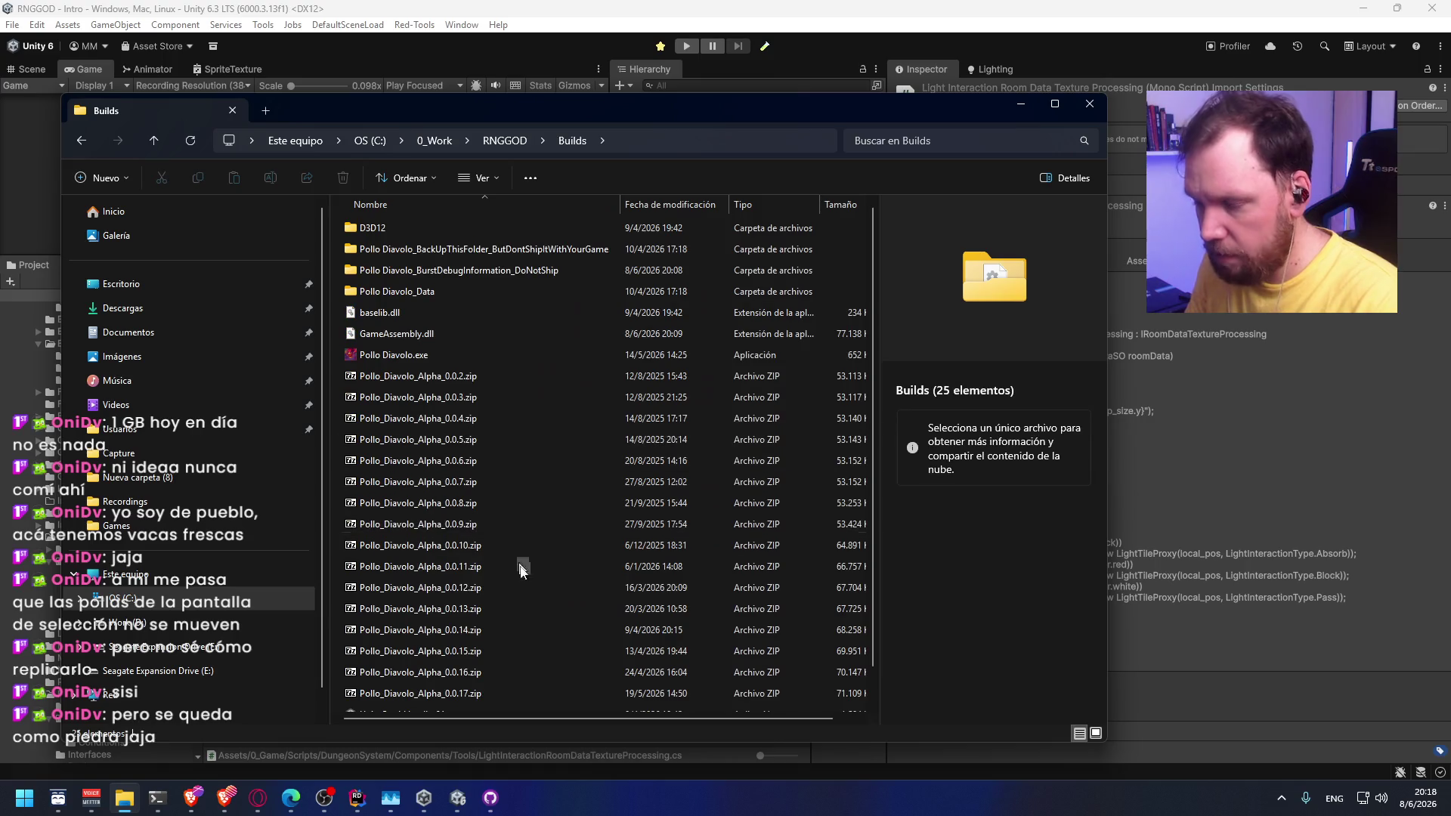
{"action": "scroll", "coordinate": [527, 594], "scroll_direction": "down", "scroll_amount": 1}
{"action": "double_click", "coordinate": [398, 325]}
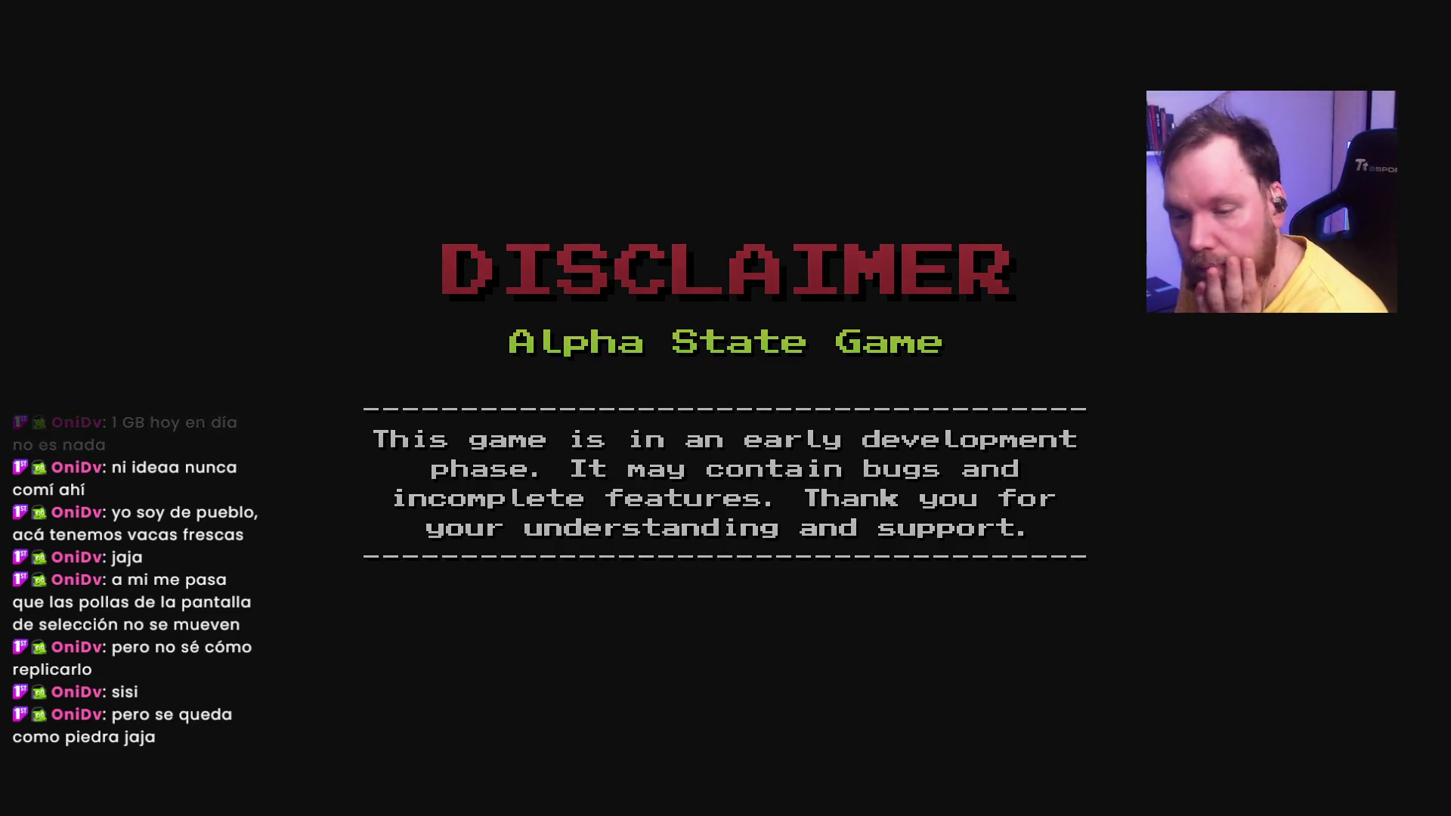
Step: Continue past the Alpha State disclaimer and claim Crithette as the vessel
{"action": "left_click", "coordinate": [759, 531]}
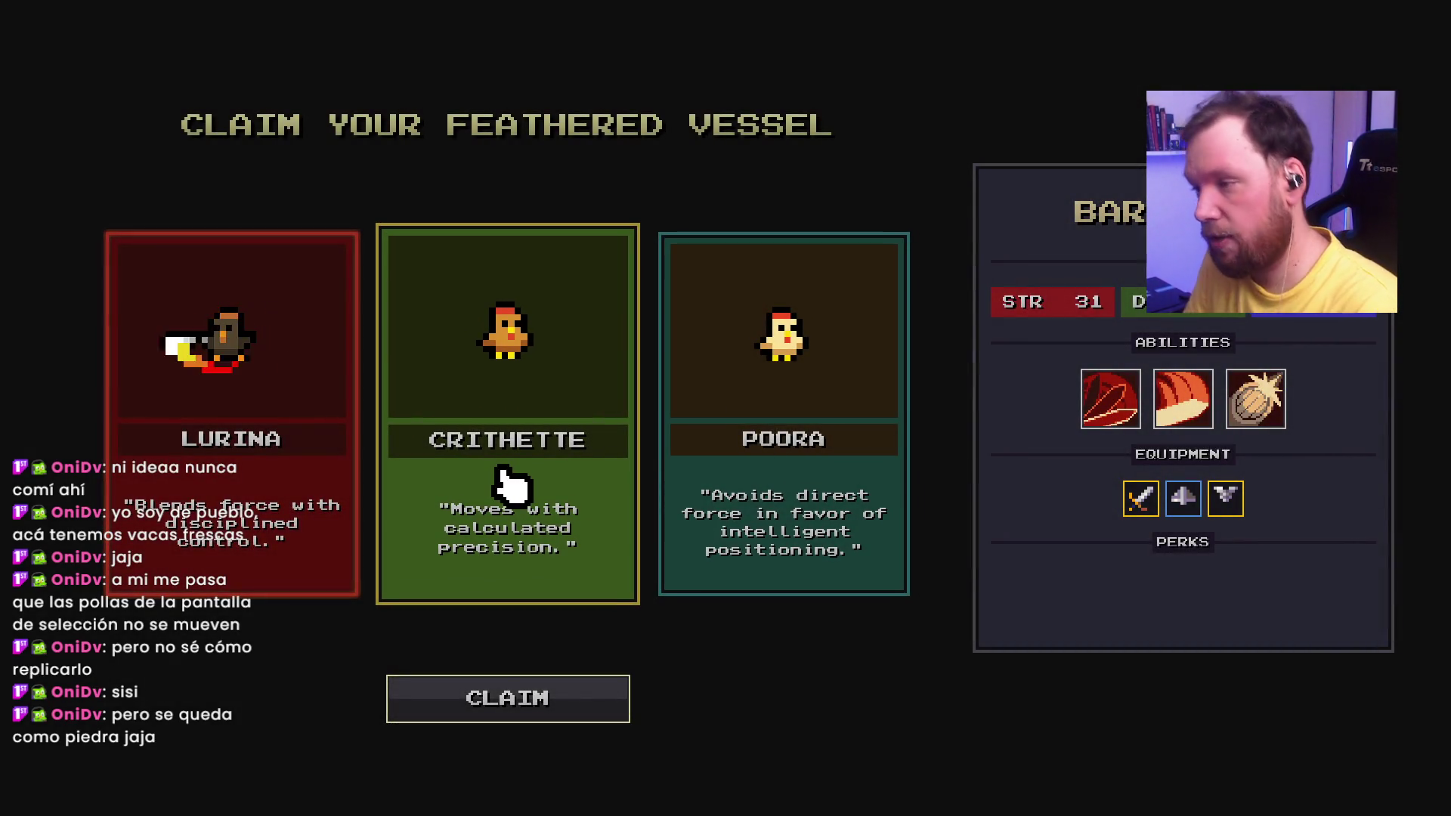
{"action": "left_click", "coordinate": [529, 488]}
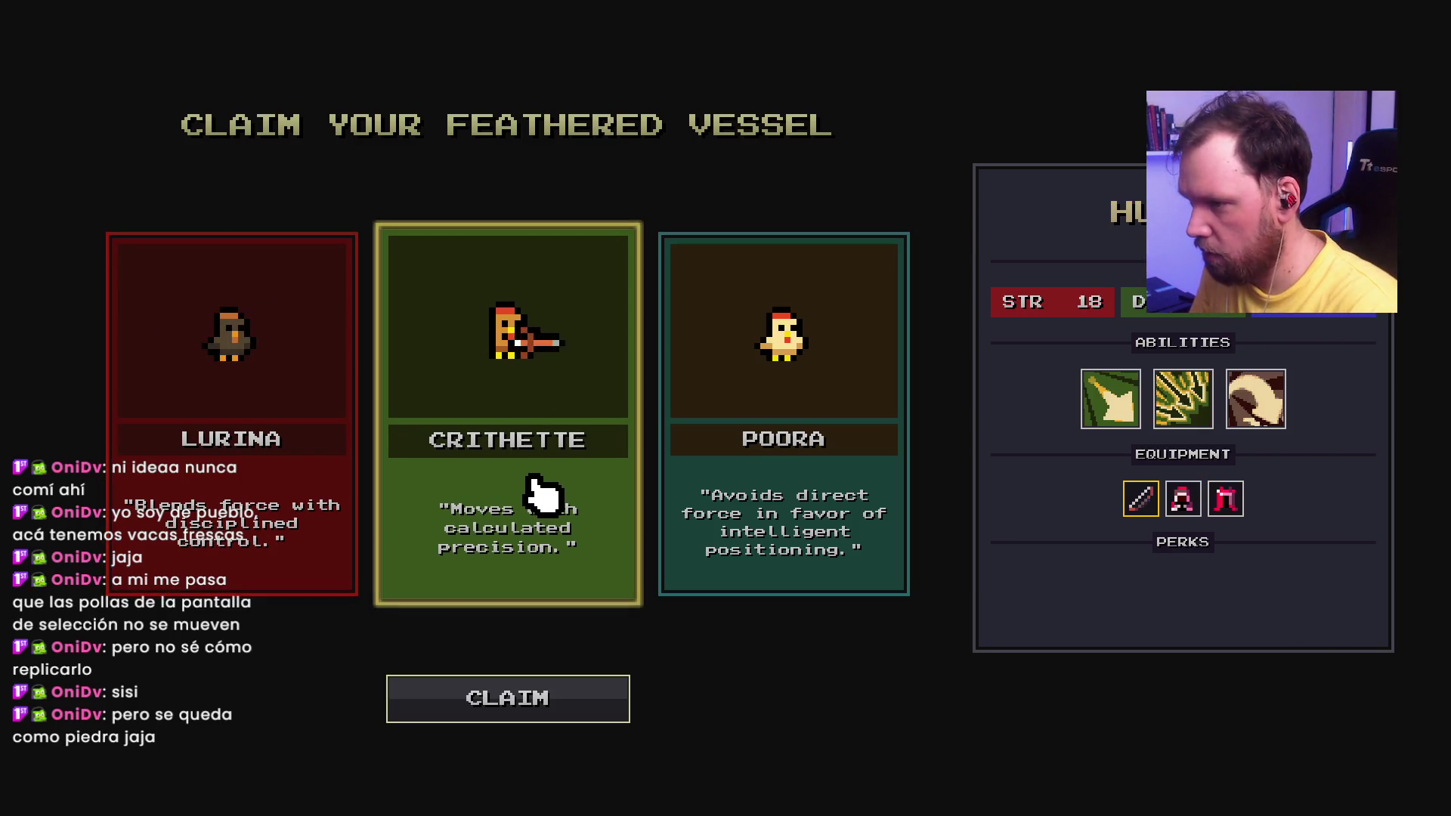
{"action": "left_click", "coordinate": [541, 703]}
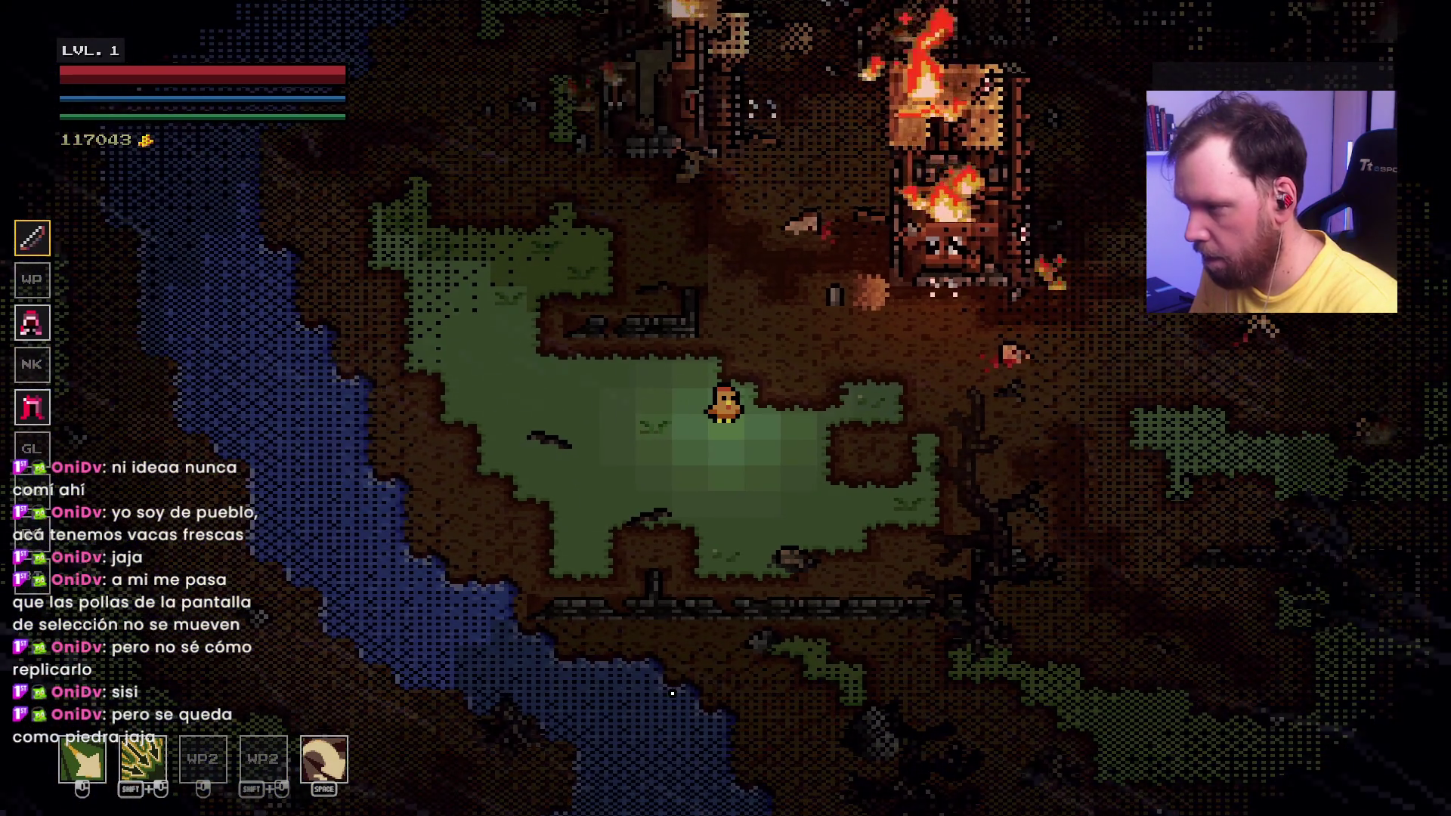
Step: Walk Crithette east then south through the burning village, briefly checking the Hunter skill tree
{"action": "key", "text": "d"}
{"action": "key", "text": "c"}
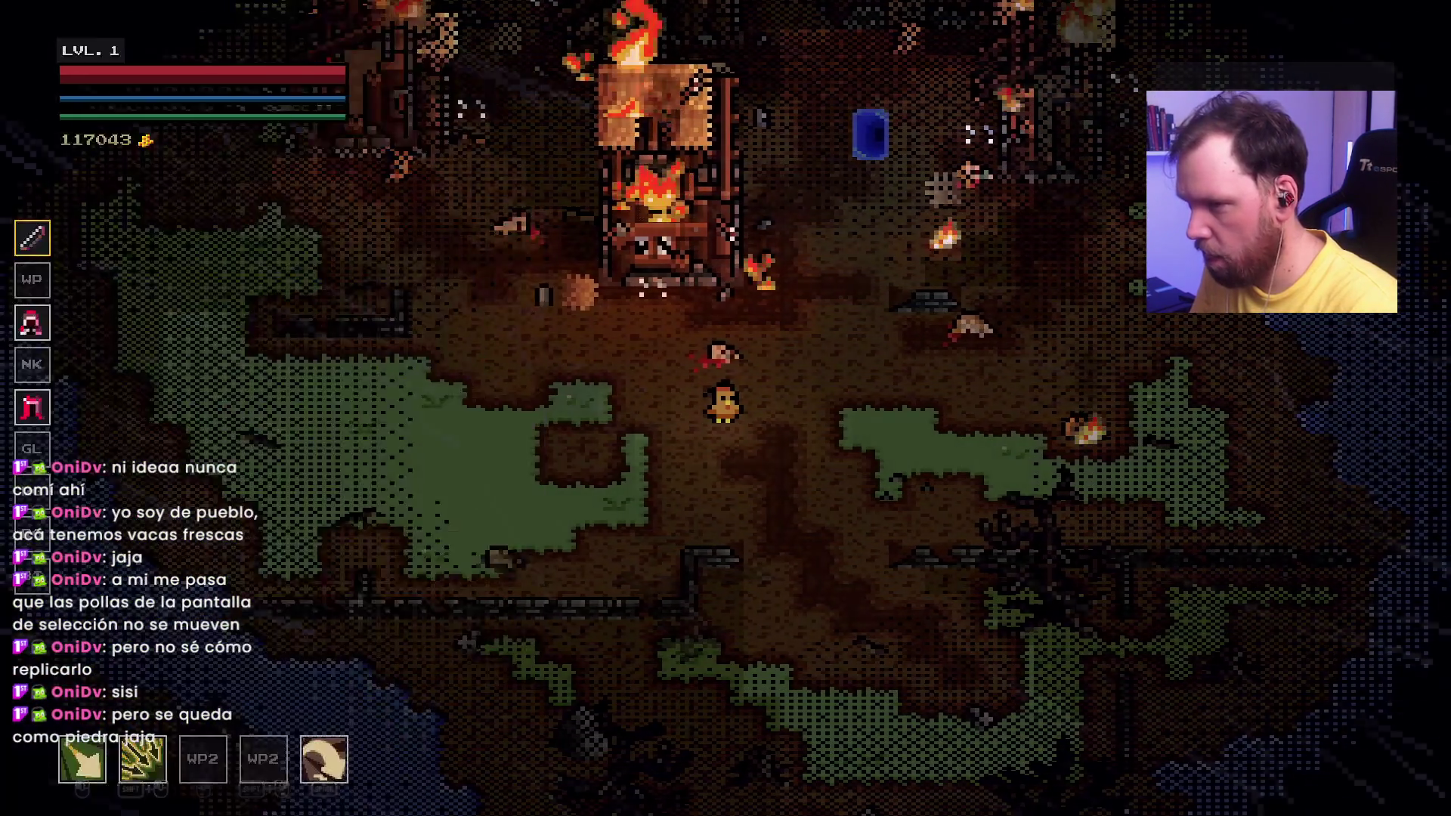
{"action": "key", "text": "k"}
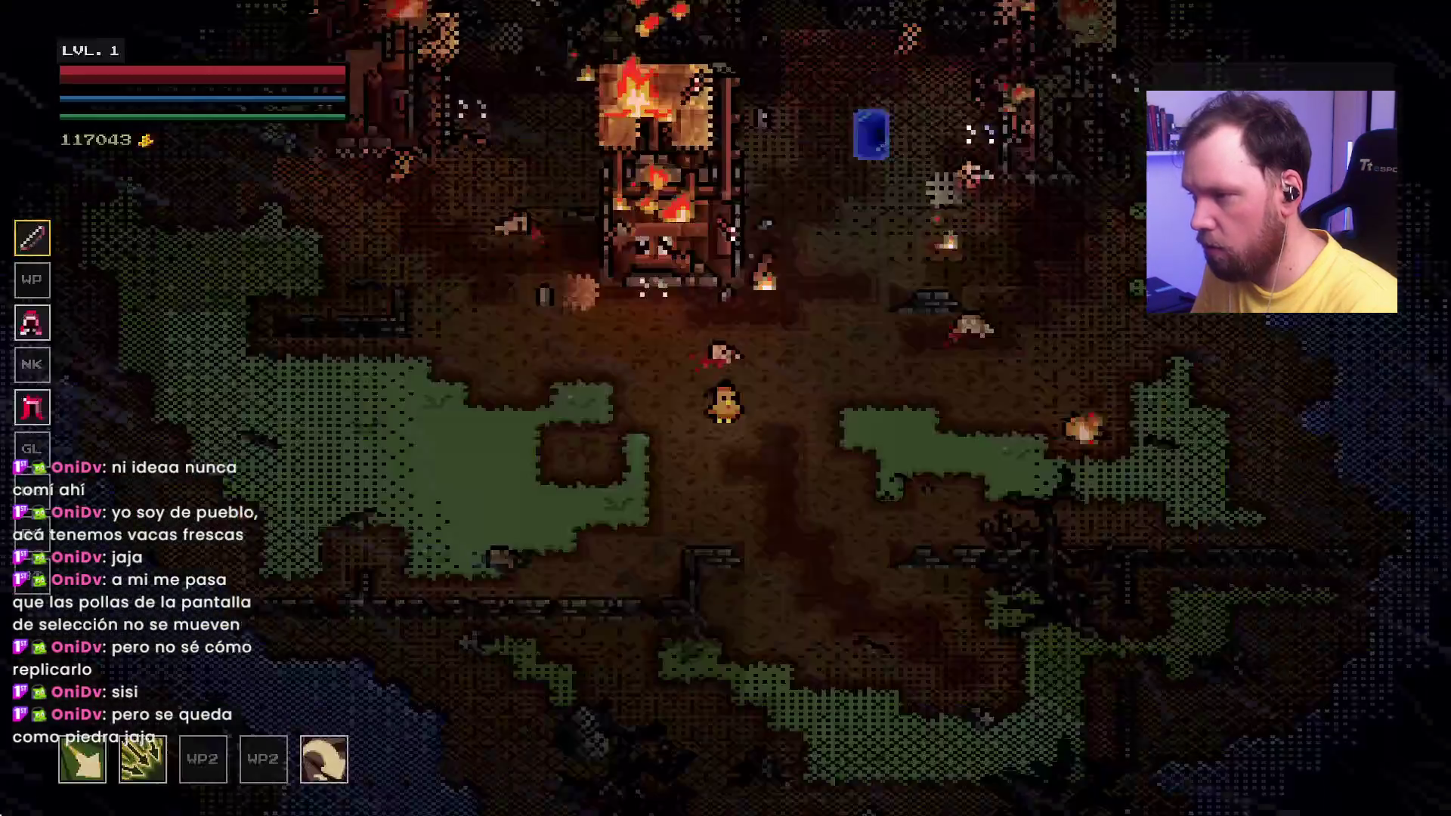
{"action": "key", "text": "k"}
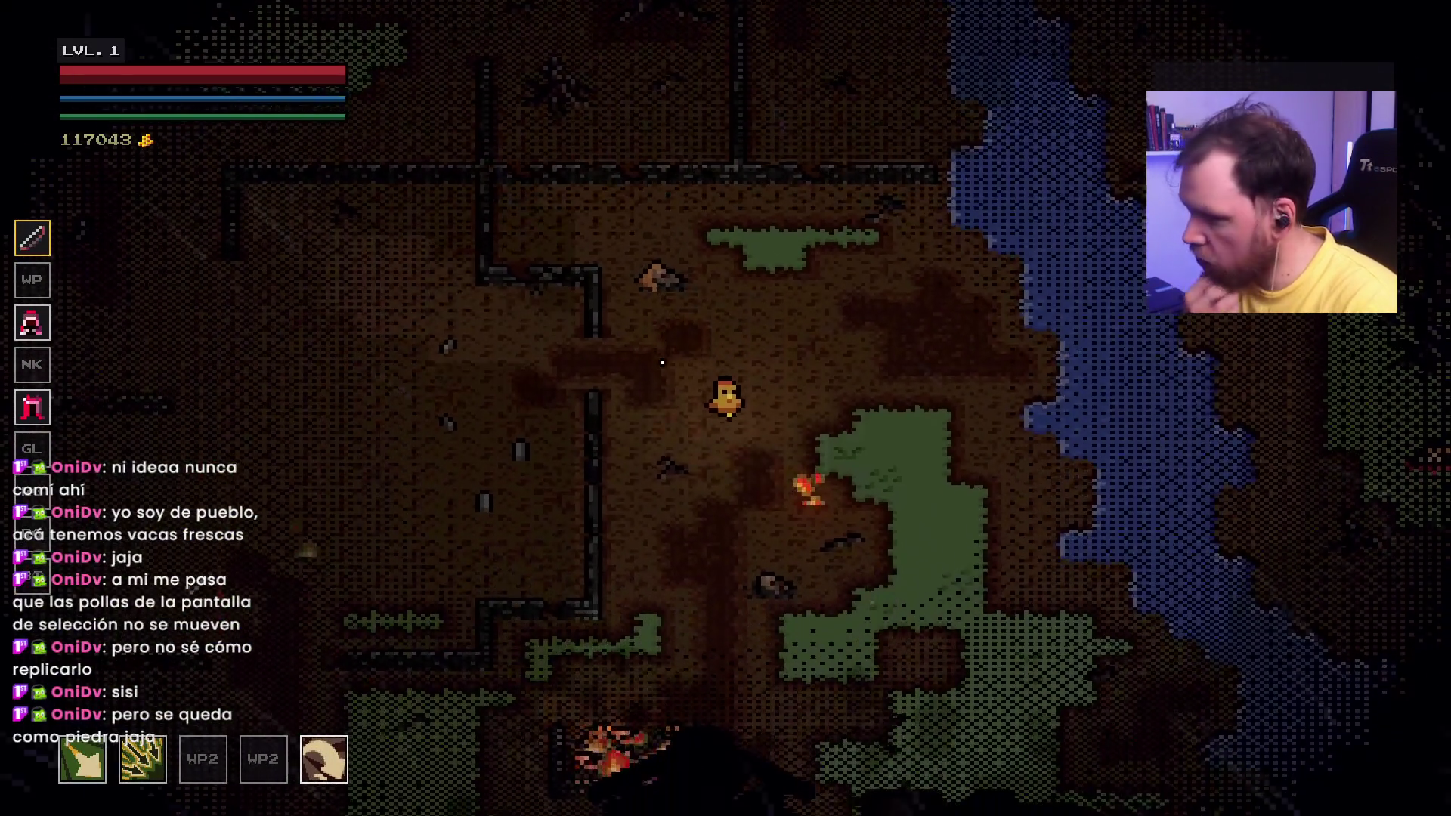
{"action": "key", "text": "s"}
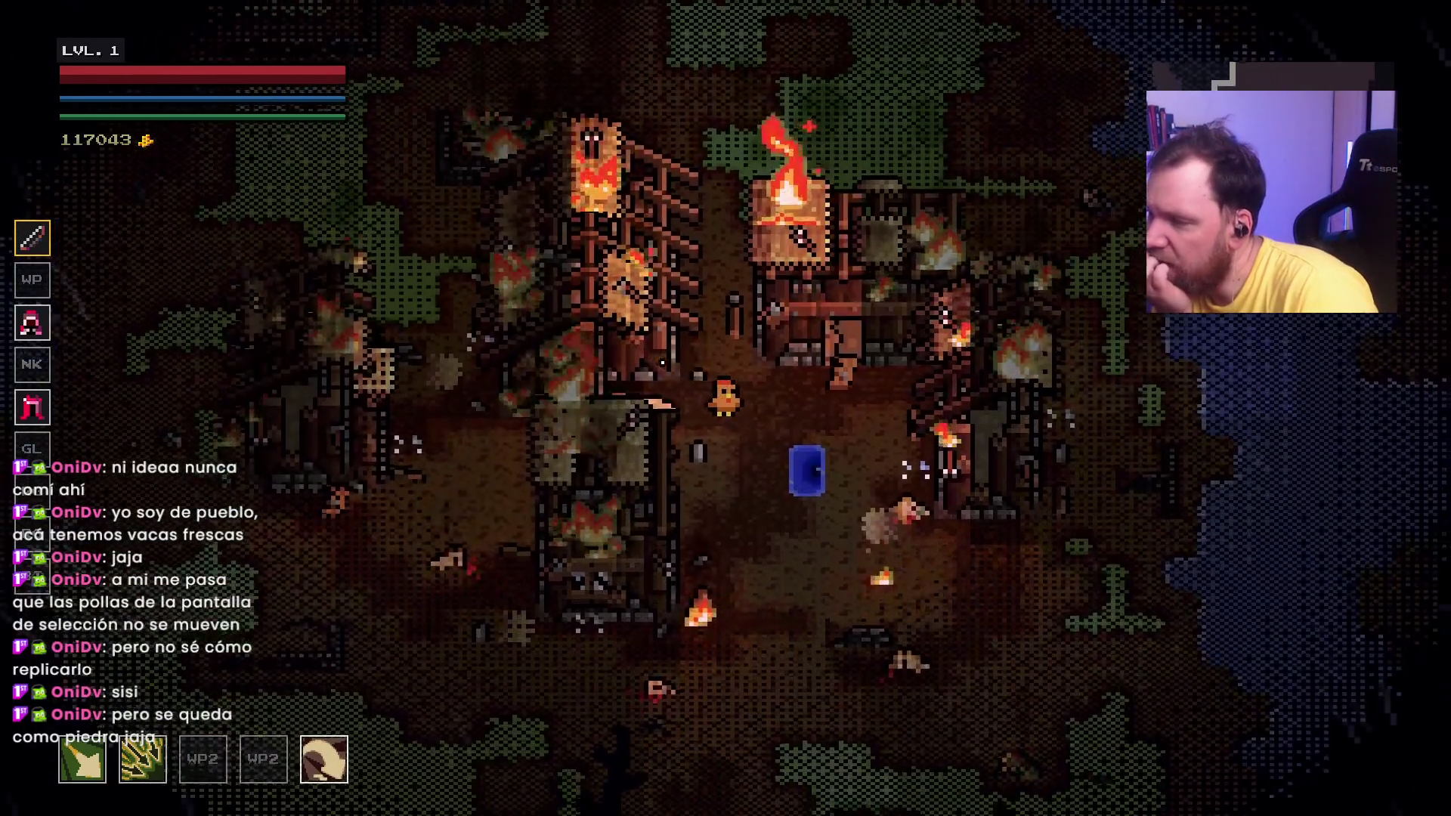
Step: Enter the portal and kill the first Lower Crypt enemies, collecting their dropped pickup
{"action": "key", "text": "e"}
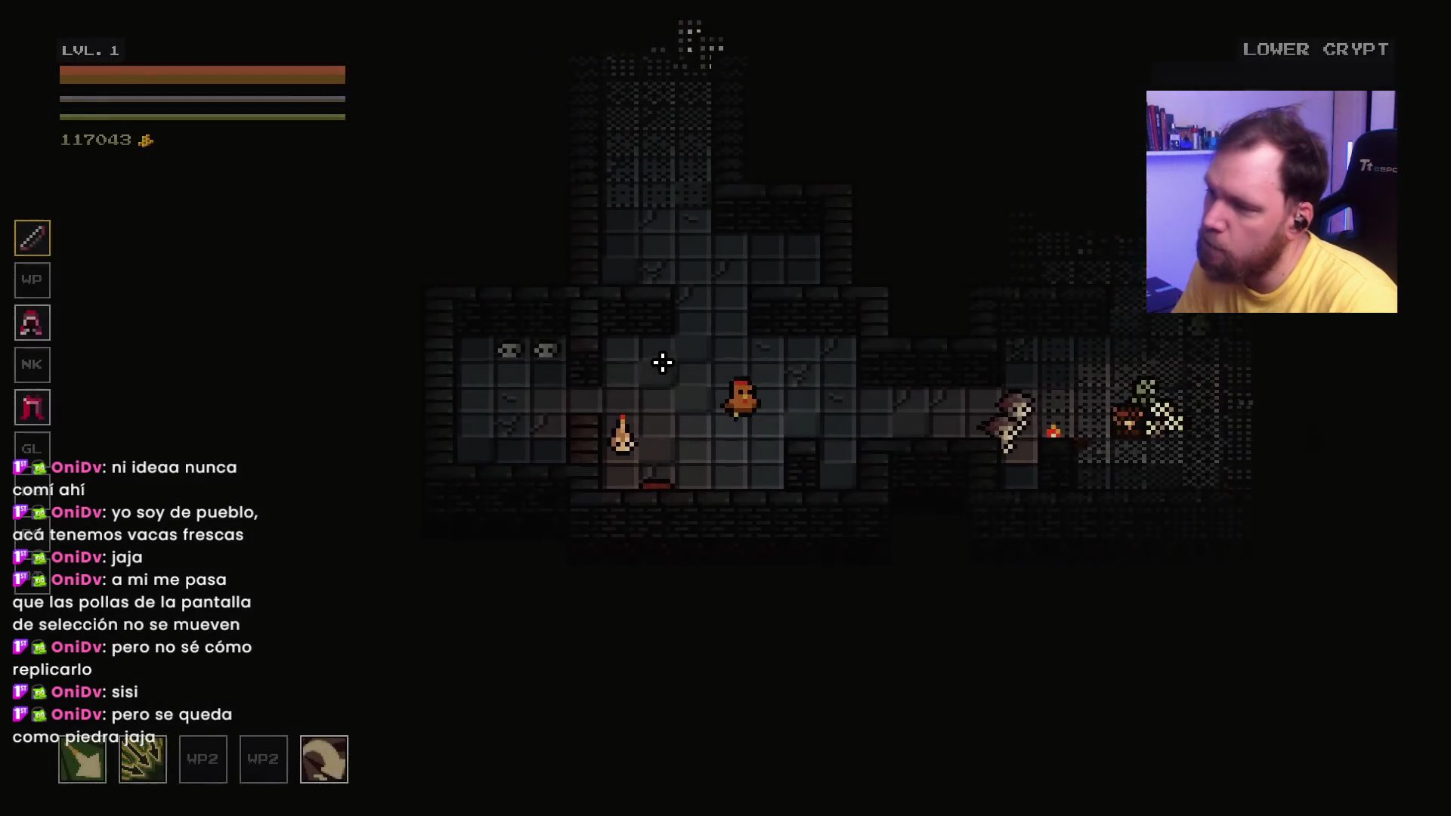
{"action": "left_click", "coordinate": [935, 439]}
{"action": "key", "text": "d"}
{"action": "left_click", "coordinate": [857, 423]}
{"action": "left_click", "coordinate": [770, 464]}
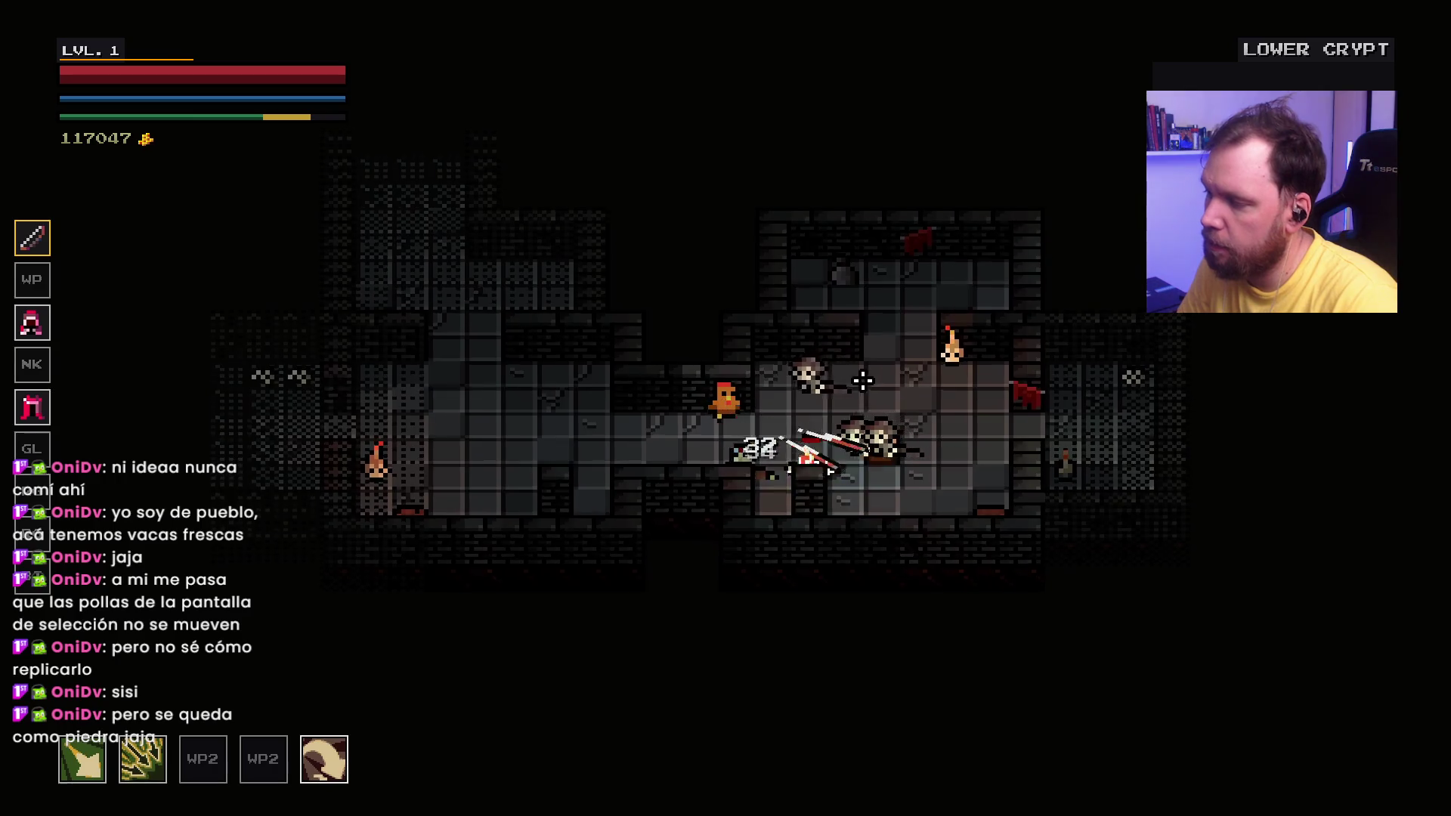
{"action": "left_click", "coordinate": [847, 423]}
{"action": "left_click", "coordinate": [827, 469]}
{"action": "key", "text": "a"}
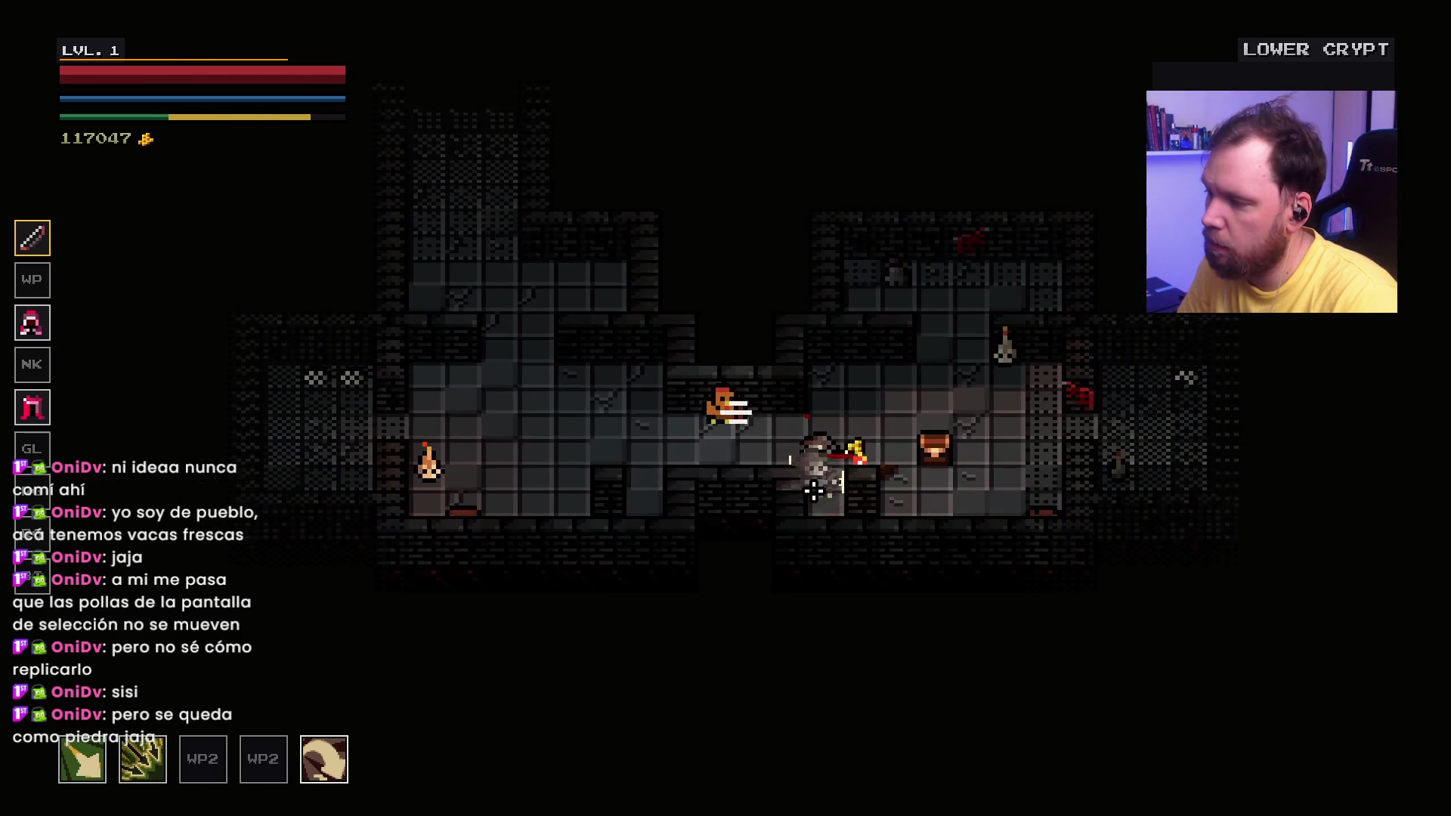
{"action": "key", "text": "d"}
{"action": "left_click", "coordinate": [793, 323]}
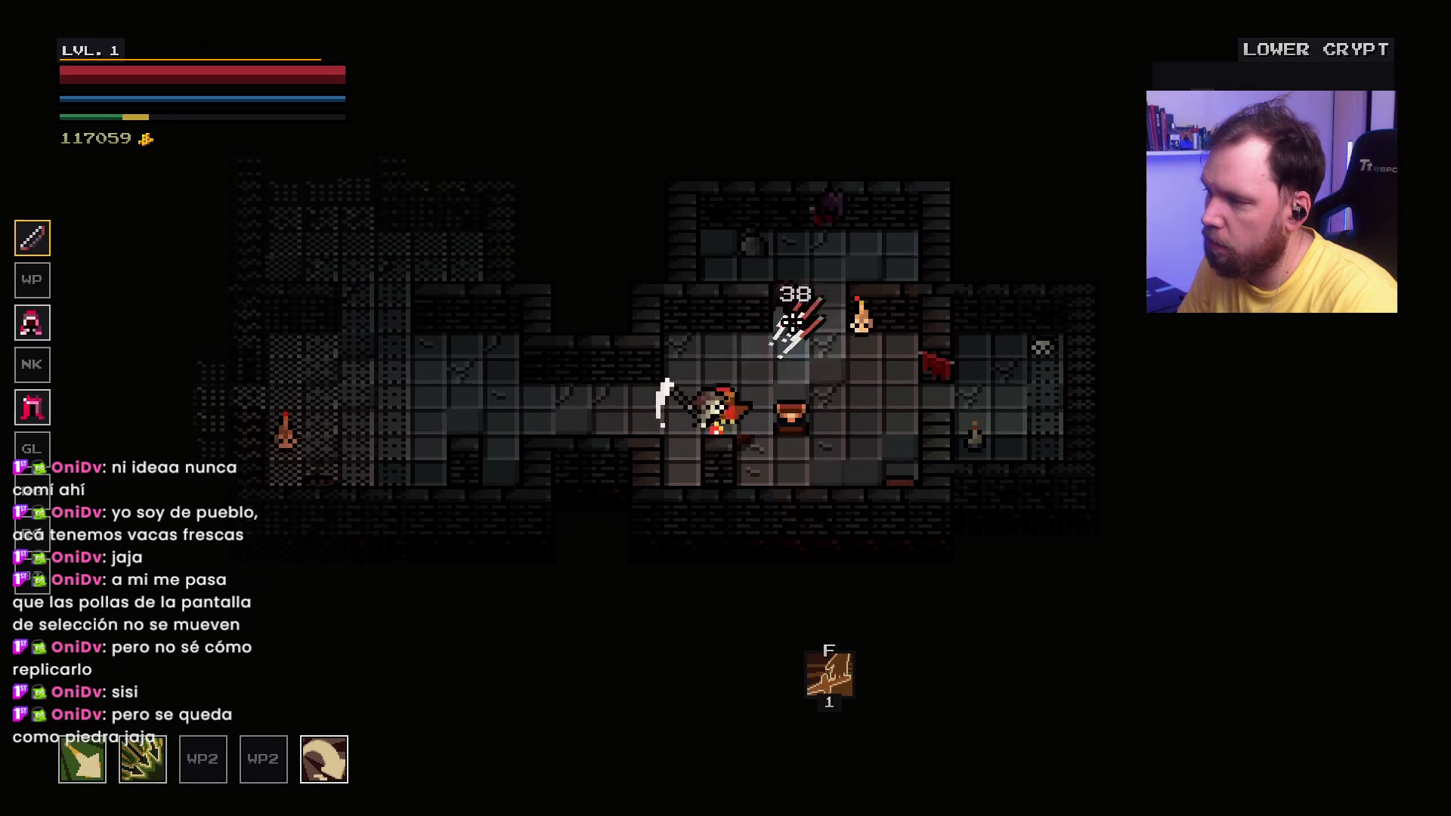
{"action": "left_click", "coordinate": [698, 449]}
{"action": "key", "text": "w"}
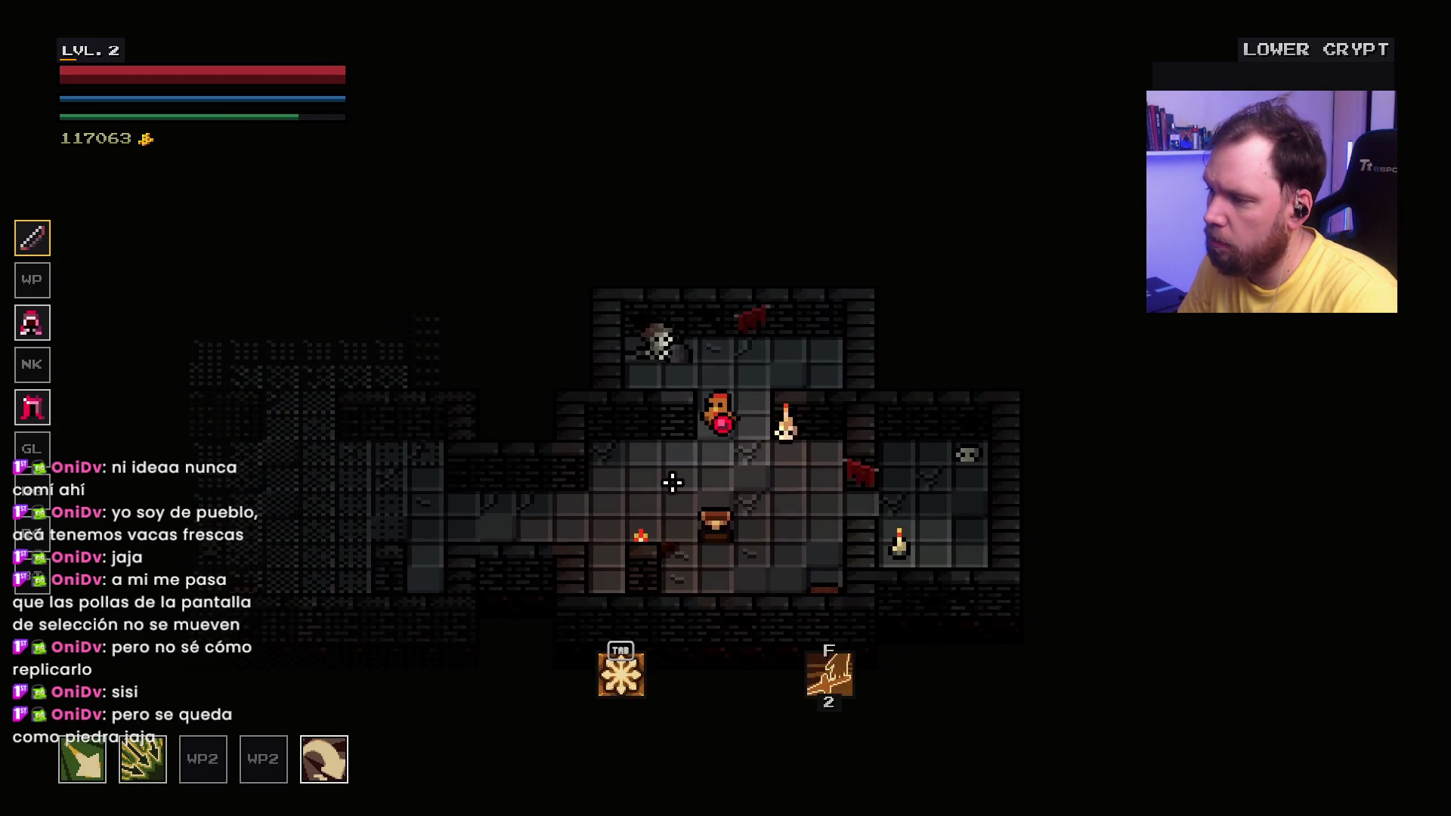
{"action": "key", "text": "s"}
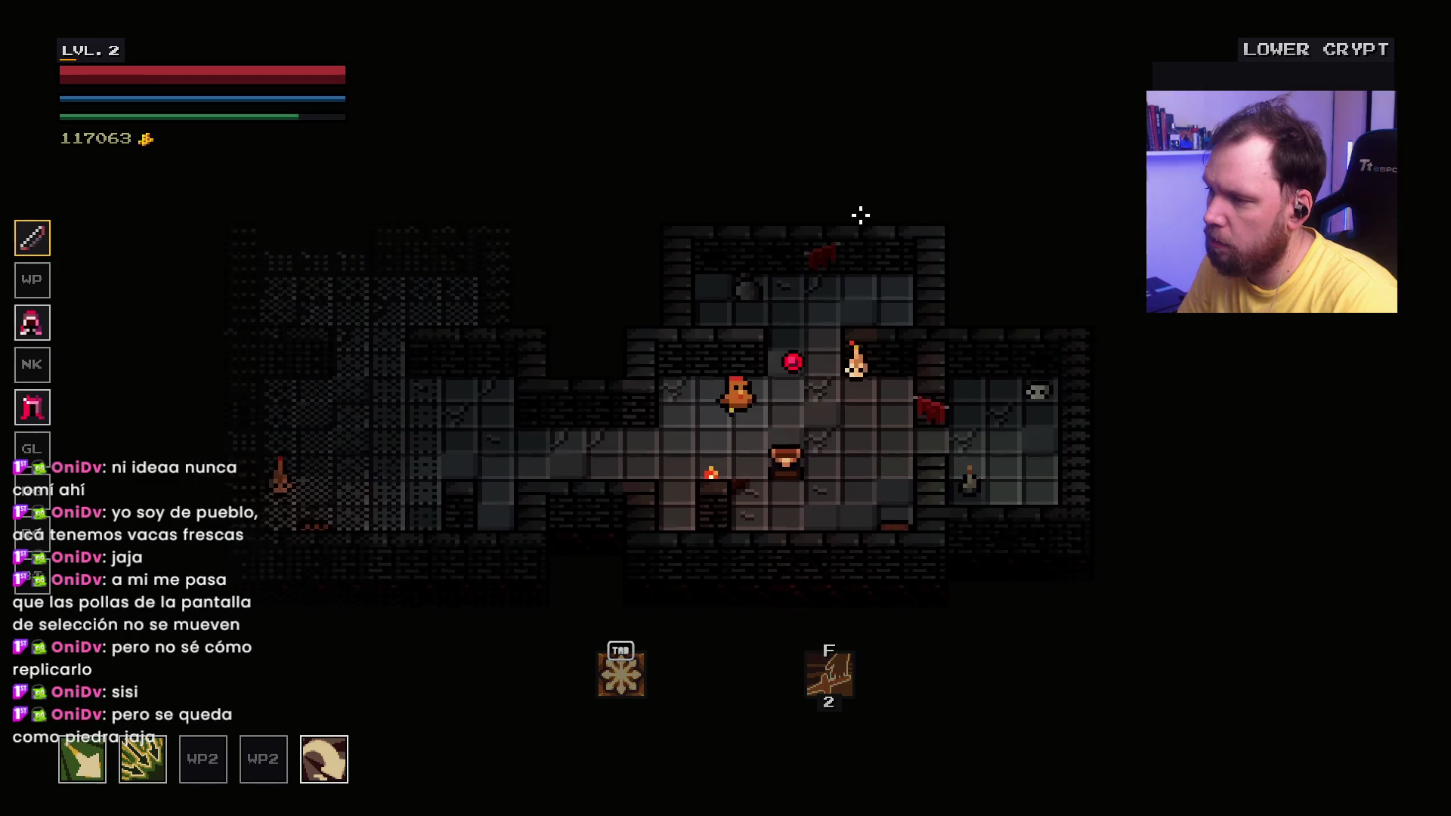
Step: Fight west and north up the crypt corridor, killing the enemies ahead
{"action": "left_click", "coordinate": [720, 353]}
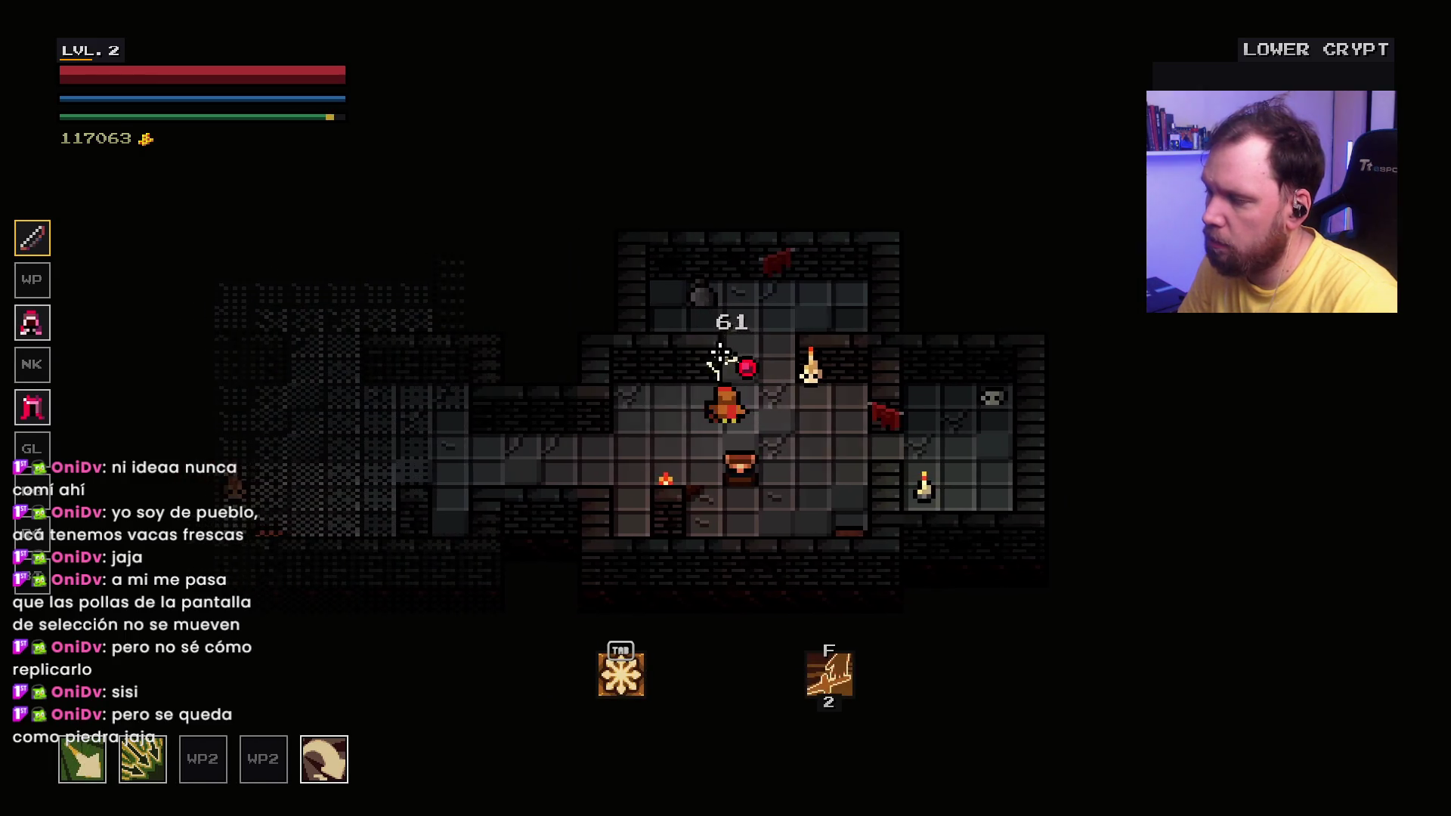
{"action": "key", "text": "a"}
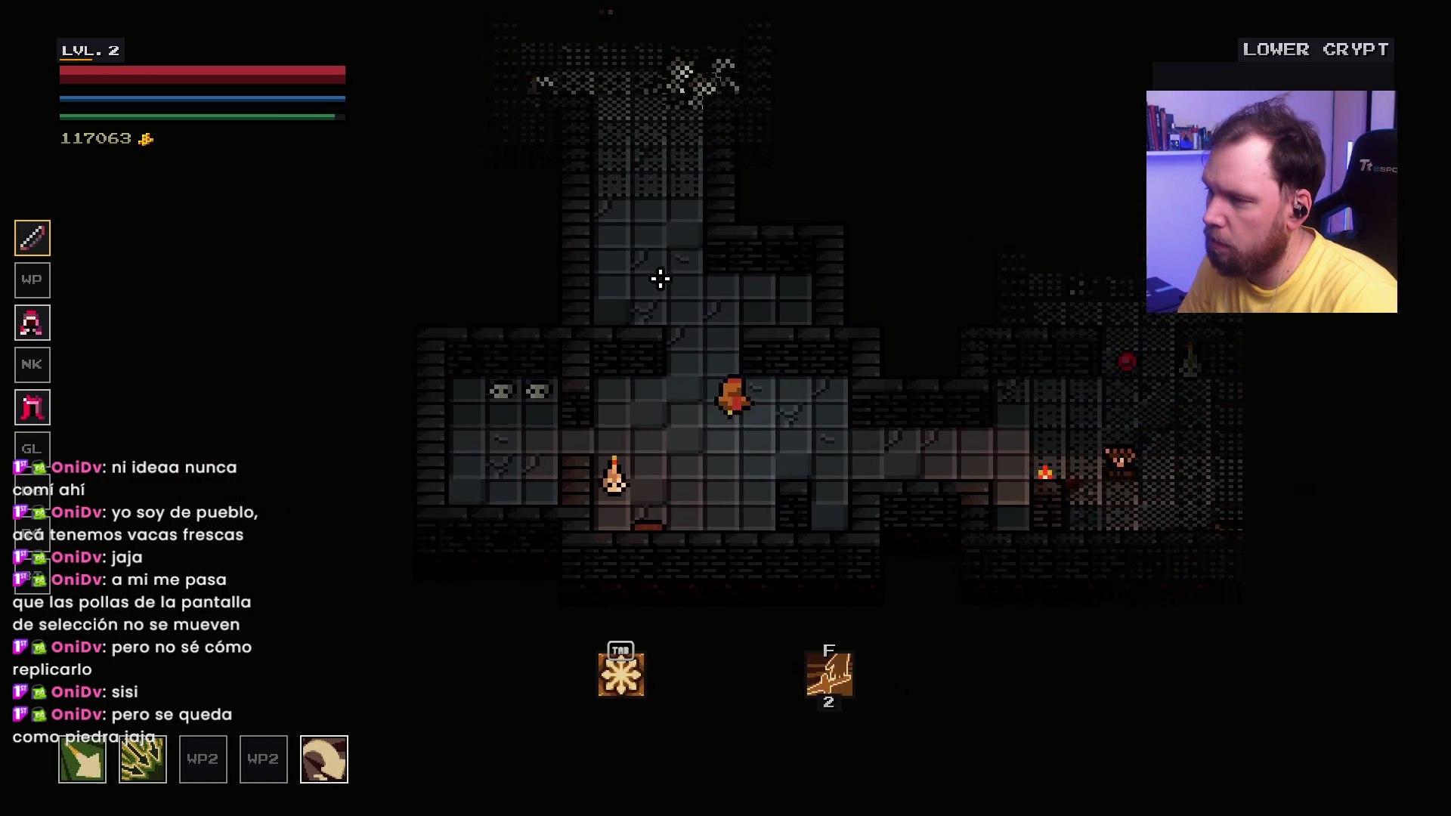
{"action": "key", "text": "w"}
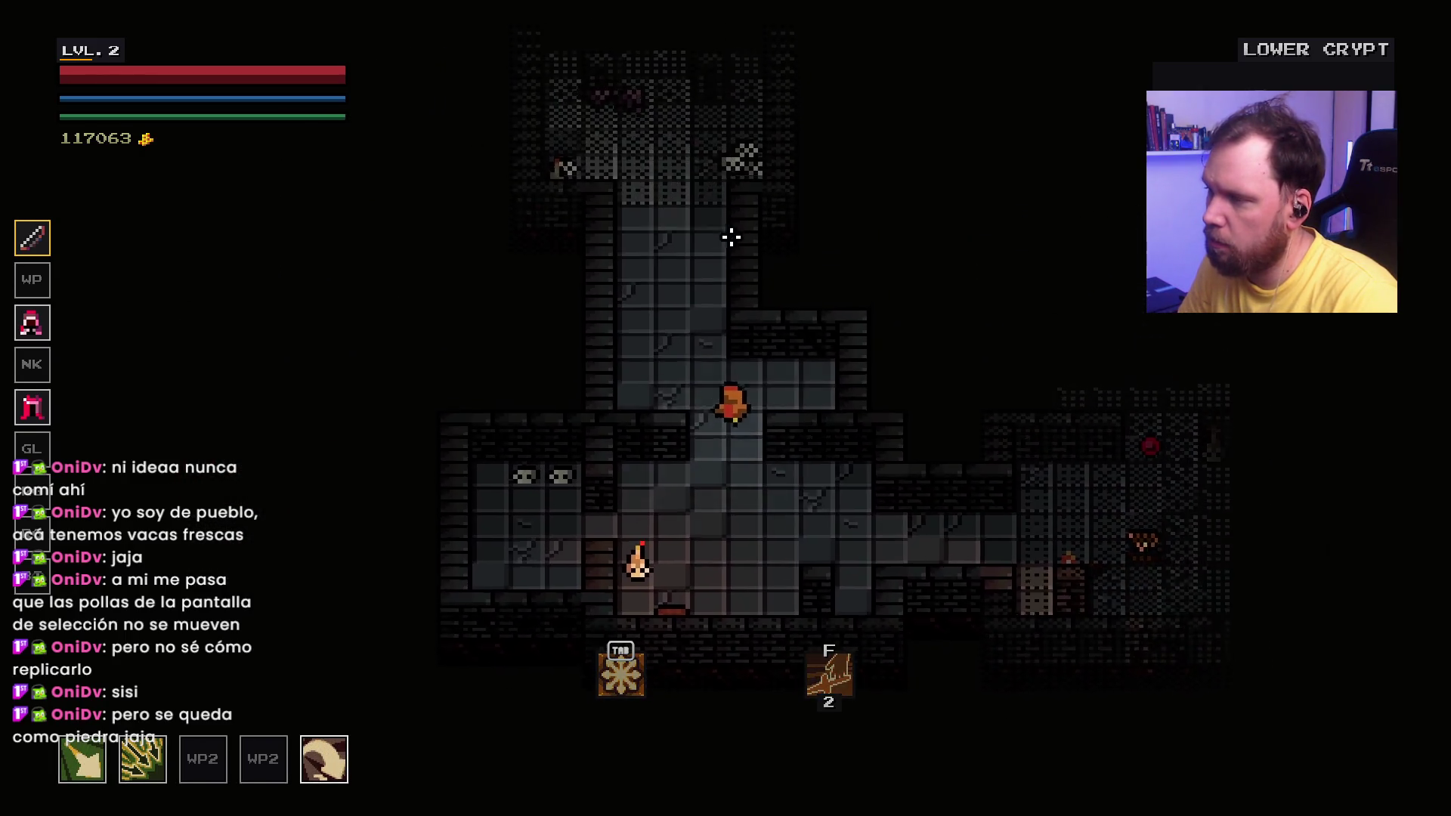
{"action": "left_click", "coordinate": [763, 245]}
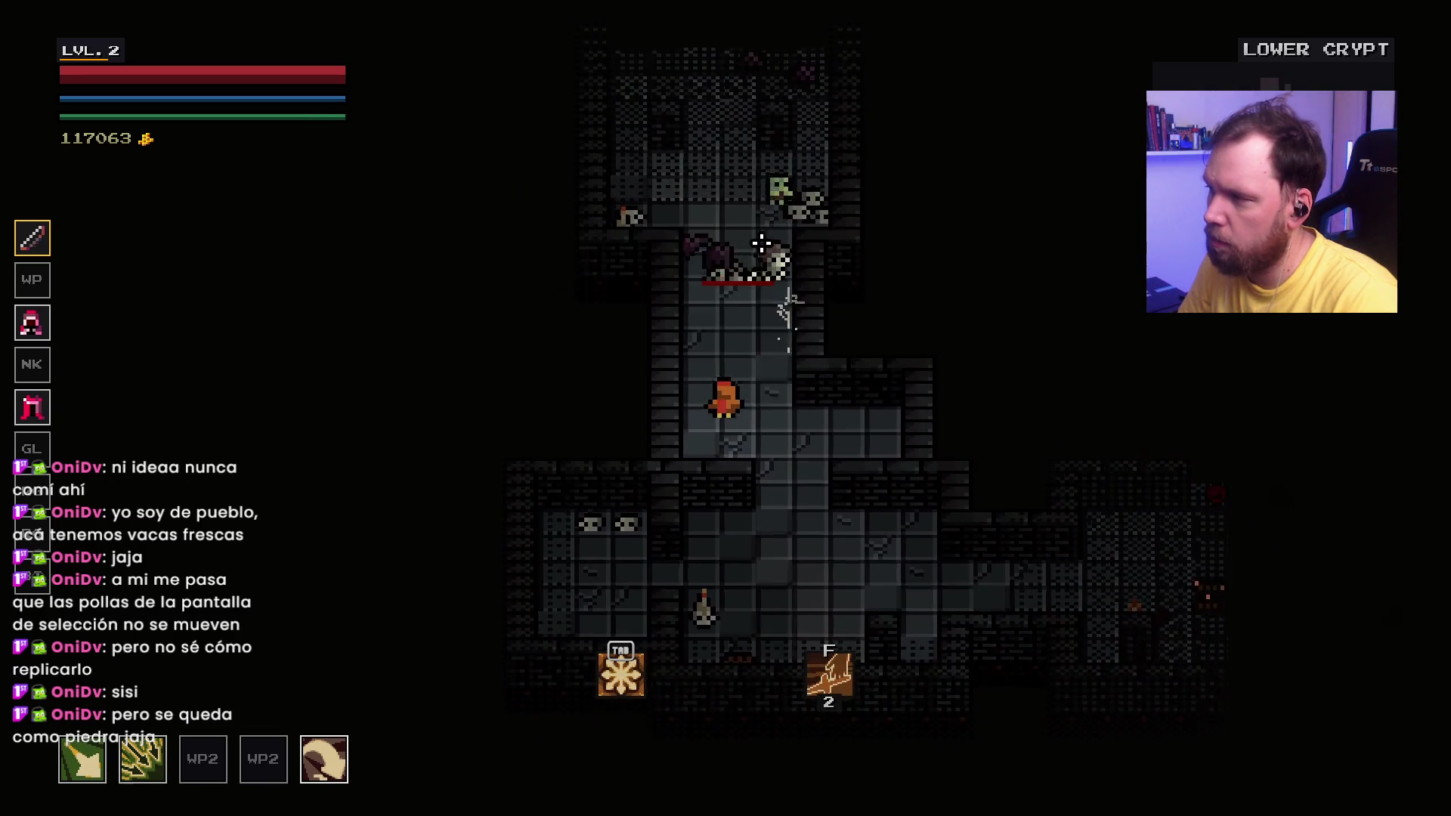
{"action": "left_click", "coordinate": [763, 245]}
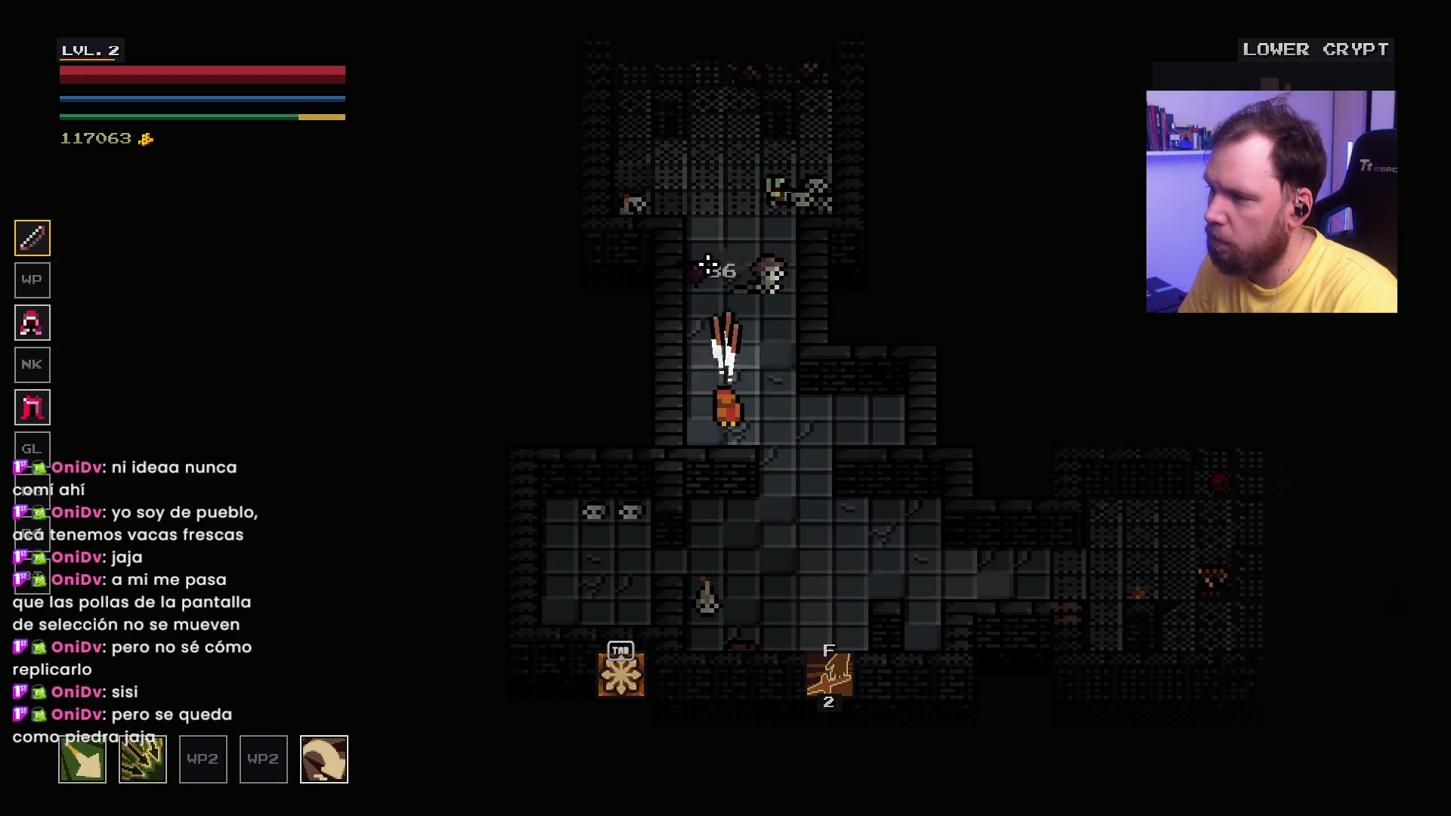
{"action": "left_click", "coordinate": [767, 246]}
{"action": "left_click", "coordinate": [772, 247]}
{"action": "left_click", "coordinate": [778, 243]}
{"action": "left_click", "coordinate": [780, 237]}
{"action": "key", "text": "w"}
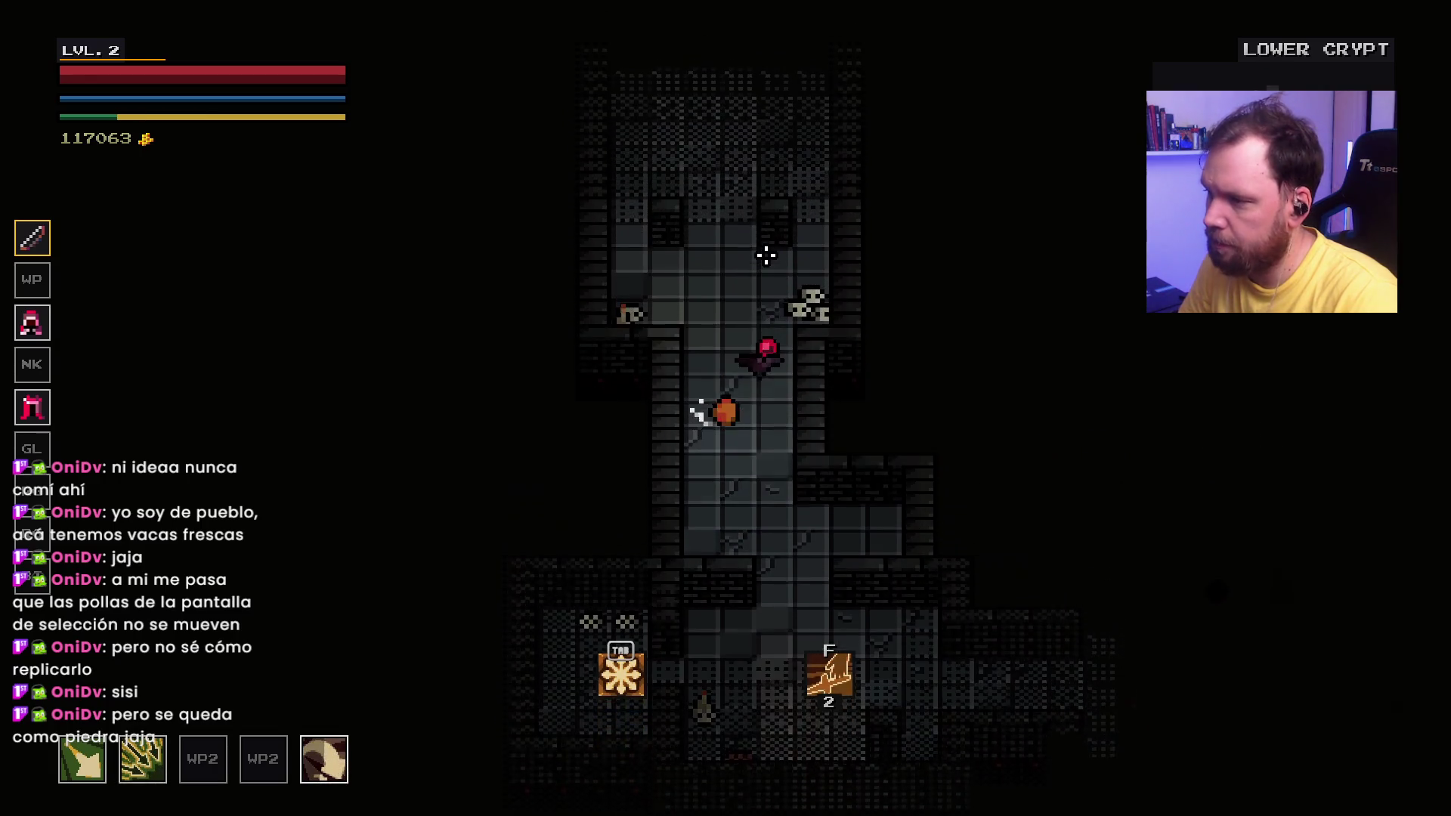
{"action": "left_click", "coordinate": [748, 355]}
{"action": "left_click", "coordinate": [721, 332]}
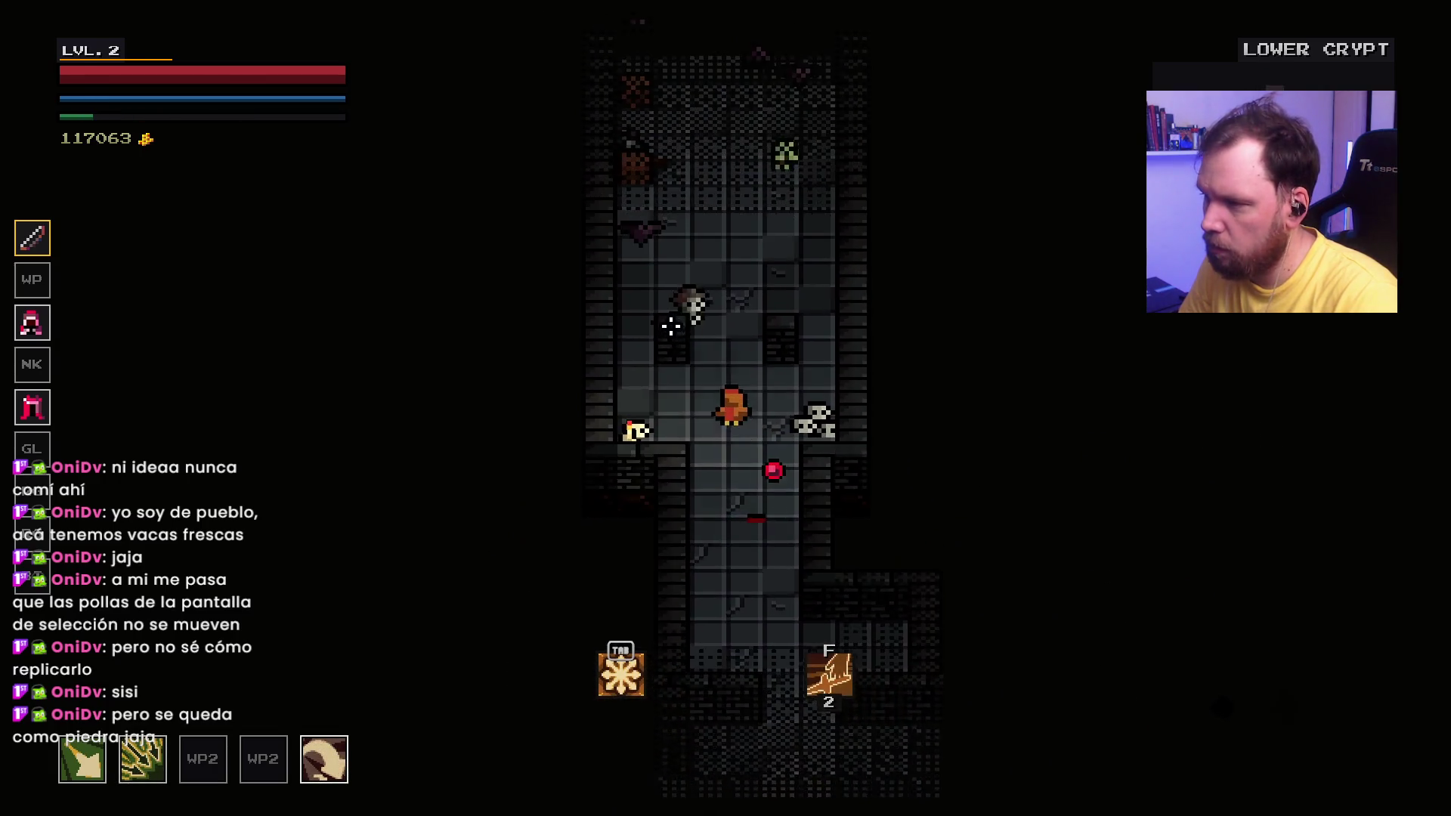
{"action": "left_click", "coordinate": [707, 487]}
Step: Grab the red health orb and clear the skeletons in the upper room
{"action": "key", "text": "w"}
{"action": "left_click", "coordinate": [748, 336]}
{"action": "left_click", "coordinate": [665, 366]}
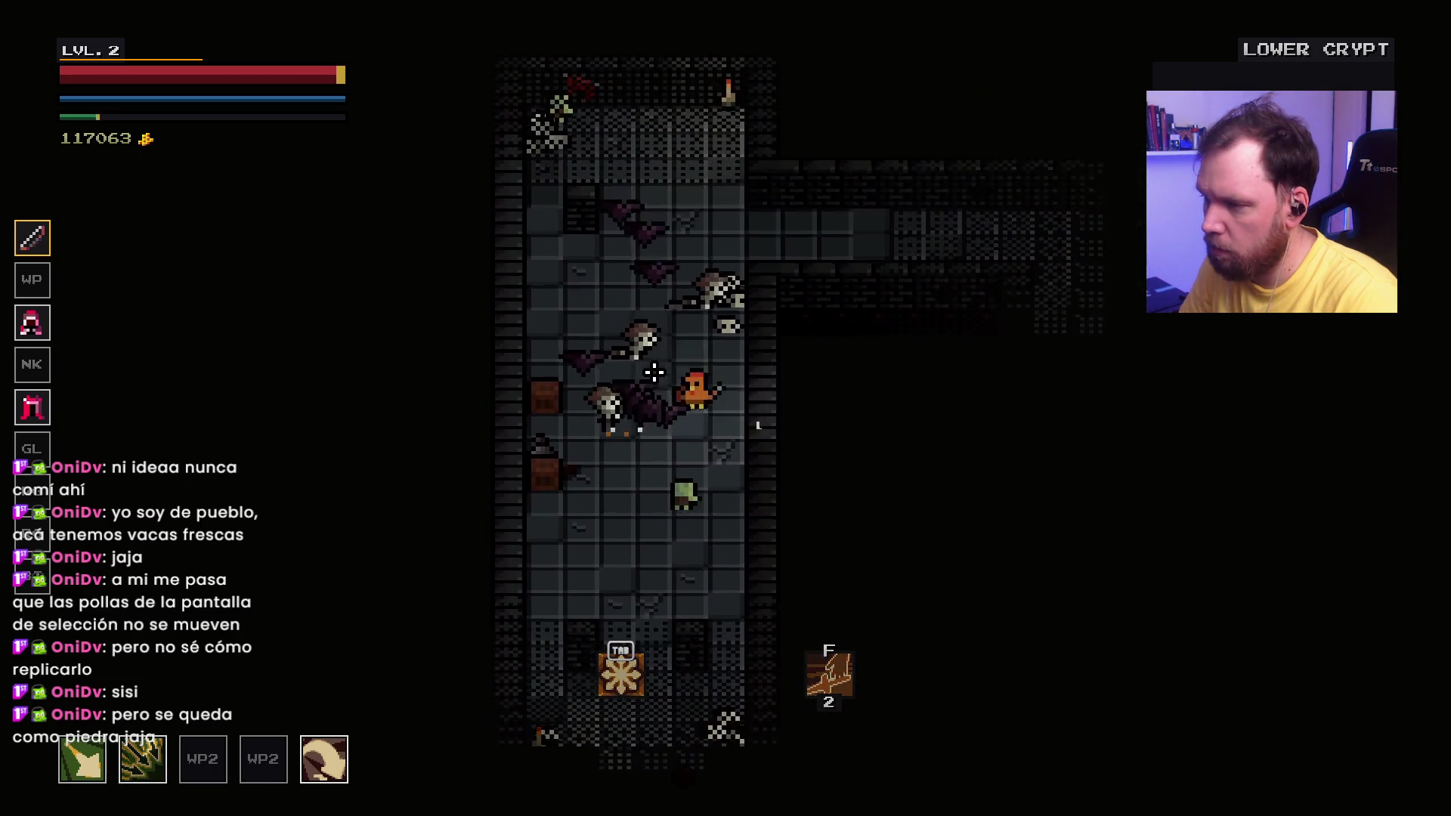
{"action": "left_click", "coordinate": [654, 371]}
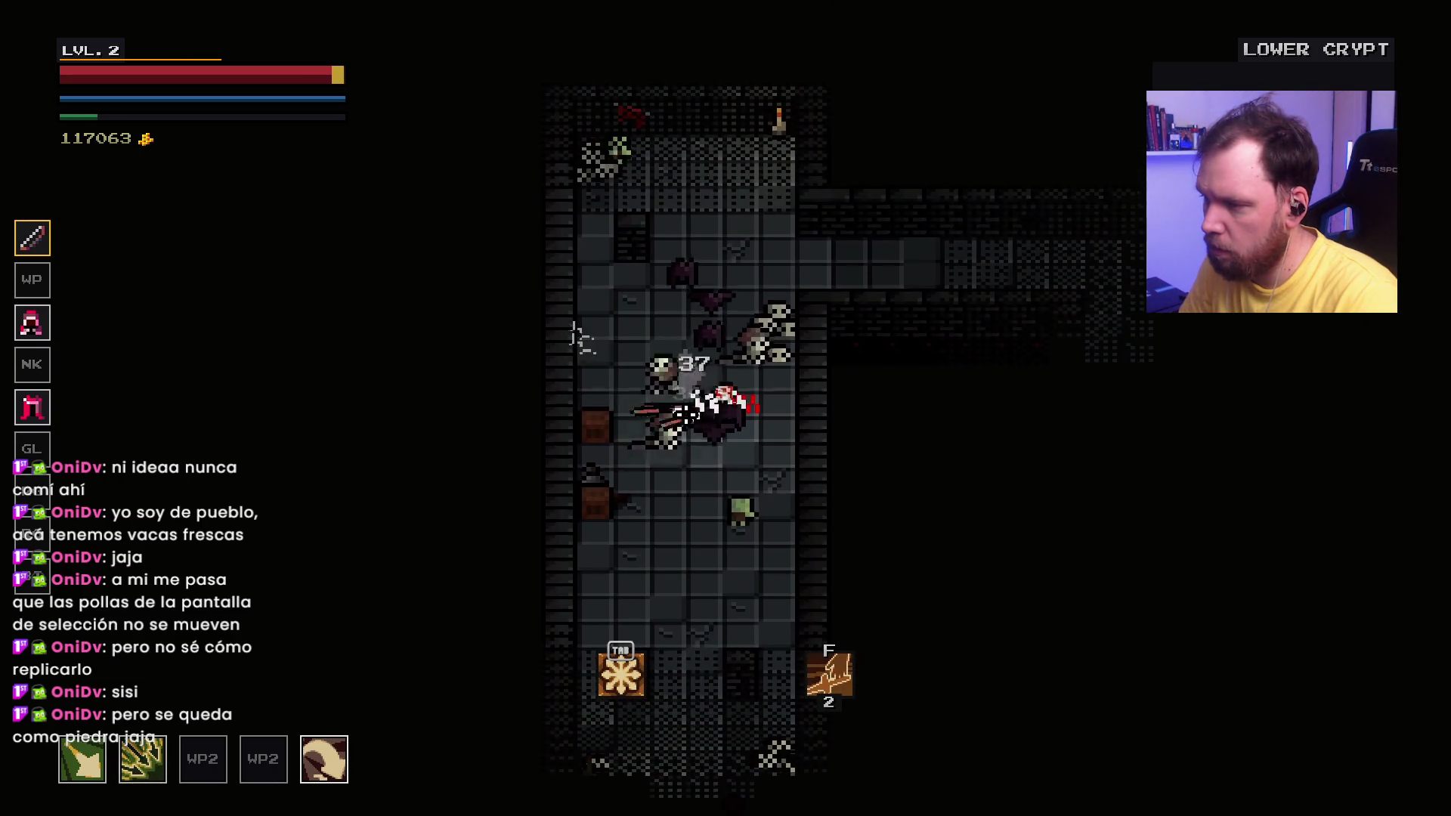
{"action": "left_click", "coordinate": [702, 410]}
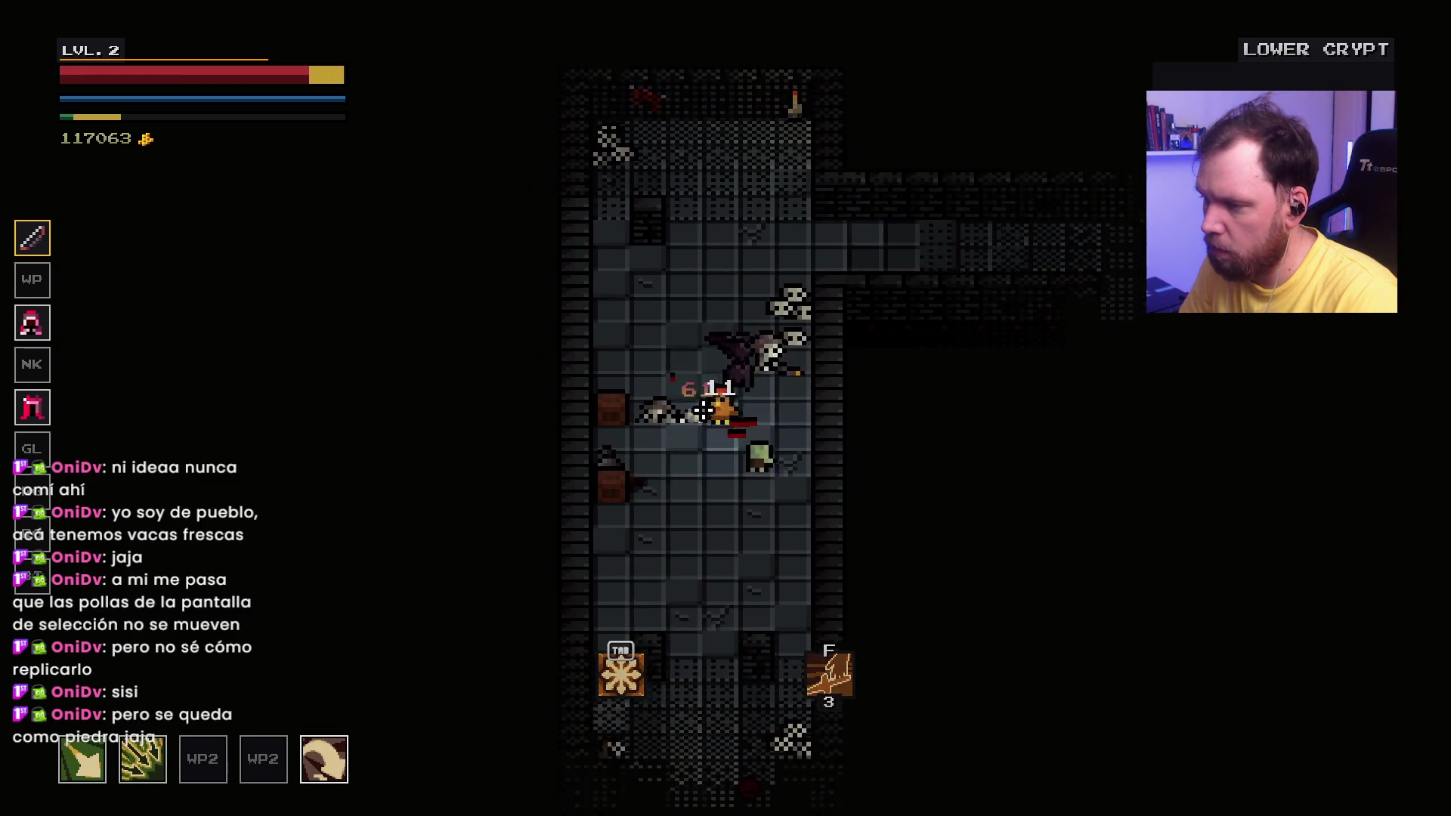
{"action": "key", "text": "w"}
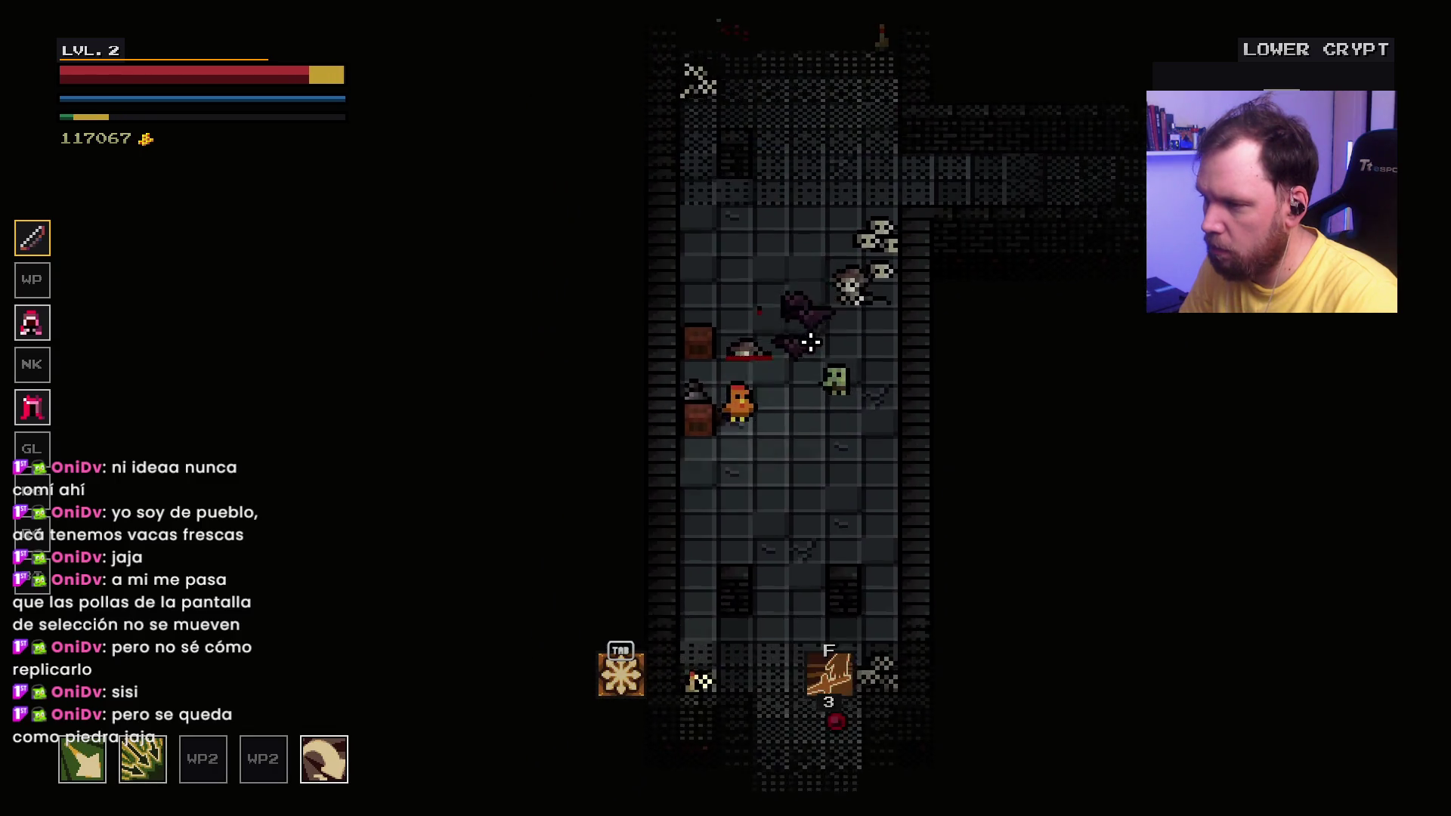
{"action": "left_click", "coordinate": [695, 293]}
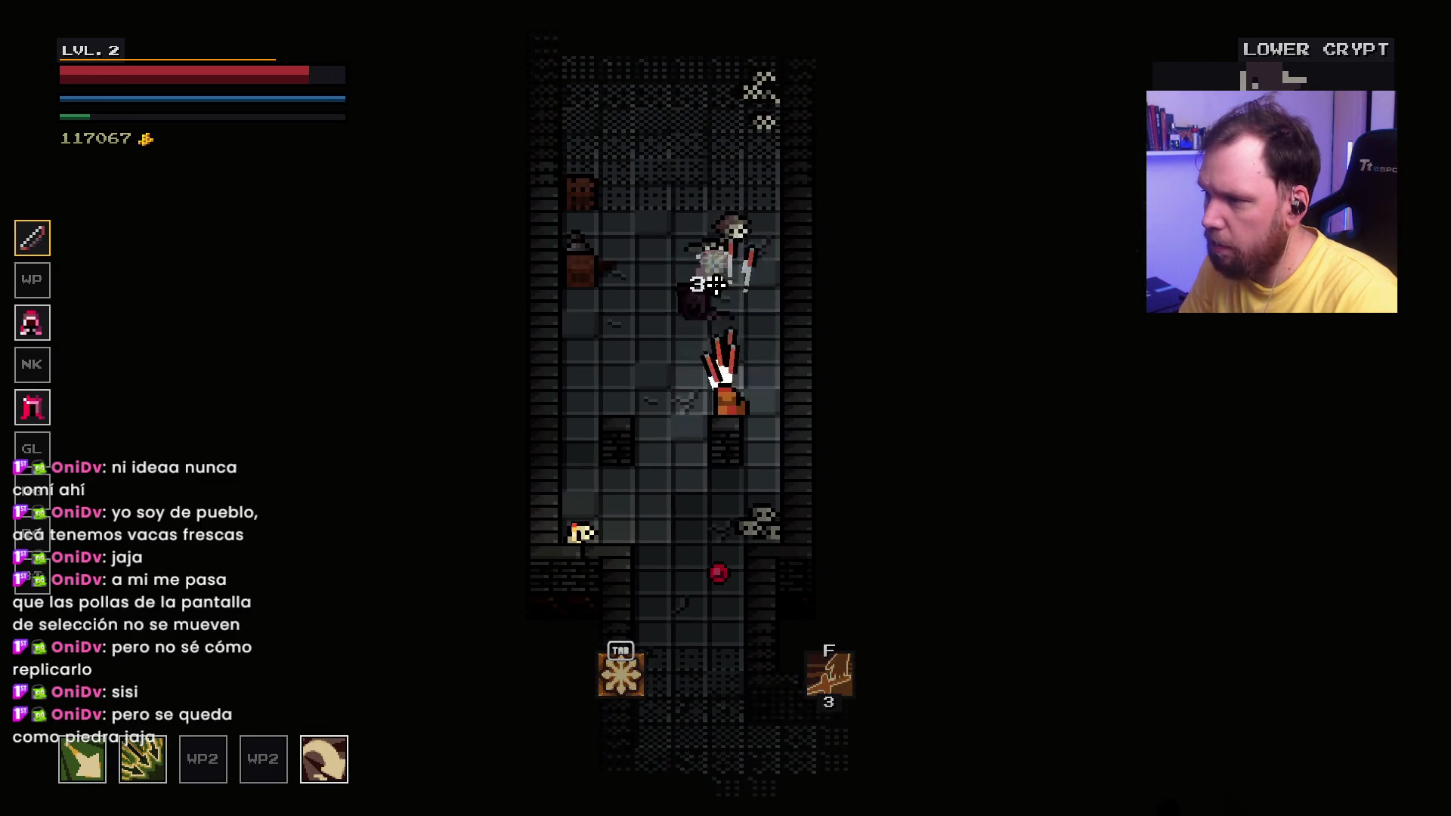
{"action": "key", "text": "w"}
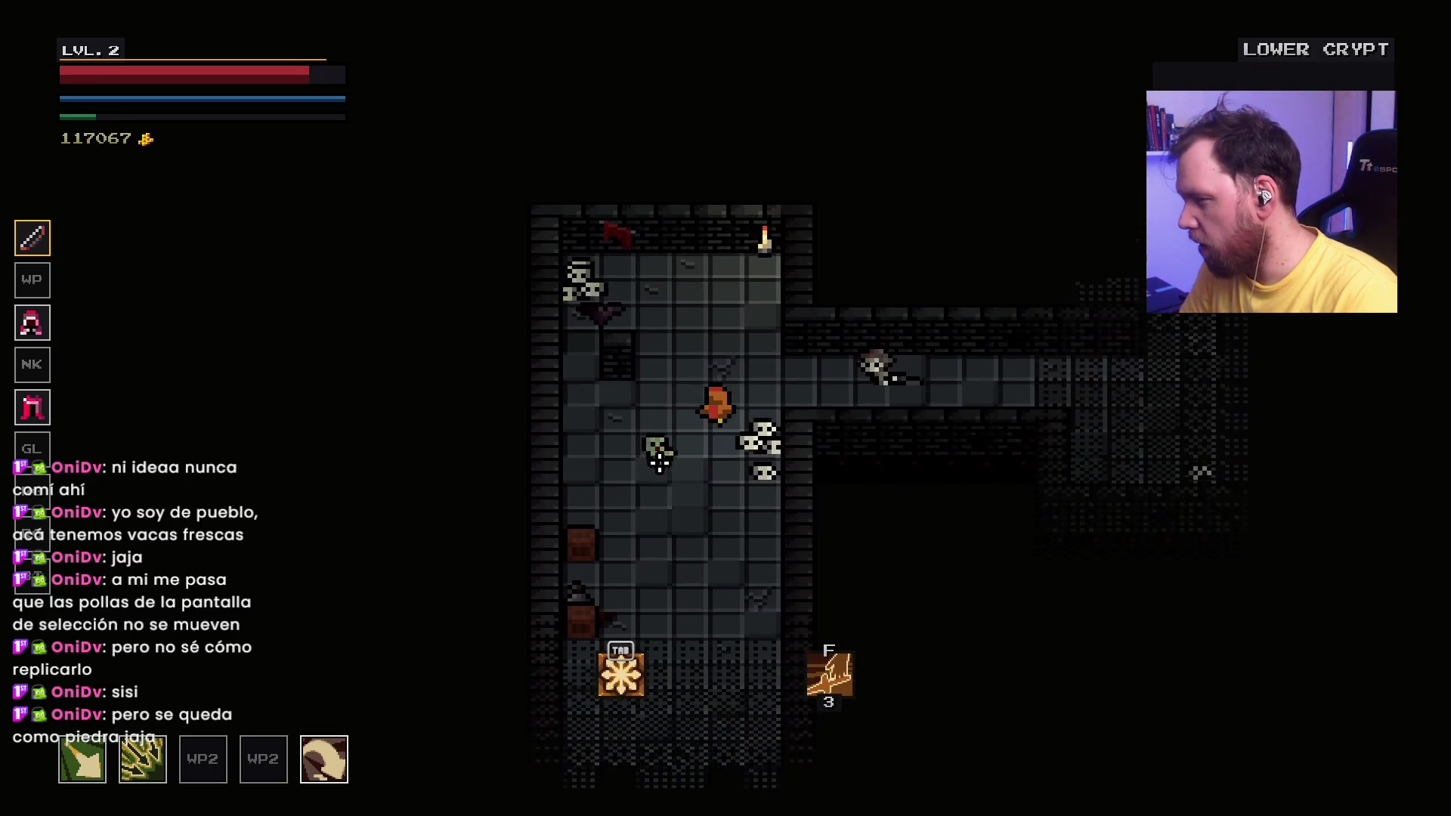
{"action": "left_click", "coordinate": [659, 457]}
{"action": "left_click", "coordinate": [793, 408]}
{"action": "left_click", "coordinate": [822, 366]}
Step: Push right through the zombies into the next room, fighting up to level 3
{"action": "key", "text": "d"}
{"action": "left_click", "coordinate": [843, 381]}
{"action": "left_click", "coordinate": [861, 393]}
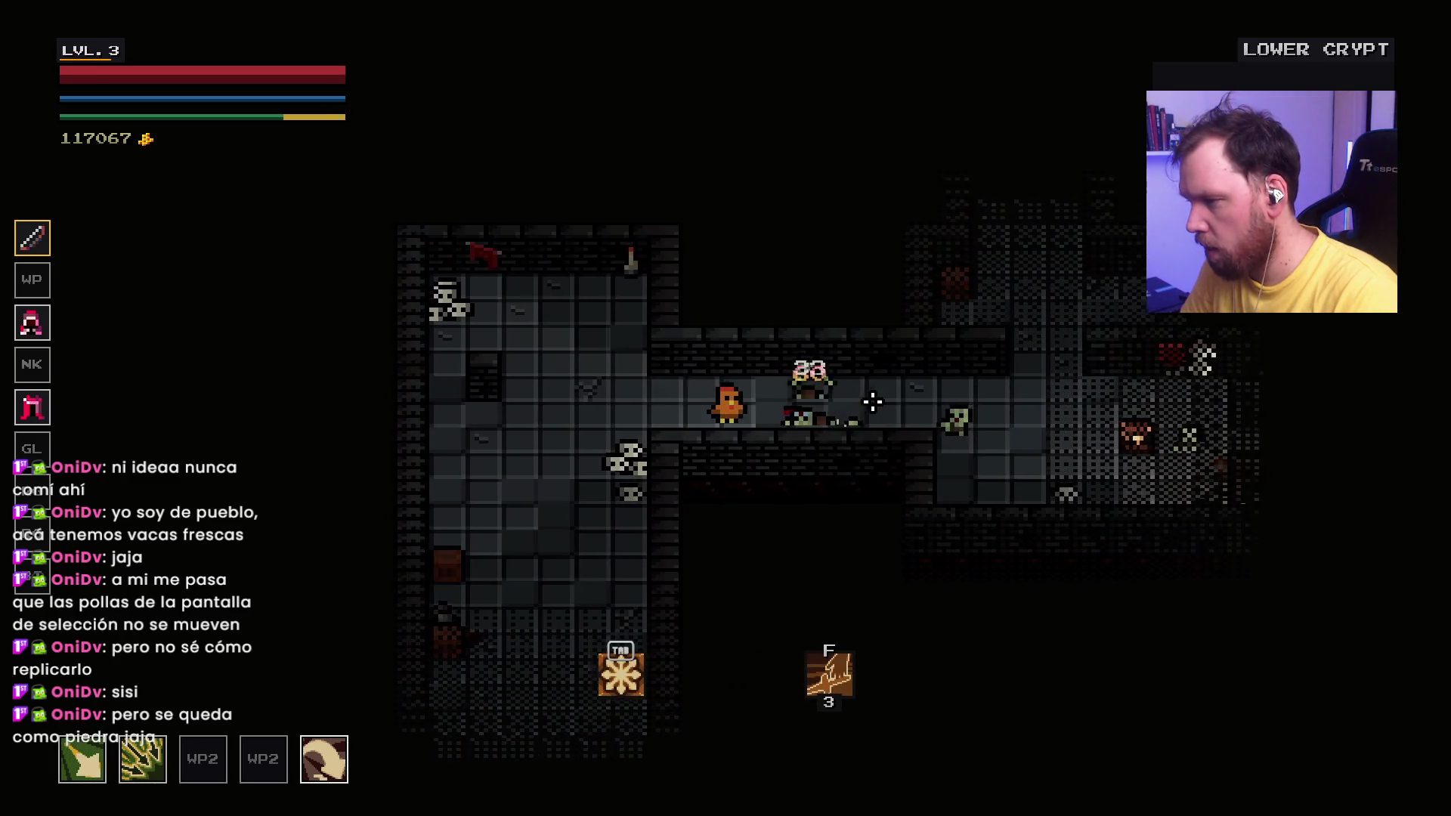
{"action": "key", "text": "d"}
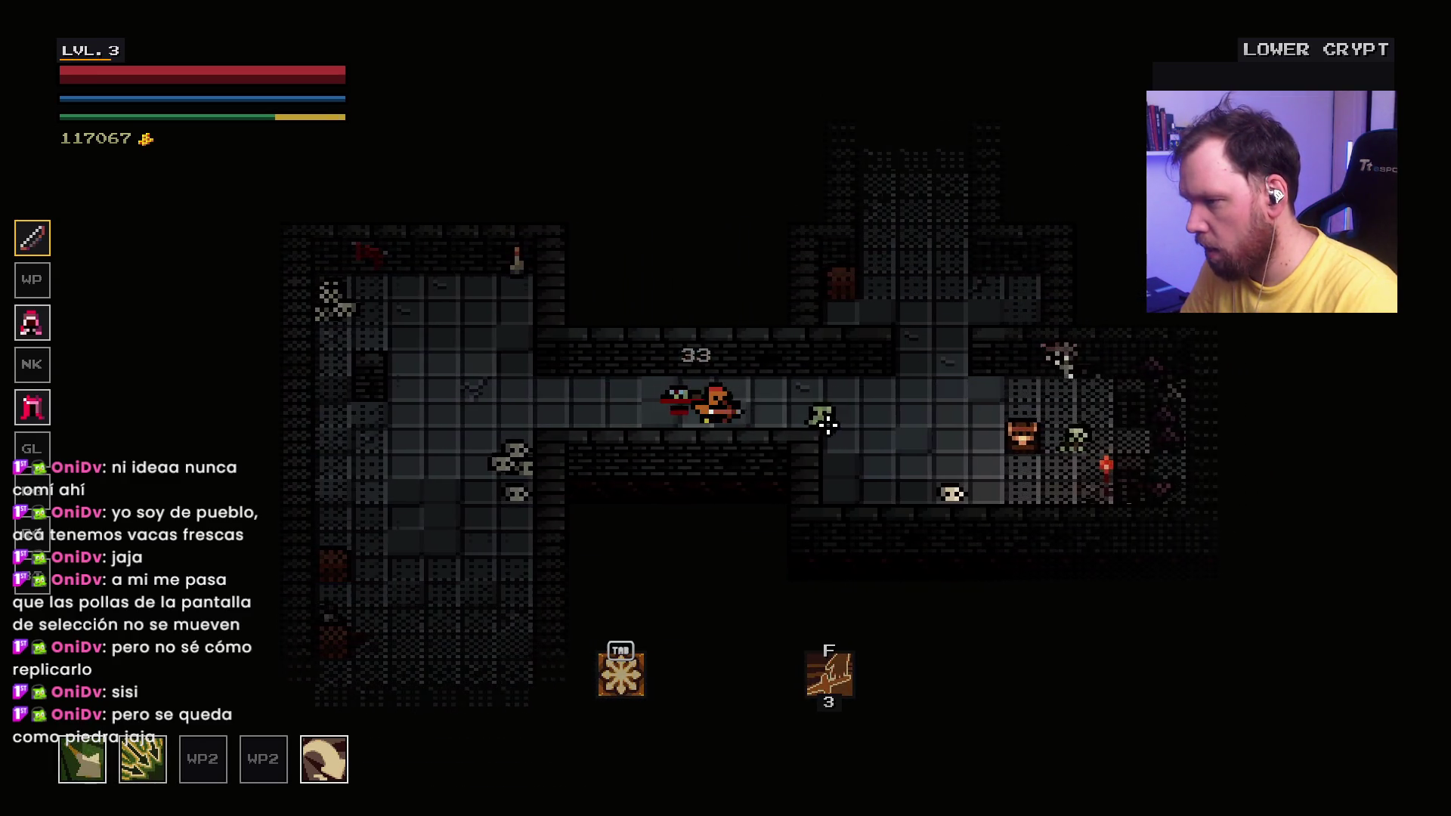
{"action": "left_click", "coordinate": [826, 415]}
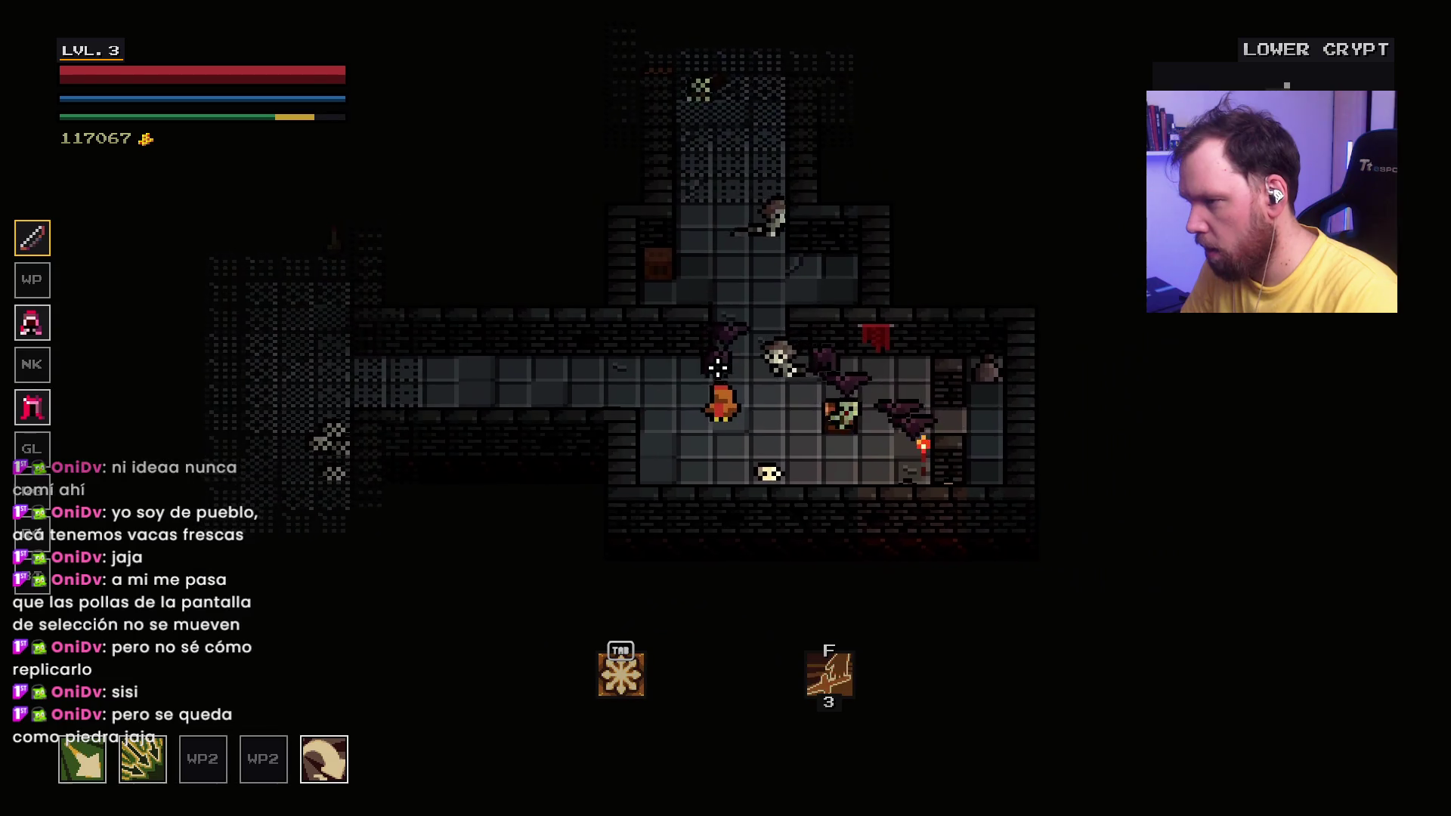
{"action": "key", "text": "s"}
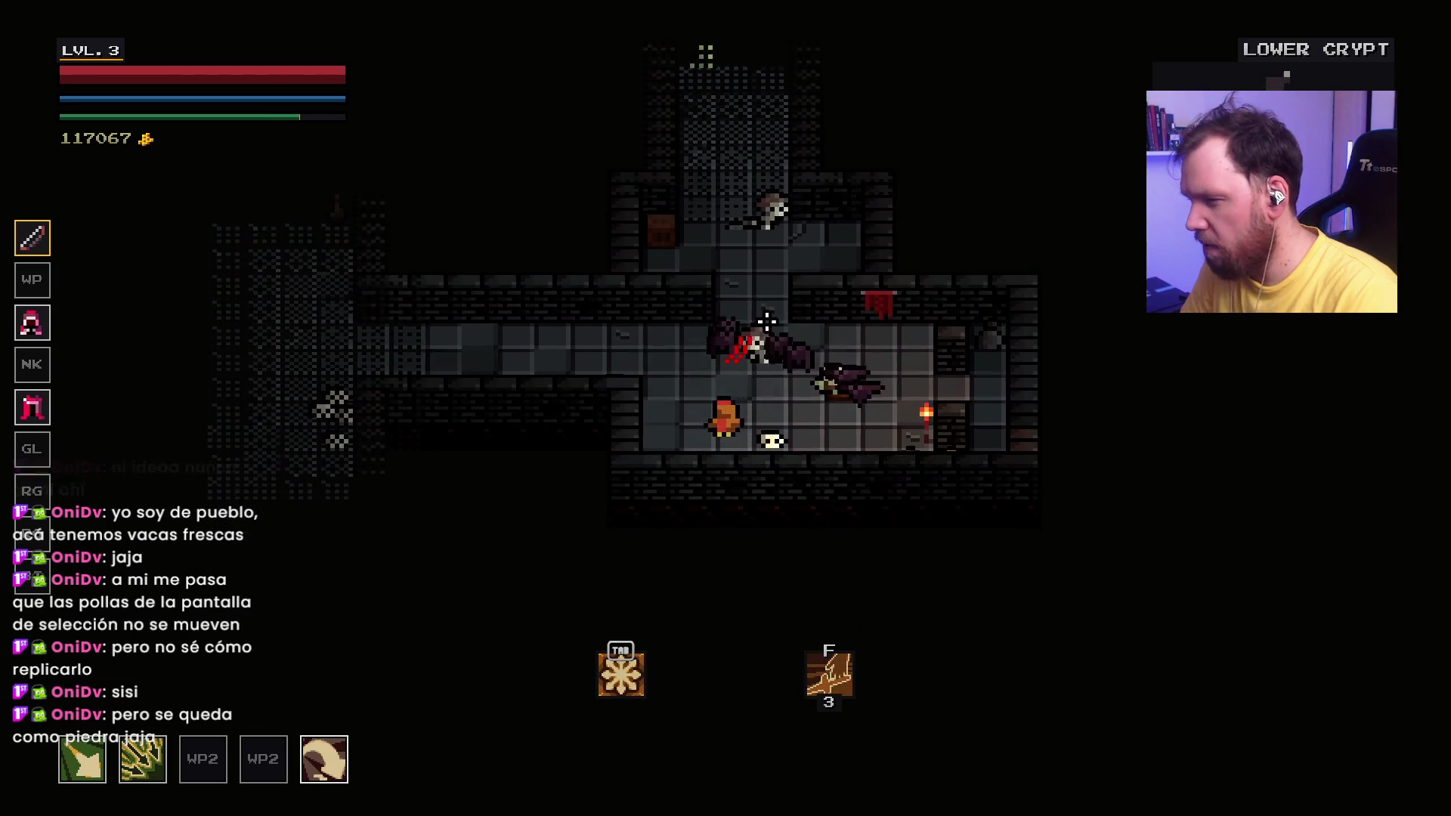
{"action": "left_click", "coordinate": [764, 325]}
{"action": "left_click", "coordinate": [804, 372]}
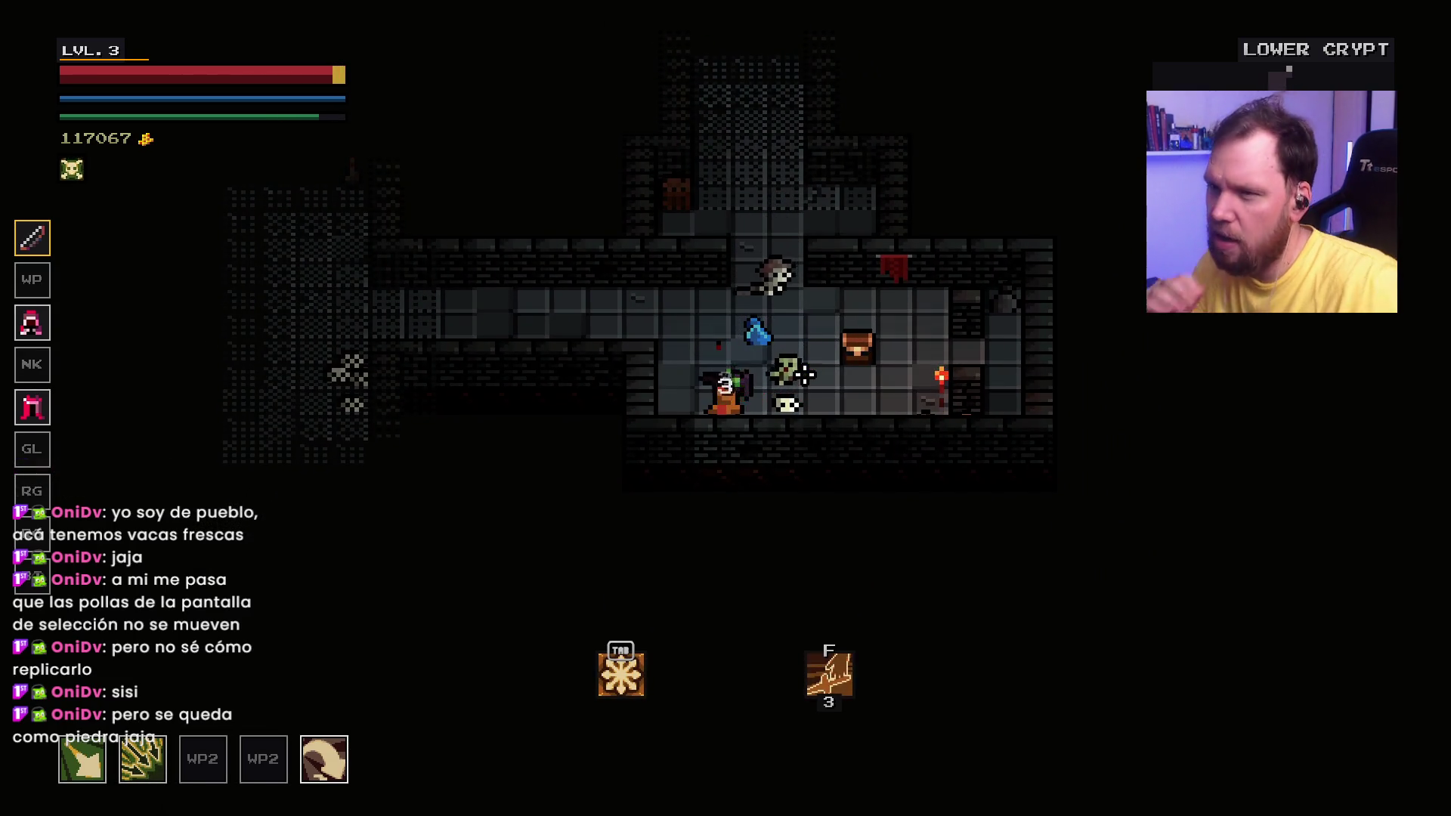